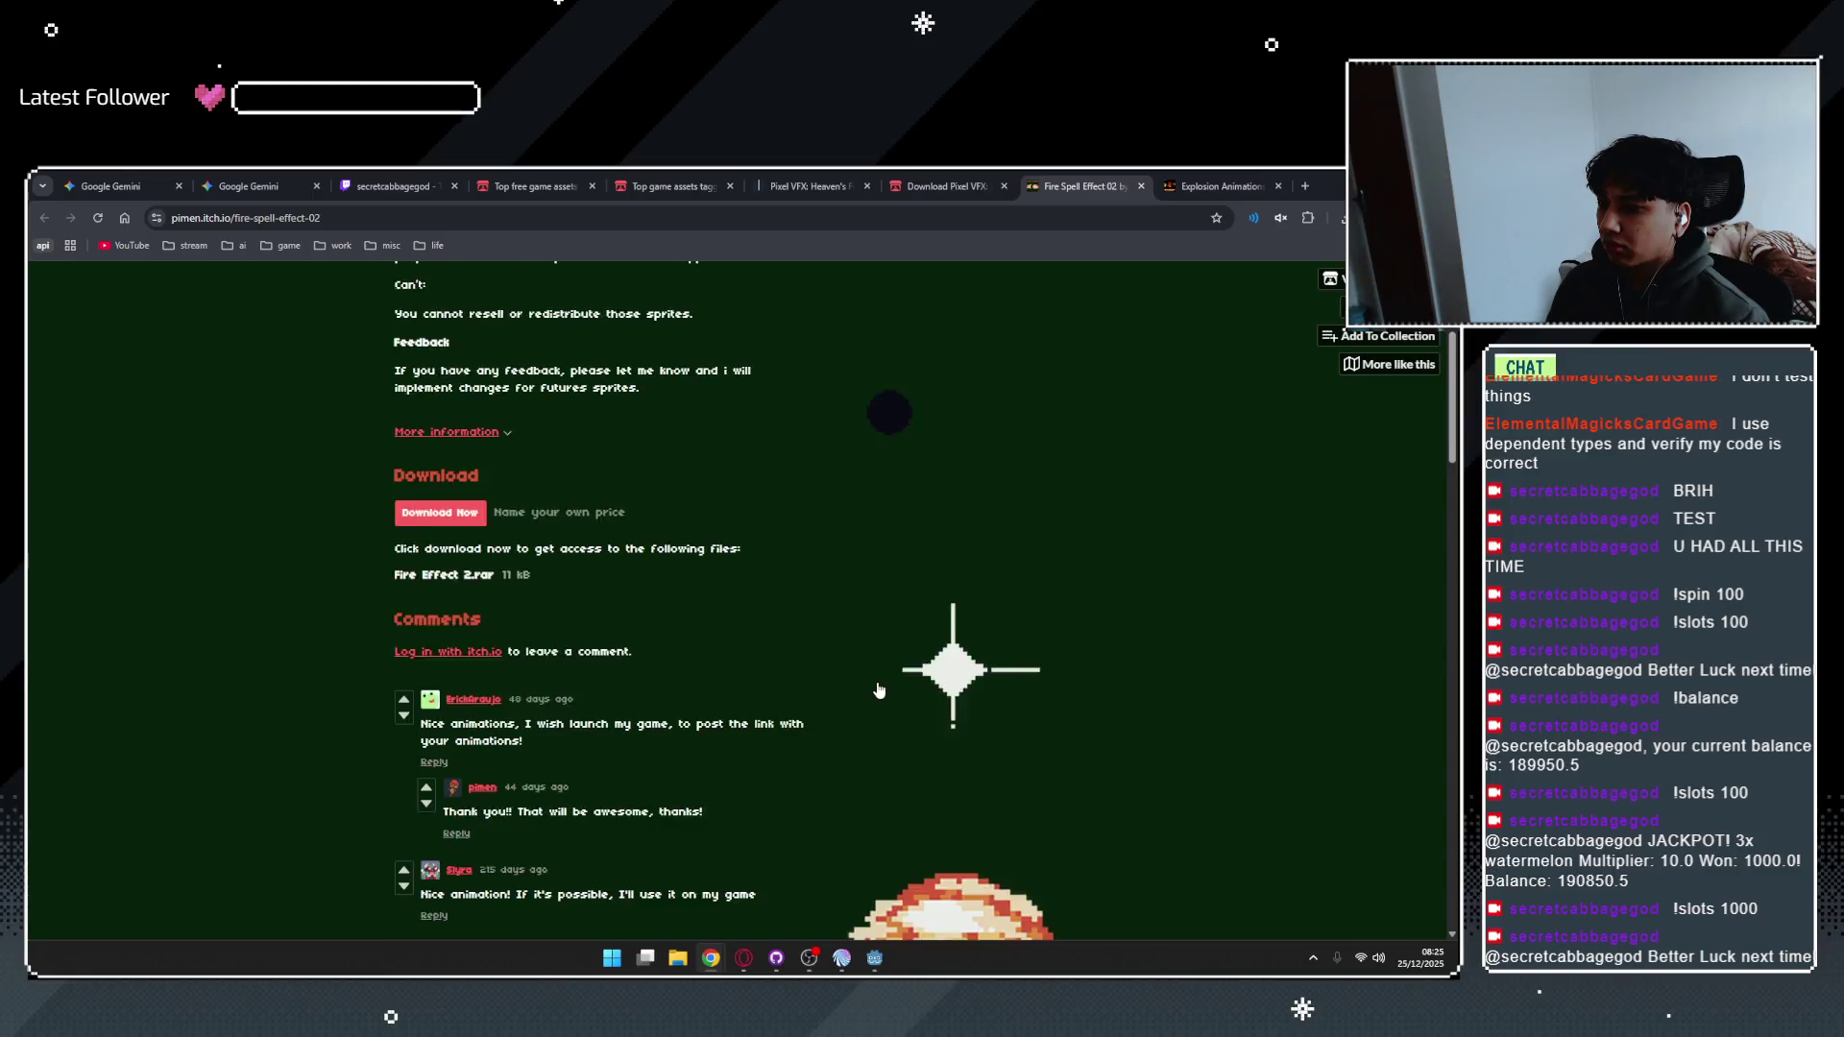
- Glance at the Explosion Animations Pack page, then return to the Fire Spell Effect 02 page
scroll(1039, 653, up, 8)
click(1209, 178)
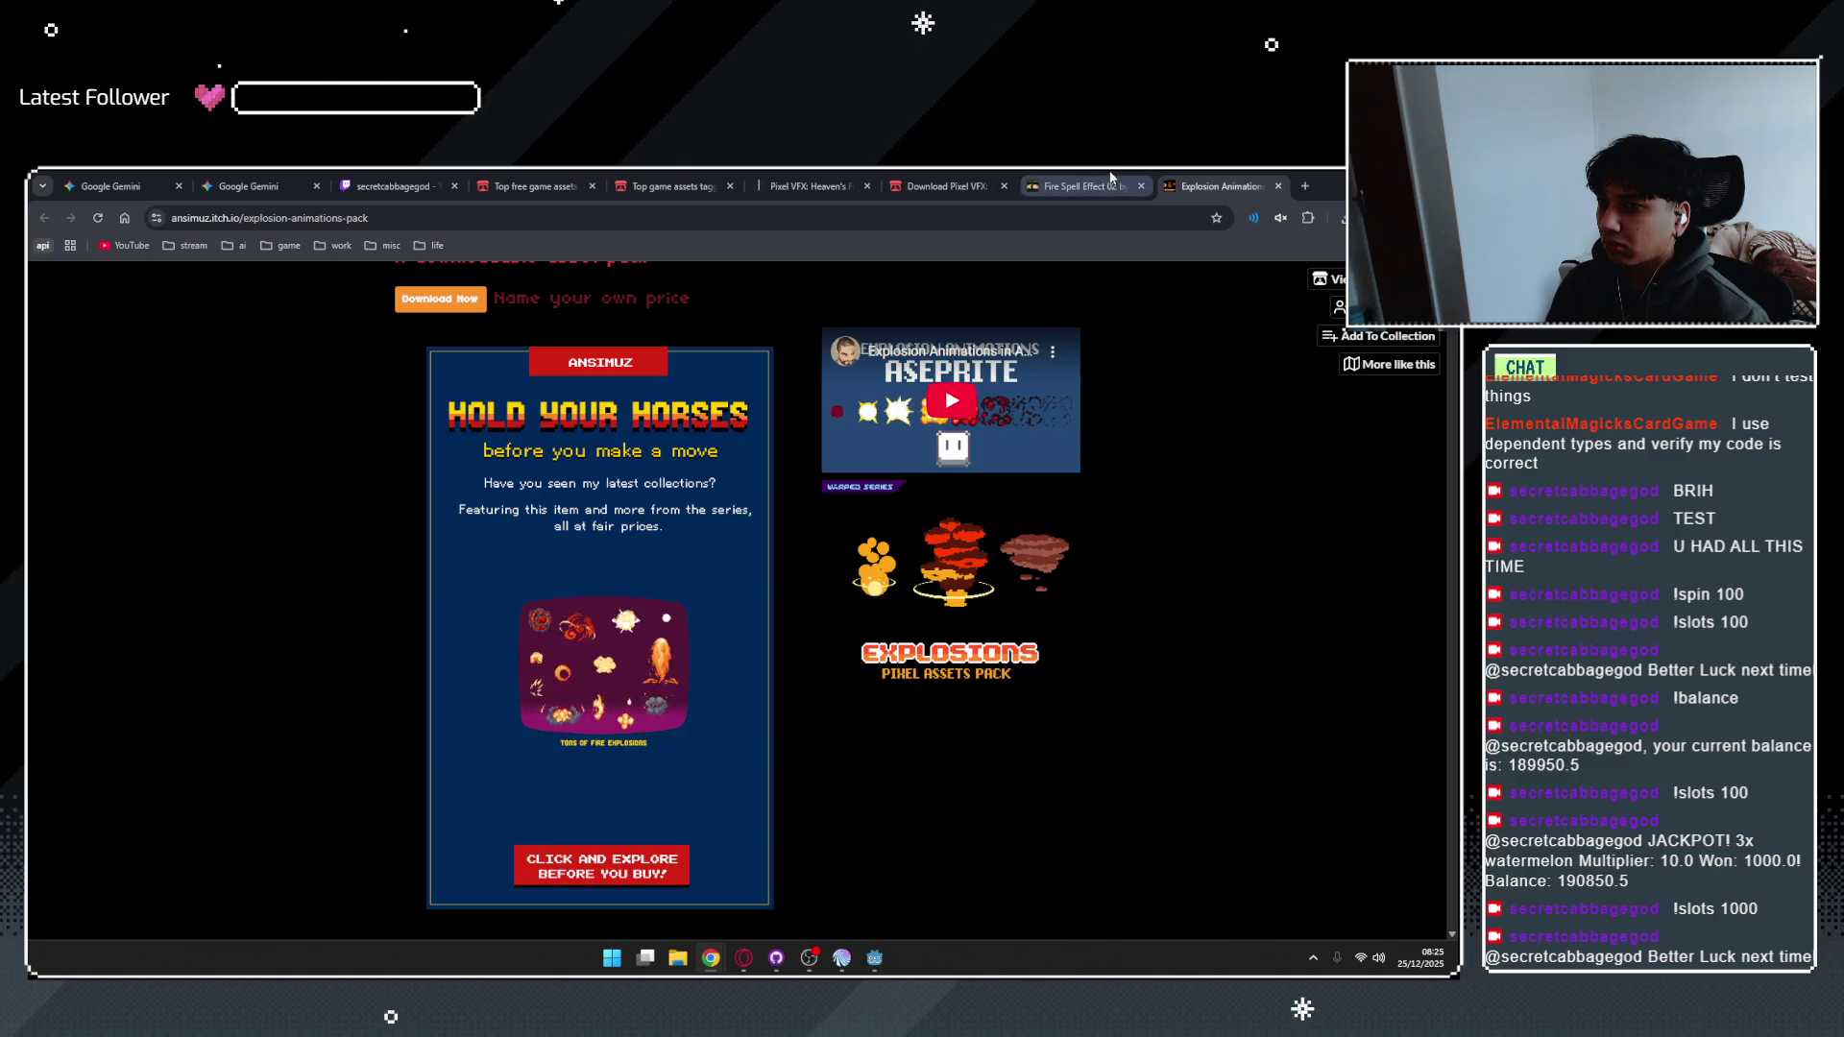
click(1076, 186)
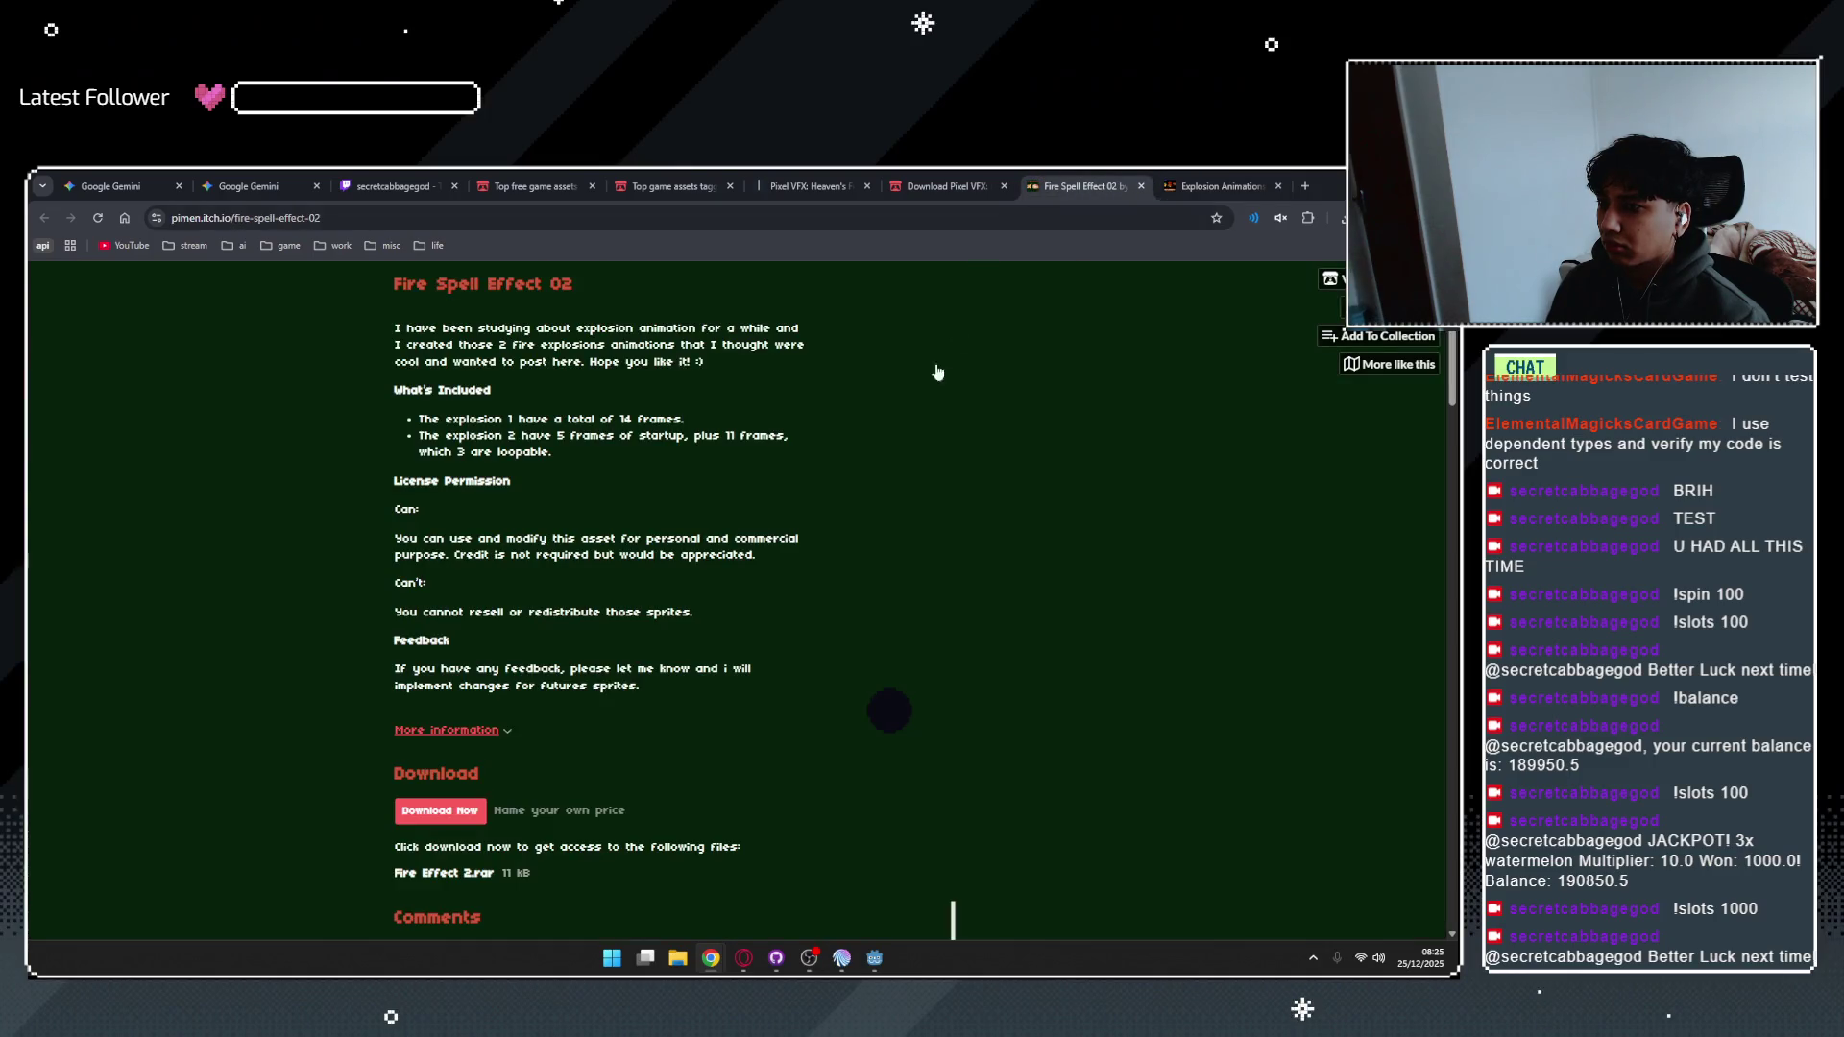
scroll(1046, 639, down, 5)
scroll(1045, 630, down, 3)
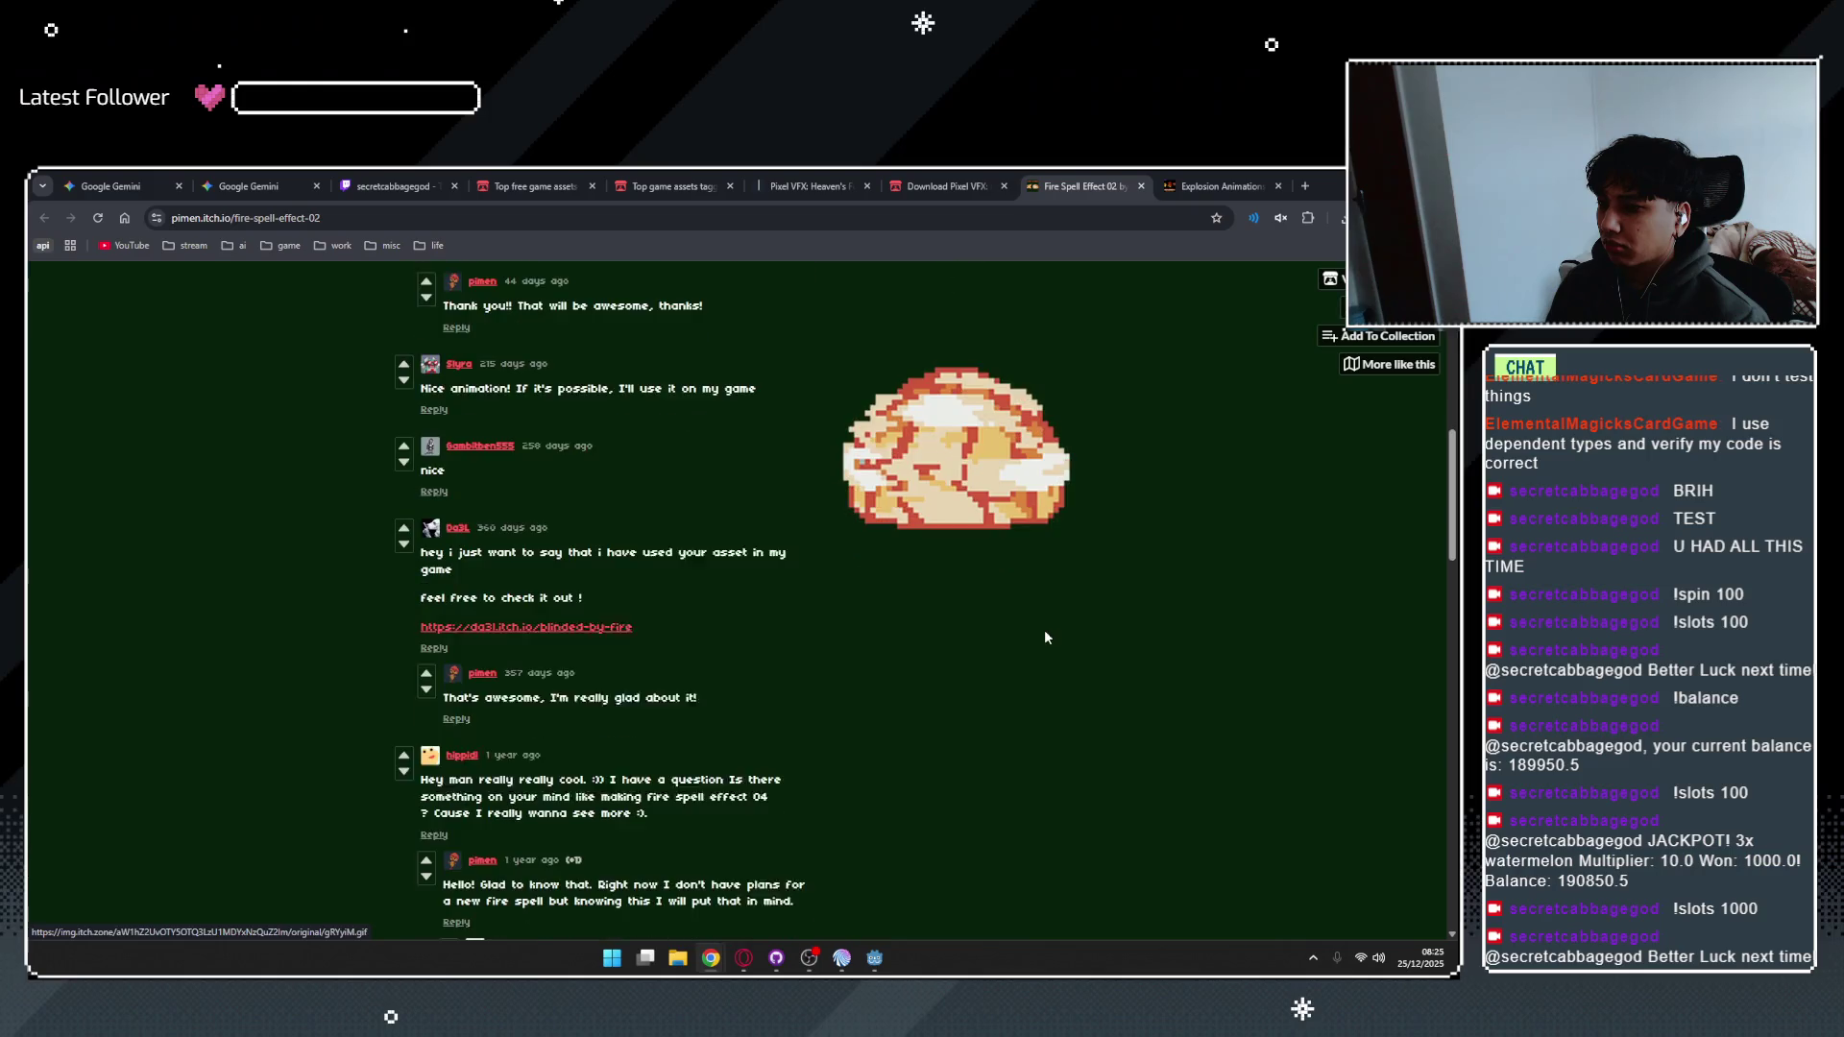
scroll(1038, 632, up, 3)
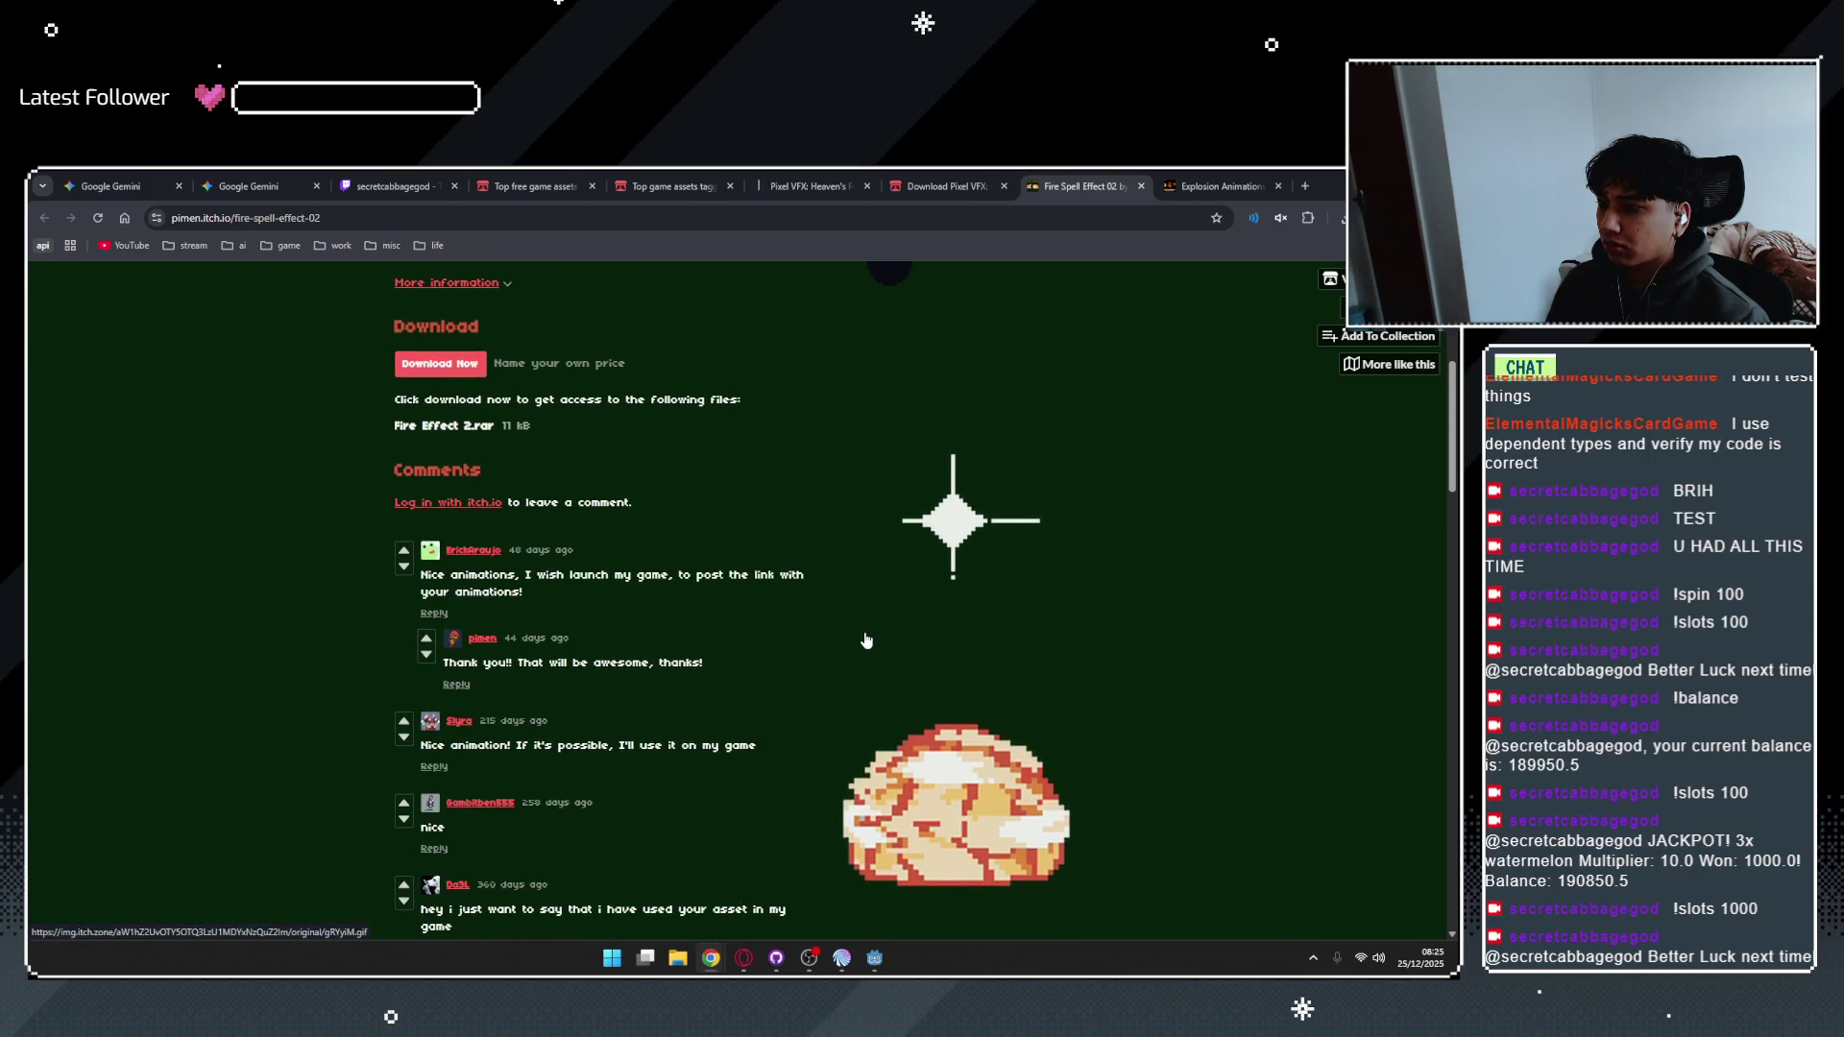
scroll(866, 639, up, 5)
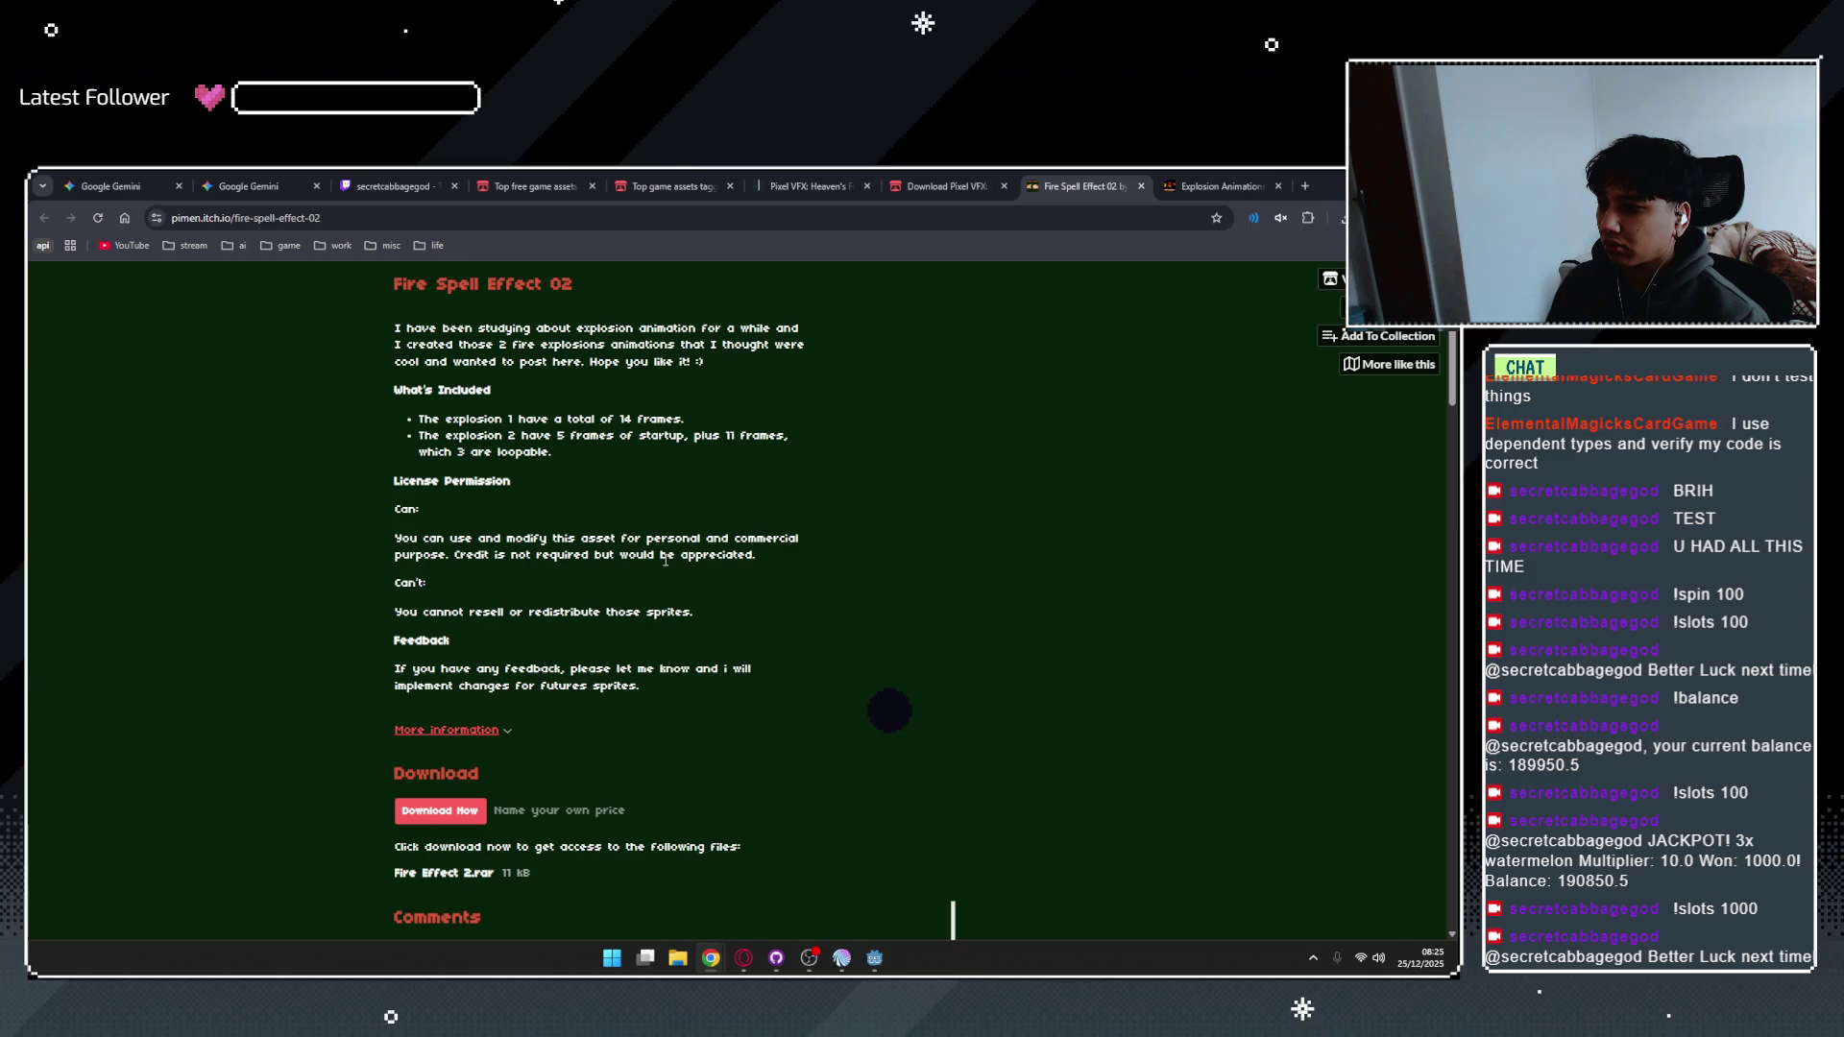
- Download Fire Effect 2.rar from Fire Spell Effect 02 without paying, and open it
click(435, 812)
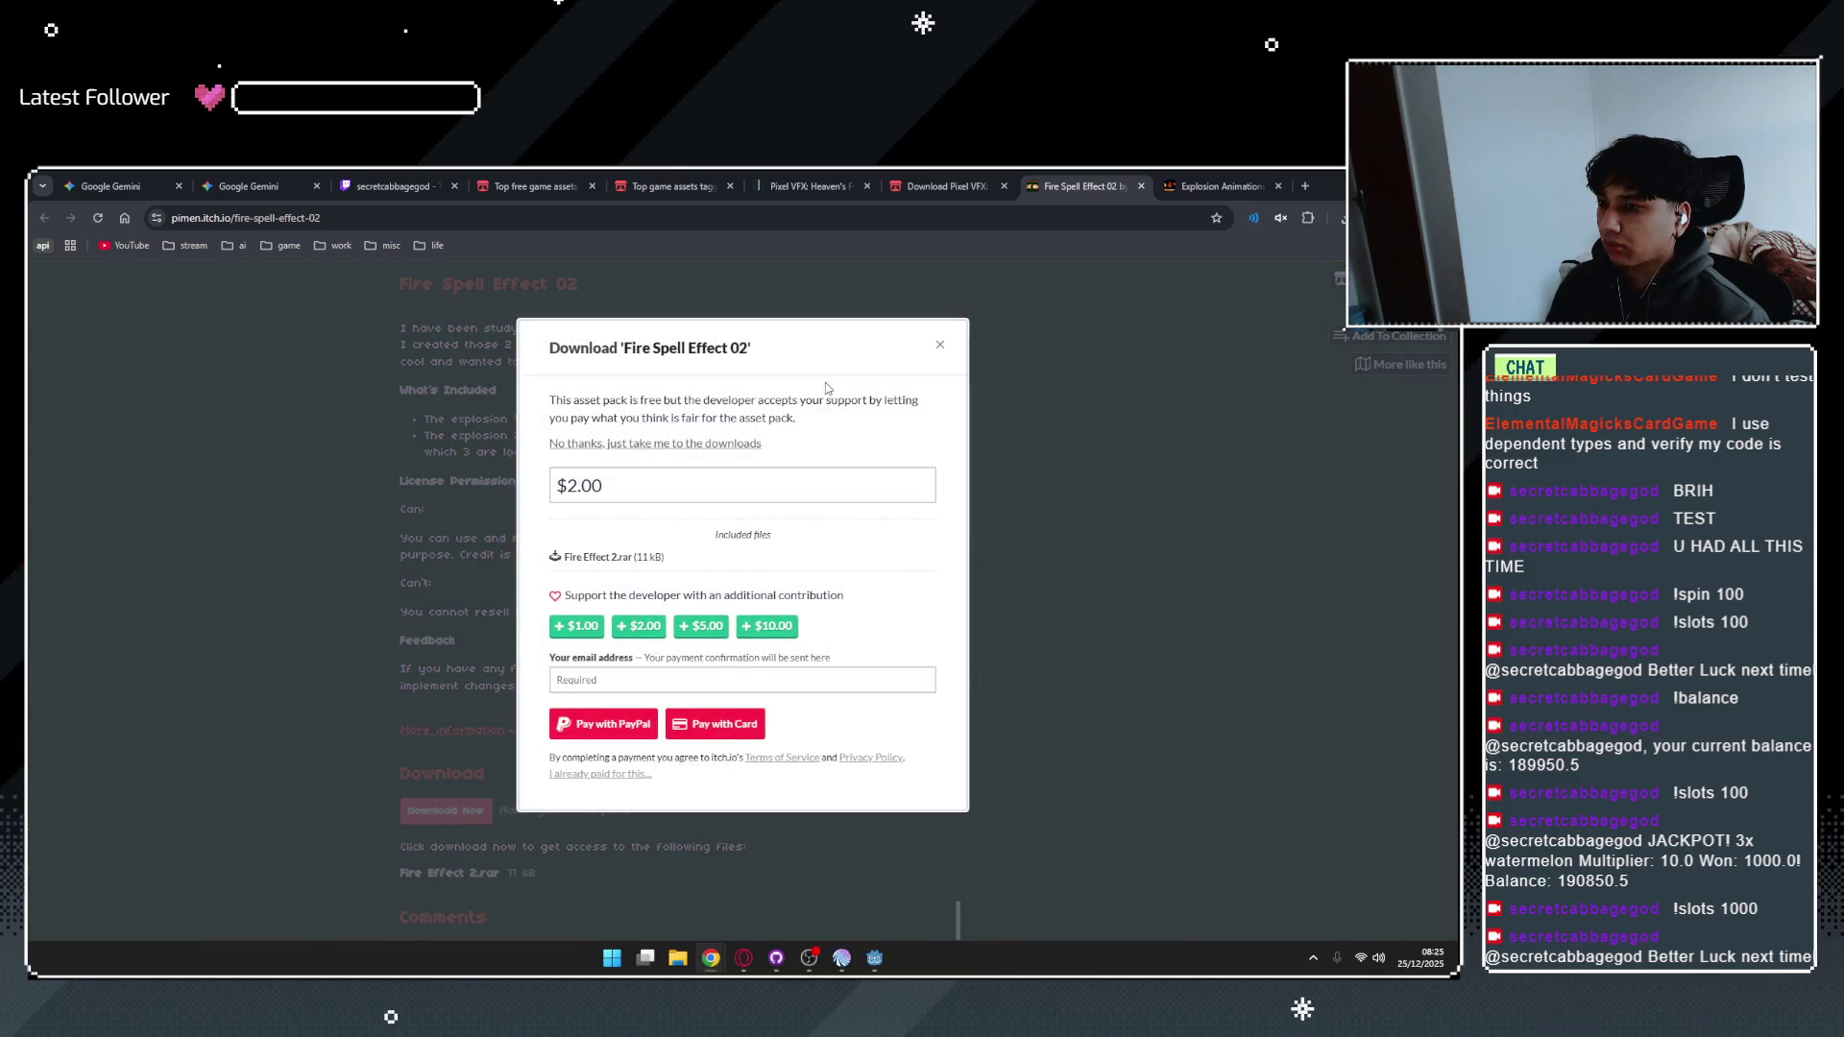
click(865, 358)
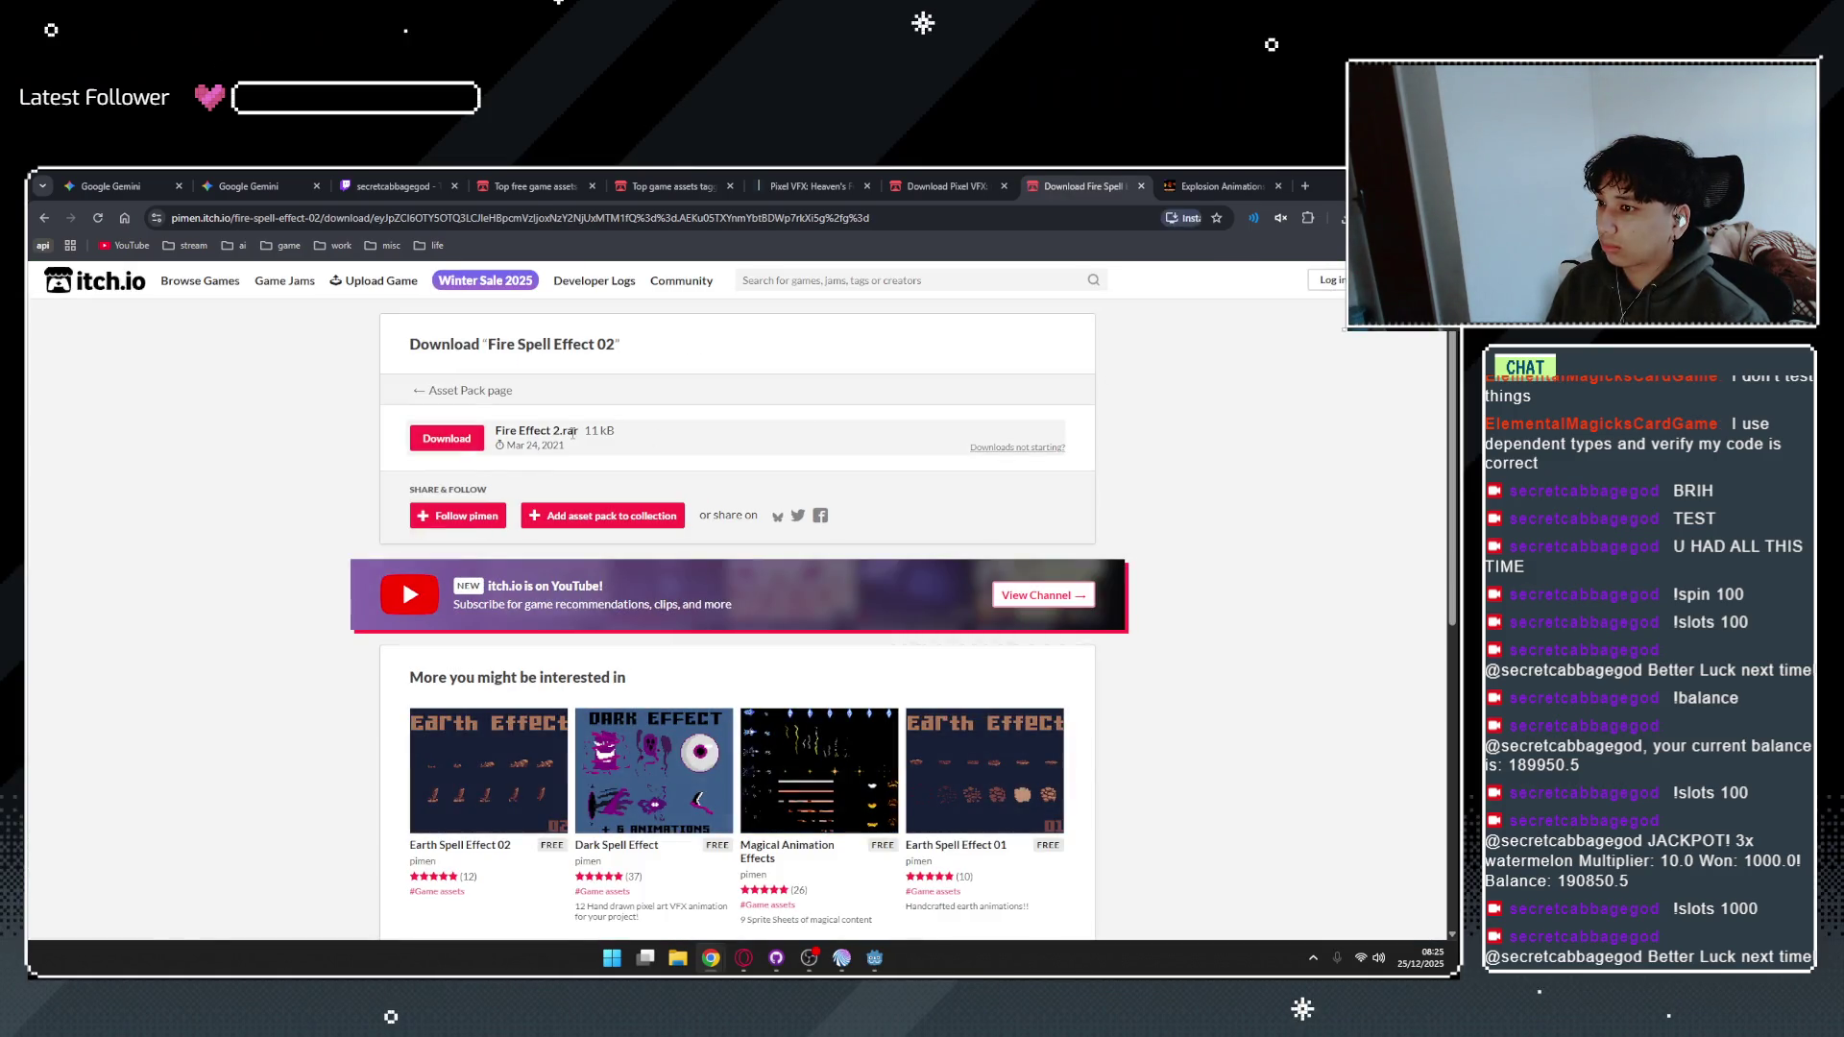
click(447, 438)
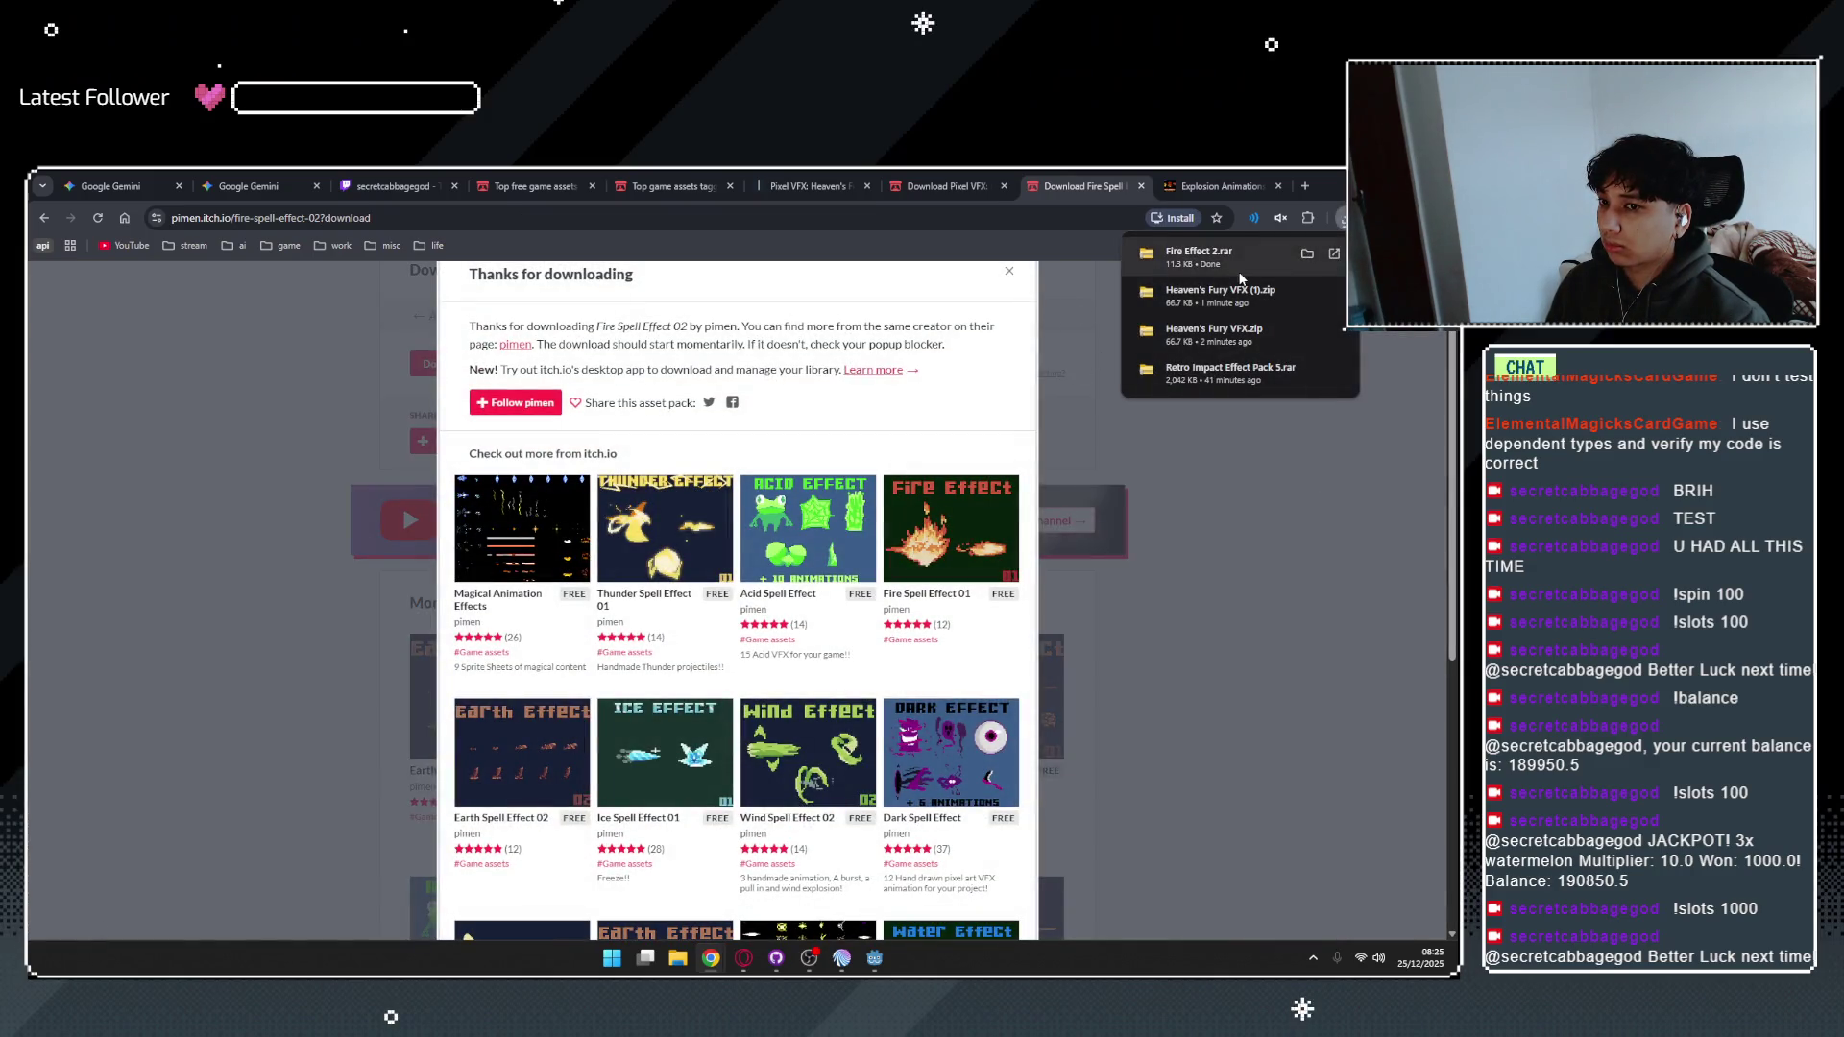
click(1276, 257)
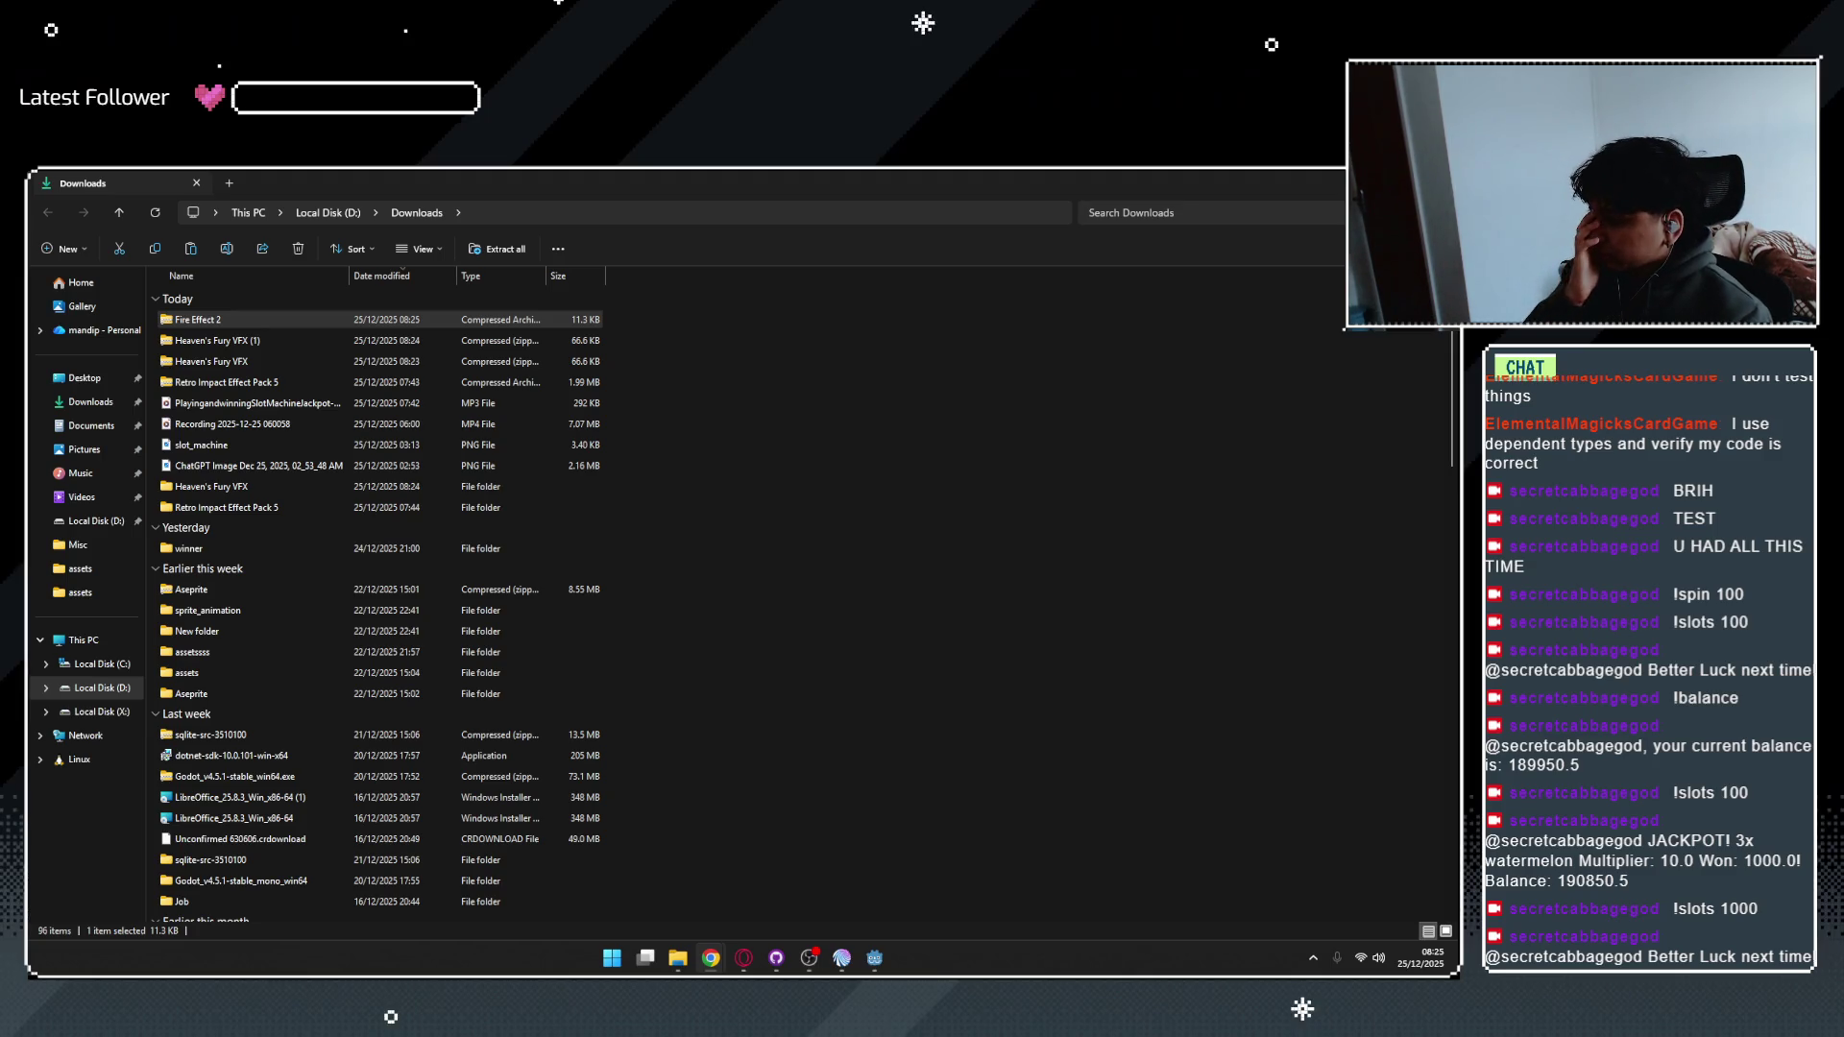
- Extract all of Fire Effect 2.rar into a Fire Effect 2 folder
right_click(448, 320)
mouse_move(489, 394)
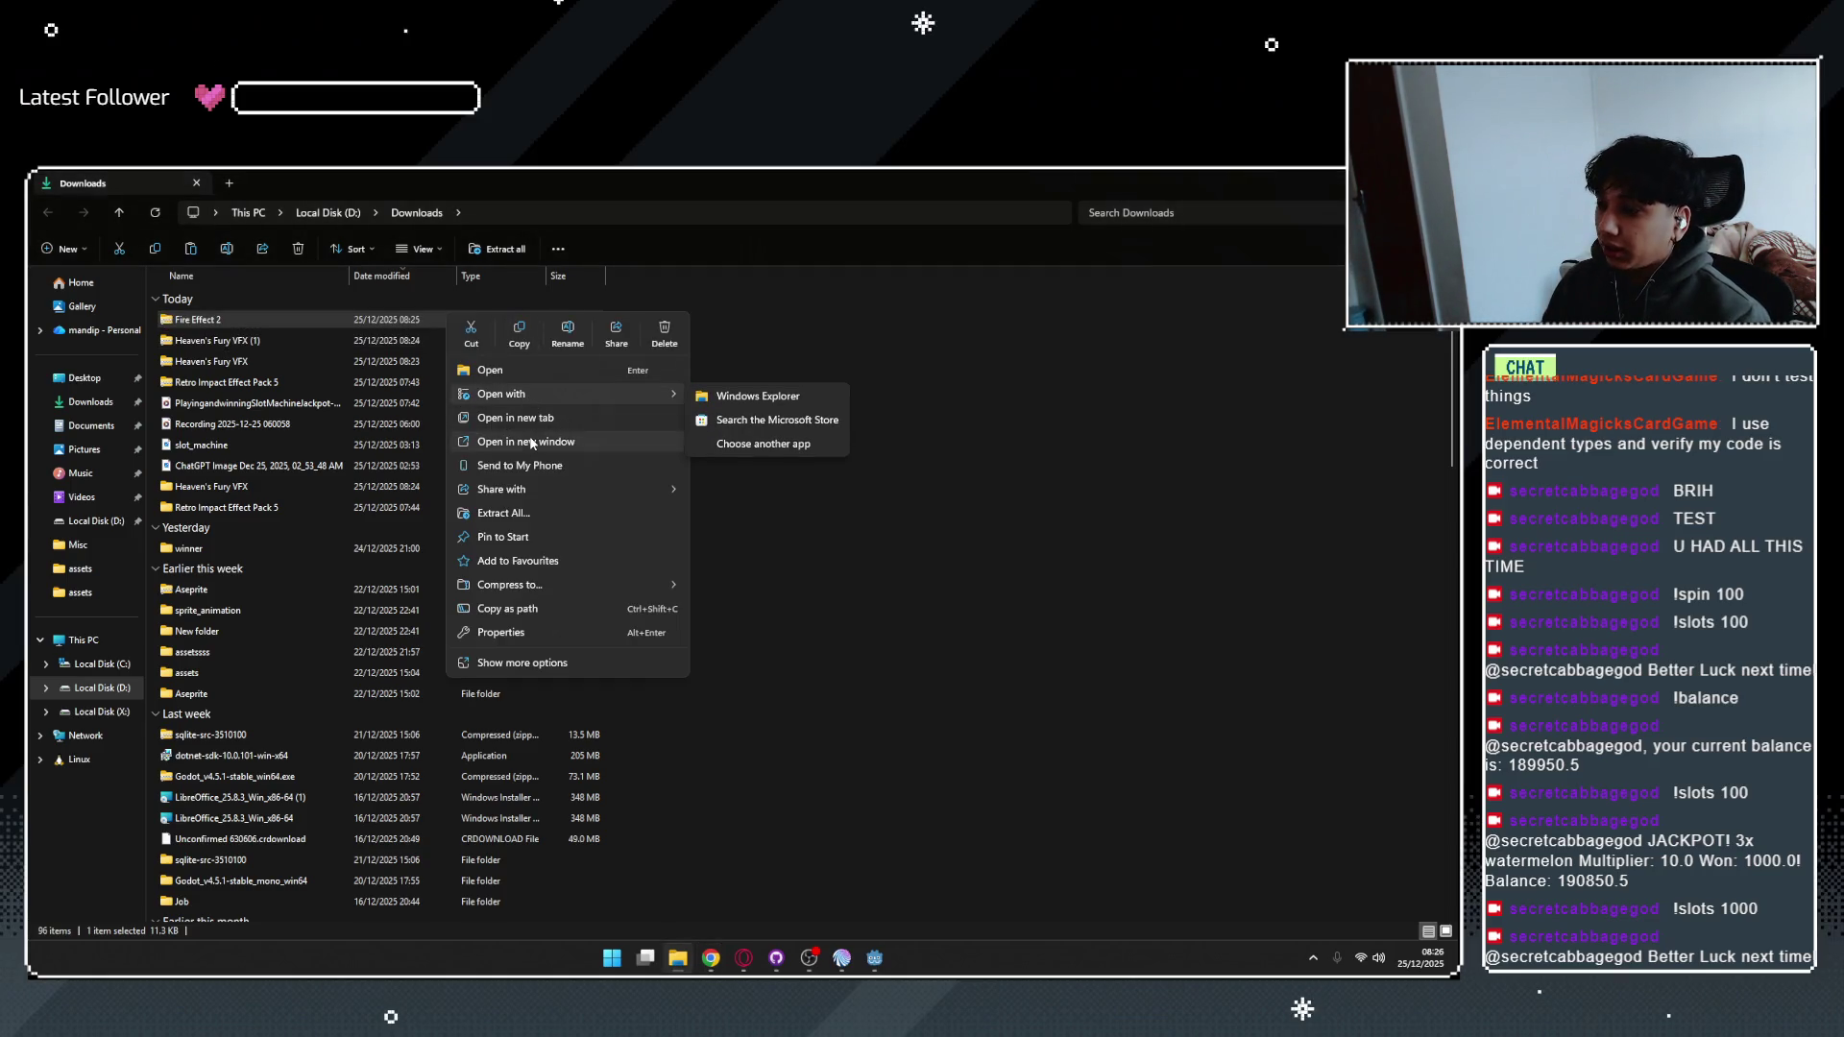
click(504, 513)
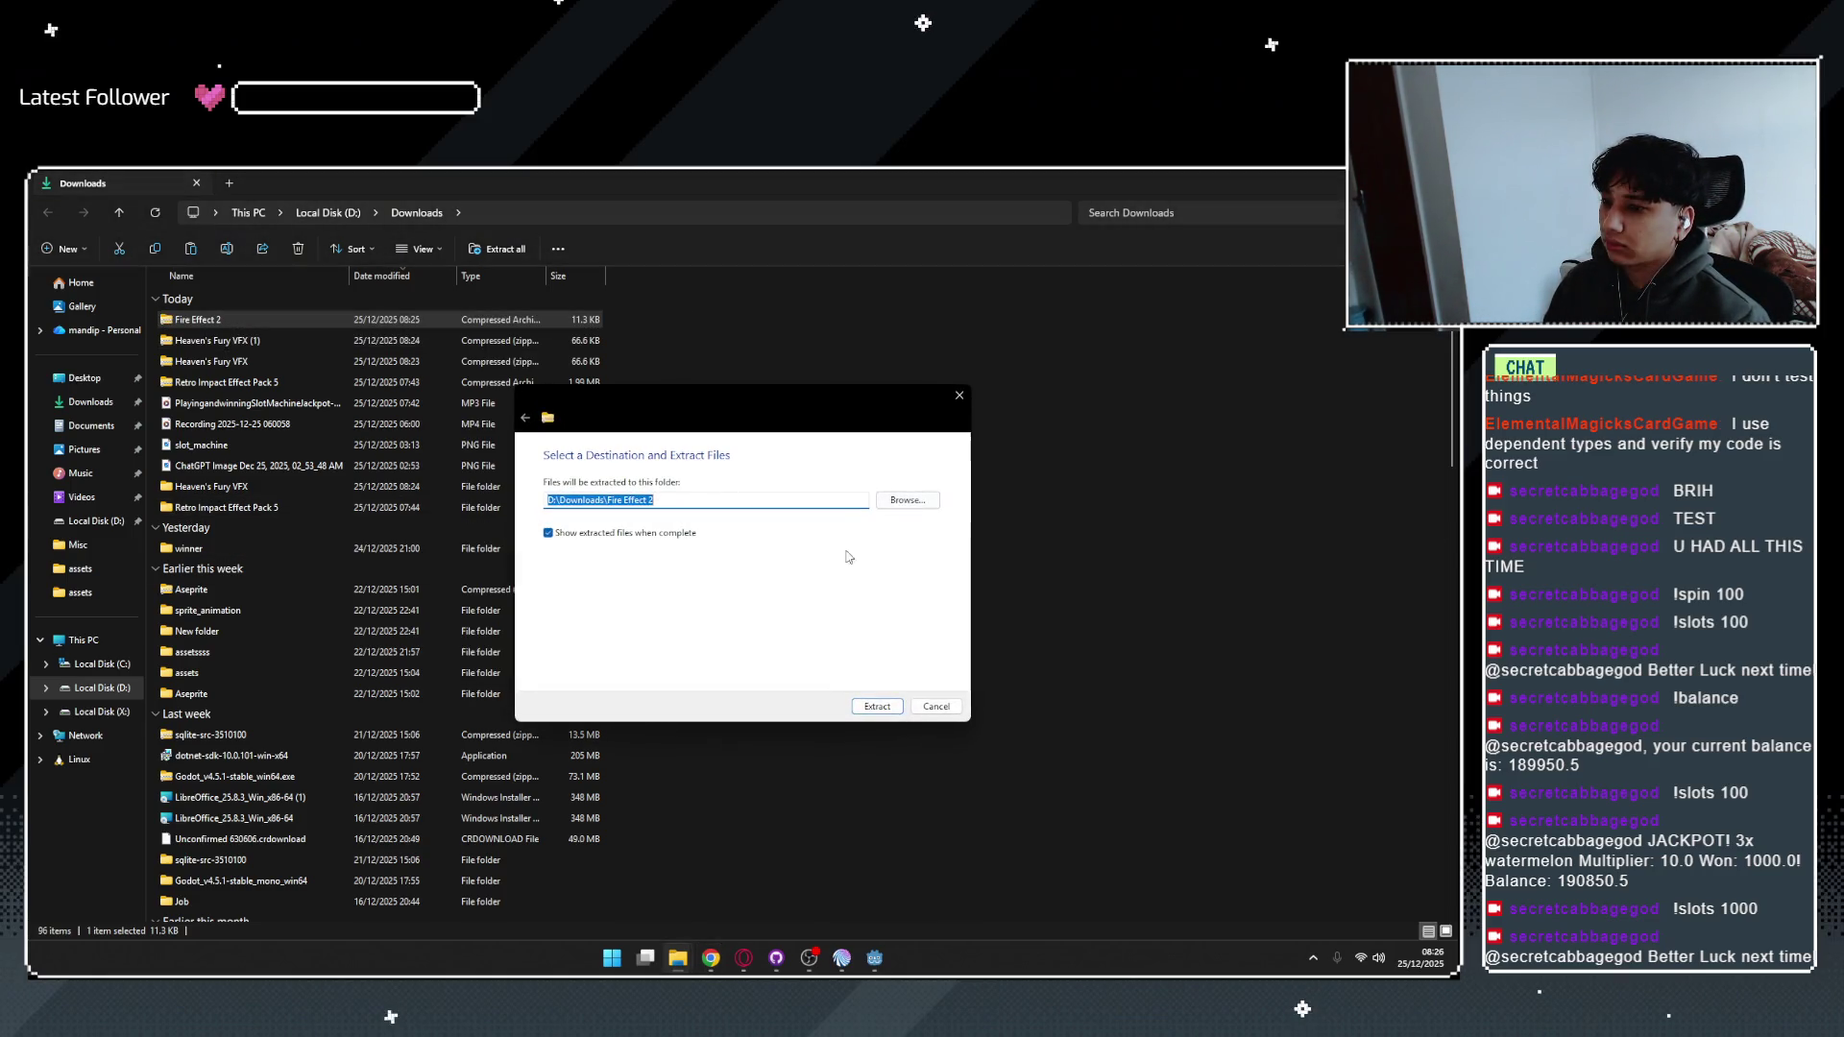
click(874, 707)
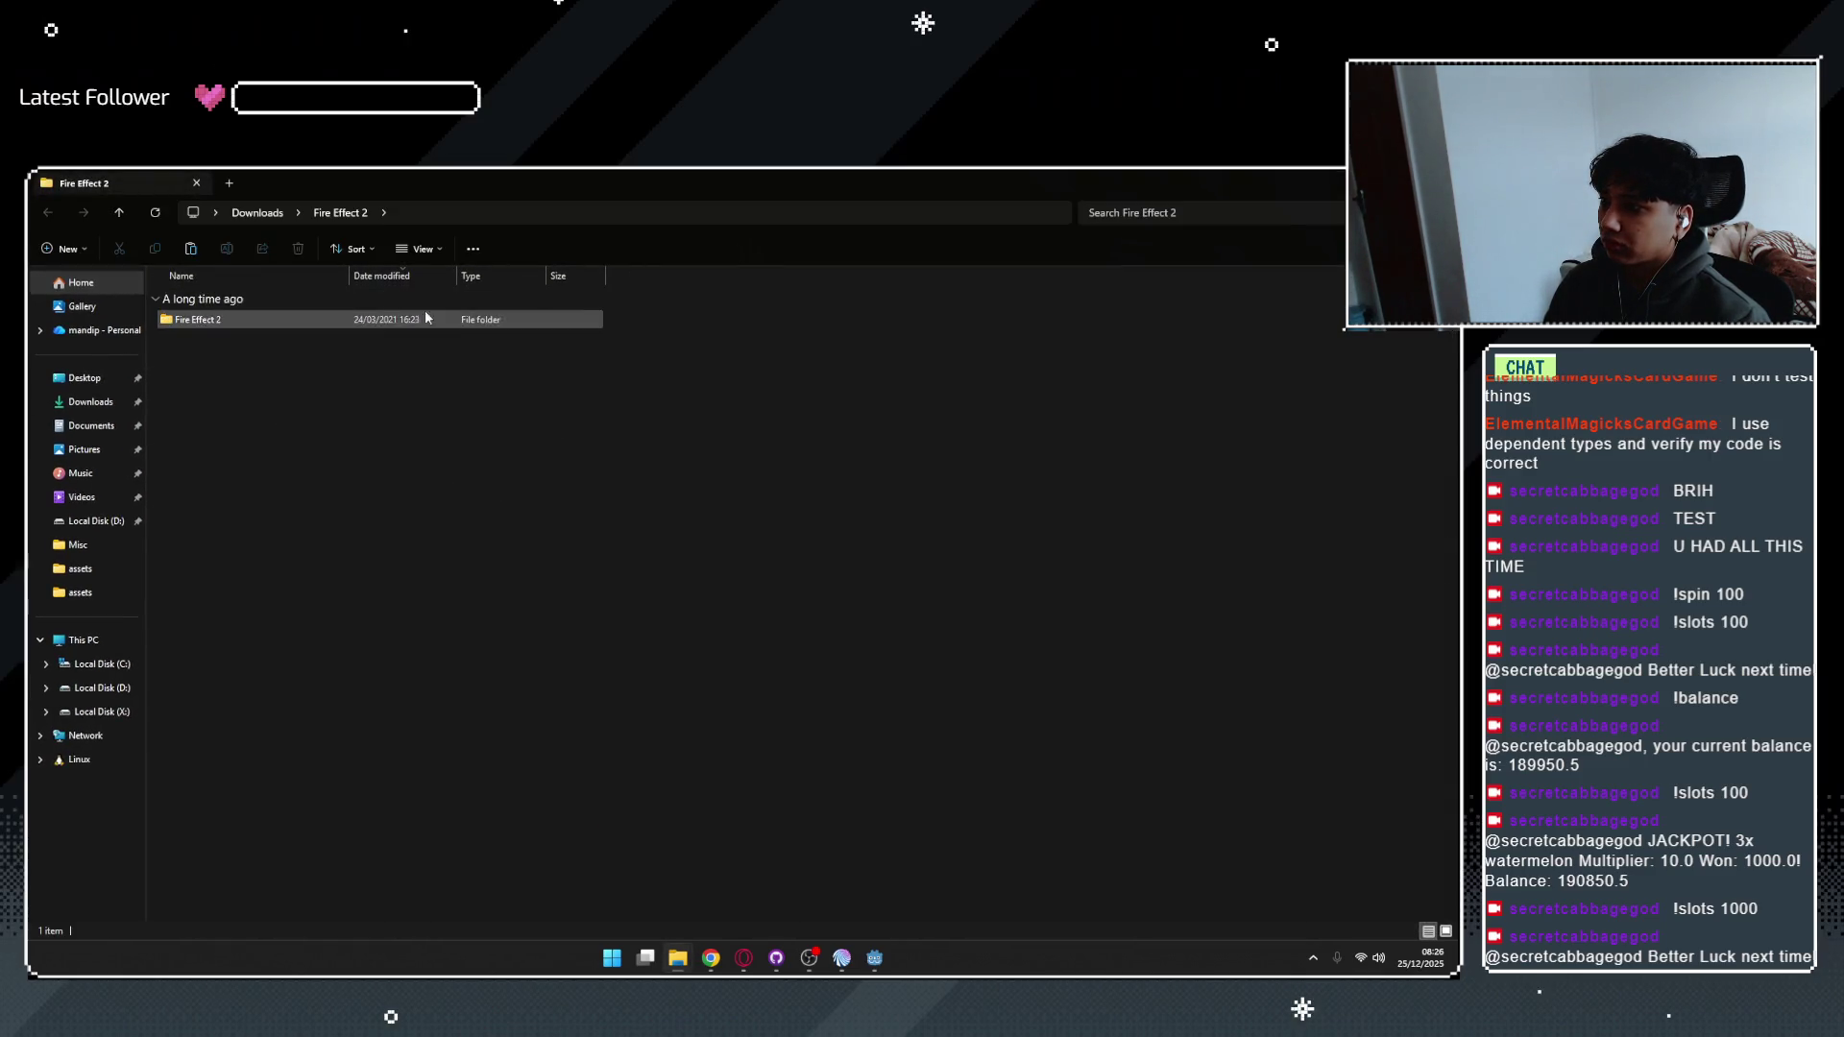
- Preview the Explosion 2 SpriteSheet and Explosion SpriteSheet images
double_click(348, 321)
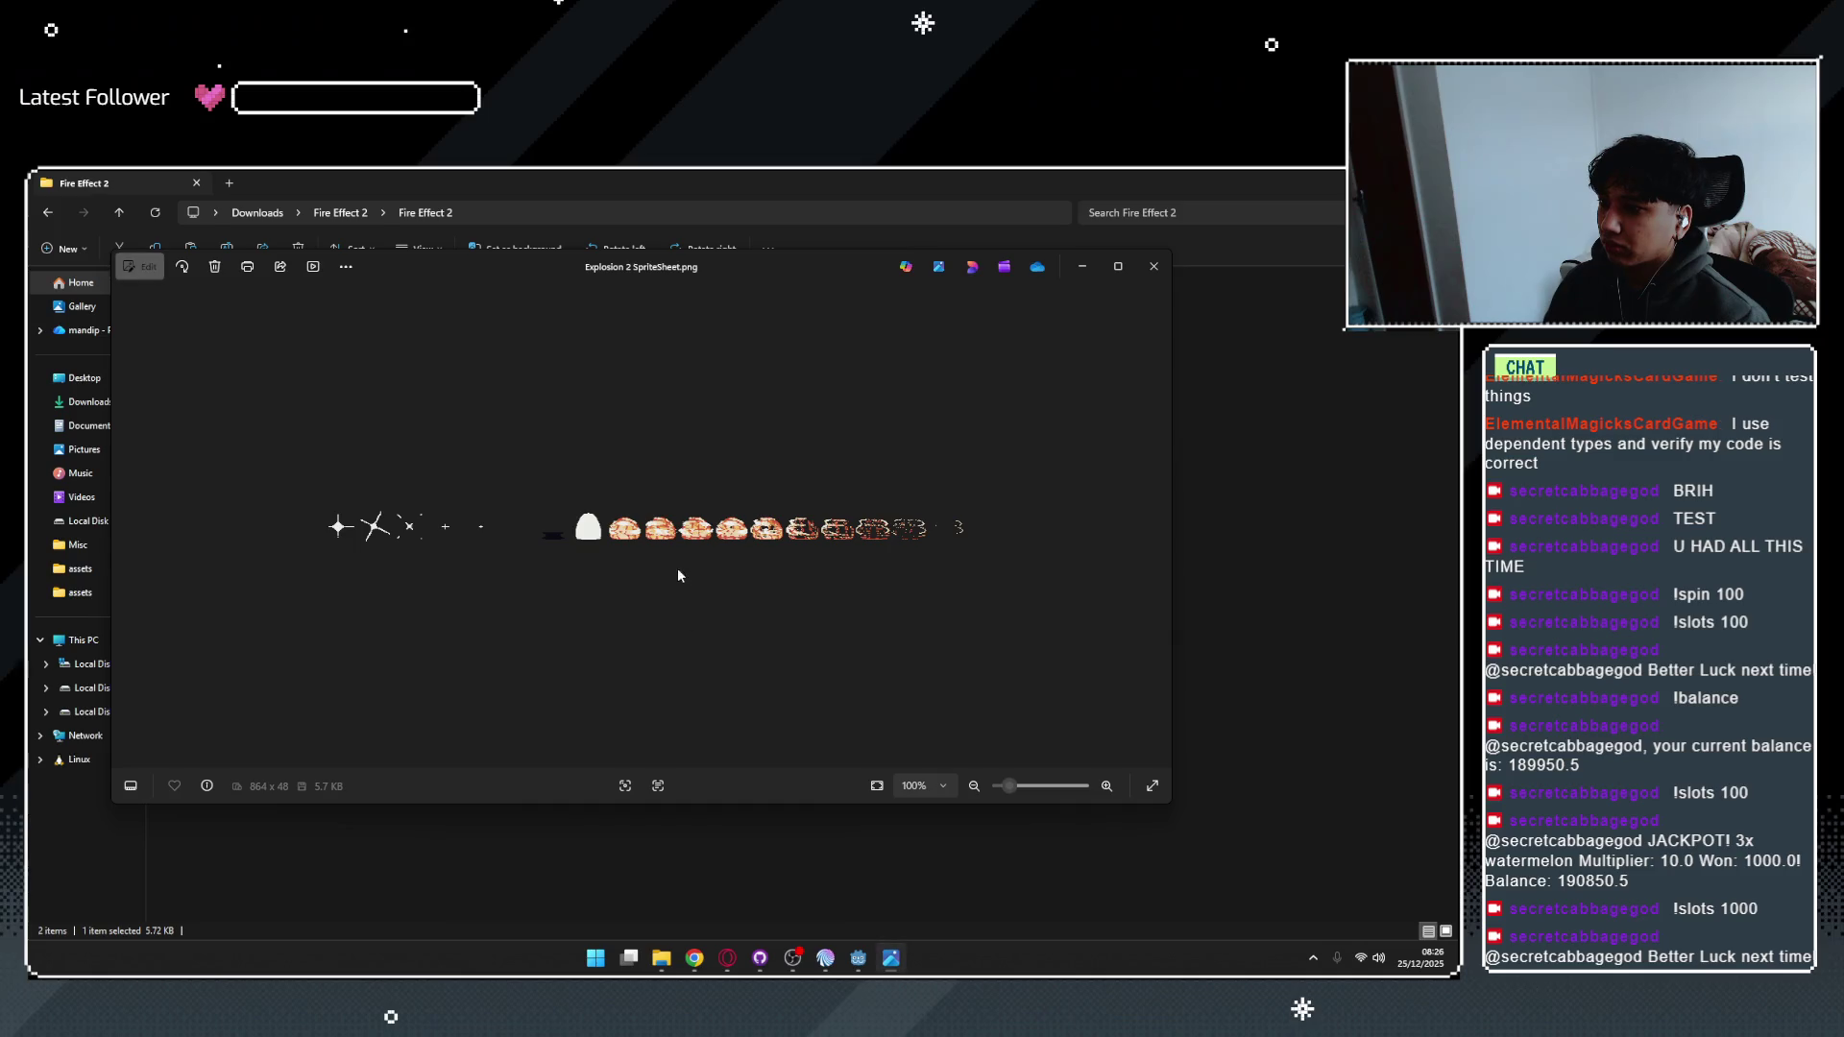
click(1152, 267)
click(397, 341)
double_click(397, 341)
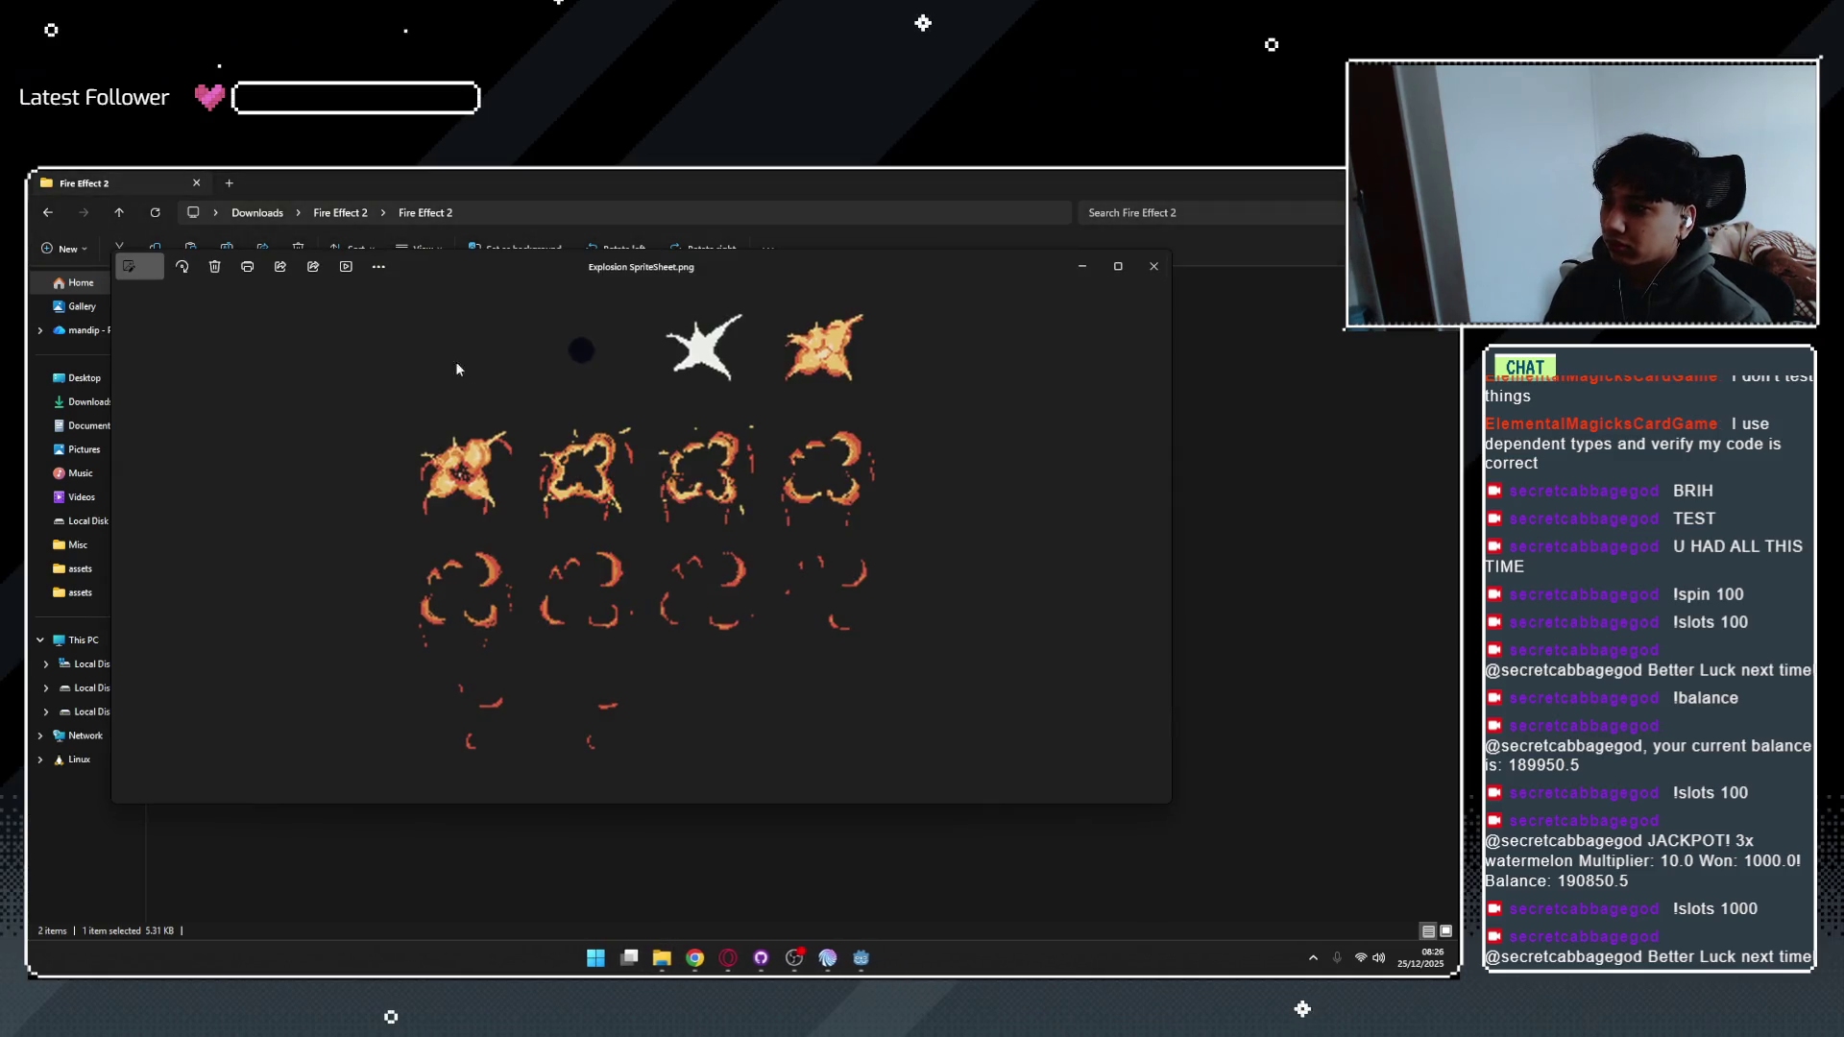
click(1150, 273)
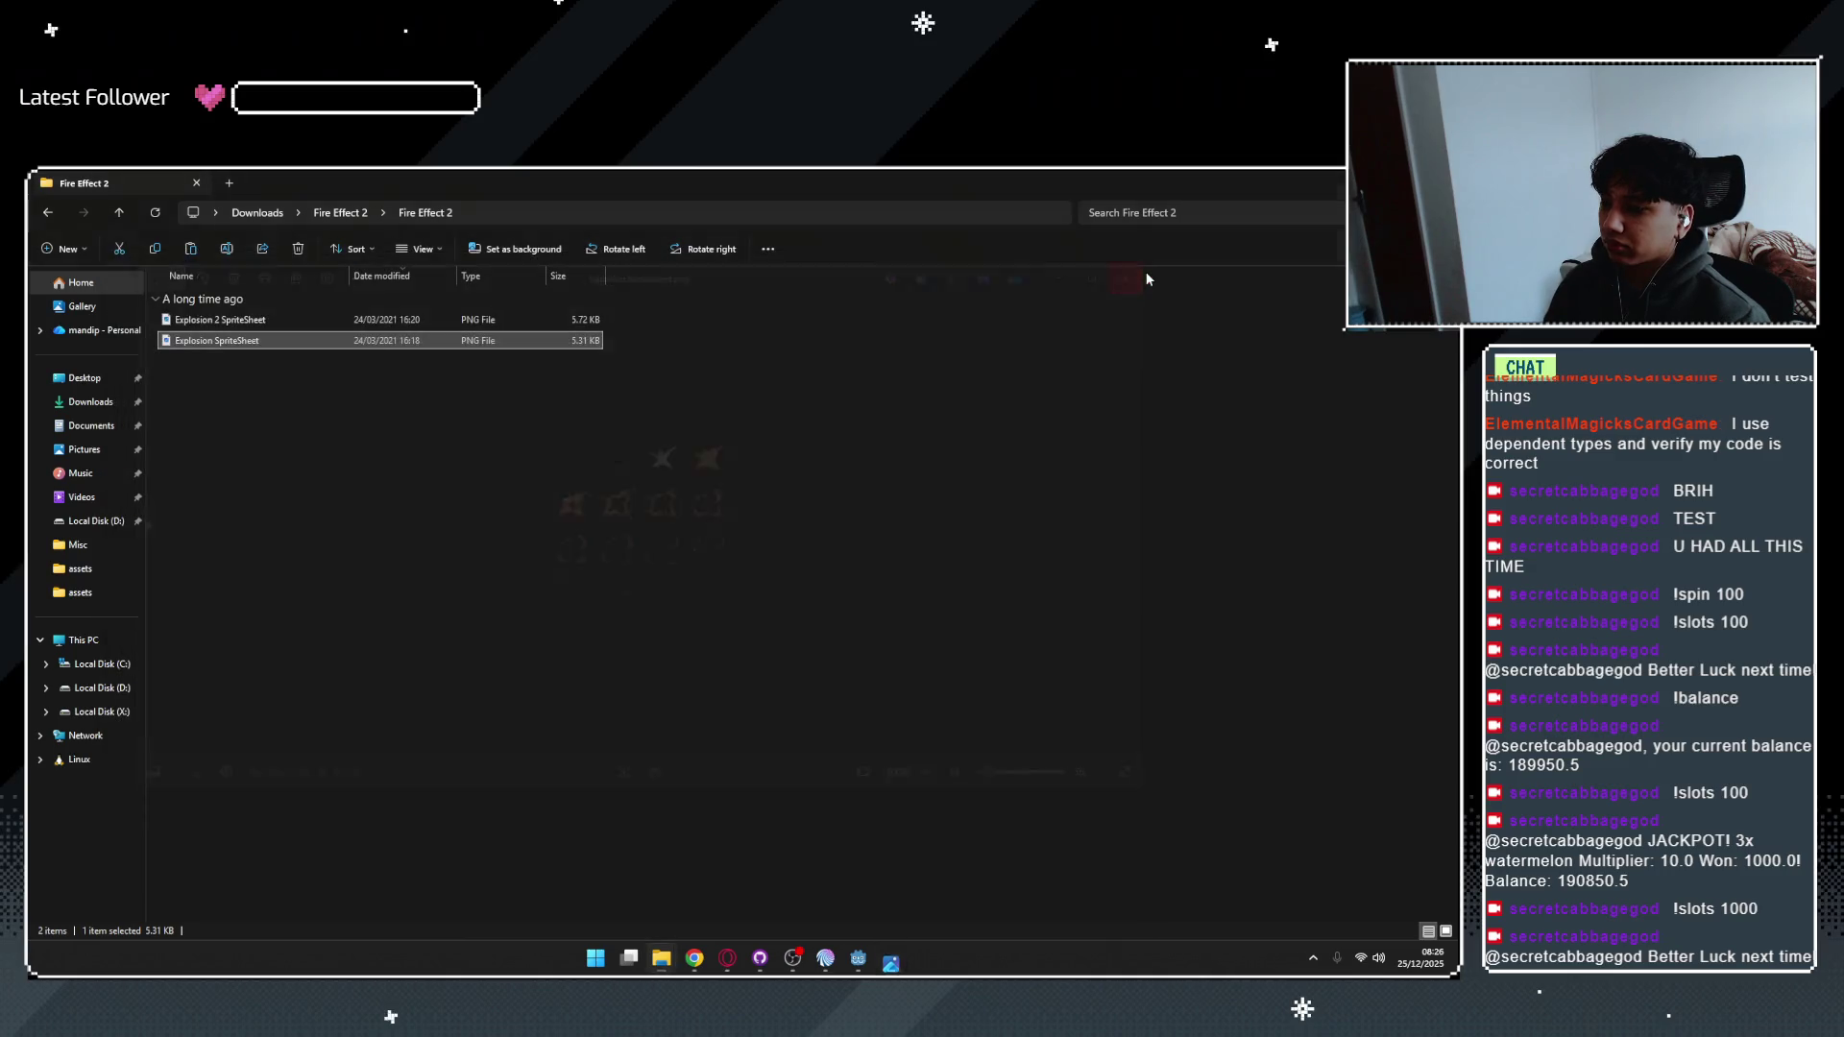
- Go back to Downloads and play the slot machine jackpot MP3
click(85, 402)
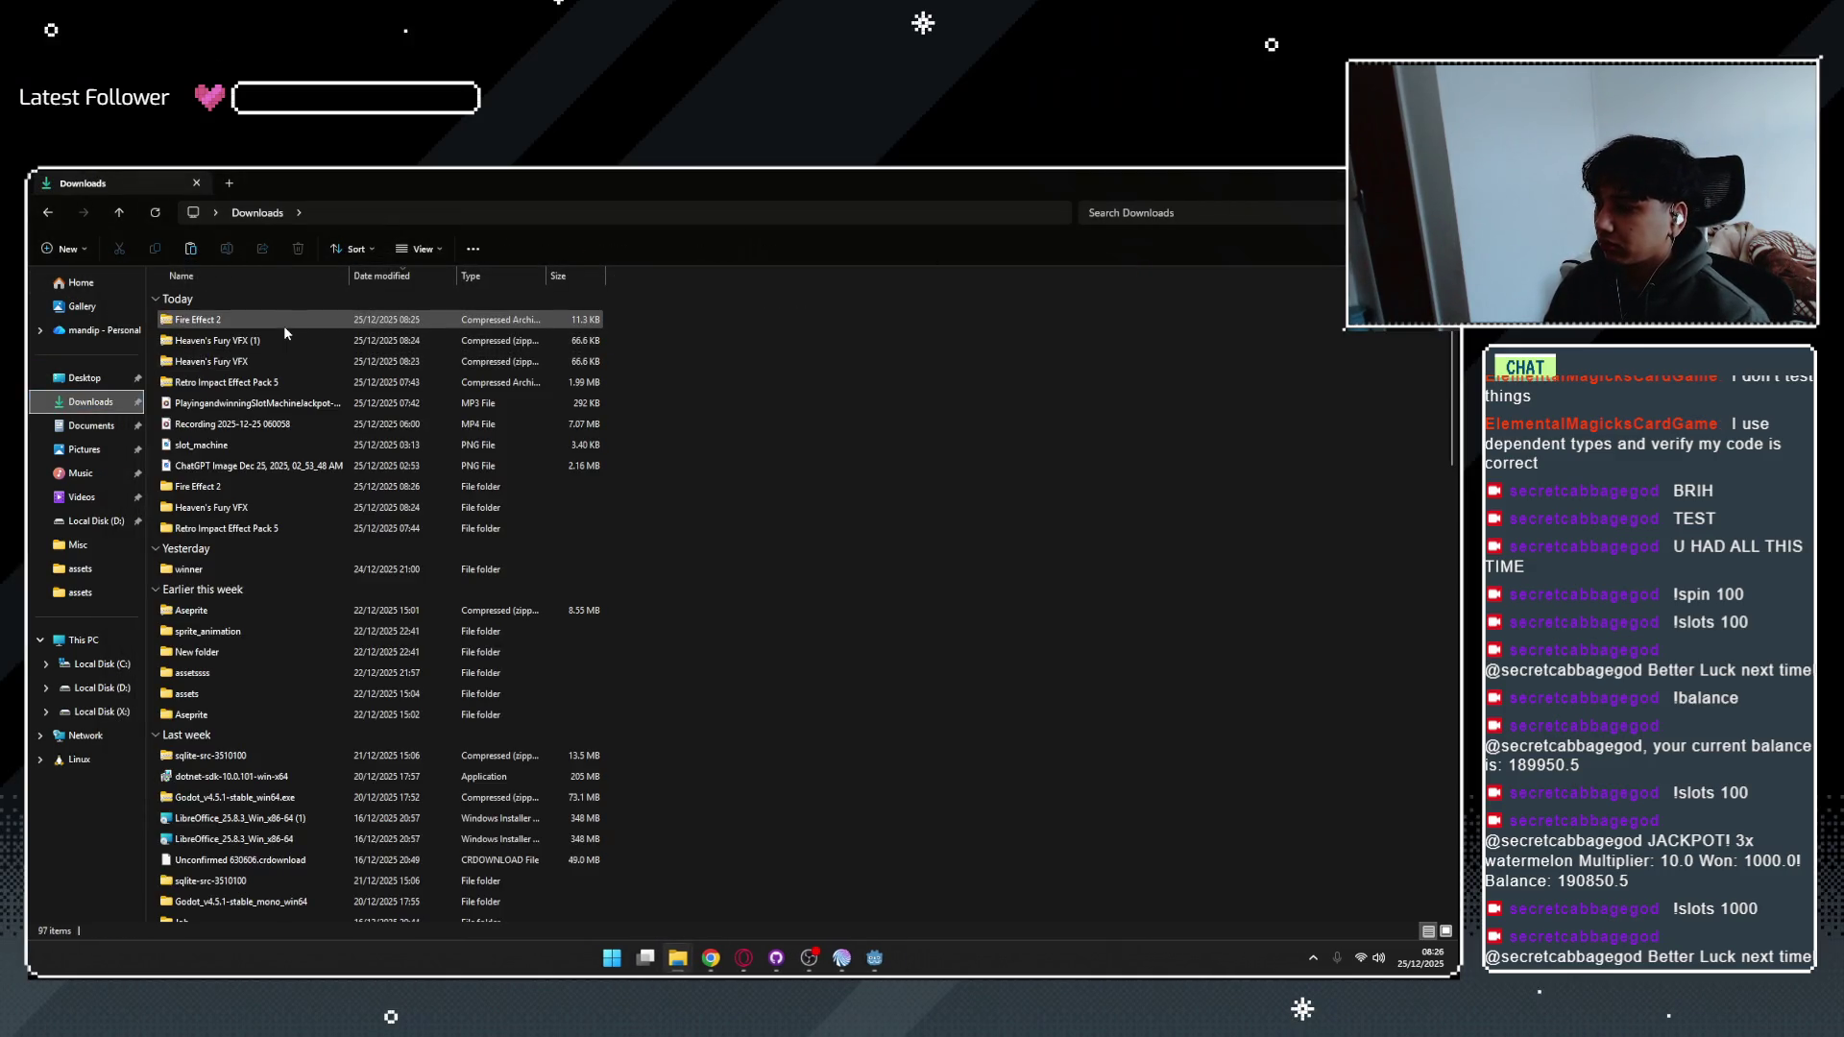
click(236, 405)
double_click(237, 406)
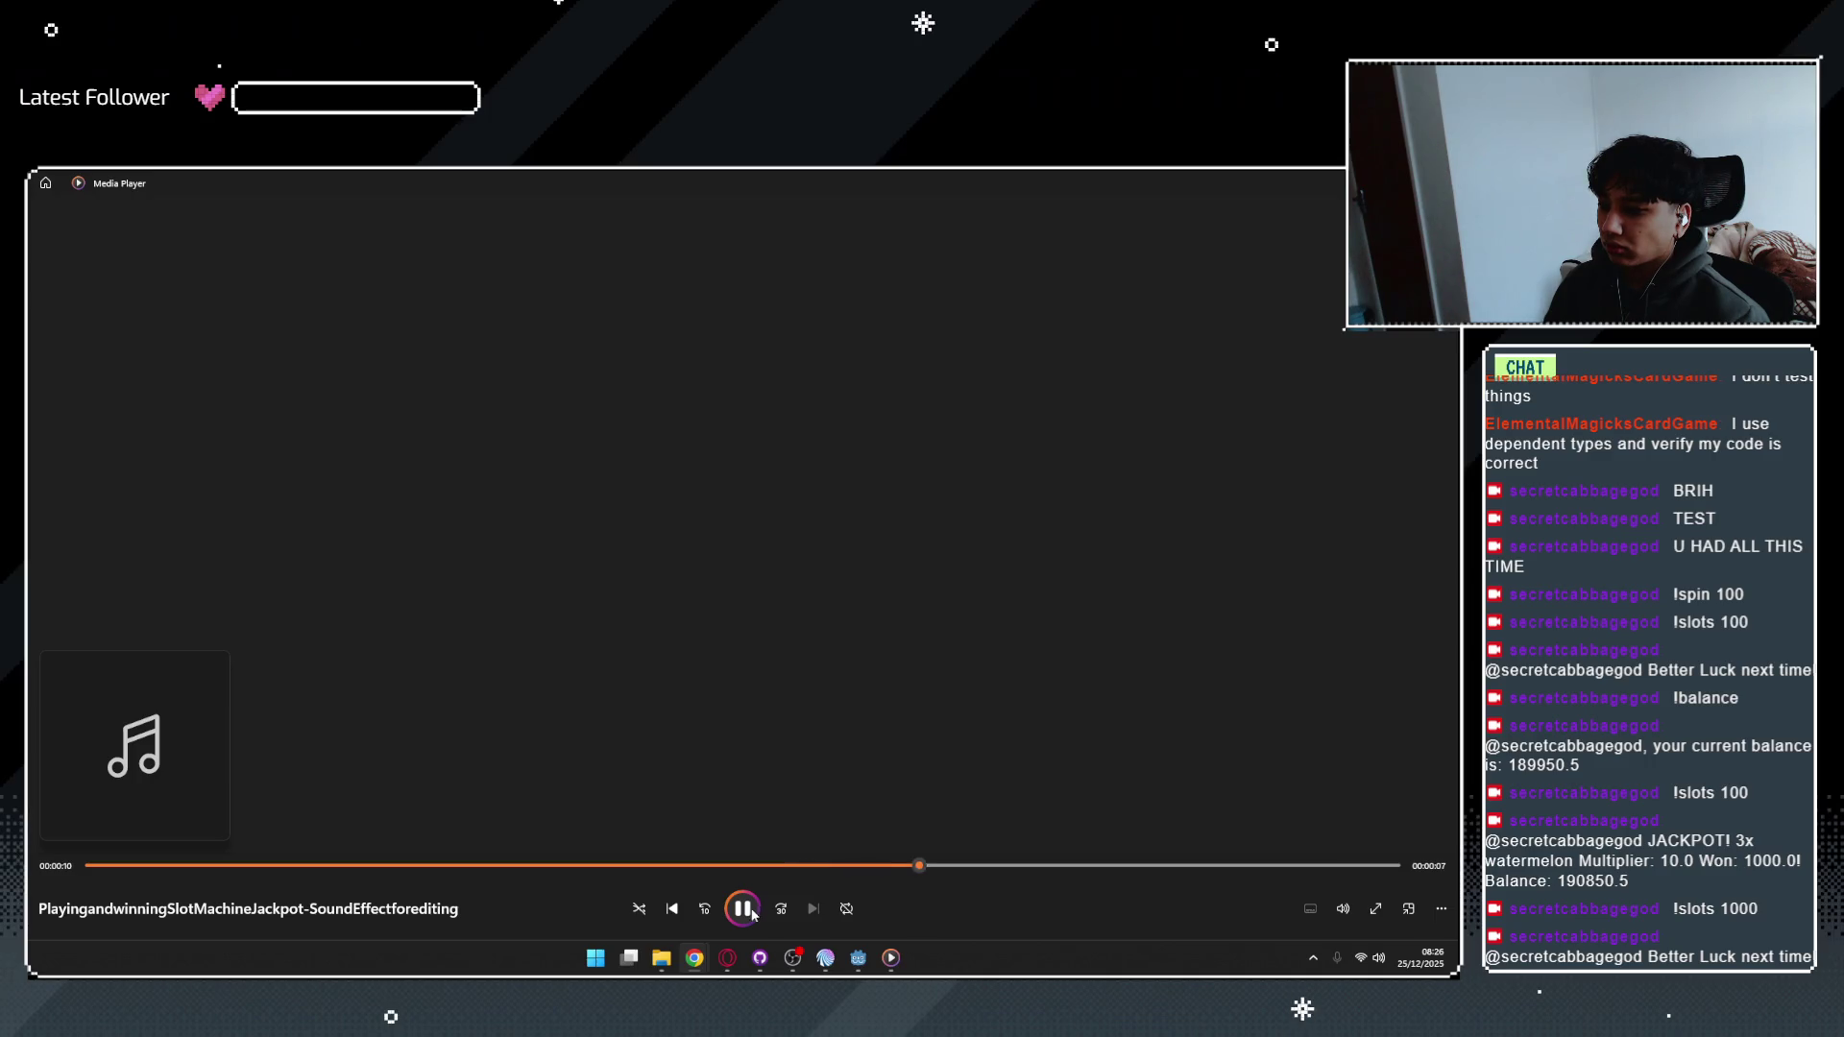
click(531, 865)
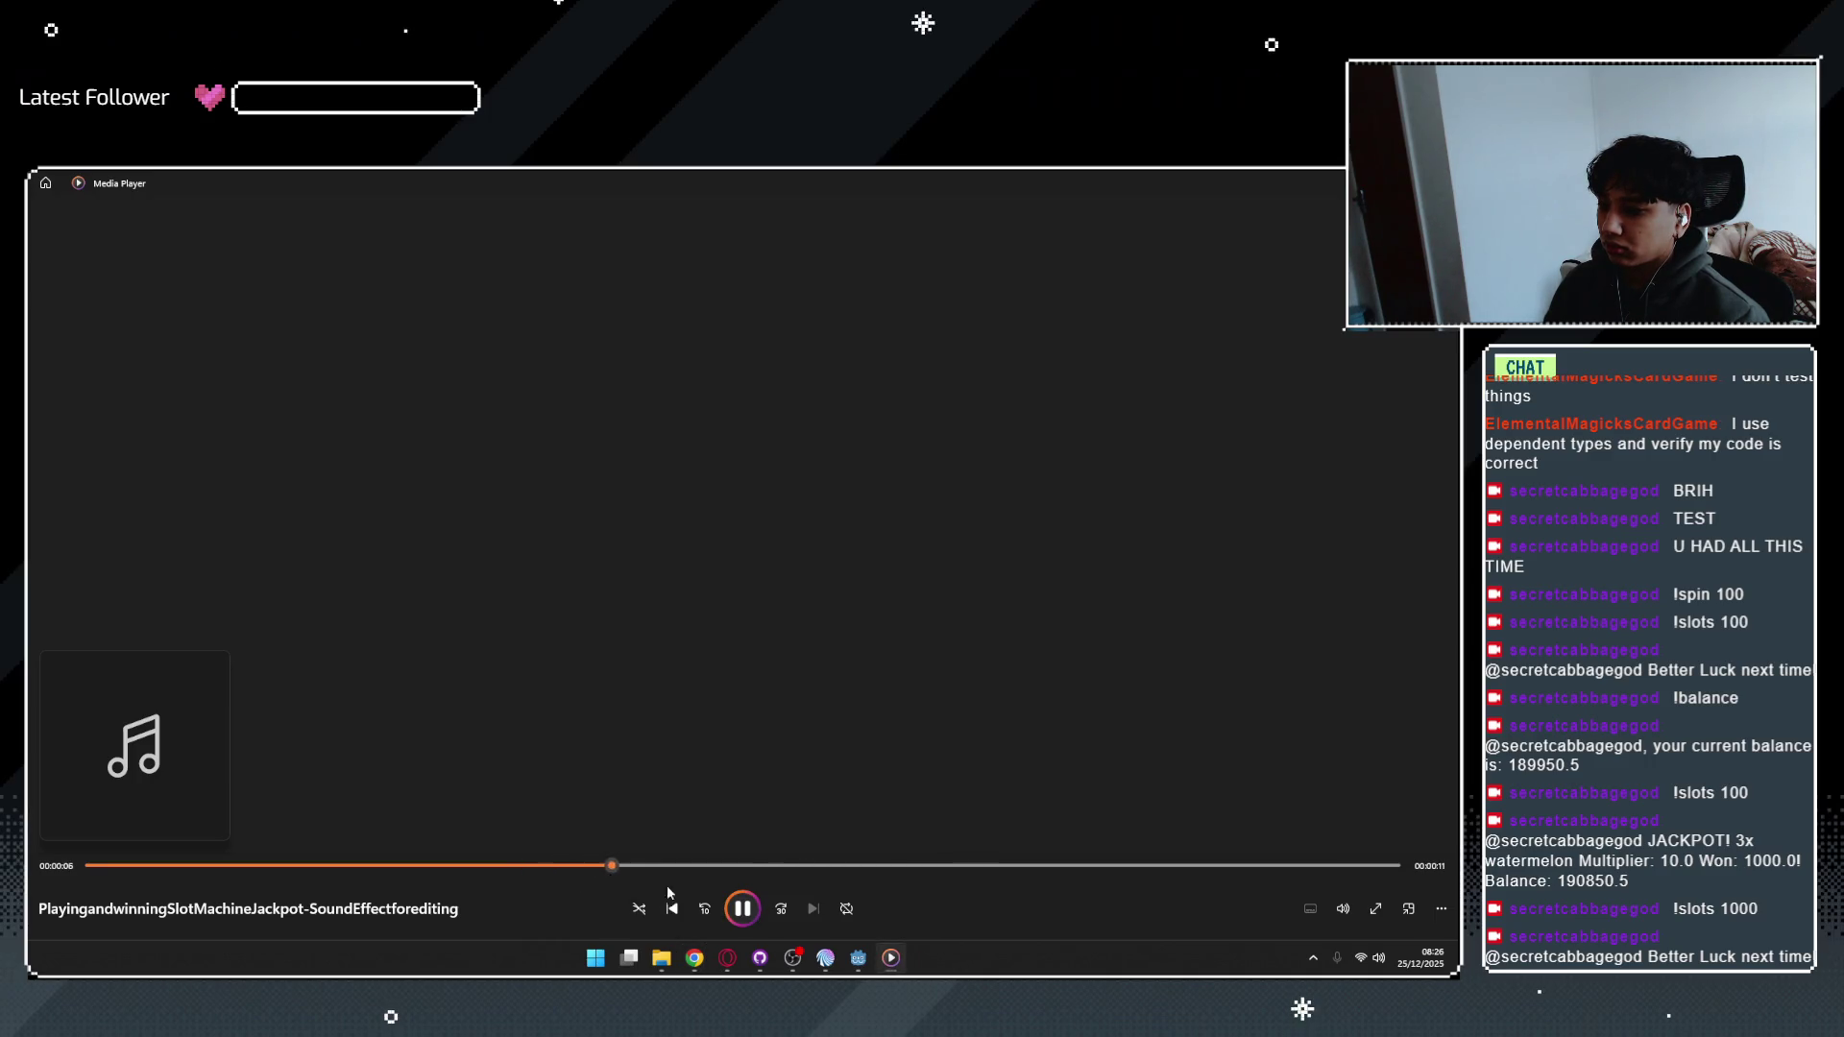
click(743, 909)
key(alt+F4)
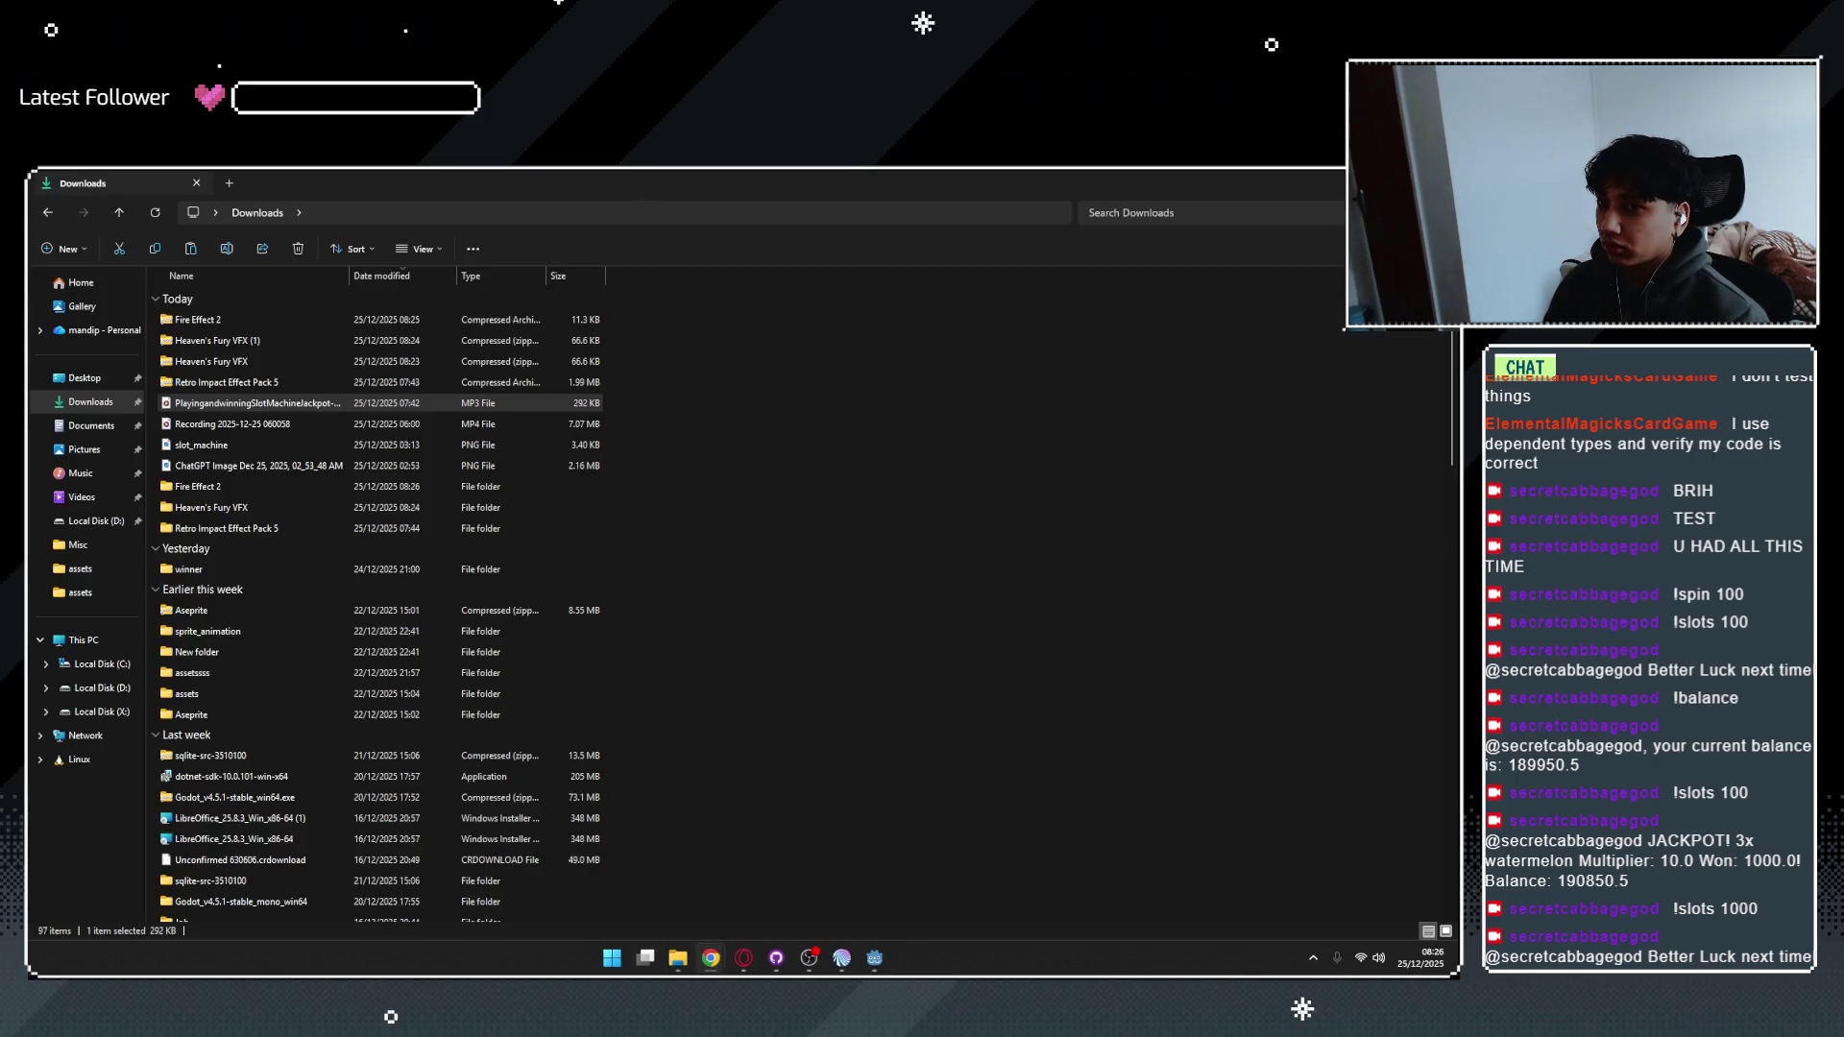
key(alt+F4)
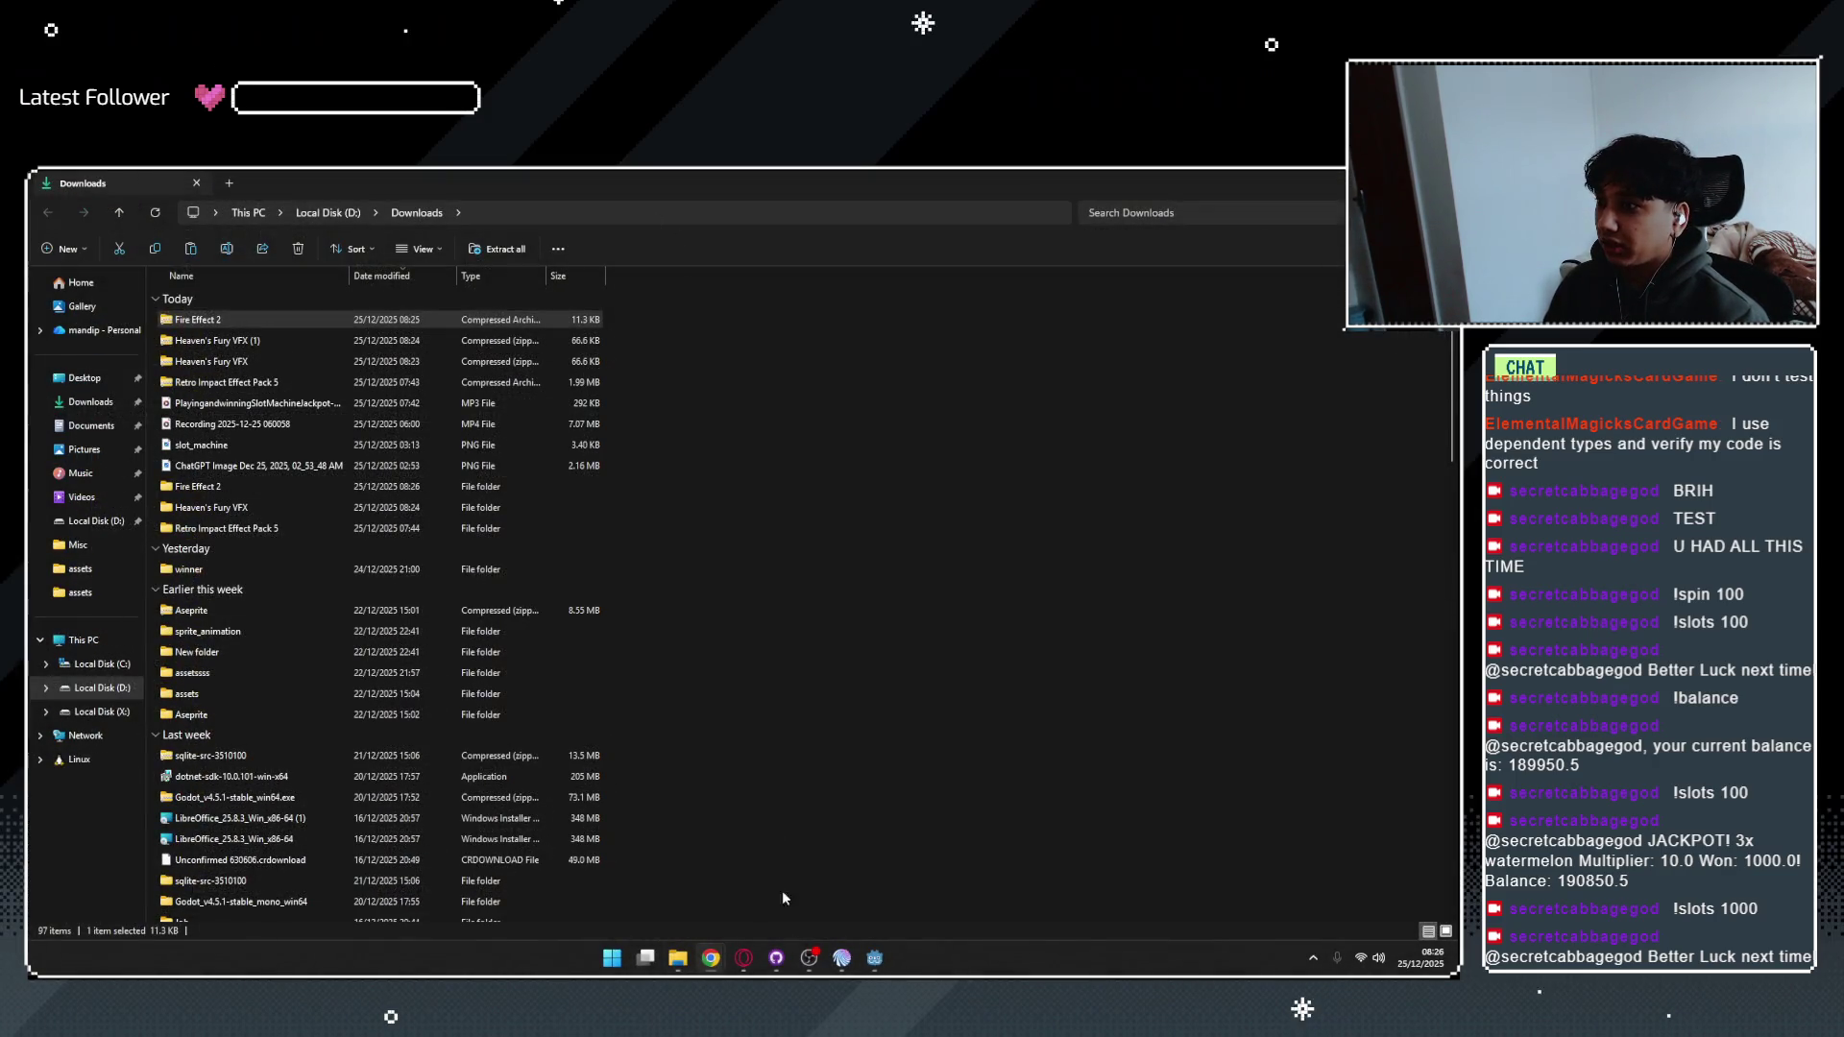
click(711, 958)
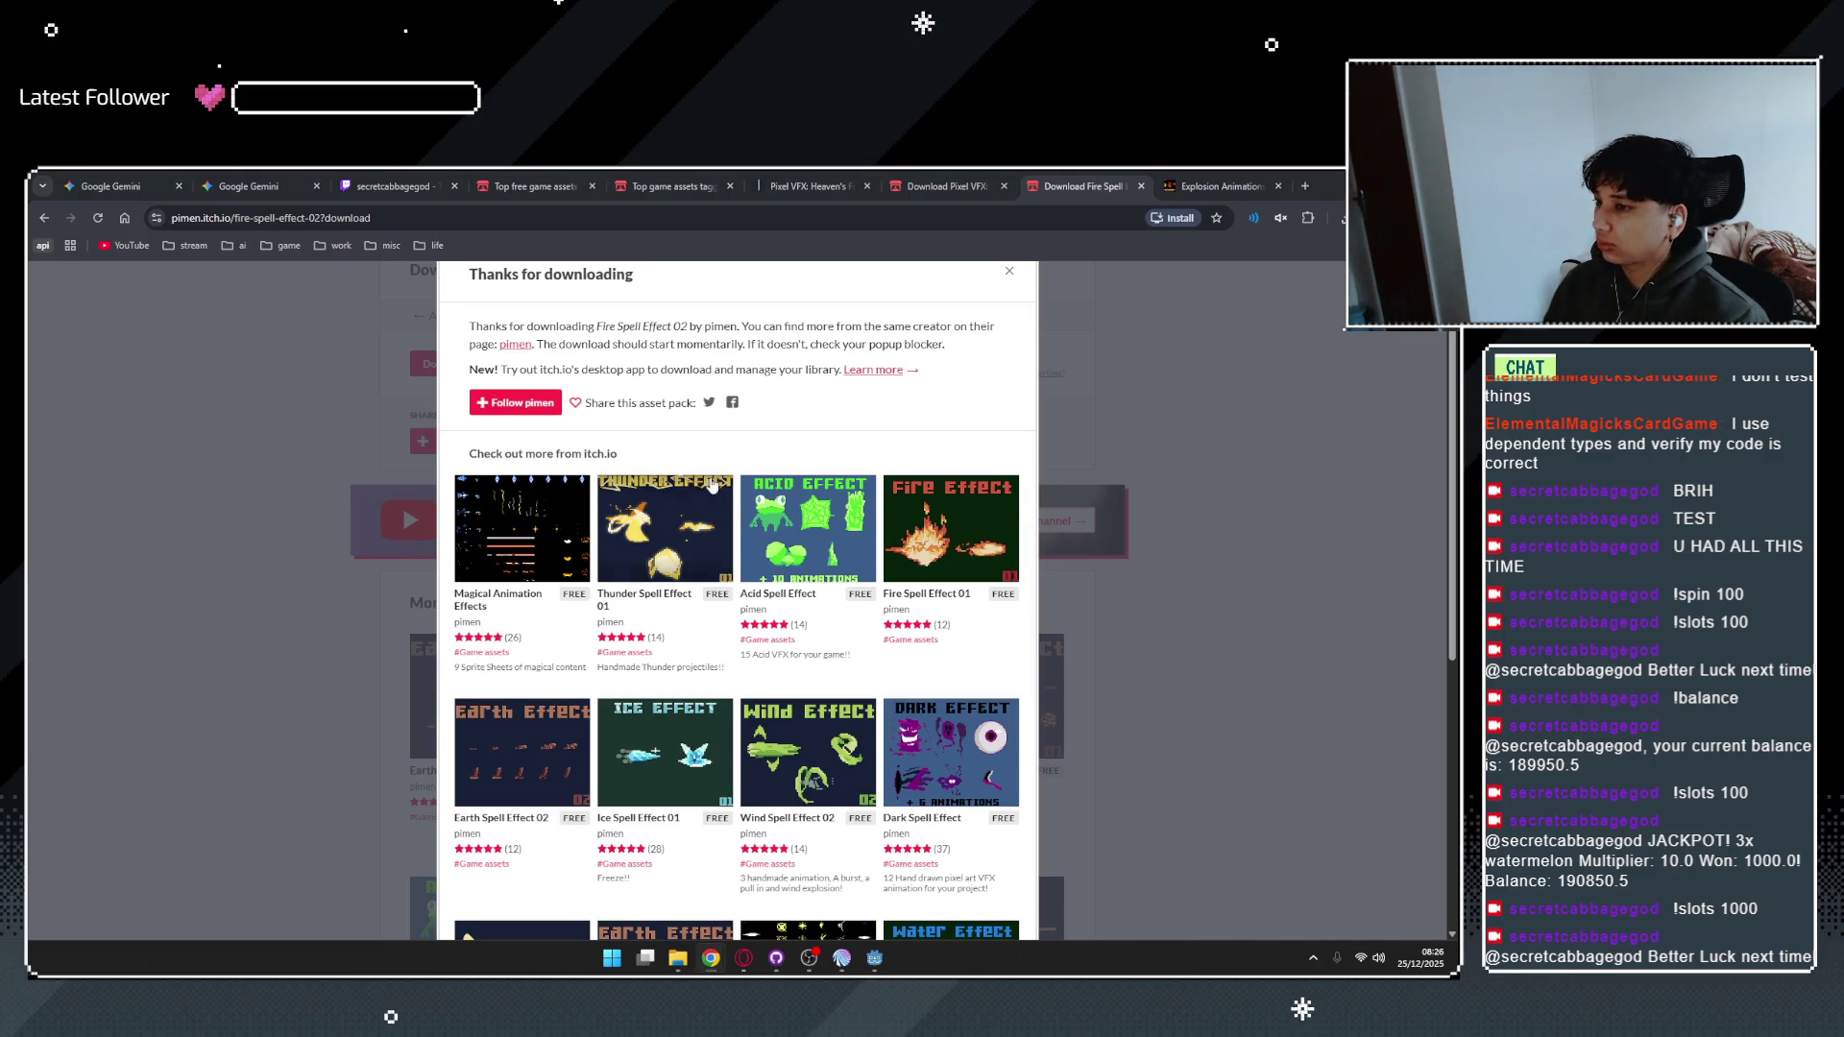
- Dismiss the download dialog and close all the itch.io asset tabs
key(Escape)
click(576, 185)
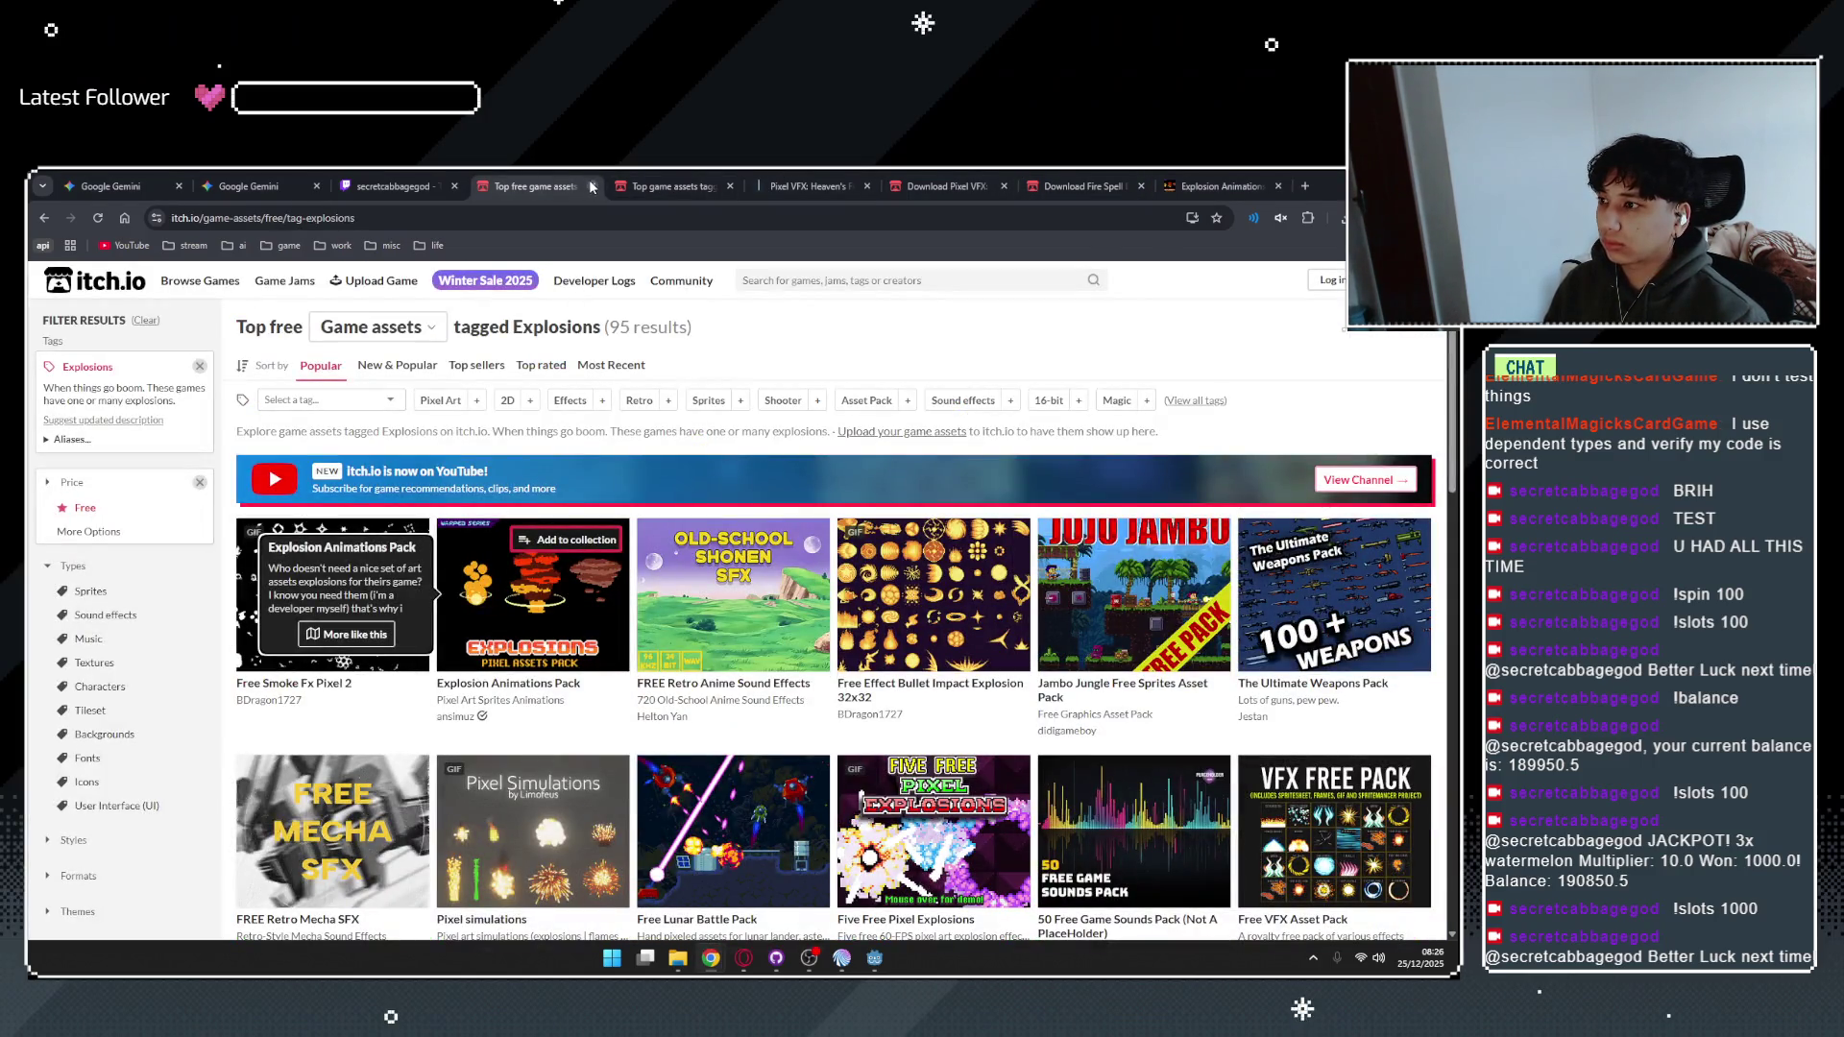
click(592, 185)
click(592, 185)
click(591, 185)
click(592, 185)
key(ctrl+w)
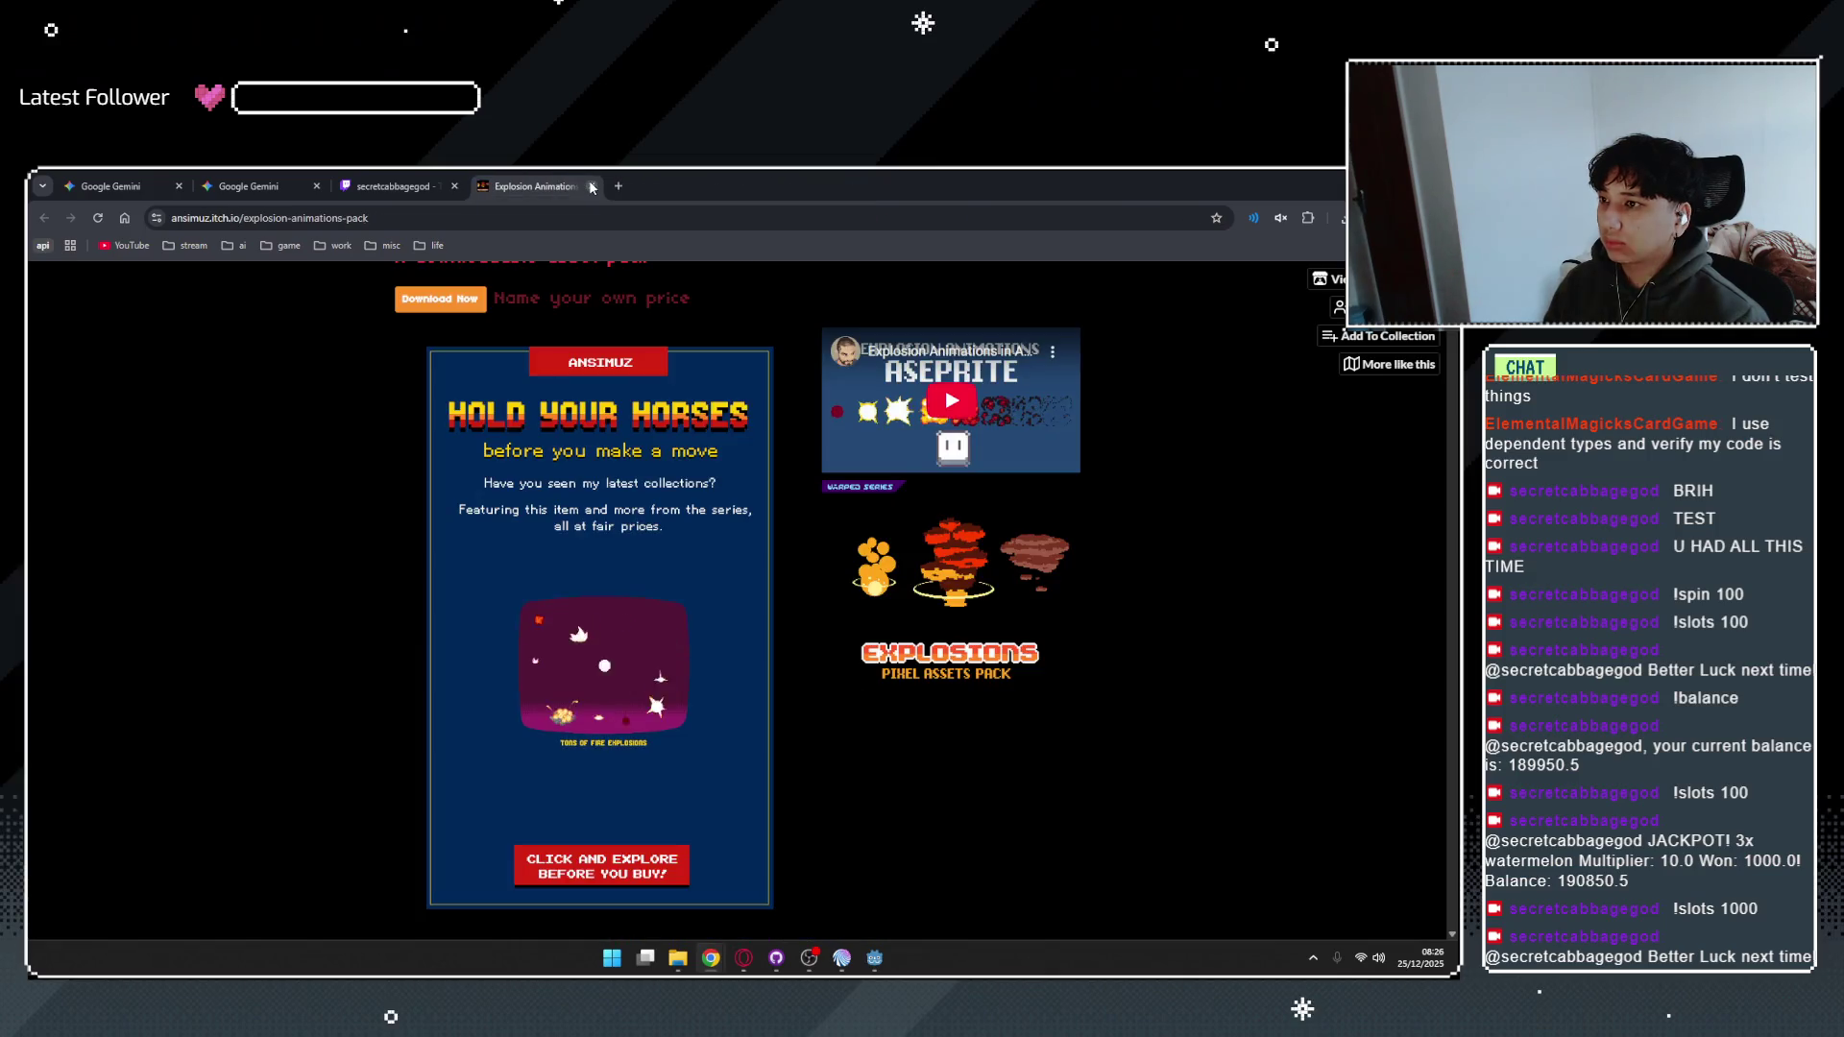
key(ctrl+w)
key(ctrl+w)
- Open YouTube in a new tab and search for 'slots sound effect'
key(ctrl+t)
click(453, 175)
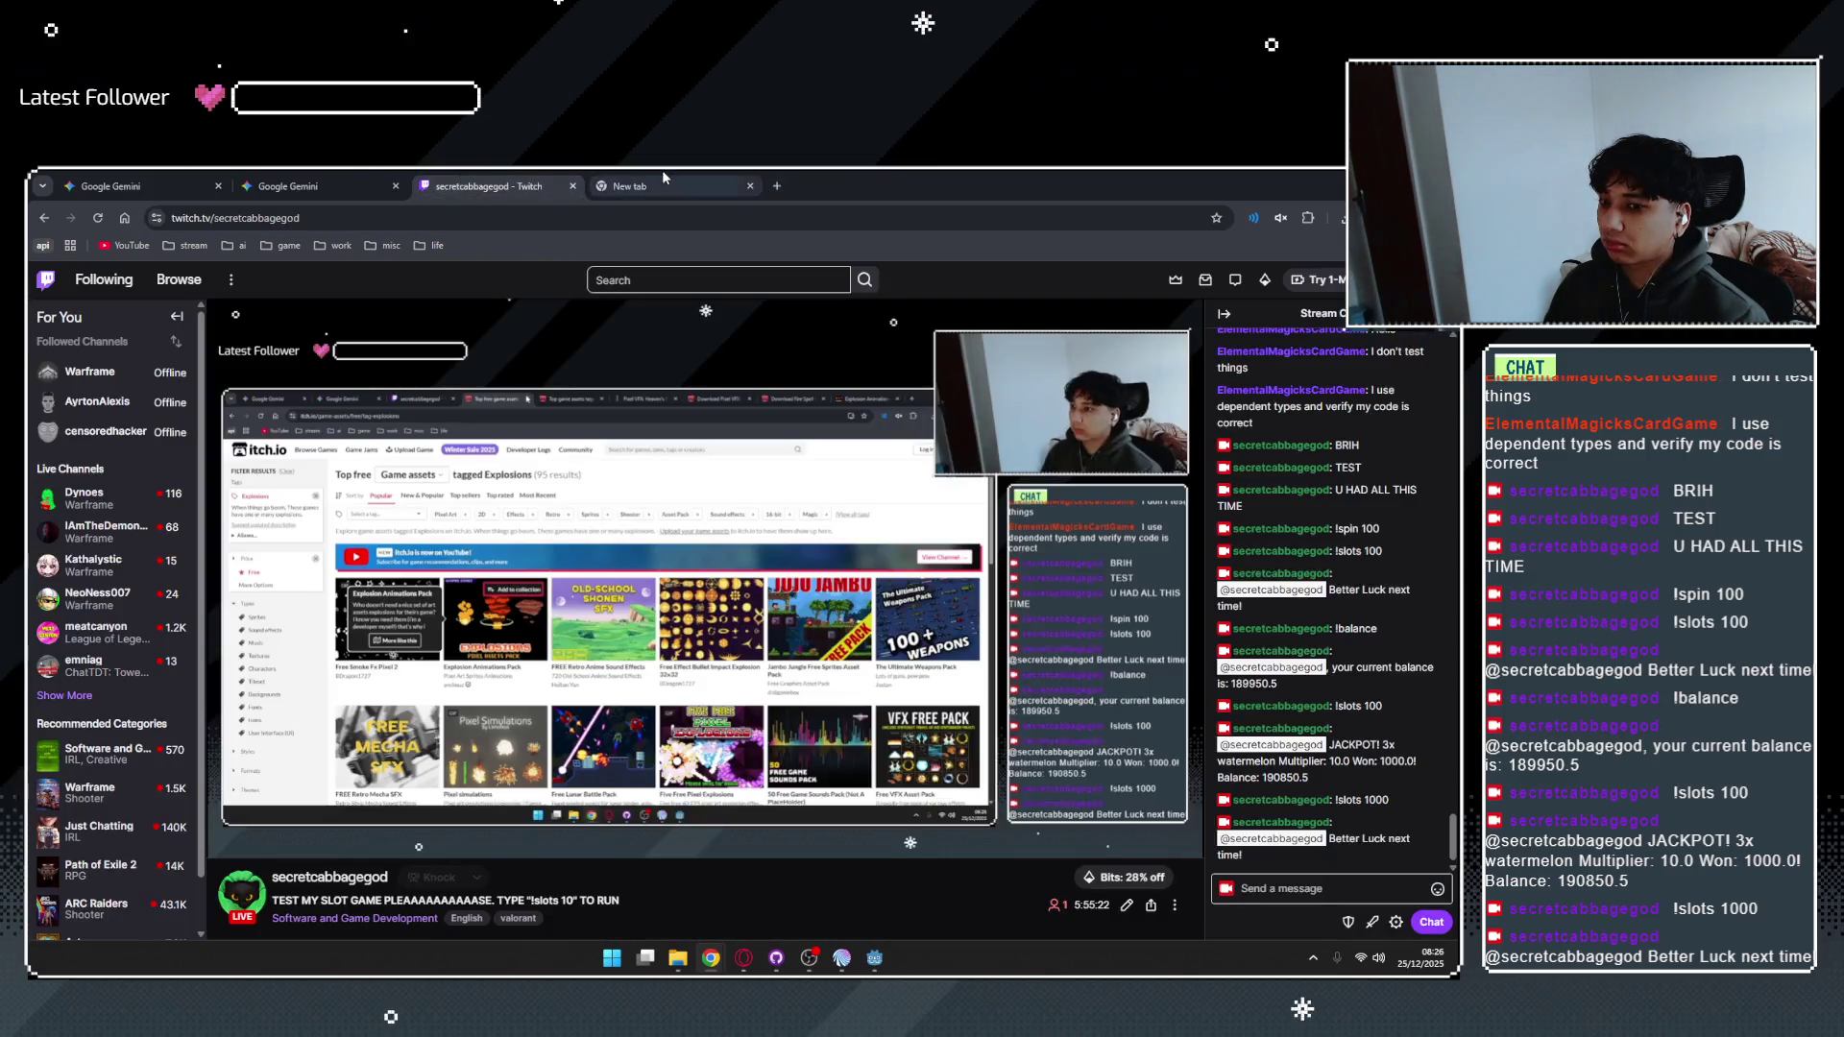
click(676, 171)
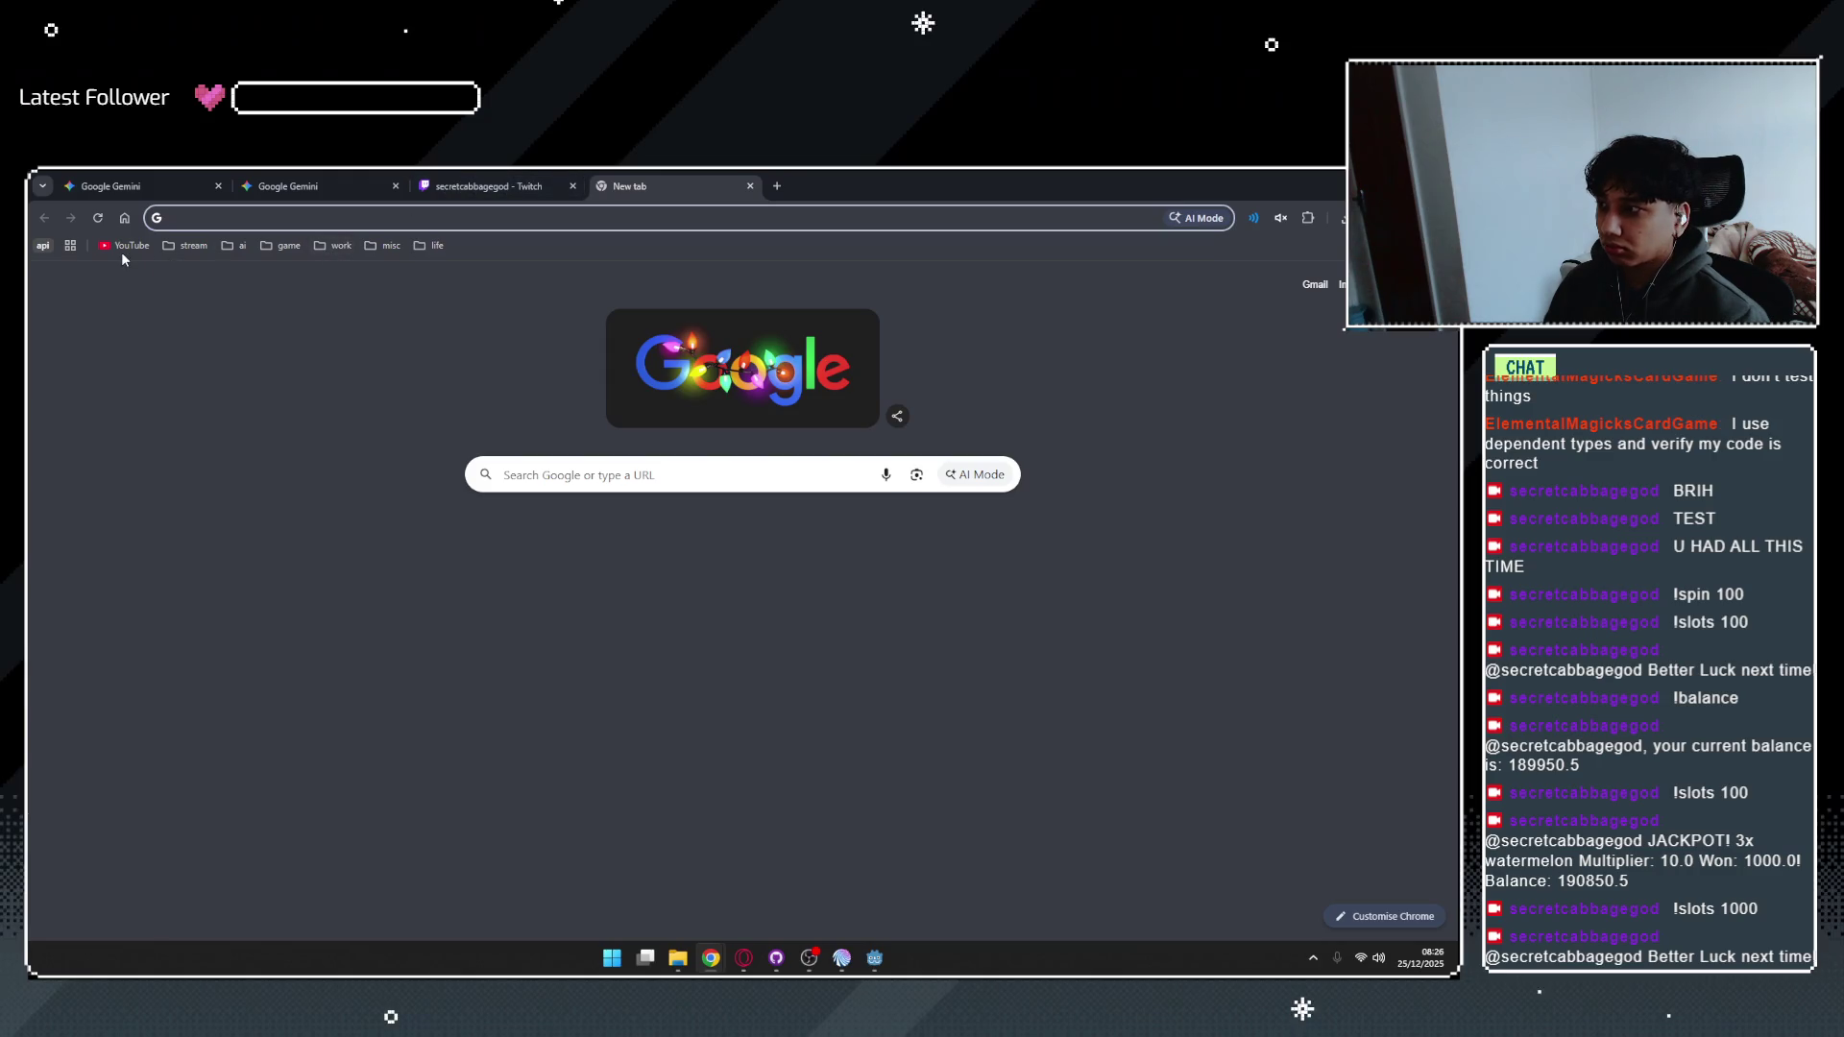
click(129, 246)
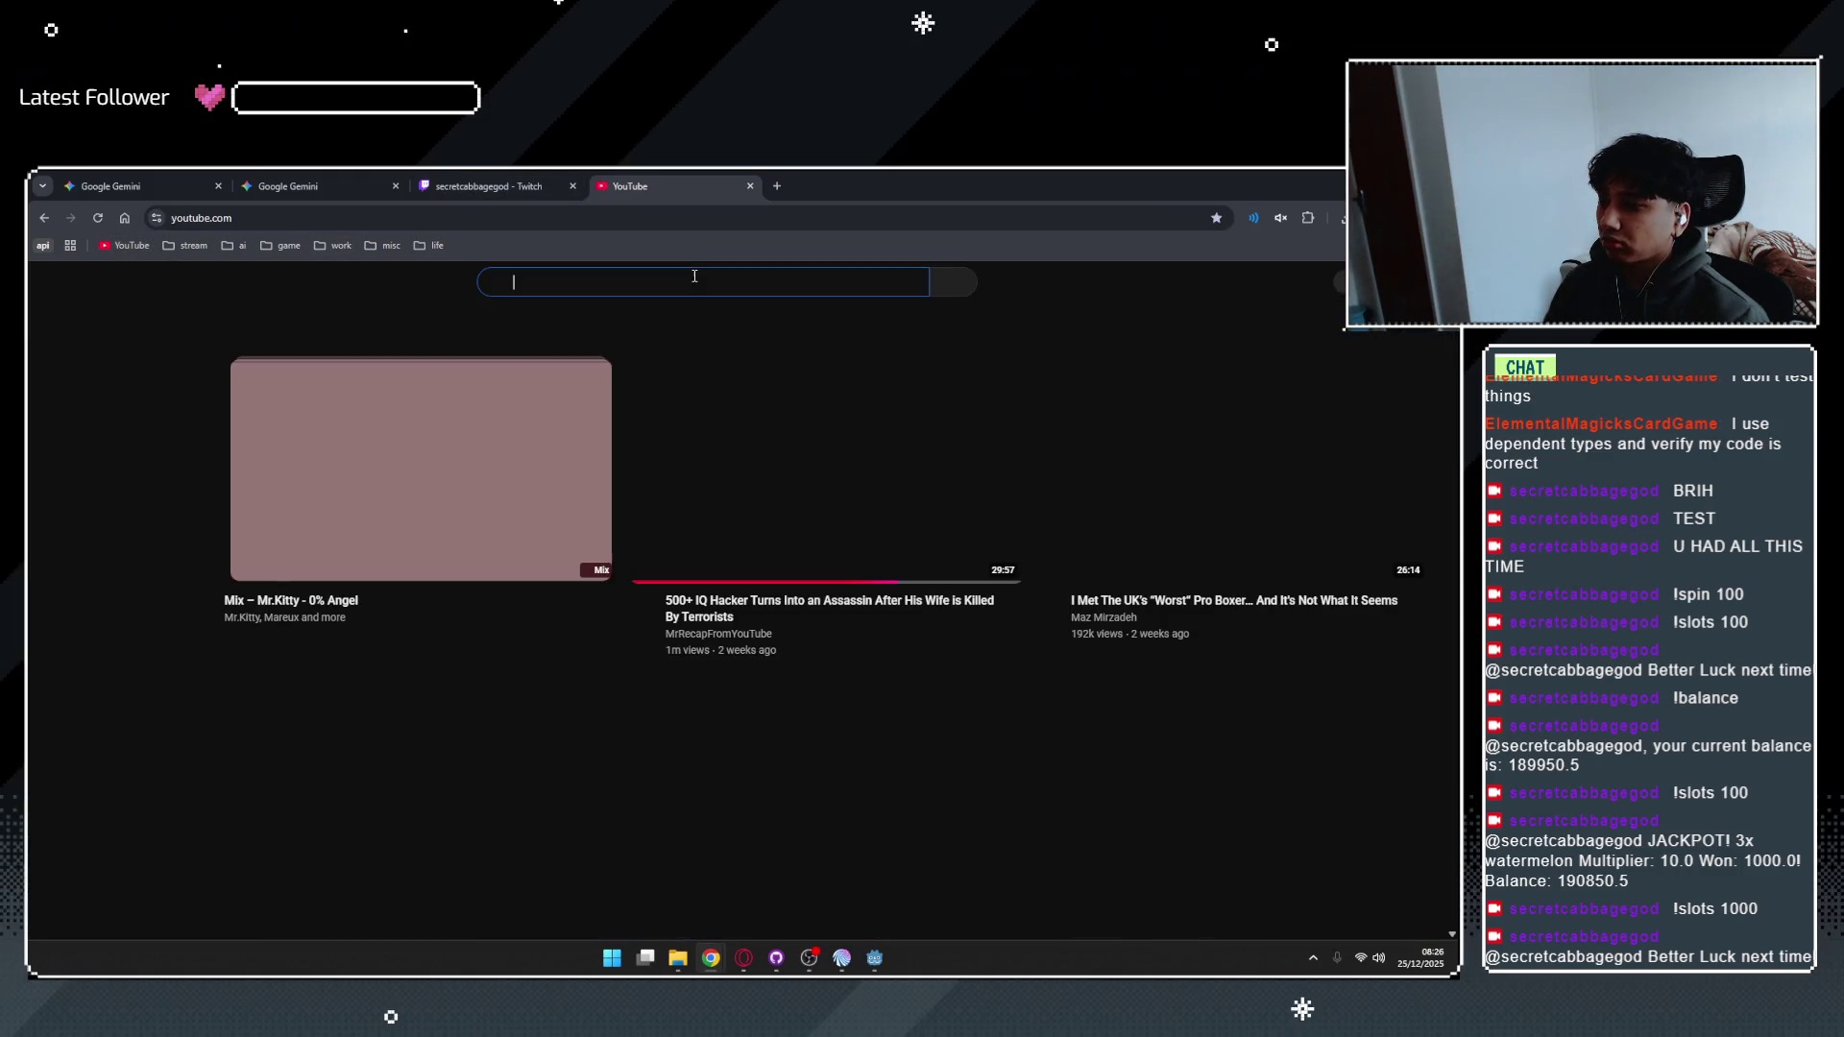
click(694, 281)
text(slots sound effect)
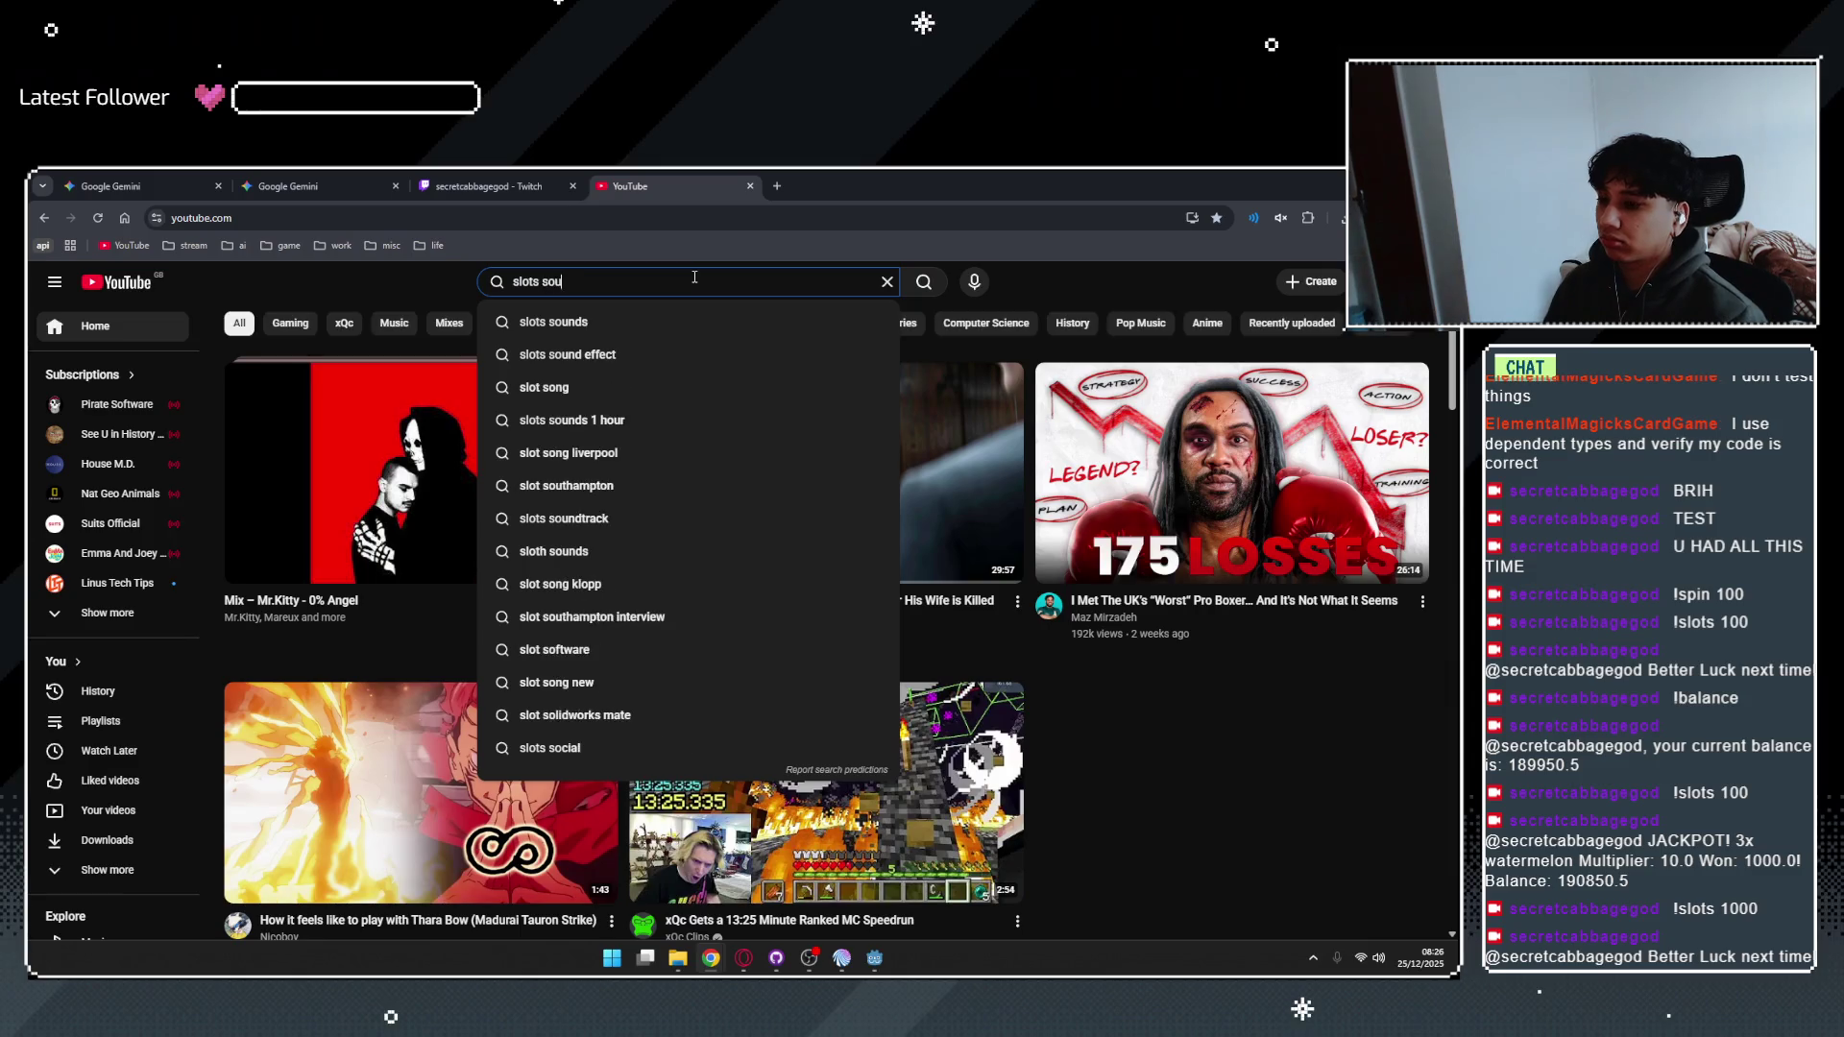
key(Return)
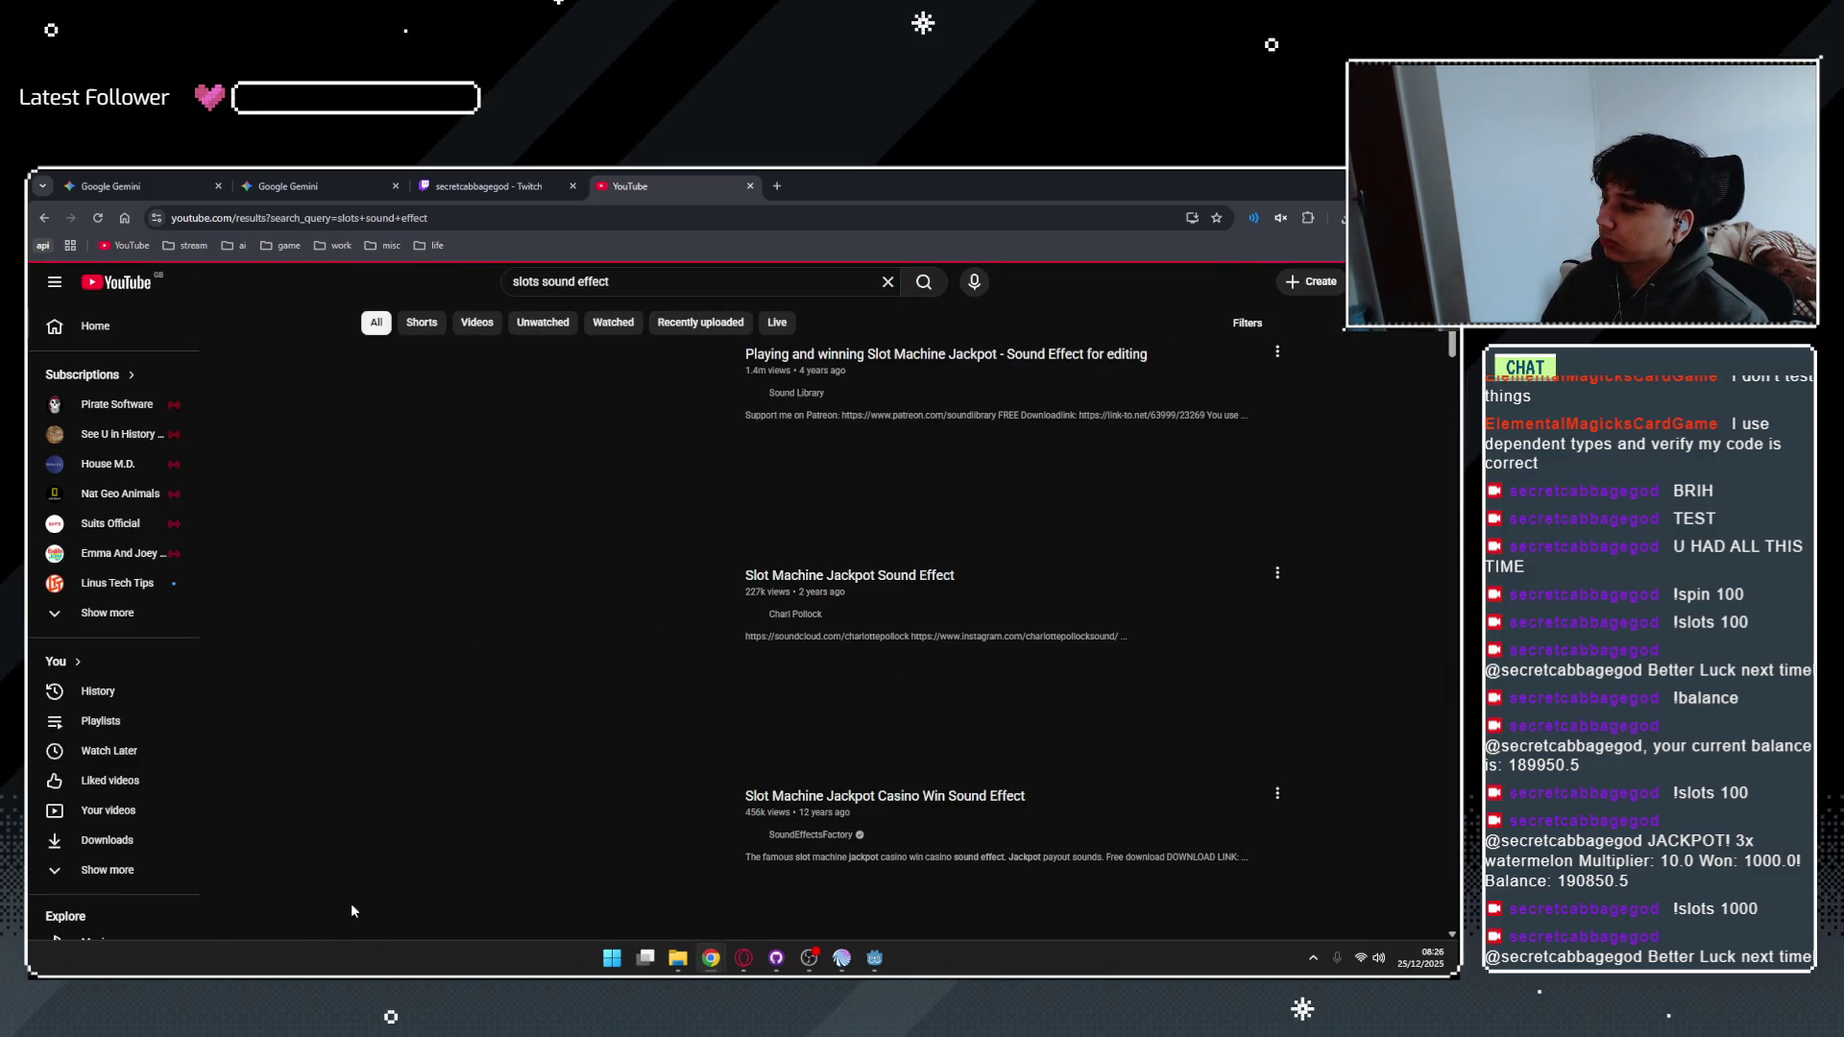
- Watch the first result, the slot machine jackpot video, in a new tab, then return to YouTube home
right_click(529, 447)
click(615, 477)
click(797, 185)
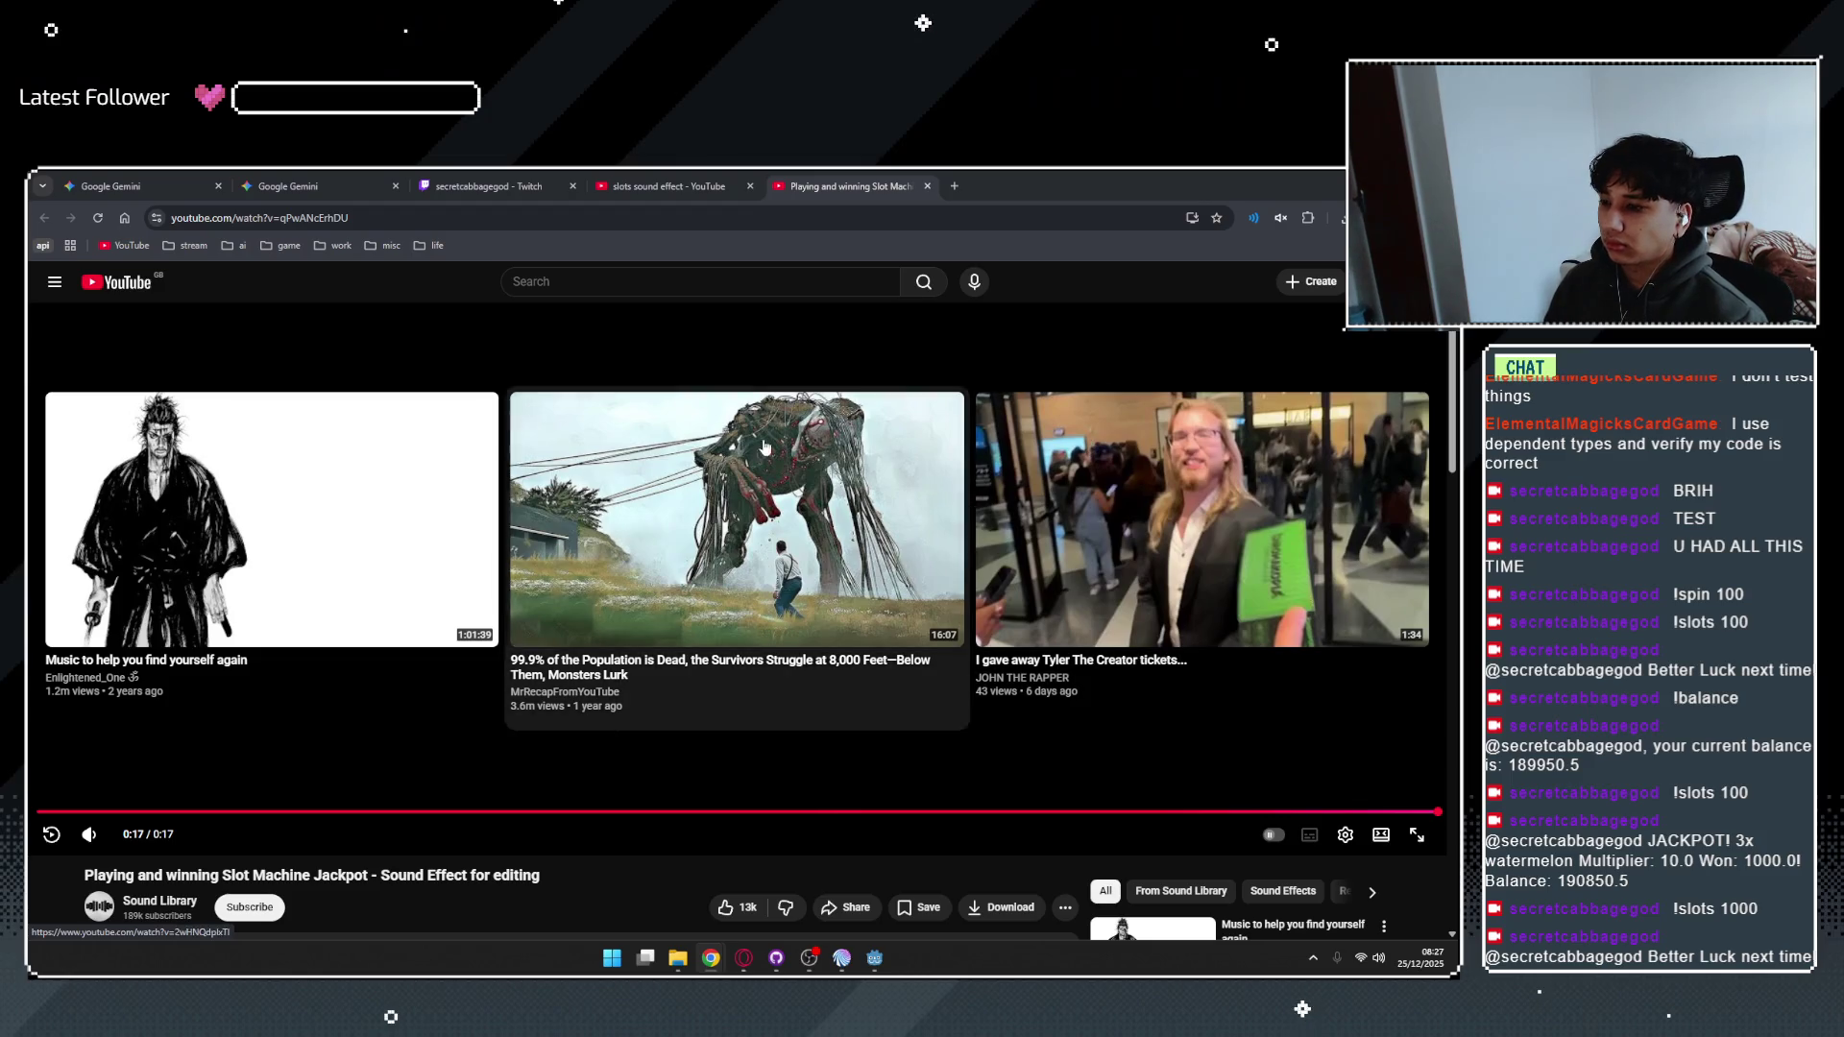
click(106, 281)
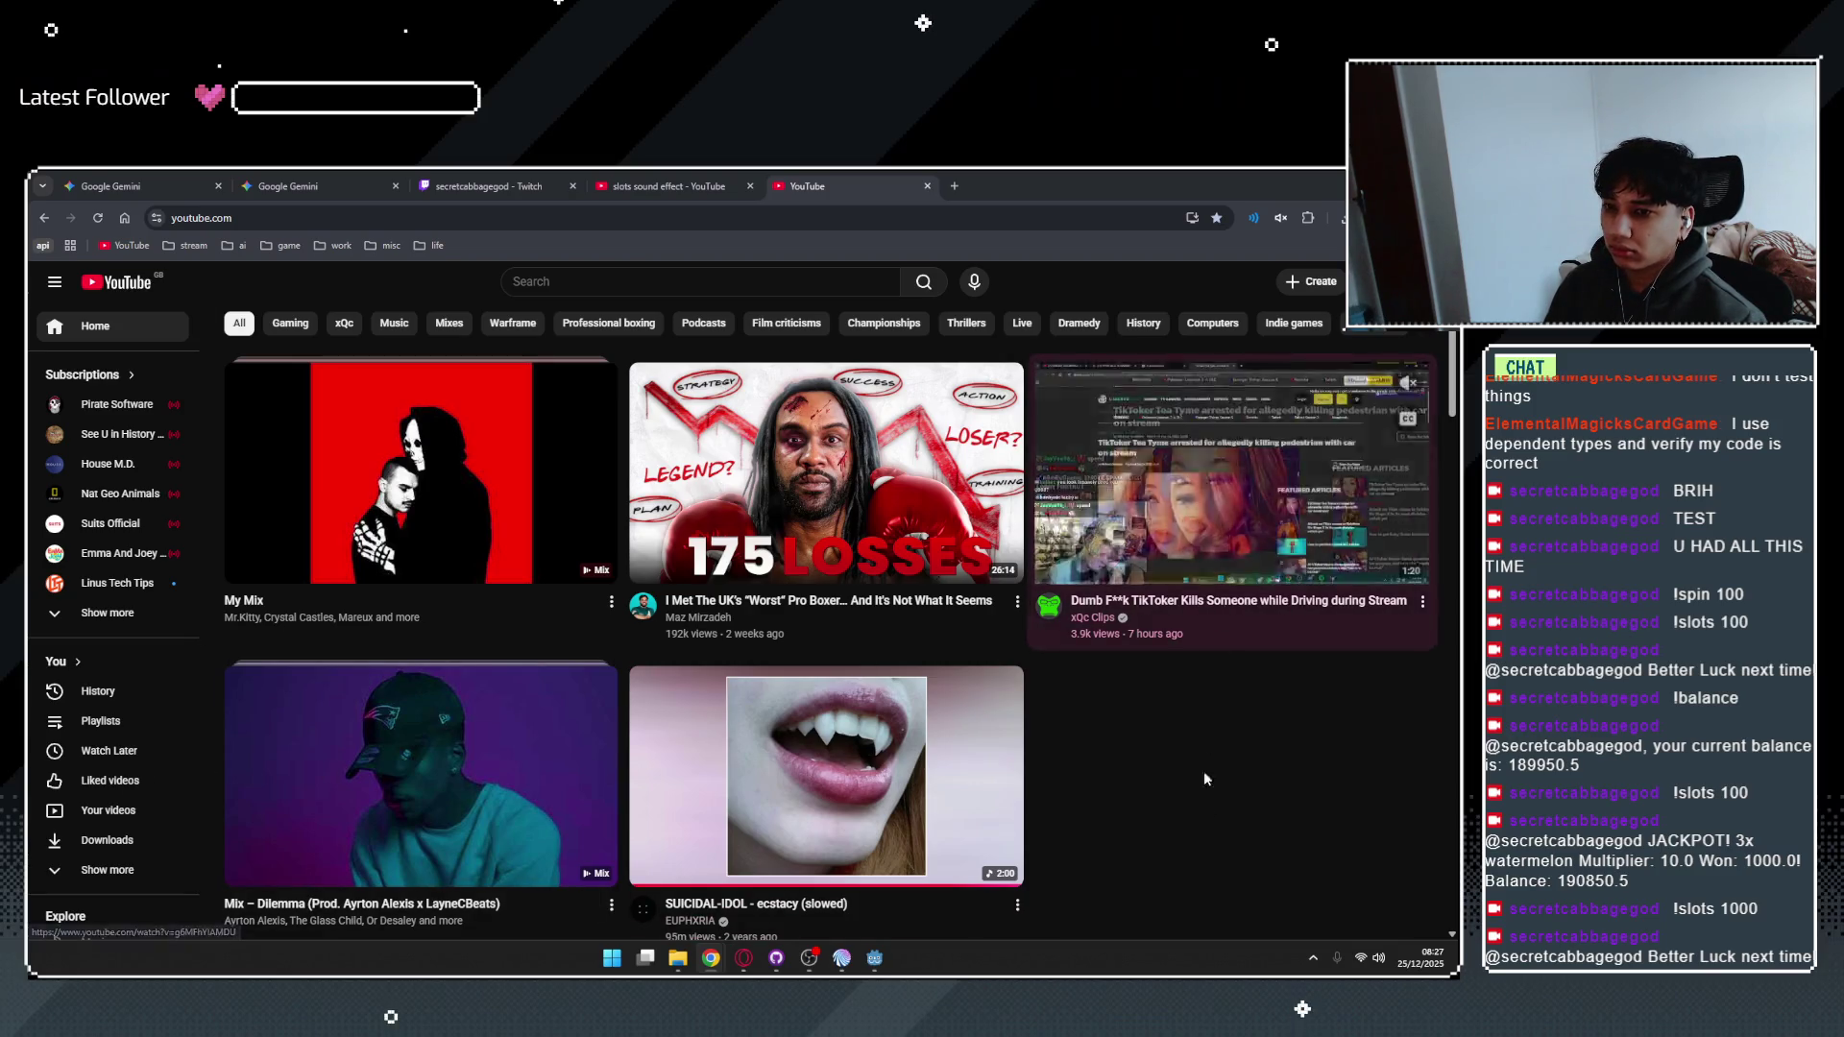
scroll(1209, 744, down, 3)
scroll(843, 692, down, 2)
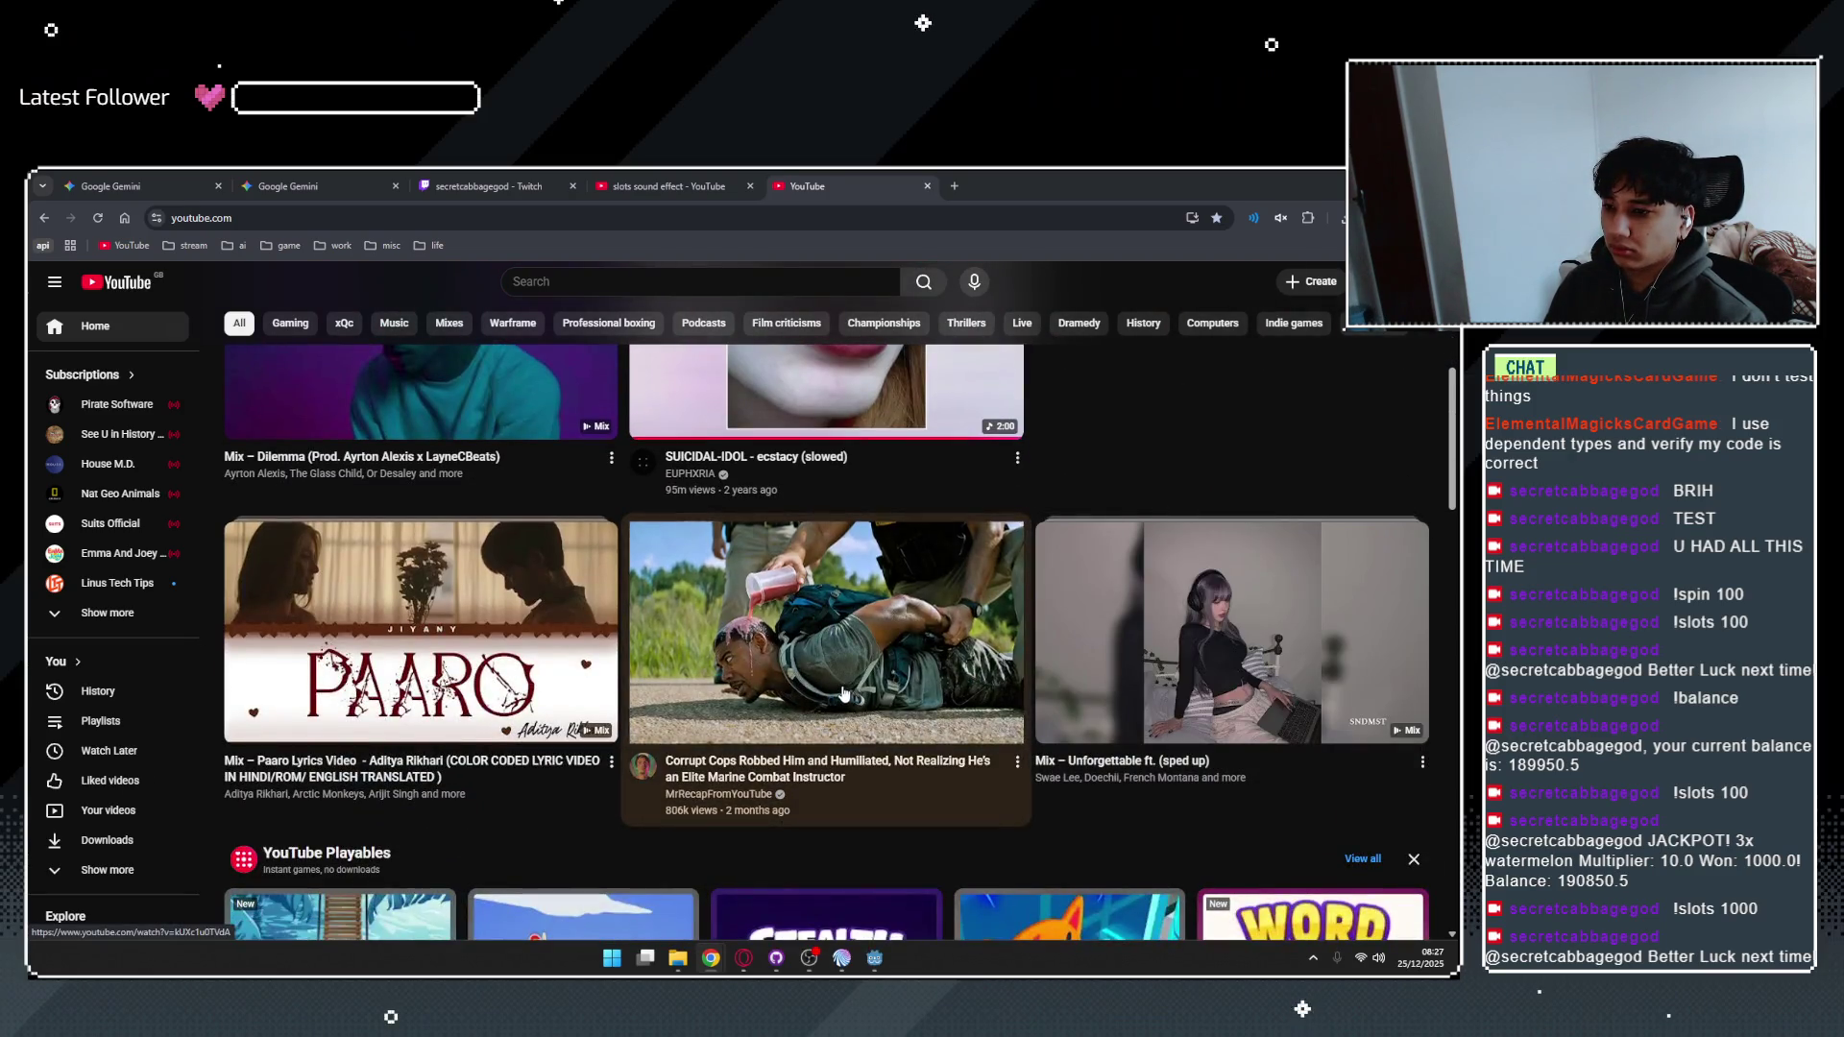
scroll(784, 850, down, 2)
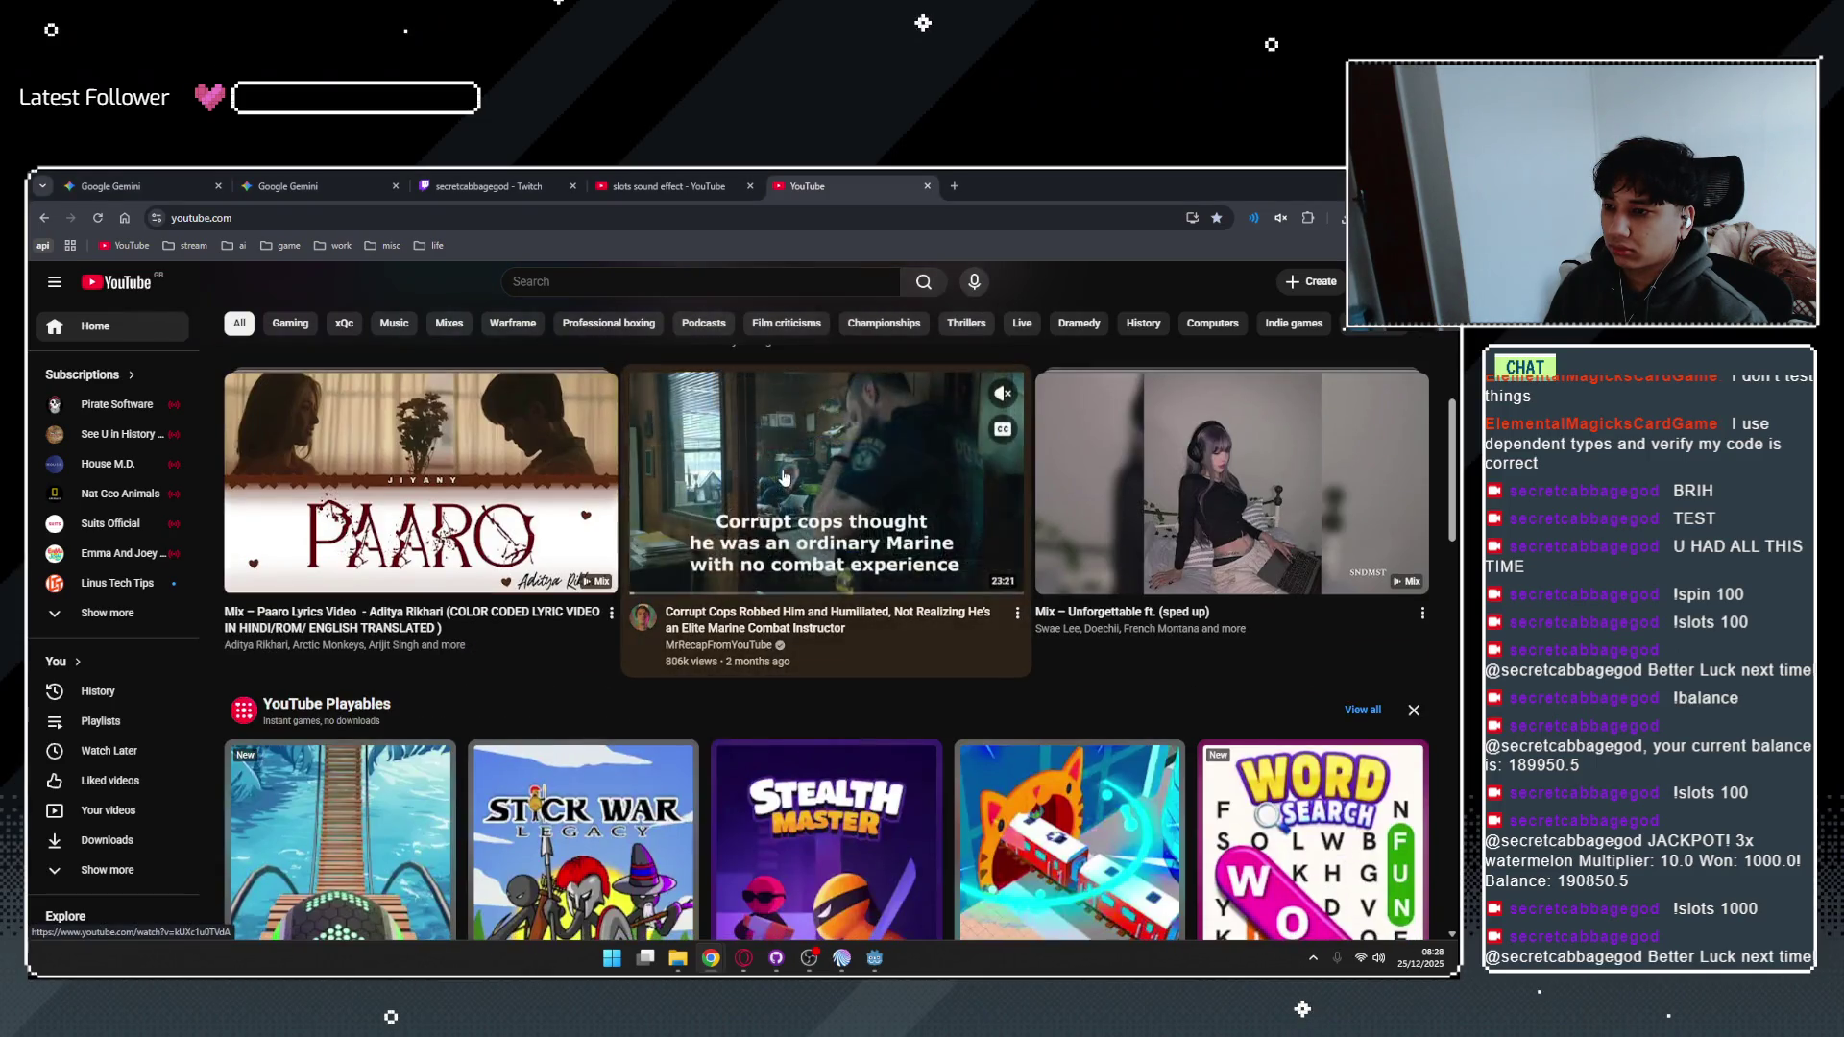
scroll(816, 529, down, 3)
scroll(825, 540, up, 3)
click(824, 541)
- Hide the Mix It Up chat window and minimize the Godot editor
click(847, 963)
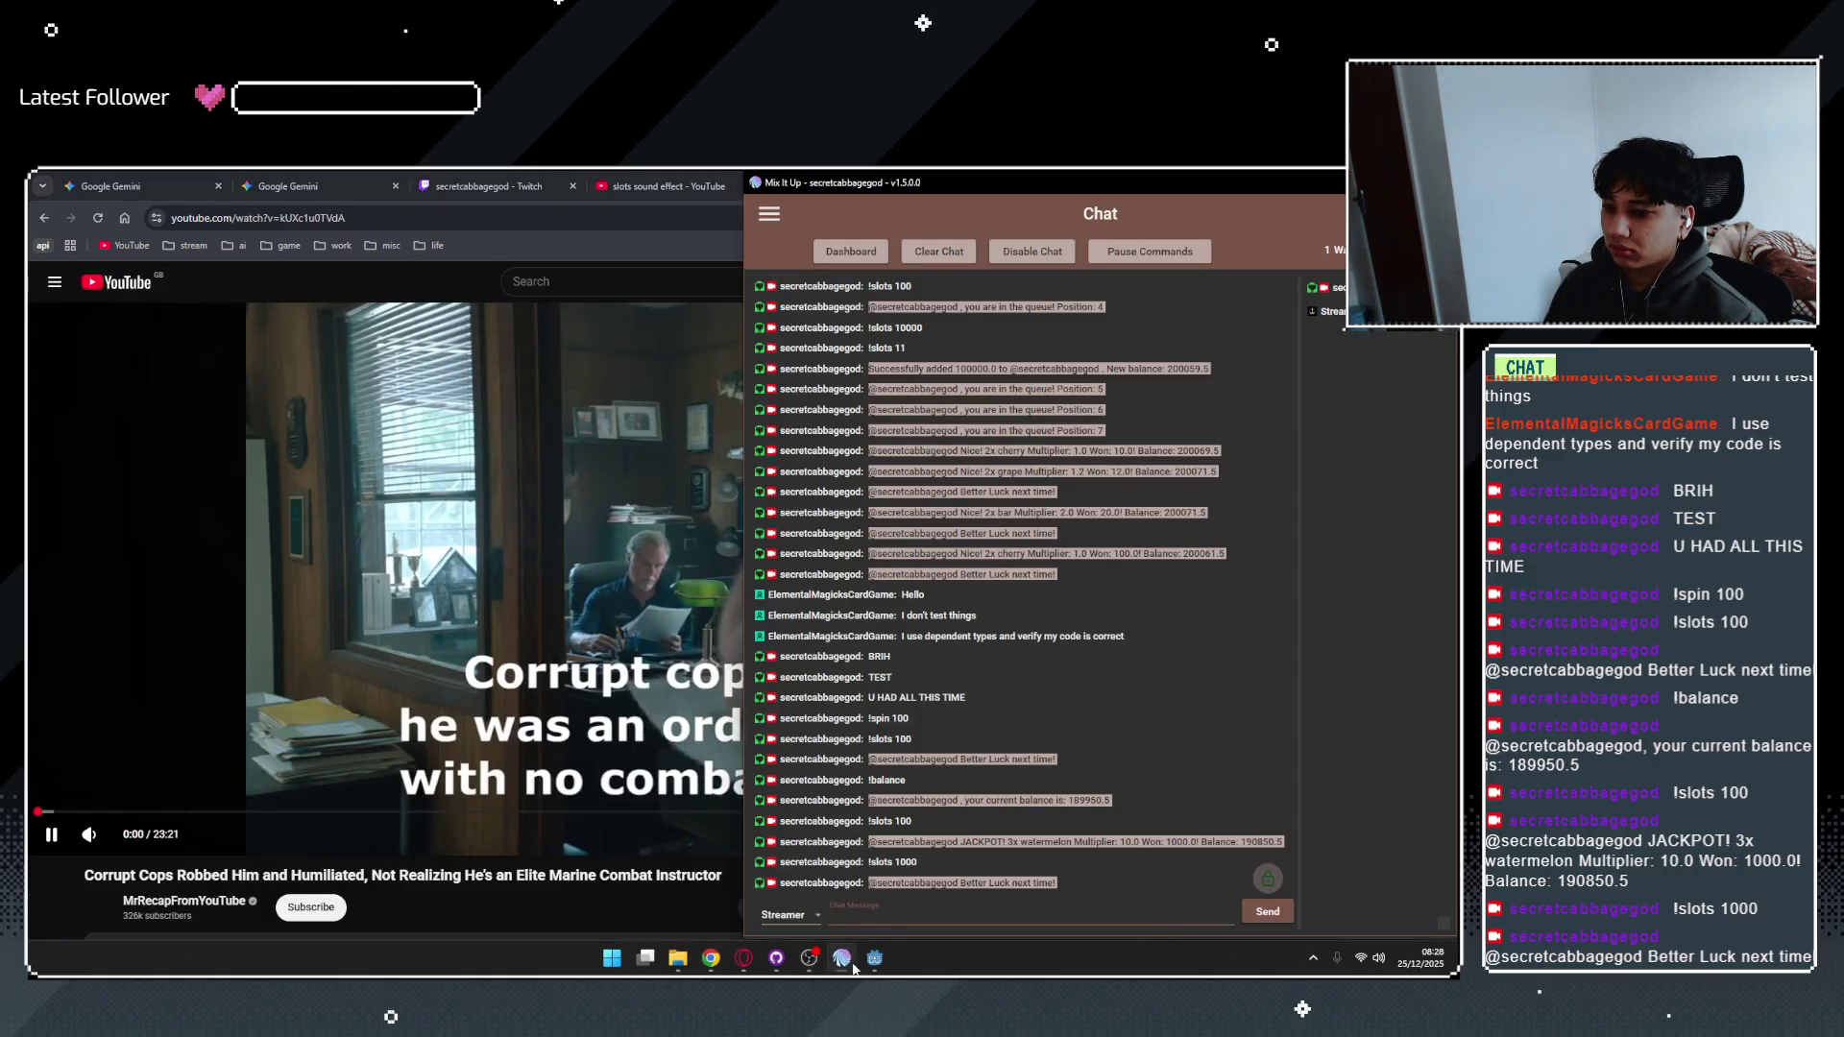
click(853, 967)
click(870, 968)
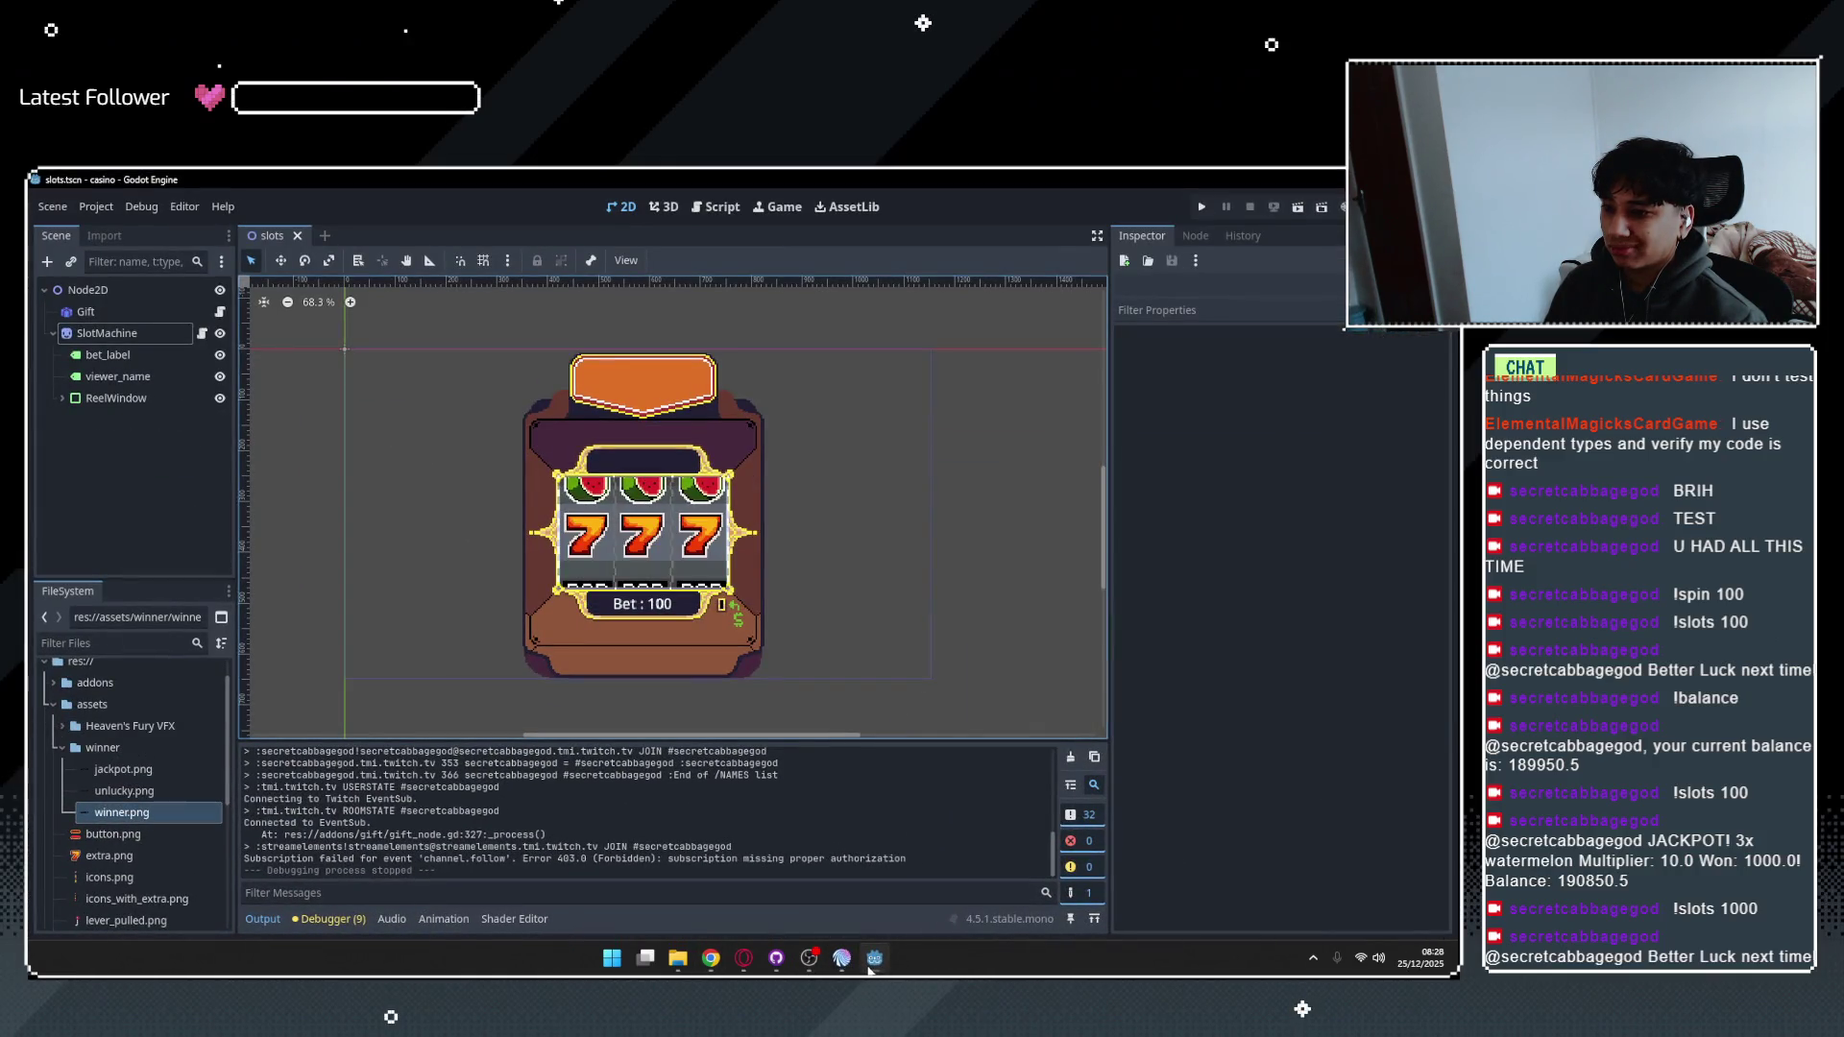
key(super+Down)
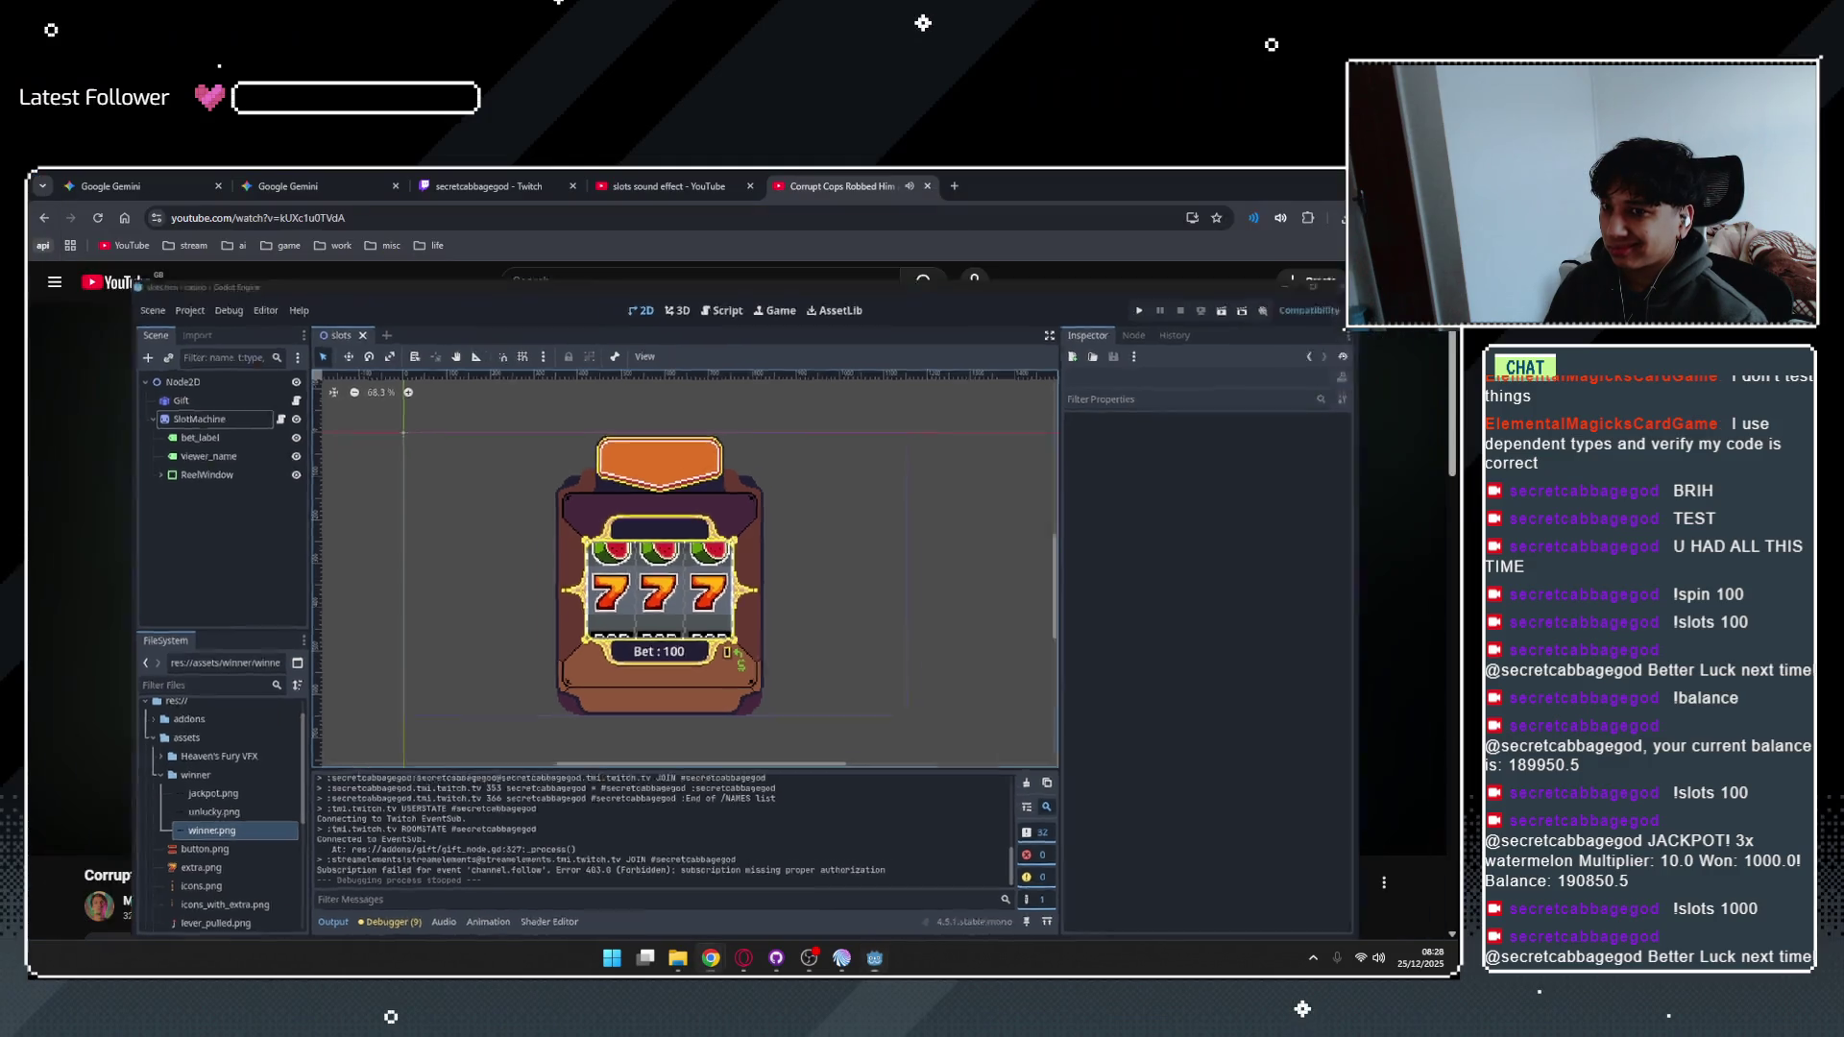
- Look through the slots sound effect and Corrupt Cops tabs, ending on the Twitch stream
click(663, 183)
click(505, 177)
click(663, 185)
click(833, 185)
click(662, 185)
click(509, 184)
click(626, 183)
click(494, 185)
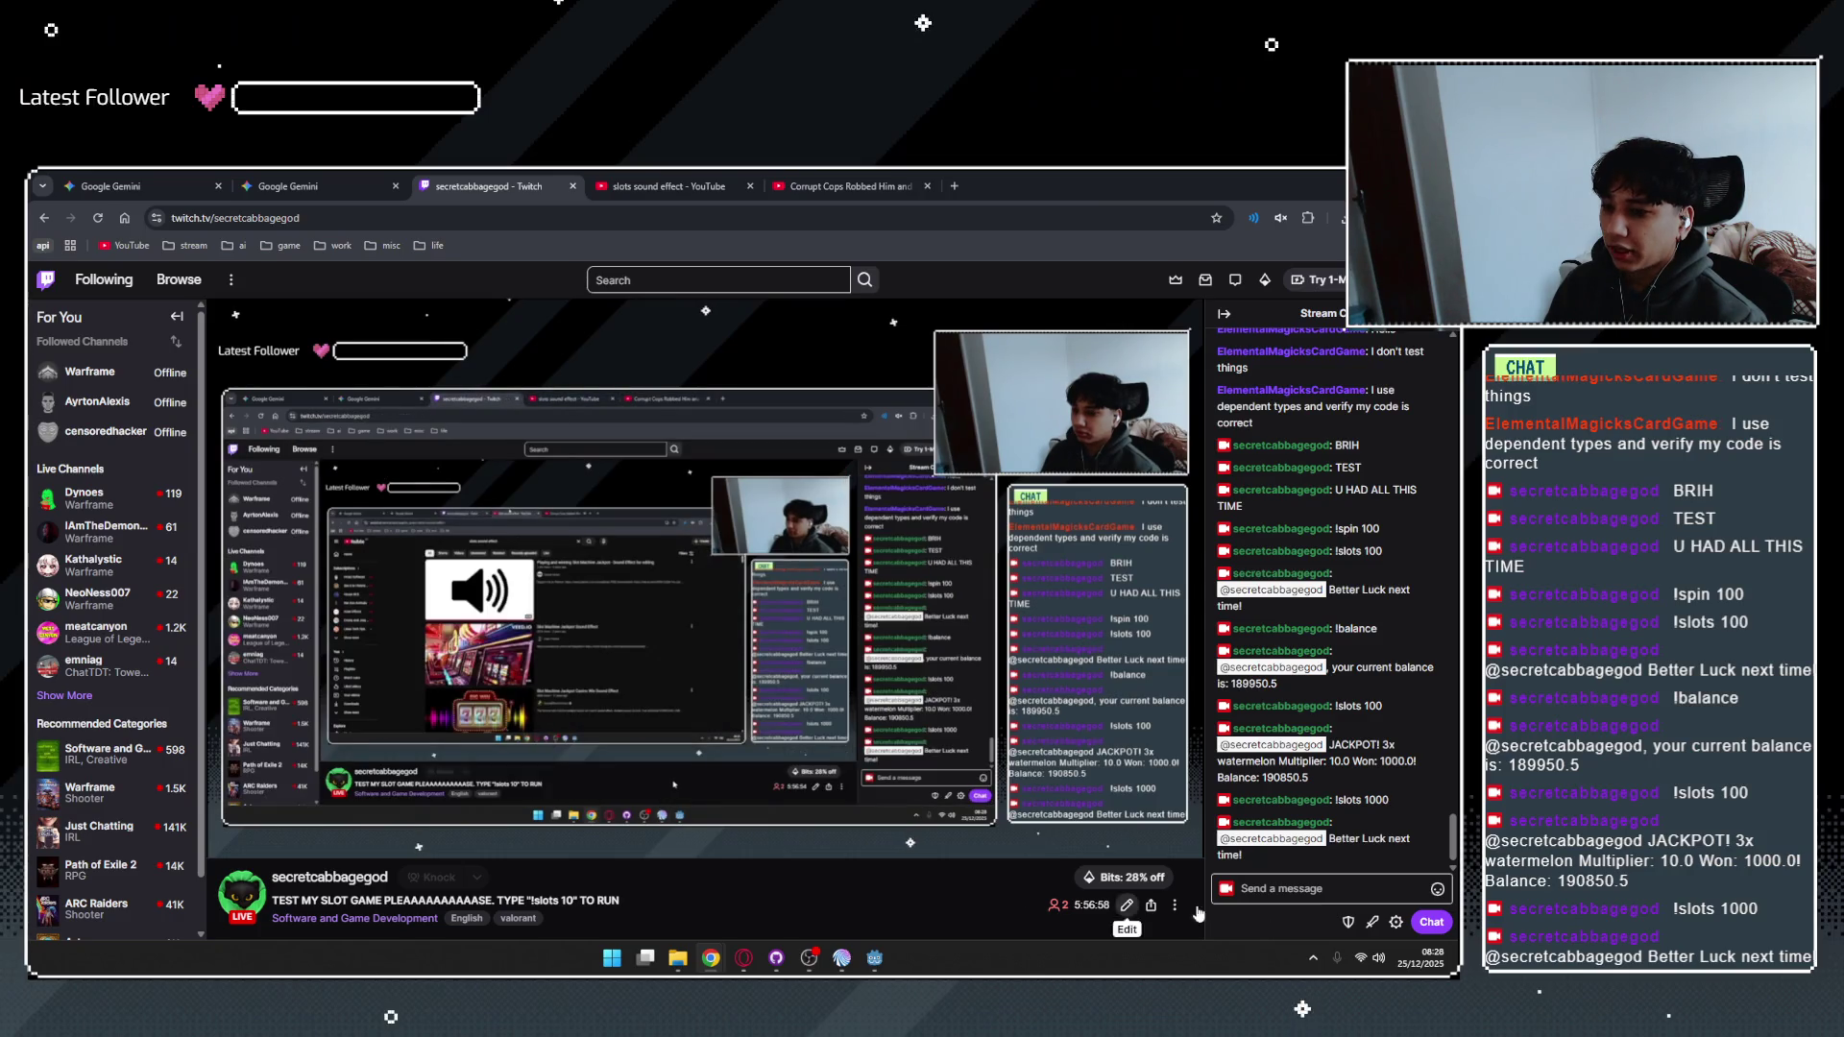
- Send '!slots 10' in the Twitch stream chat
click(1306, 892)
text(!s)
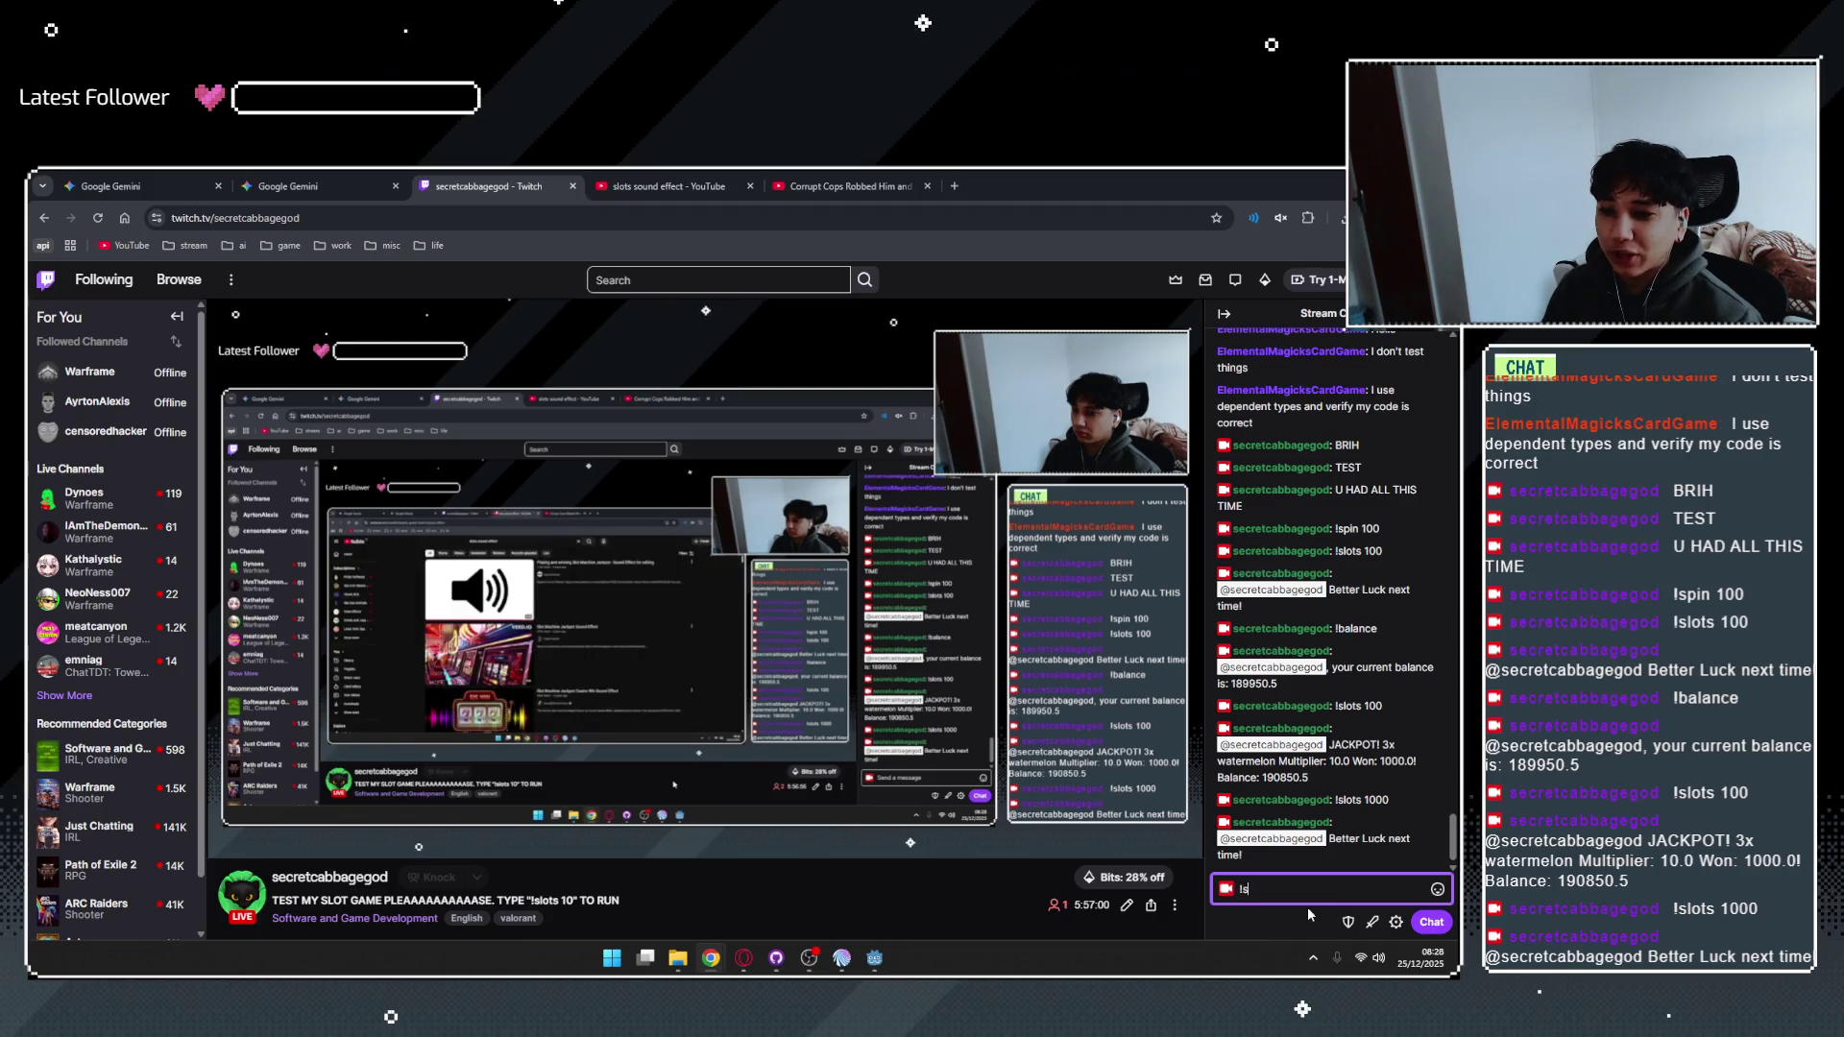
text(L)
key(BackSpace)
text(lots 10)
key(Return)
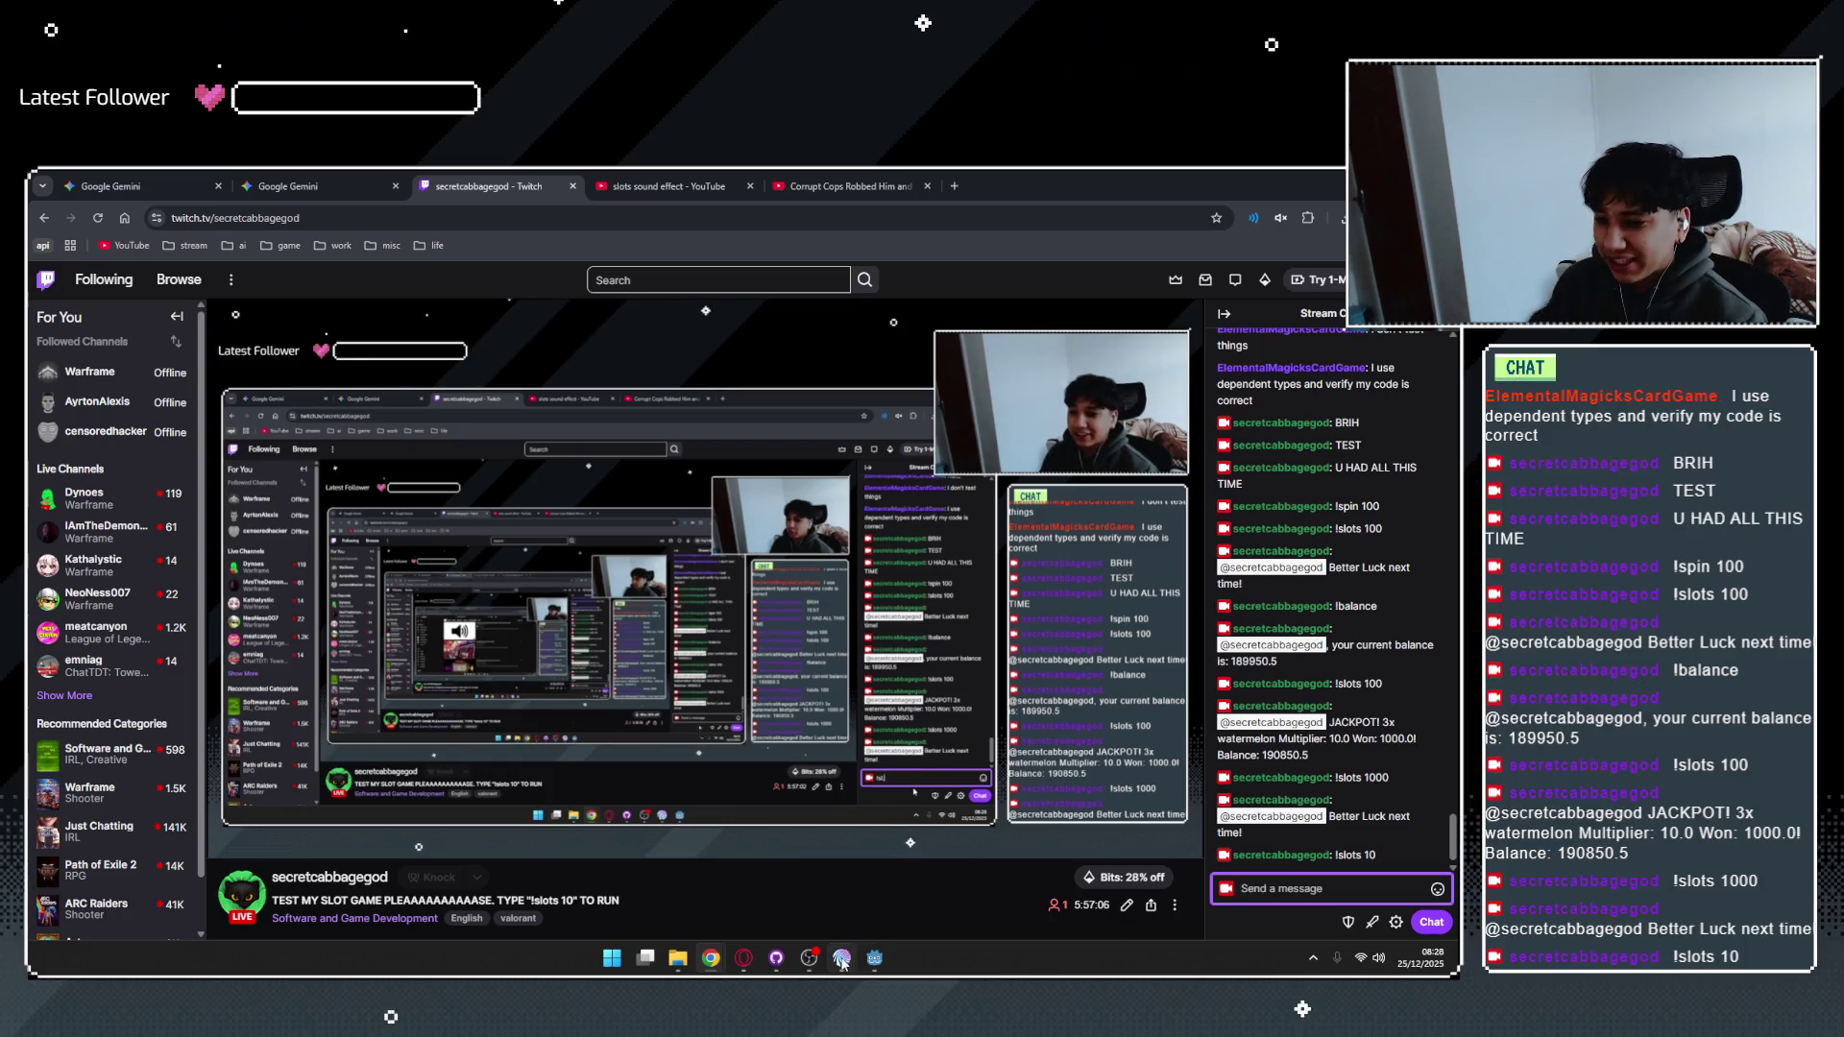
- Check the stream in OBS, then return to the Twitch channel page
click(810, 958)
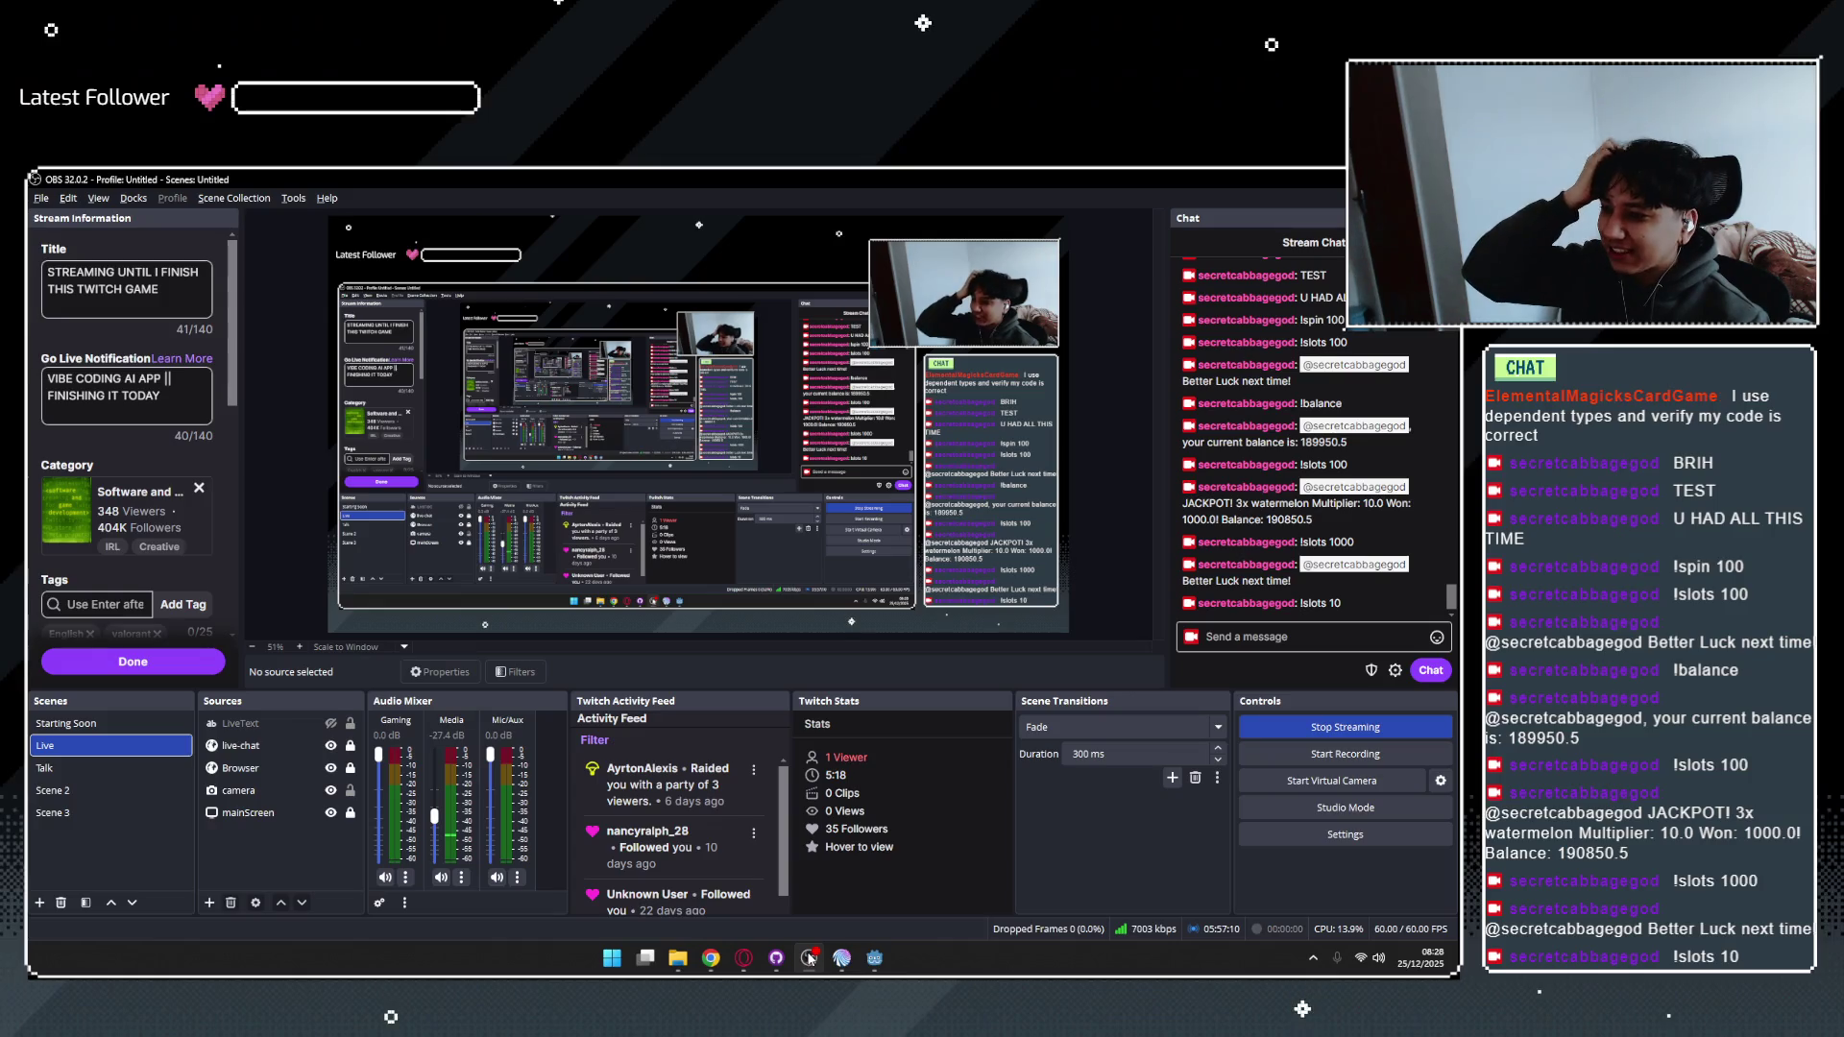
click(810, 958)
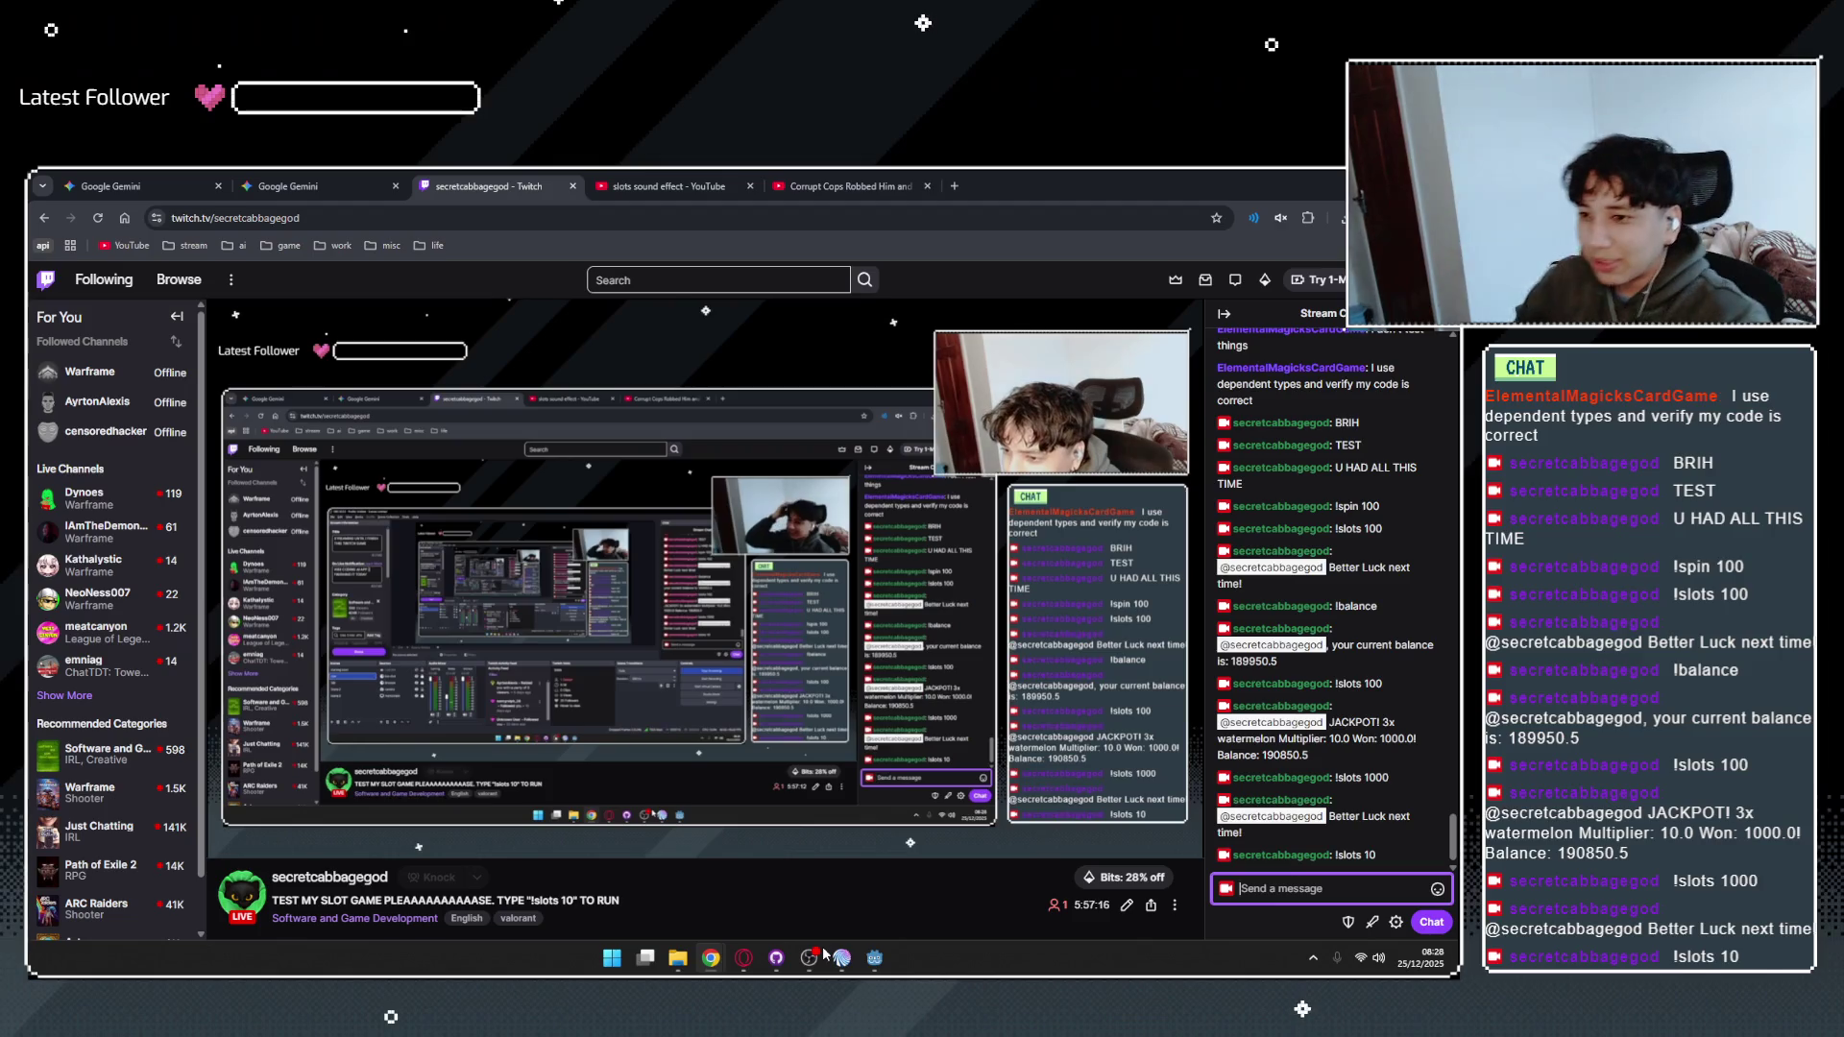
mouse_move(915, 843)
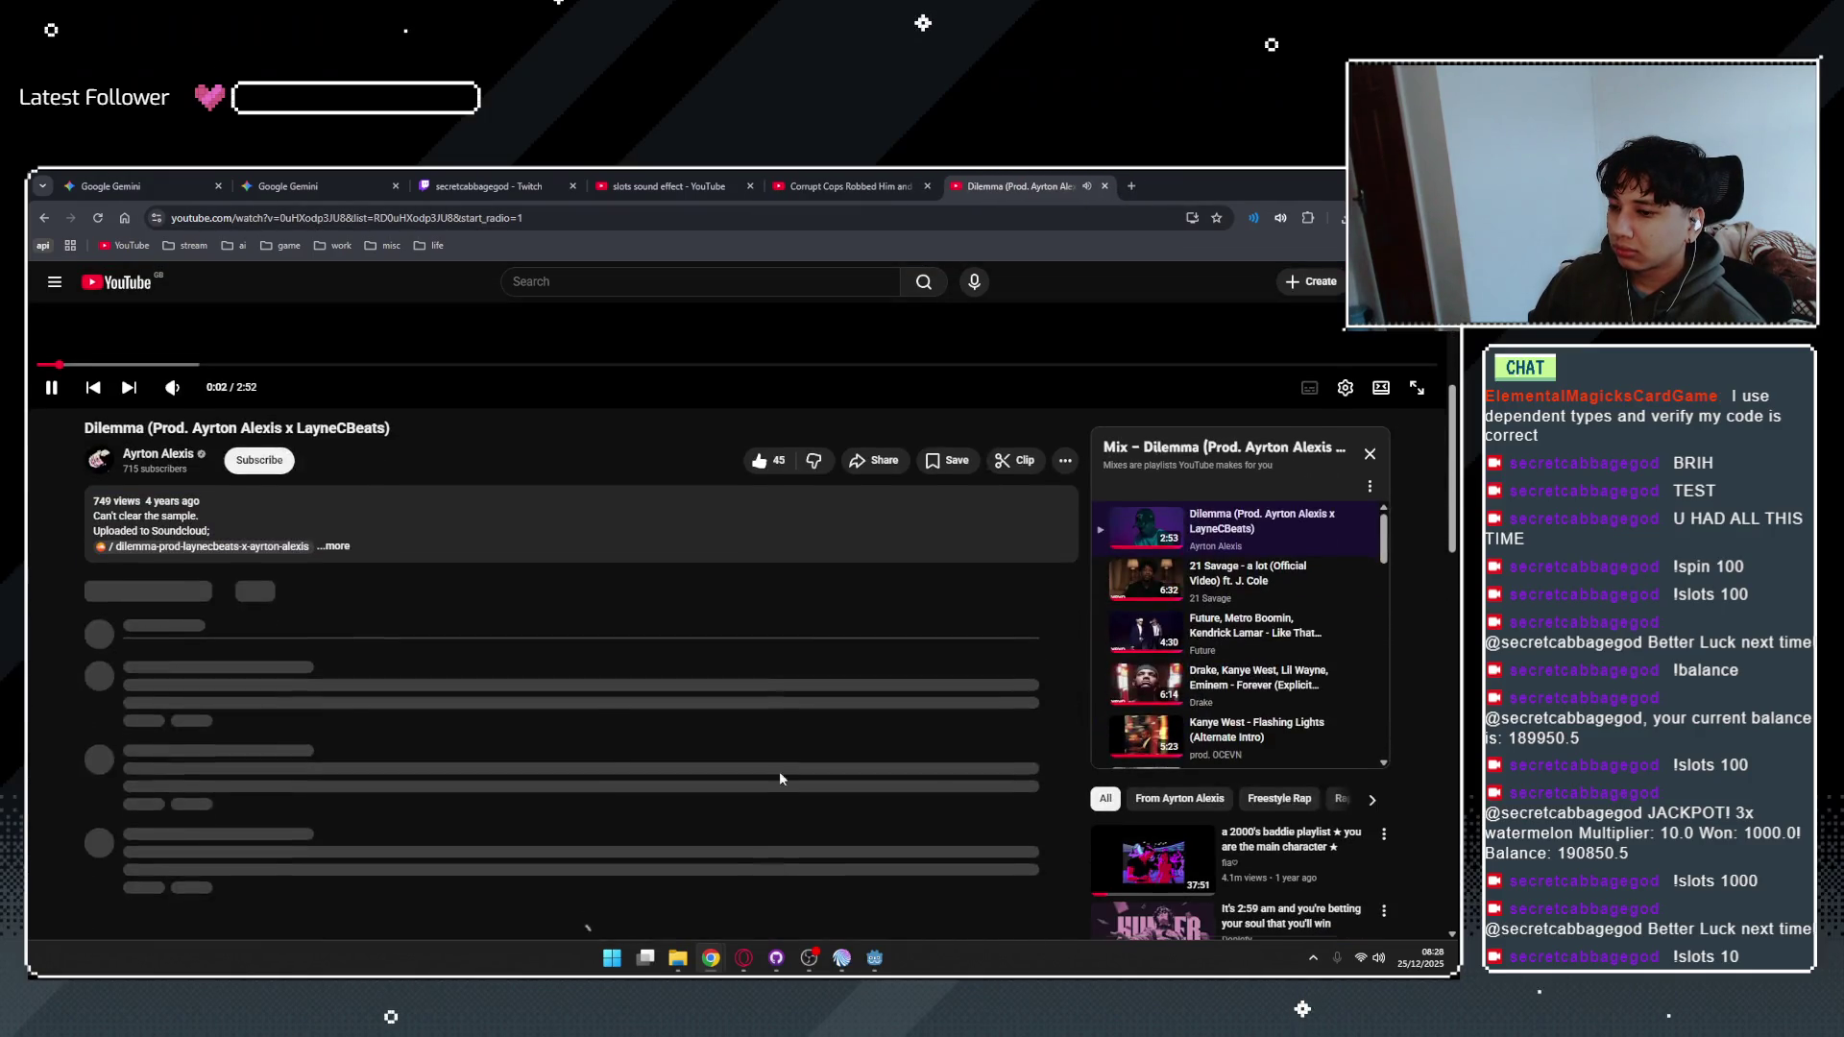
- Keep the Opera video playing, then copy the Dilemma video URL and close its Chrome tab
click(751, 961)
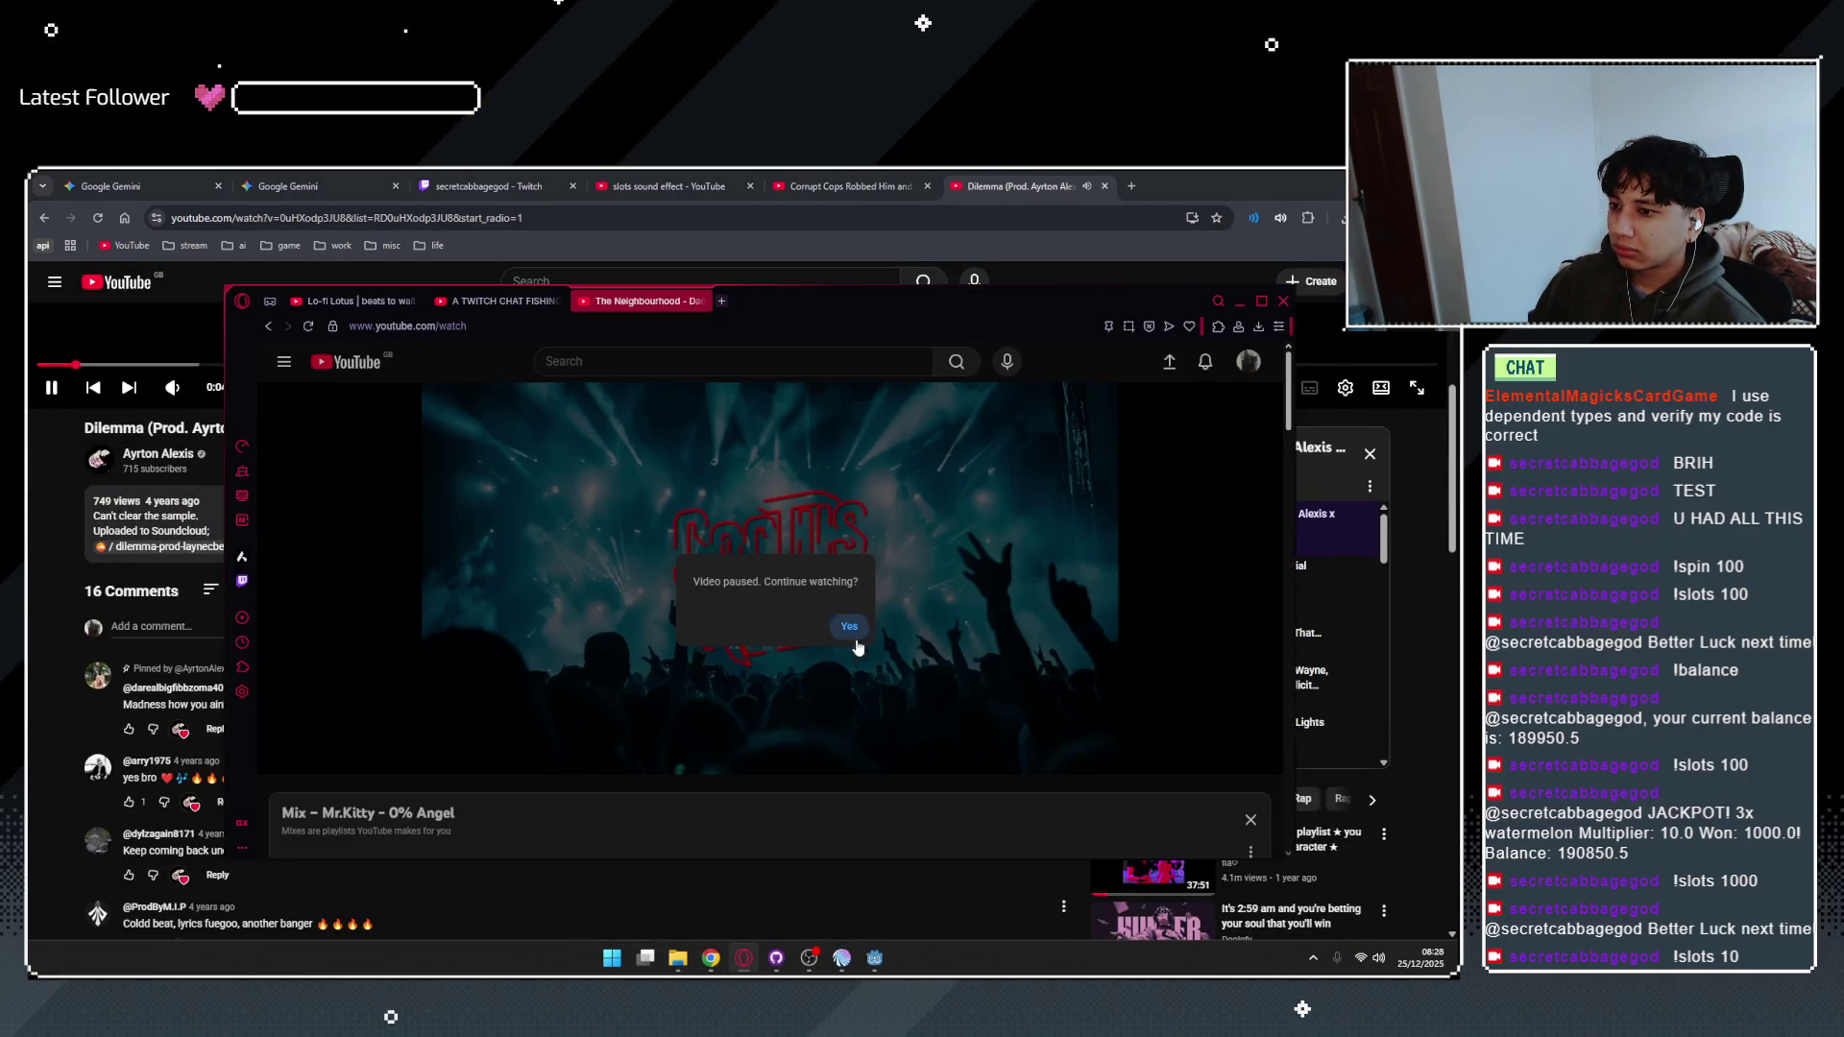
click(850, 634)
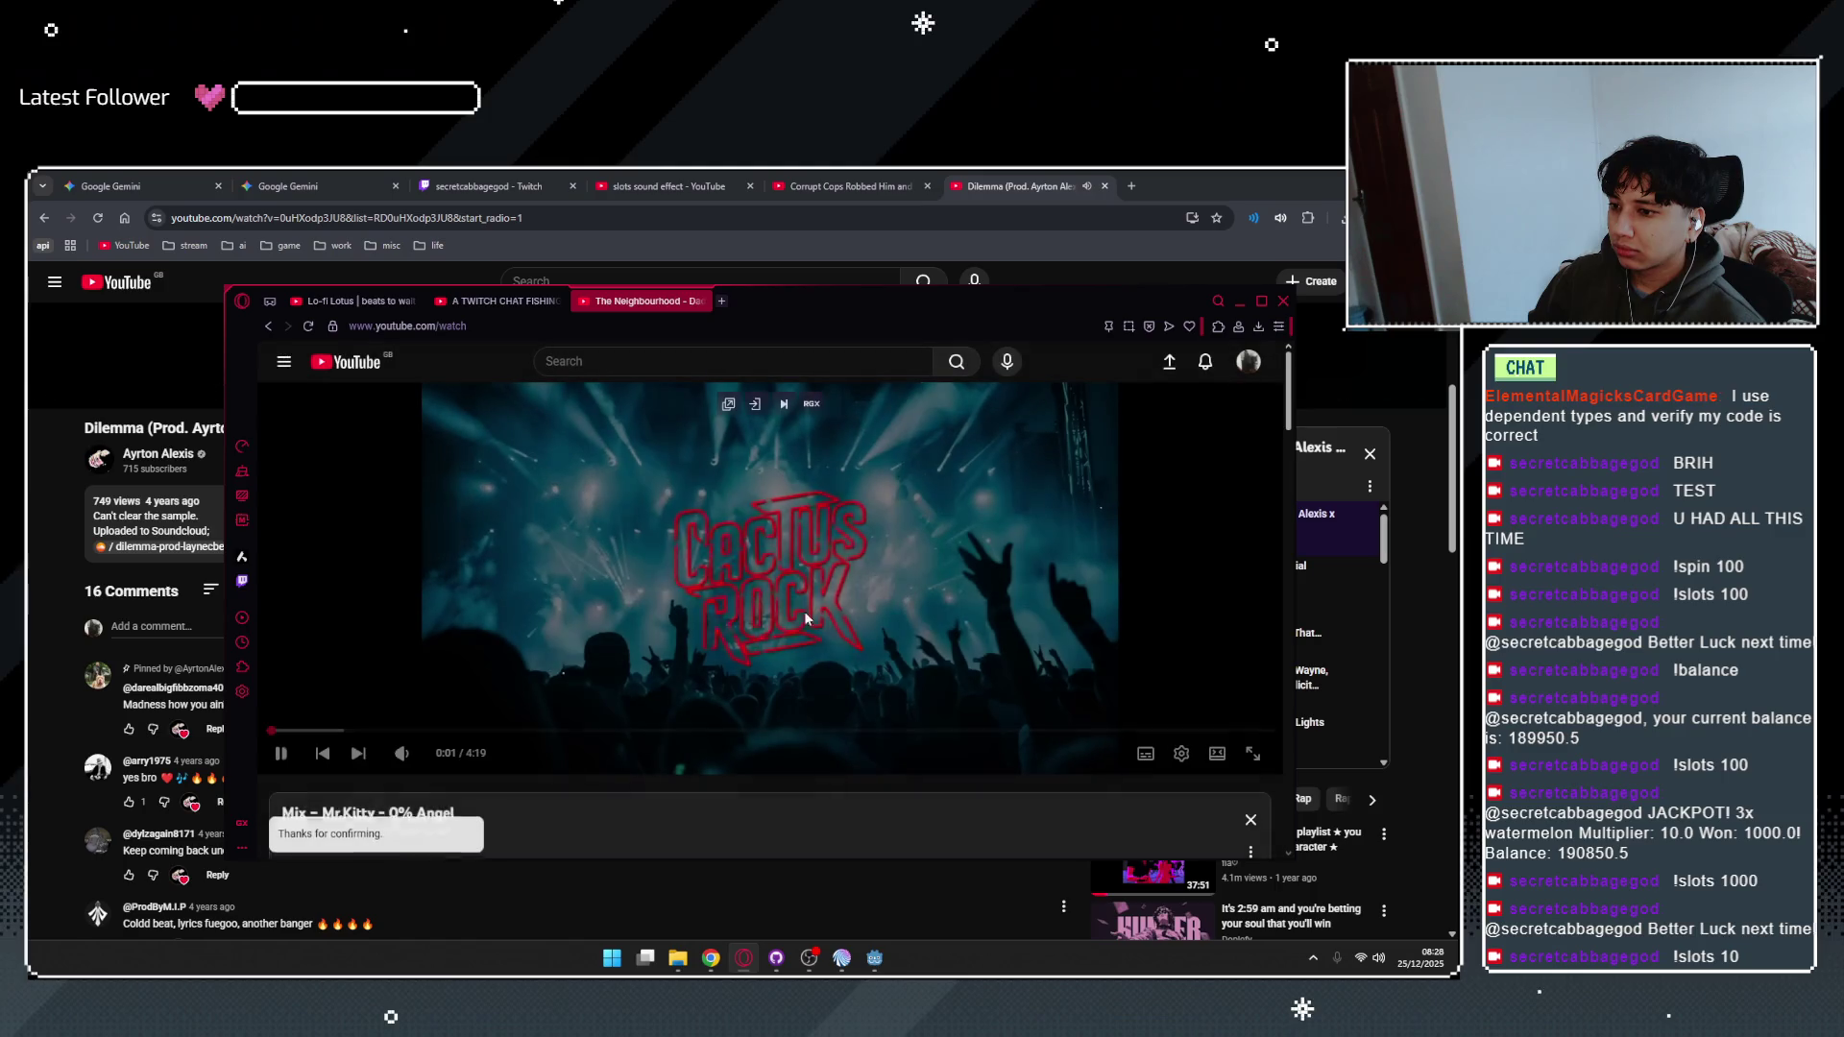
click(1015, 223)
key(ctrl+w)
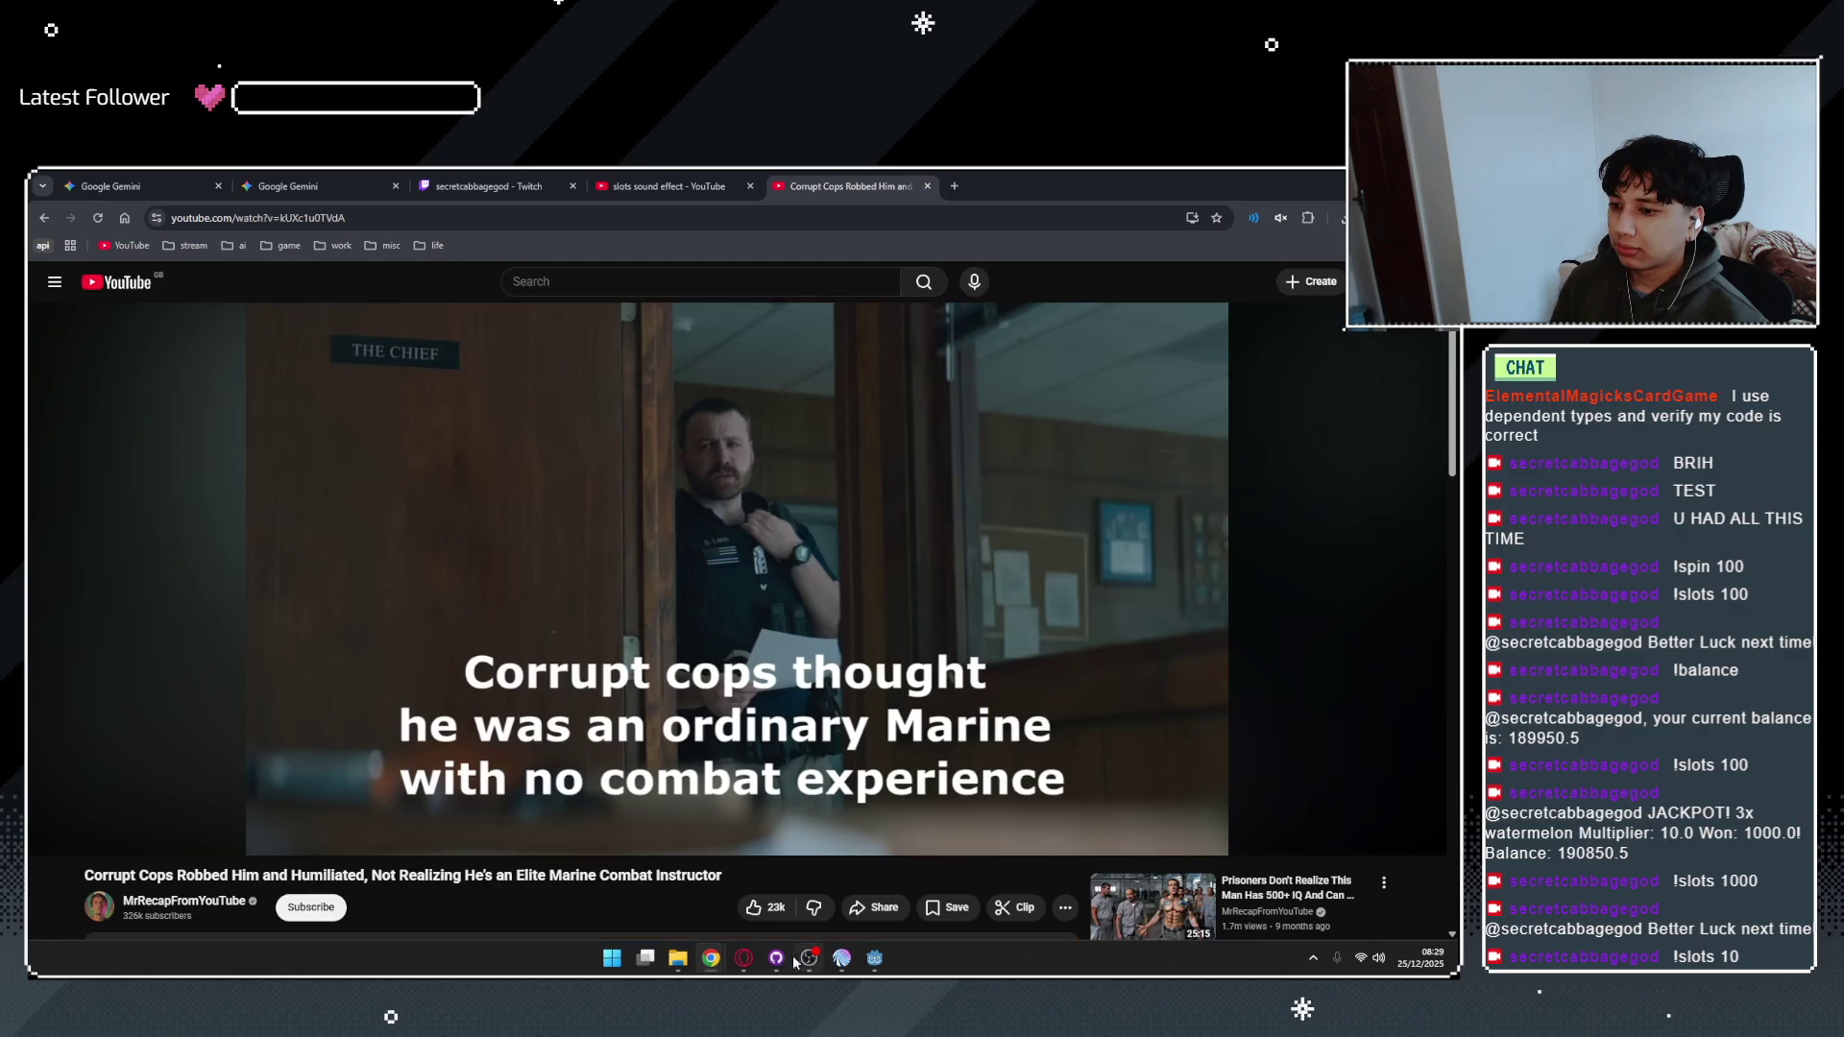
- Load the copied Dilemma video URL in a new Opera GX tab
click(744, 958)
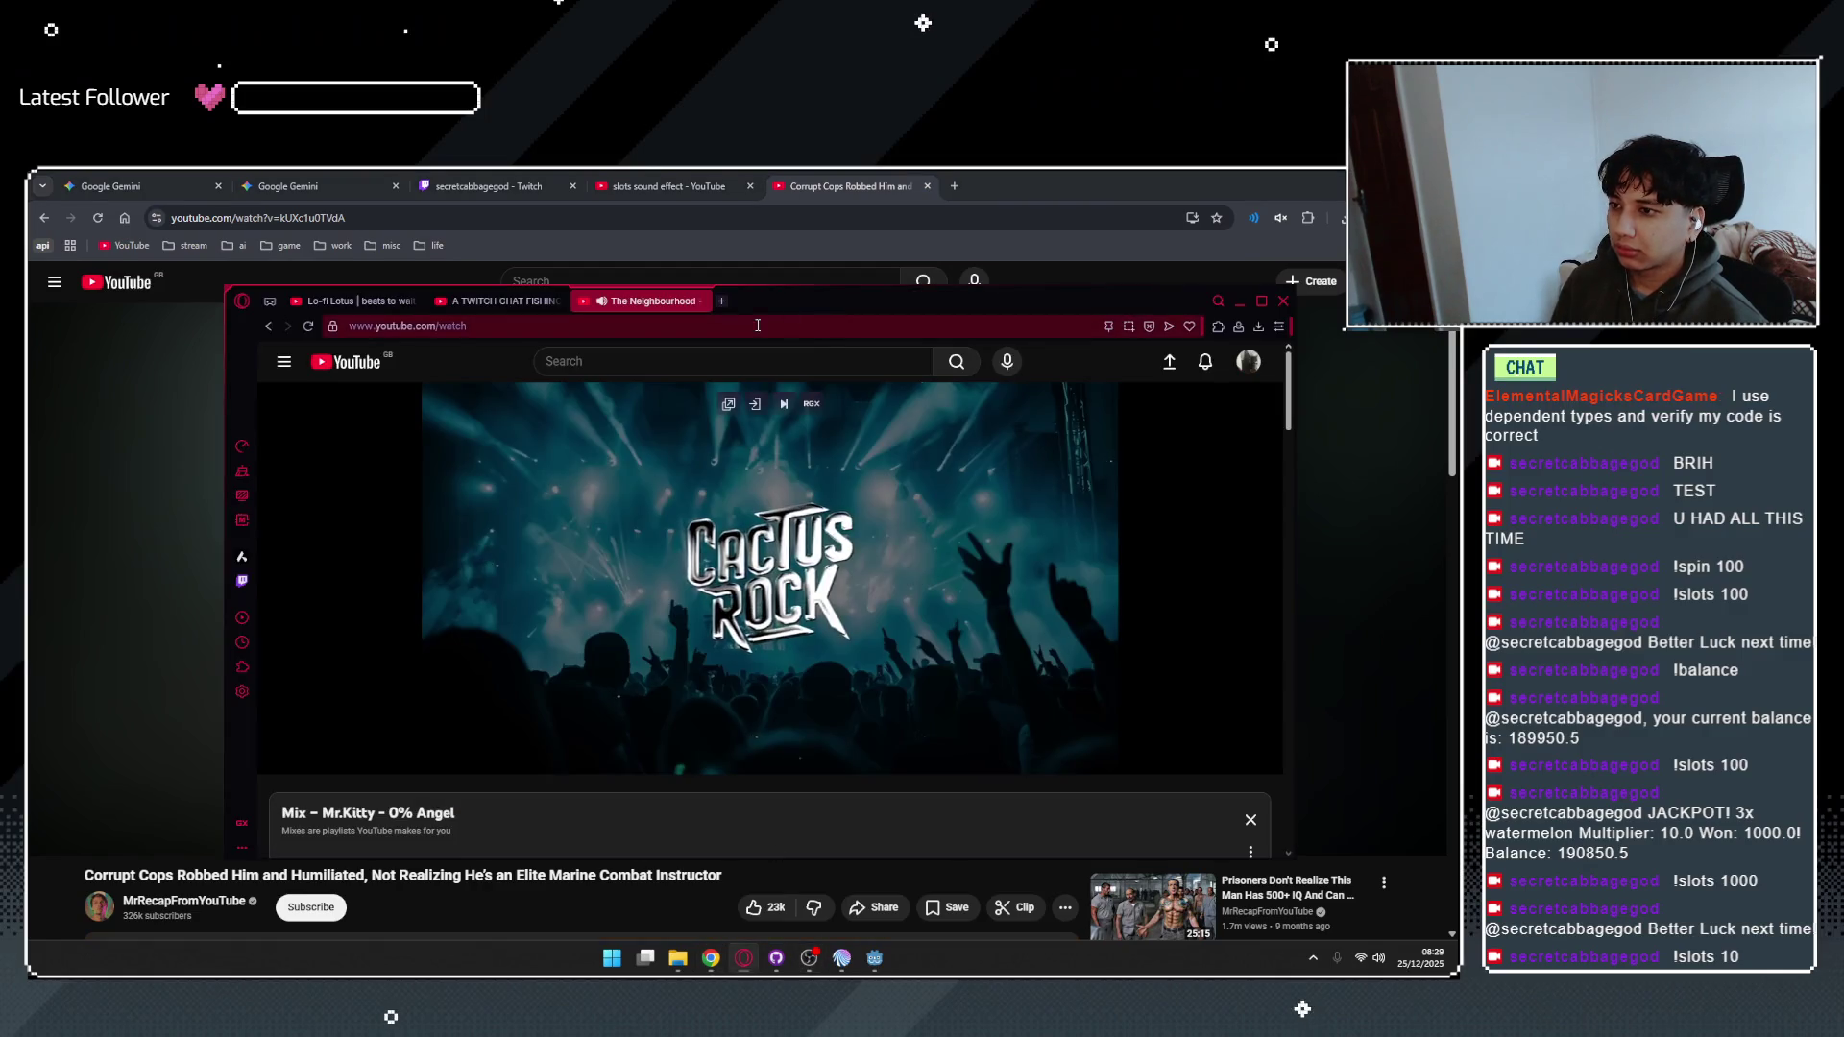
click(721, 300)
key(ctrl+v)
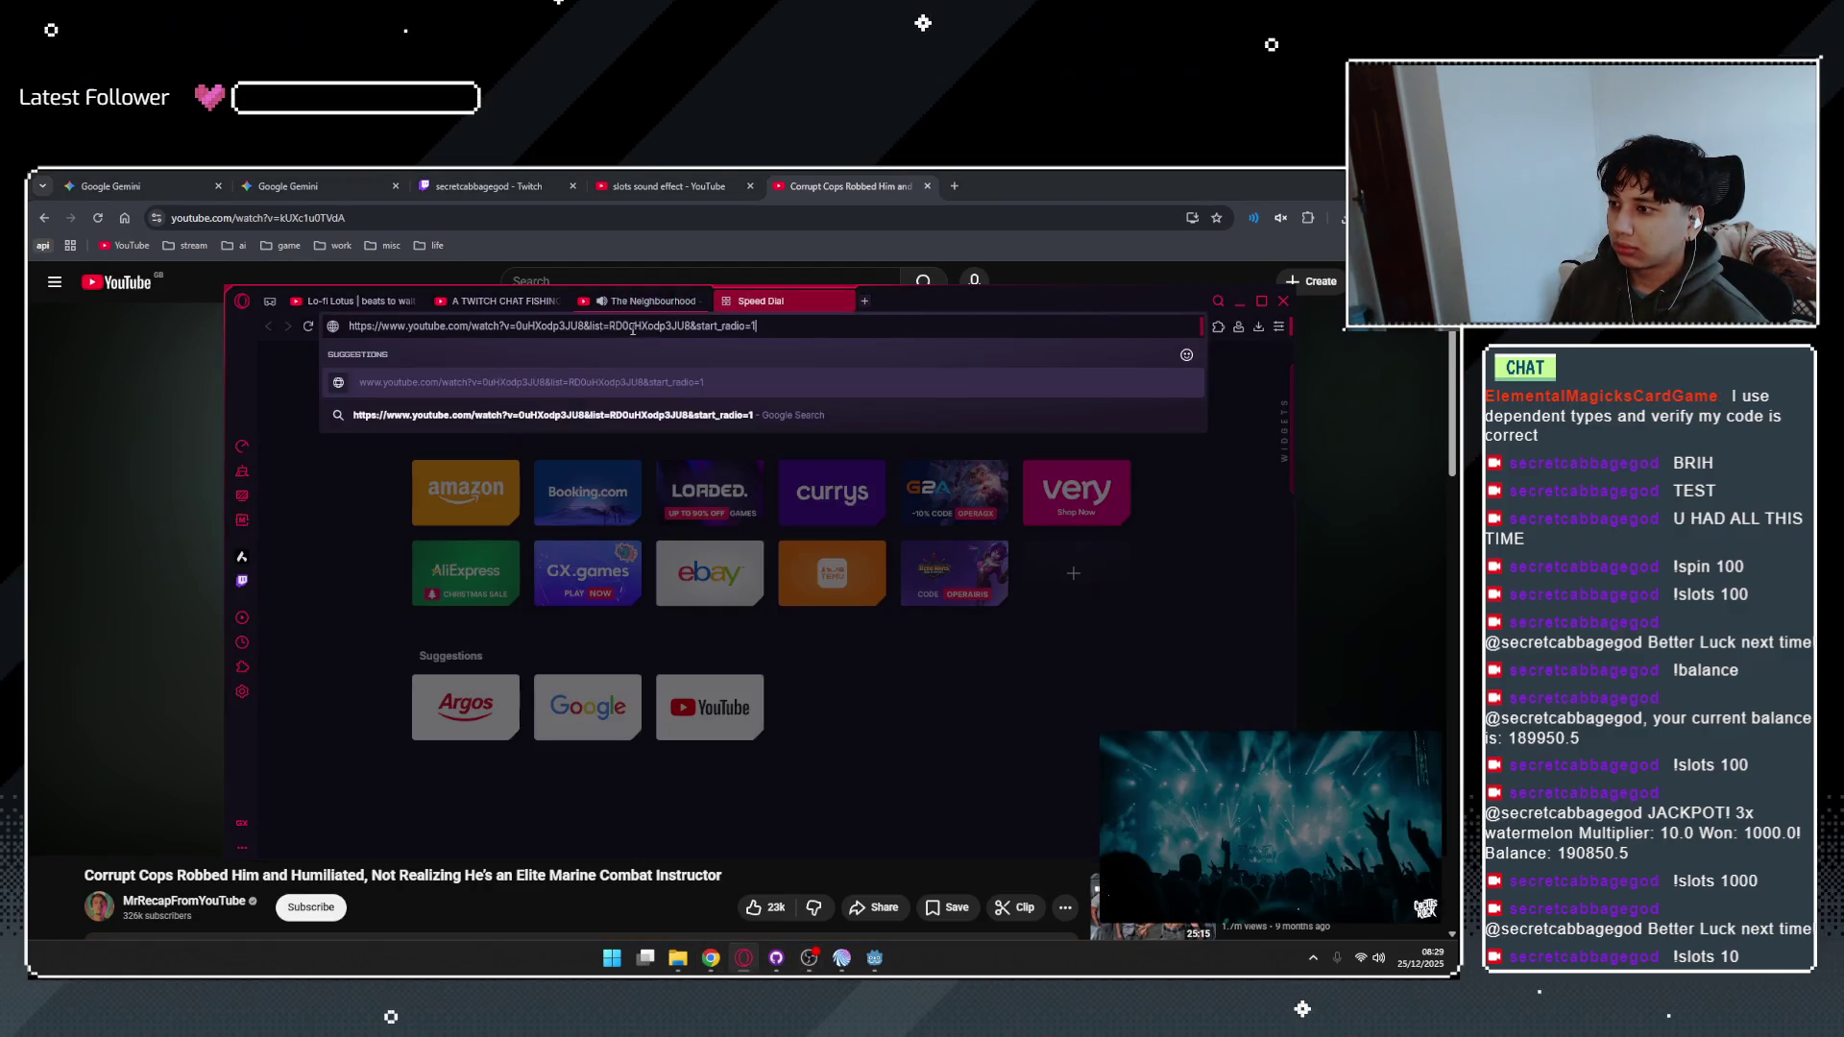
key(Return)
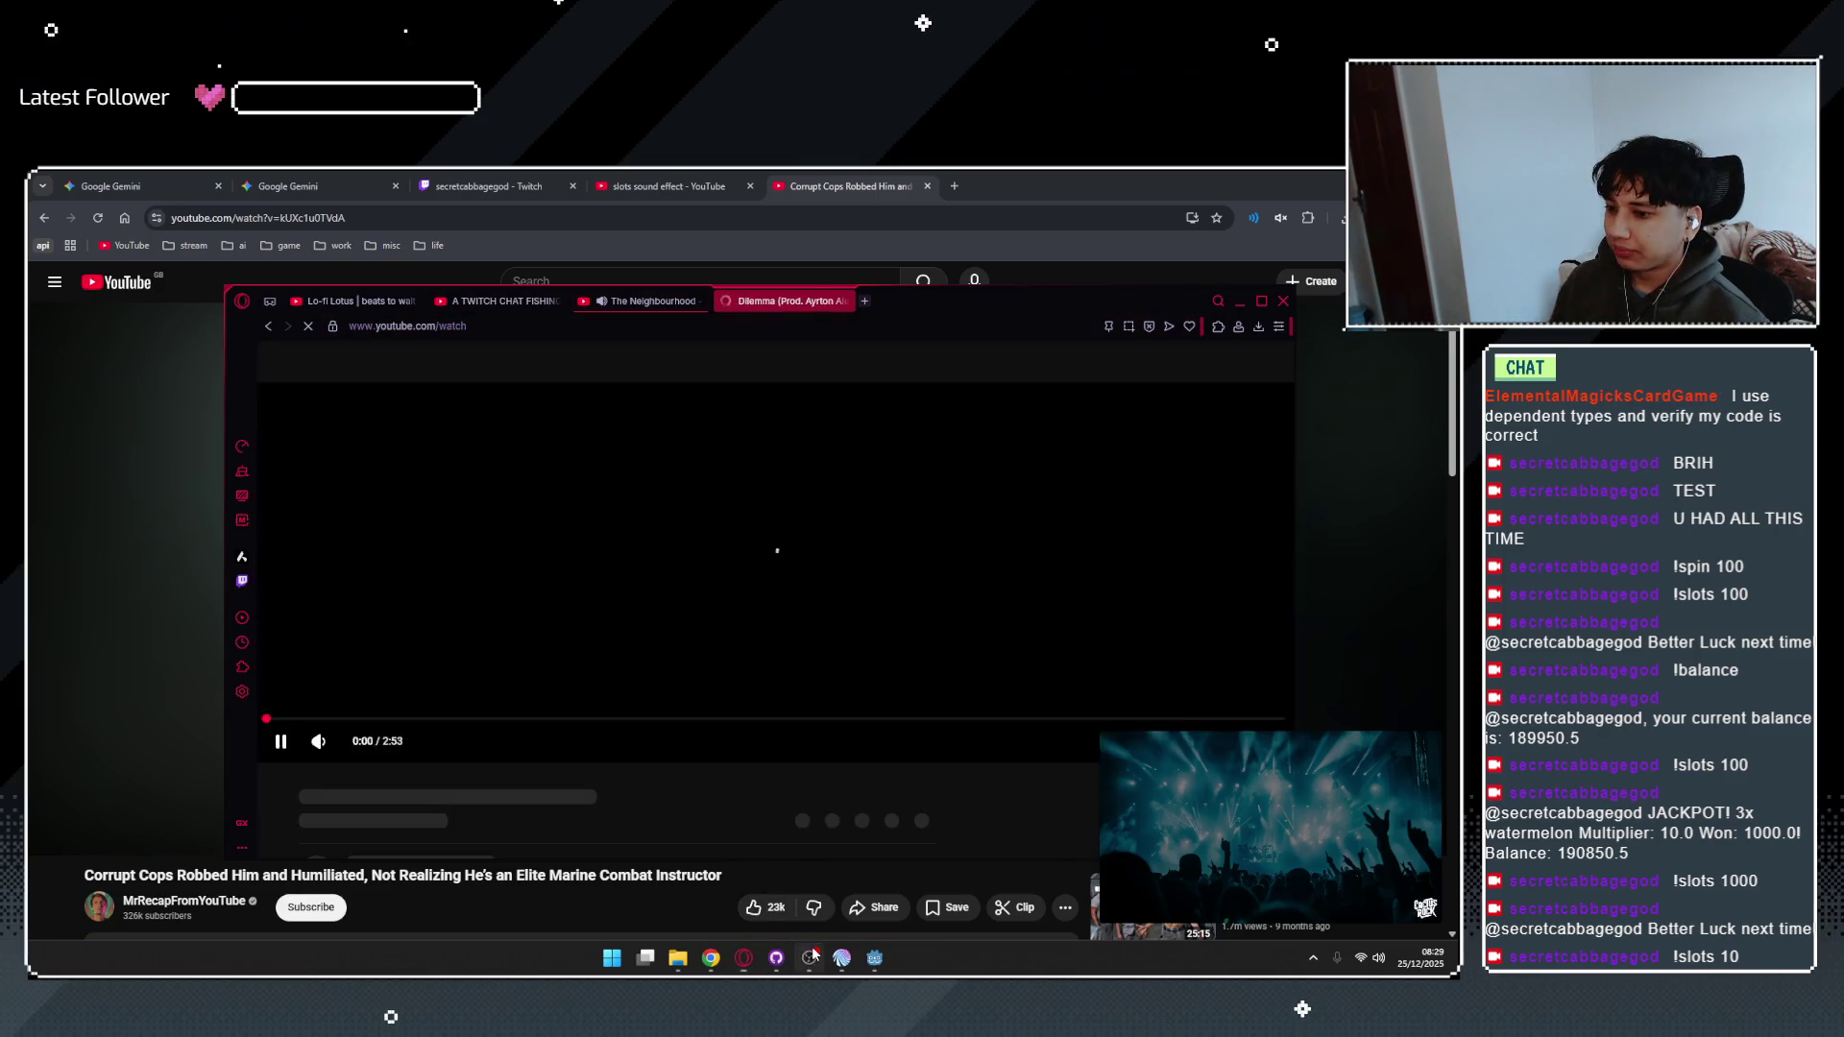
click(809, 957)
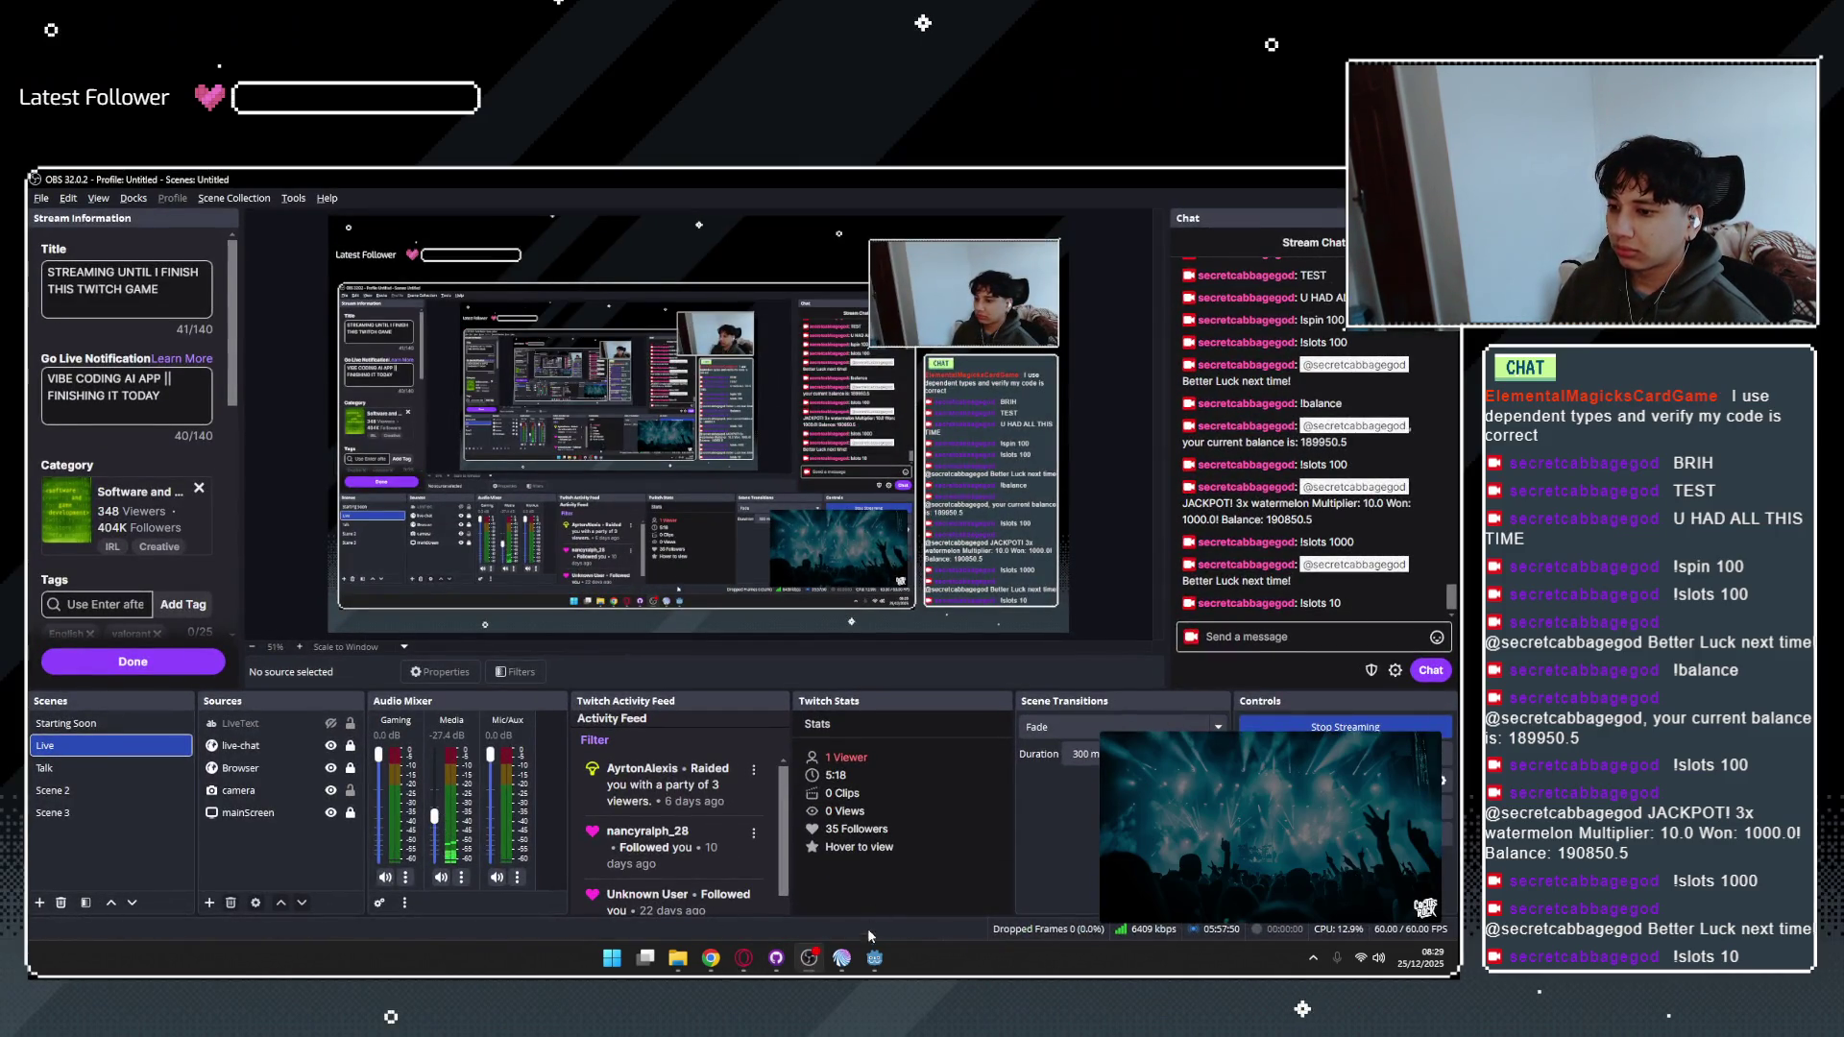
- Launch SteelSeries GG via Start search 'ste', check the Sonar mixer, then close it
key(super)
text(ste)
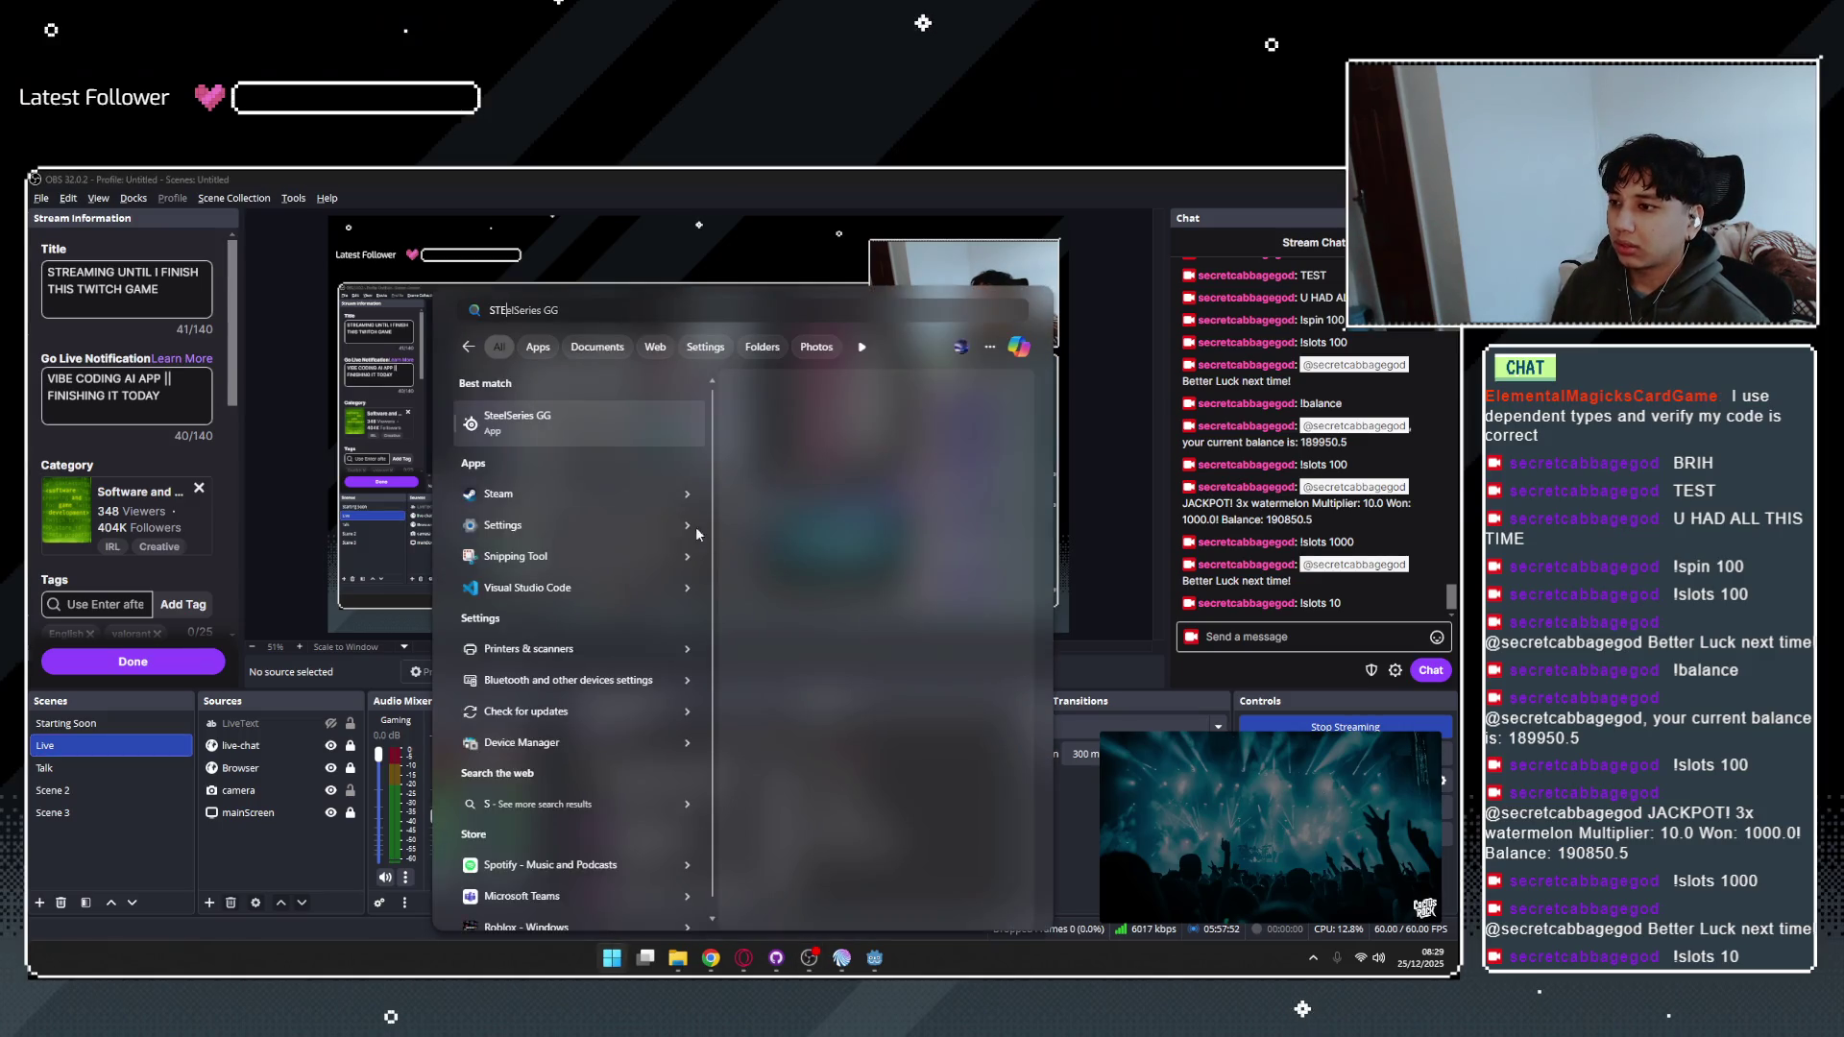
key(Return)
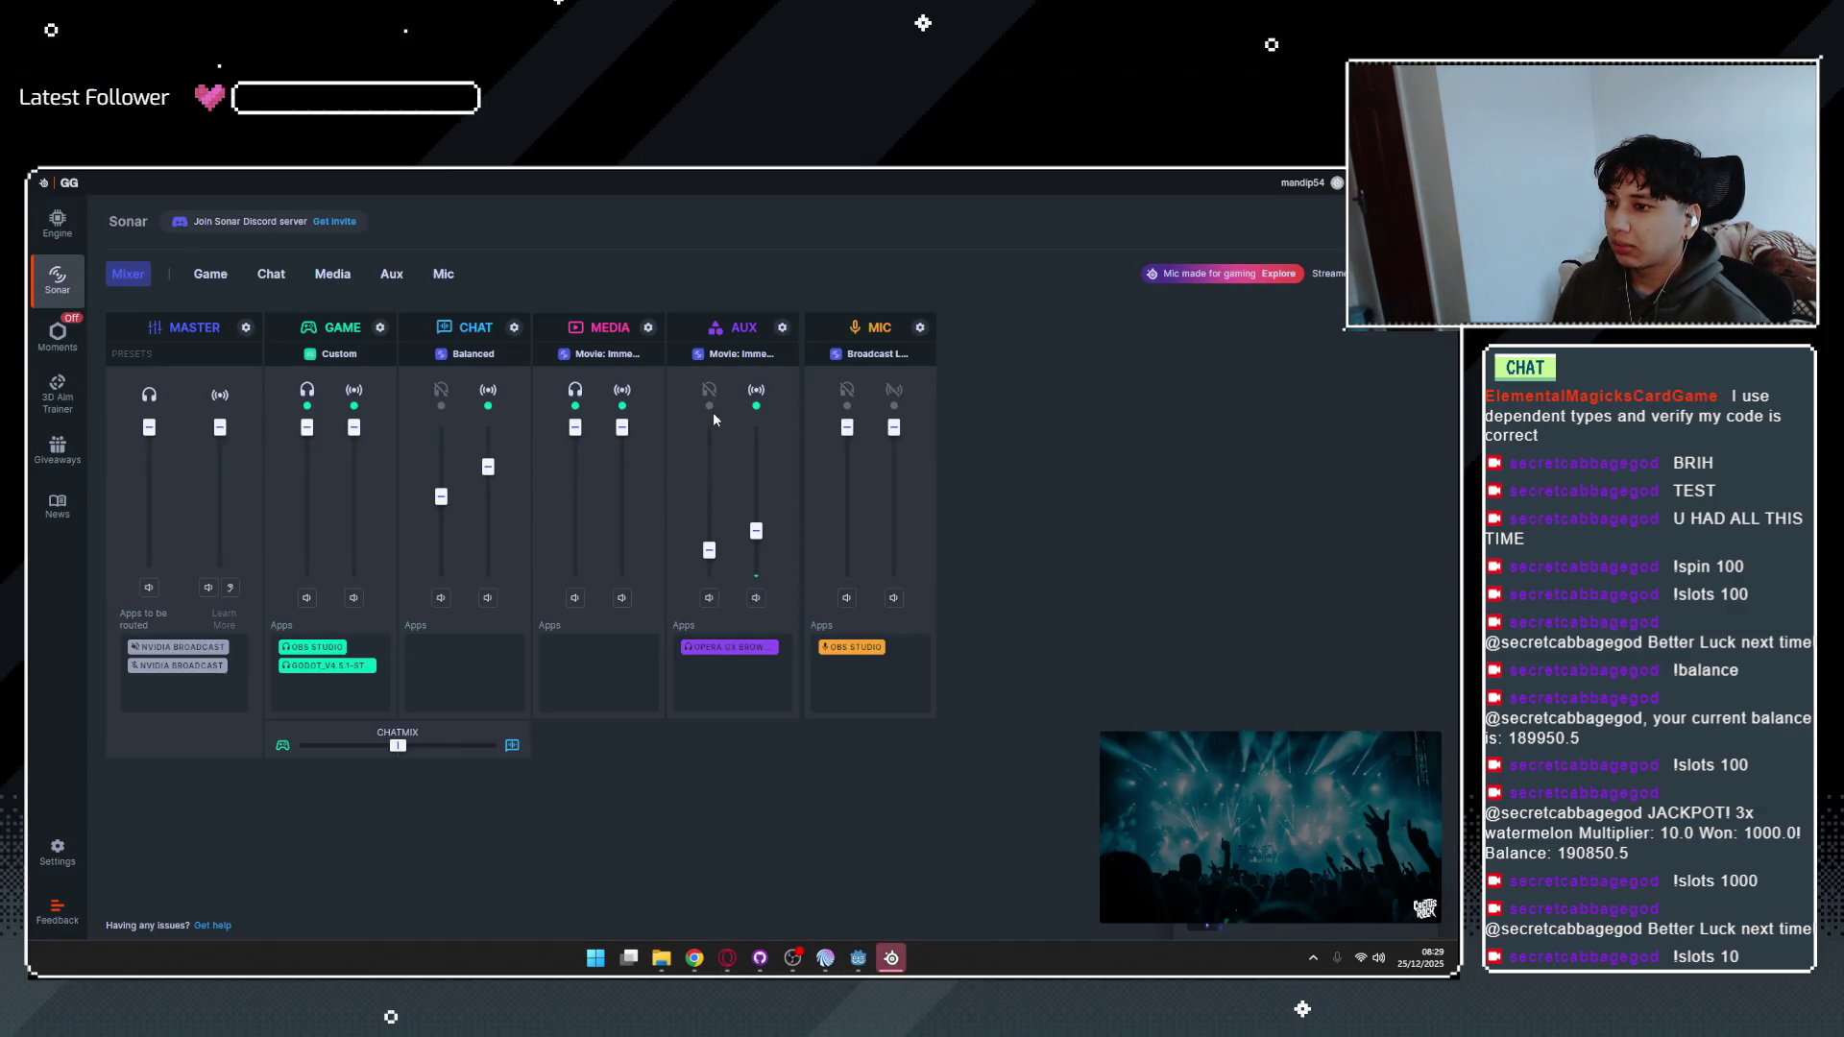
key(alt+F4)
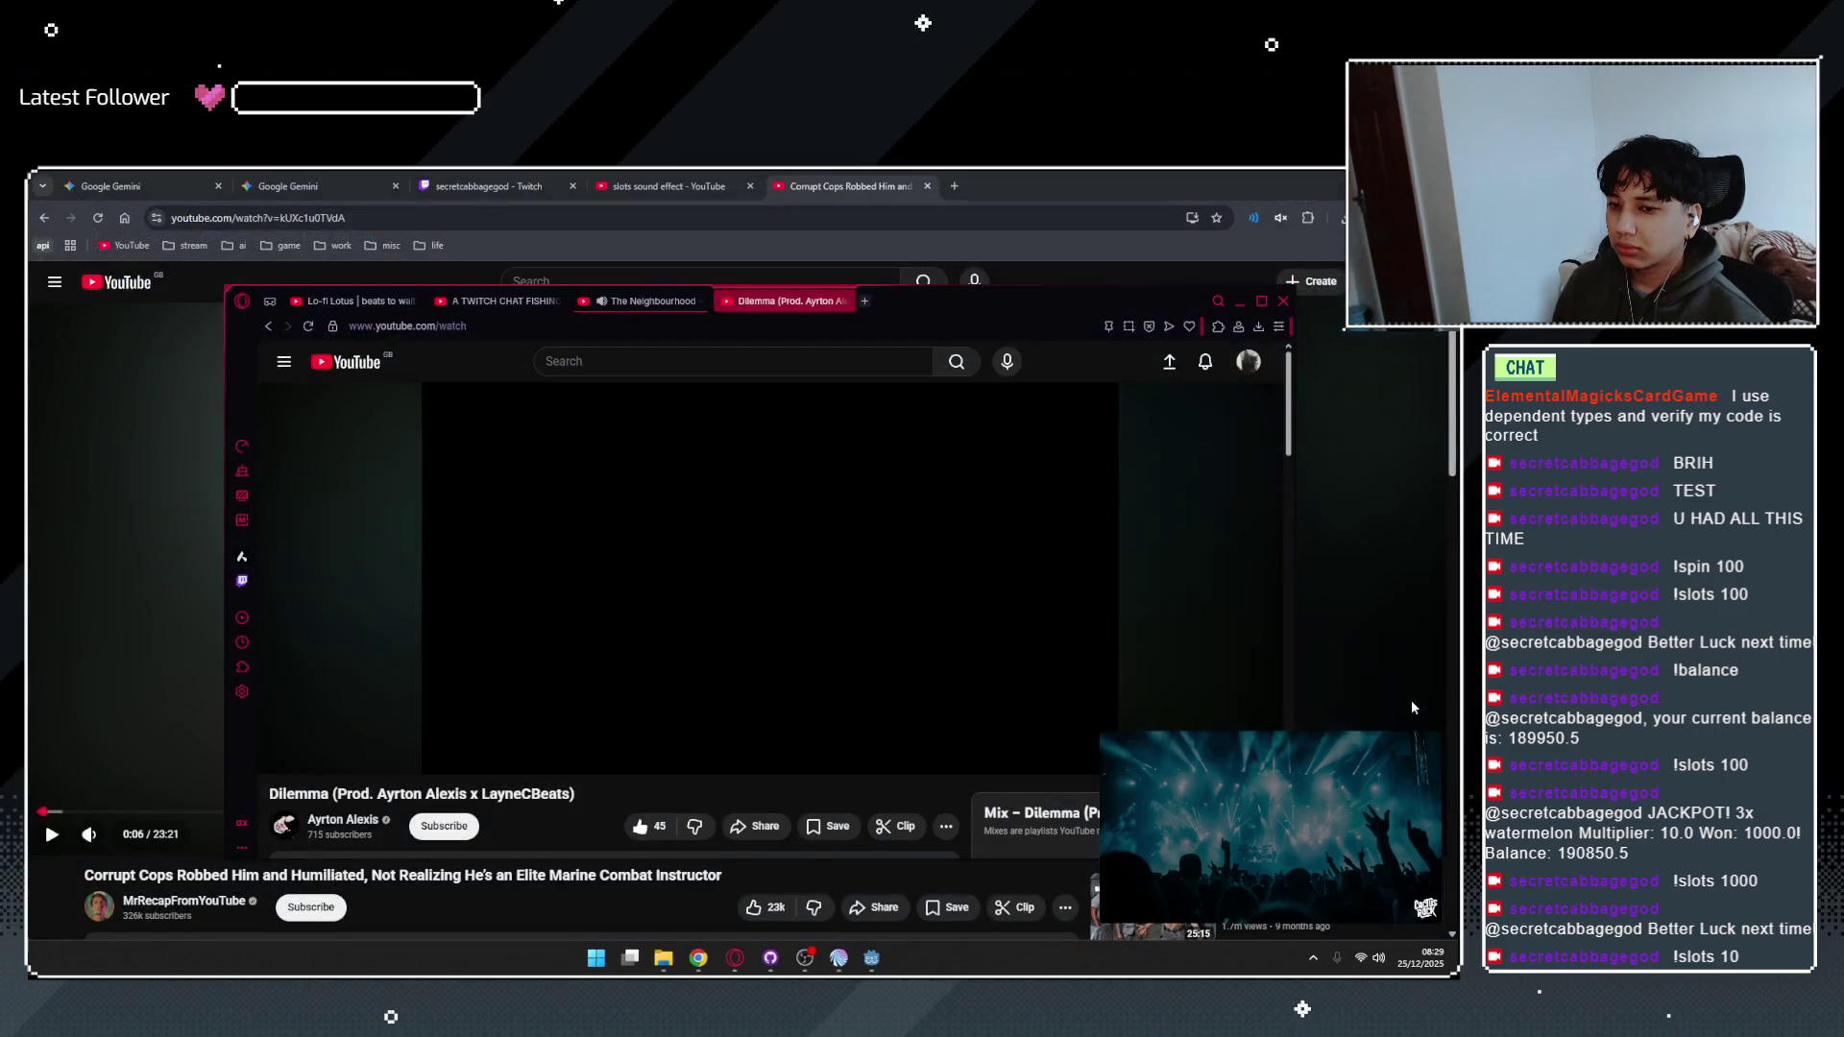
- Close the Corrupt Cops tab, move OBS aside, and minimize Opera on The Neighbourhood tab
key(alt+Tab)
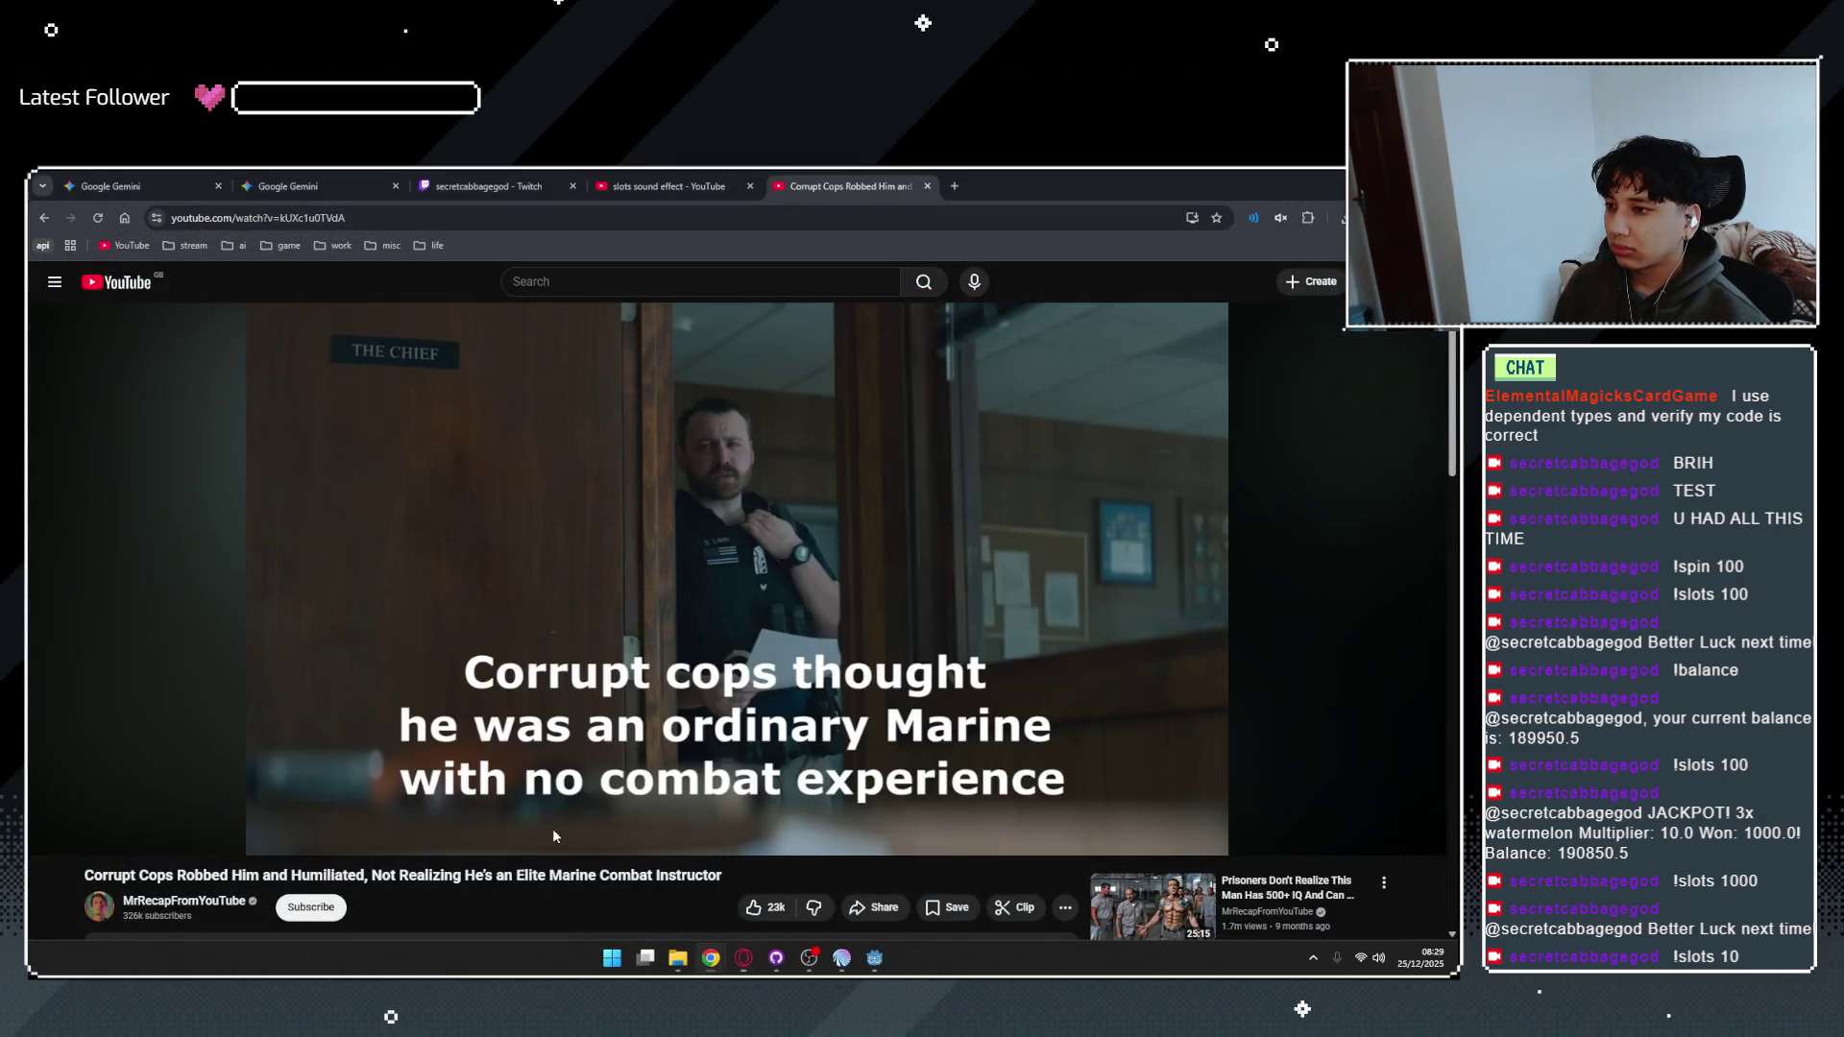
click(926, 187)
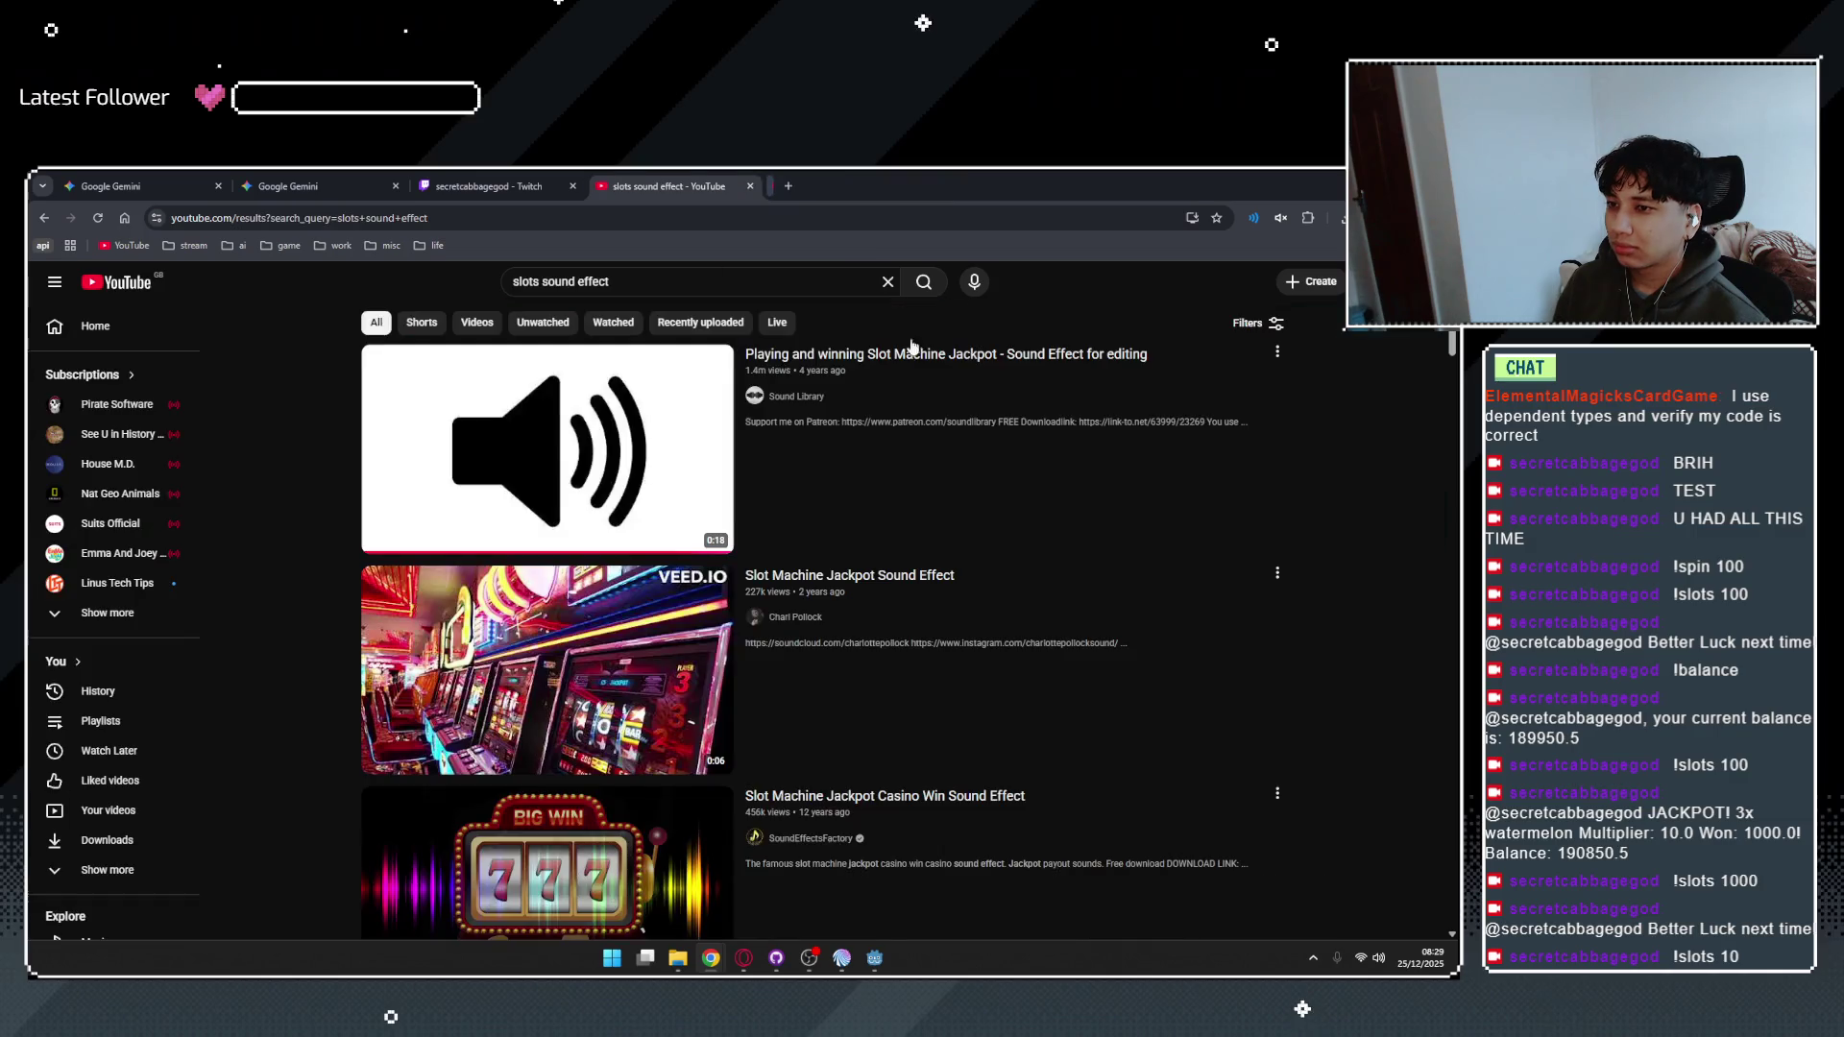
click(803, 963)
click(805, 962)
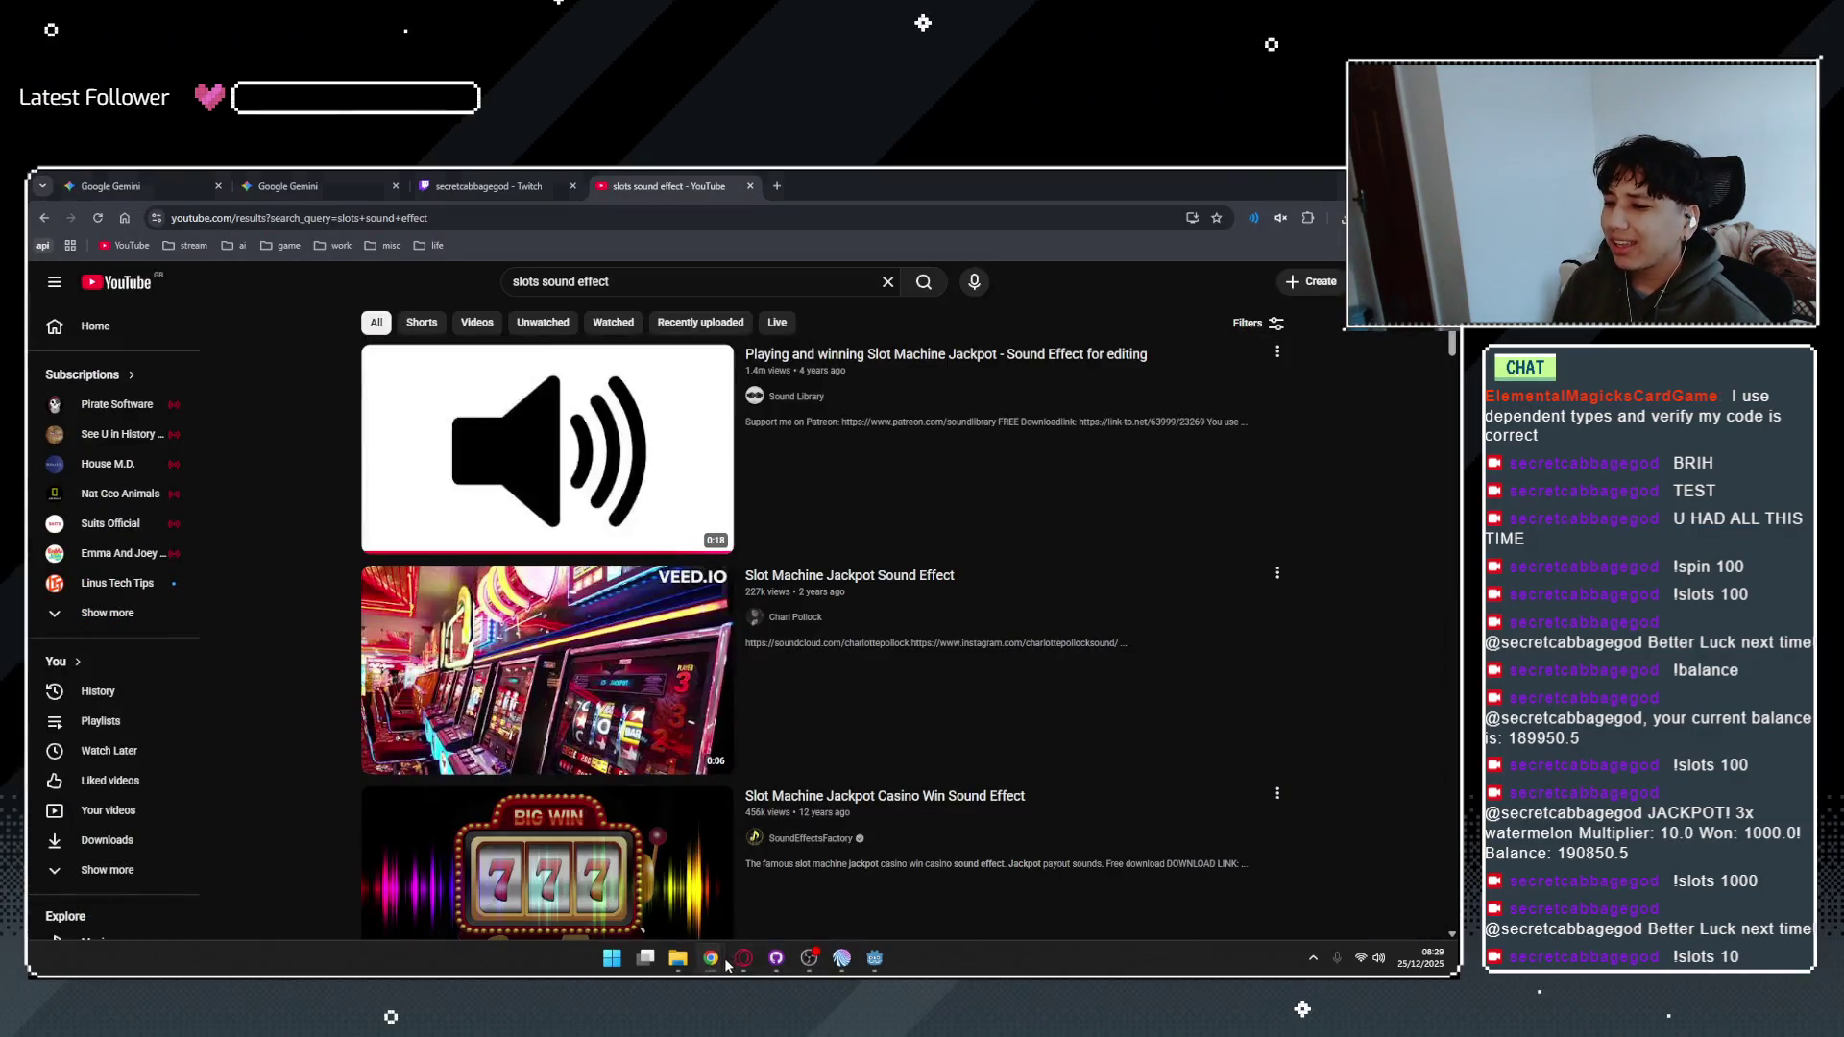
click(809, 959)
click(808, 959)
click(745, 959)
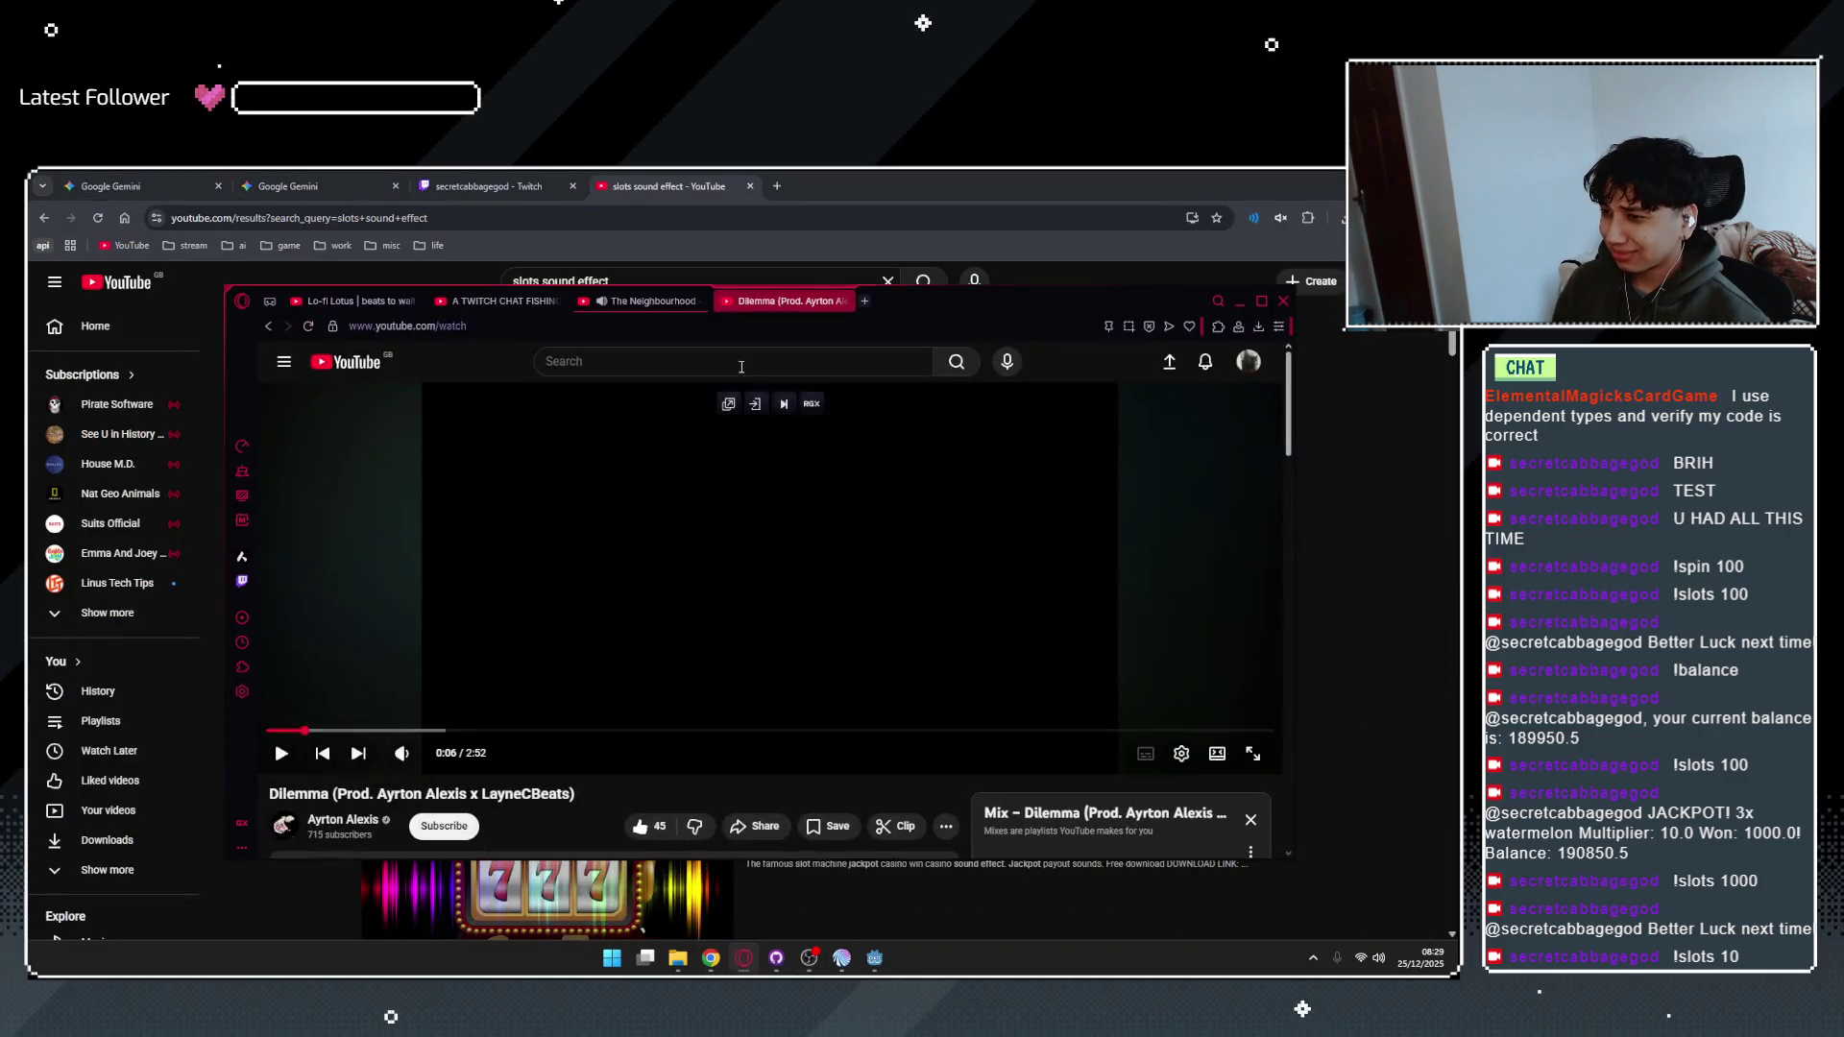
click(643, 301)
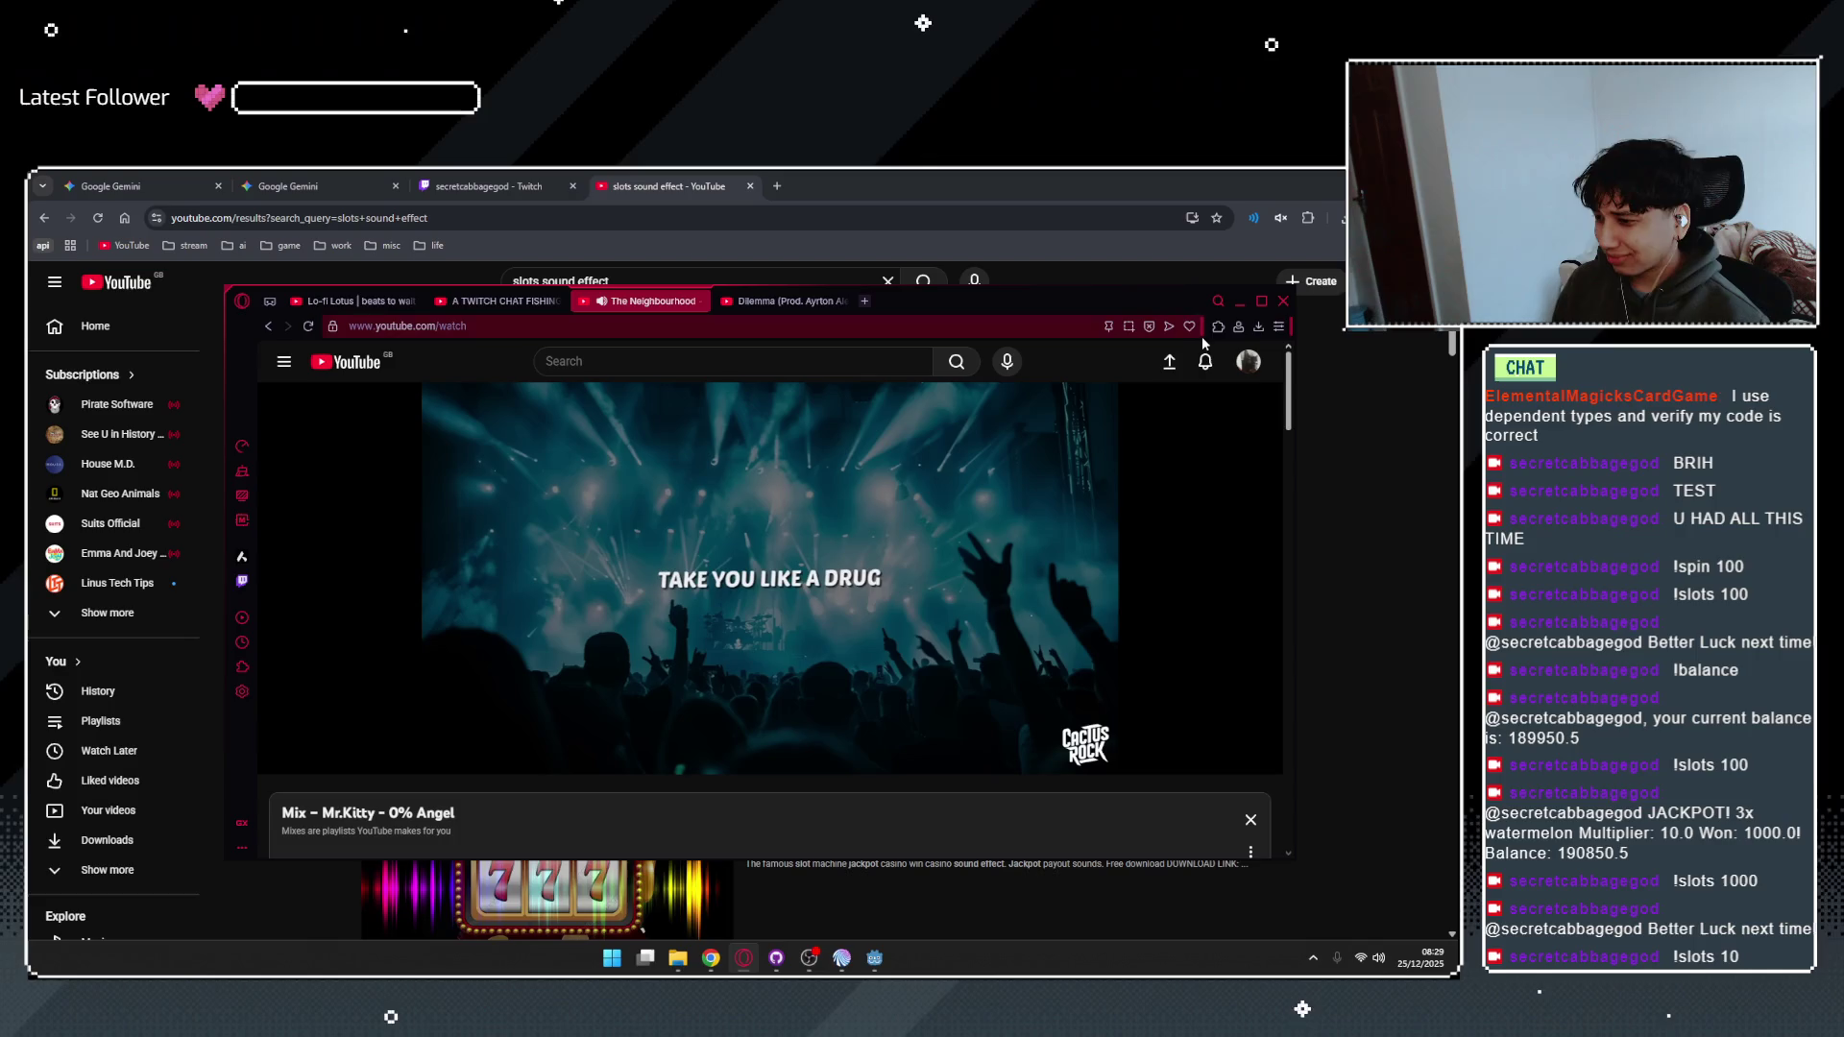
click(1238, 302)
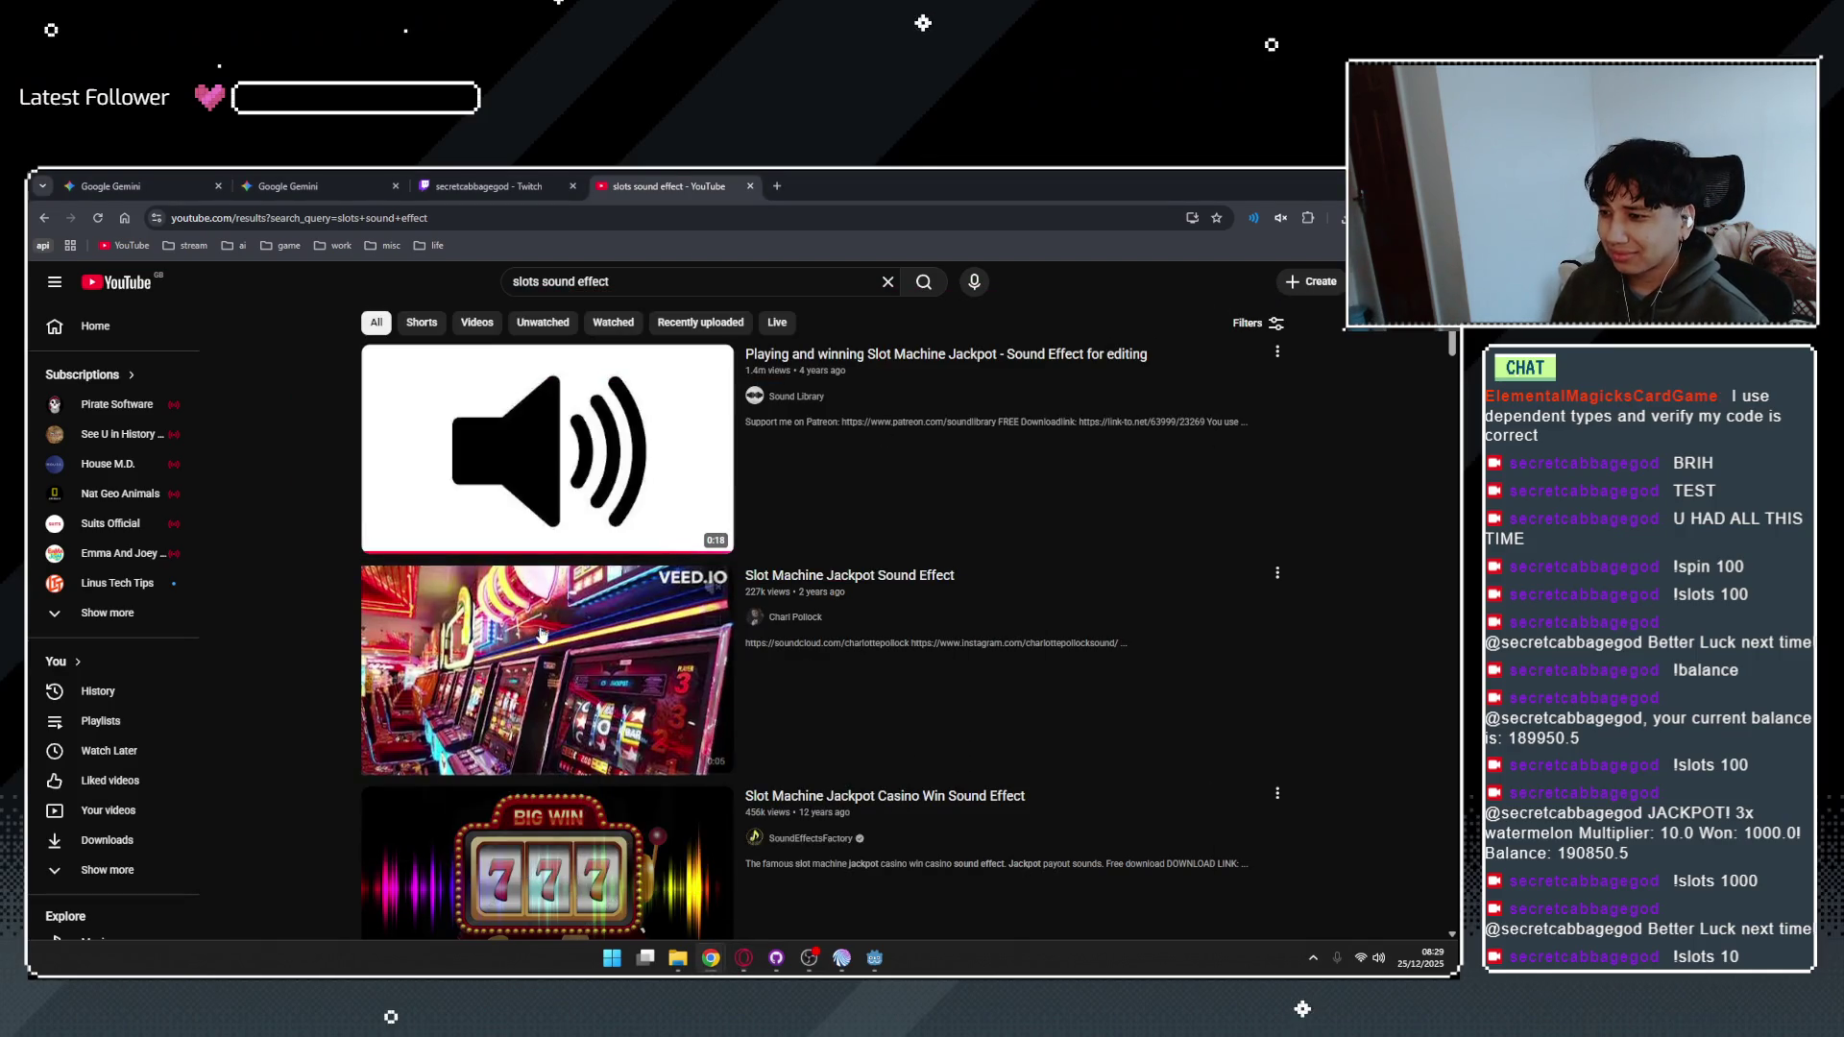
- Open a slot machine sound video, go back, and rerun the 'slots sound effect' search
scroll(564, 625, down, 4)
scroll(564, 625, down, 2)
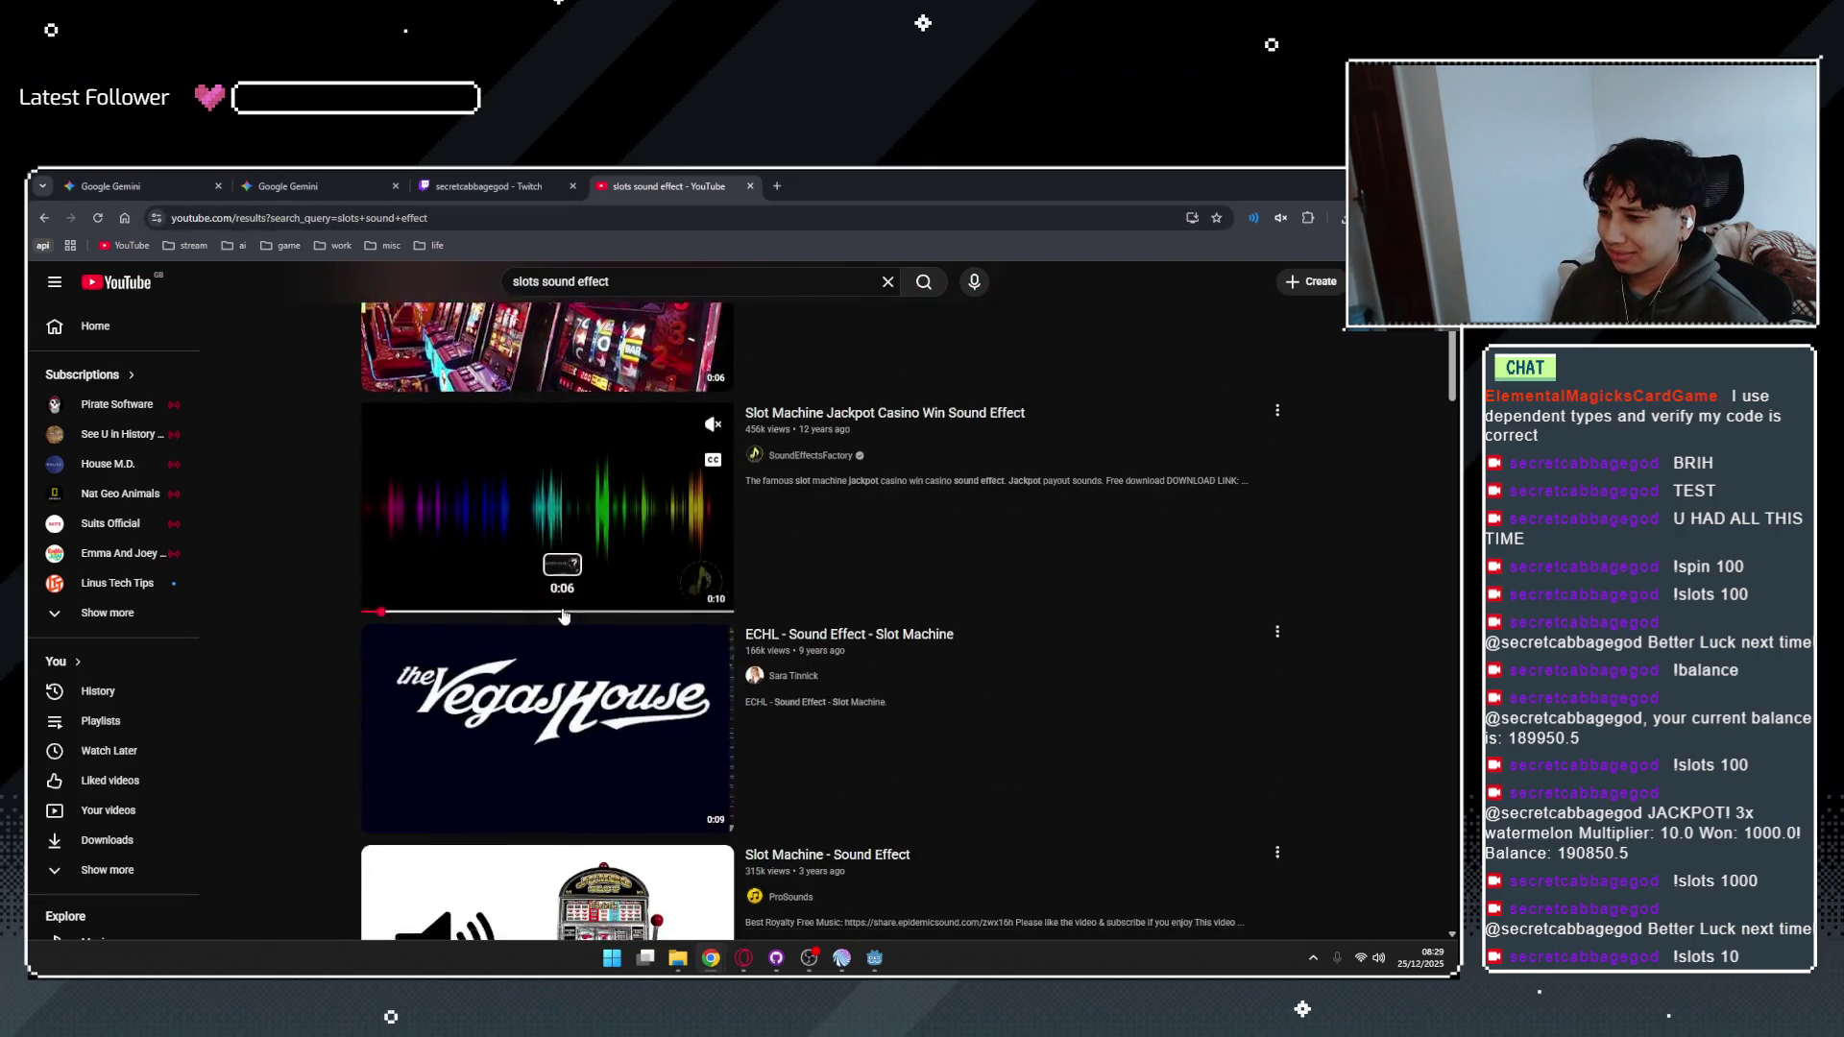
click(564, 673)
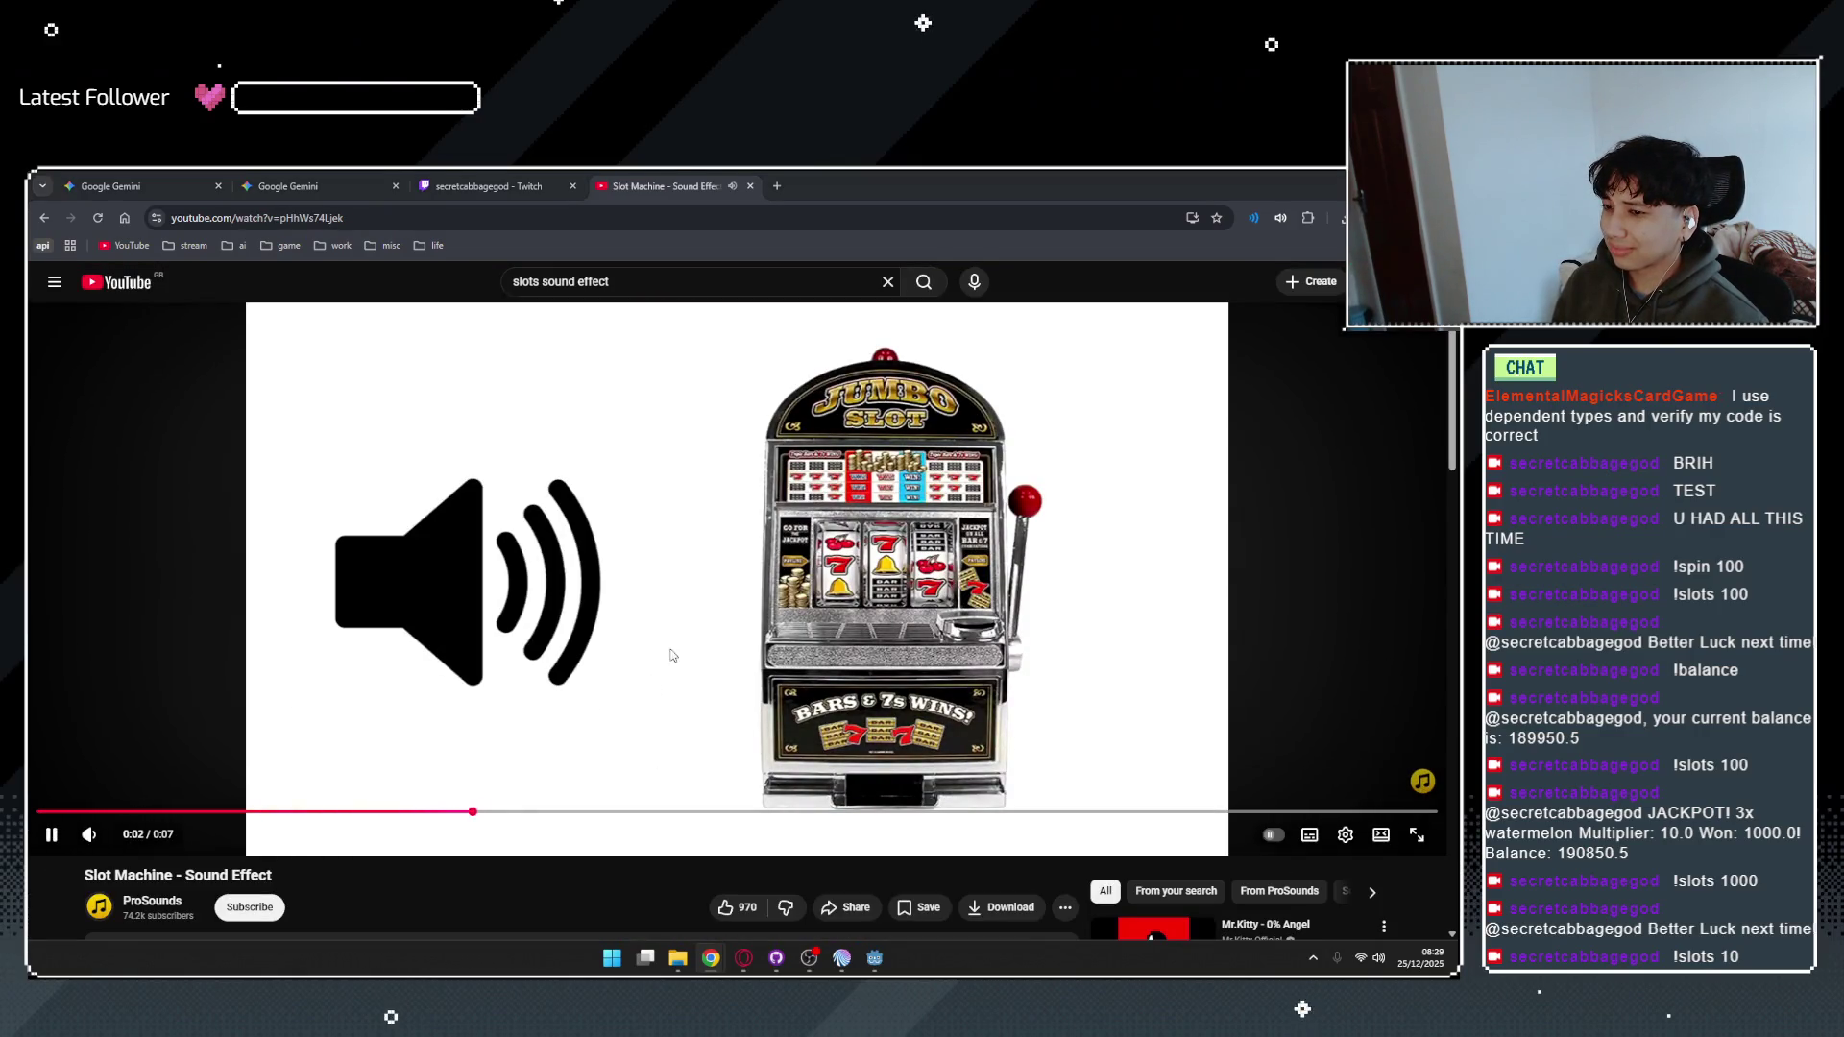
key(alt+Left)
key(alt+Left)
mouse_move(338, 790)
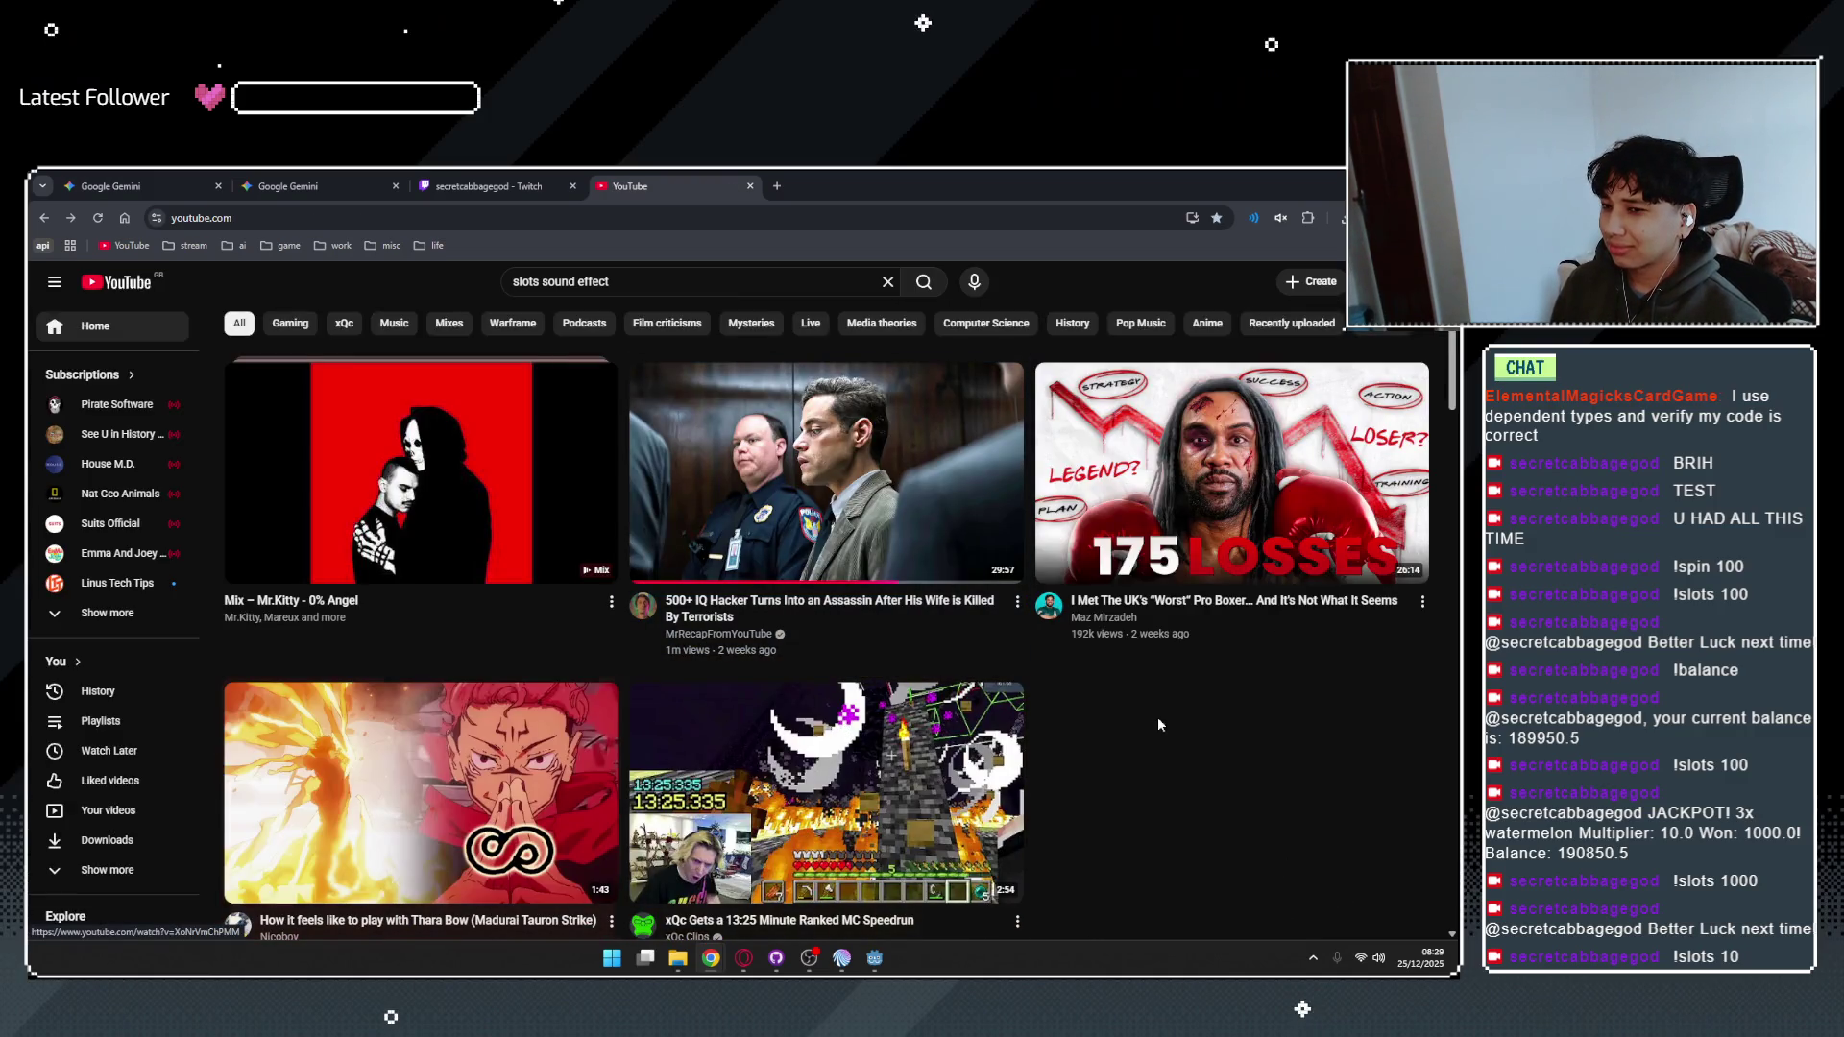
click(935, 289)
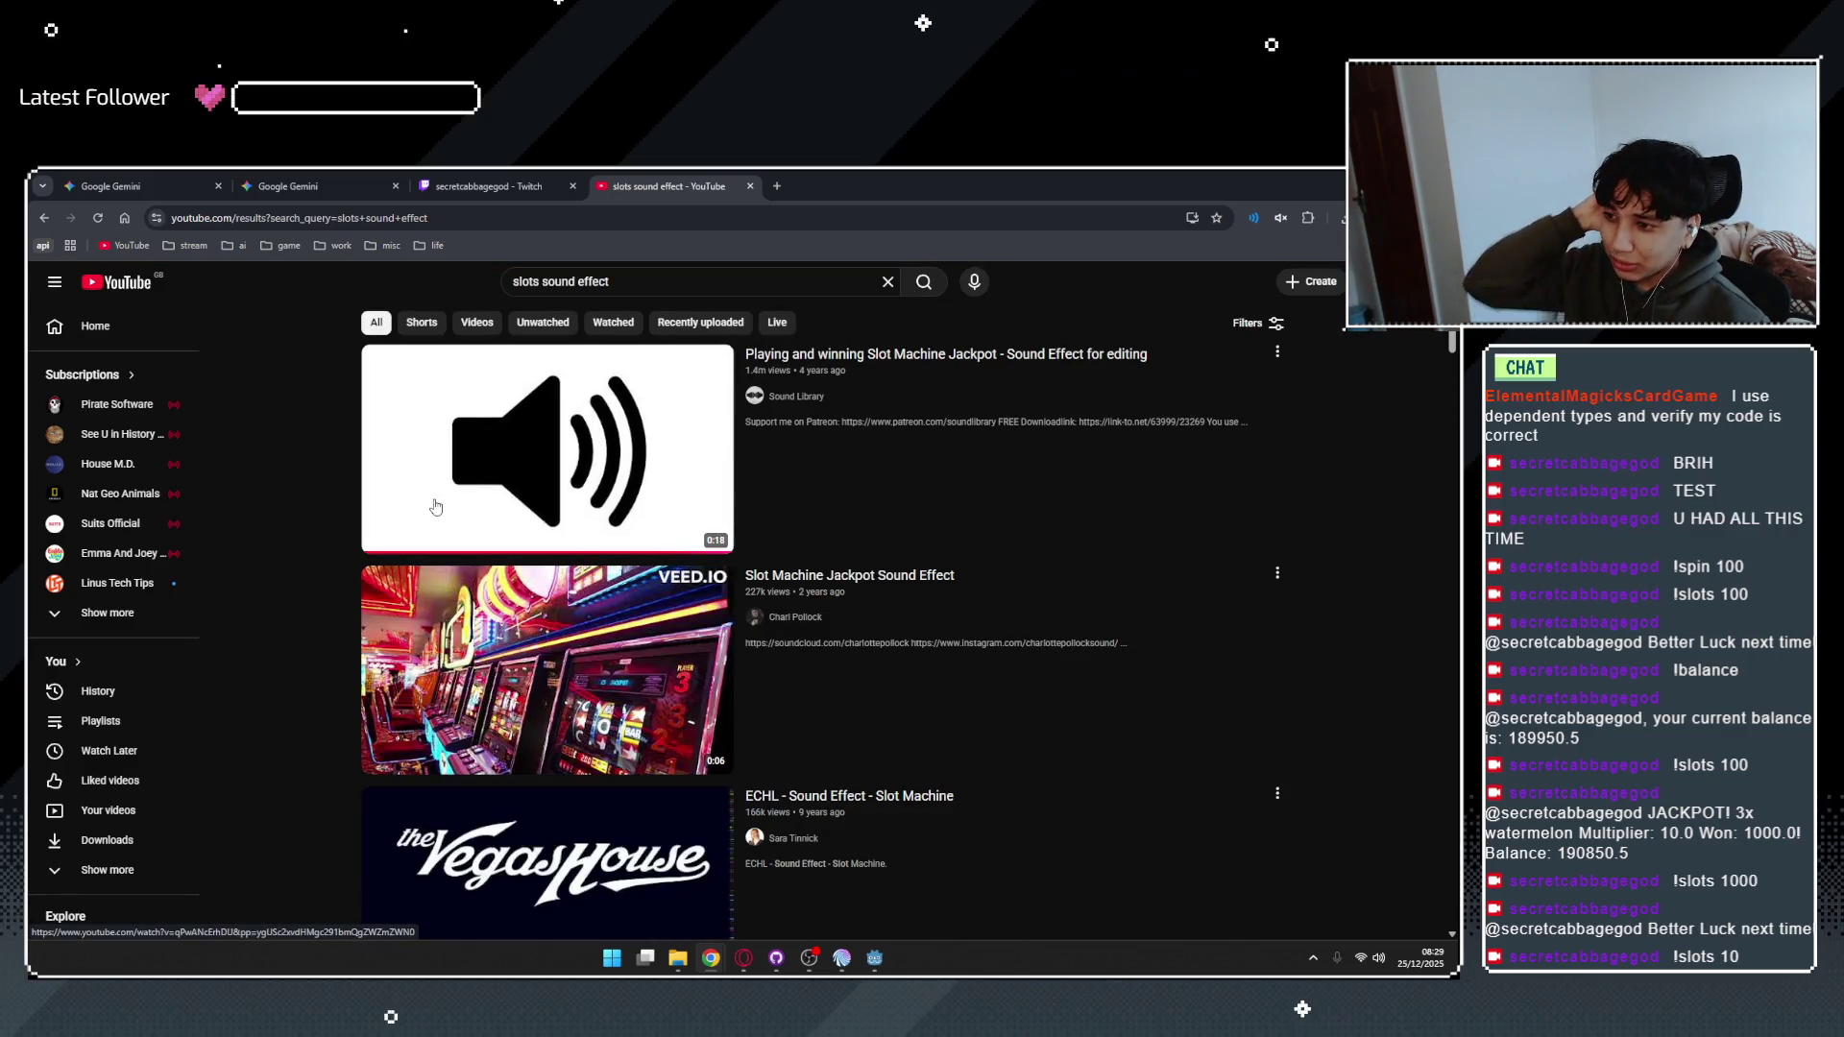
- Preview the Playing and winning Slot Machine Jackpot video, then play the downloaded jackpot MP3
click(577, 467)
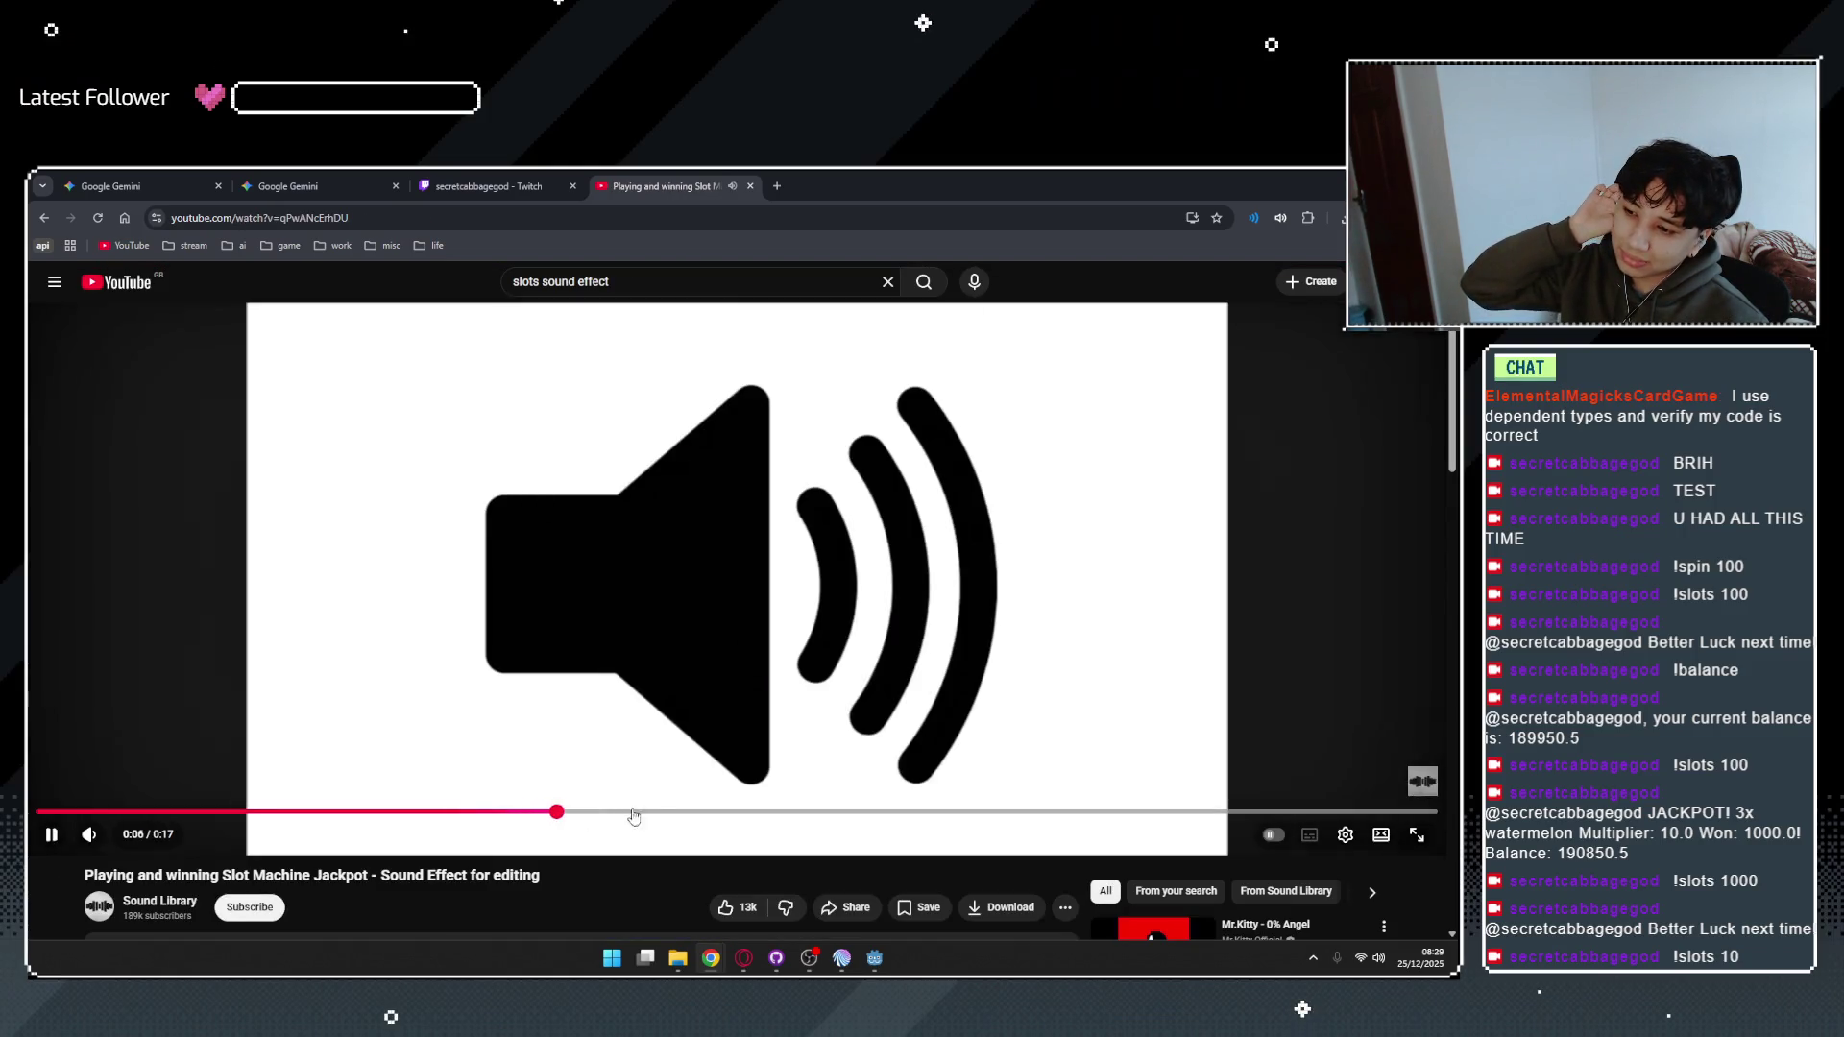
click(637, 812)
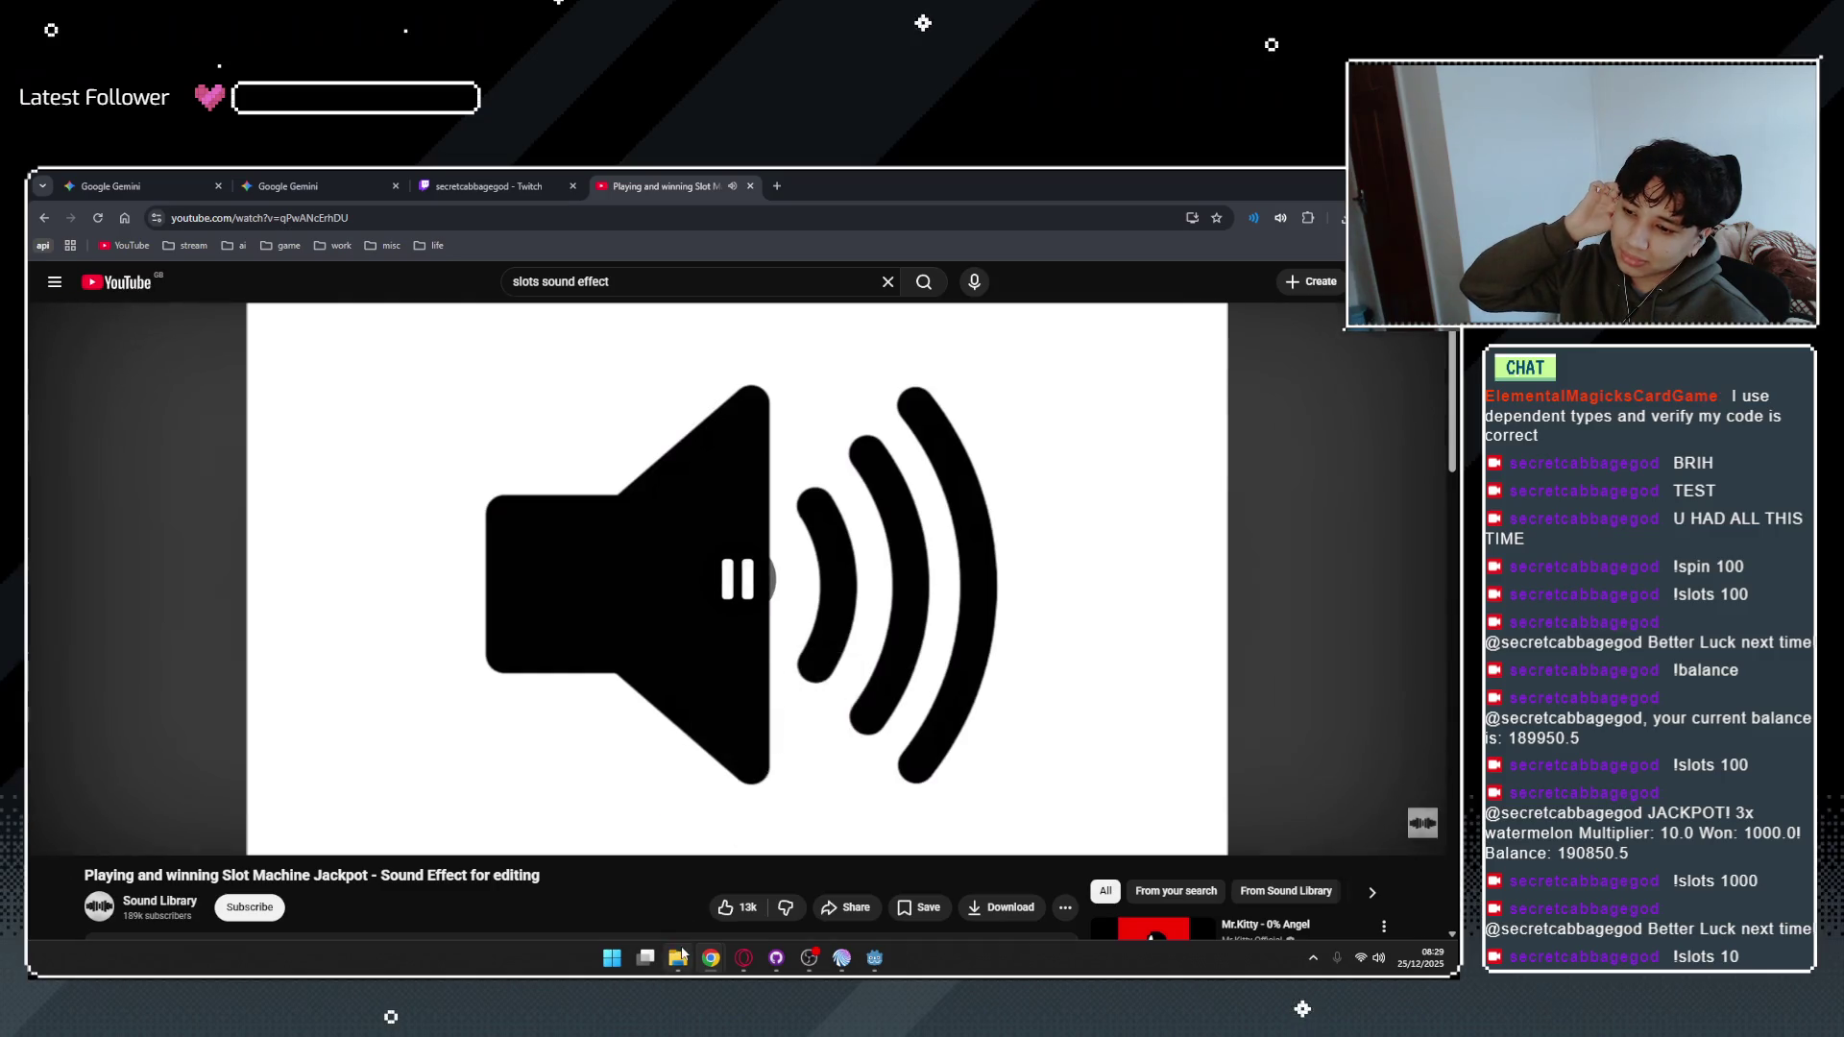
click(678, 958)
double_click(310, 422)
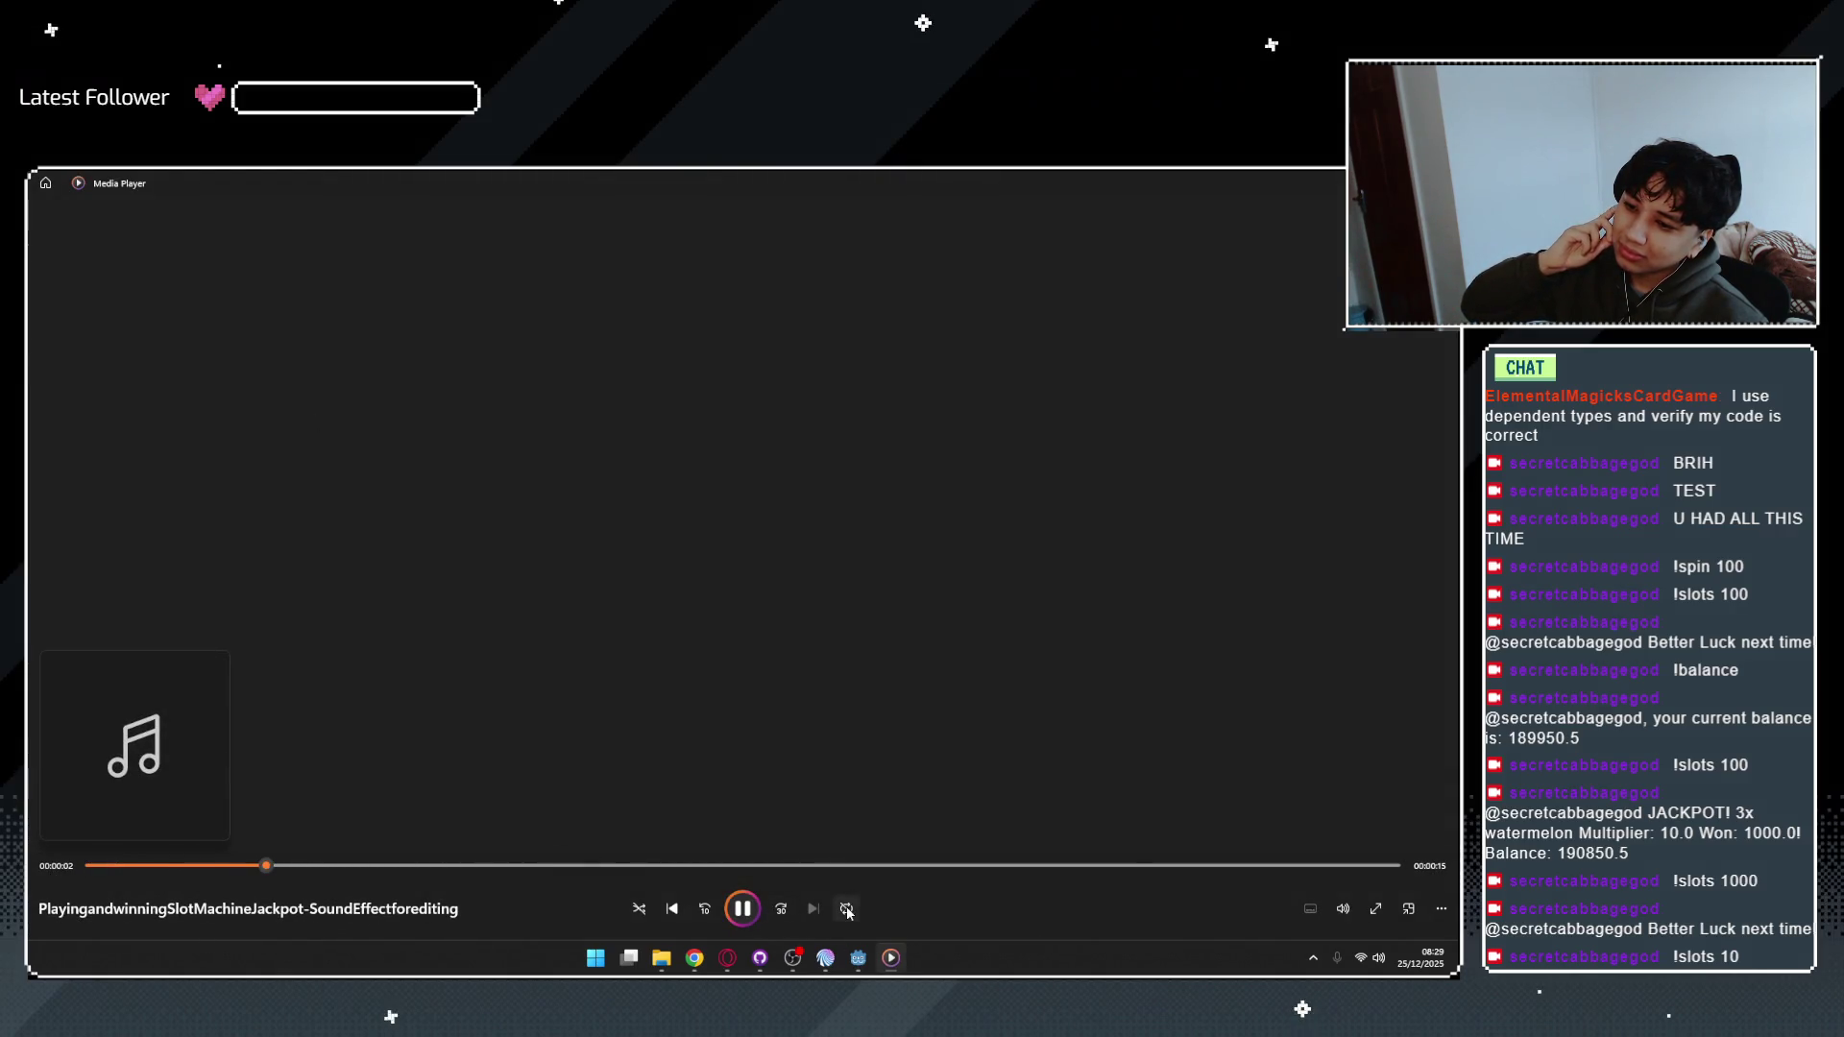
- Lower the Media Player volume, close it, and resume the YouTube jackpot video
click(1350, 906)
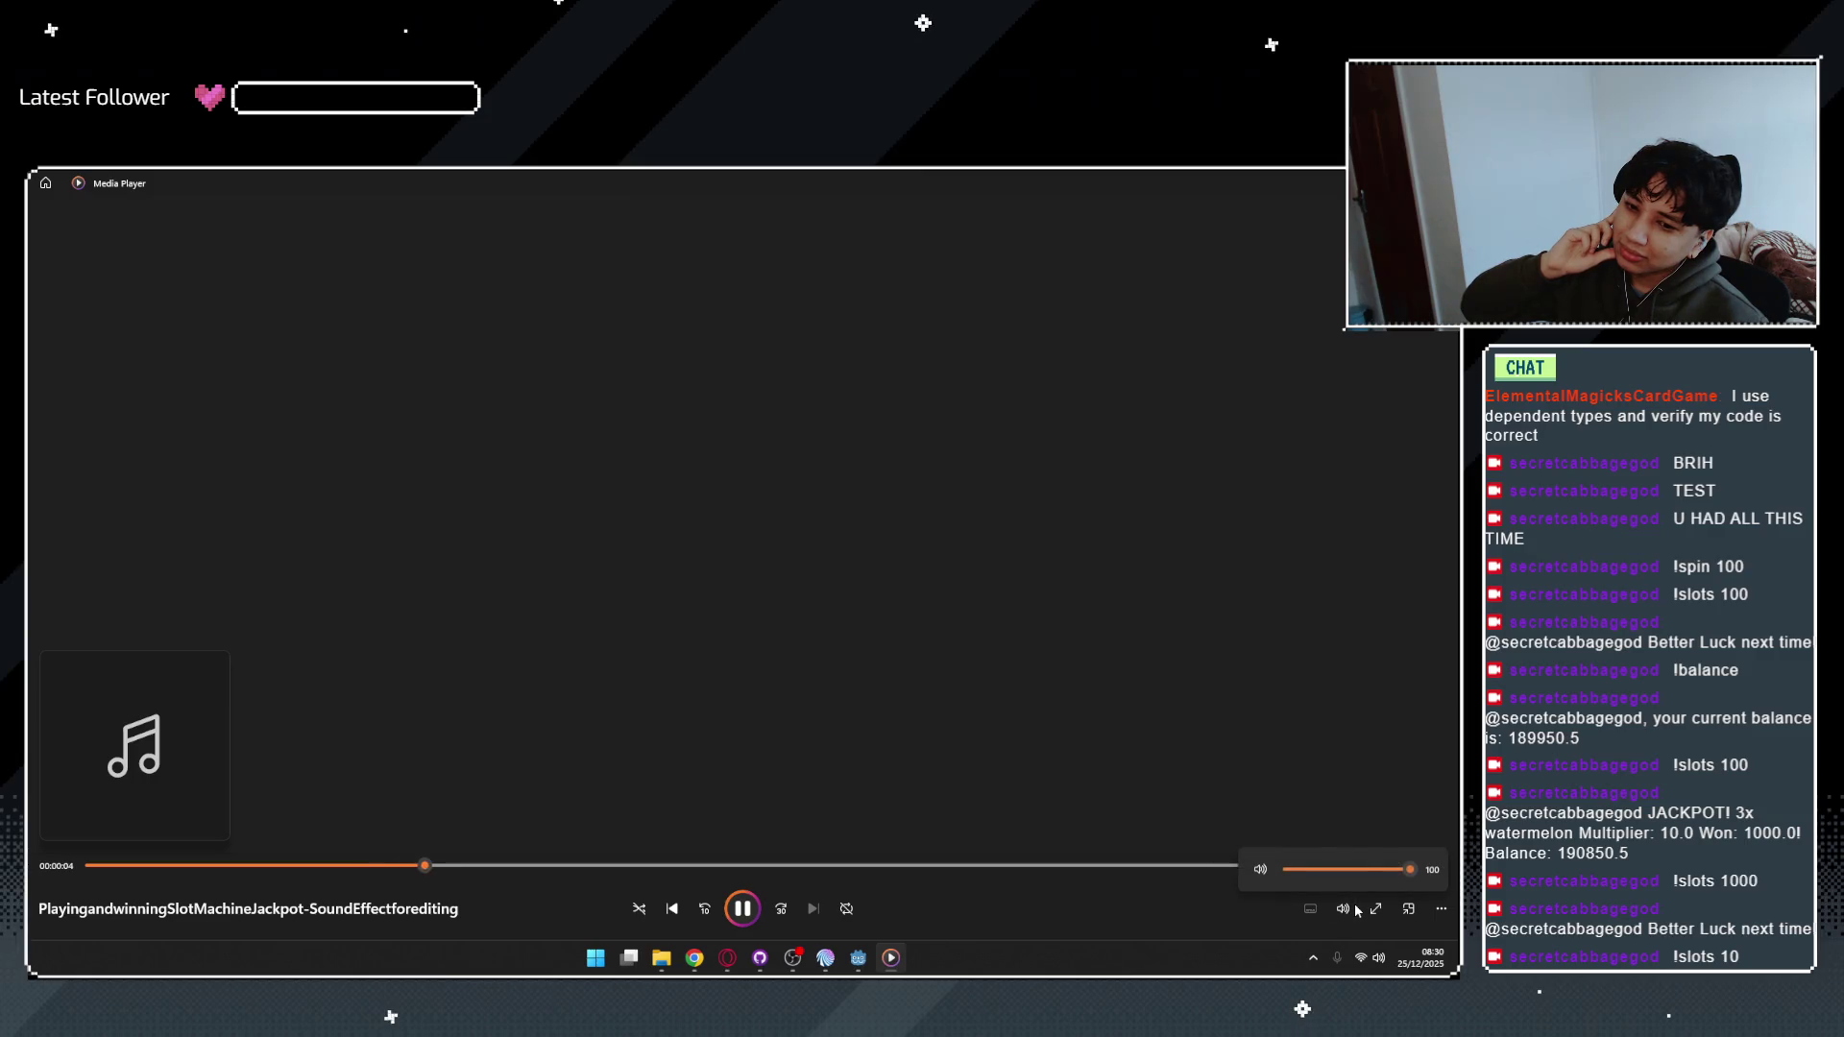
click(1349, 870)
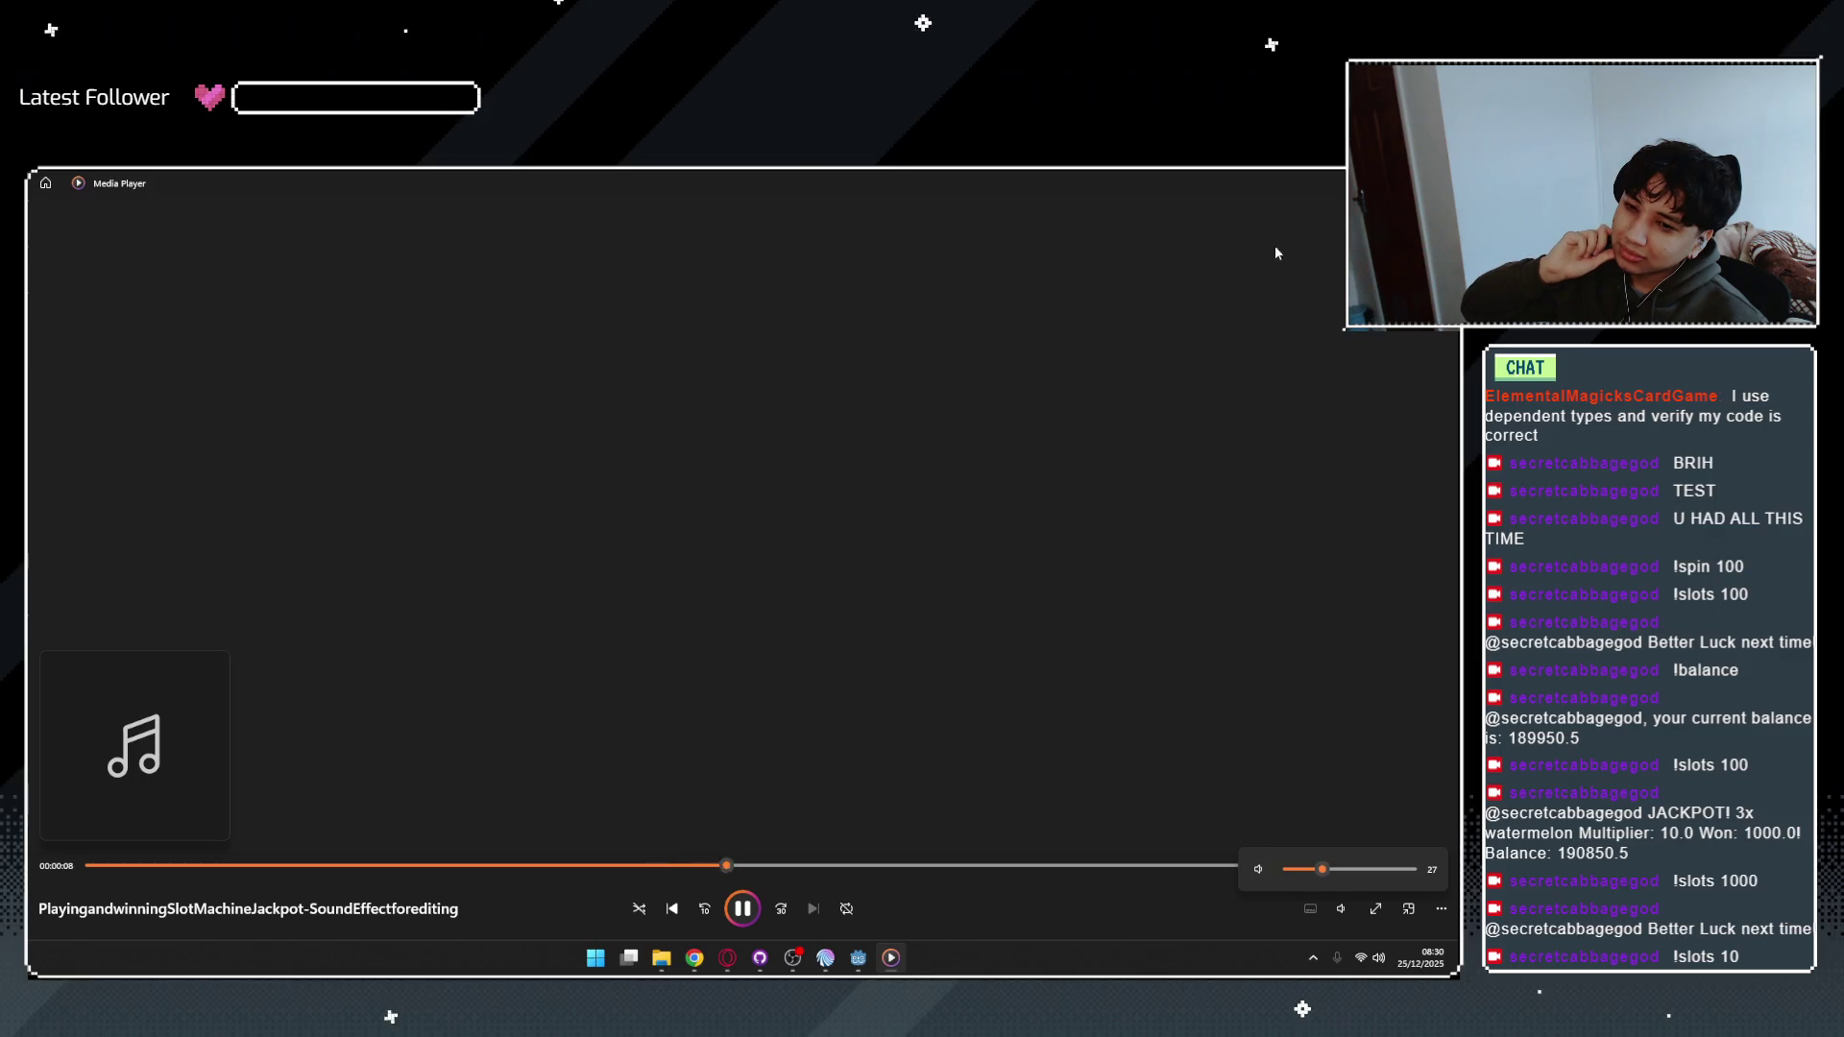
click(1438, 182)
key(alt+Tab)
click(547, 733)
- Pause the video and return to the results, briefly reopening the Playing and winning Slot Machine Jackpot video
click(682, 695)
key(alt+Left)
scroll(486, 632, down, 5)
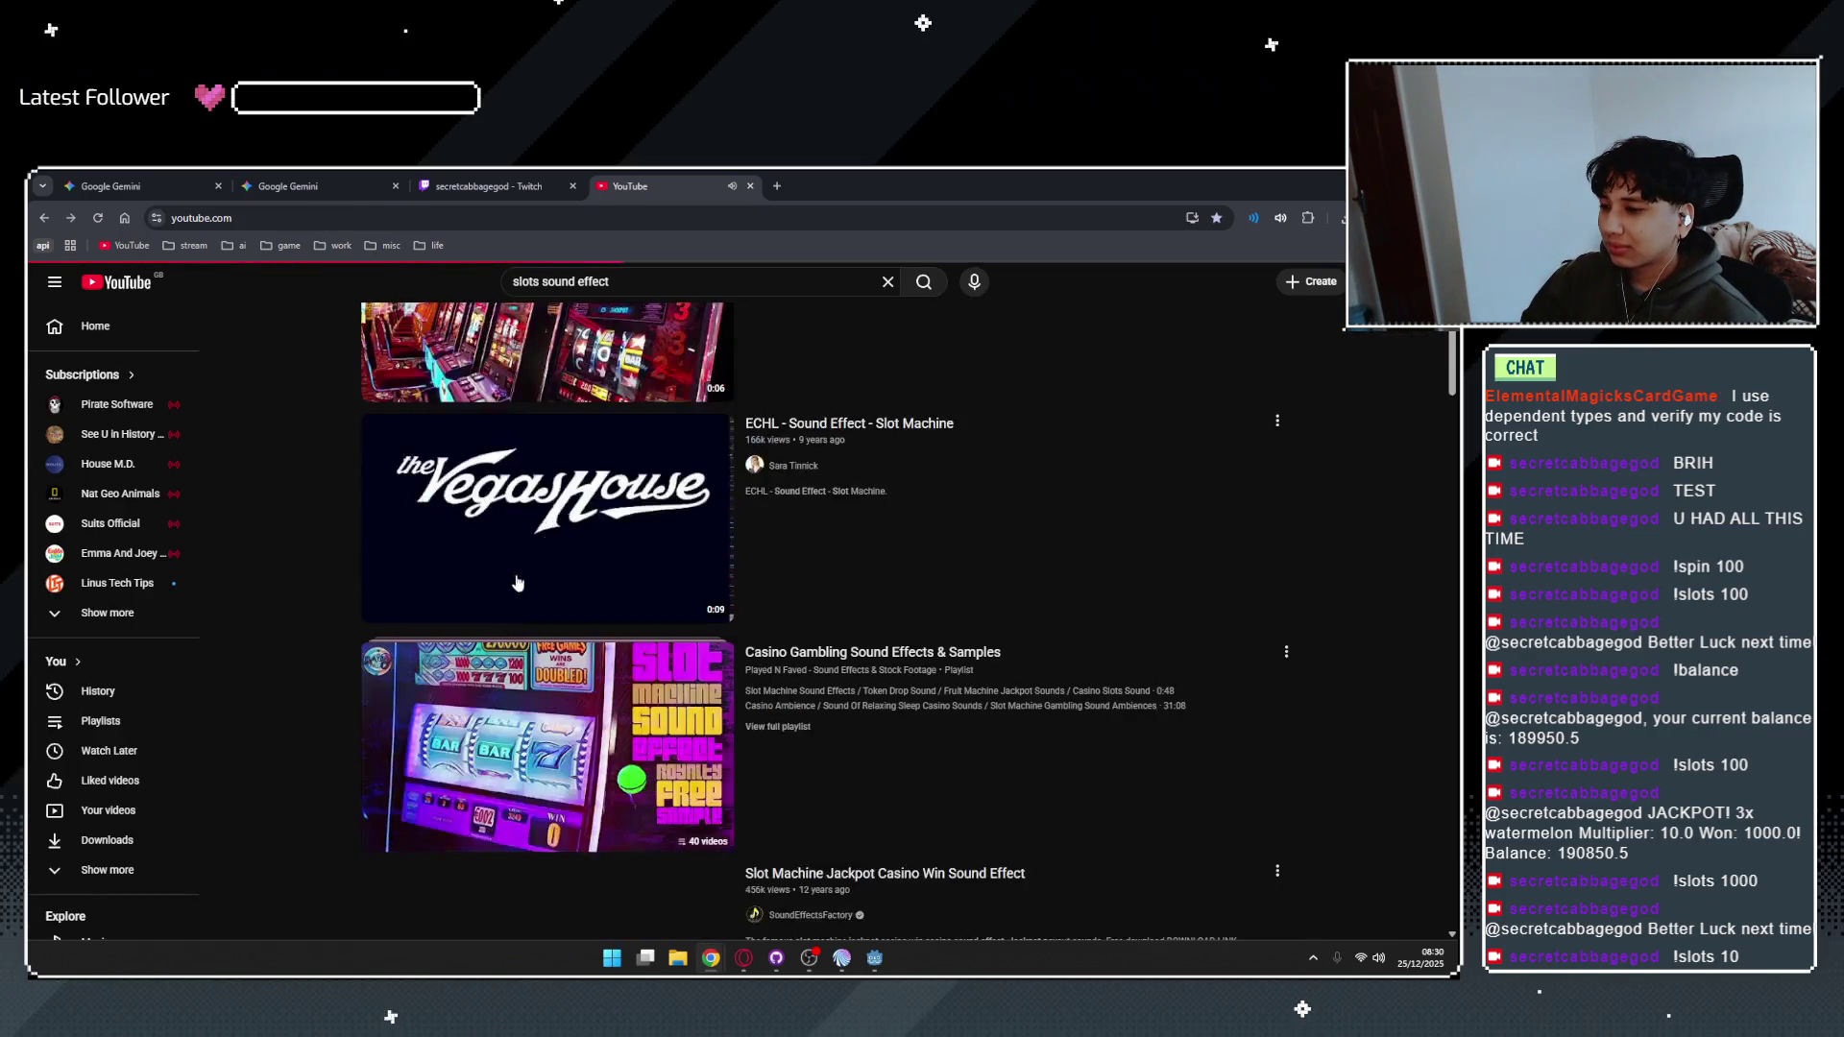
key(alt+Left)
click(938, 294)
scroll(526, 780, down, 1)
click(542, 644)
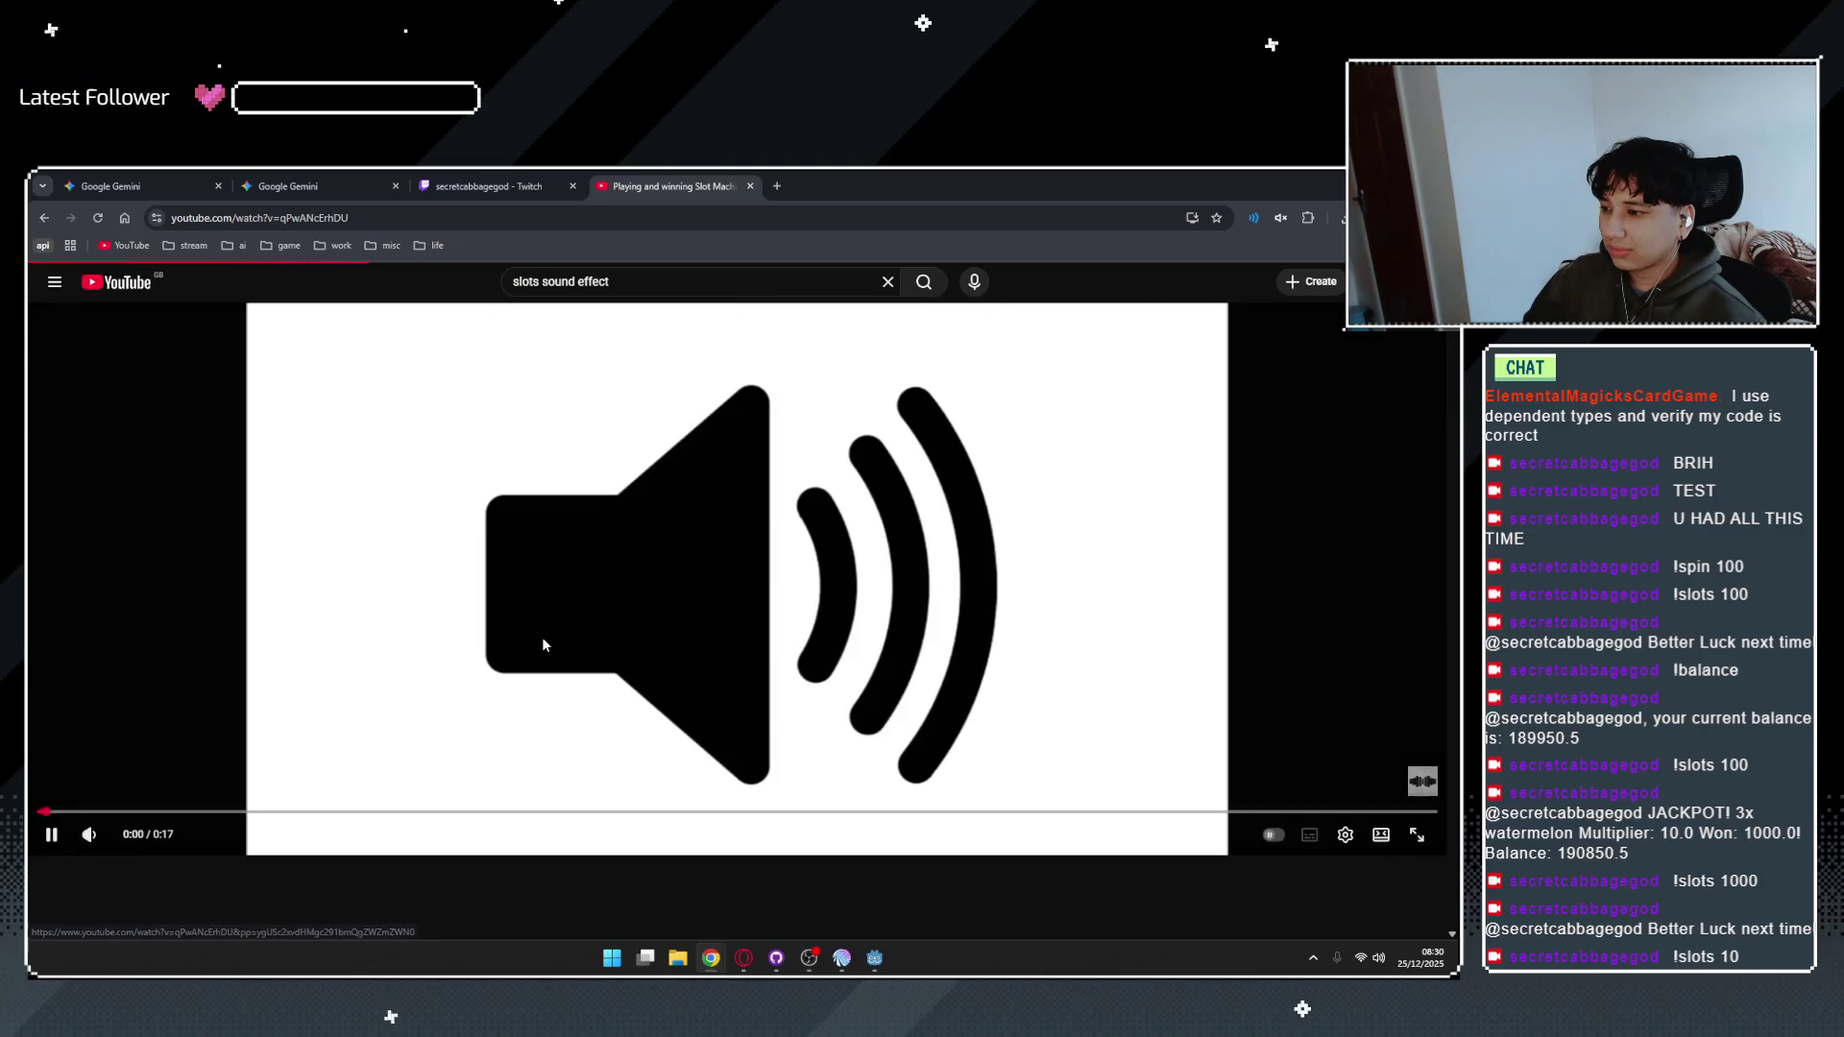
key(alt+Left)
- Scrub through the Slot Machine Jackpot Casino Win Sound Effect video, then preview further results
scroll(557, 641, down, 2)
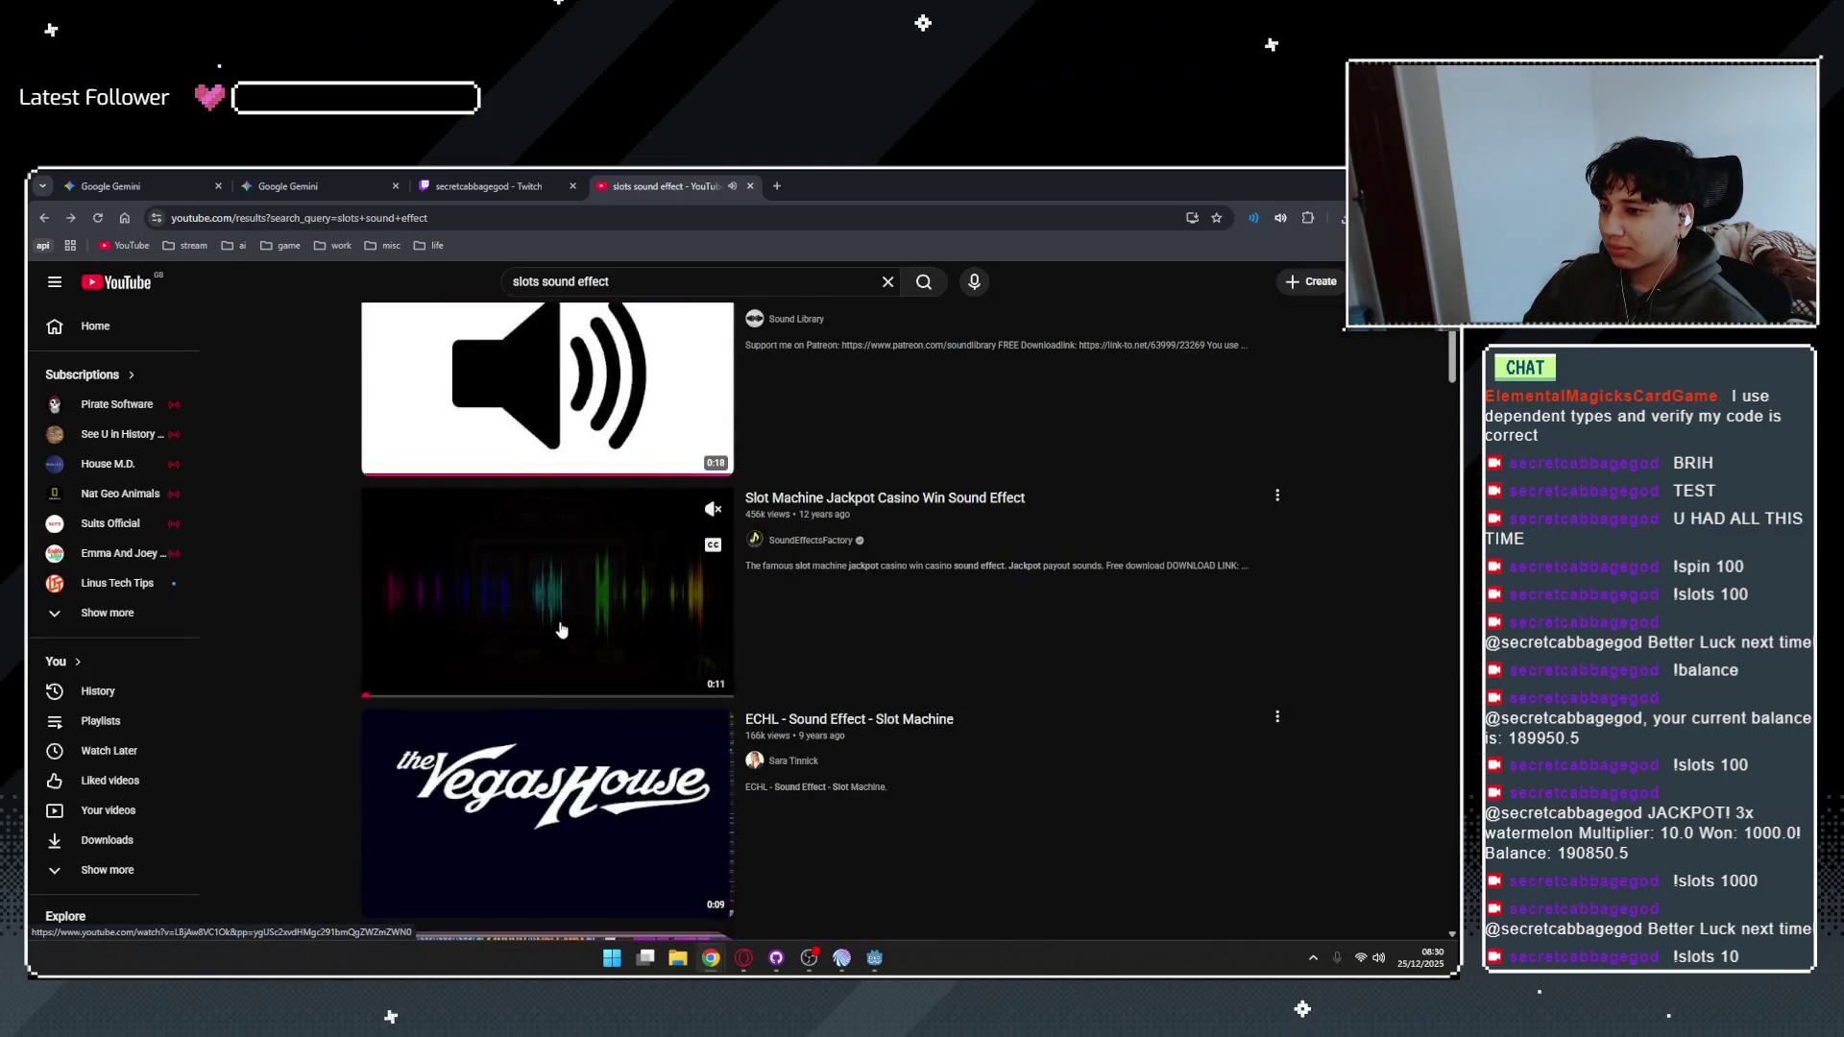
click(559, 639)
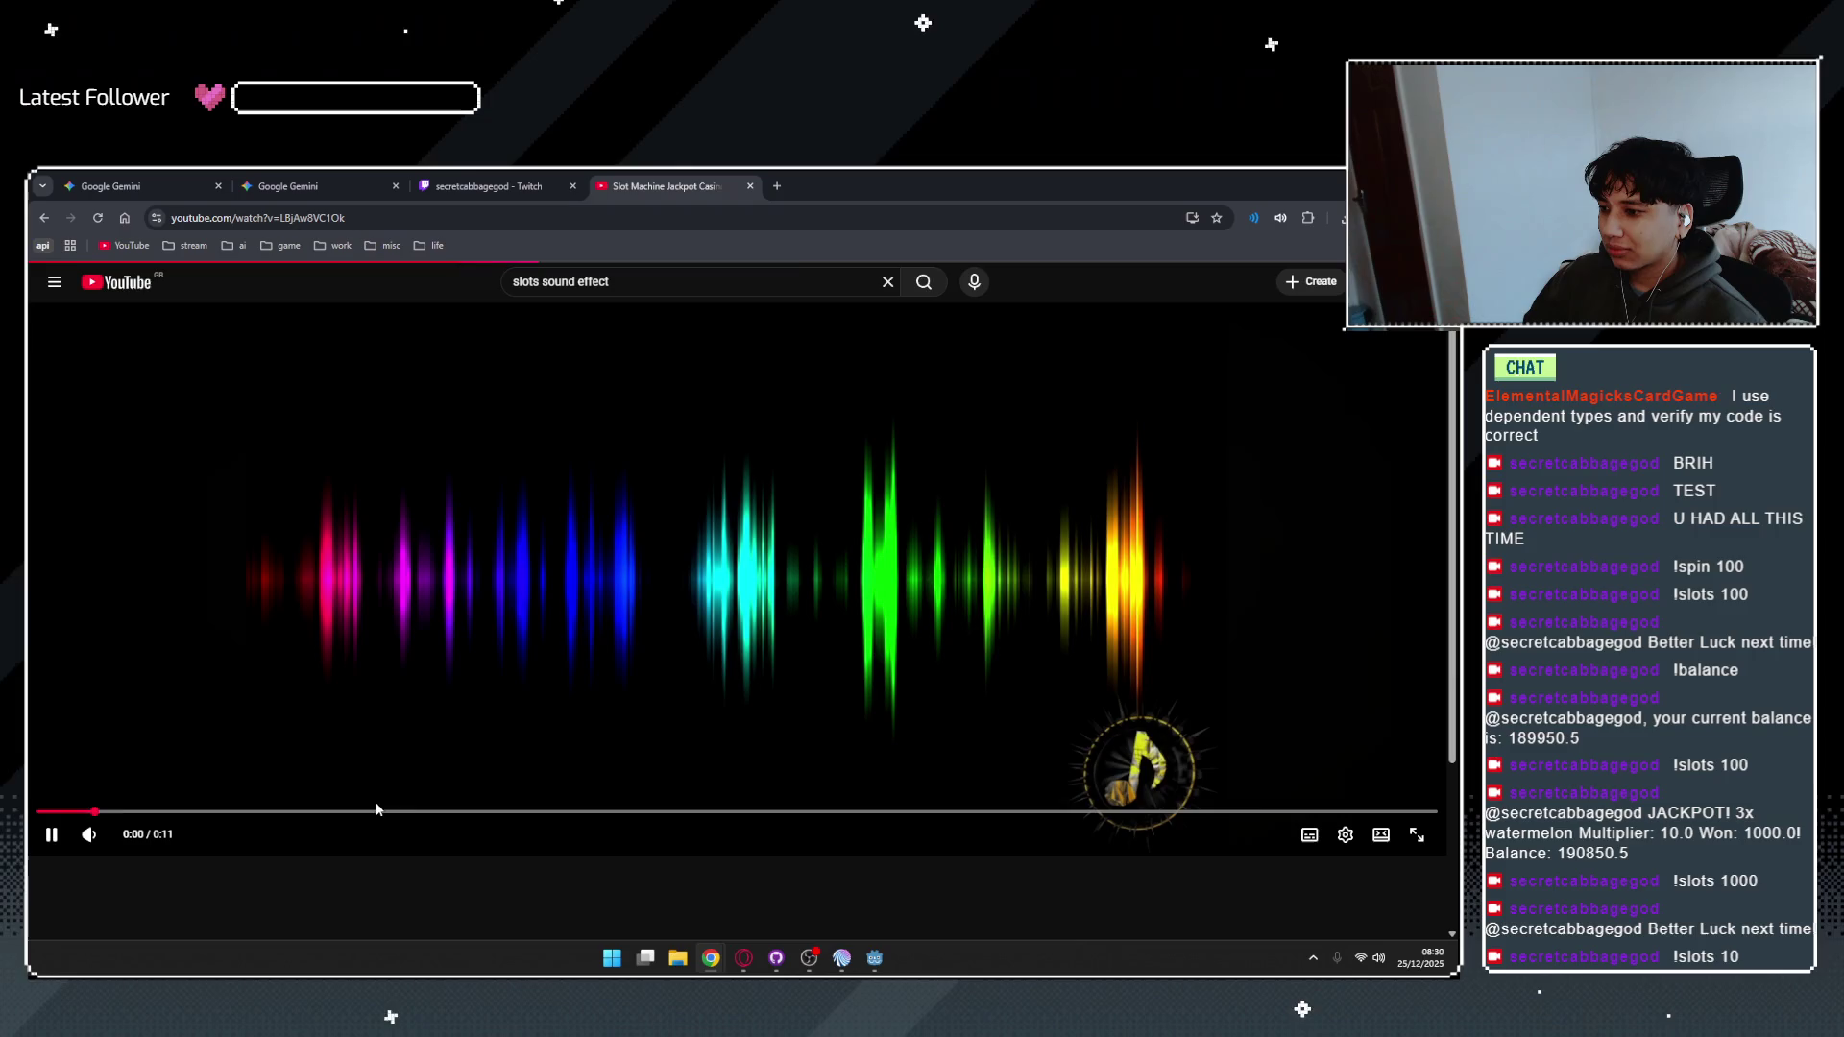
drag(284, 812, 130, 824)
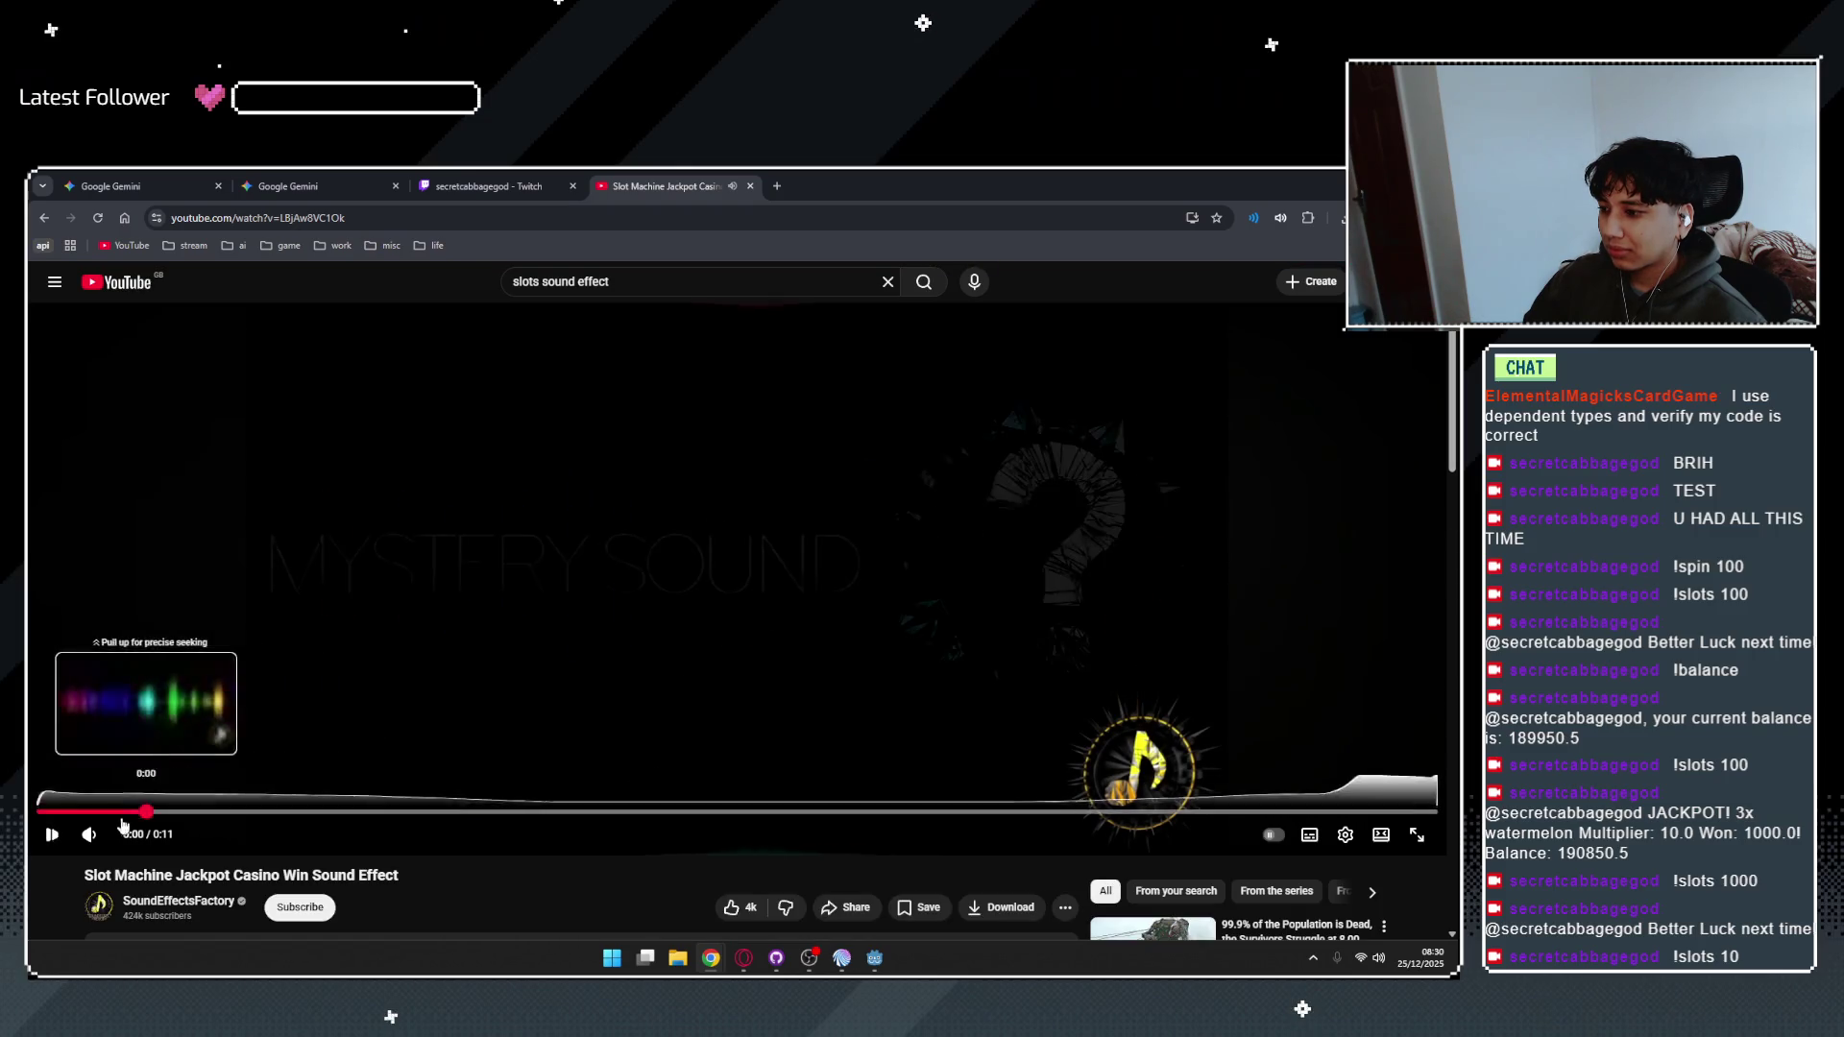
drag(471, 812, 653, 812)
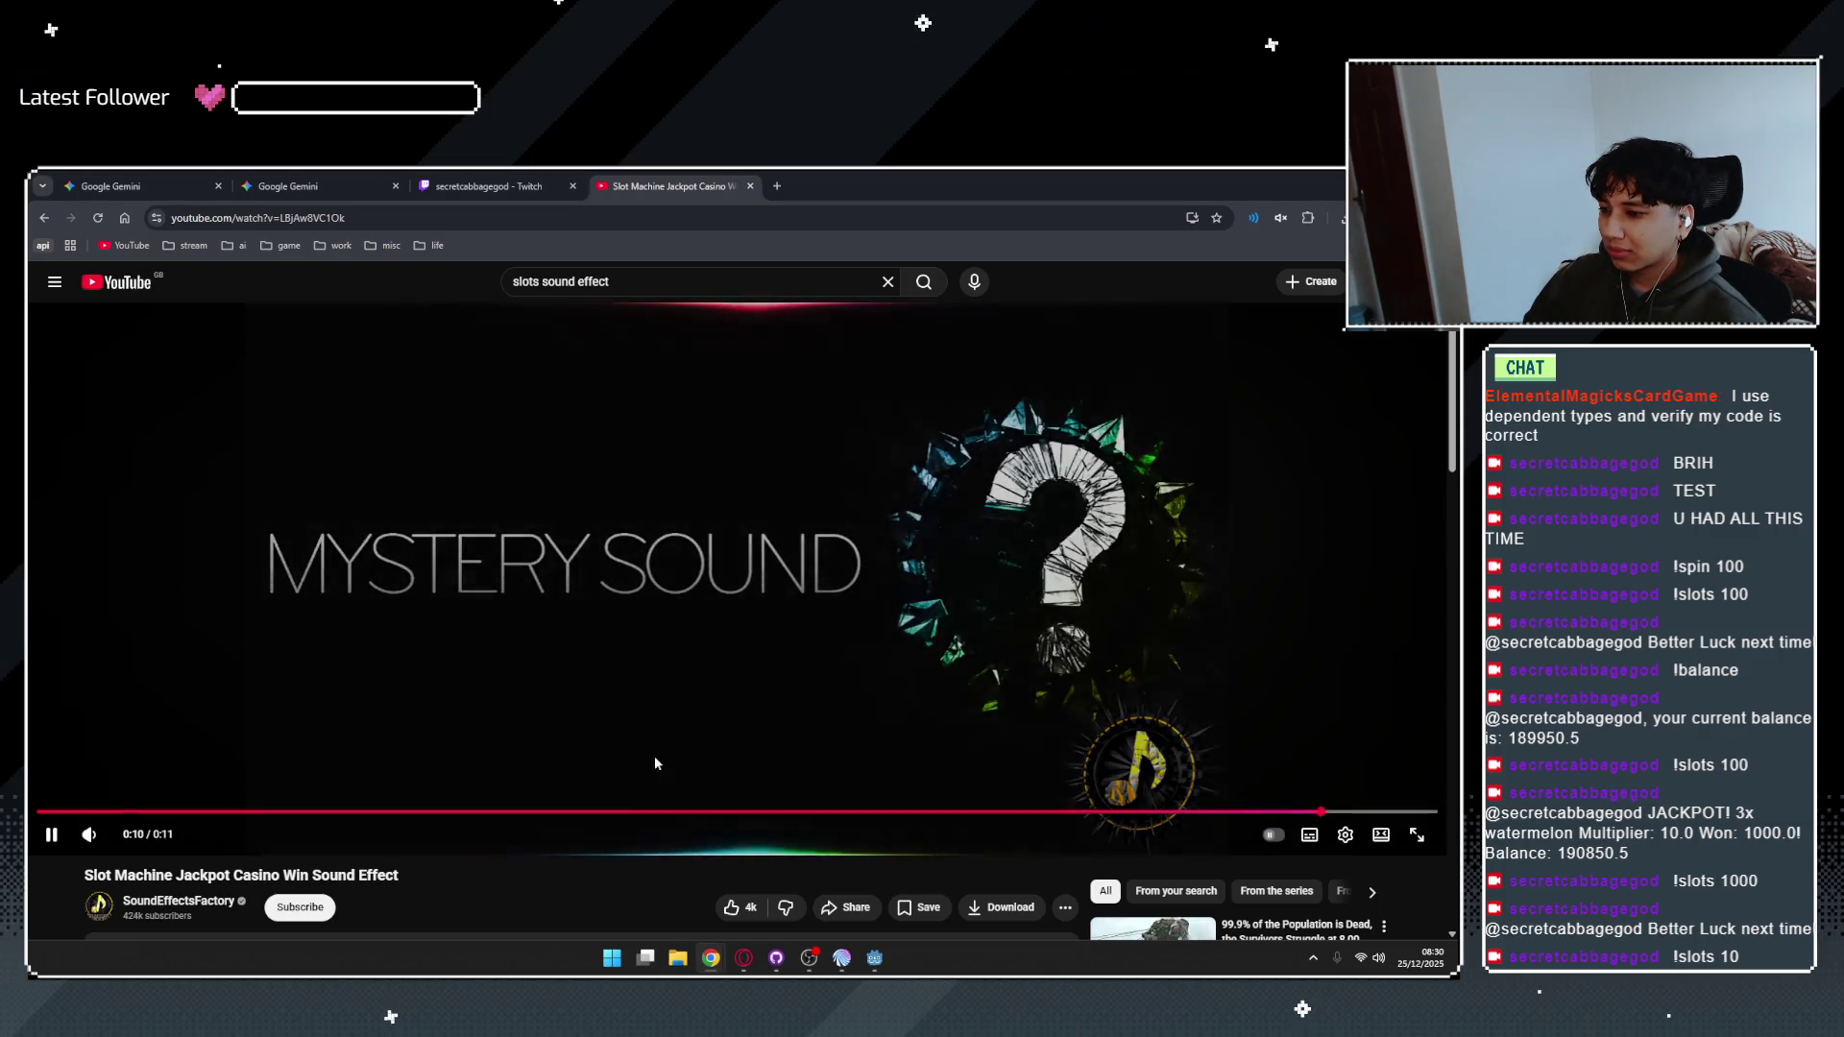
scroll(653, 768, down, 3)
key(alt+Left)
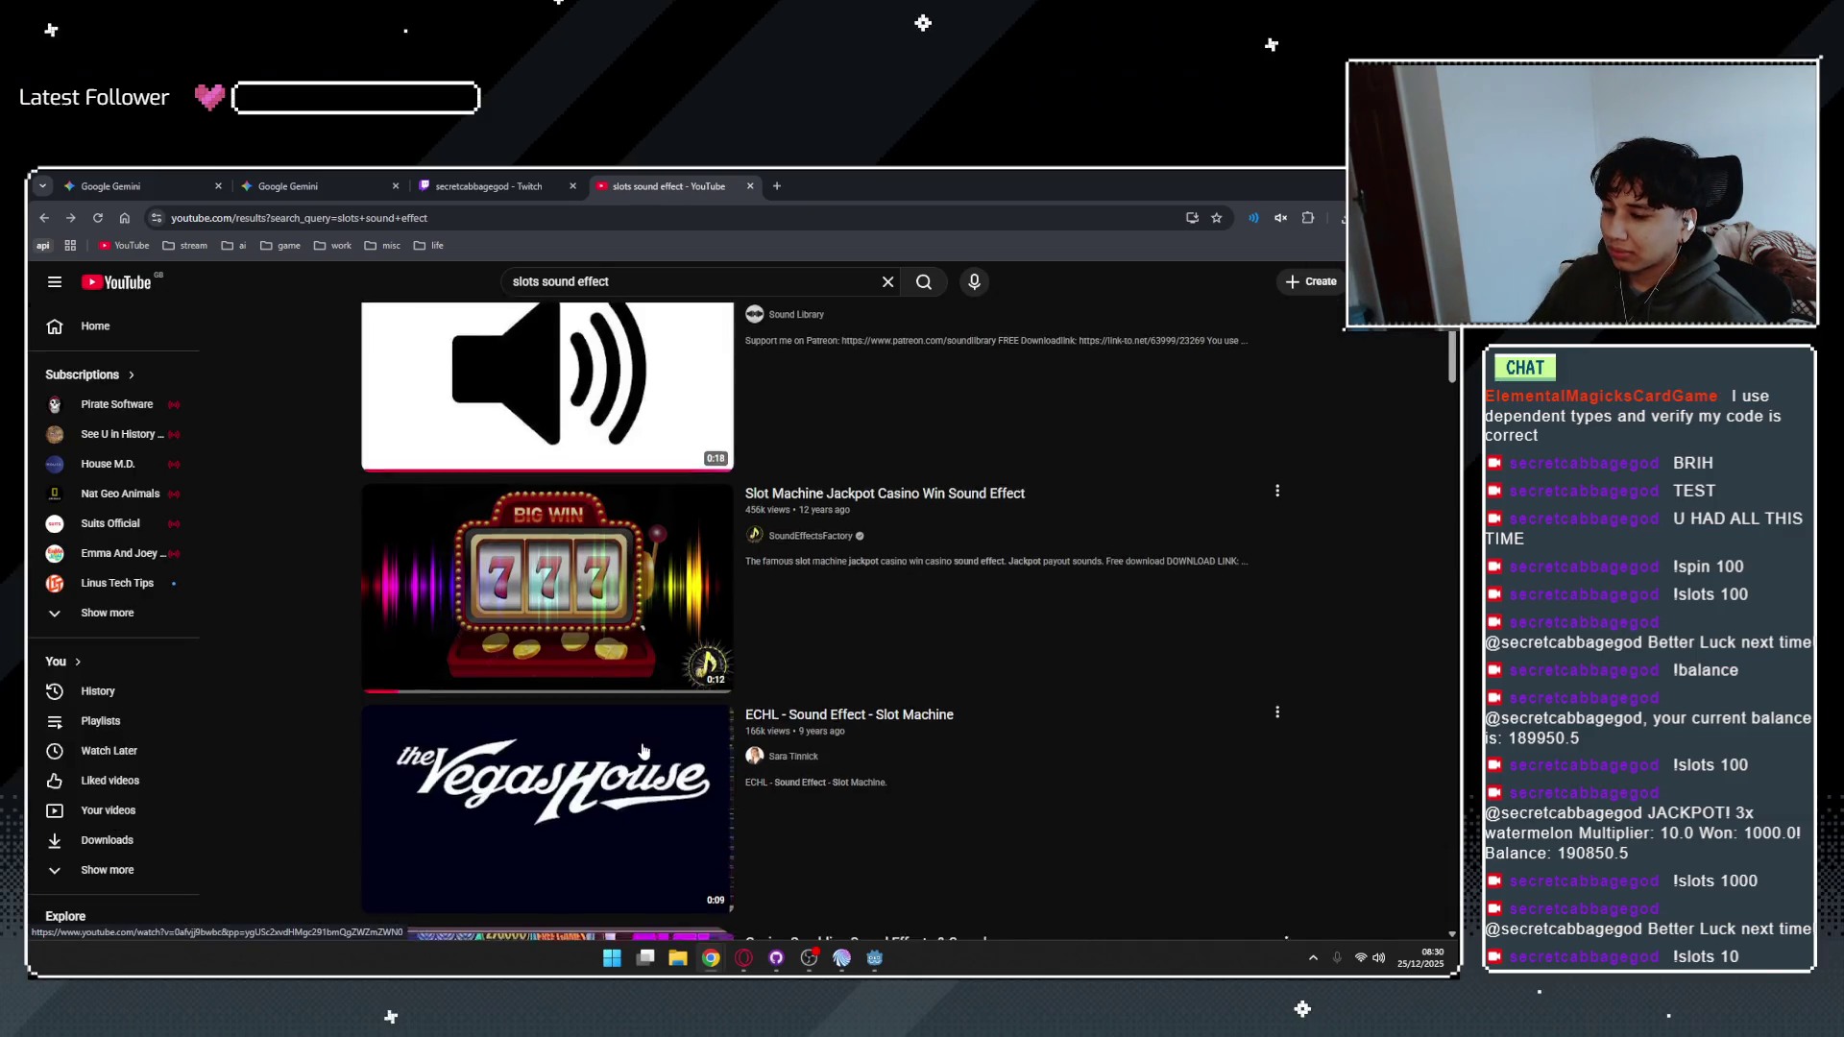
scroll(643, 751, down, 6)
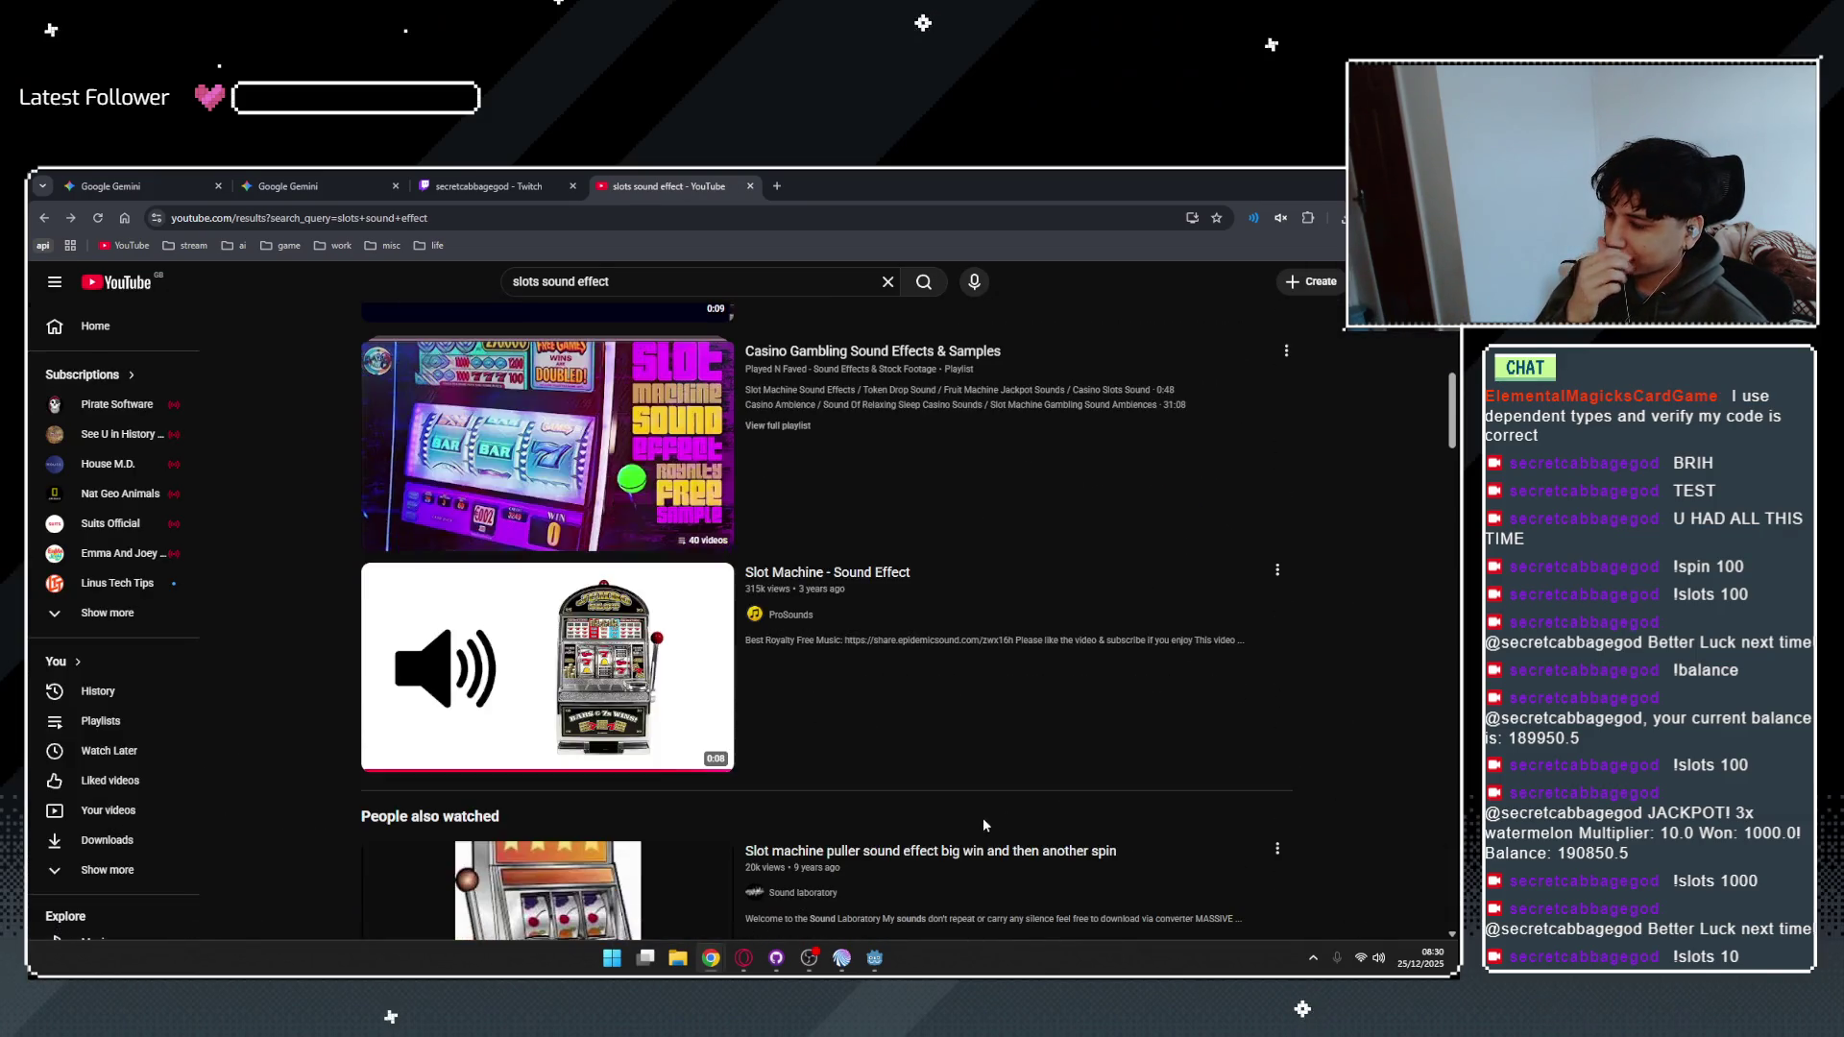
mouse_move(651, 681)
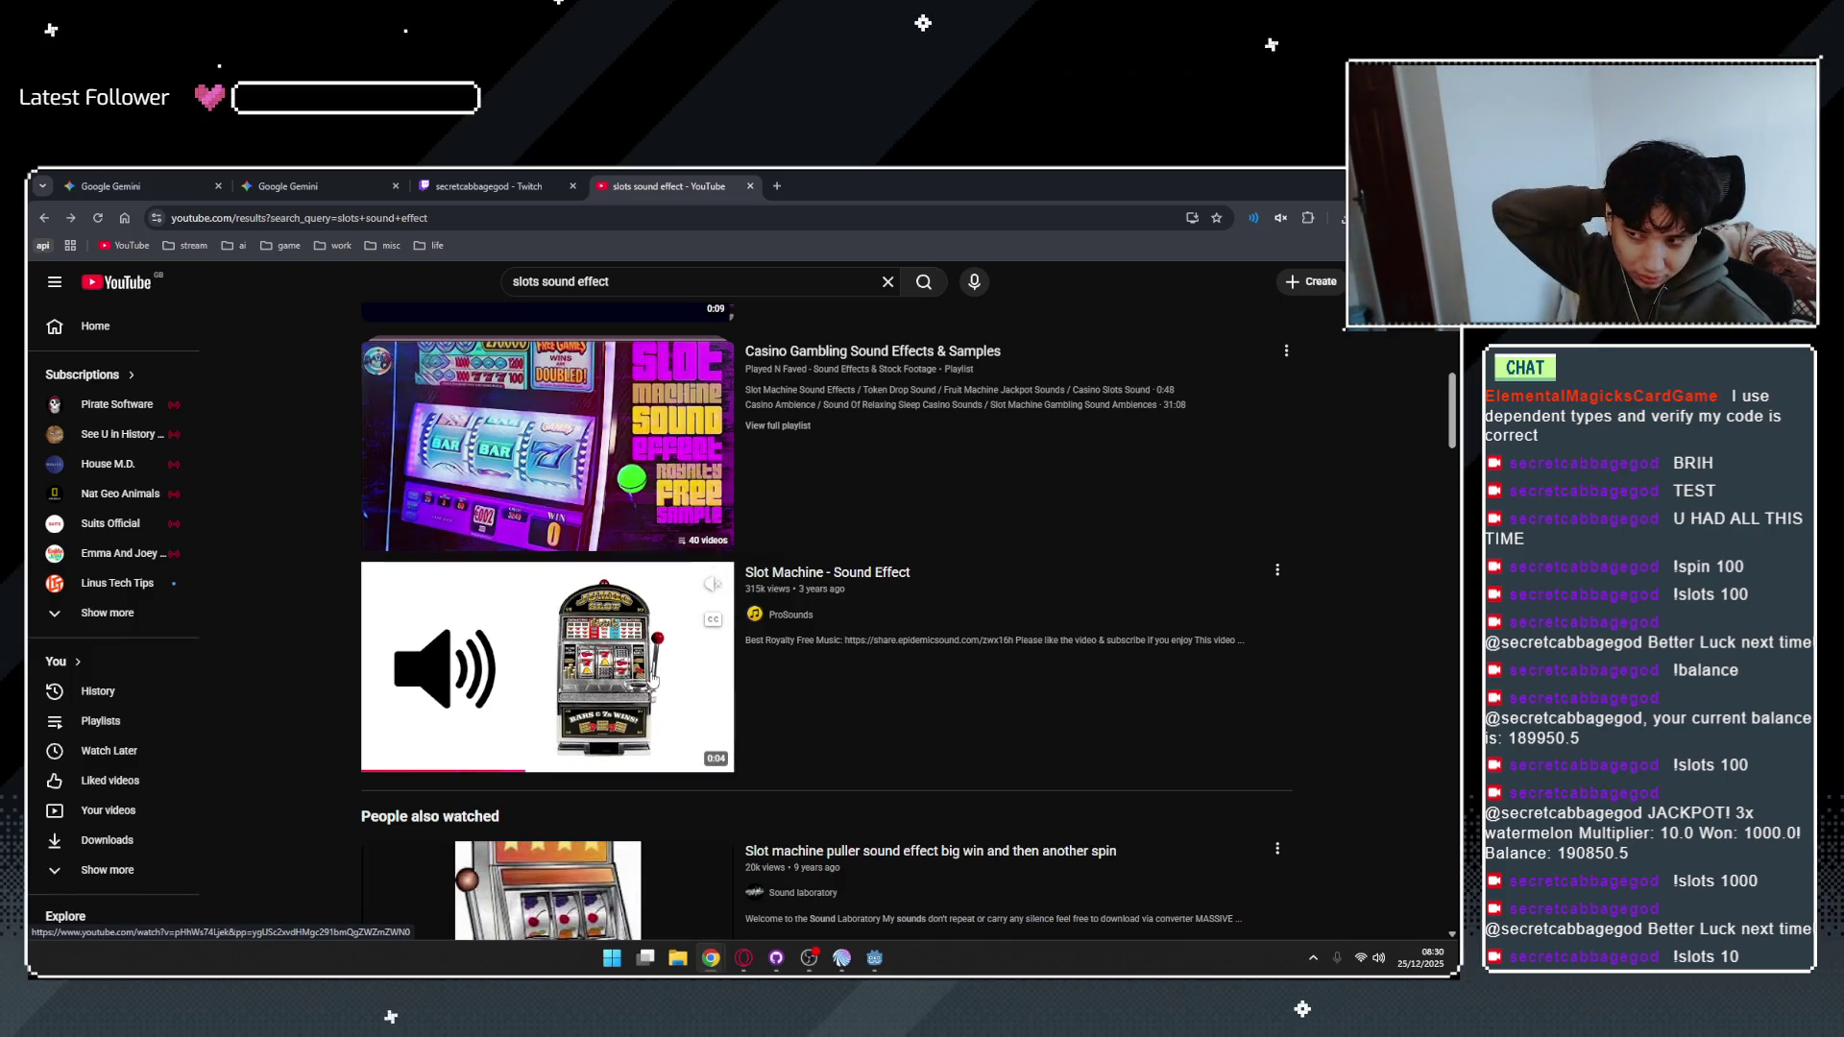
scroll(930, 684, down, 3)
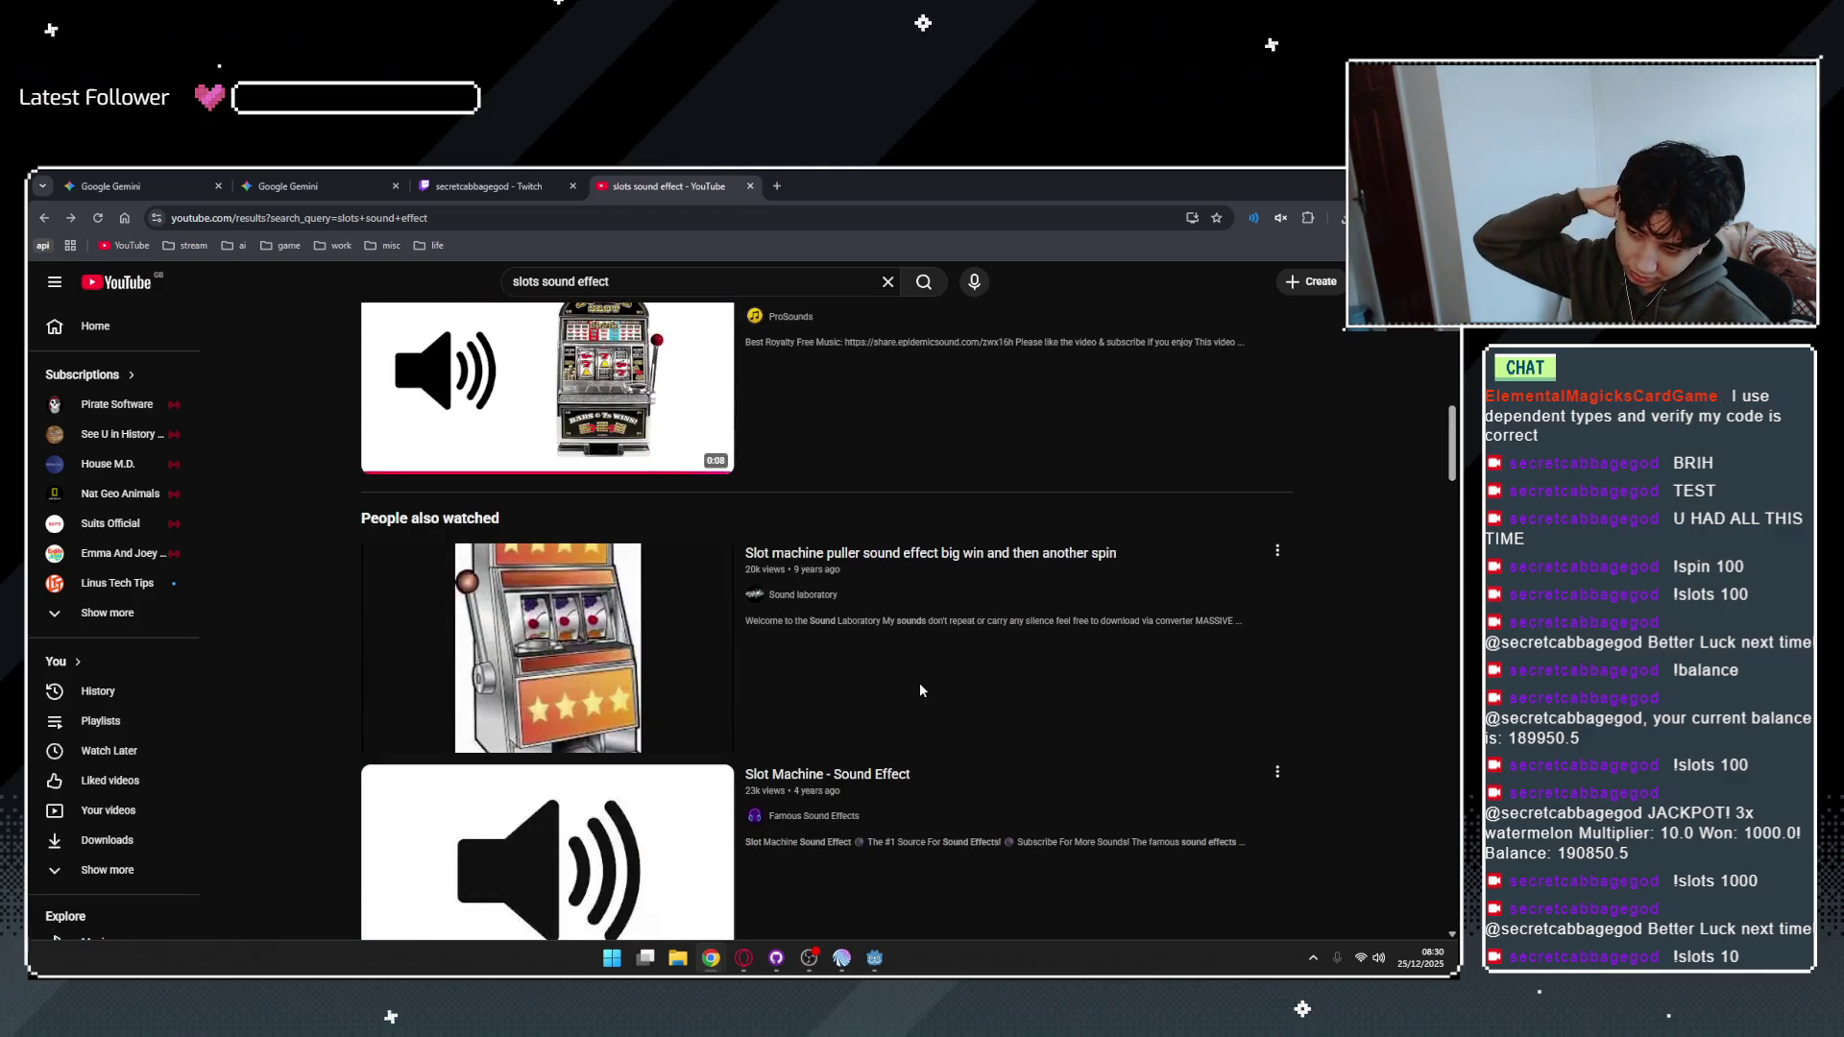
scroll(900, 688, down, 1)
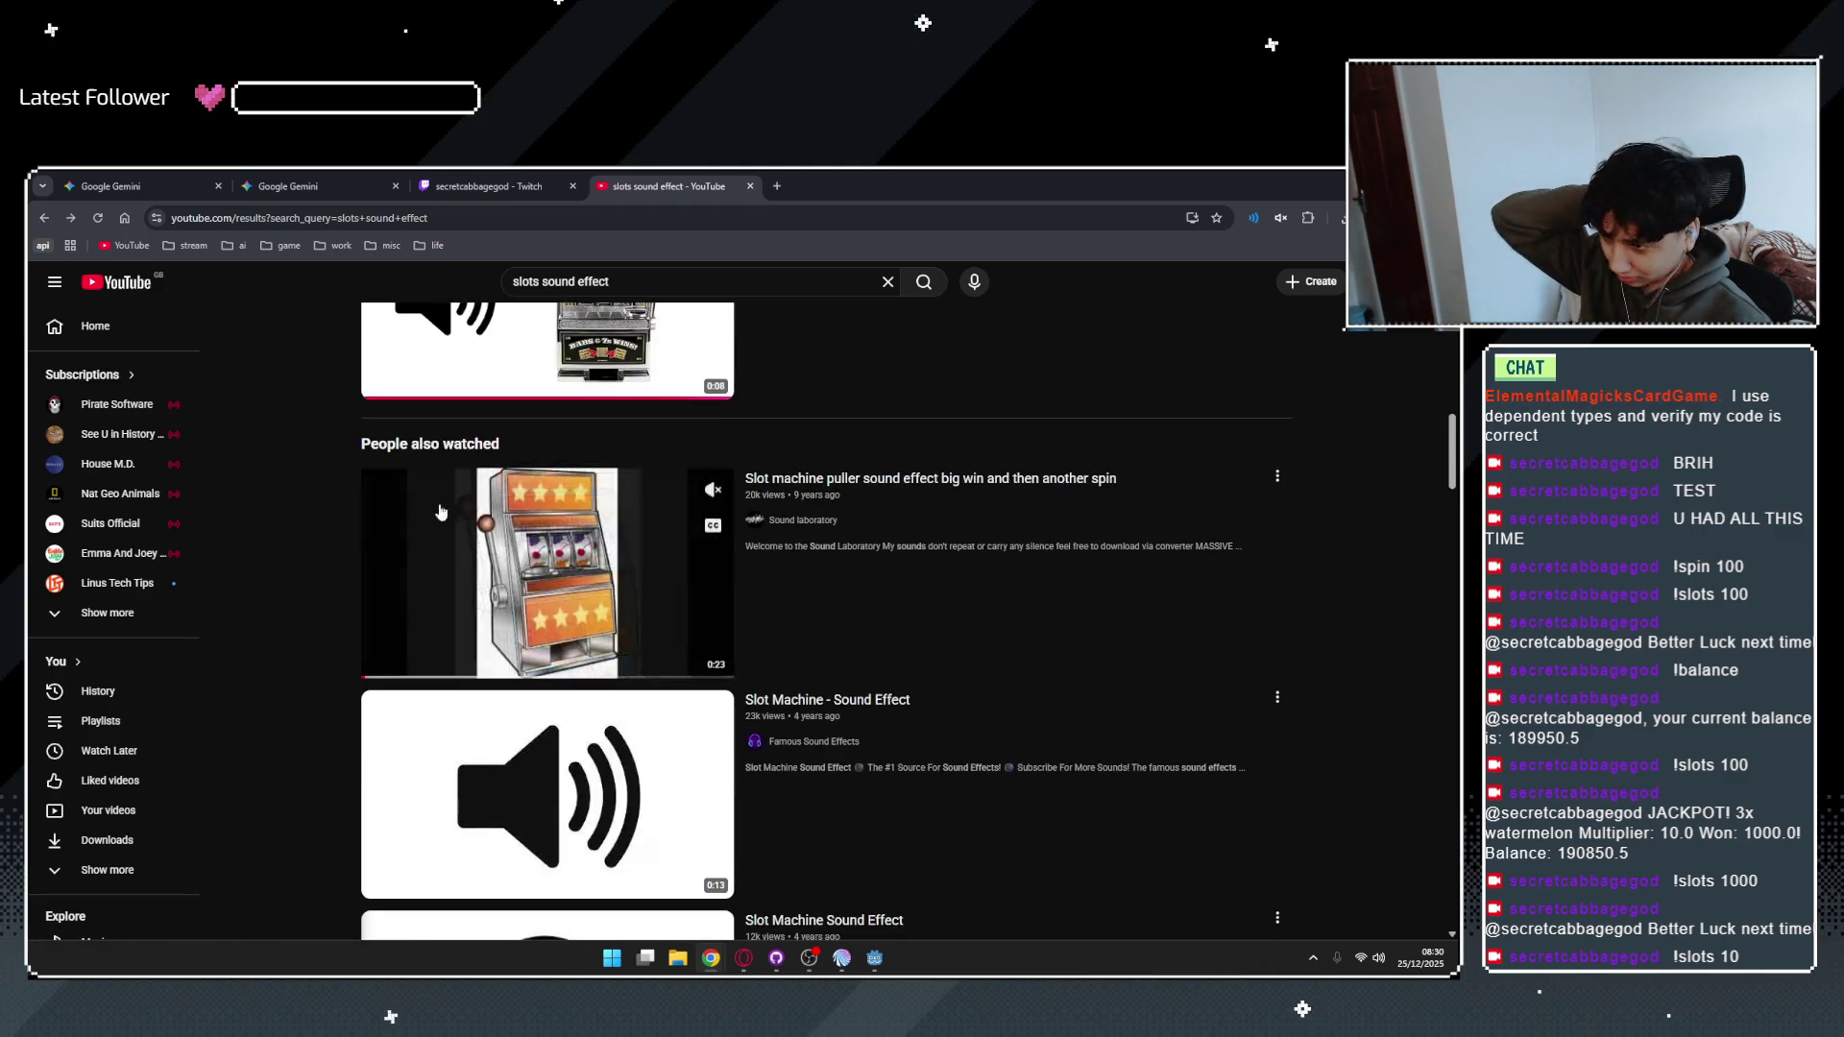
- Check the Twitch stream, return to the results, and bring the Opera music window forward
click(520, 181)
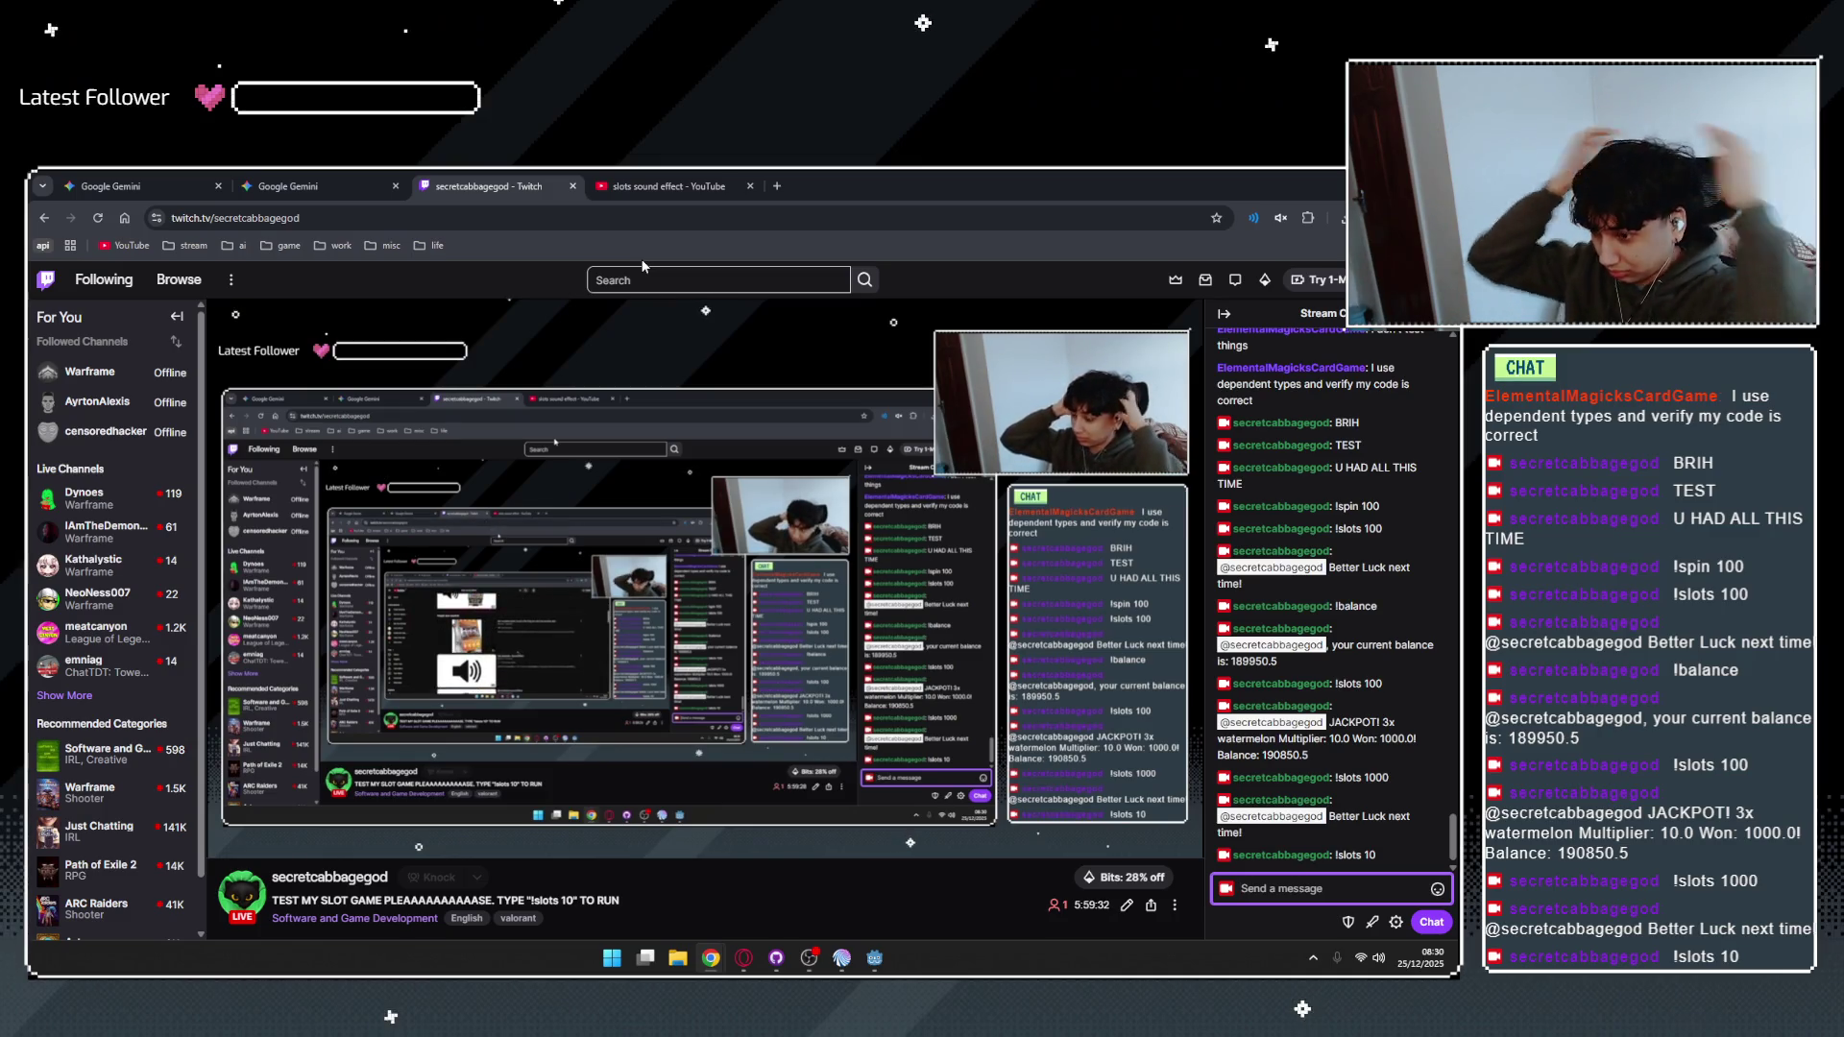
click(680, 179)
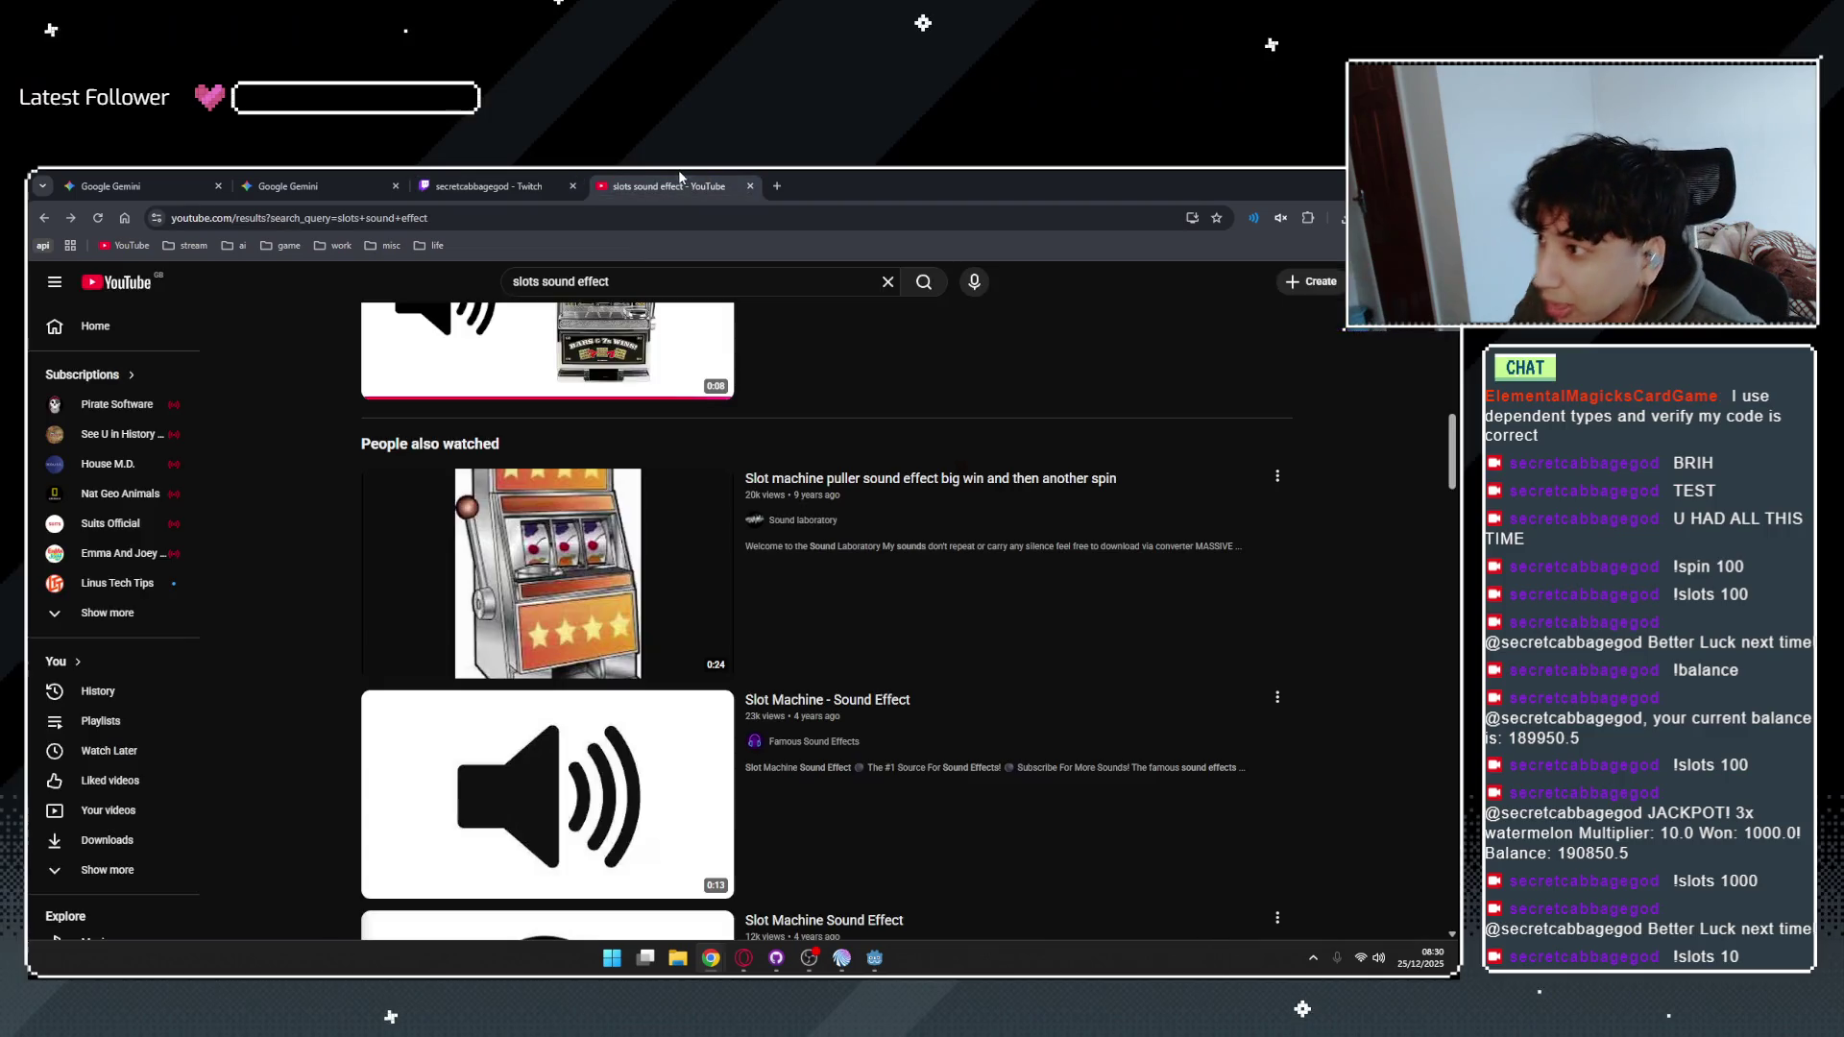
scroll(799, 762, down, 8)
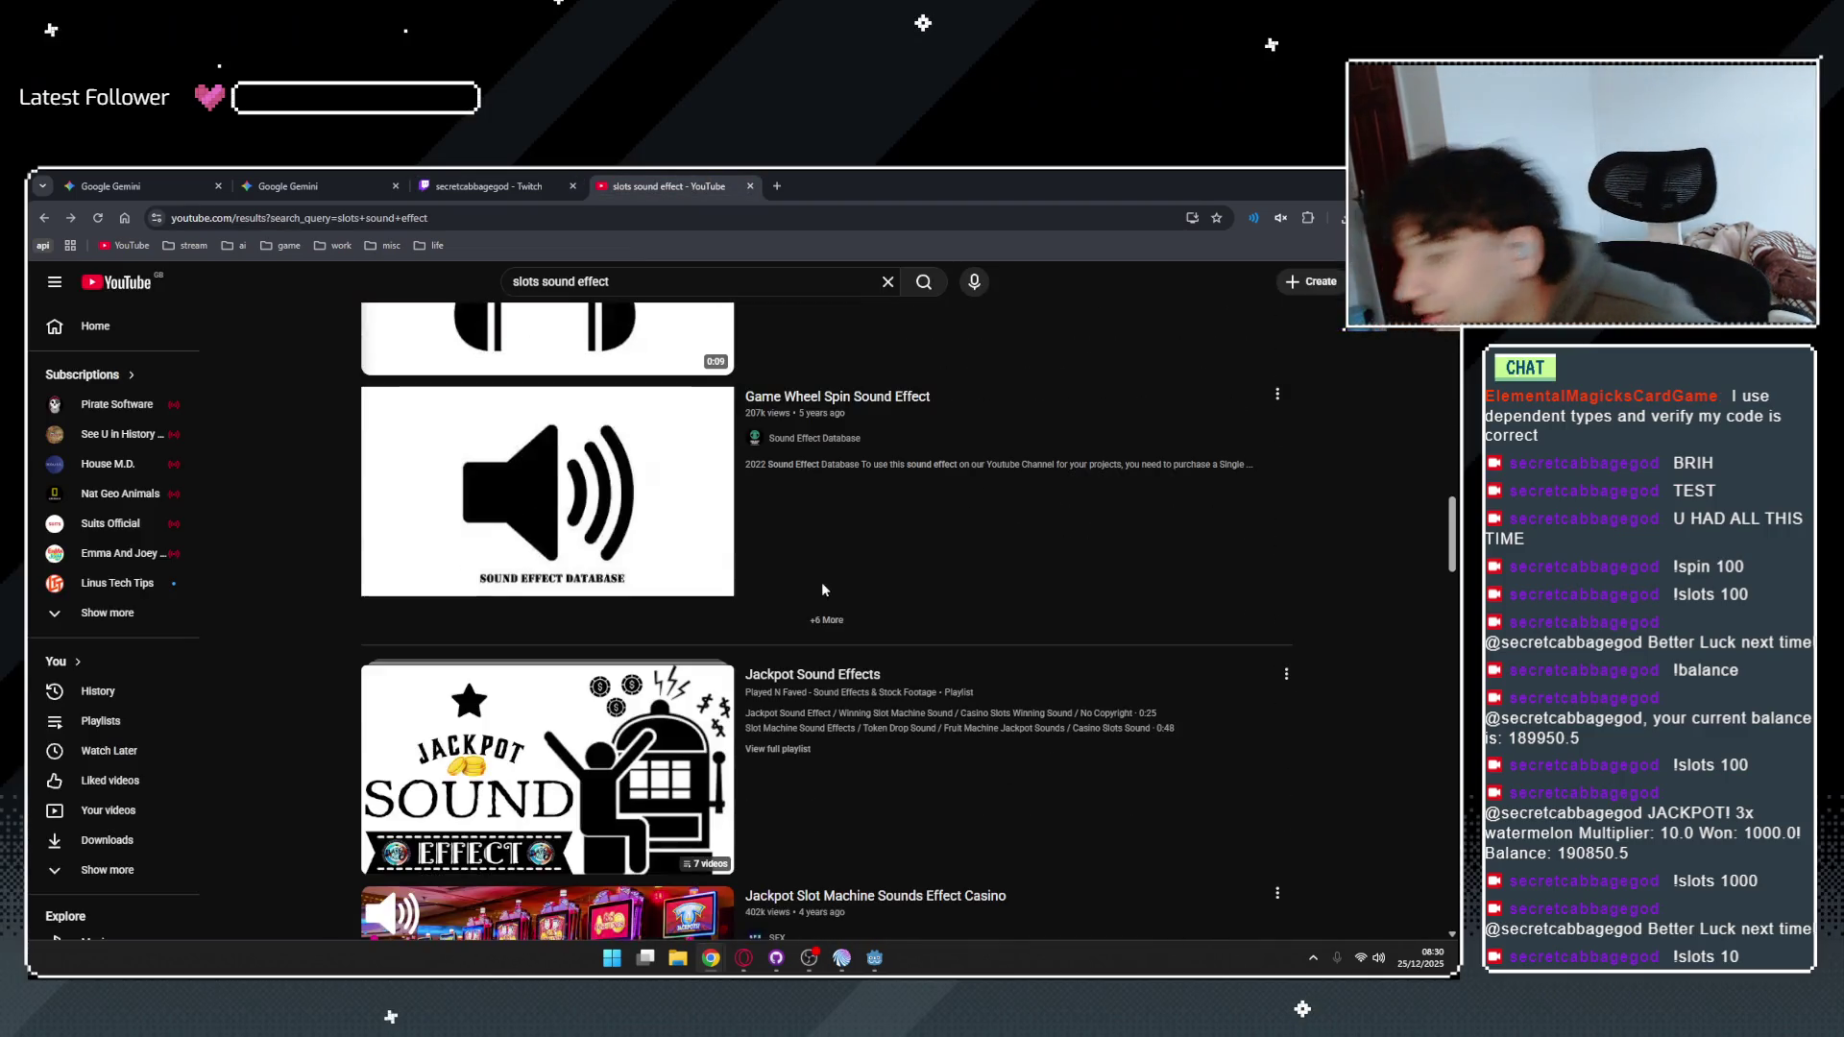
scroll(831, 711, down, 2)
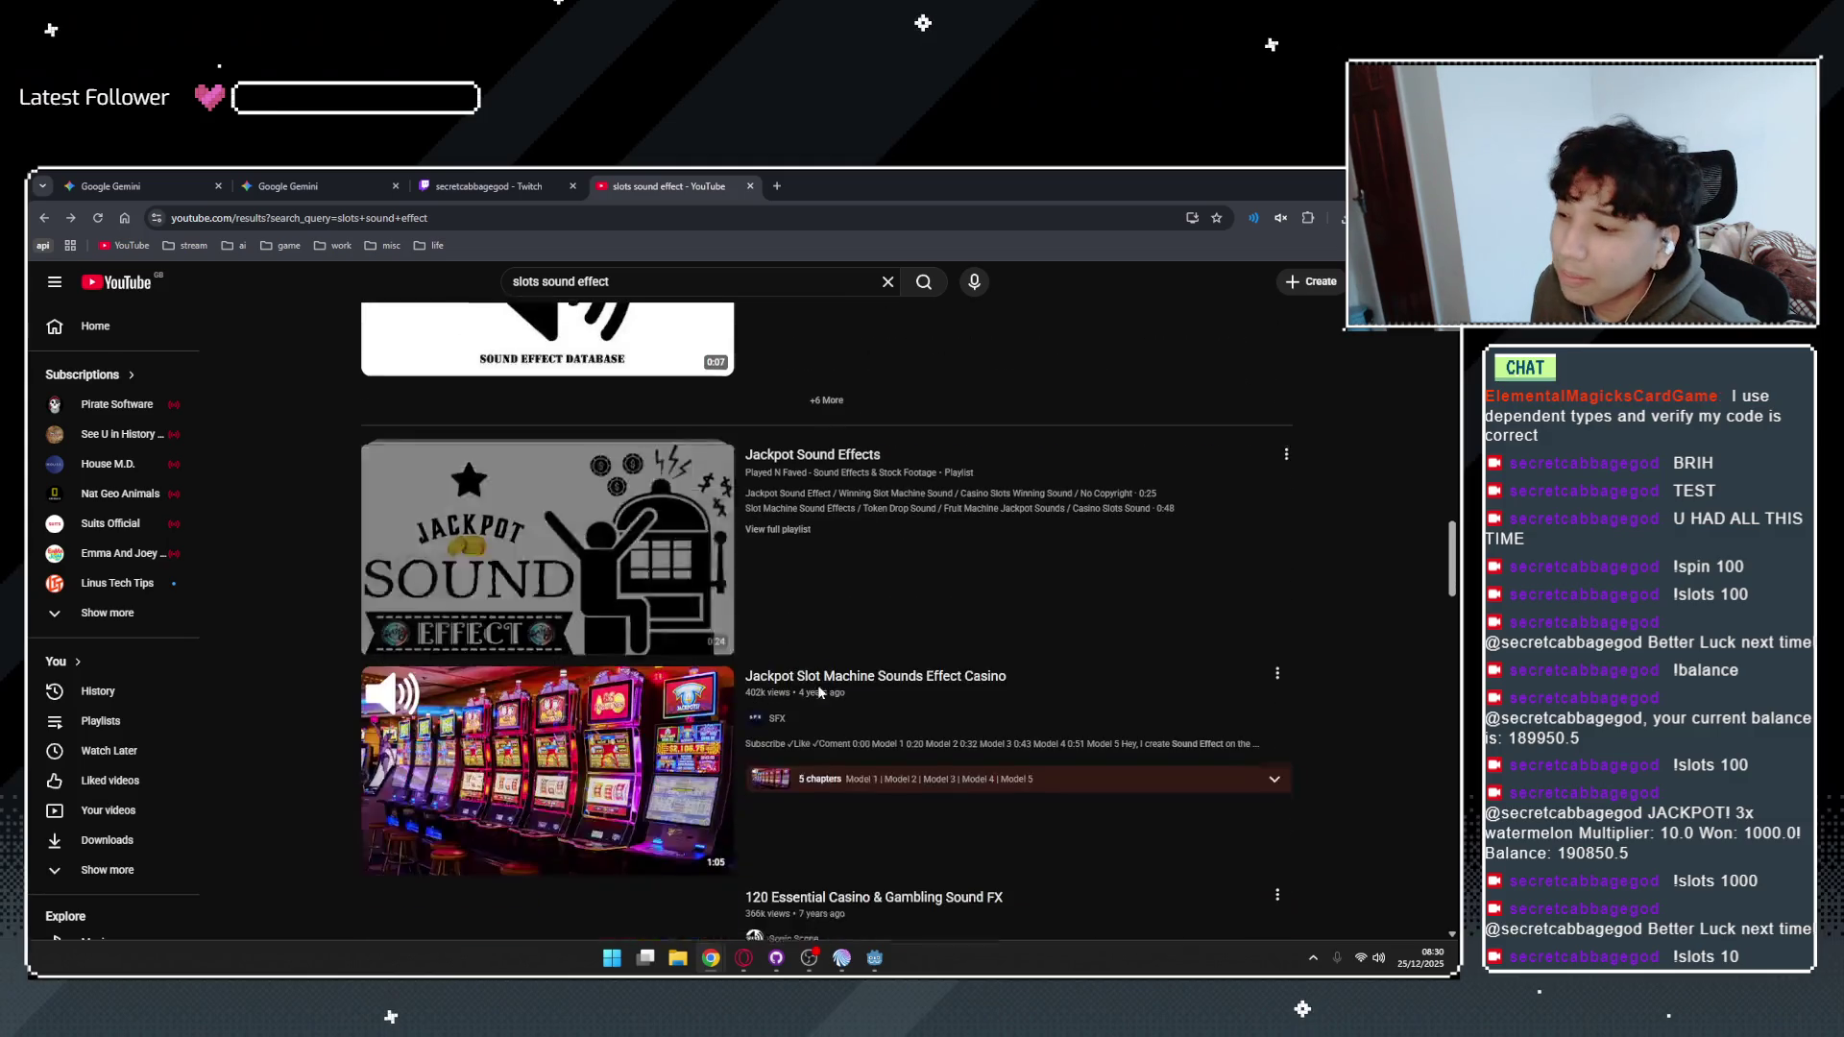
mouse_move(778, 970)
click(778, 898)
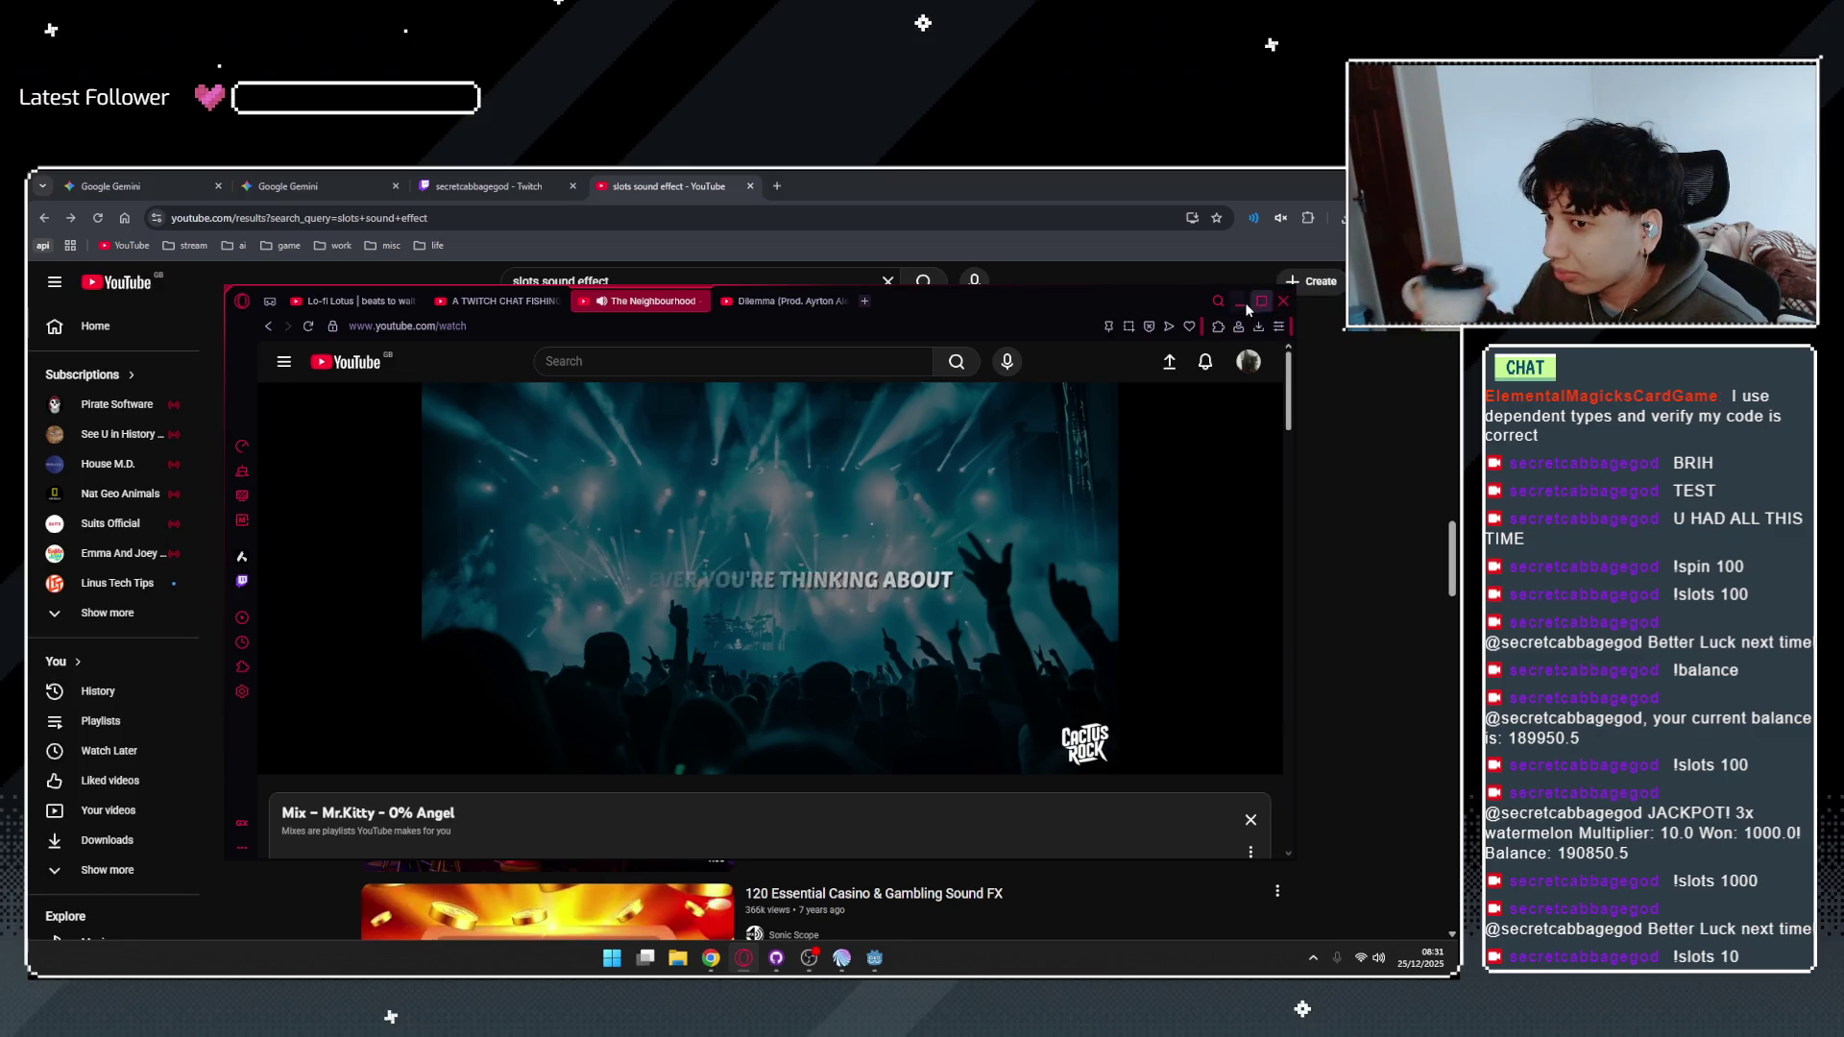
- Back in Chrome, search the web for 'free sound effects' in a new tab
click(838, 198)
click(776, 184)
text(free )
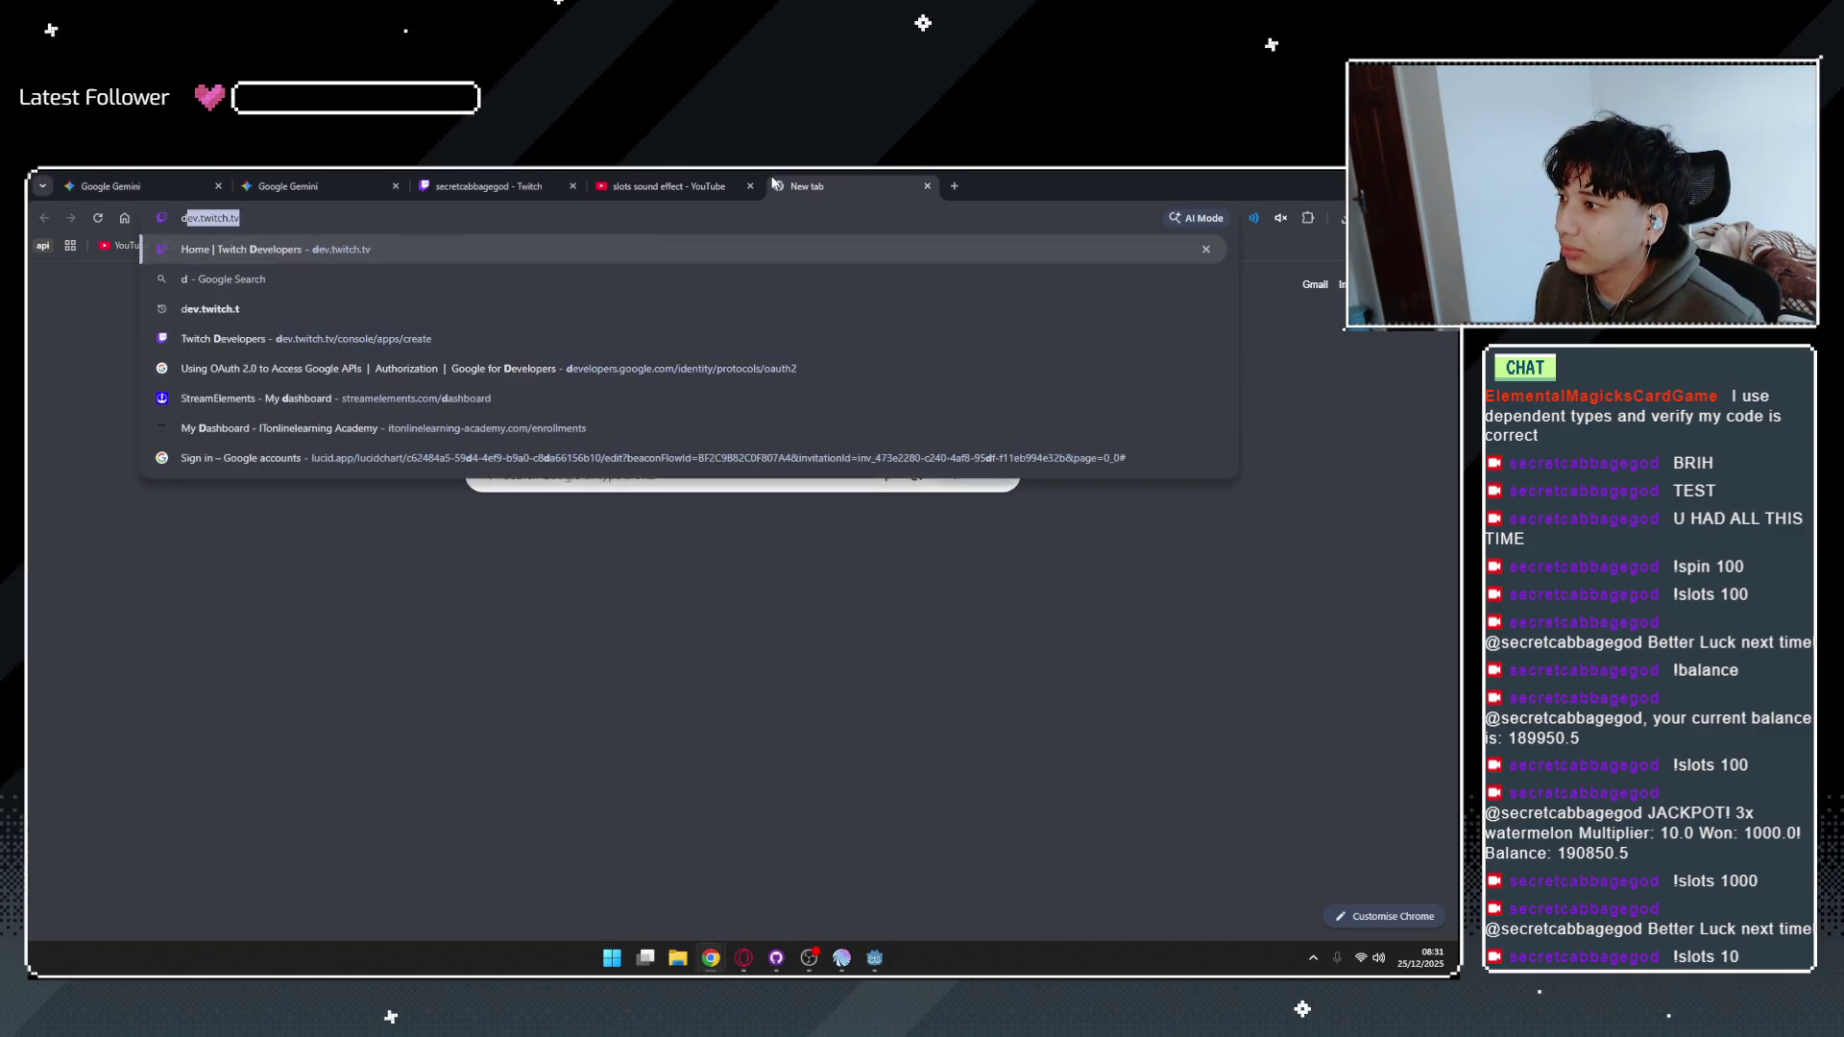
text(sound effects)
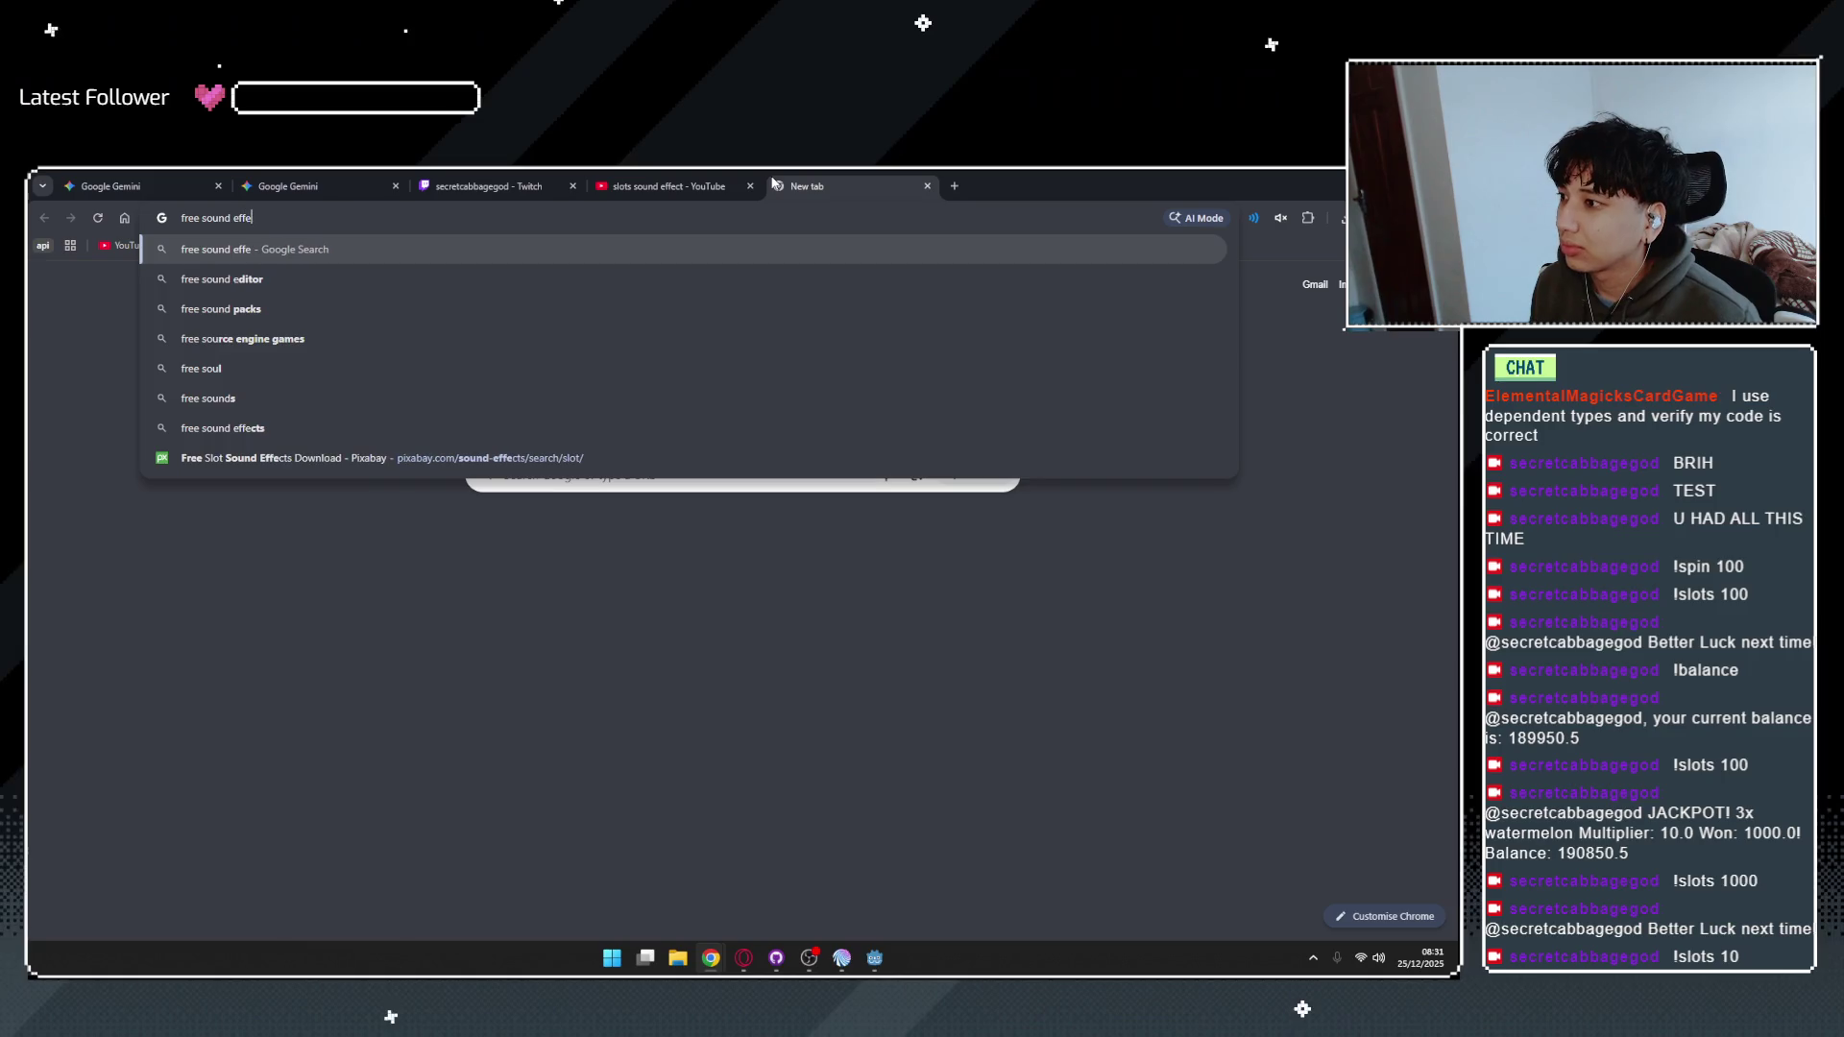
key(Return)
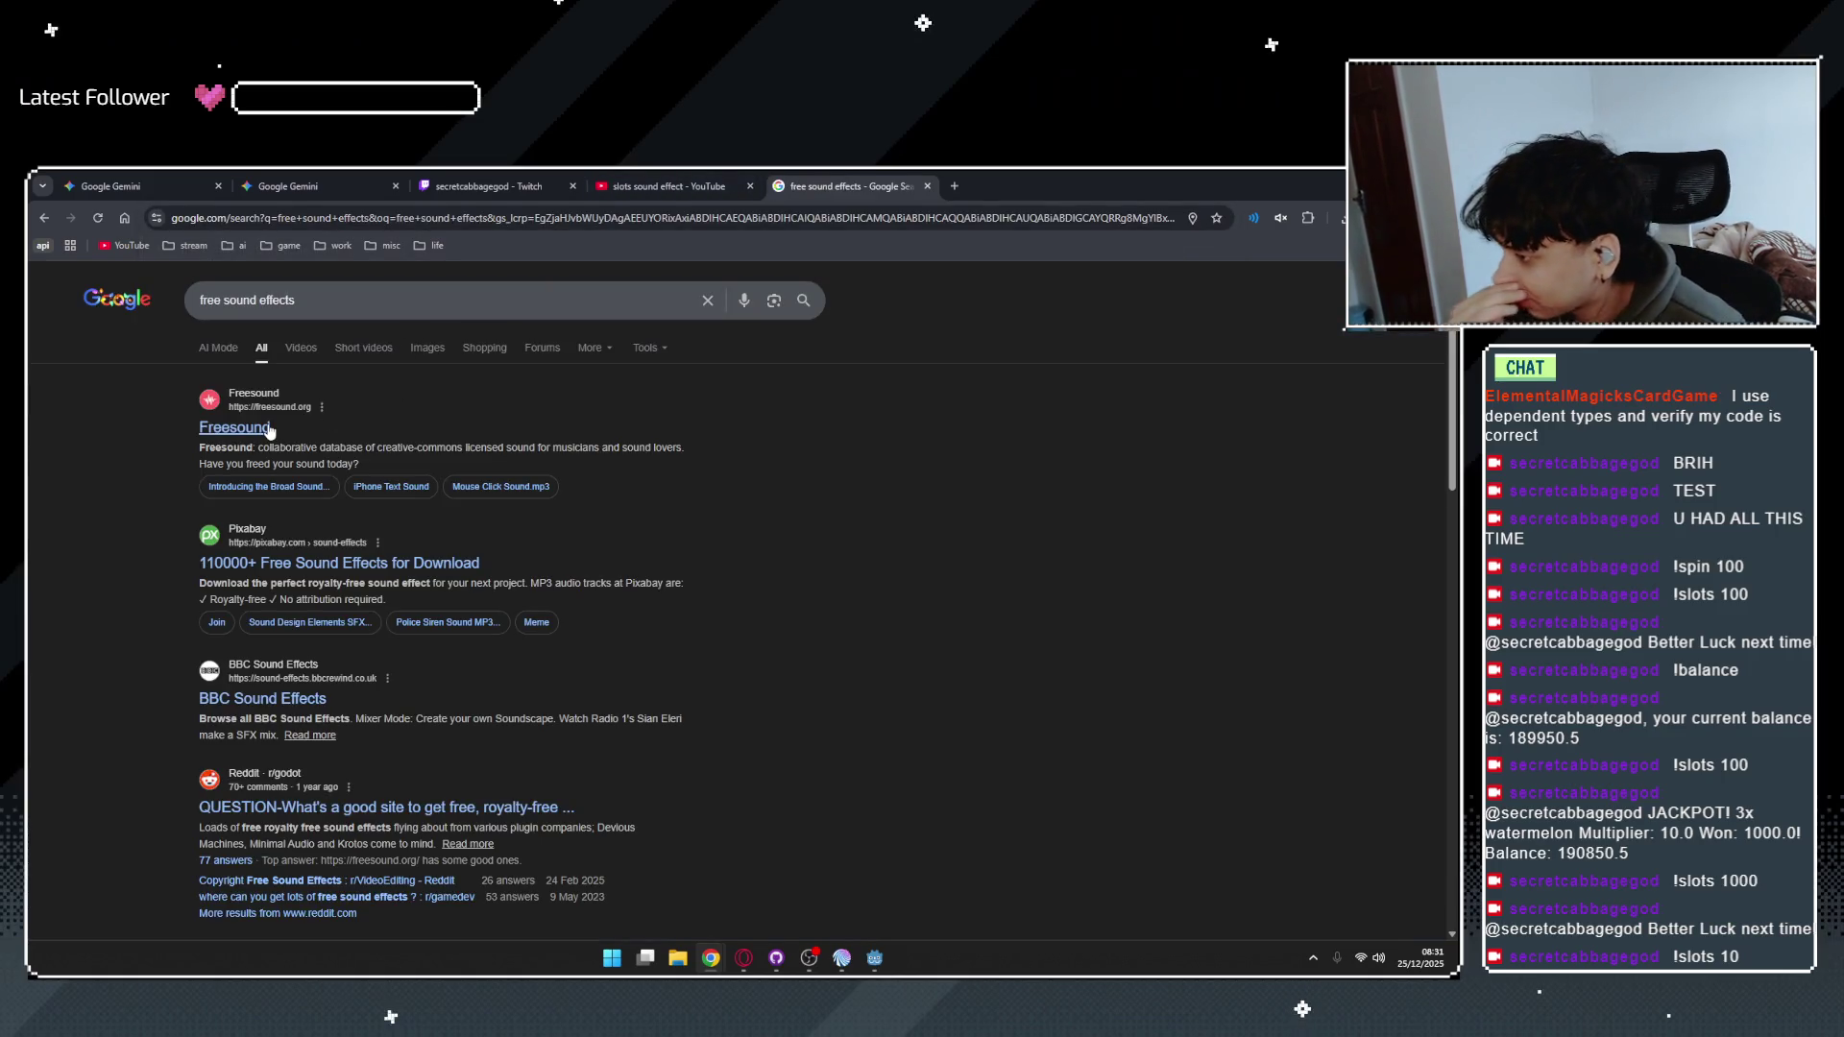
- Open the Freesound website and search it for 'slots'
click(269, 430)
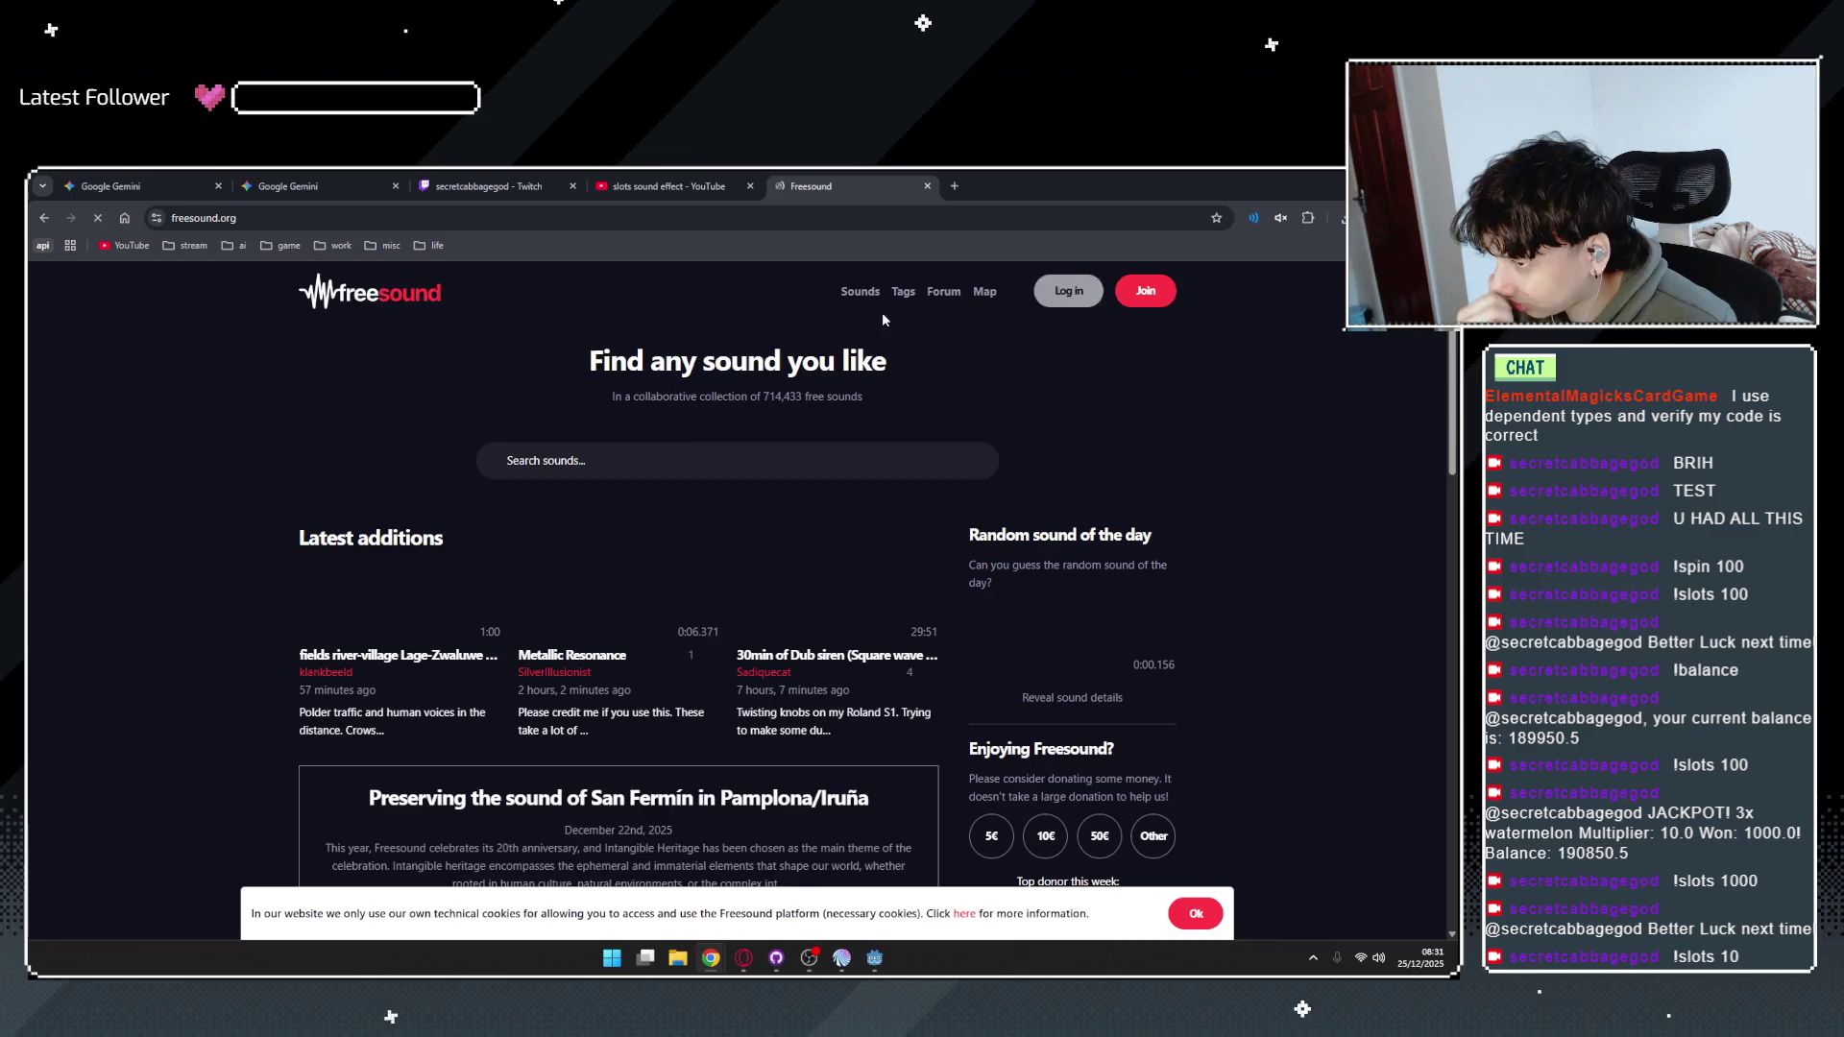
click(618, 459)
text(al)
key(BackSpace)
text(slots)
key(Return)
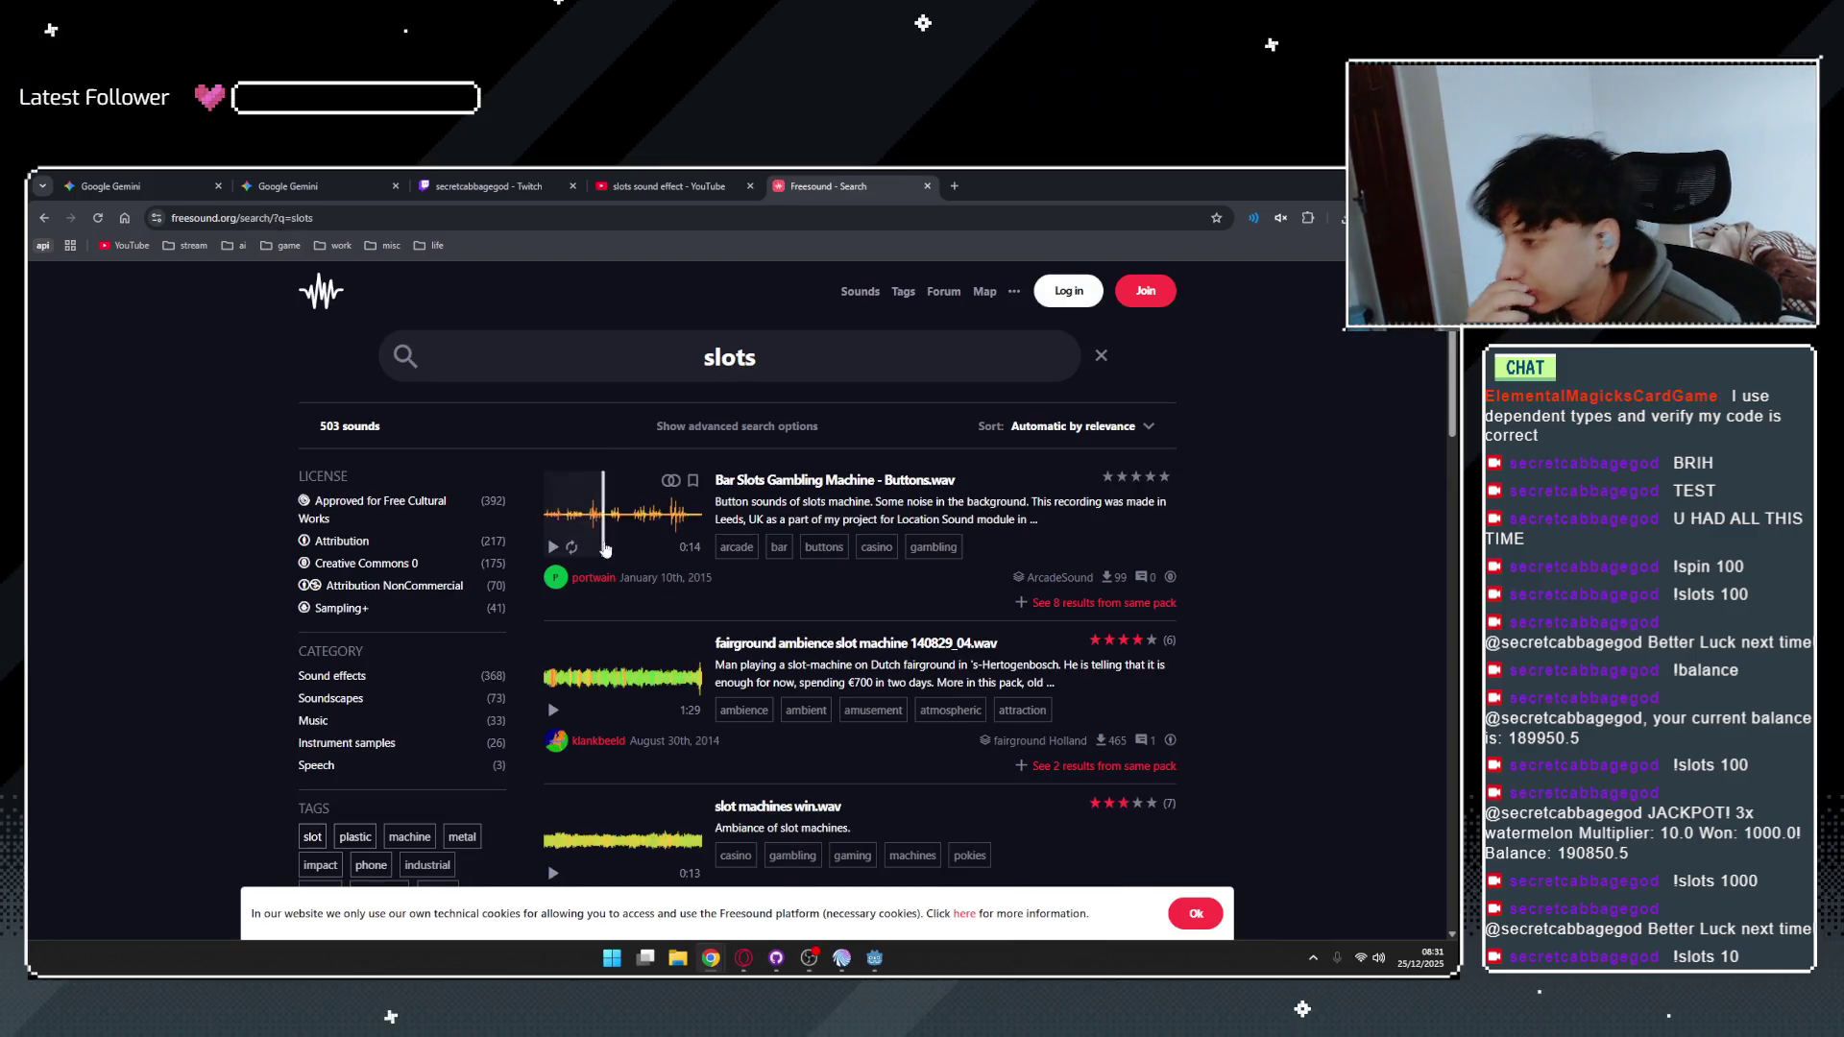
- Play and stop the Bar Slots Gambling Machine preview, pausing the background music video
click(554, 546)
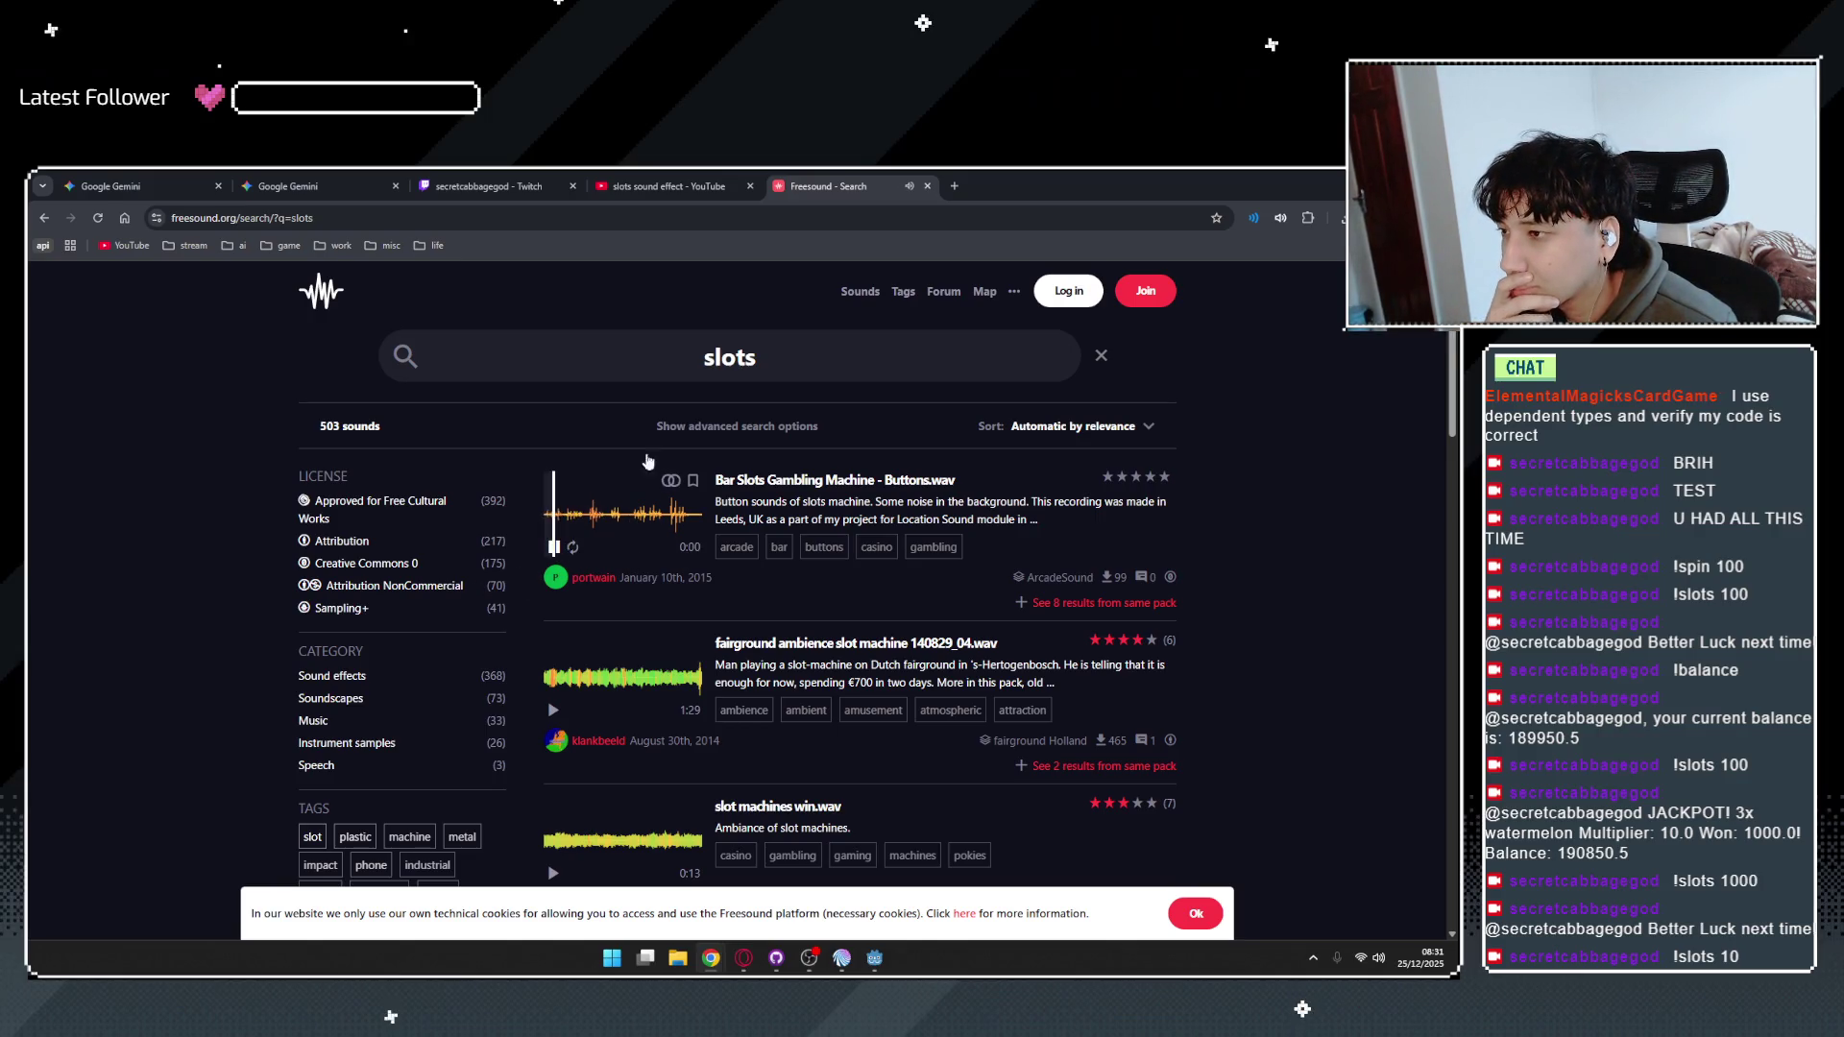
click(743, 958)
click(486, 614)
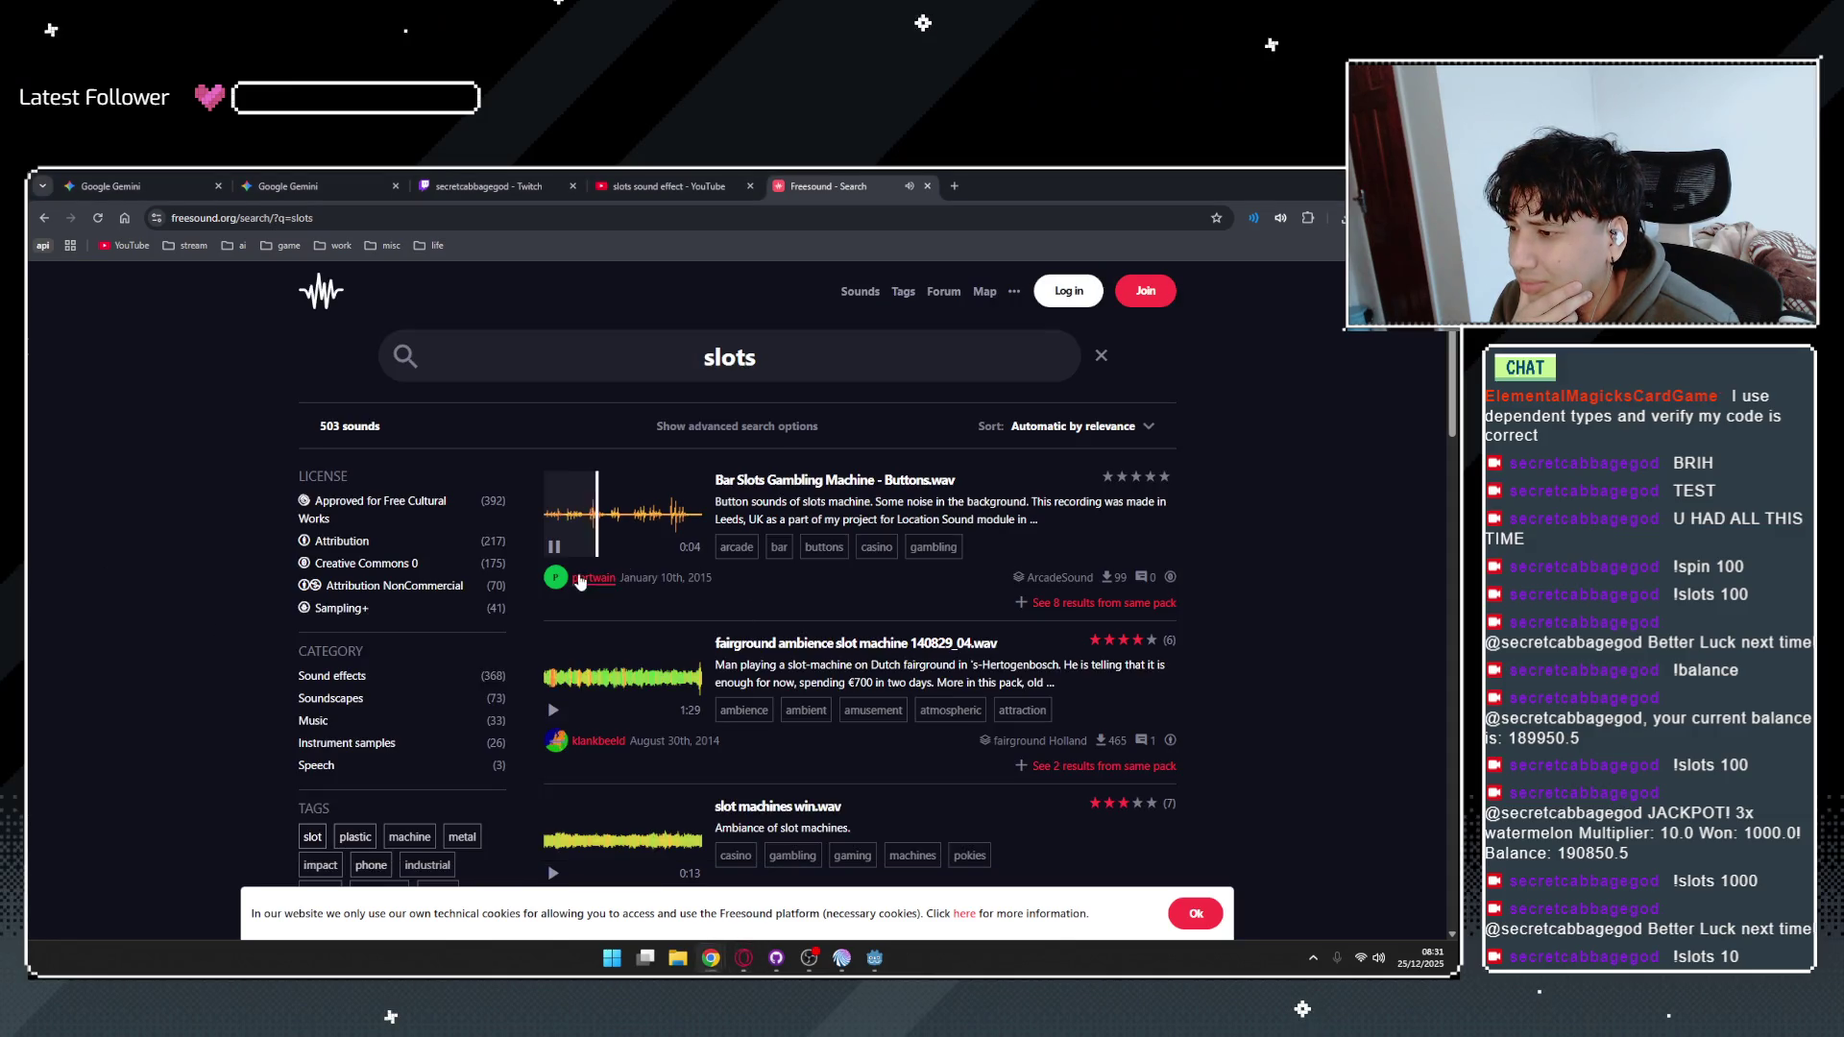
click(553, 552)
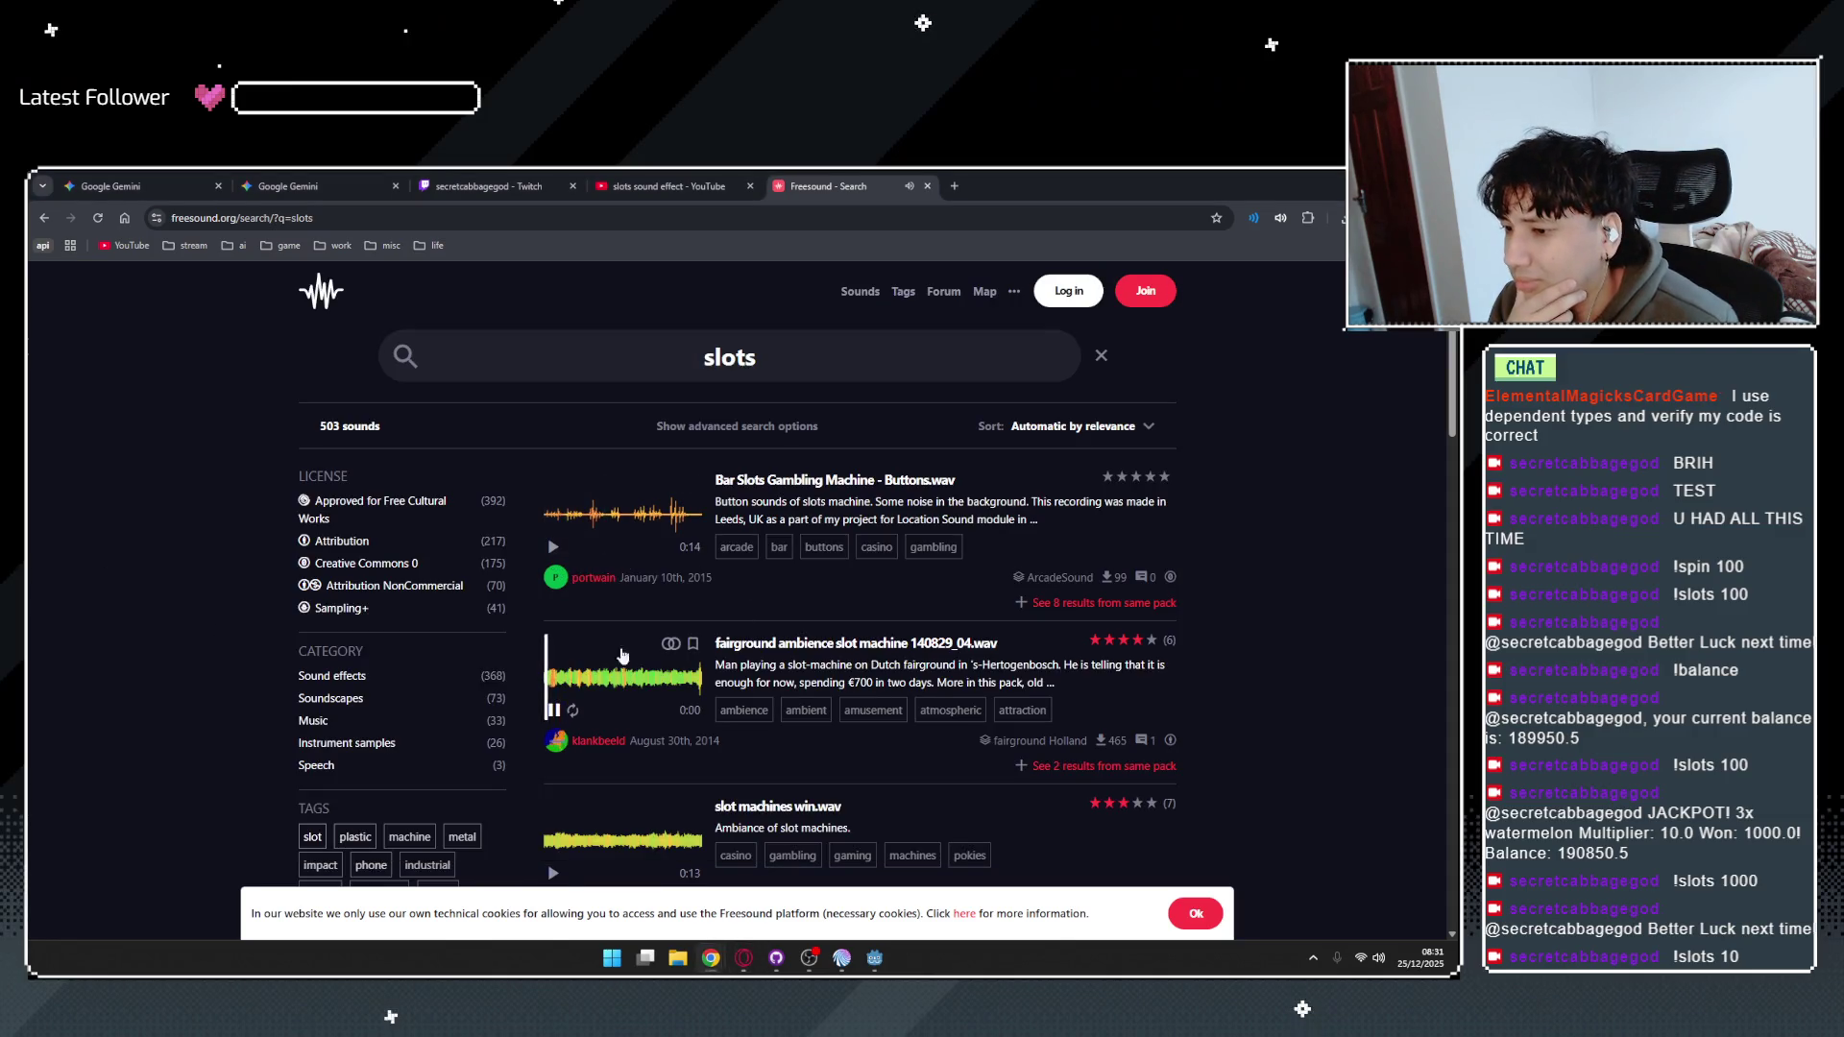
scroll(578, 627, down, 2)
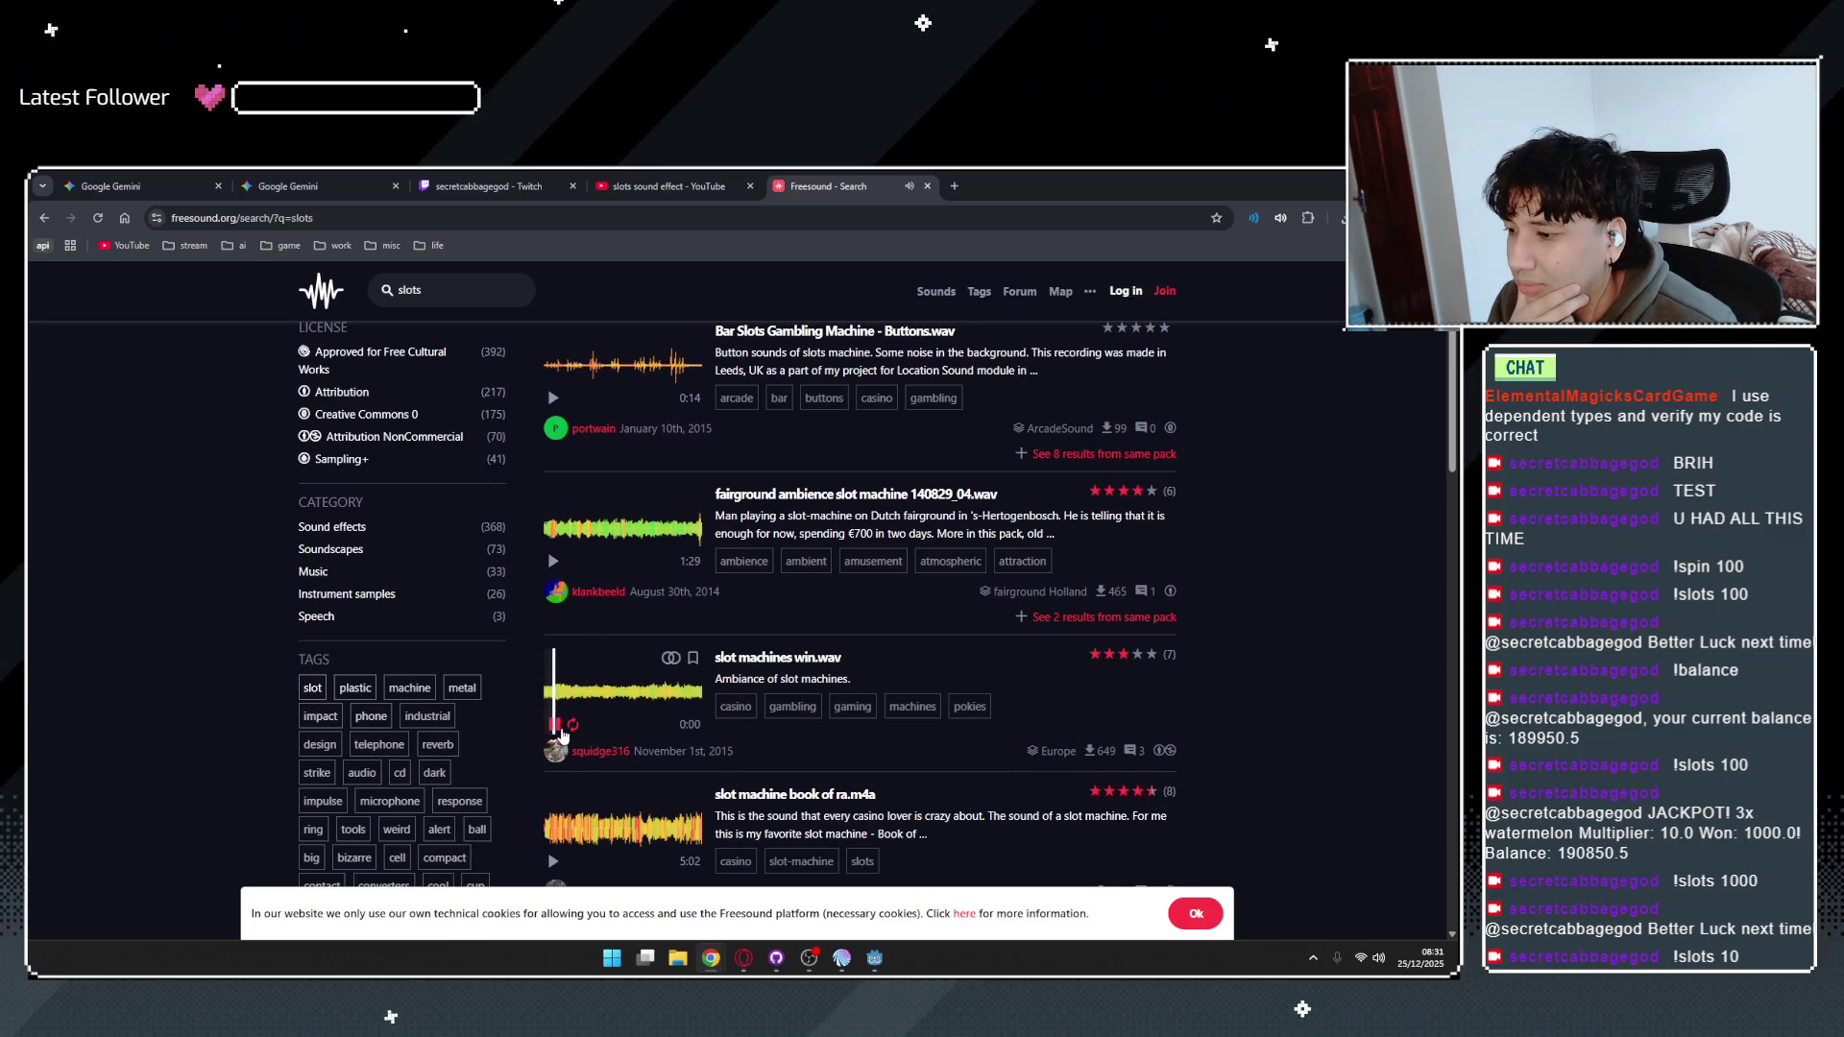
scroll(690, 645, down, 3)
- Audition and stop the slot machines win.wav, Book of Ra and Chile casino previews
click(557, 500)
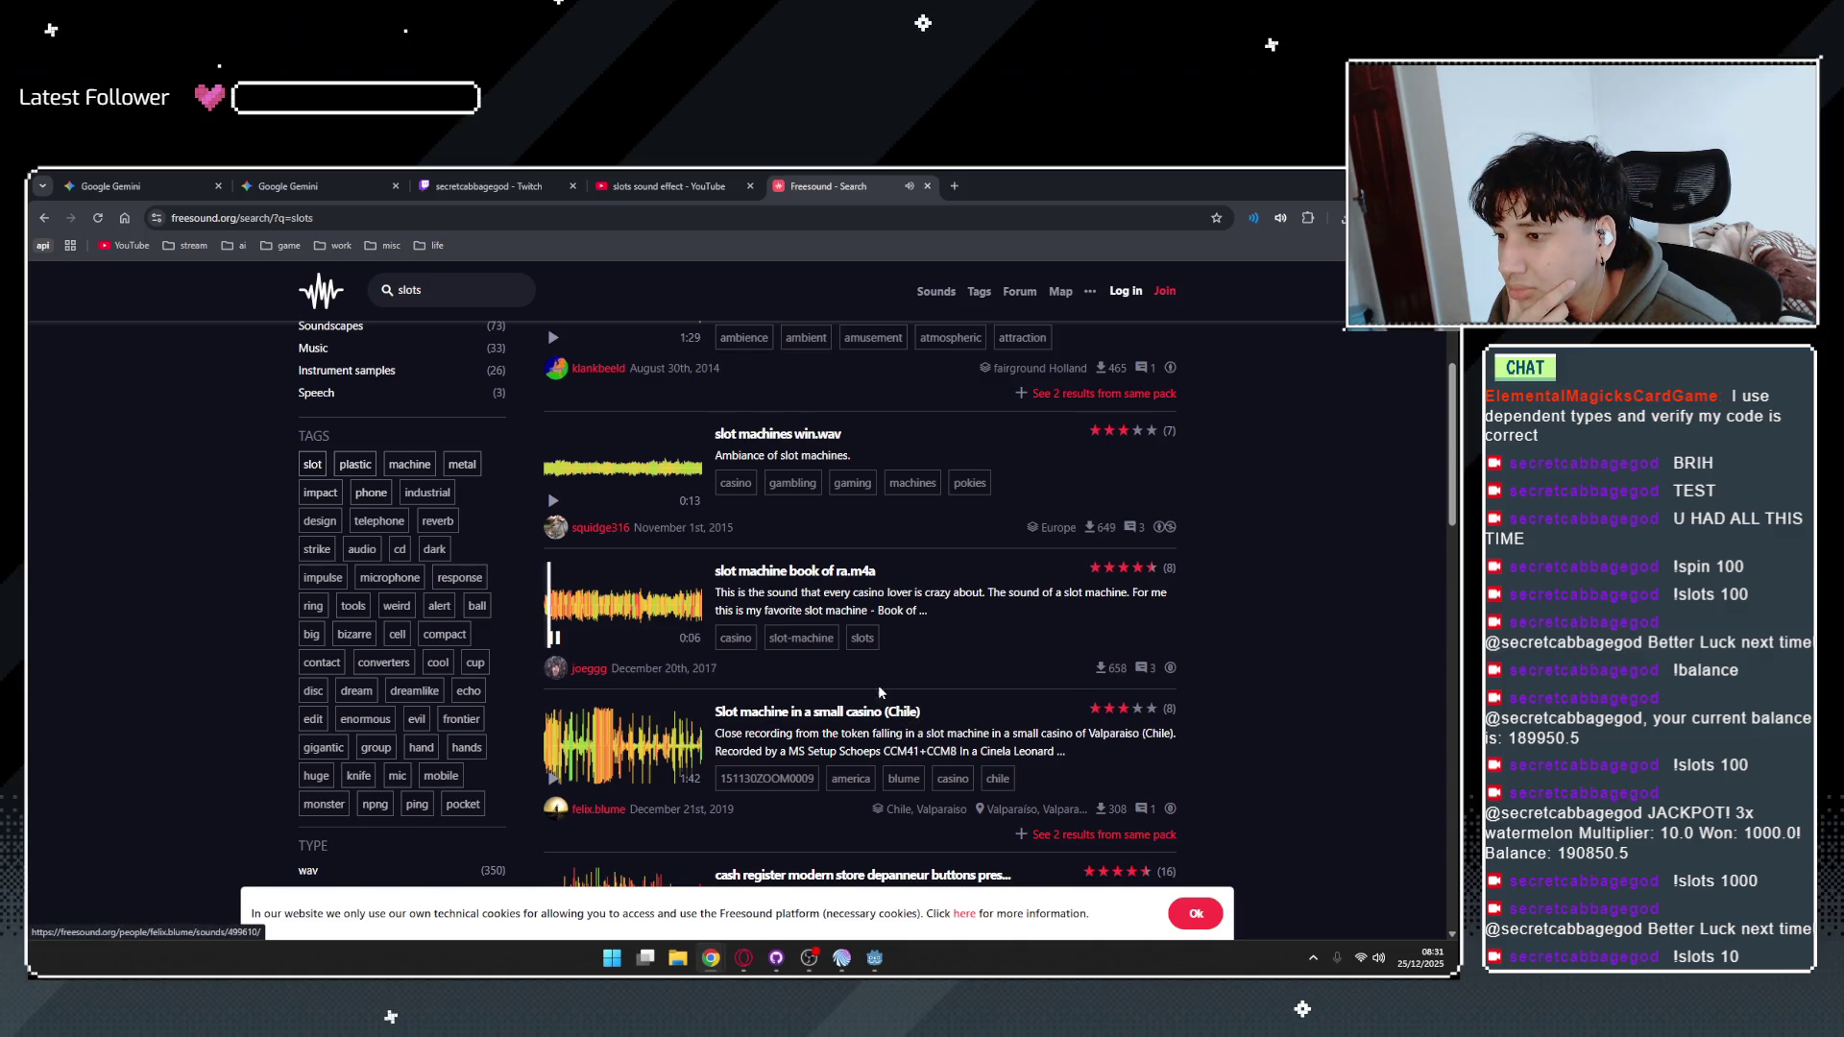
click(671, 615)
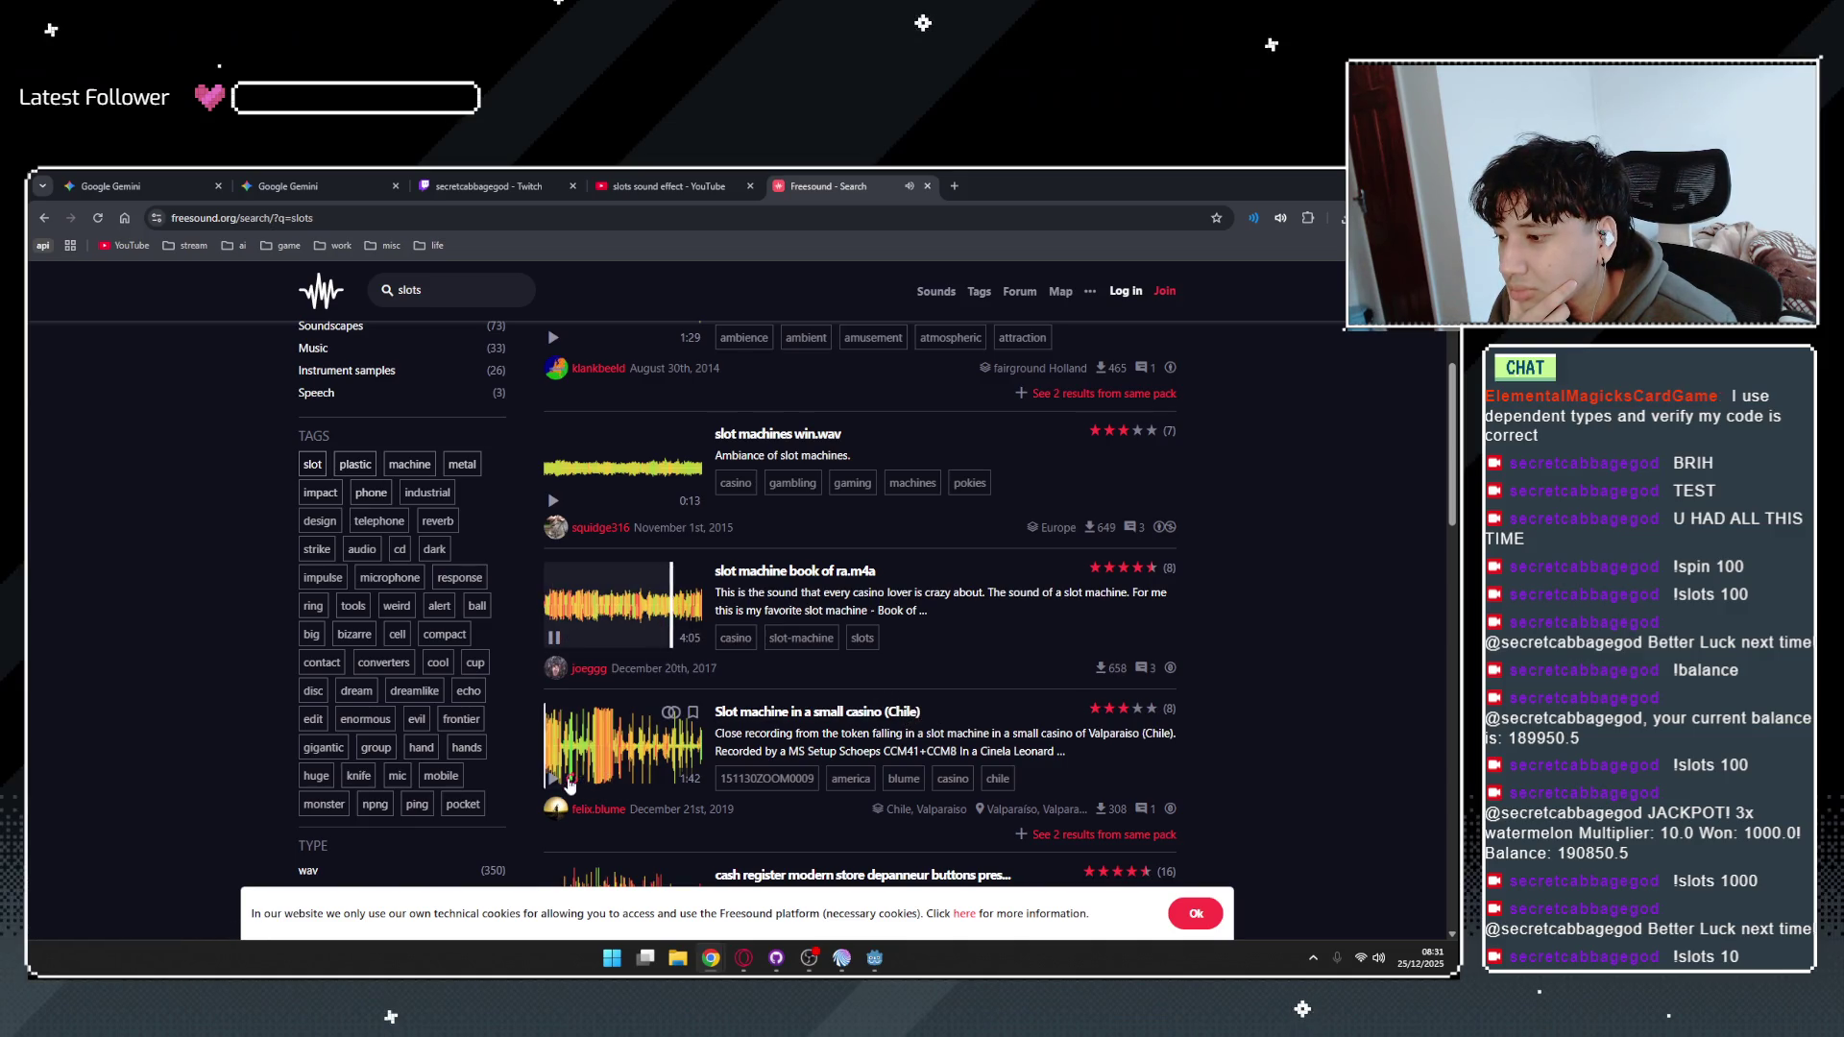
click(558, 637)
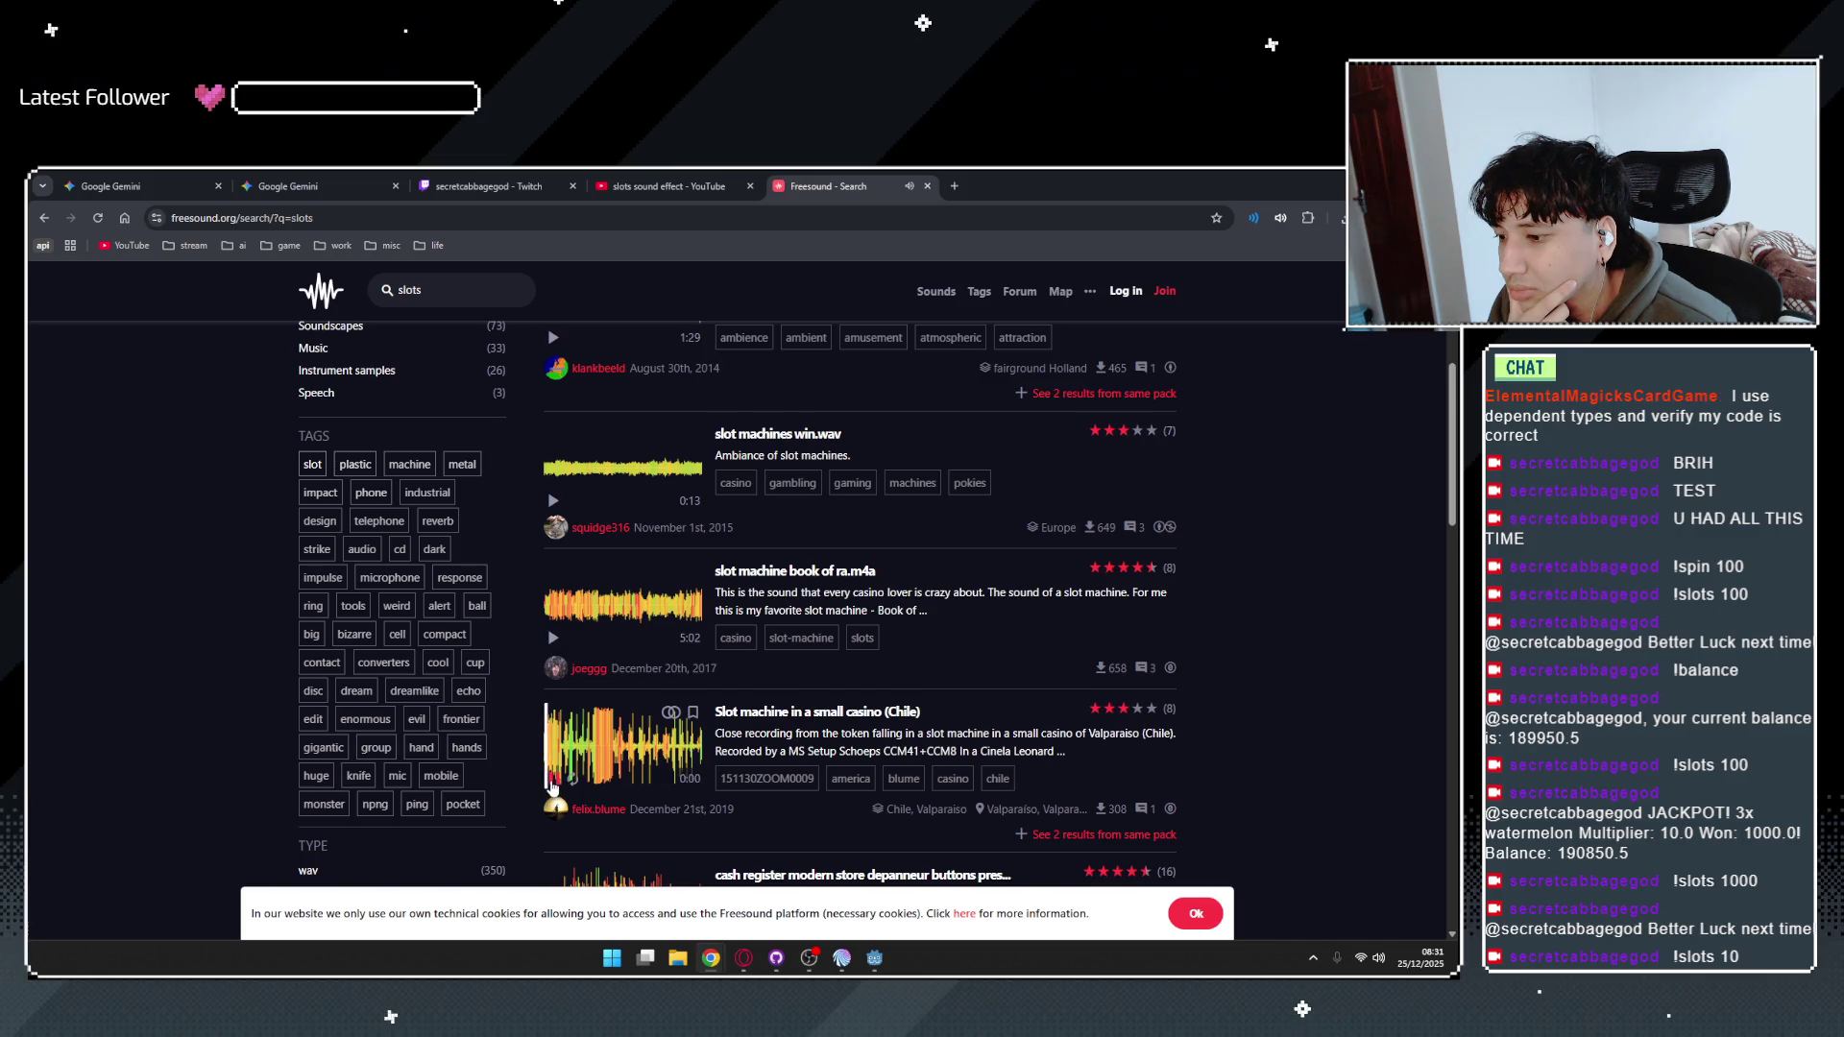
scroll(605, 630, down, 3)
click(555, 557)
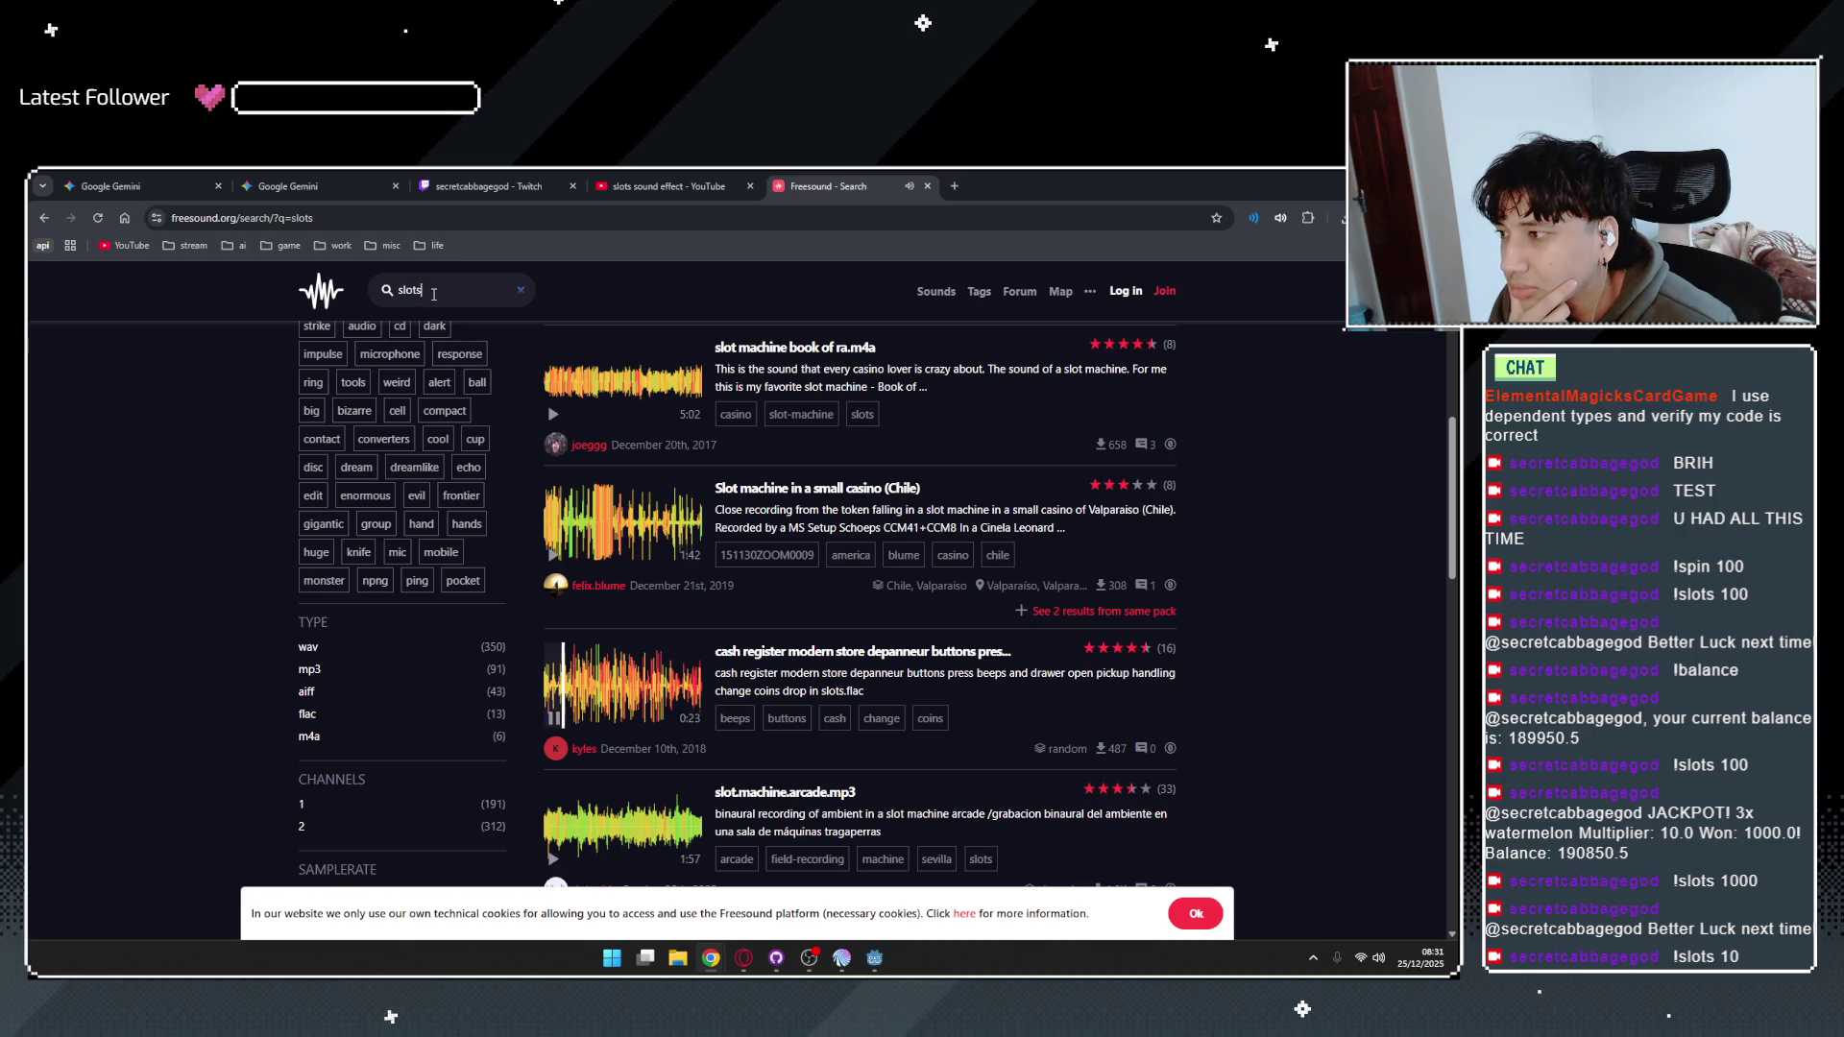
key(BackSpace)
key(BackSpace)
key(BackSpace)
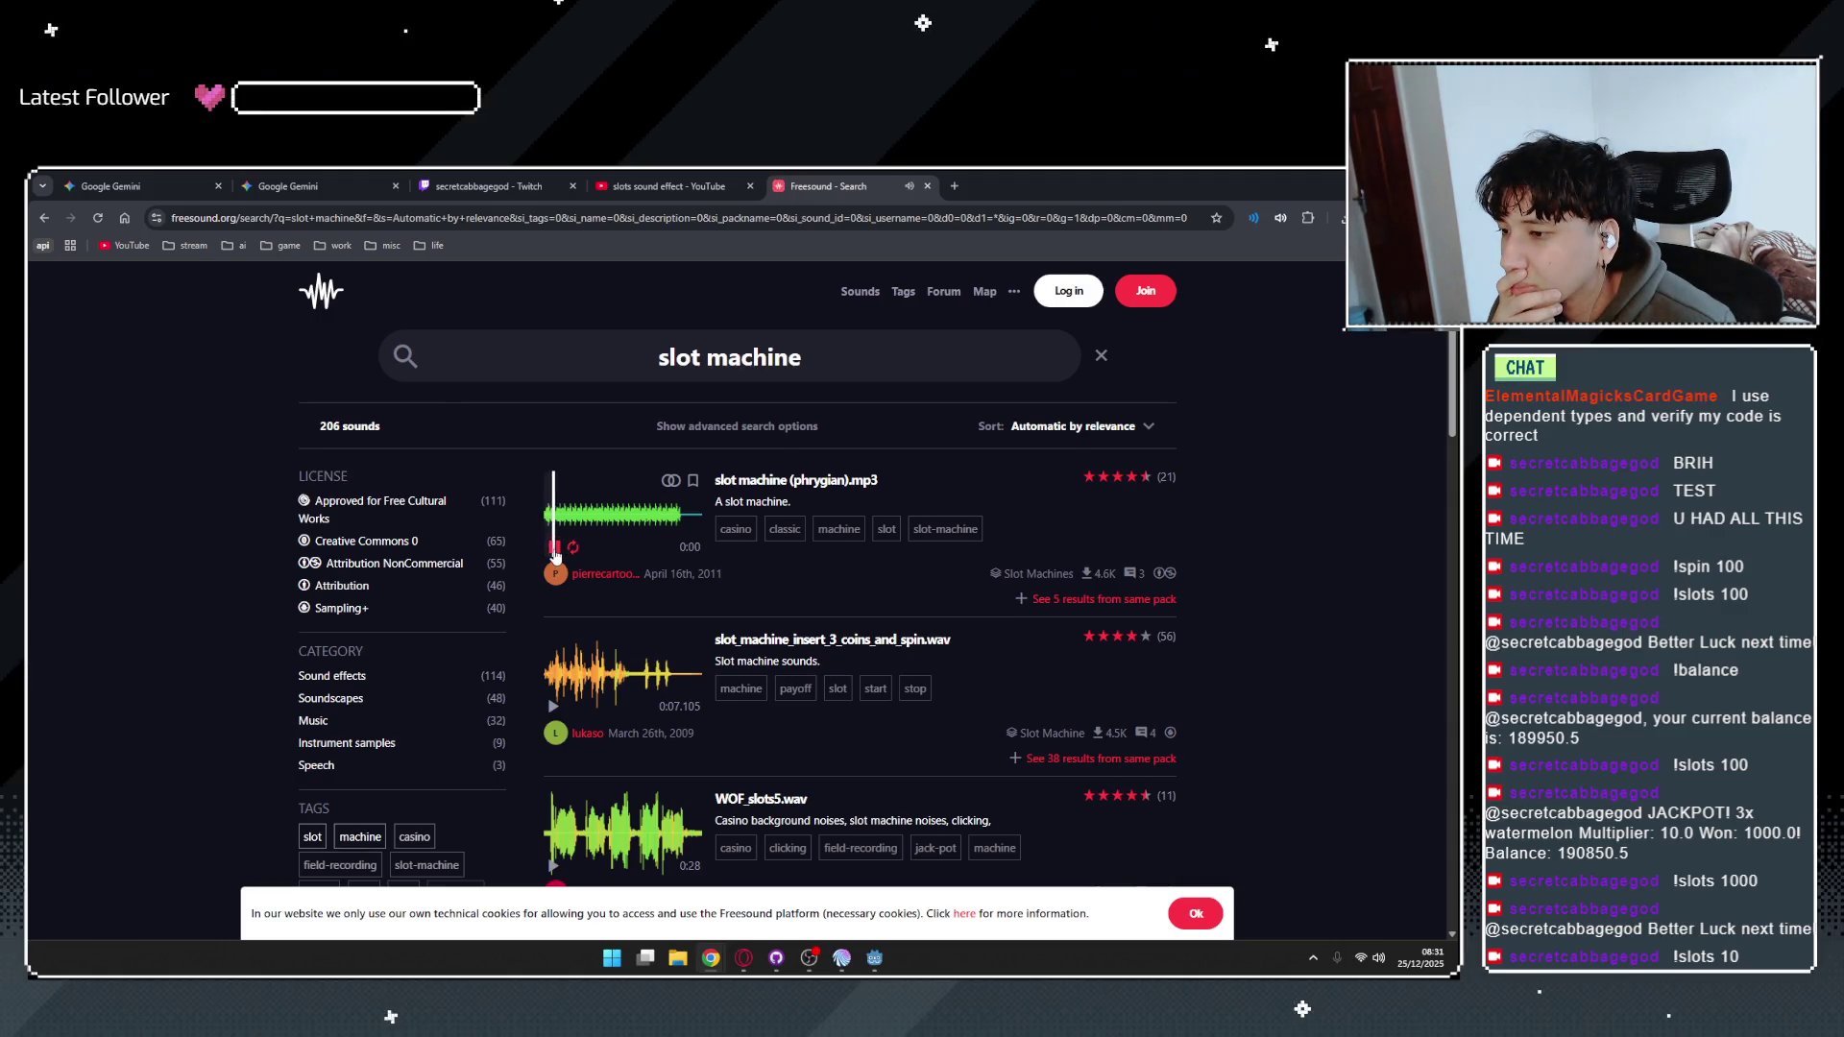
- Stop the phrygian slot machine preview, then audition WOF_slots5.wav and the vending machine hits clip
click(553, 547)
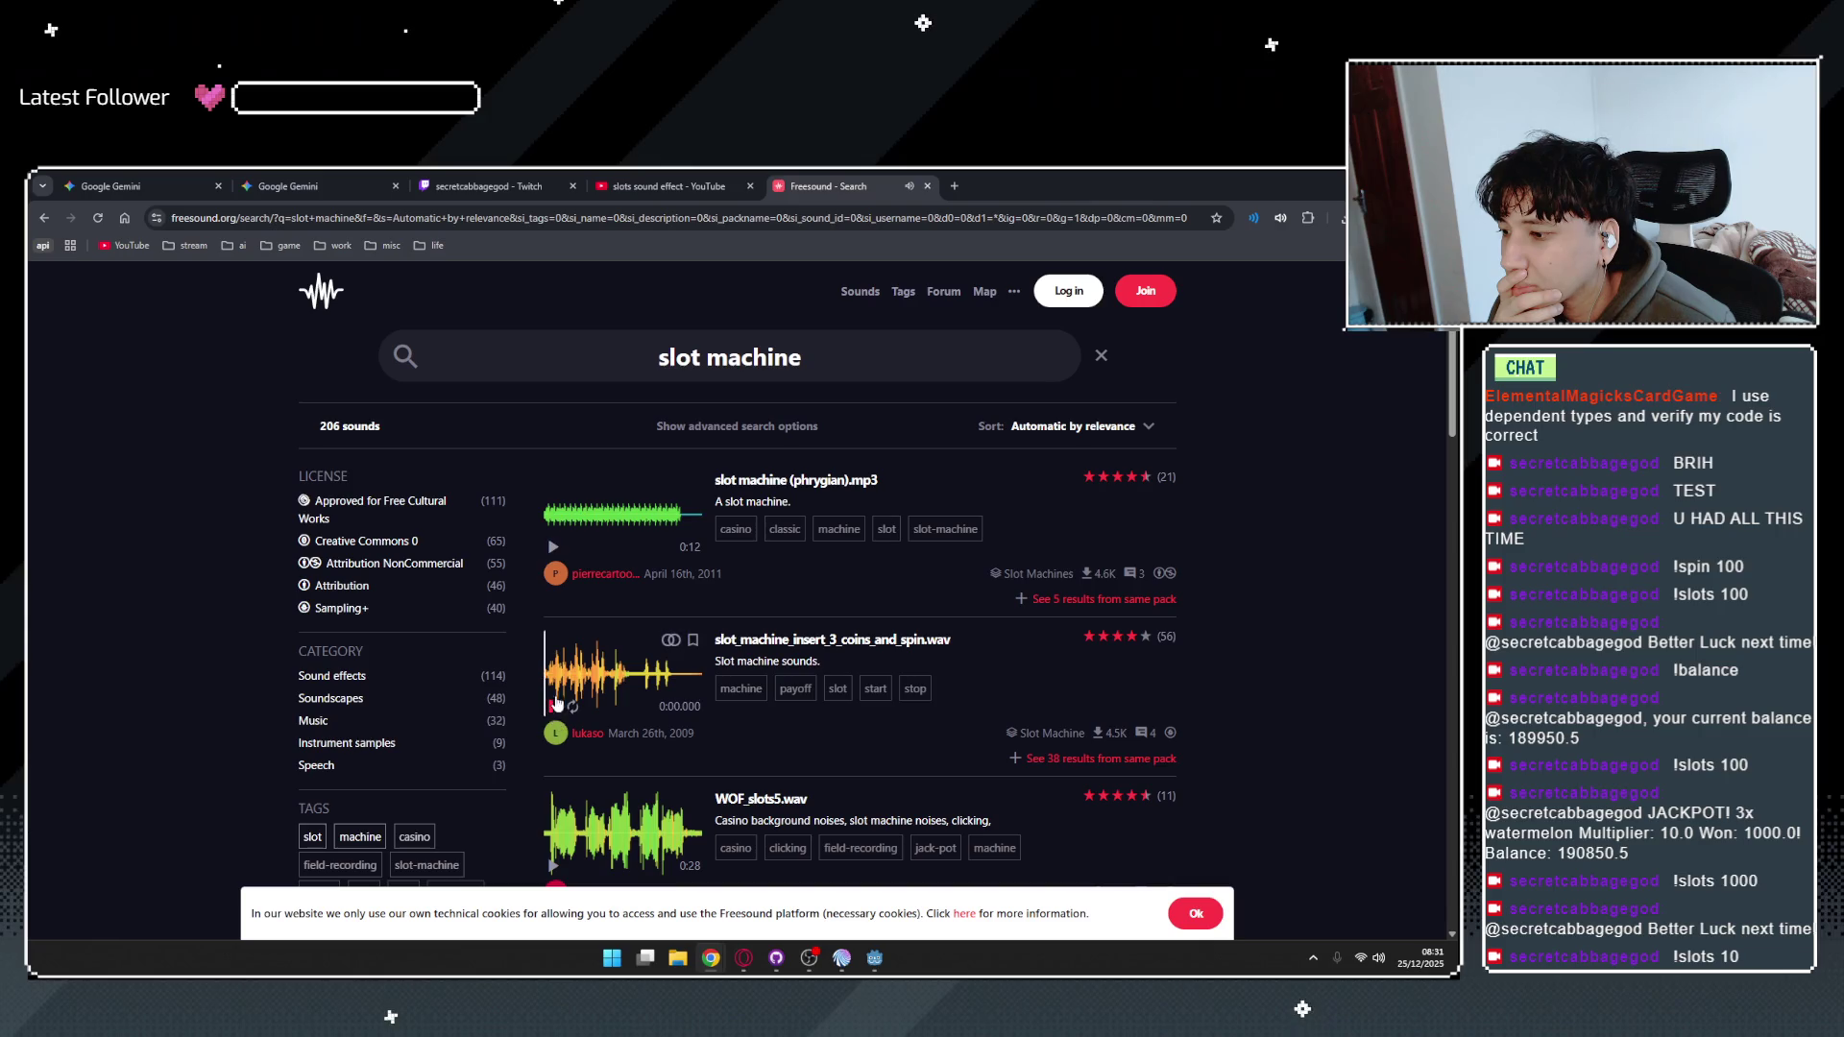
scroll(590, 634, down, 2)
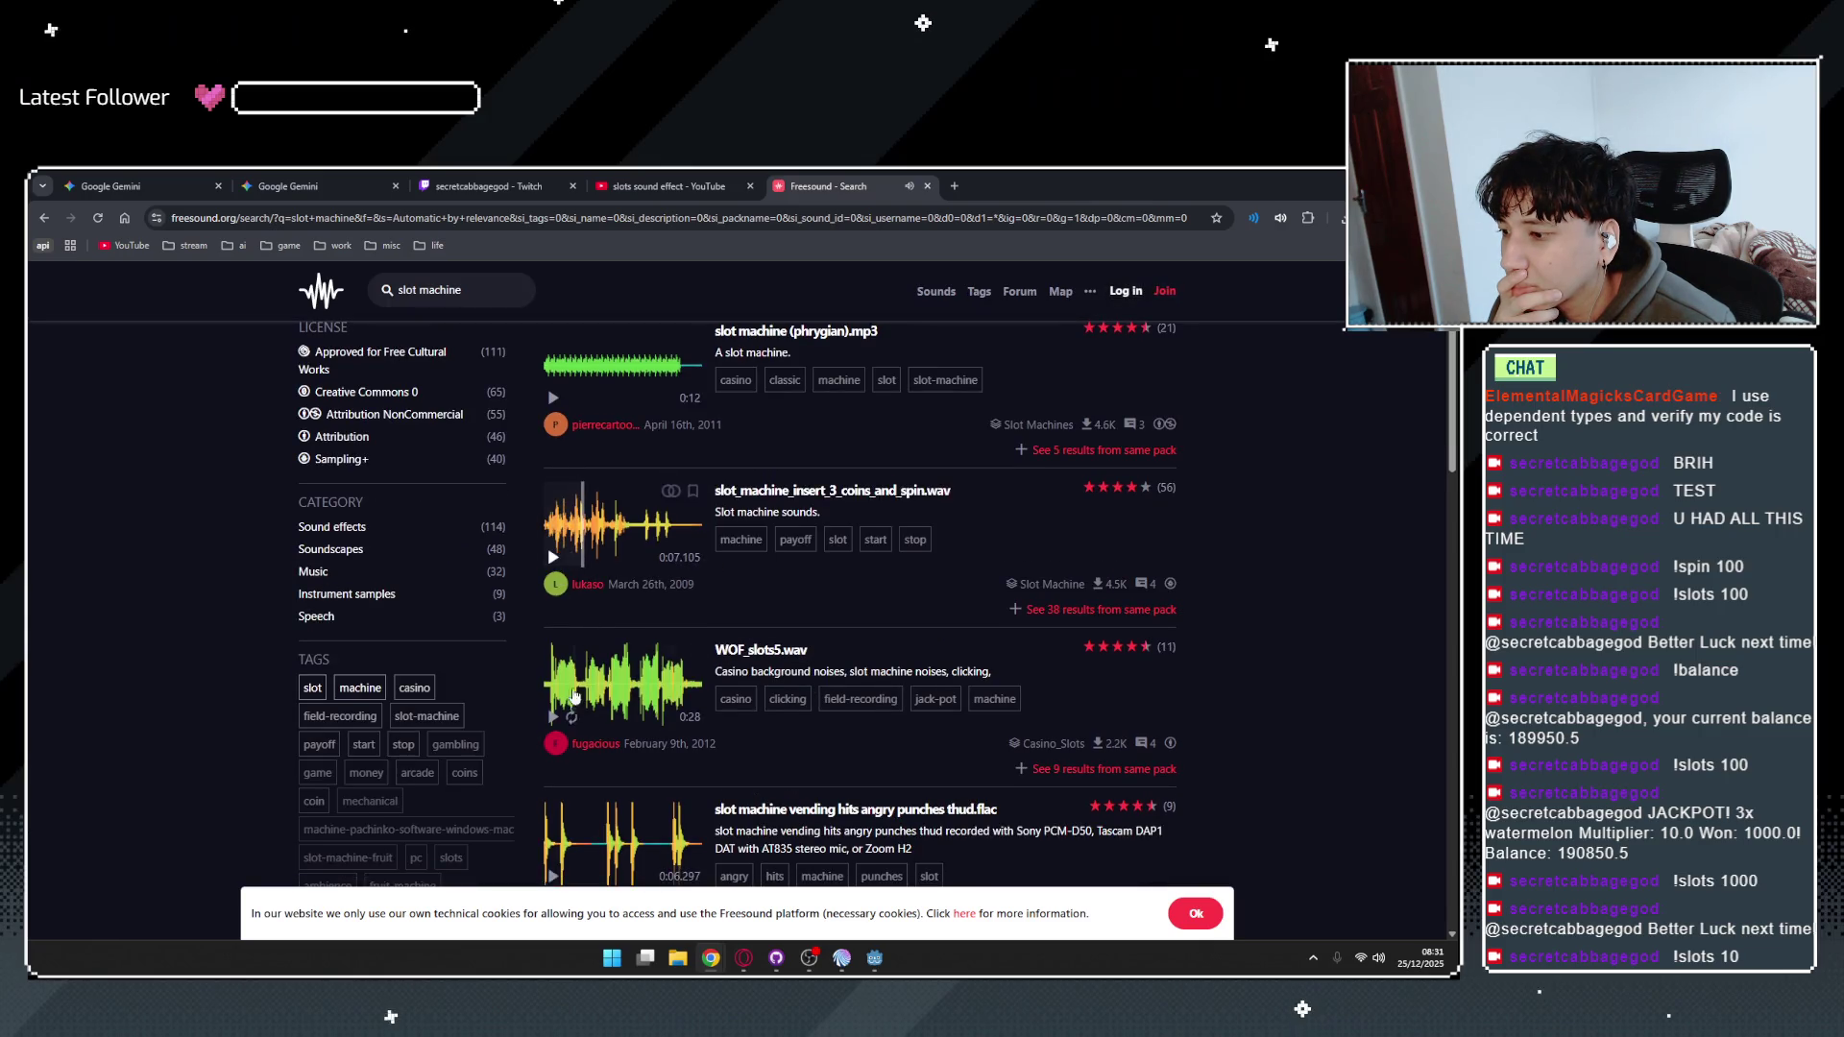
click(554, 718)
scroll(576, 692, down, 1)
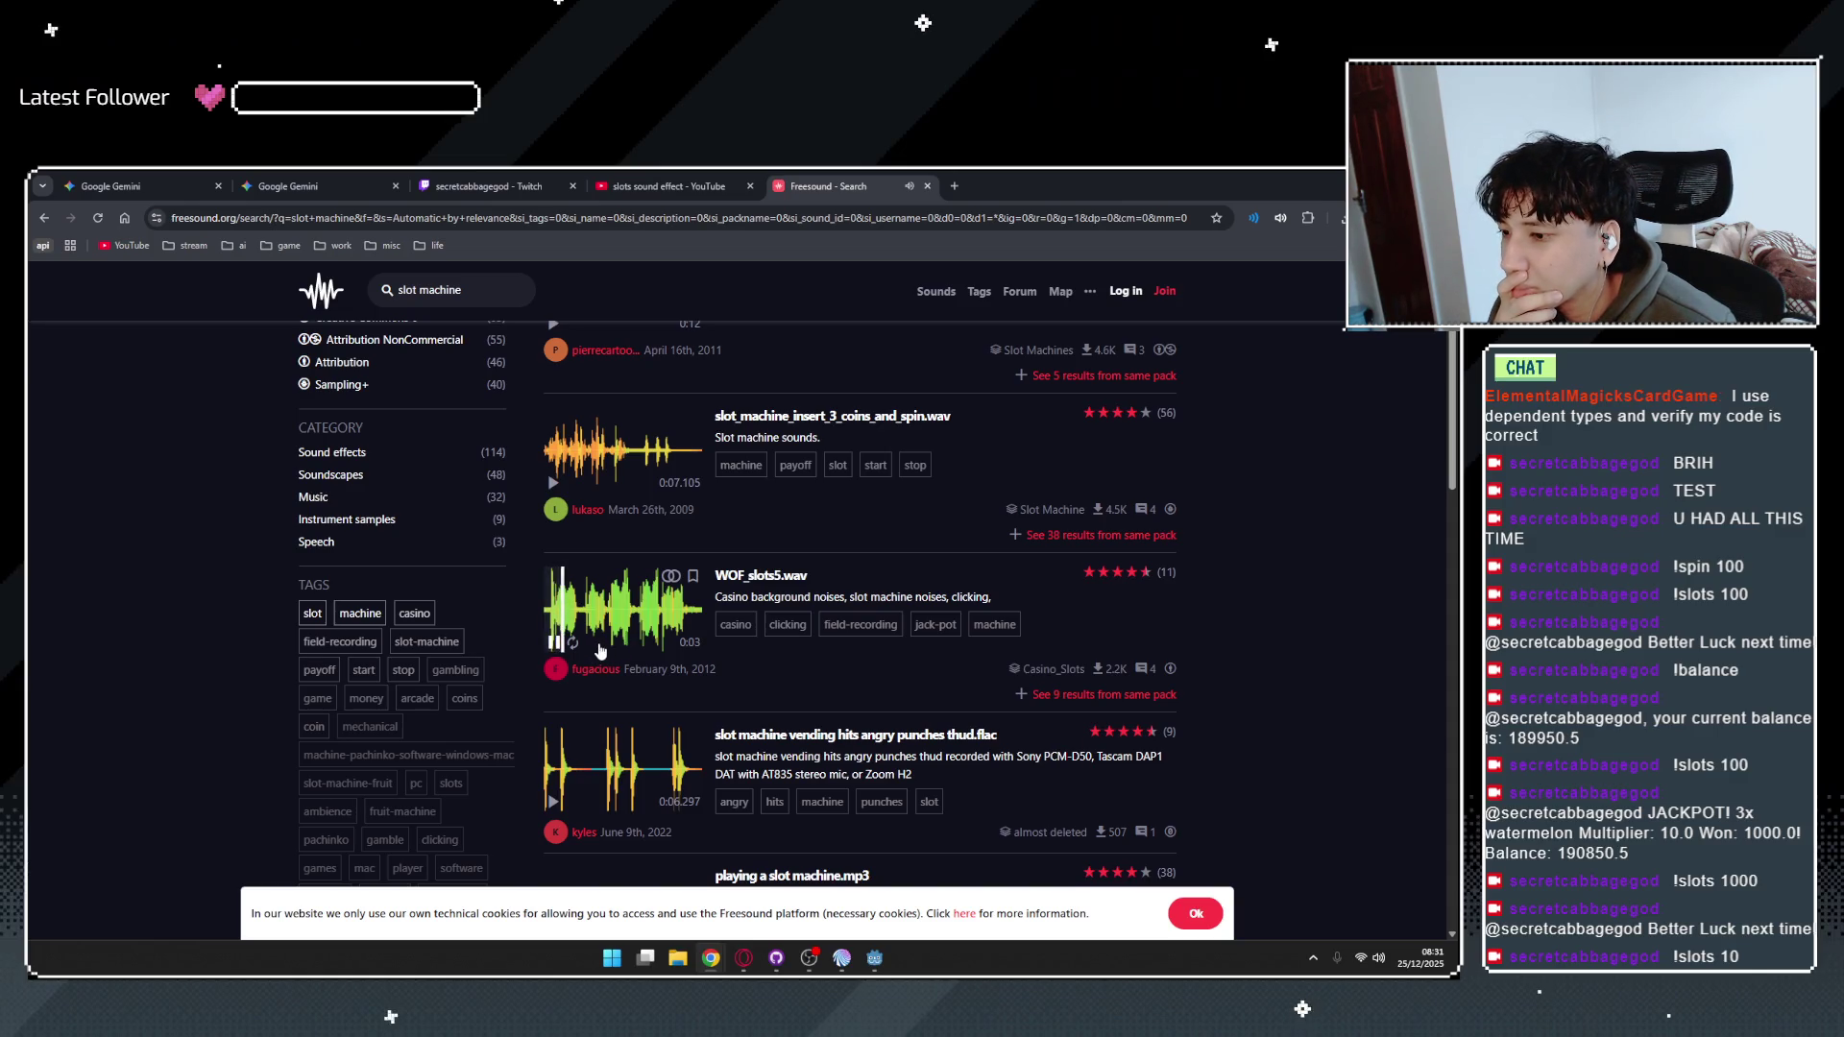
click(555, 642)
scroll(562, 672, down, 1)
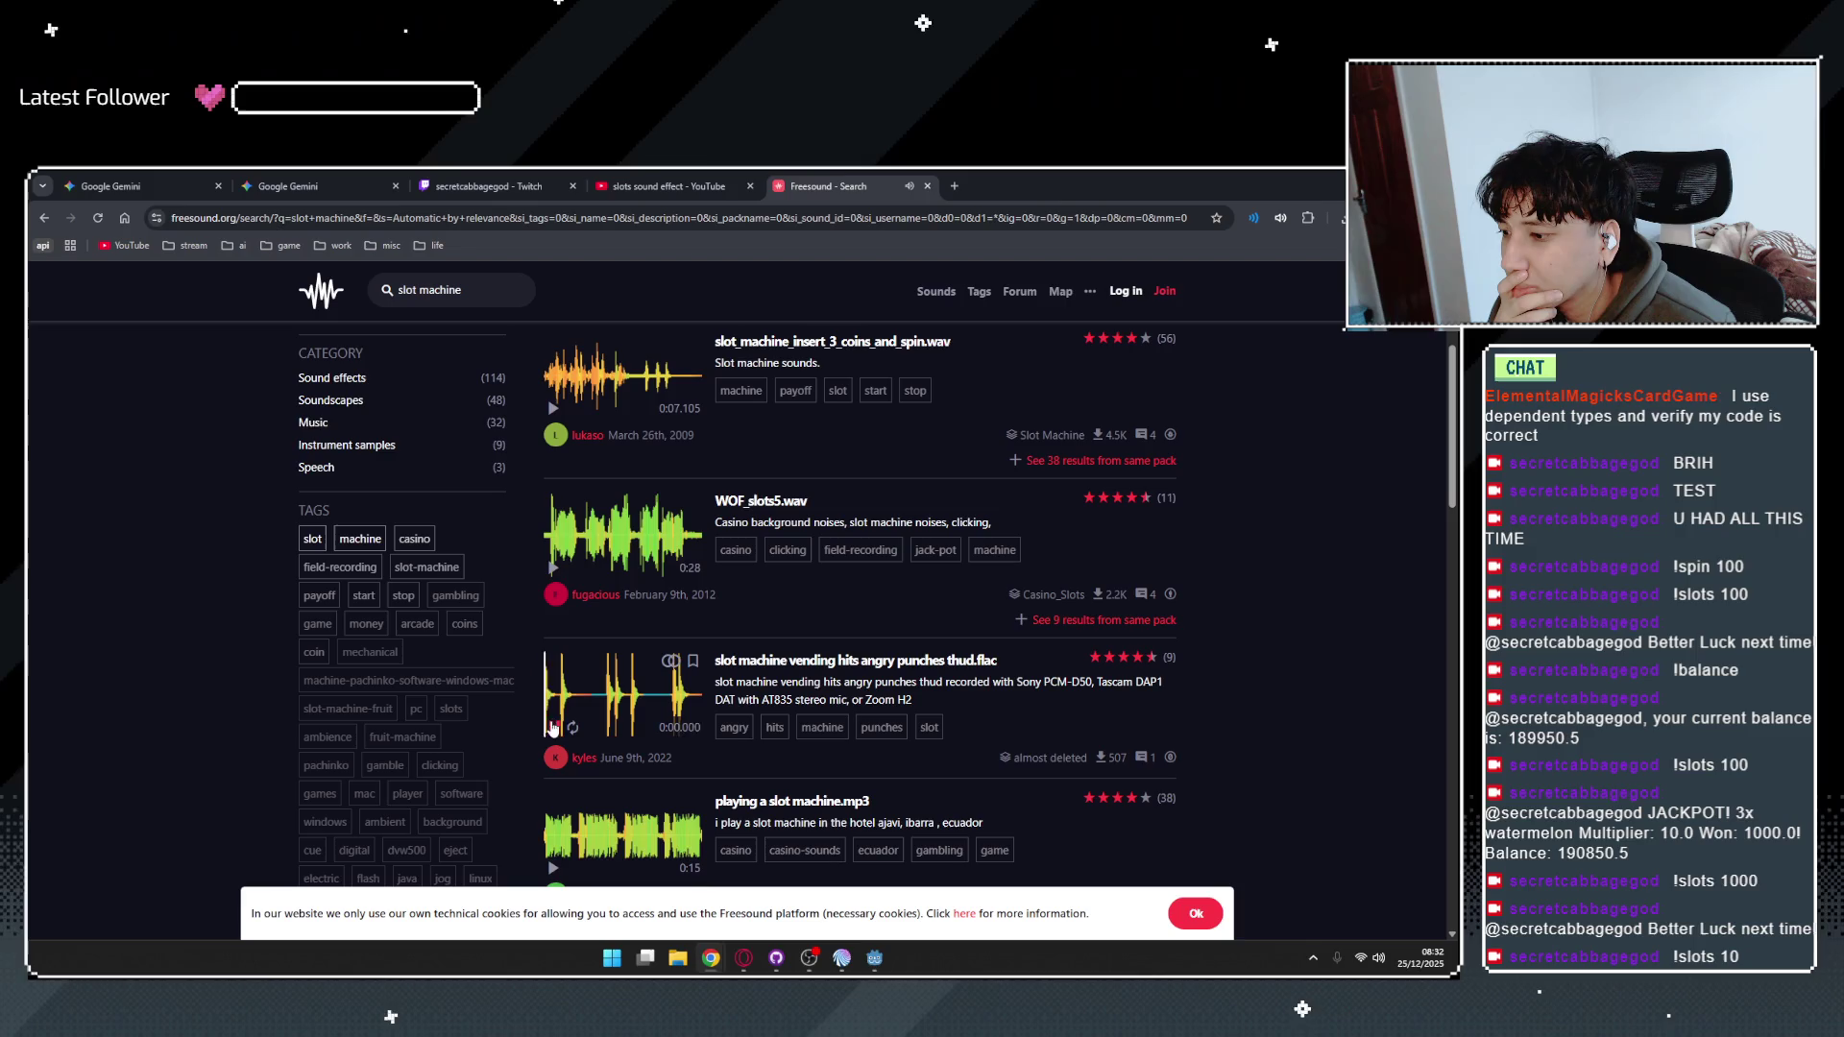
click(555, 723)
- Scroll further and preview the slot machine casino and coin-inserting slot machine sounds
scroll(567, 720, down, 2)
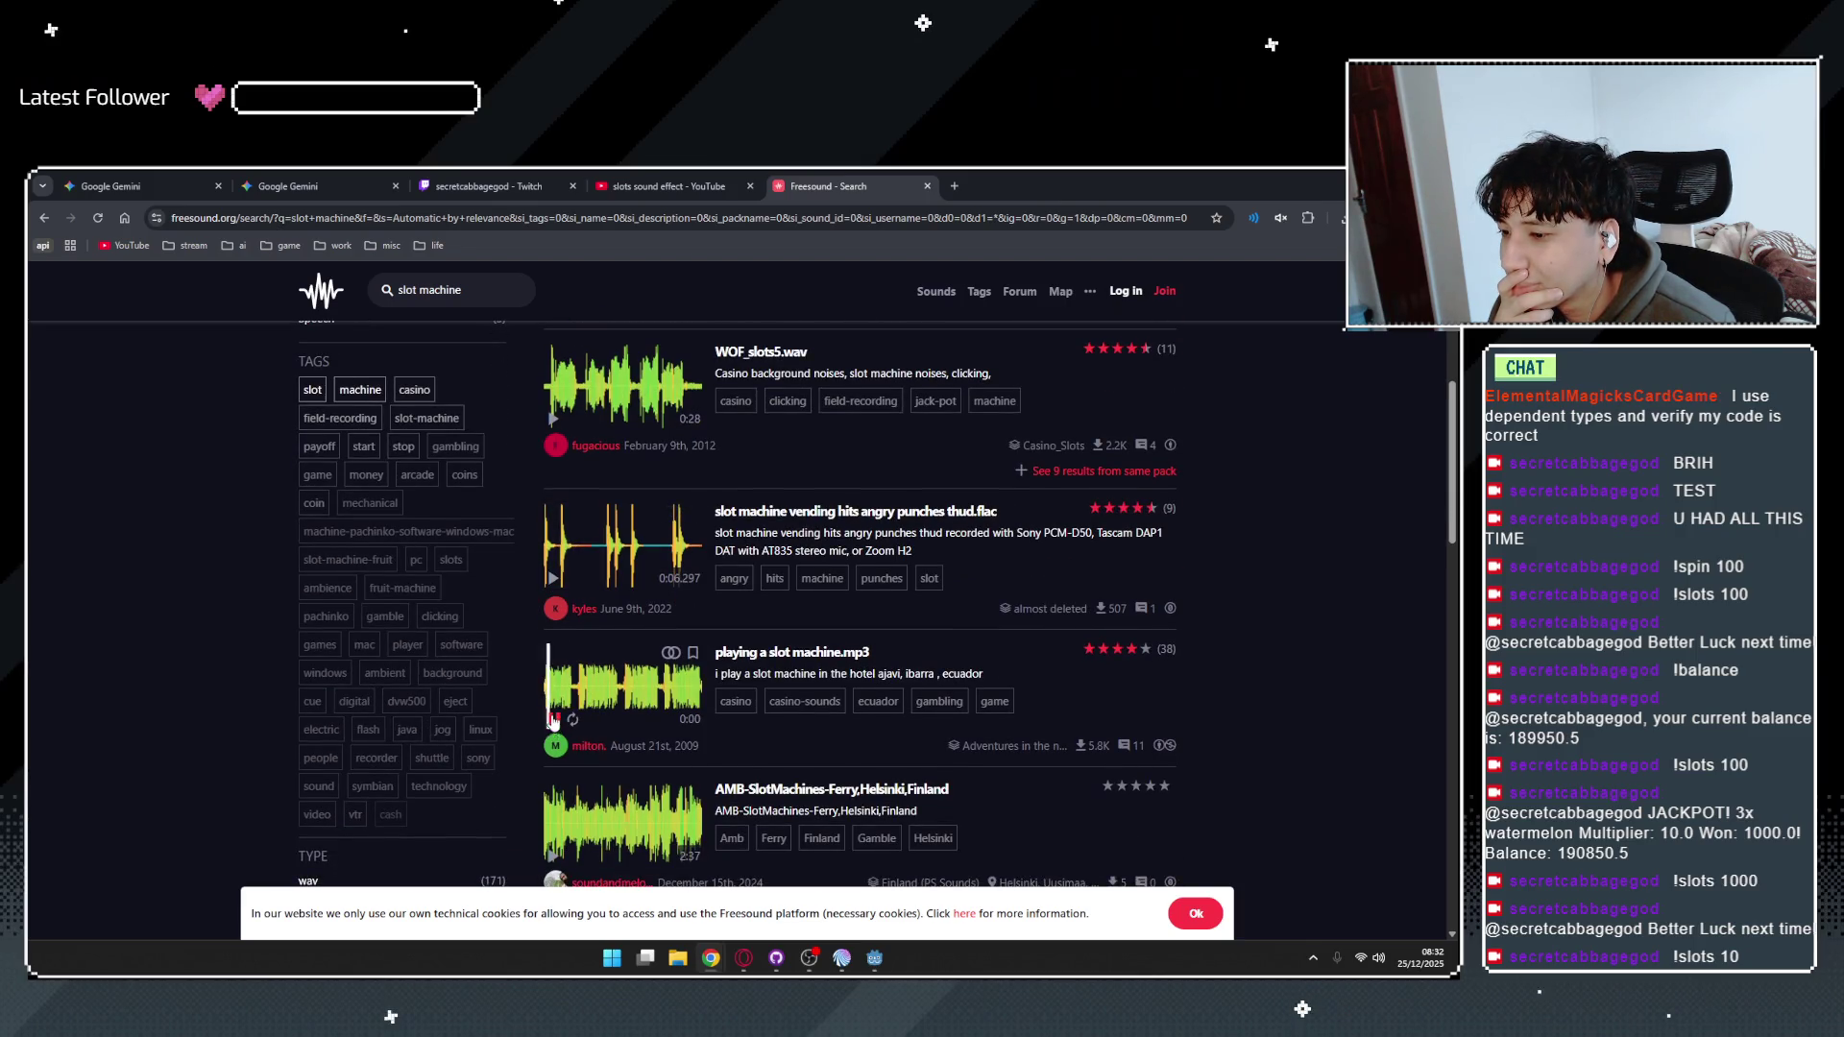
scroll(562, 686, down, 1)
scroll(567, 787, down, 2)
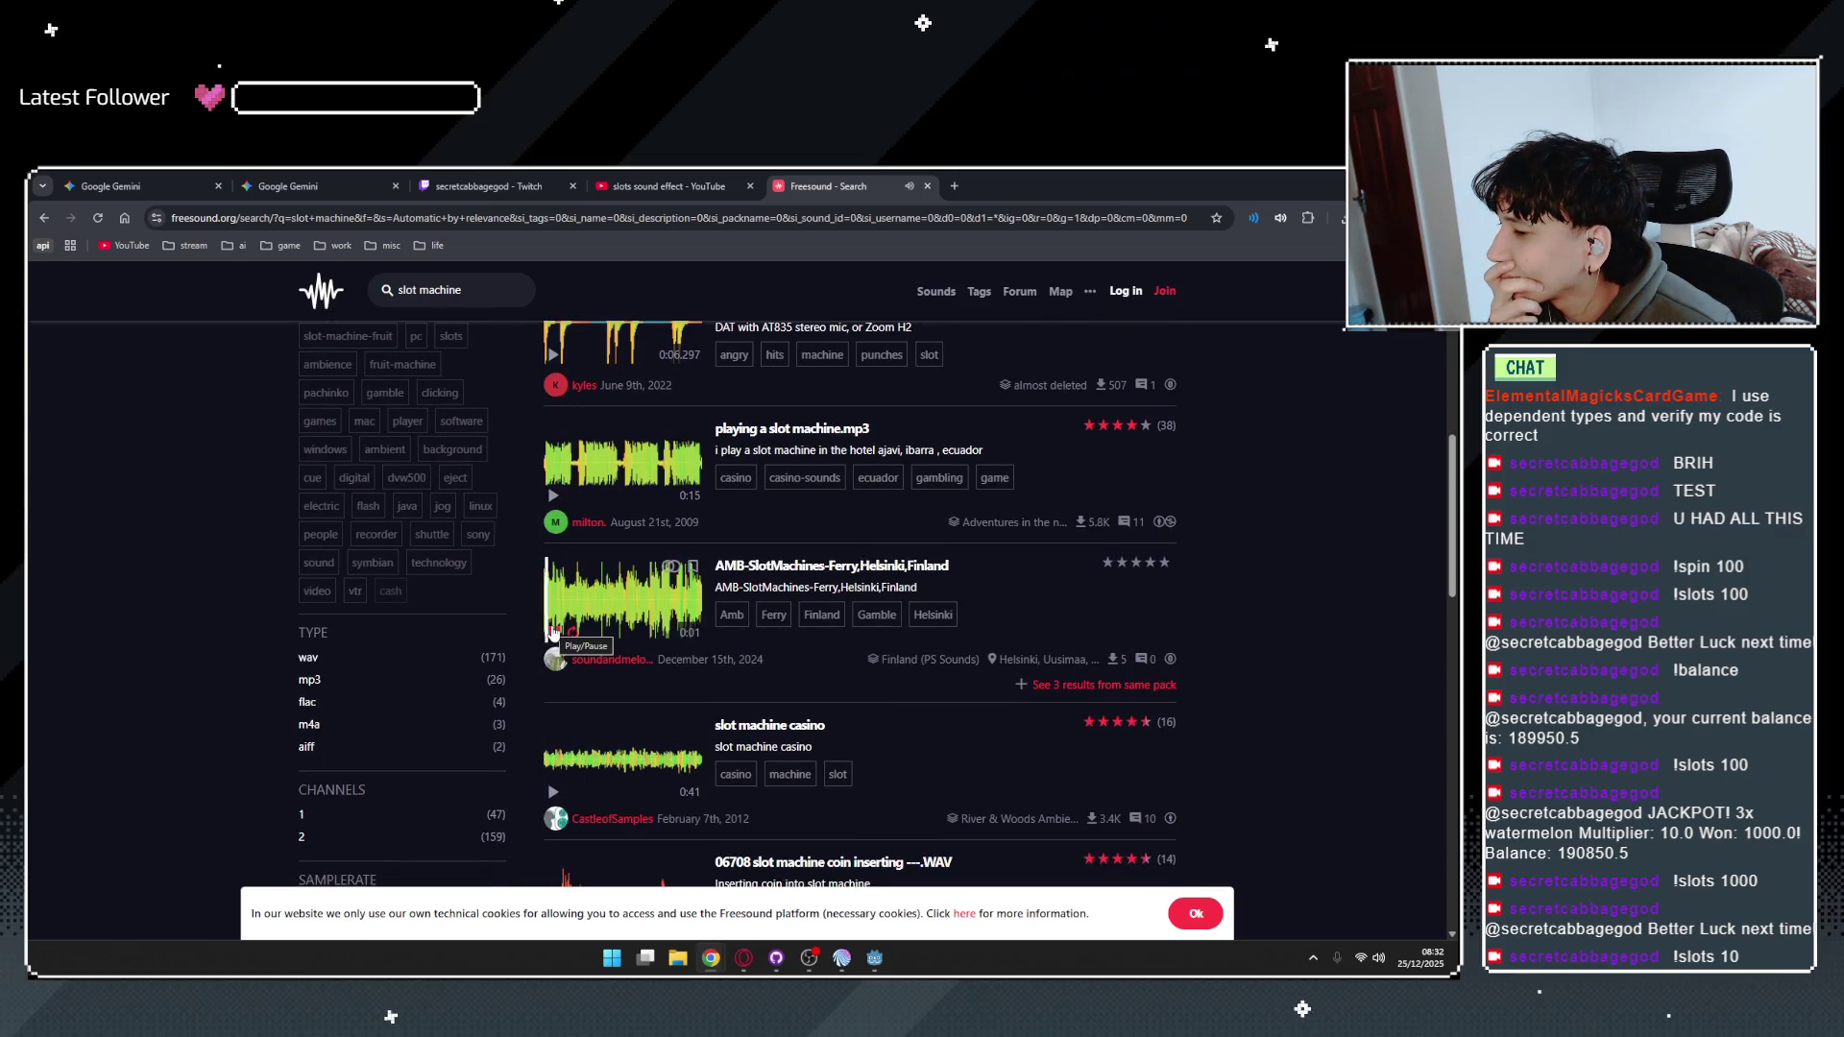
click(554, 792)
scroll(601, 701, down, 2)
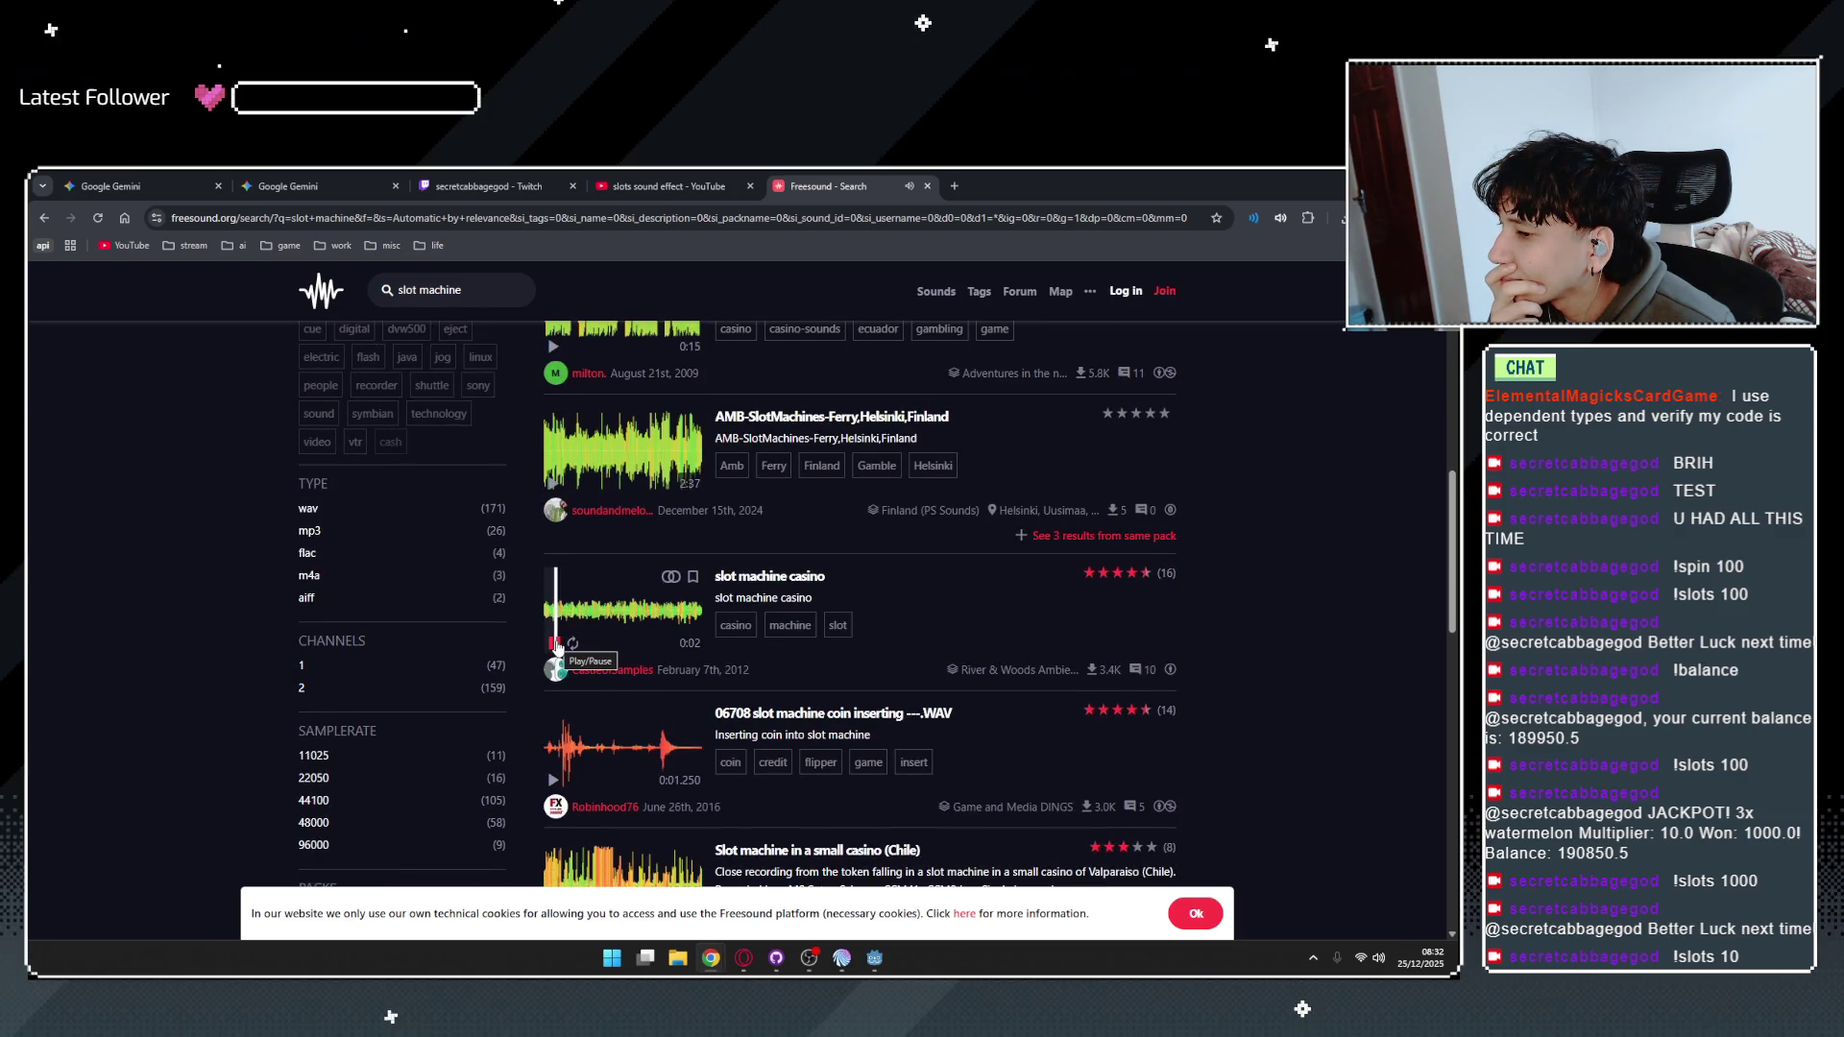
click(553, 780)
scroll(551, 780, down, 5)
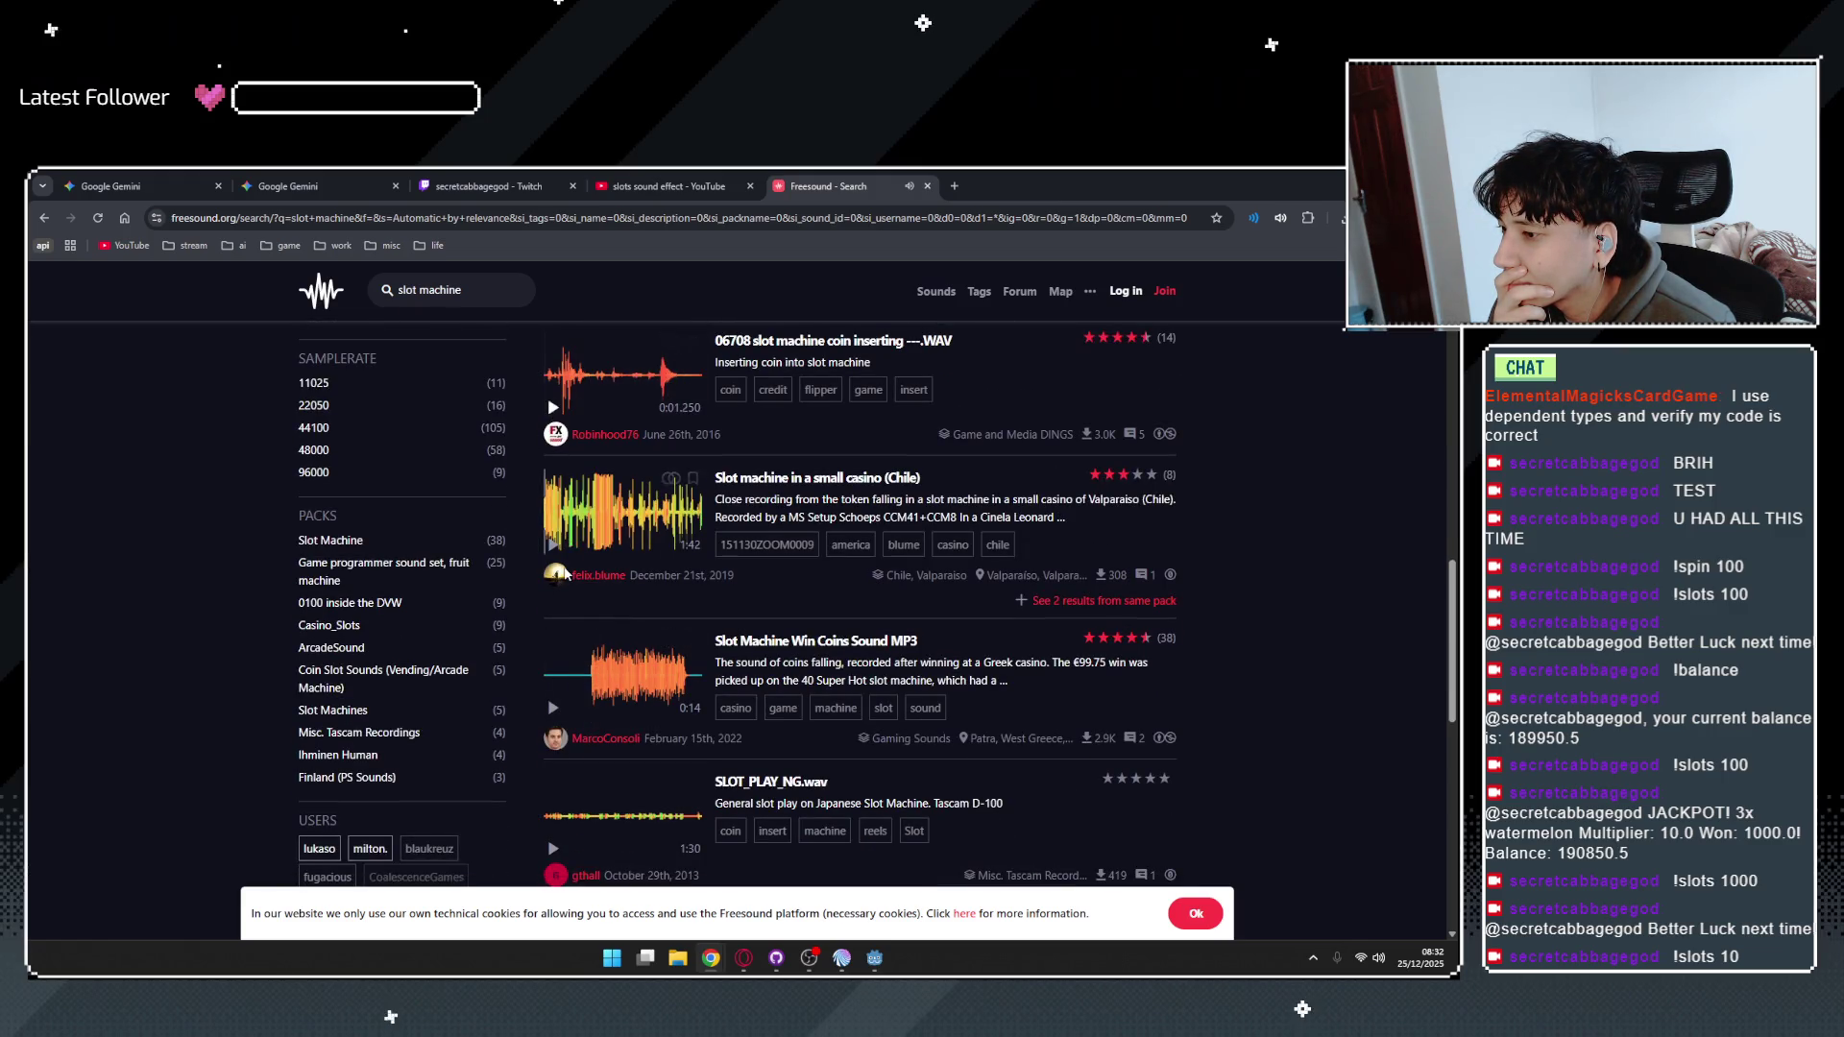
click(809, 958)
click(809, 957)
- In OBS Studio, select mainScreen, make Scene 3 live and turn its camera source visible
click(776, 958)
click(809, 956)
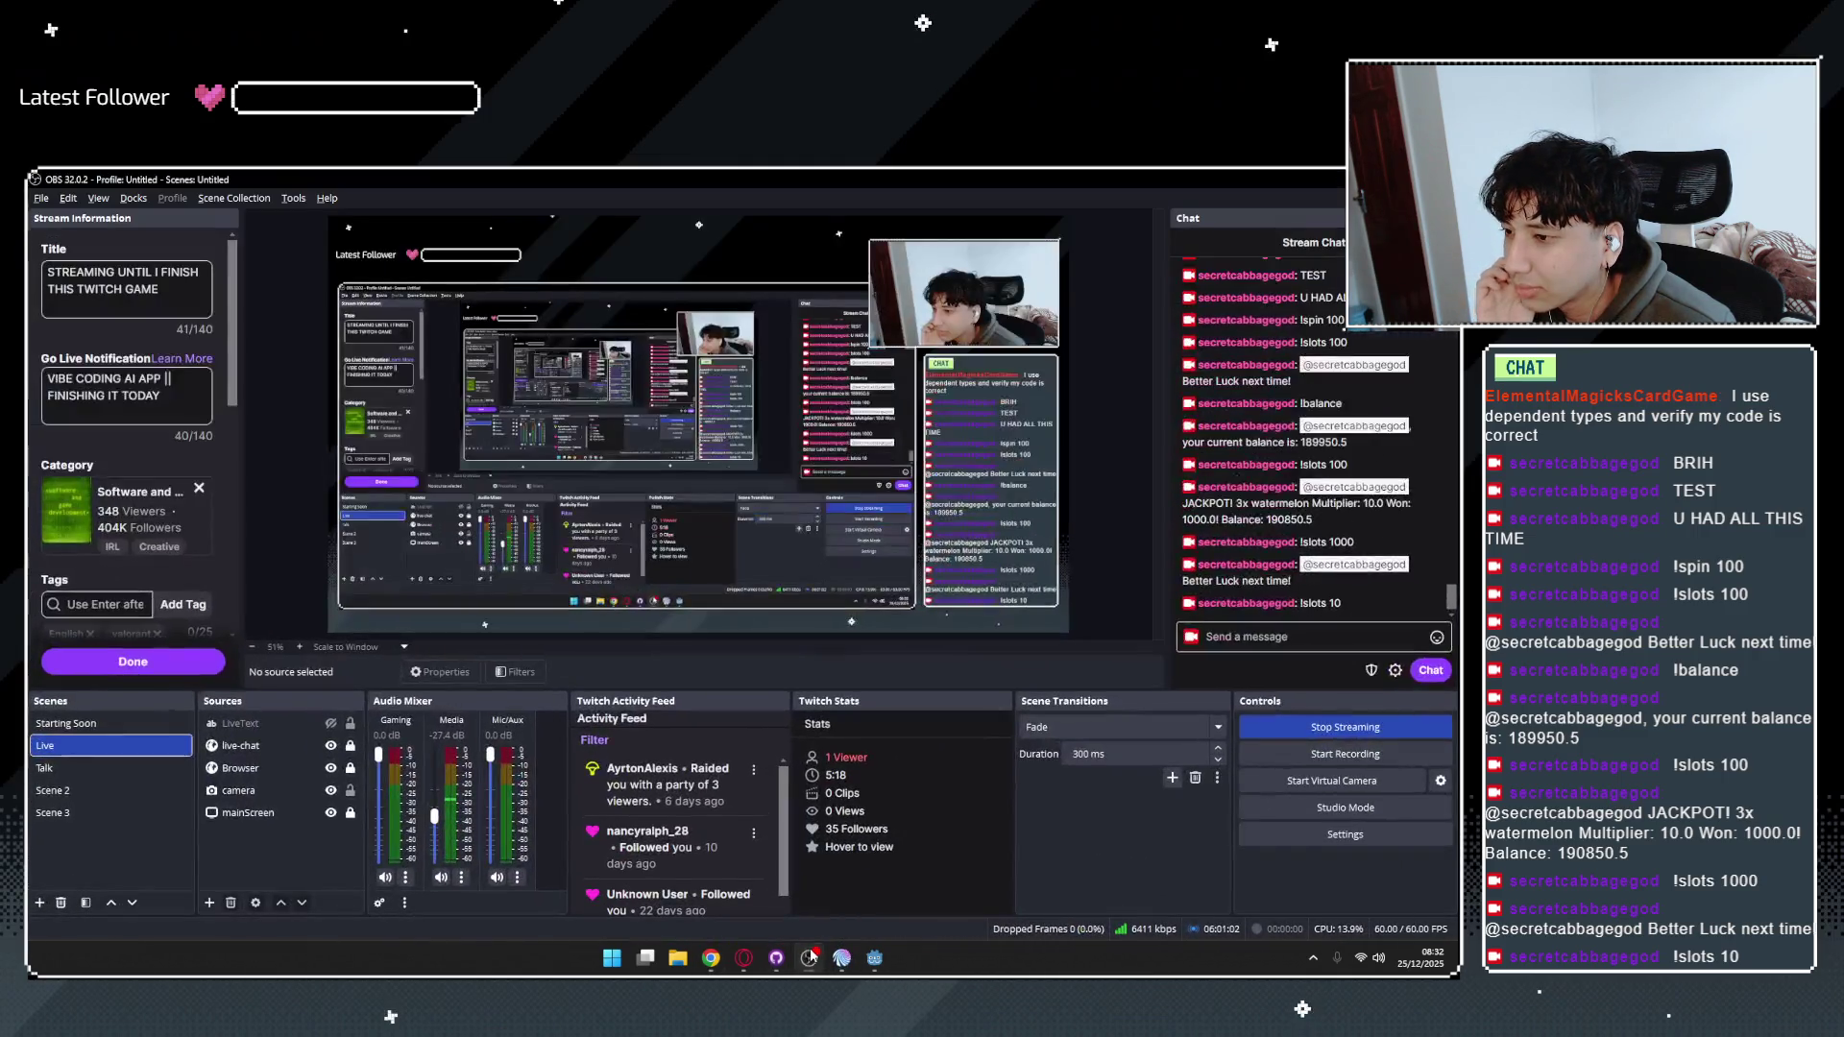
click(248, 813)
click(96, 769)
click(92, 798)
click(85, 828)
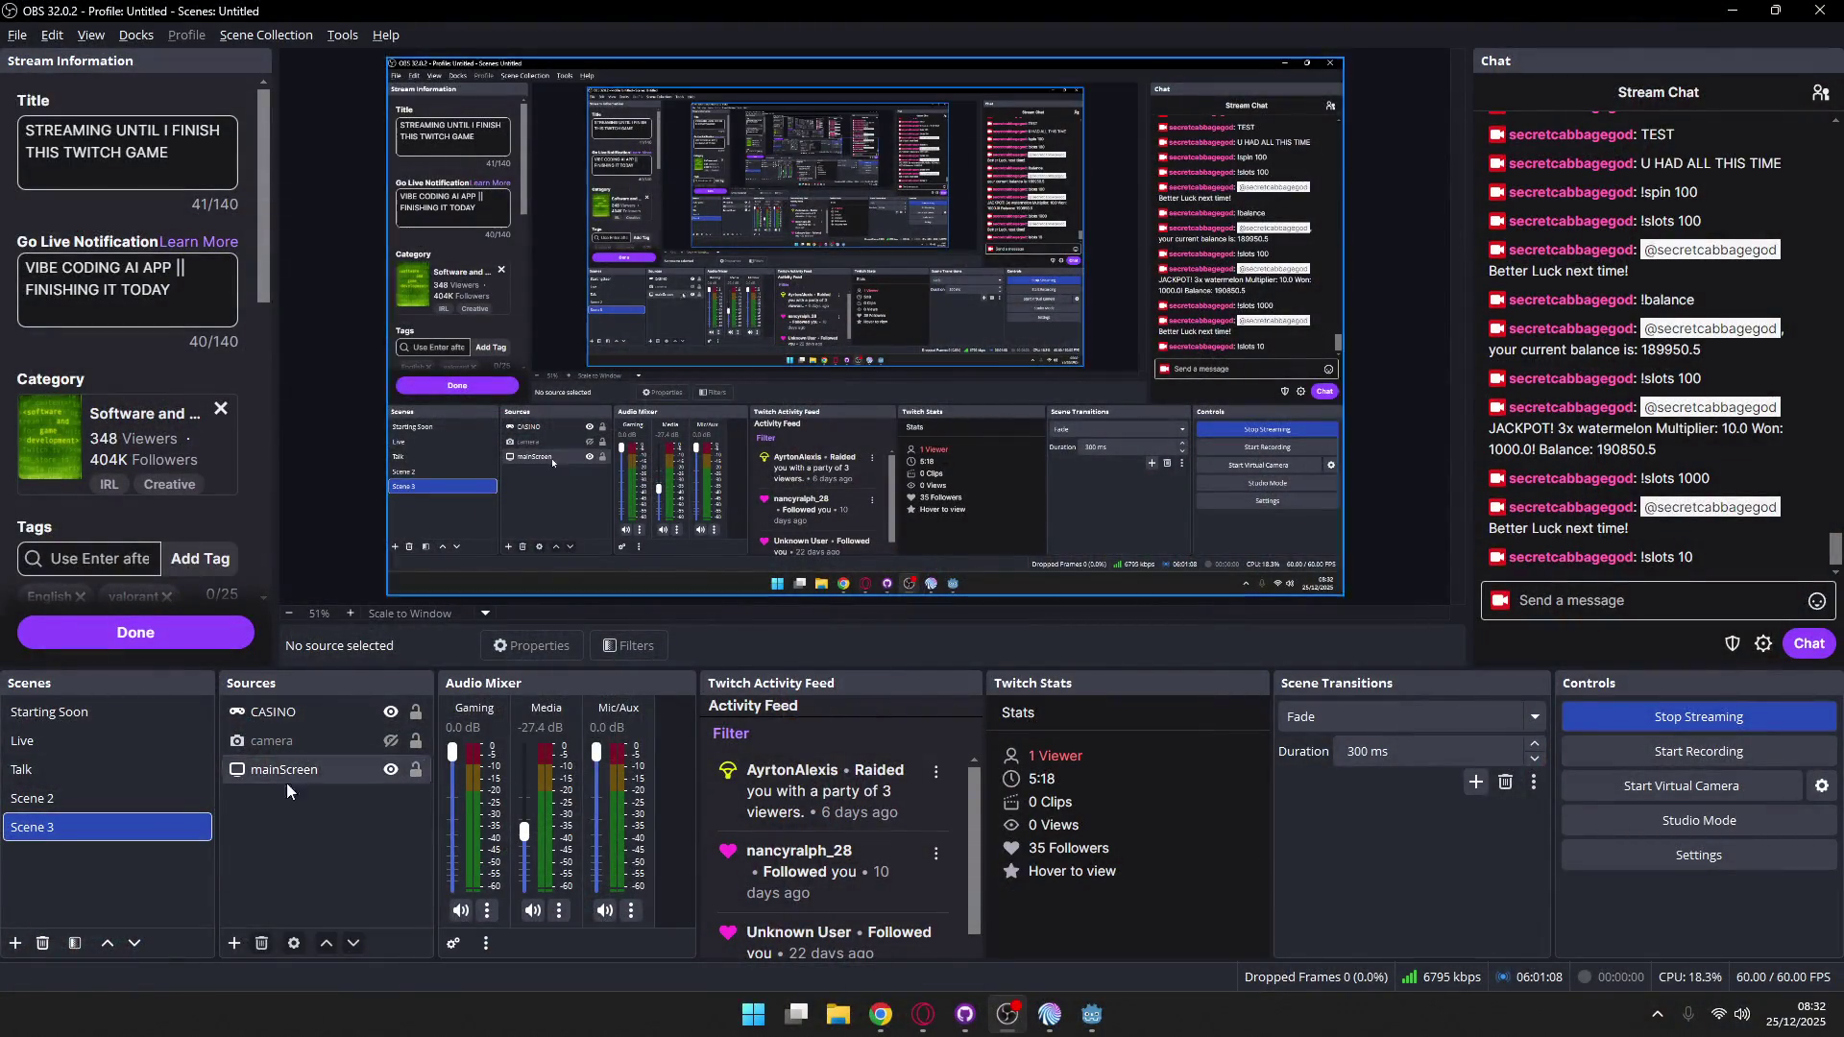
click(390, 740)
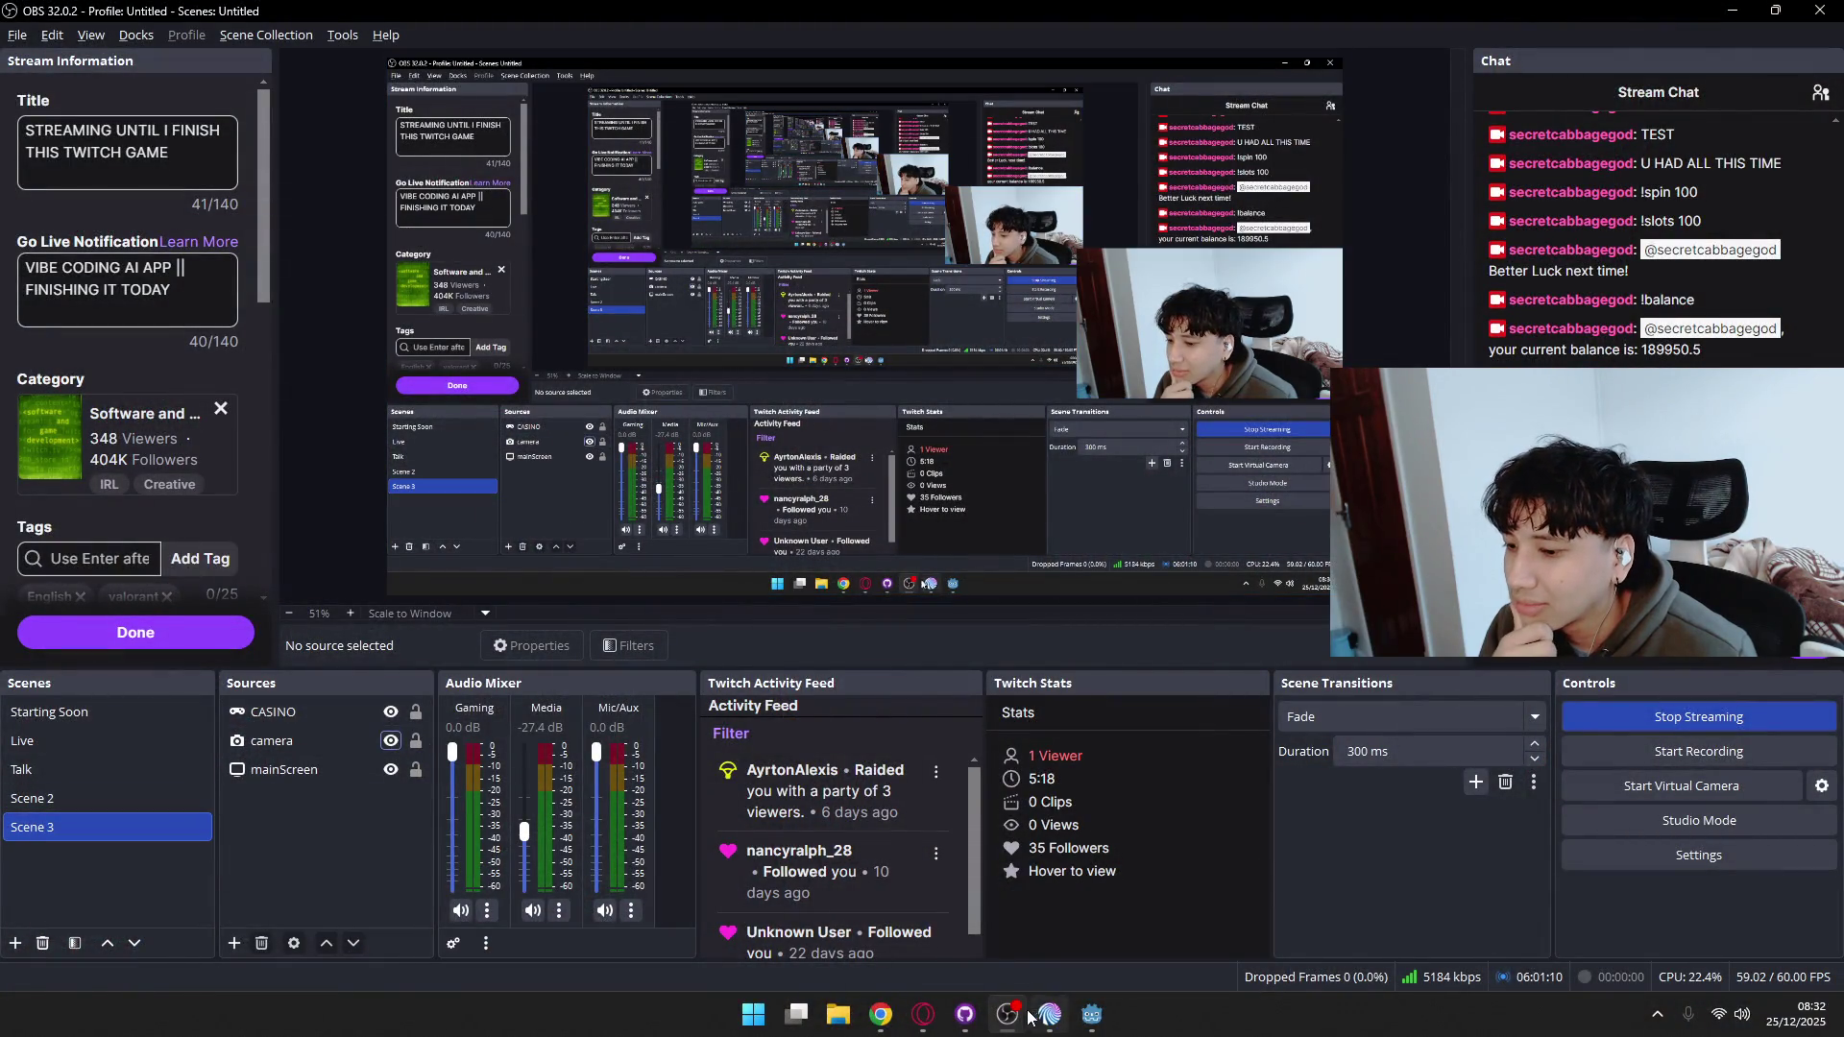
click(1093, 1014)
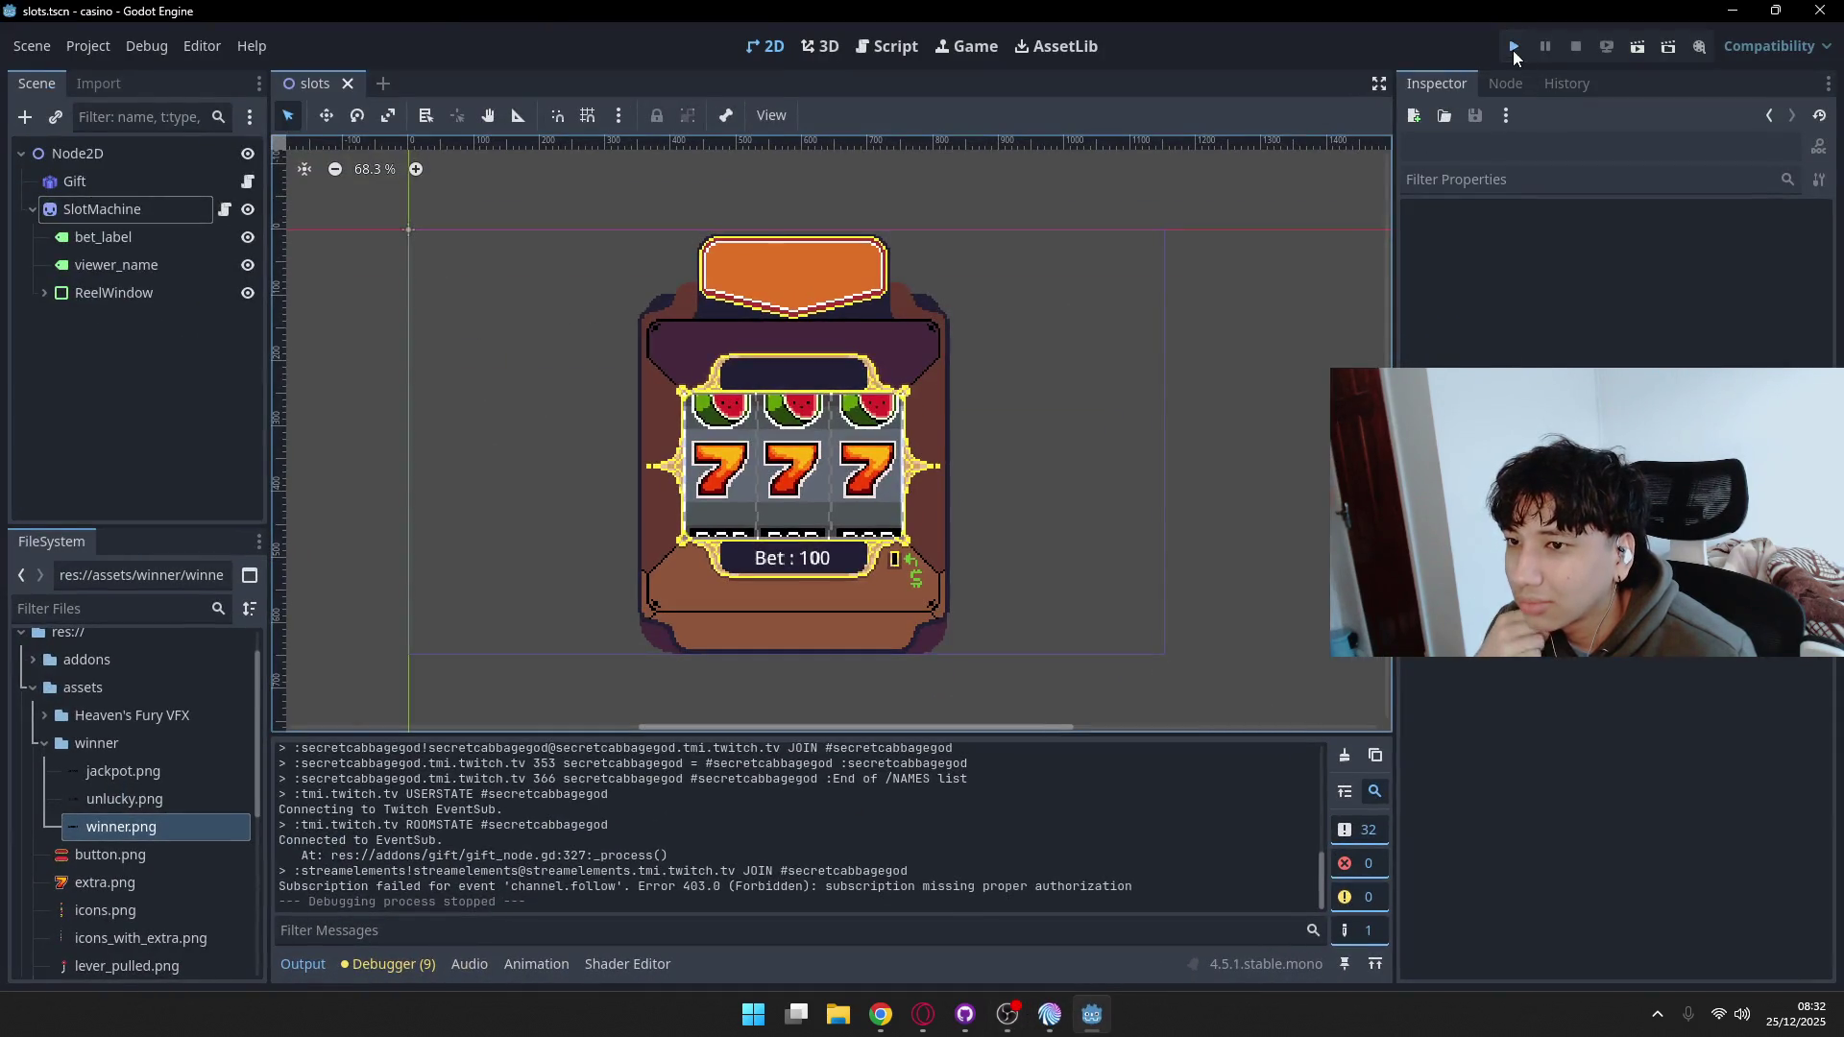
- Run the casino game, minimize the Godot editor and position the game window beside OBS
click(1513, 49)
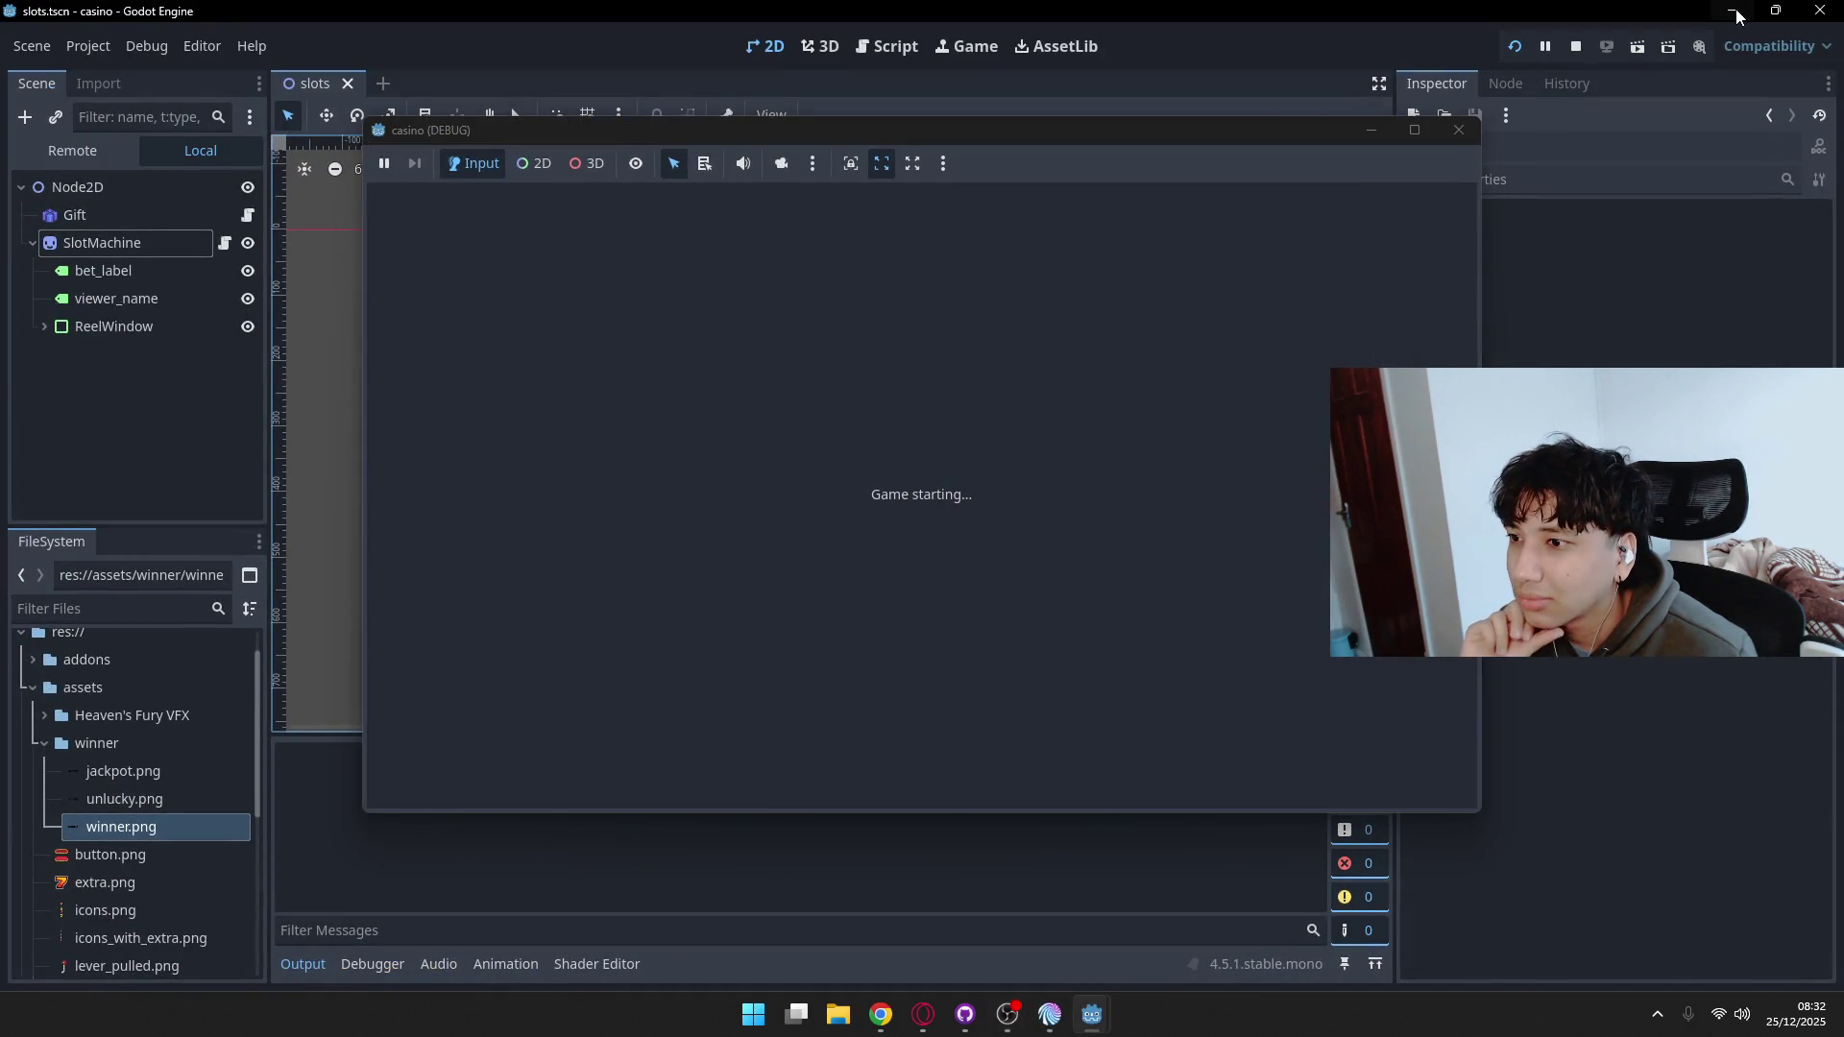
click(1739, 16)
mouse_move(1277, 141)
mouse_down()
mouse_move(1471, 707)
mouse_move(947, 497)
mouse_up()
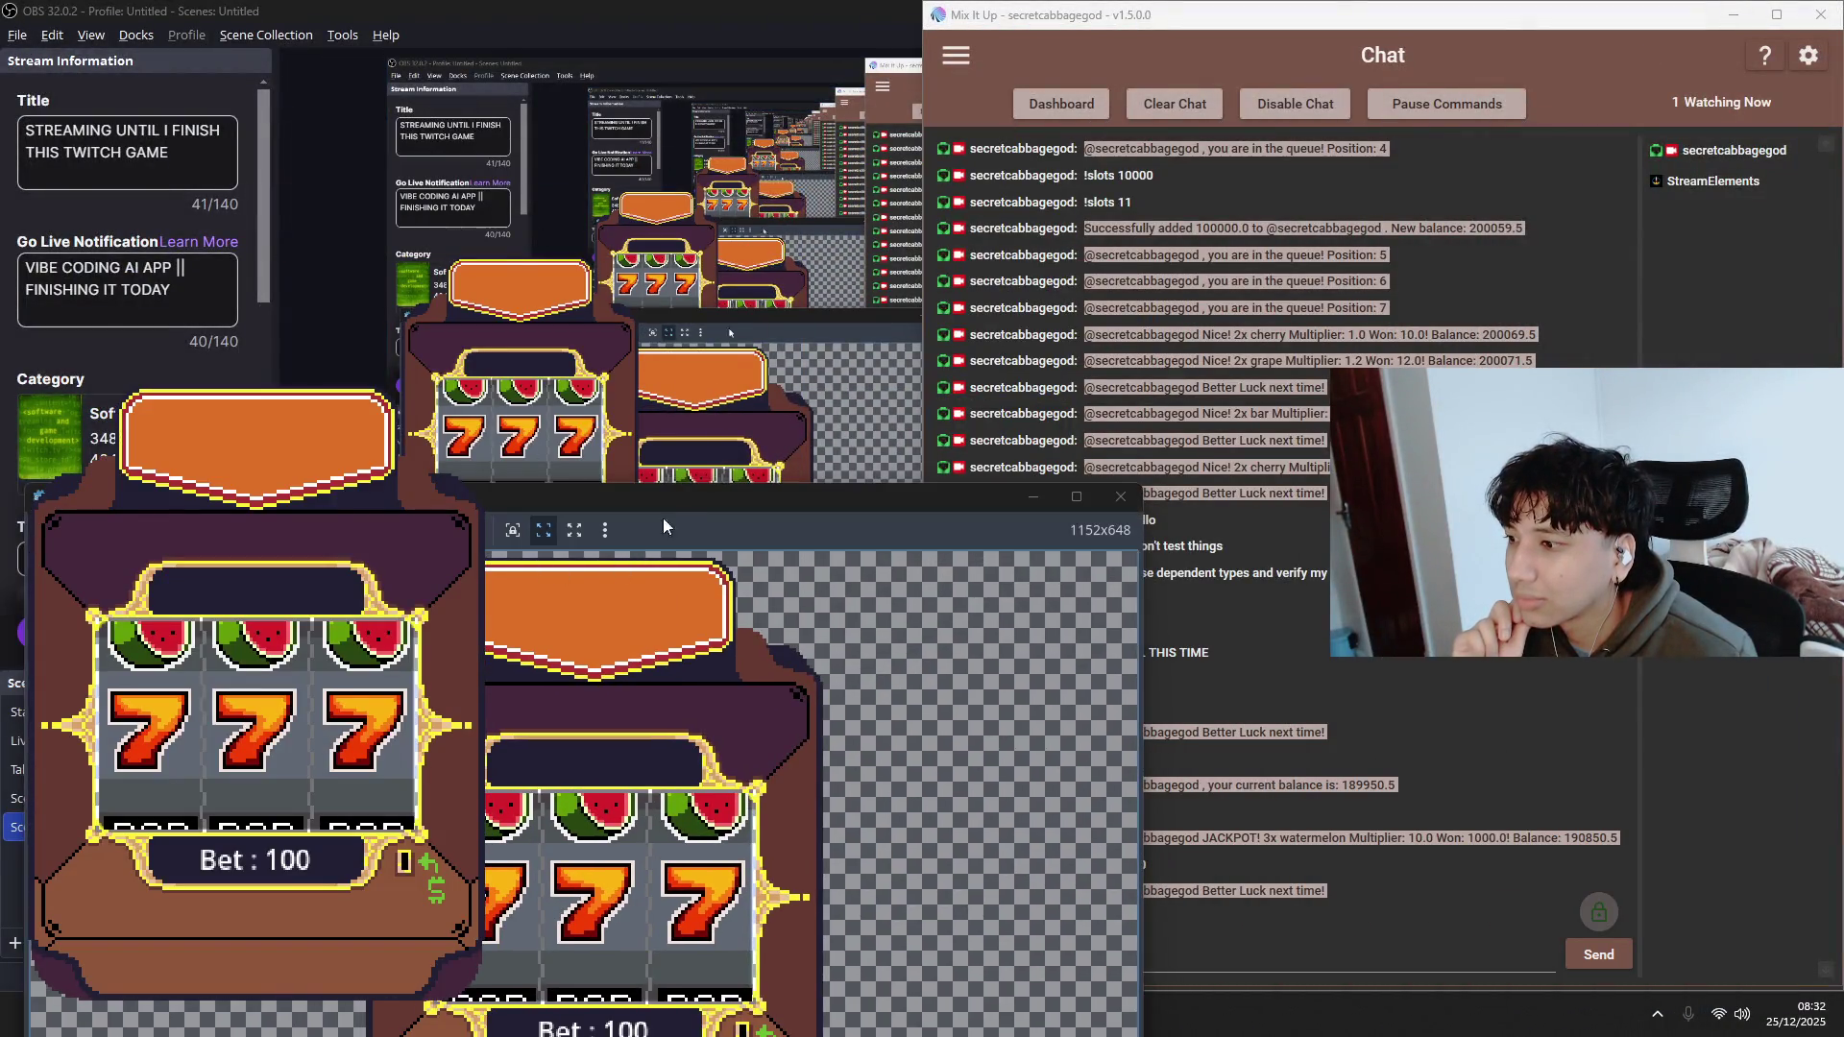
click(677, 524)
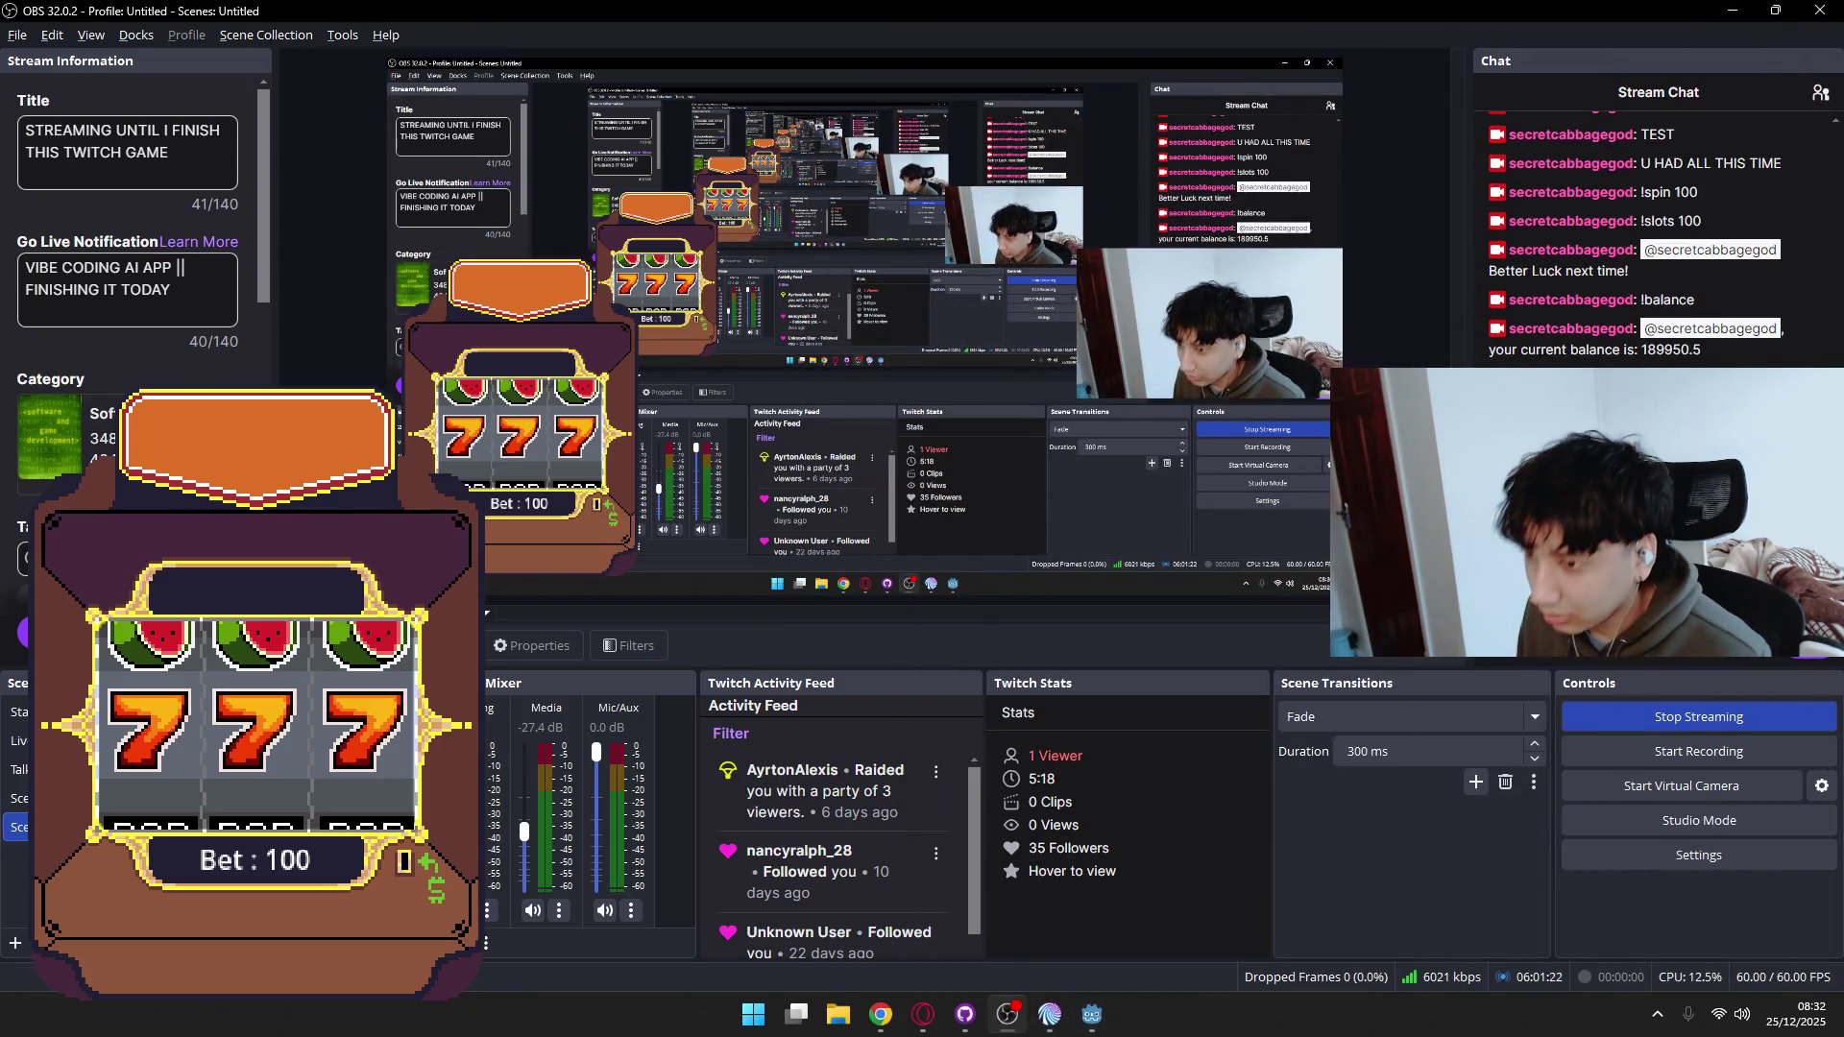
key(super+shift+s)
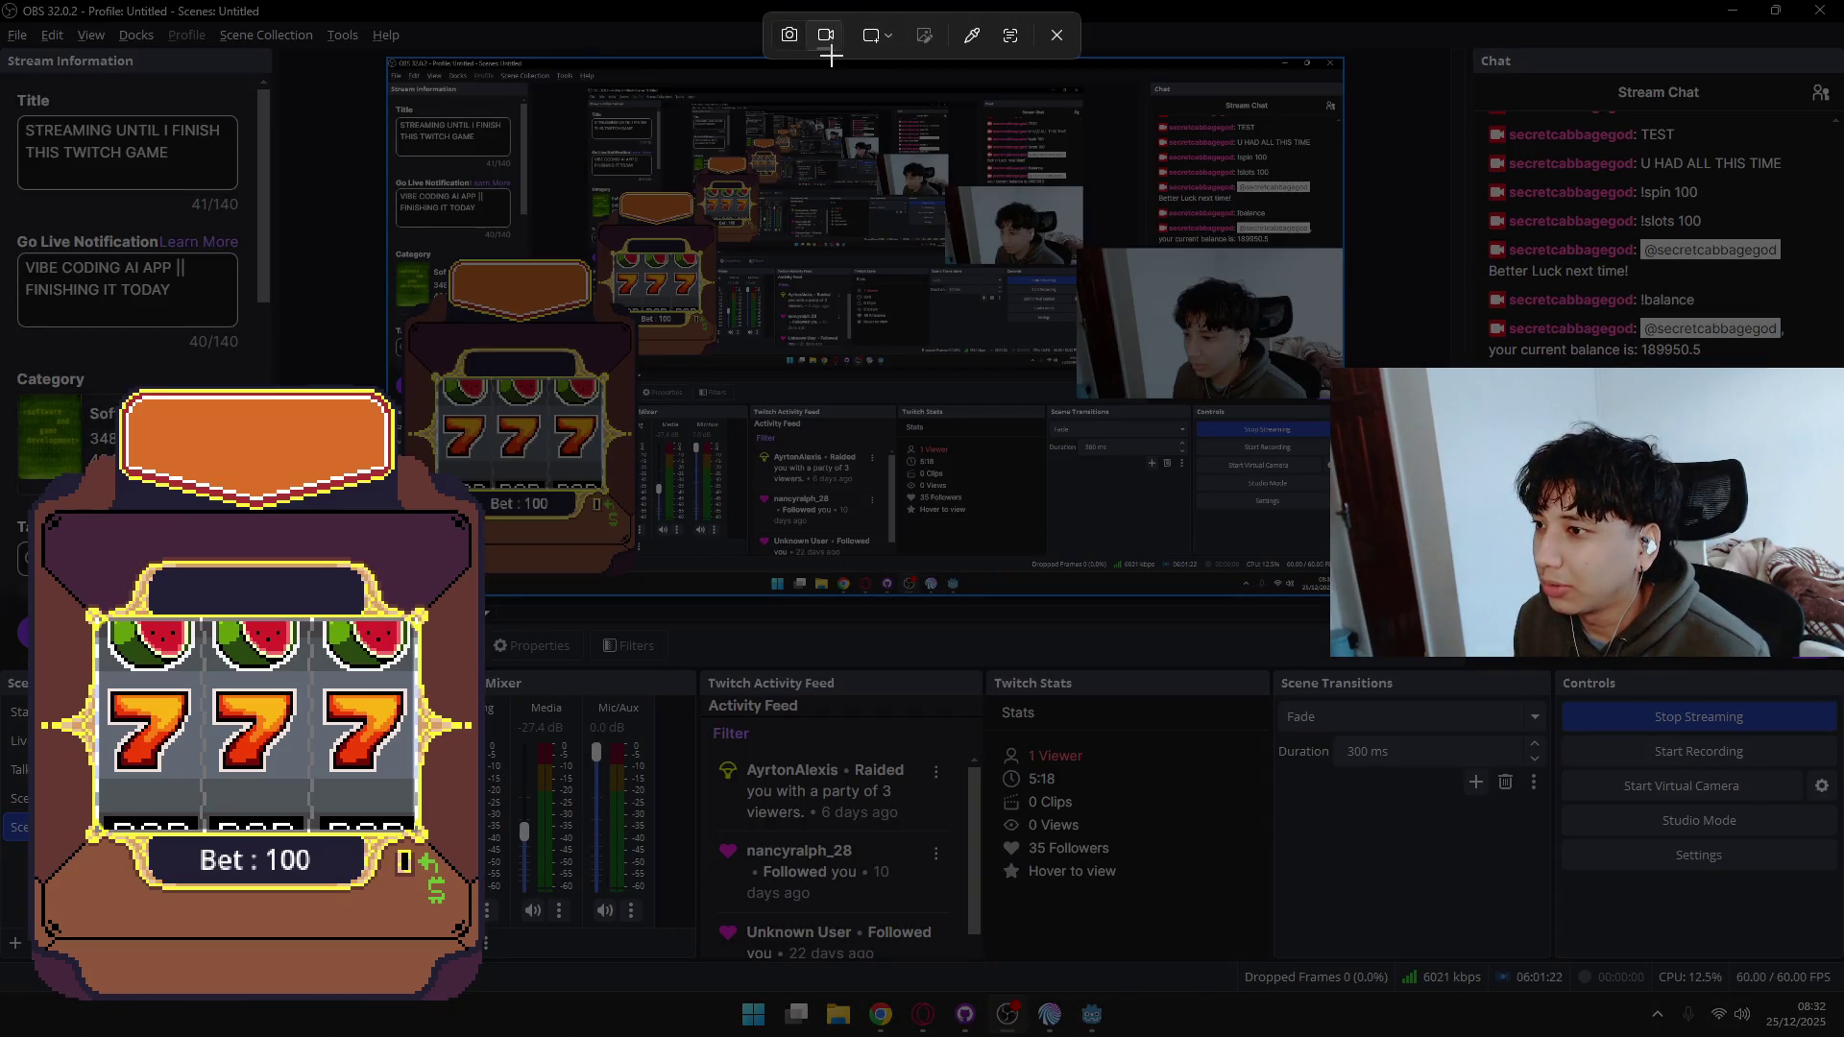
- Start a full-screen Snipping Tool video recording, redoing the too-small first selection
drag(1343, 116, 1383, 155)
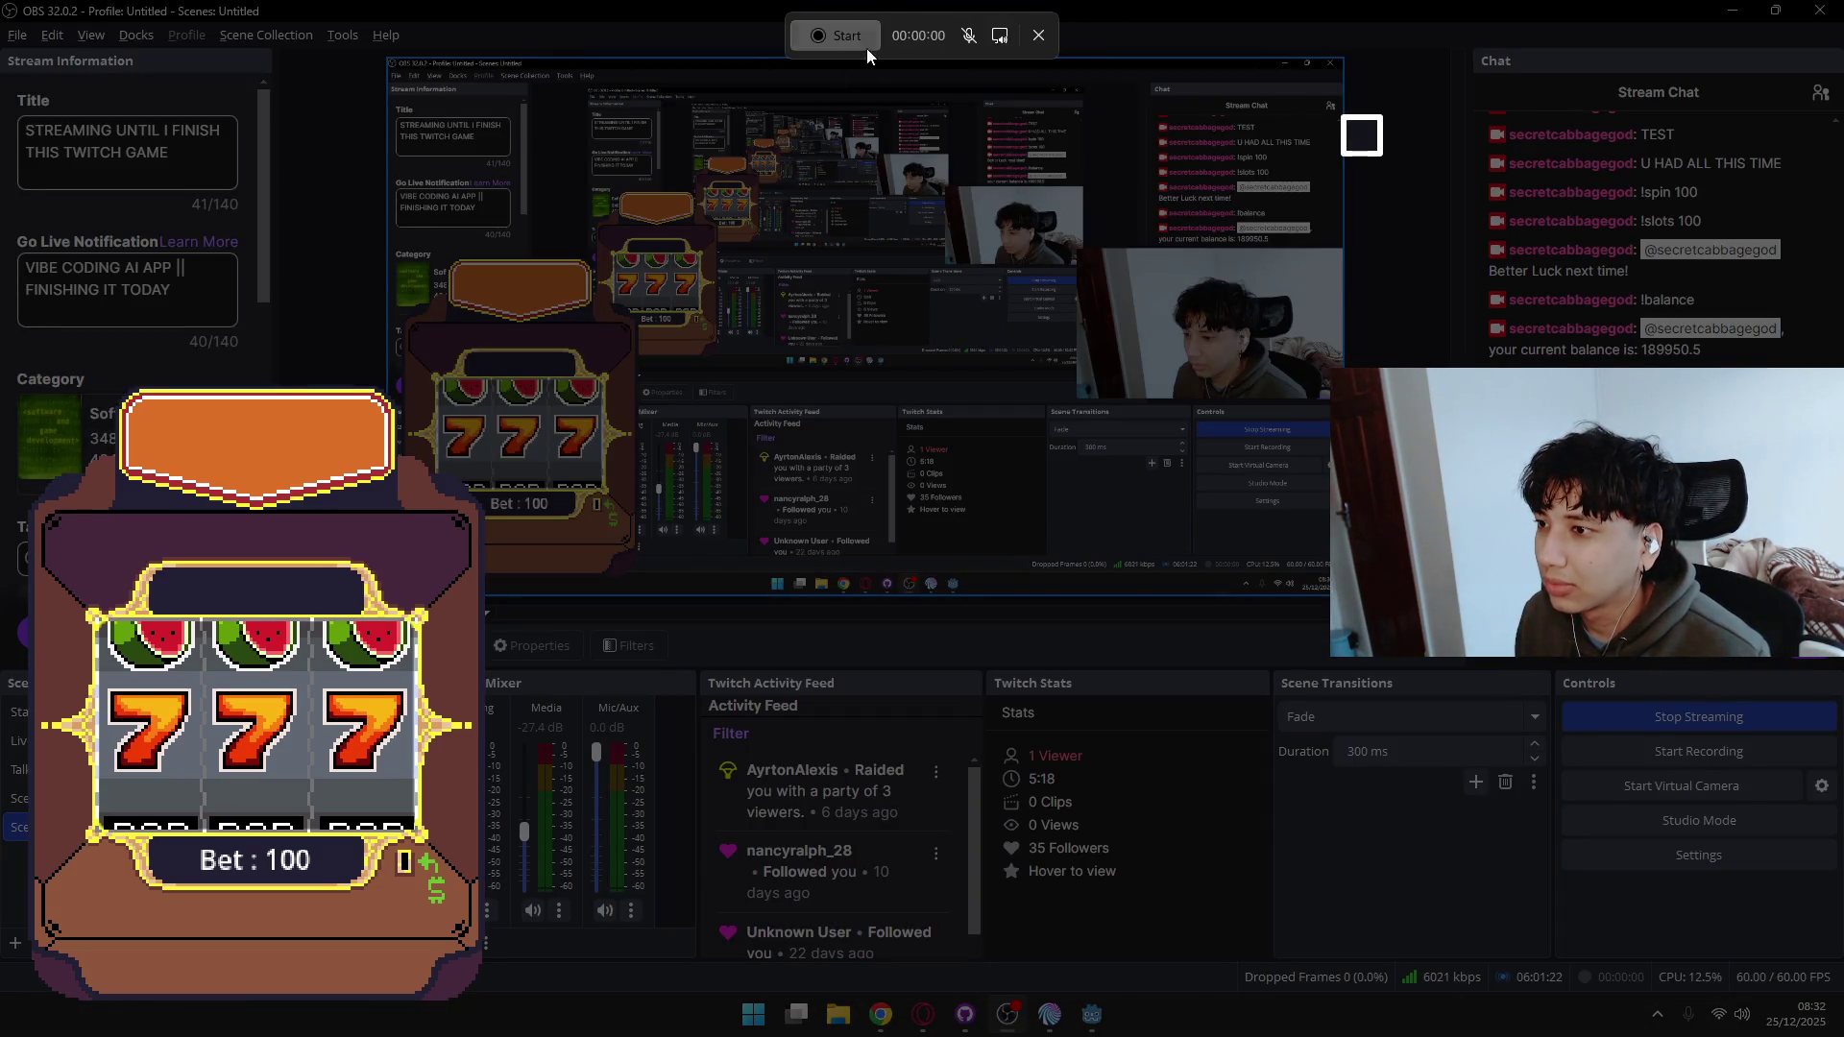
key(Escape)
key(super+shift+s)
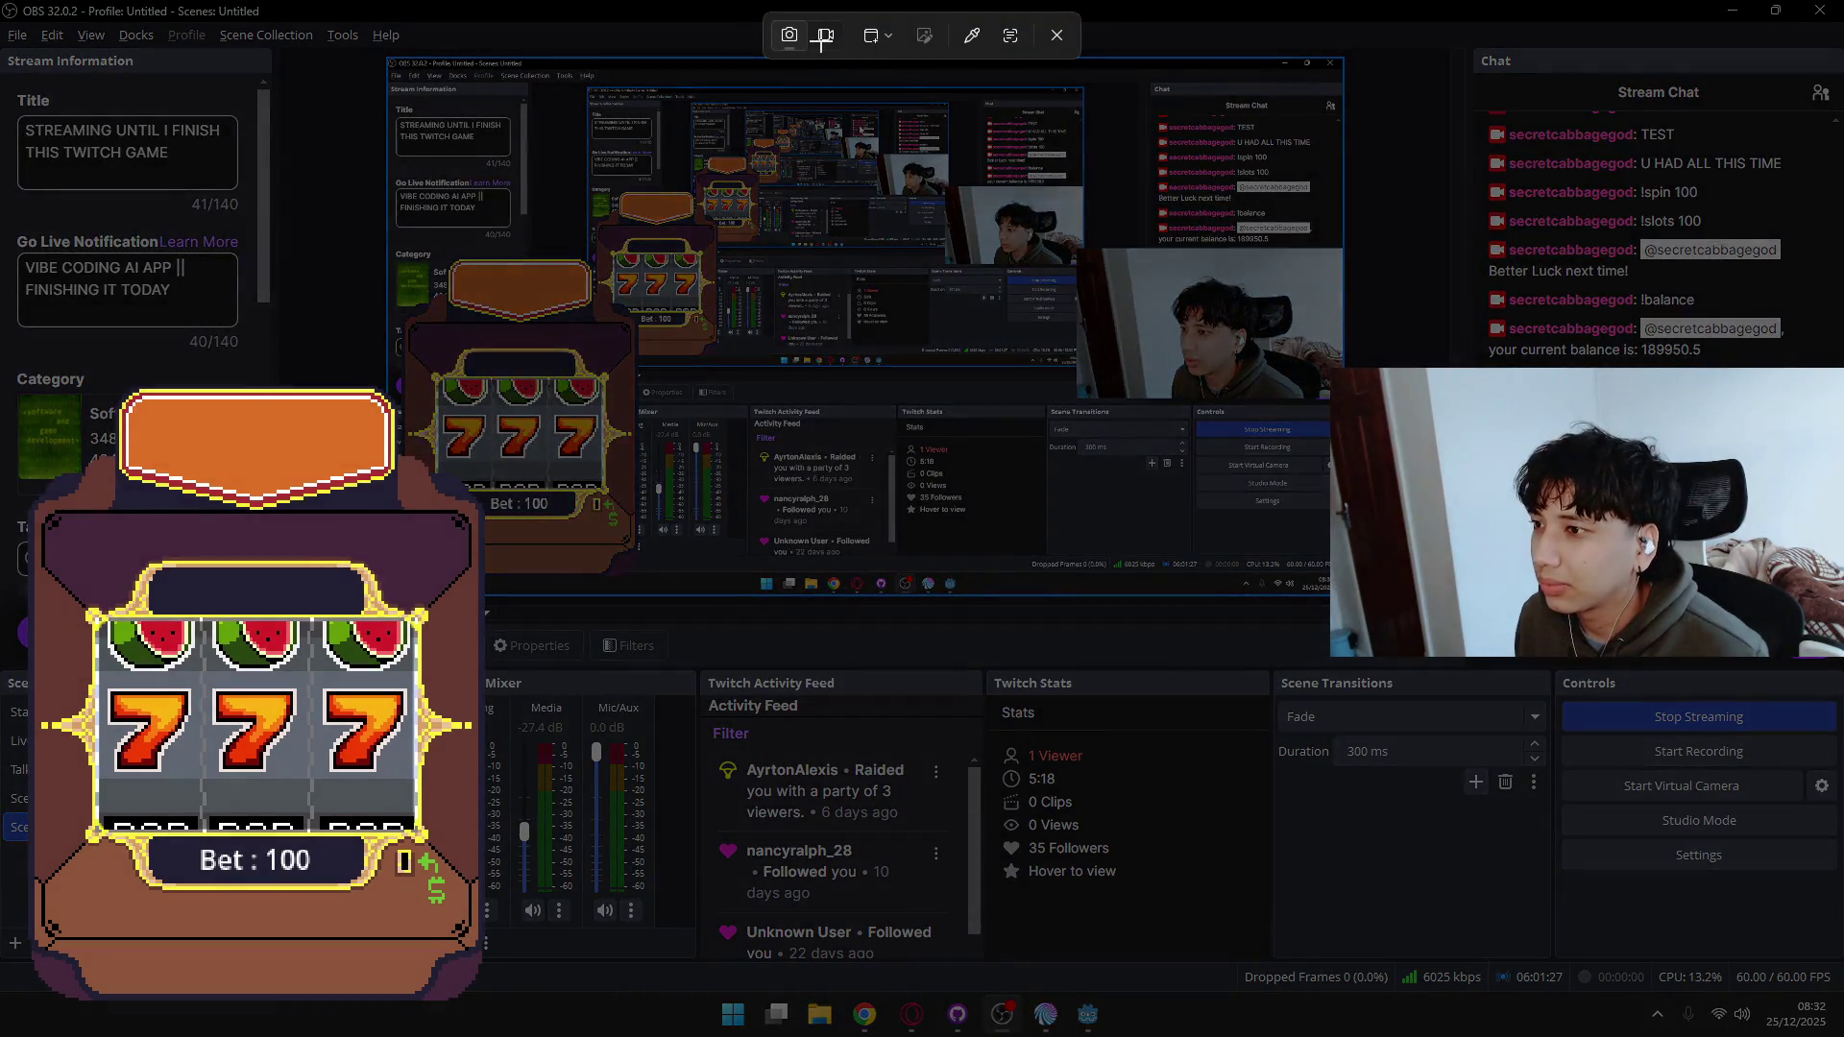
mouse_move(9, 14)
mouse_down()
mouse_move(882, 403)
mouse_move(1842, 1036)
mouse_up()
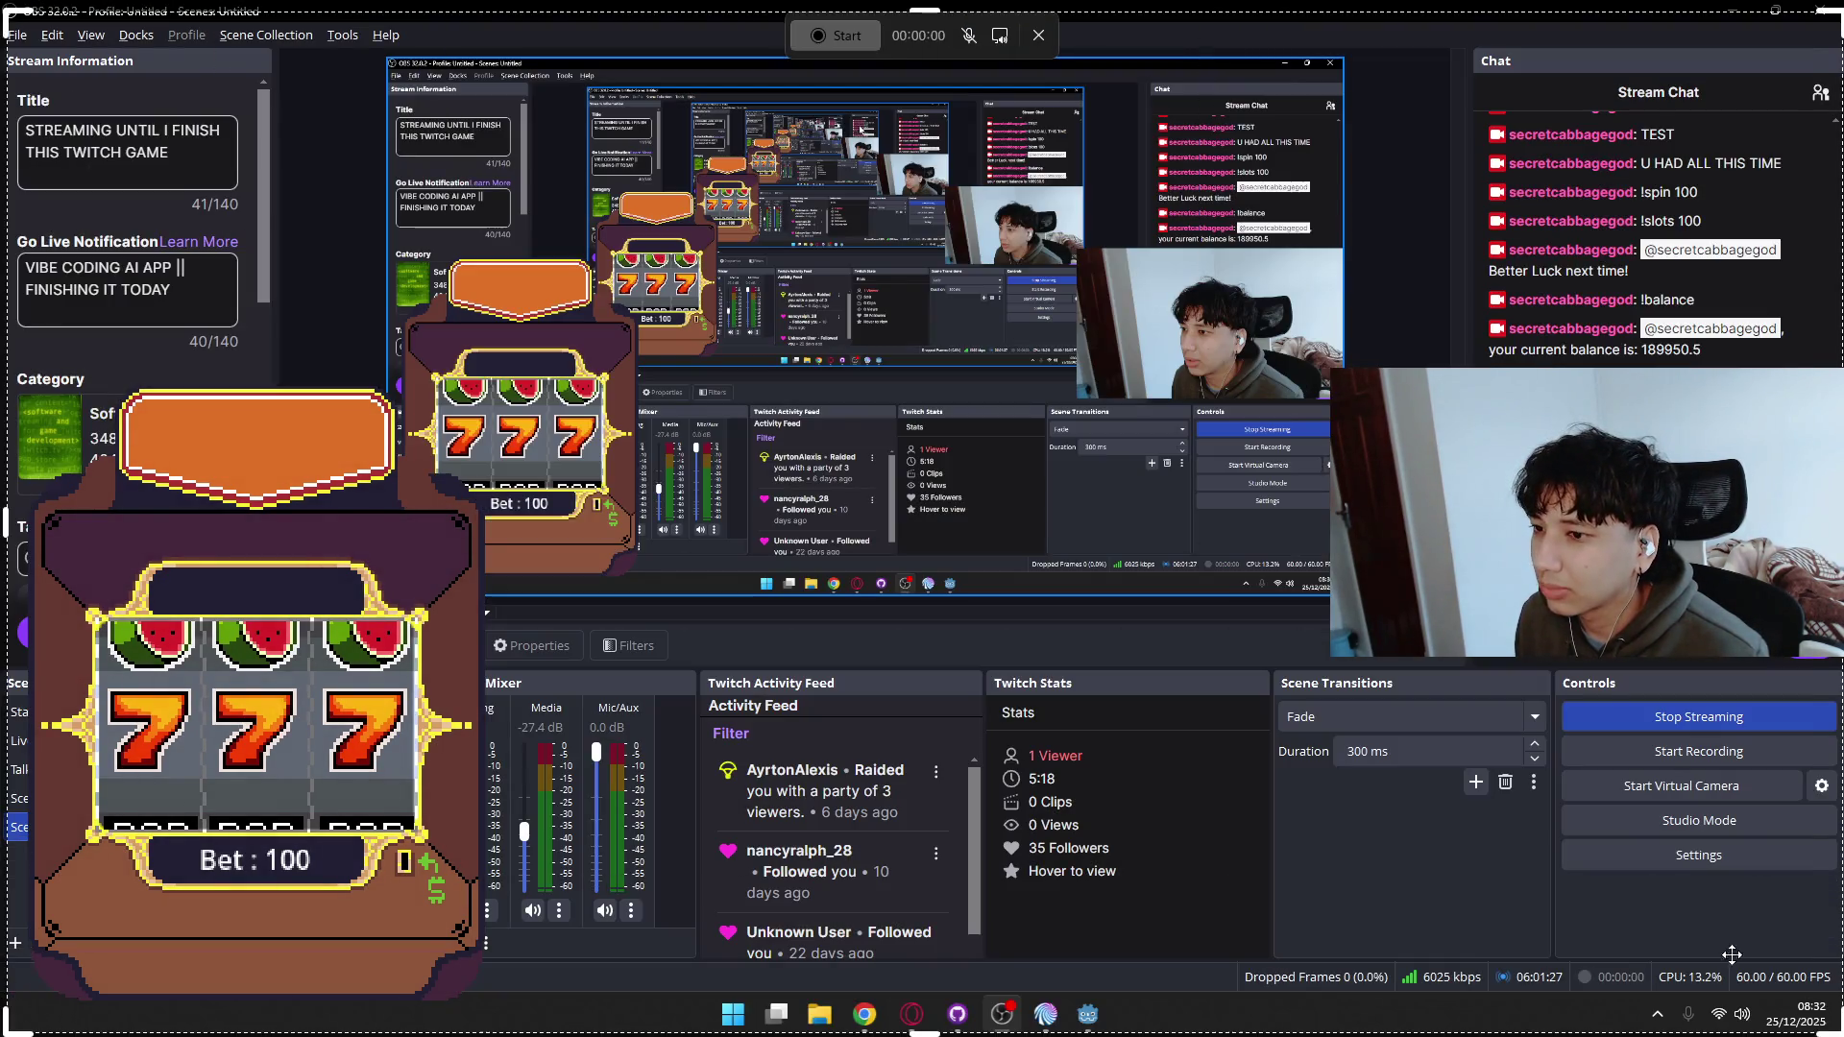
click(855, 39)
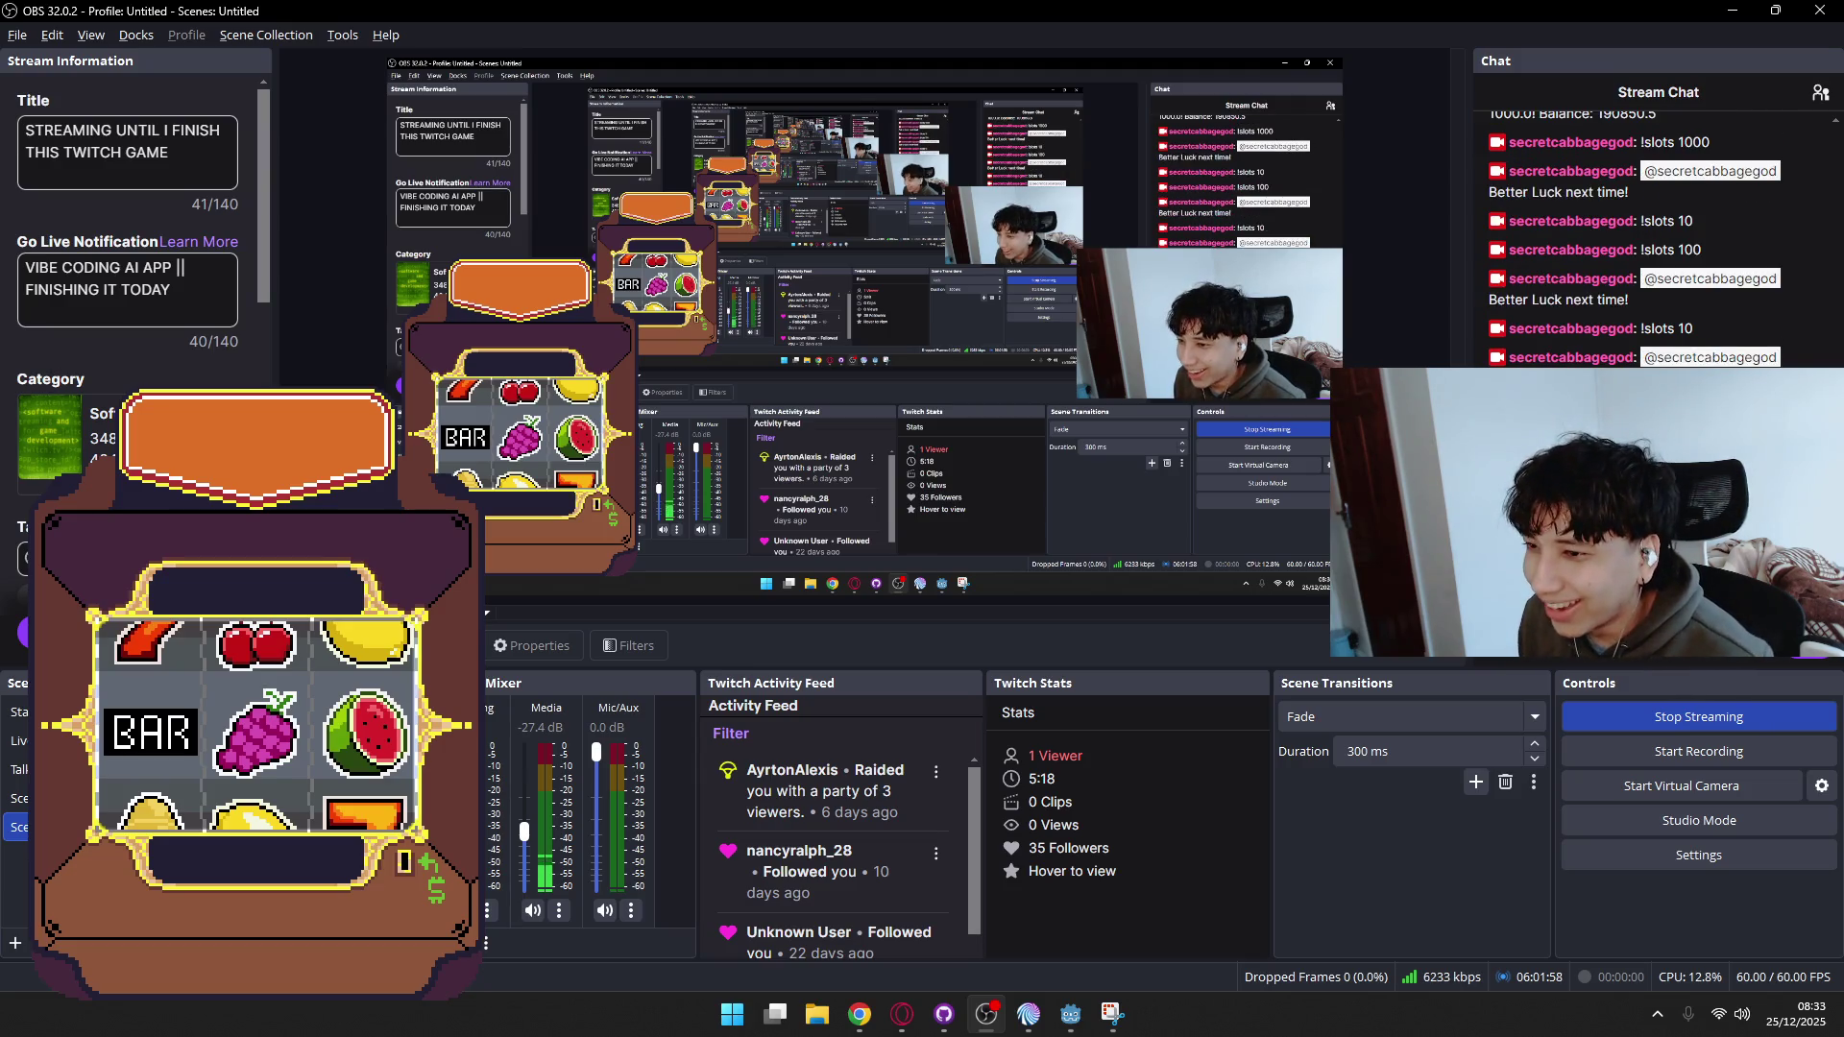
key(super+shift+s)
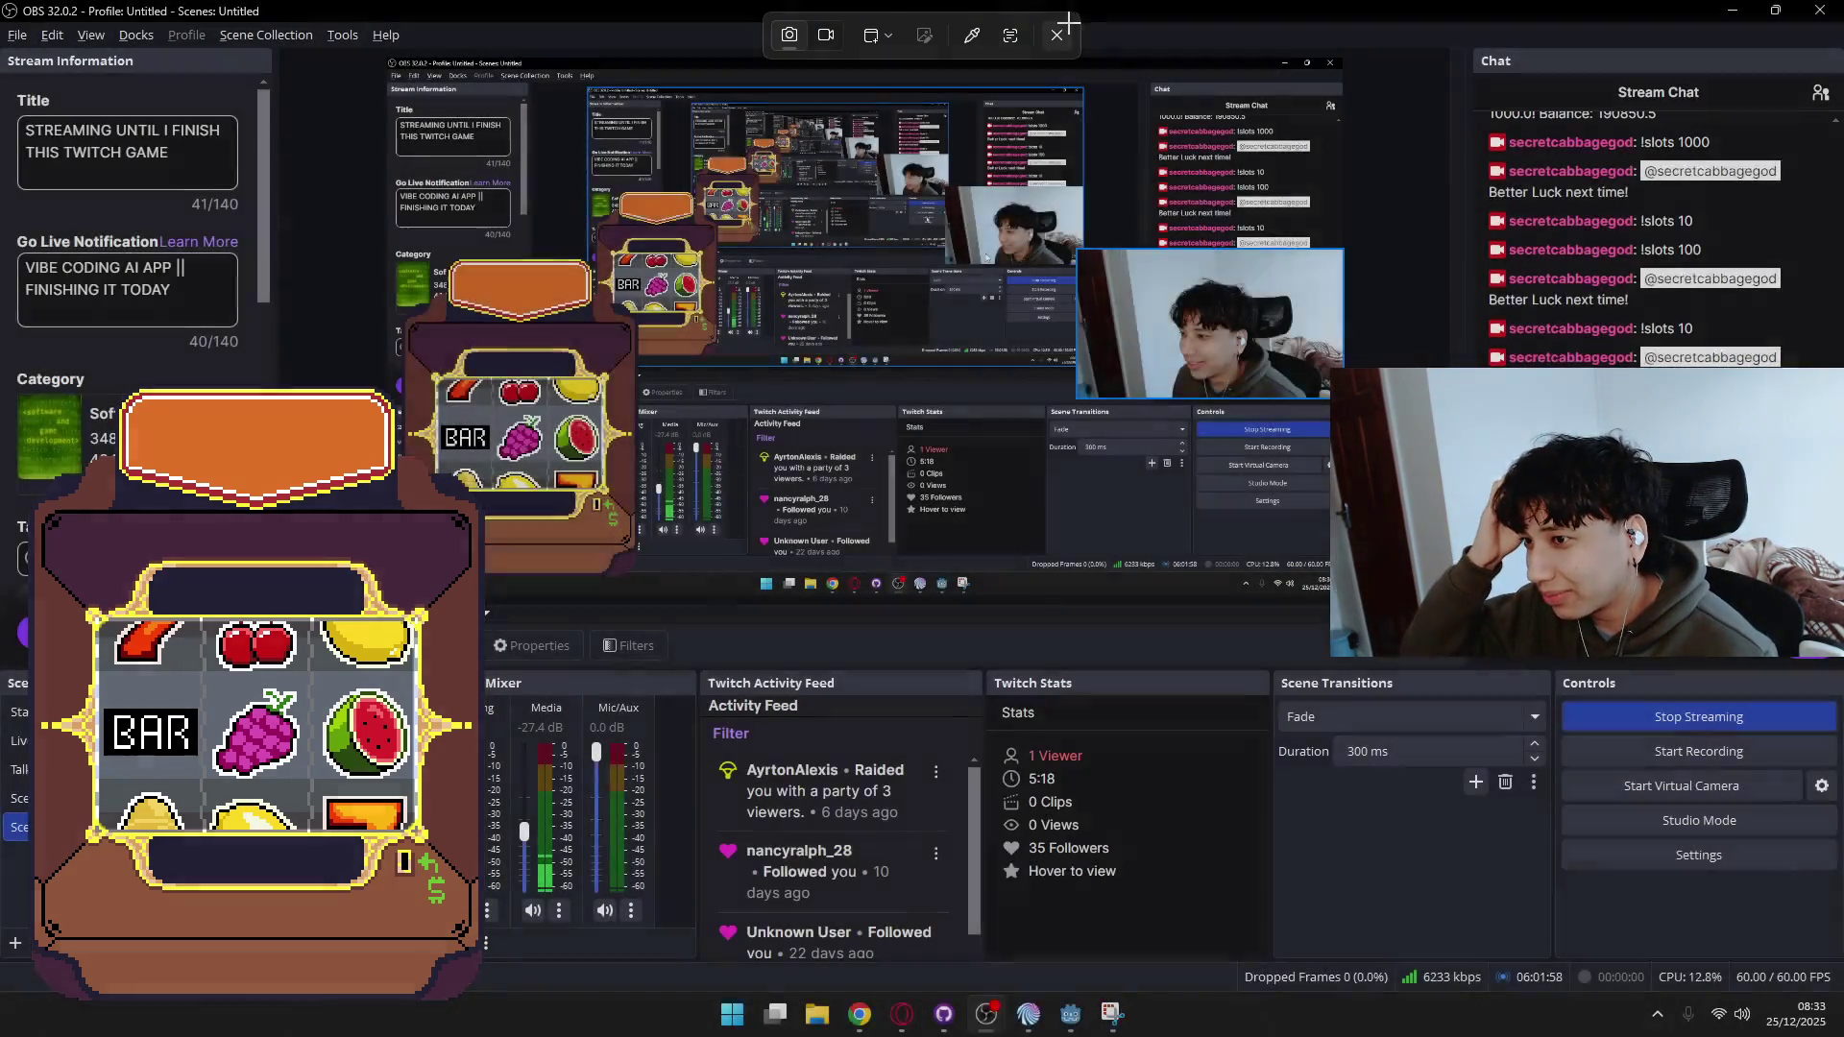
- Stop the 25-second recording, save it in Downloads and close Snipping Tool
click(1065, 28)
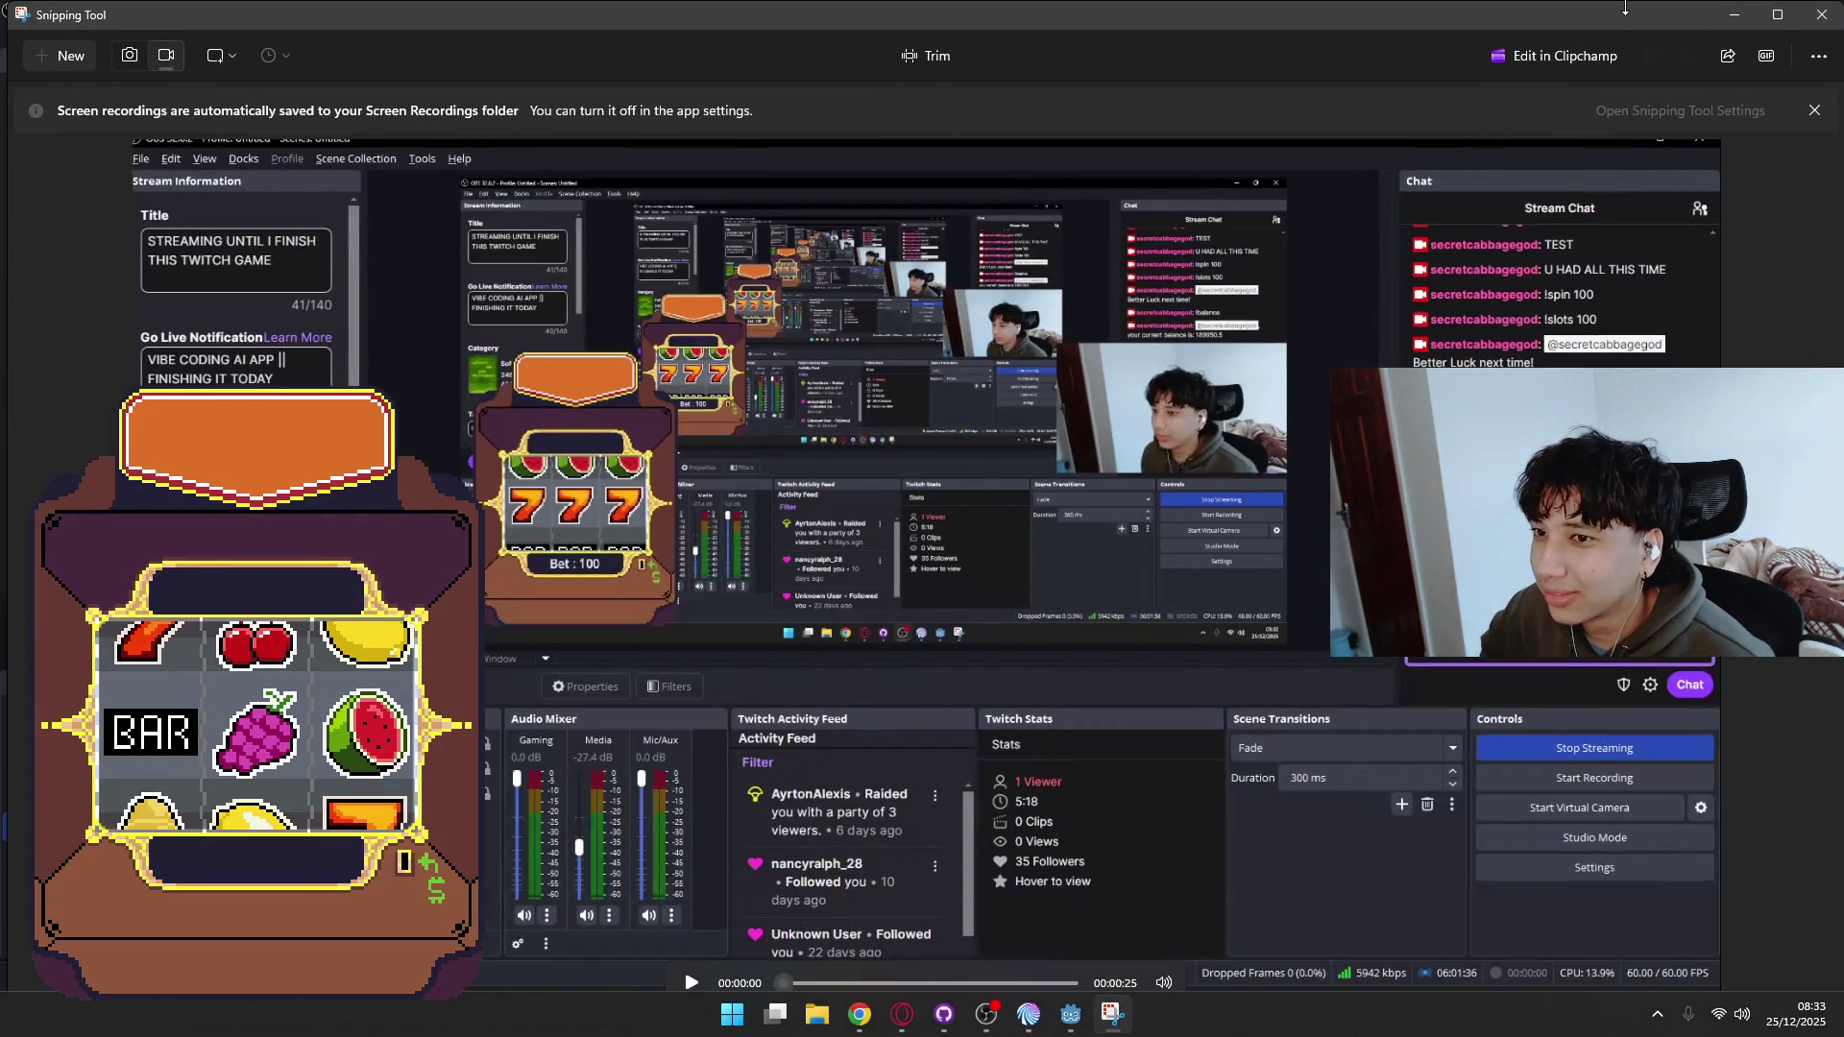
click(1652, 58)
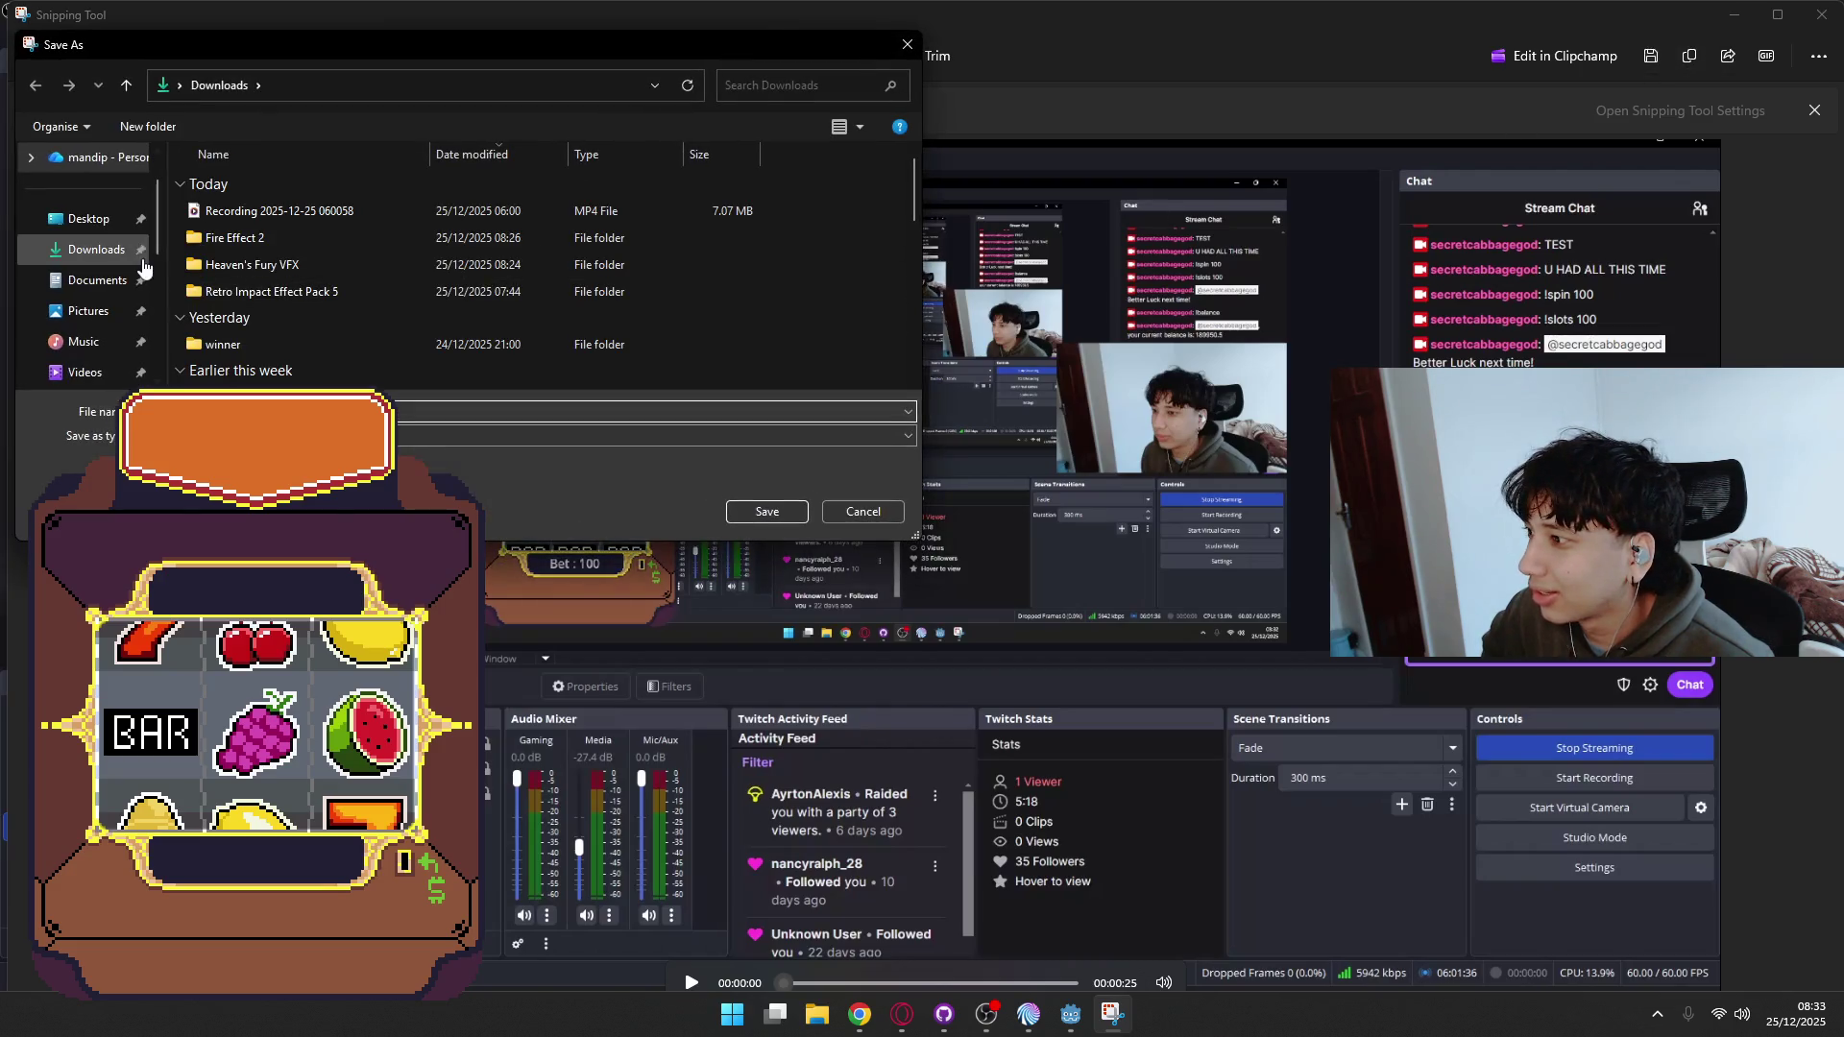
click(762, 512)
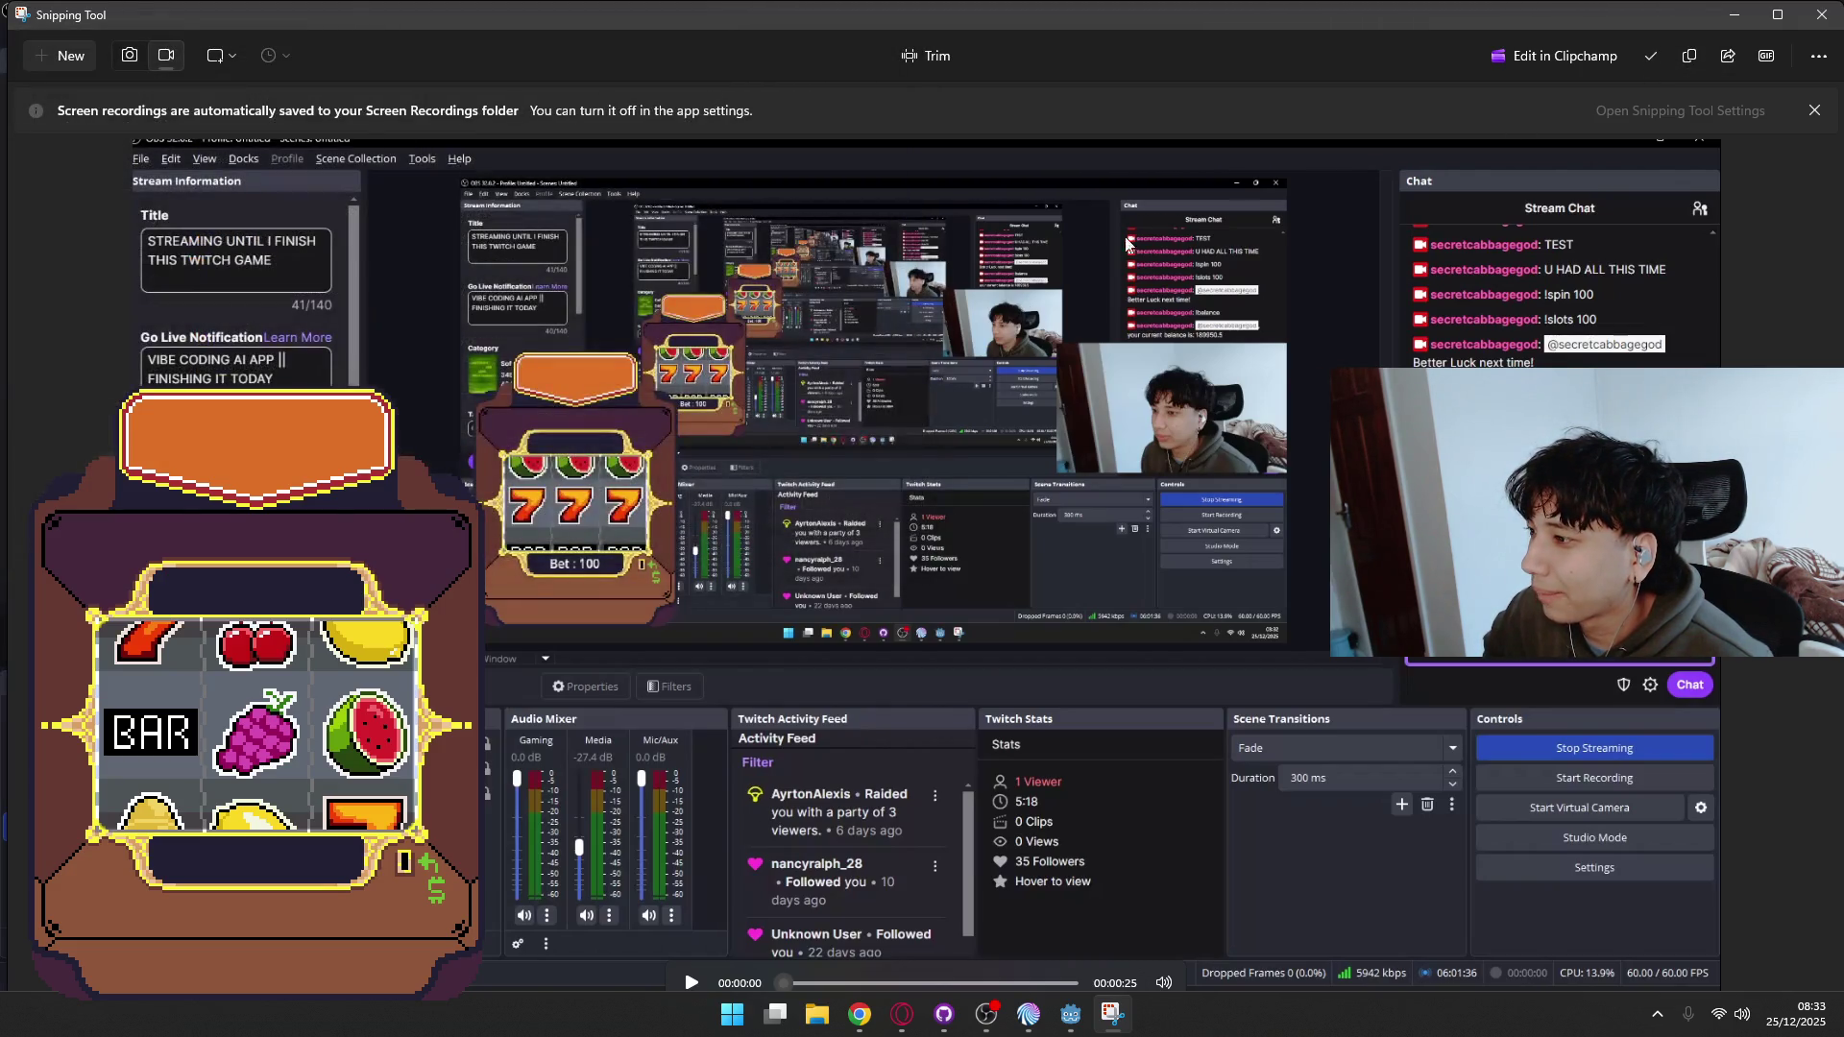
click(1822, 14)
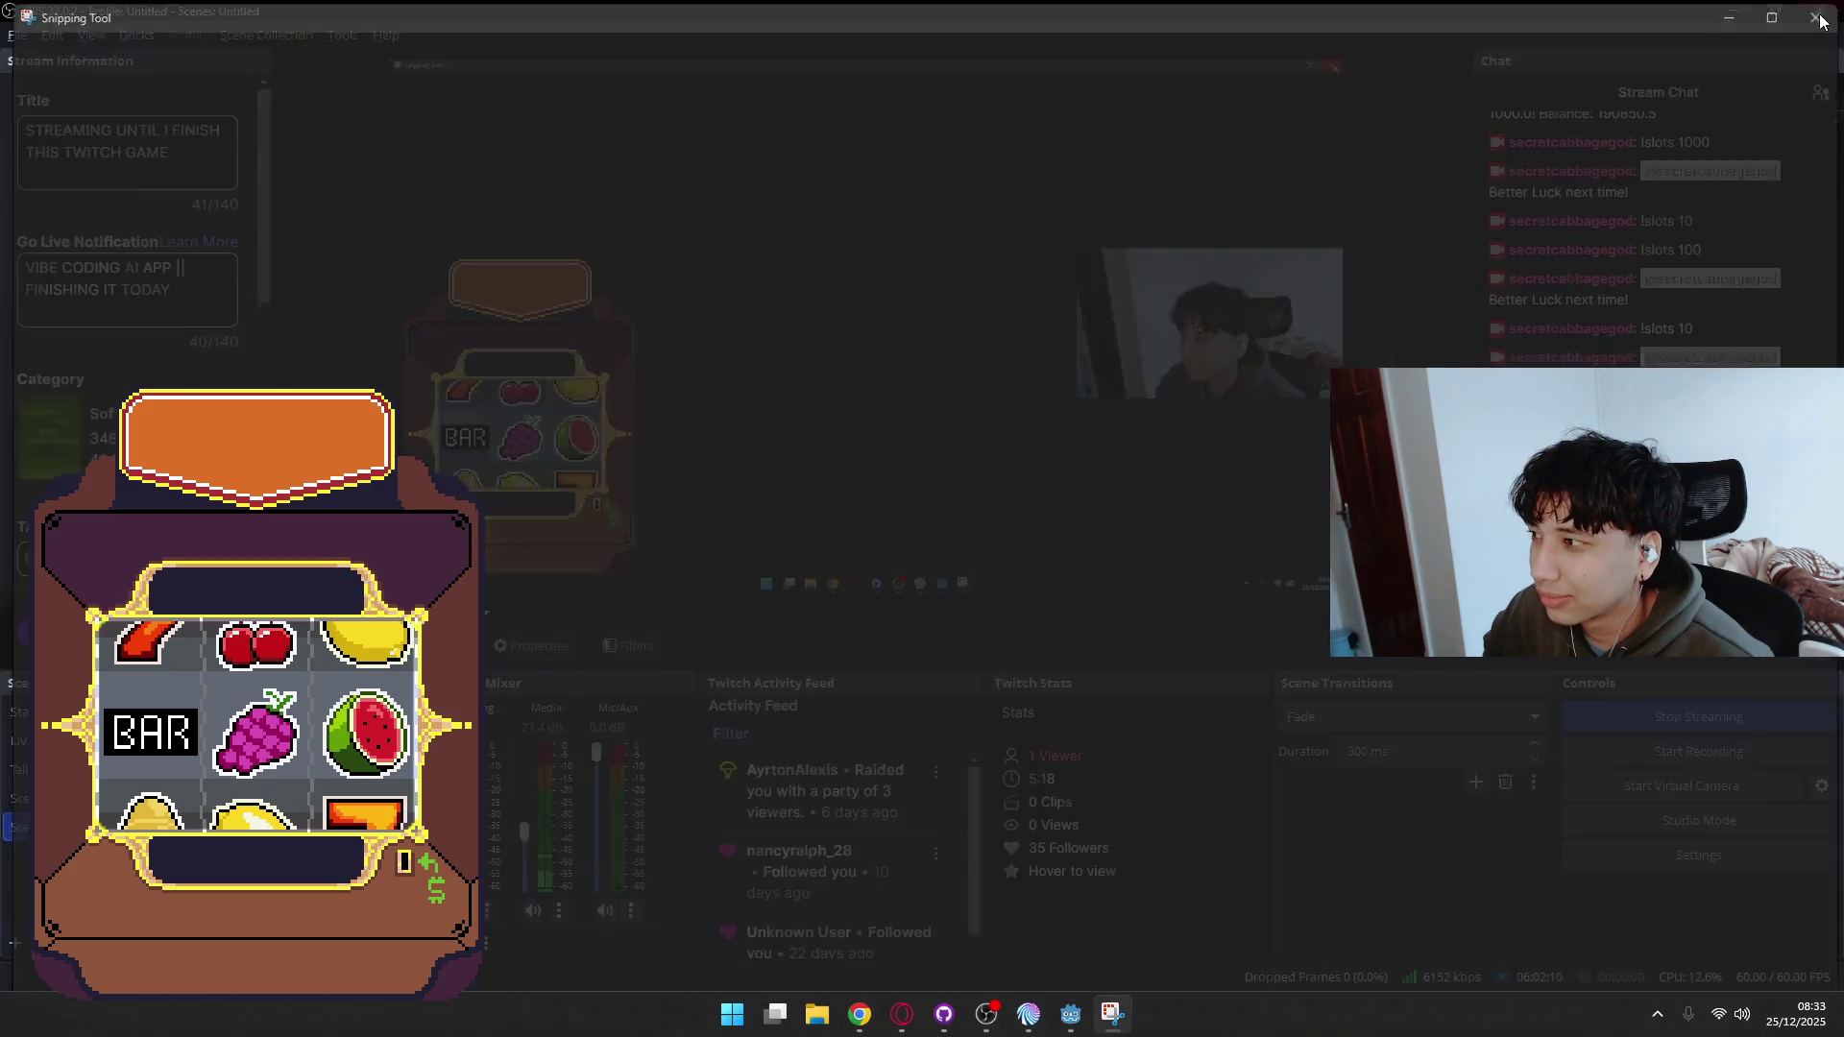
- Post the 'SOME UPDATTTTTTTTTE' announcement in Discord's #programming channel
click(1657, 1015)
click(1623, 917)
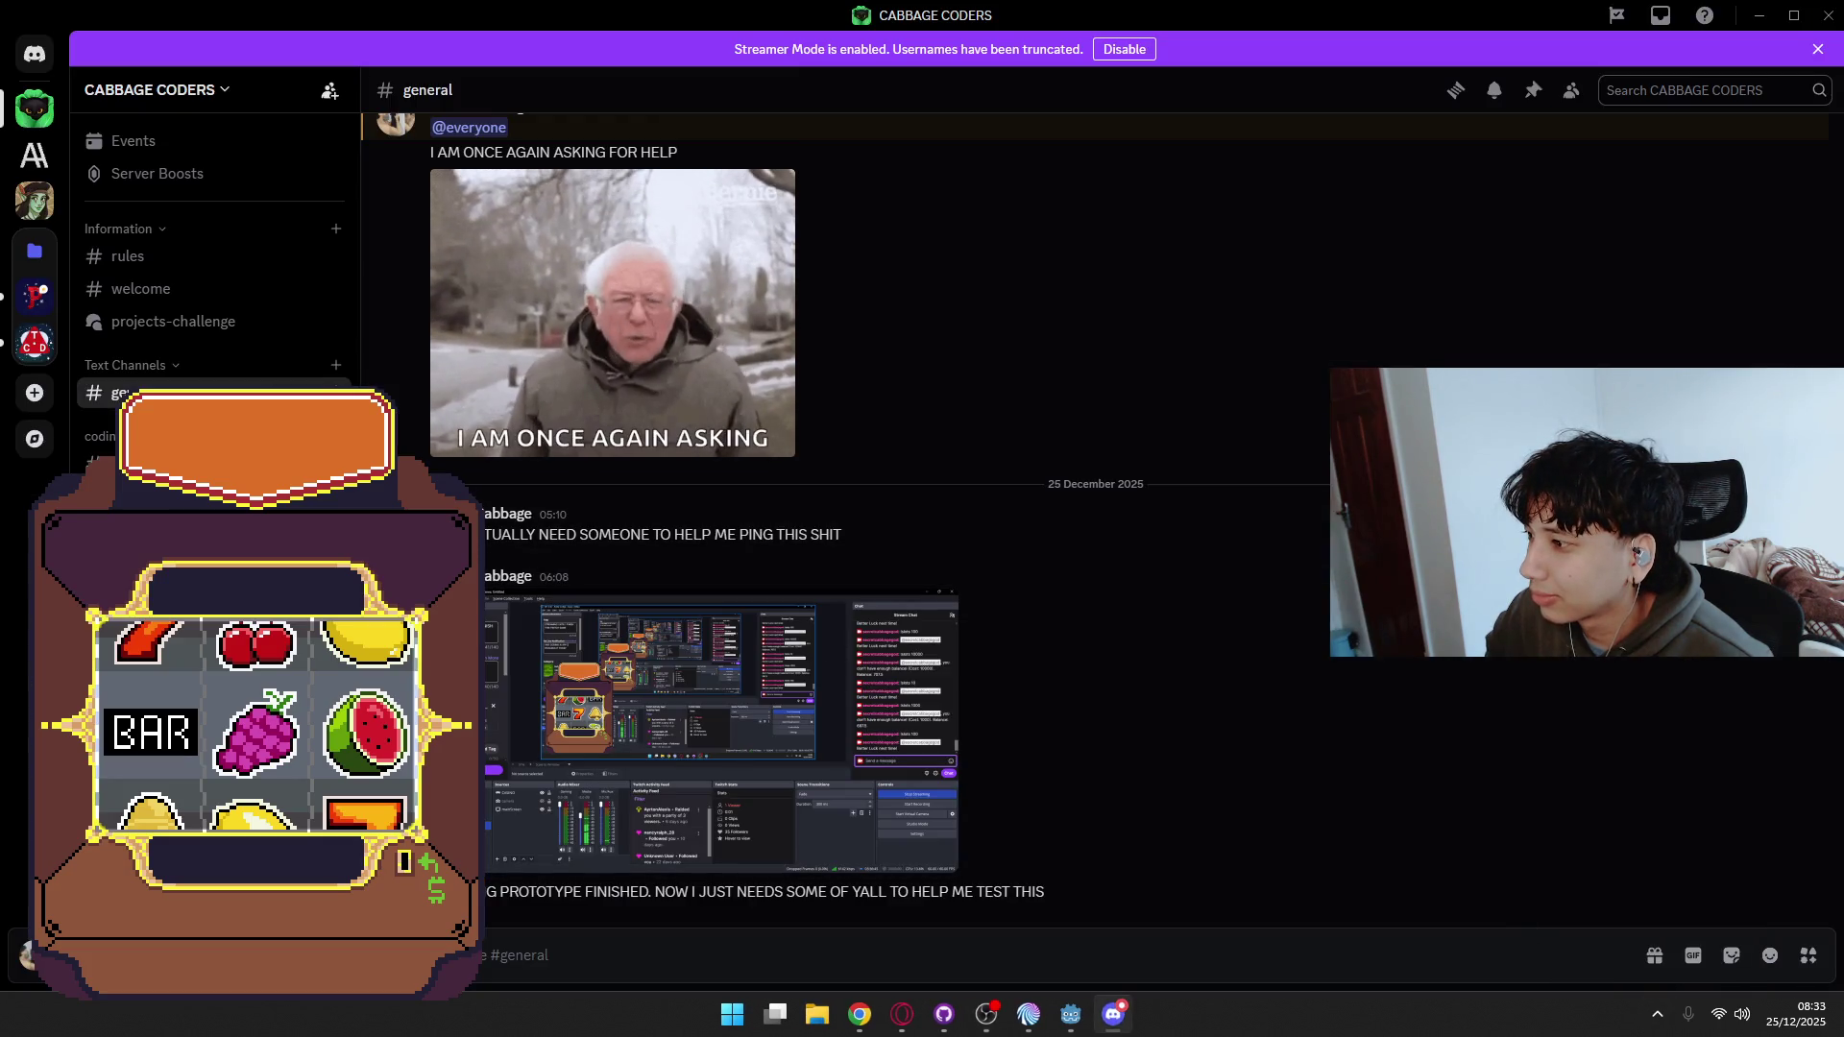
click(105, 461)
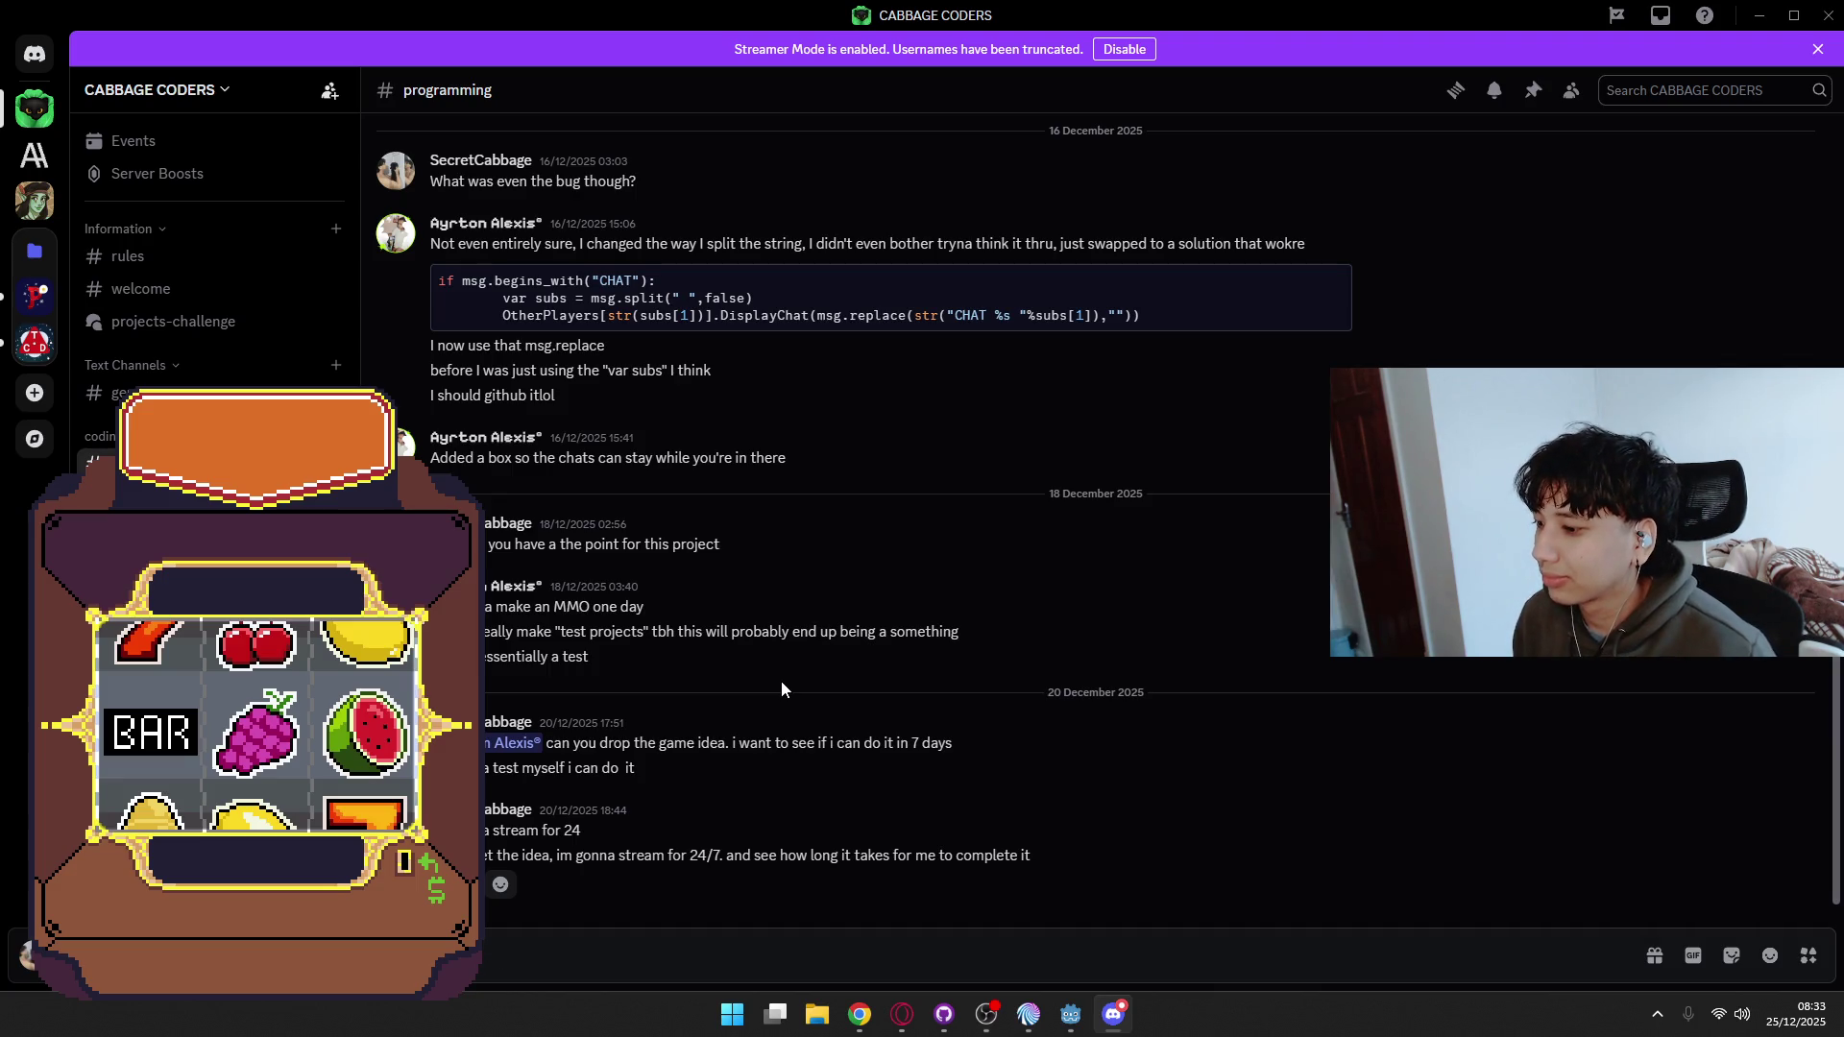
text(TTTTTTTTTTE)
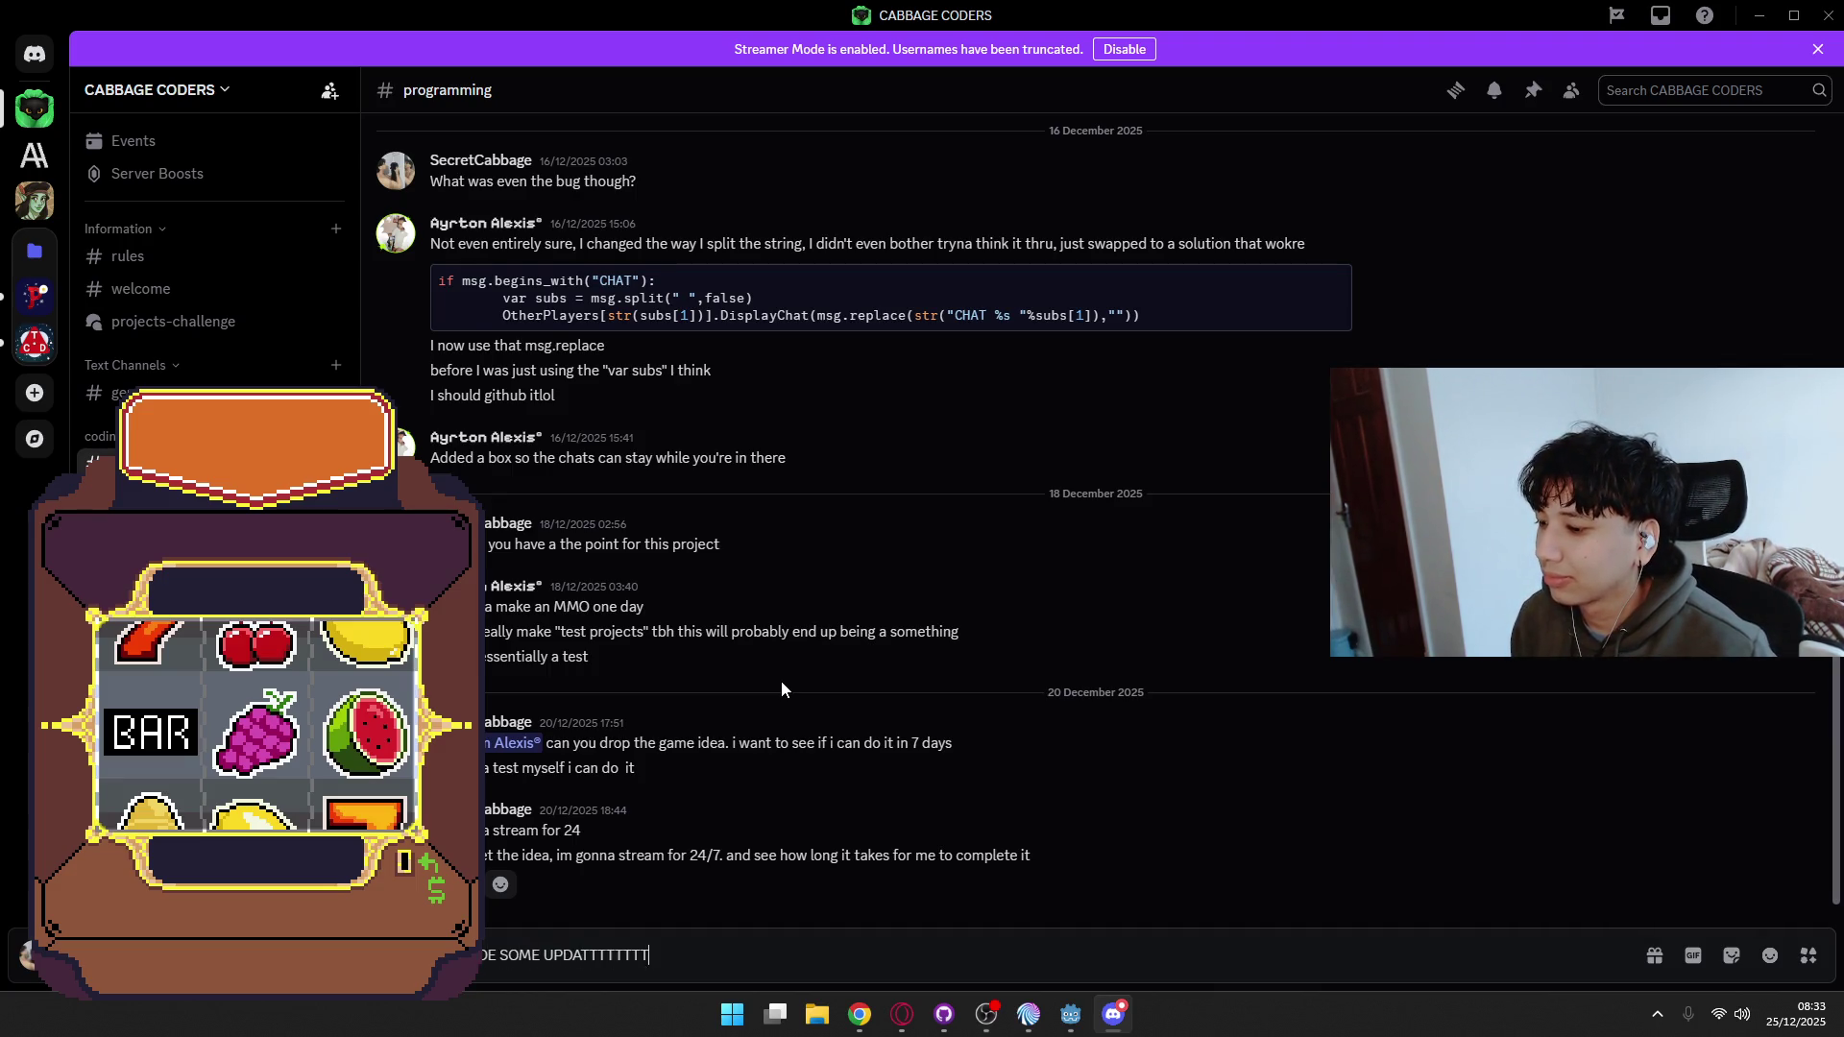
key(Return)
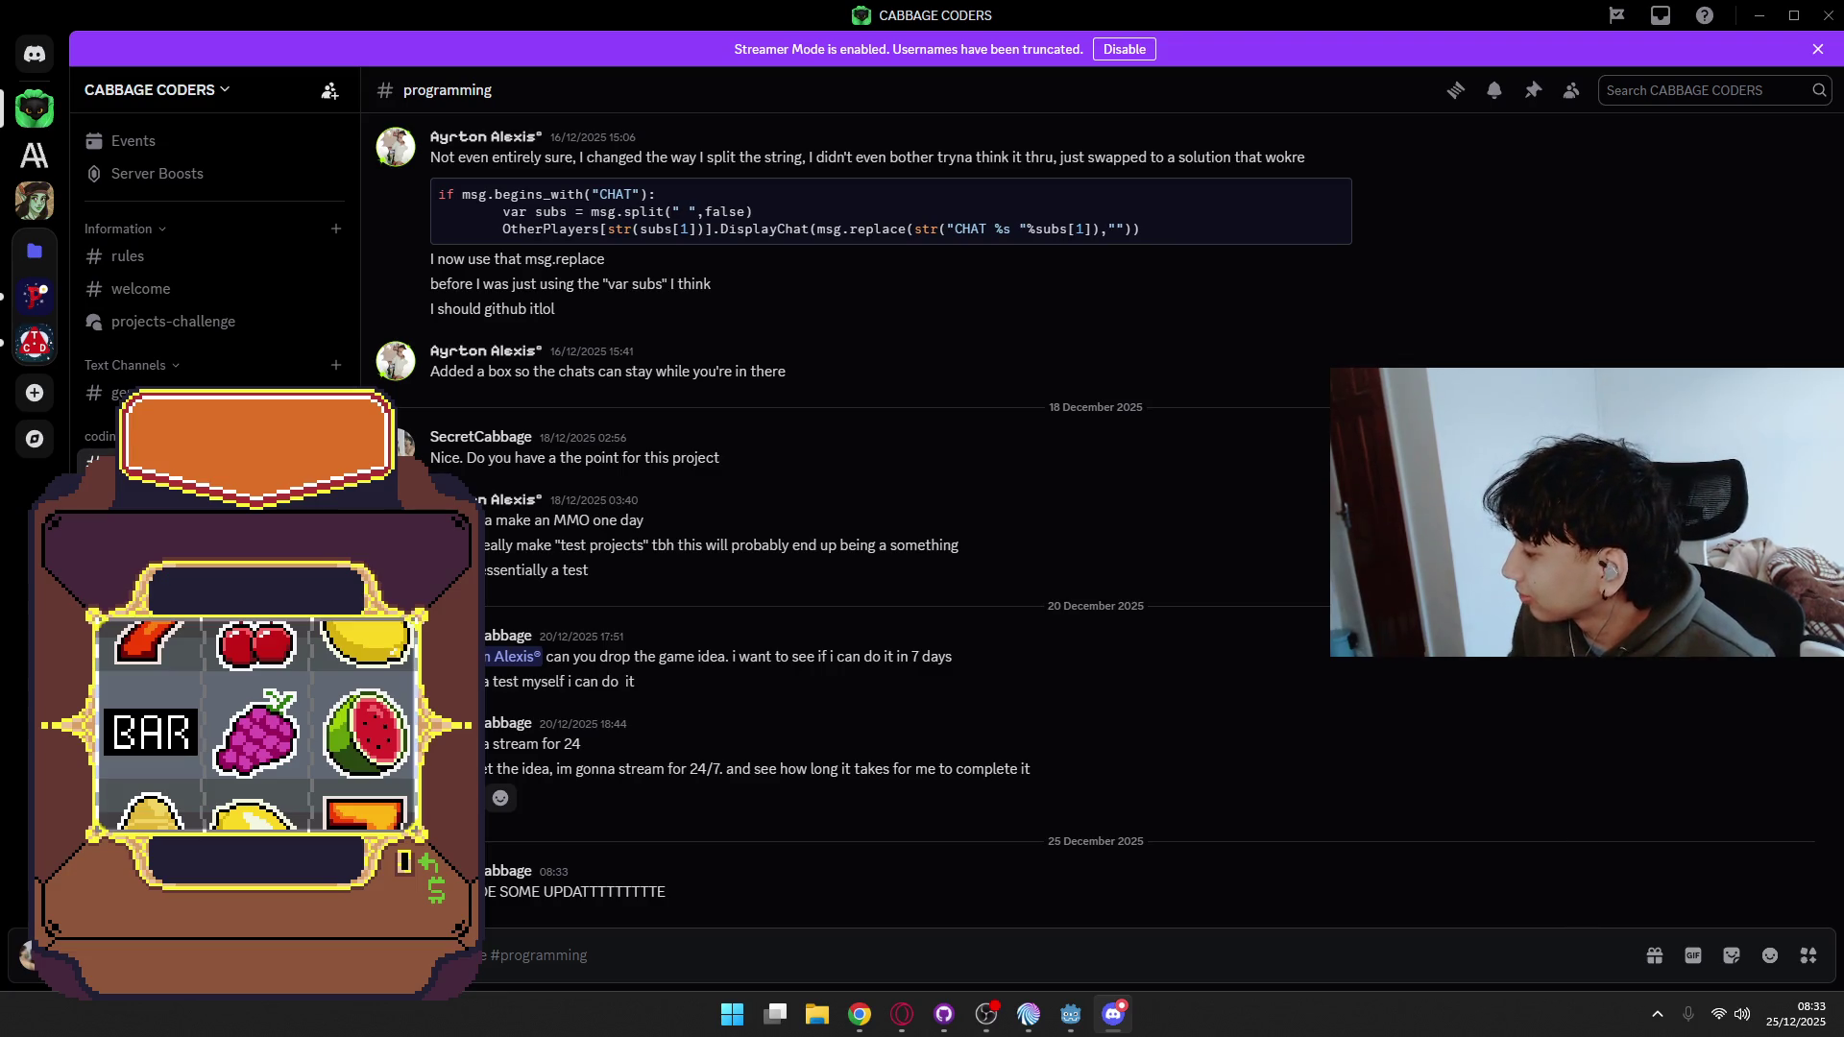
- Drag the recording from Downloads into #programming, dismiss the size-limit warning, then minimize Downloads and Discord
key(super+e)
drag(989, 8, 989, 0)
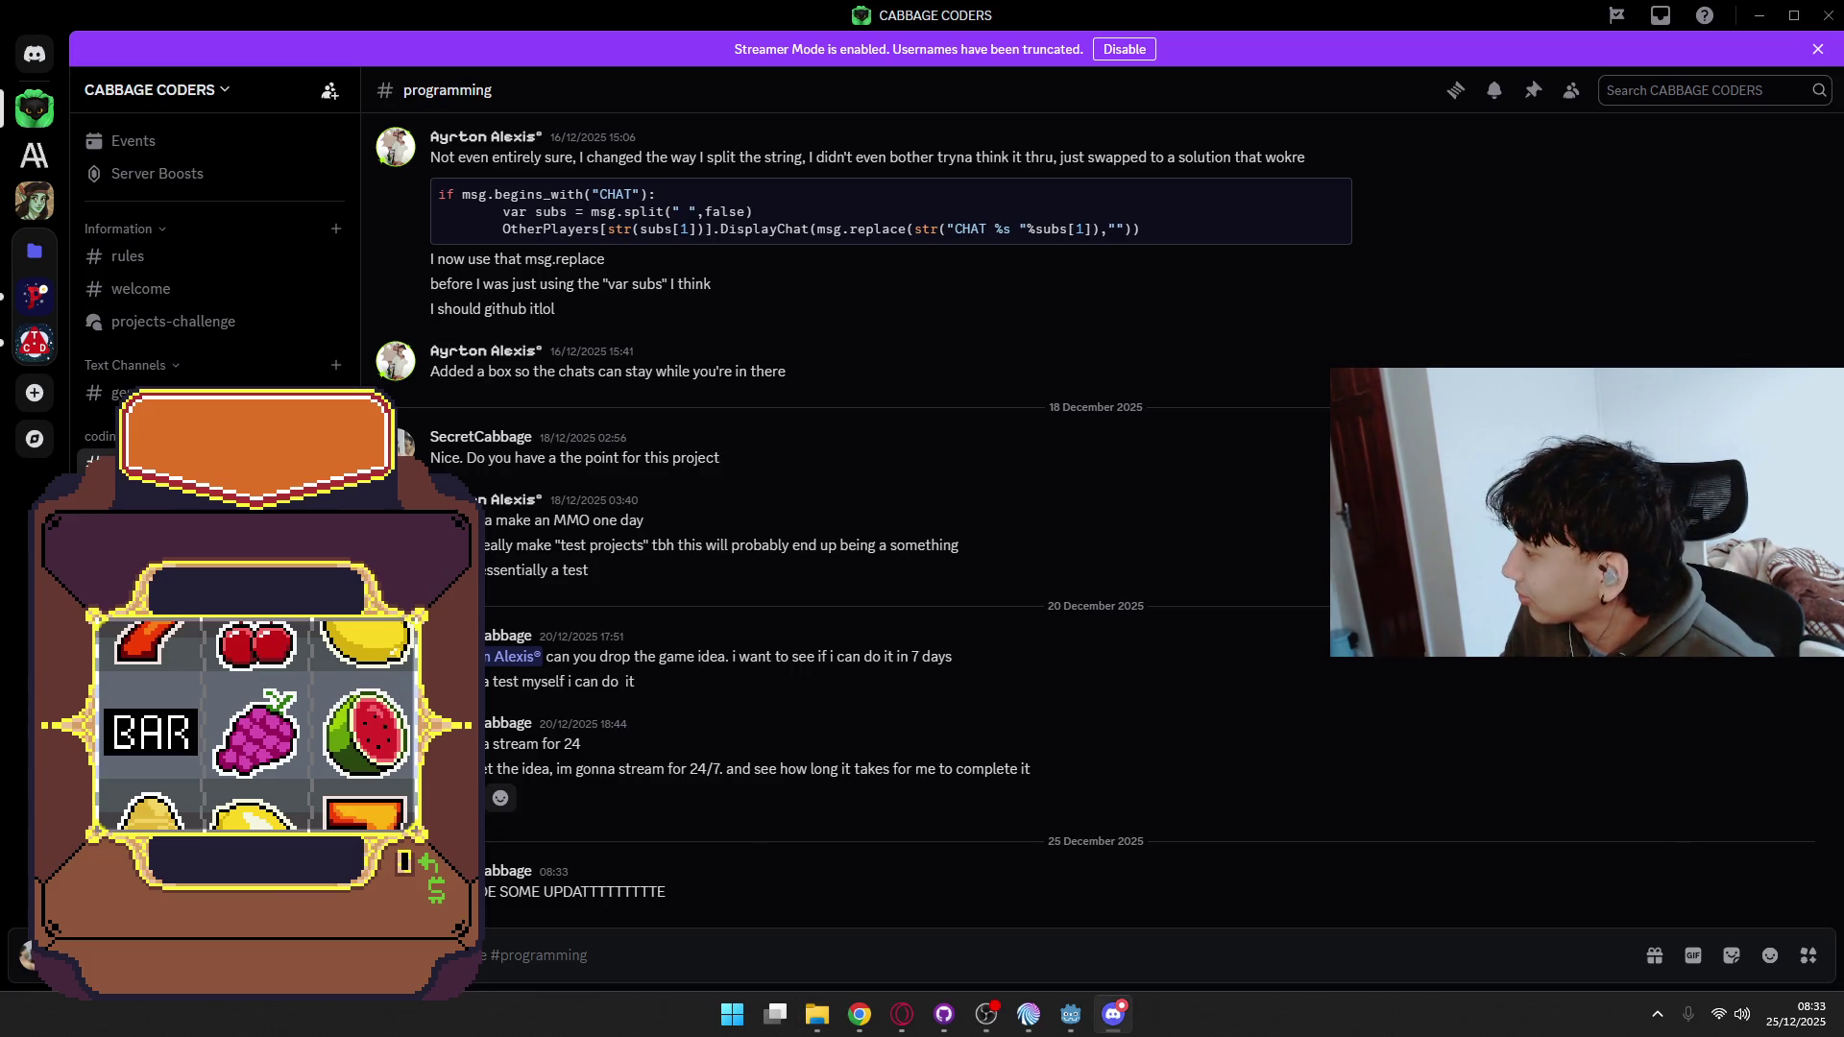
drag(989, 0, 1097, 465)
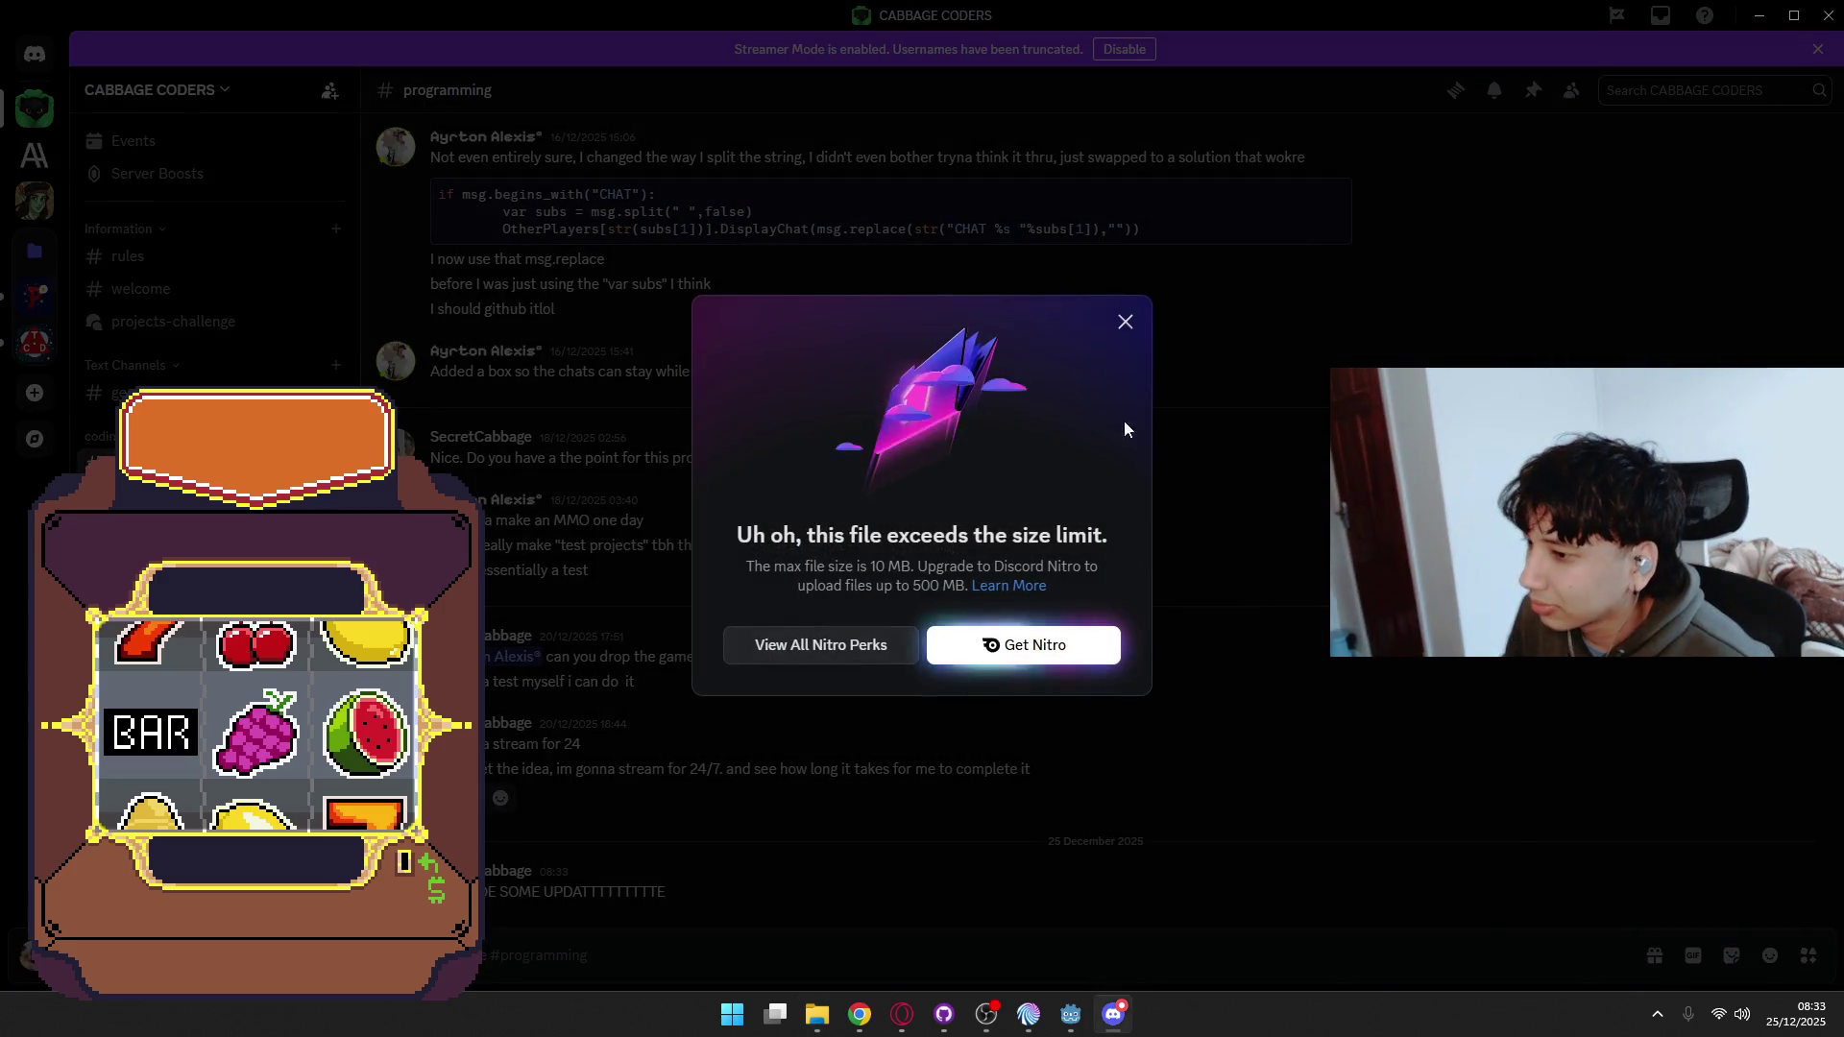
click(1126, 322)
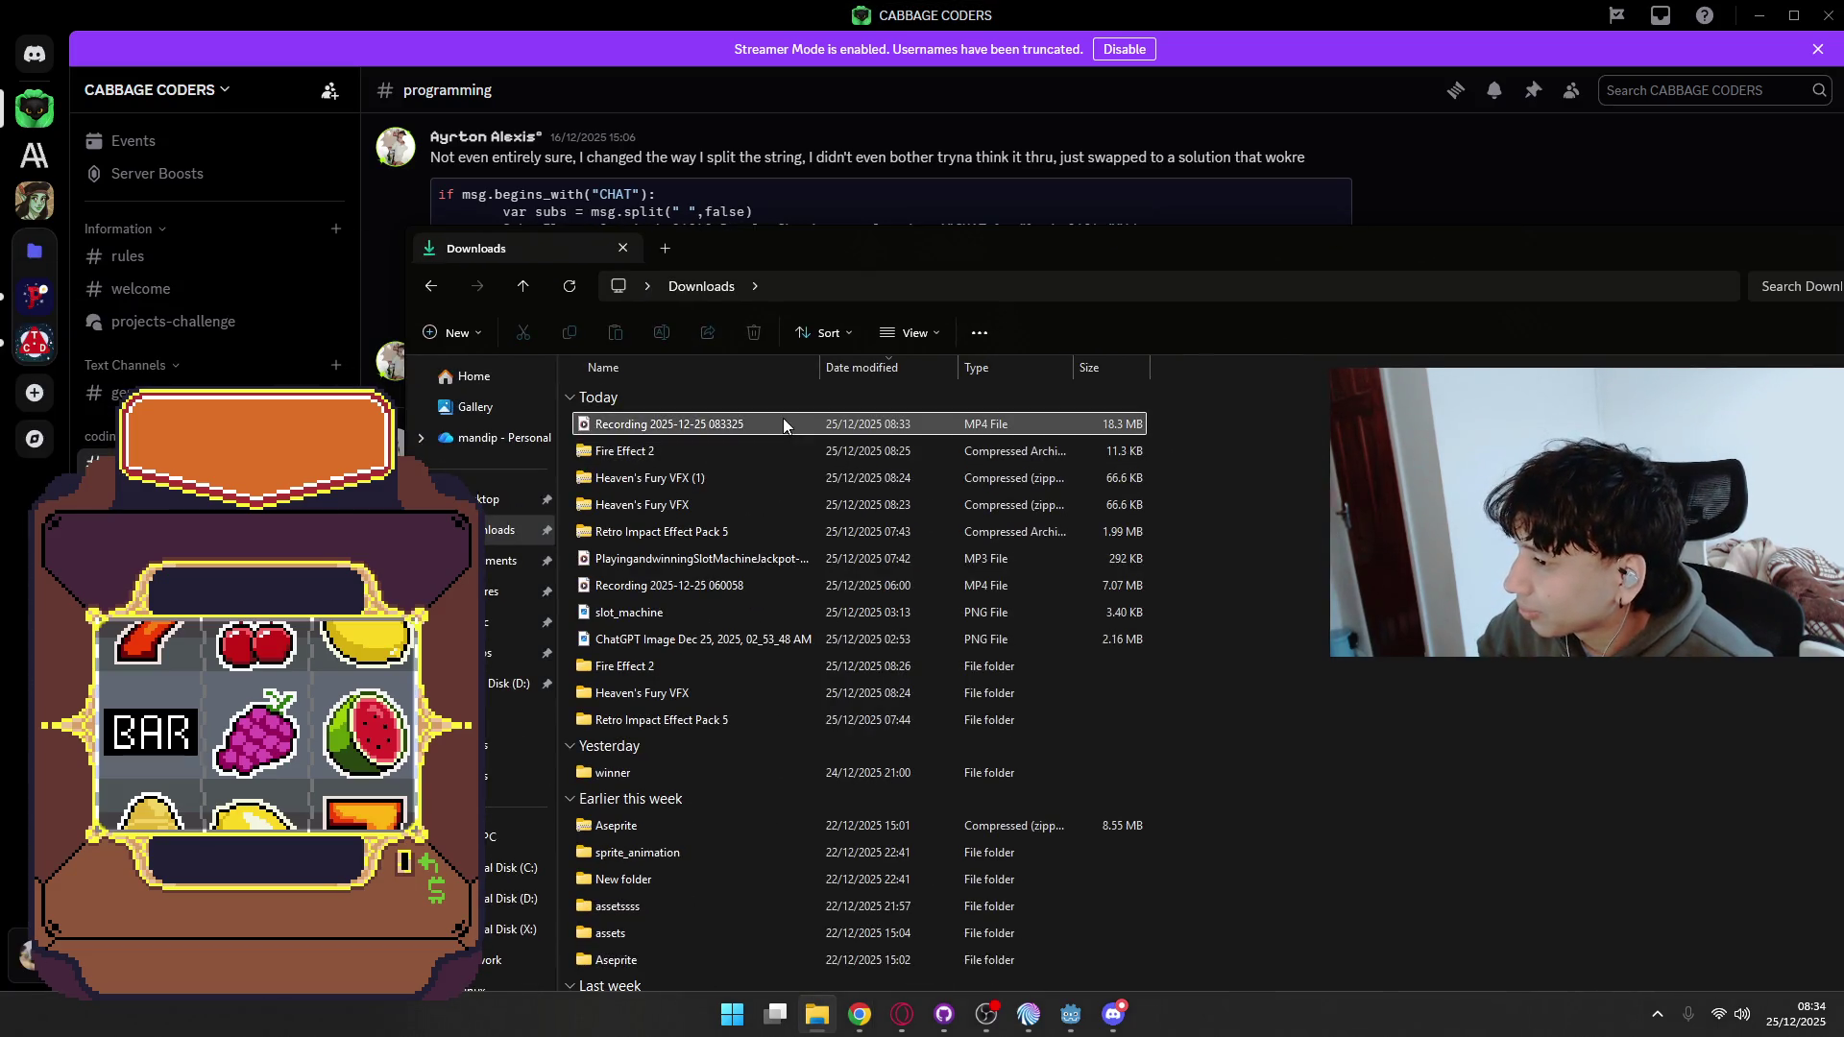
mouse_move(780, 424)
mouse_down()
mouse_move(567, 669)
mouse_move(775, 426)
mouse_move(725, 430)
mouse_up()
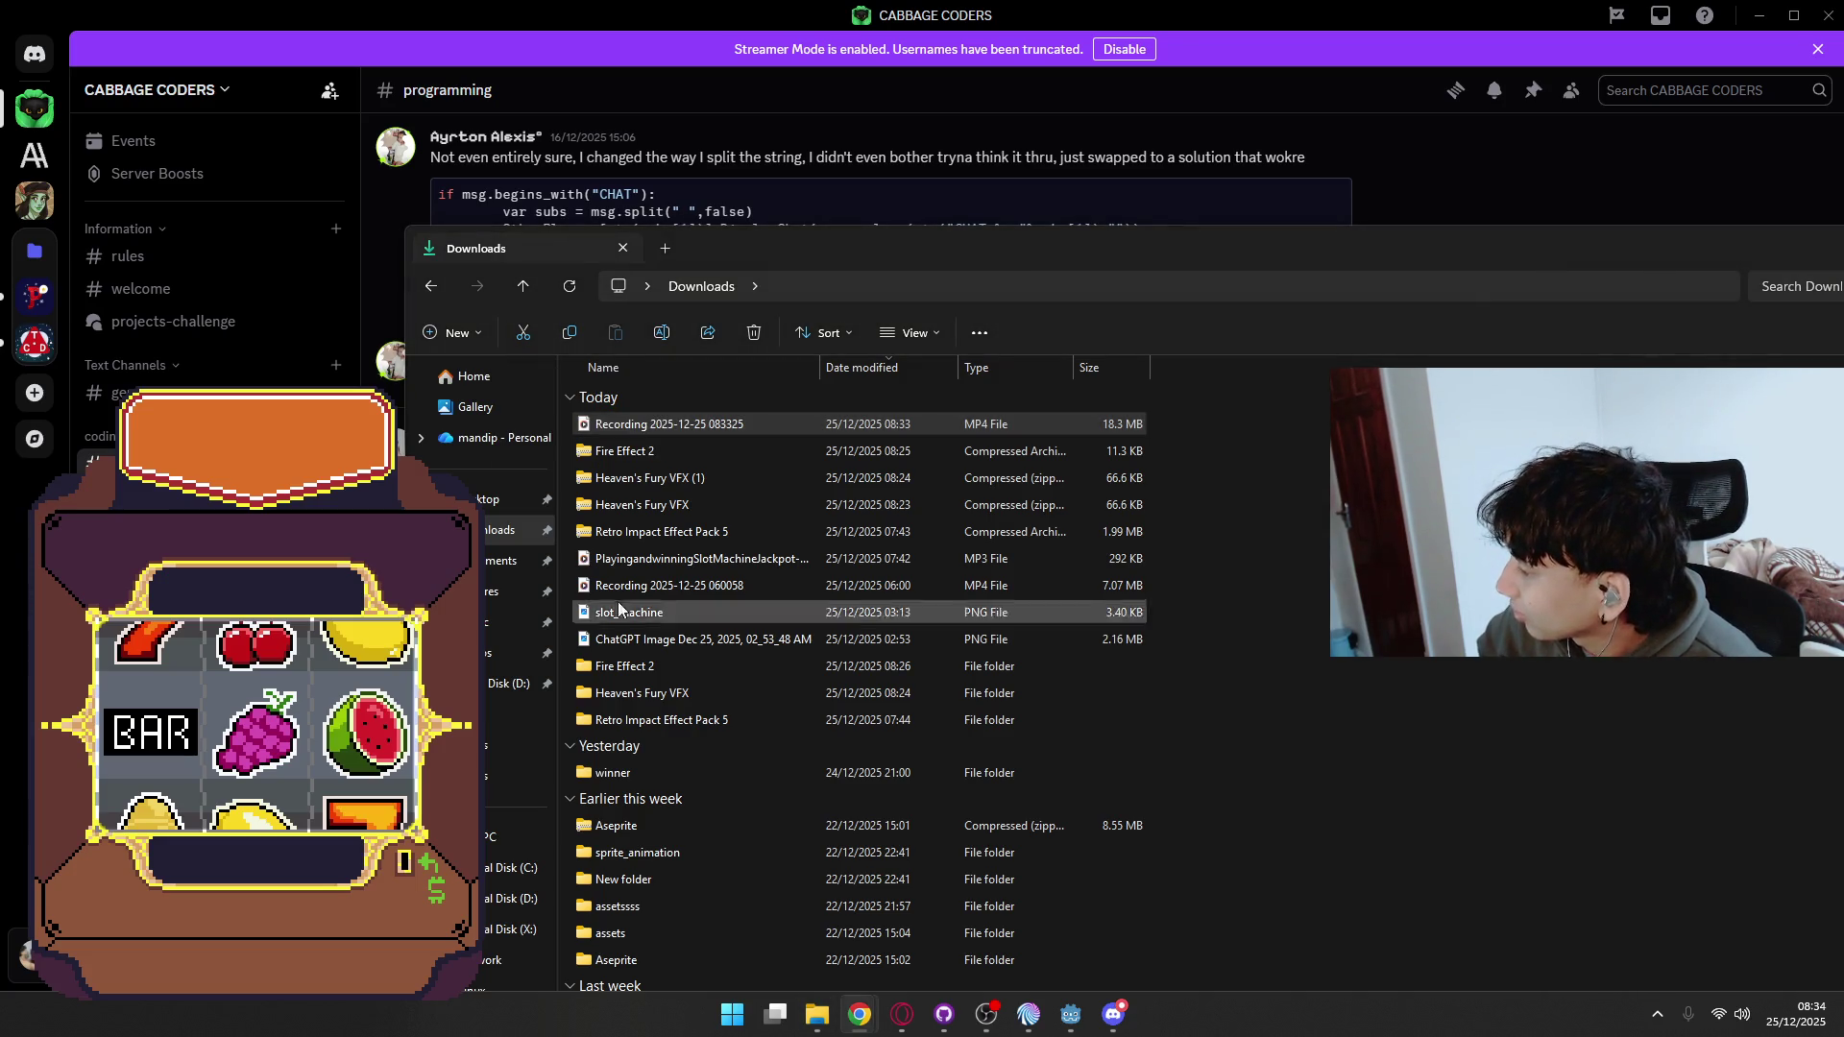
drag(1698, 265, 1378, 318)
click(1761, 306)
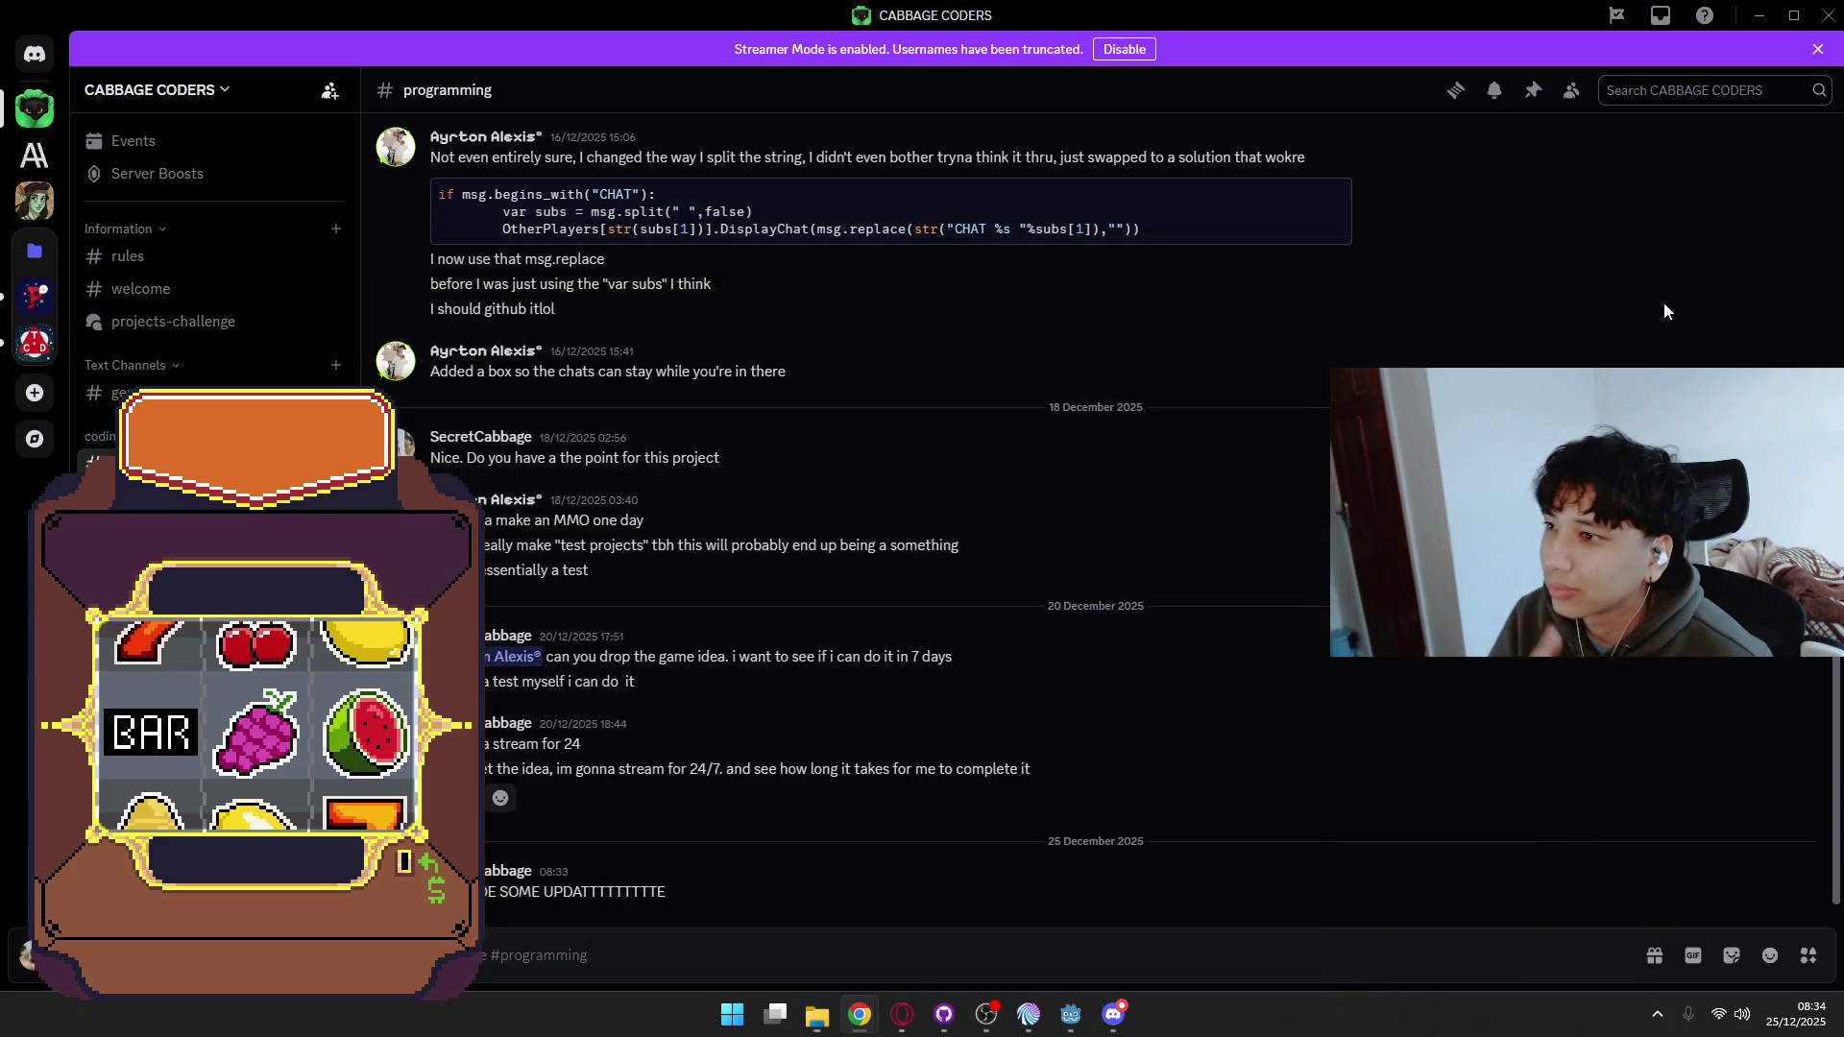
click(1753, 12)
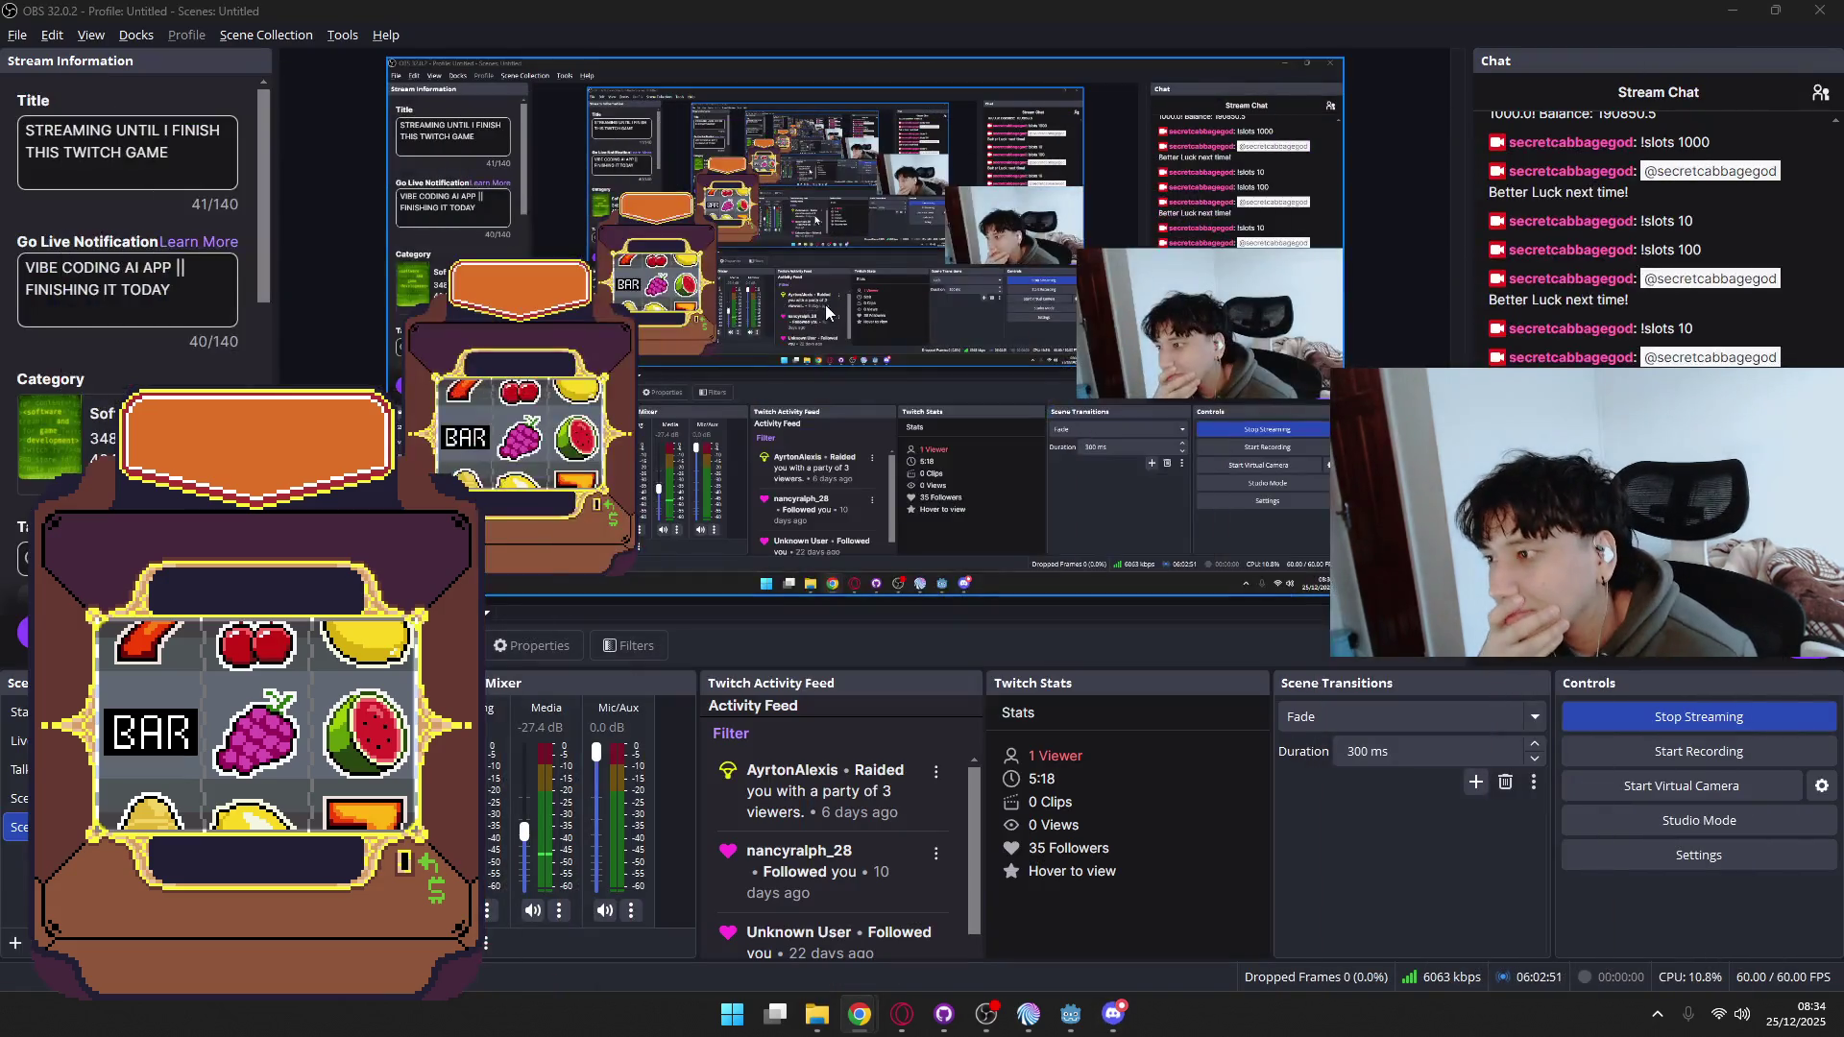
- In a new Chrome tab, play YouTube's 'When You Realize Your Opponent Is WAY Better Than You Thought'
click(859, 1015)
key(ctrl+t)
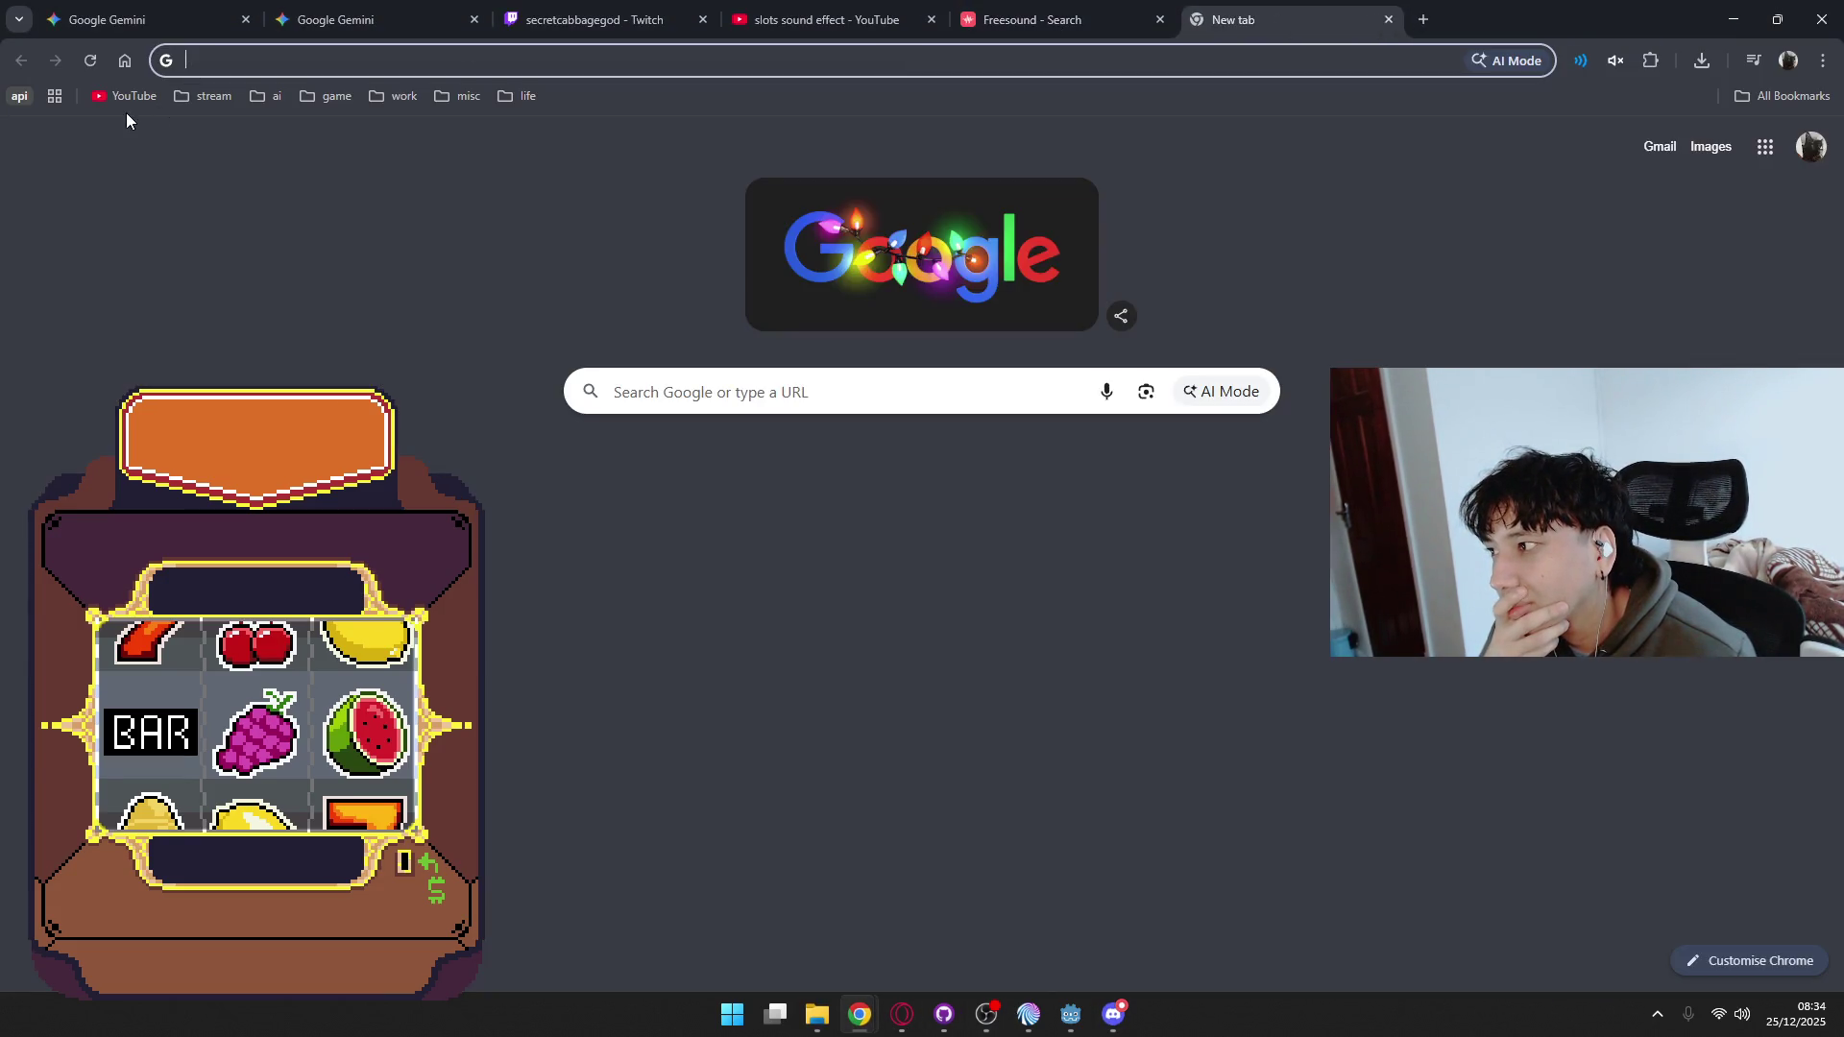
click(113, 97)
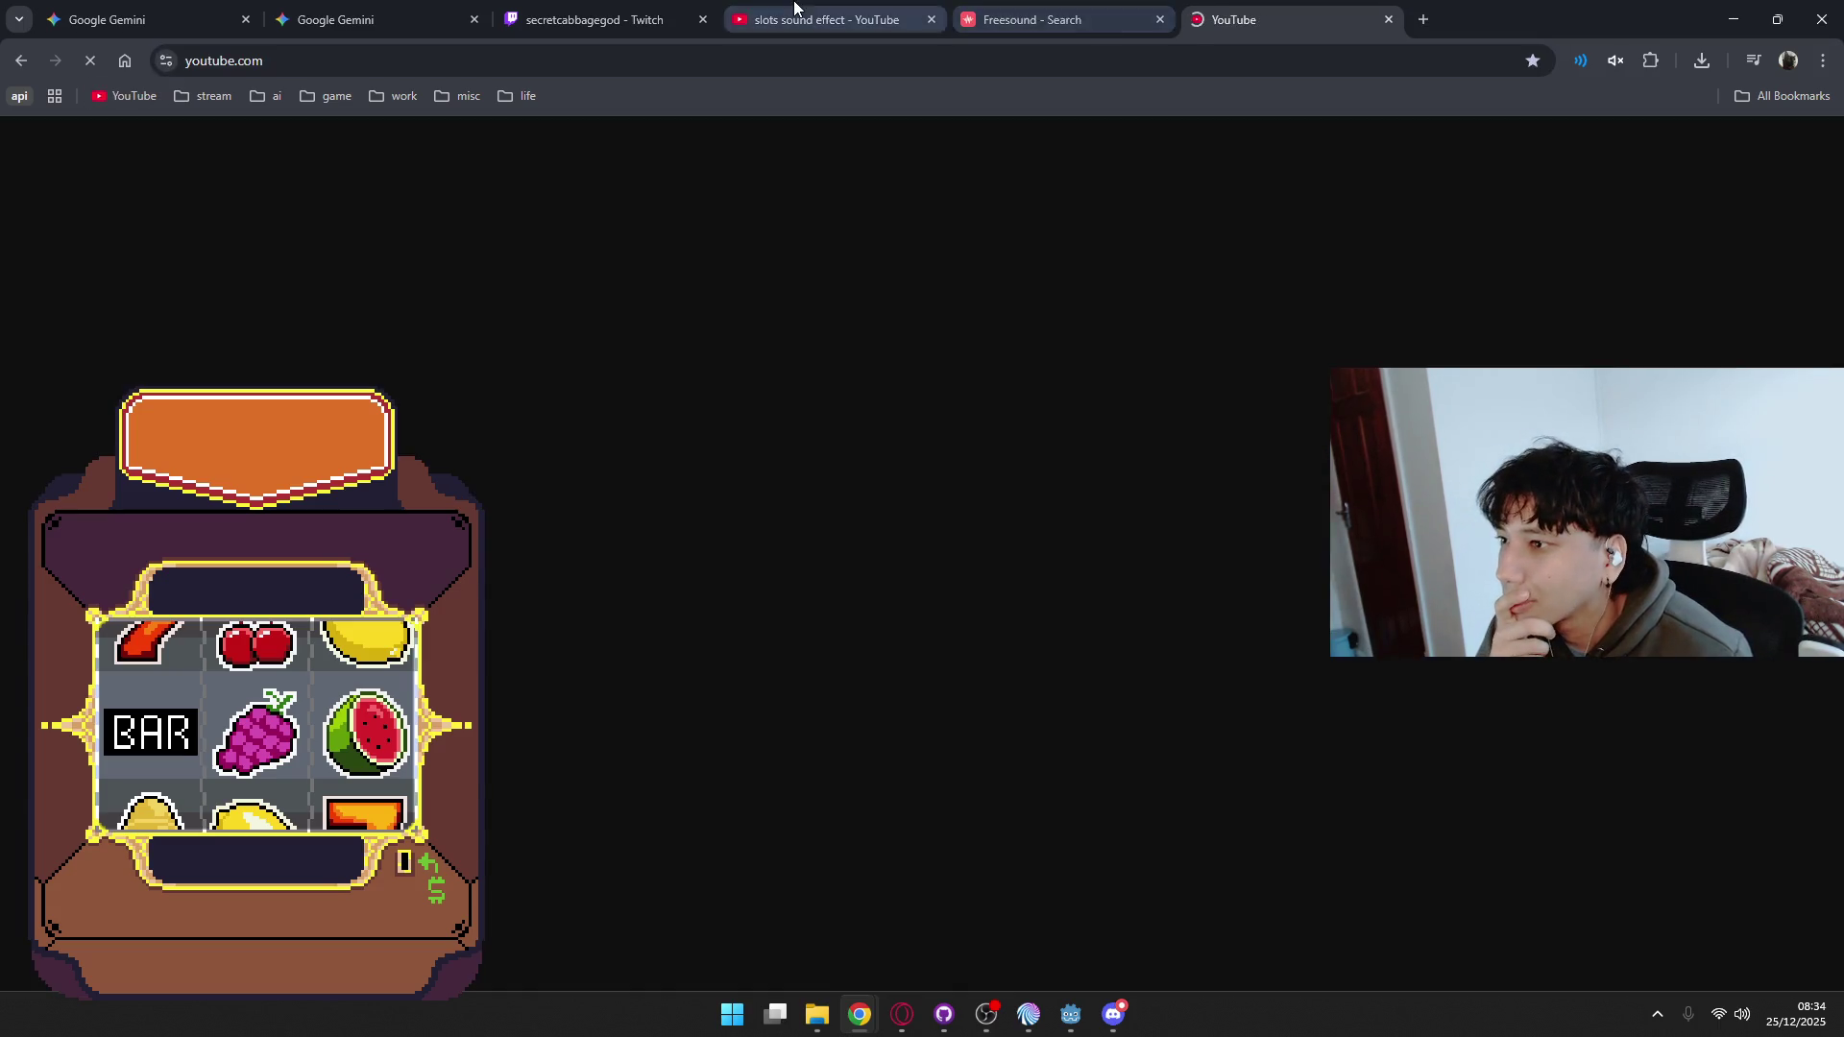
click(816, 18)
click(1287, 13)
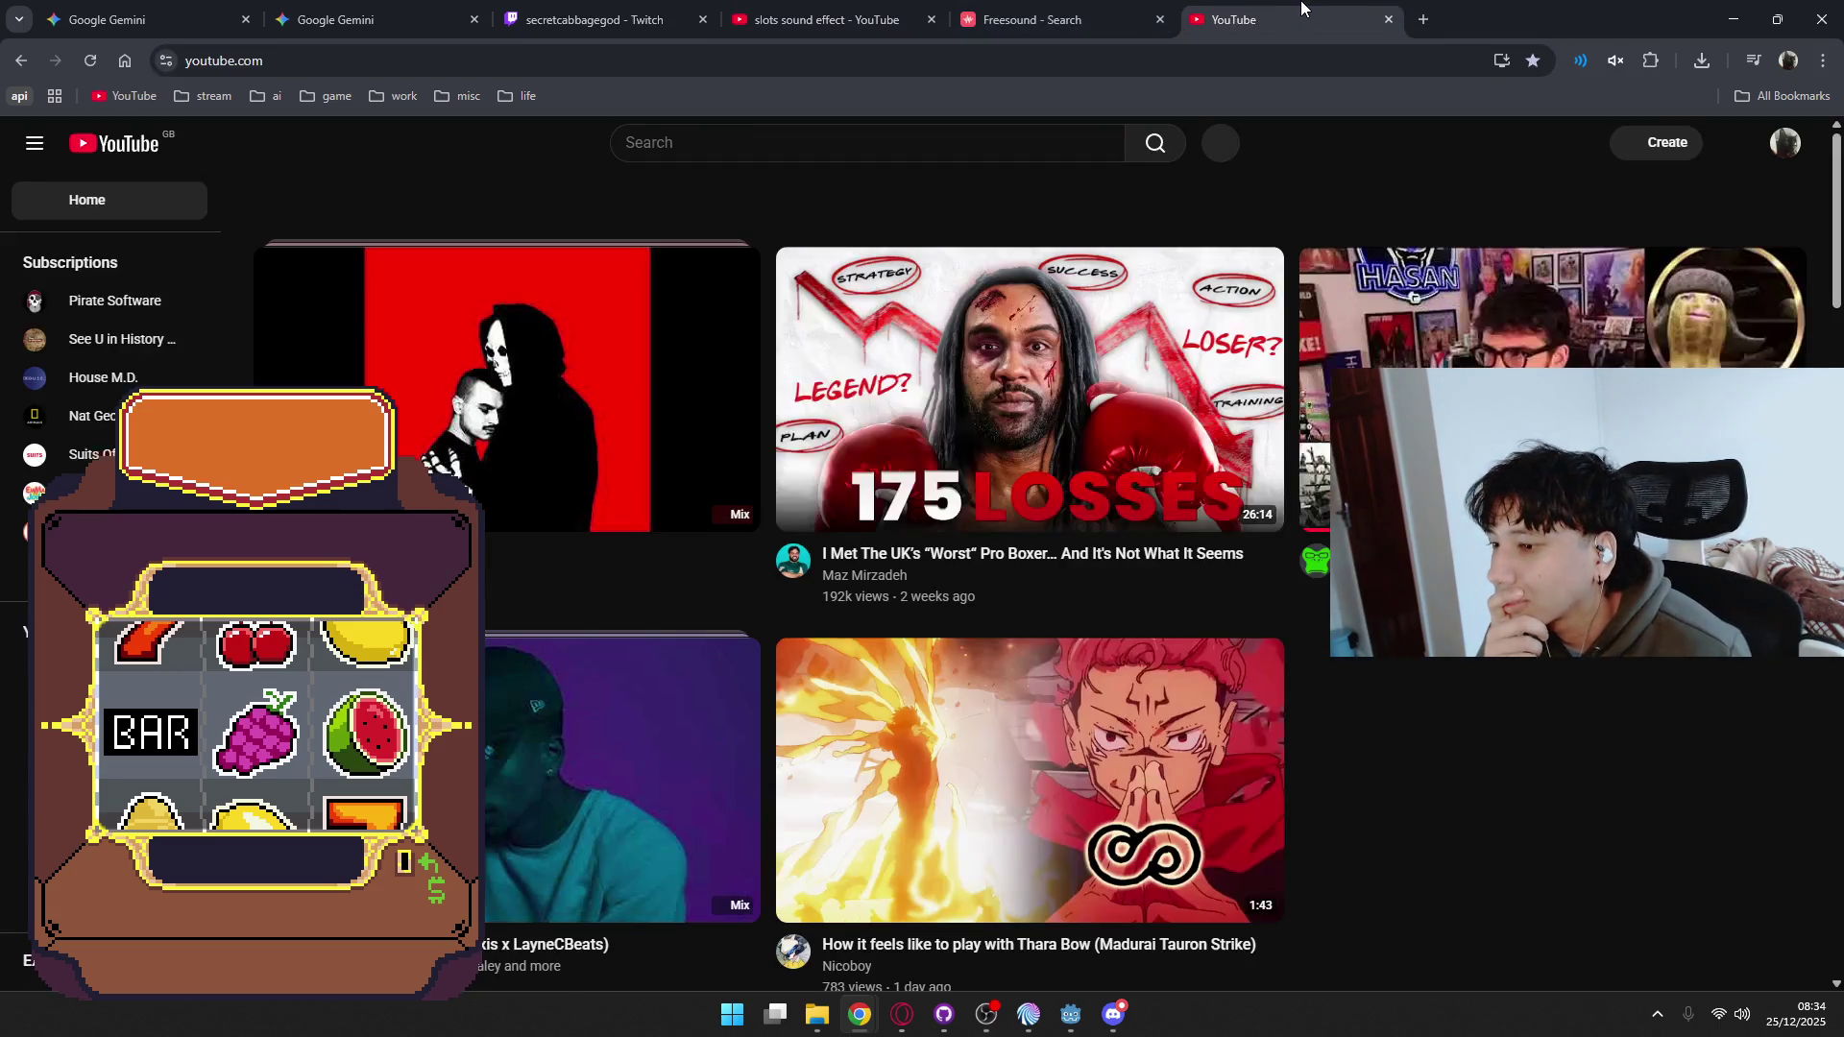
scroll(678, 465, down, 7)
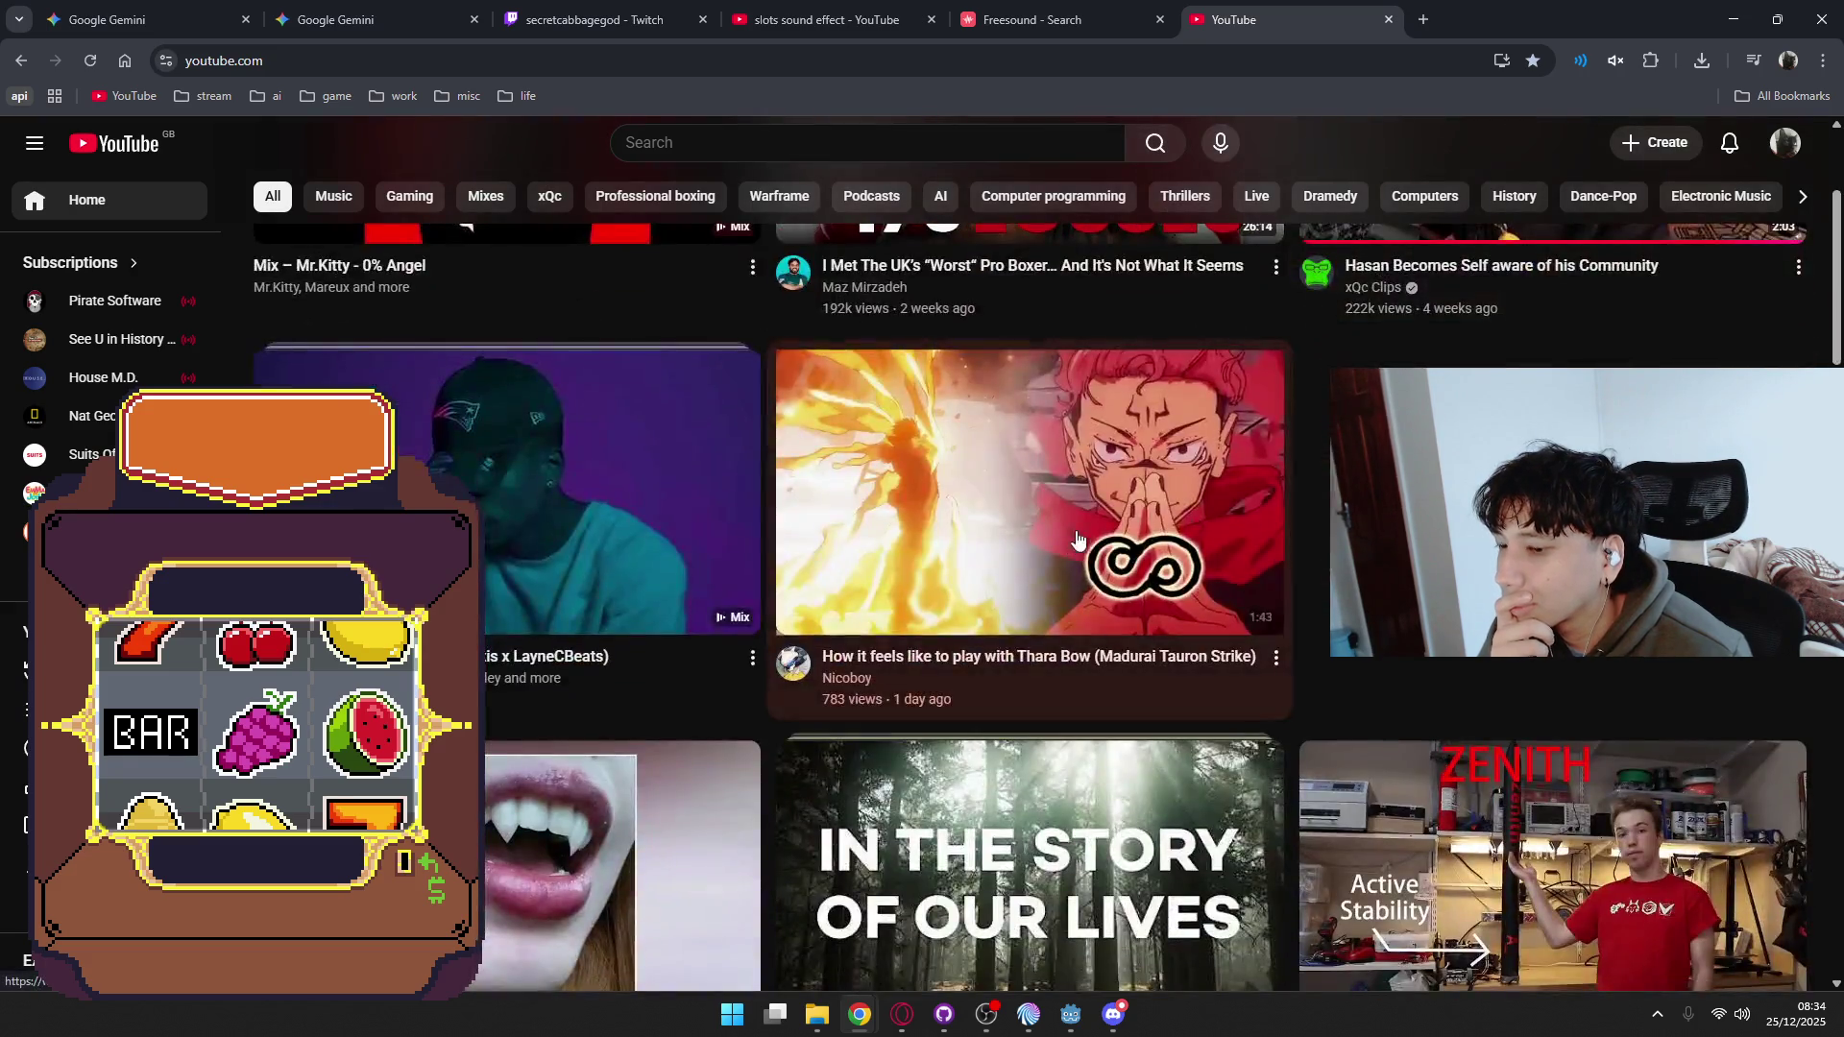
scroll(1166, 509, down, 10)
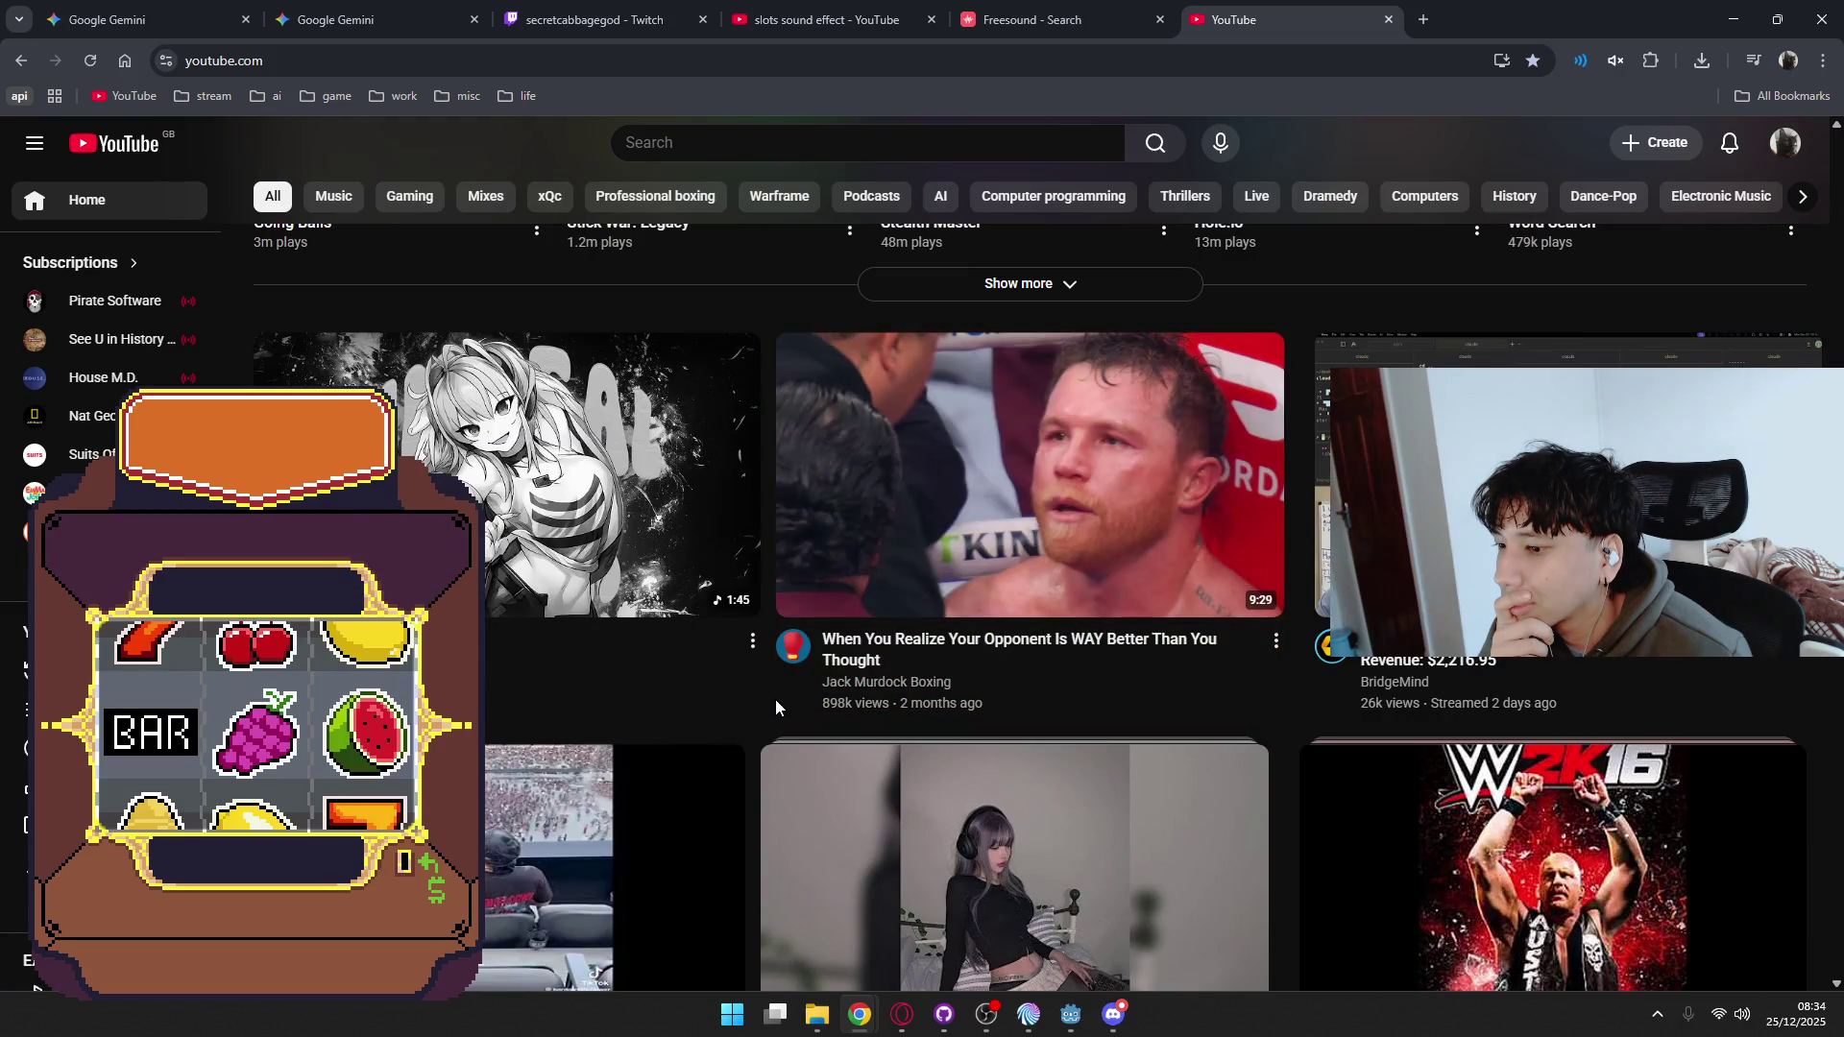
click(919, 465)
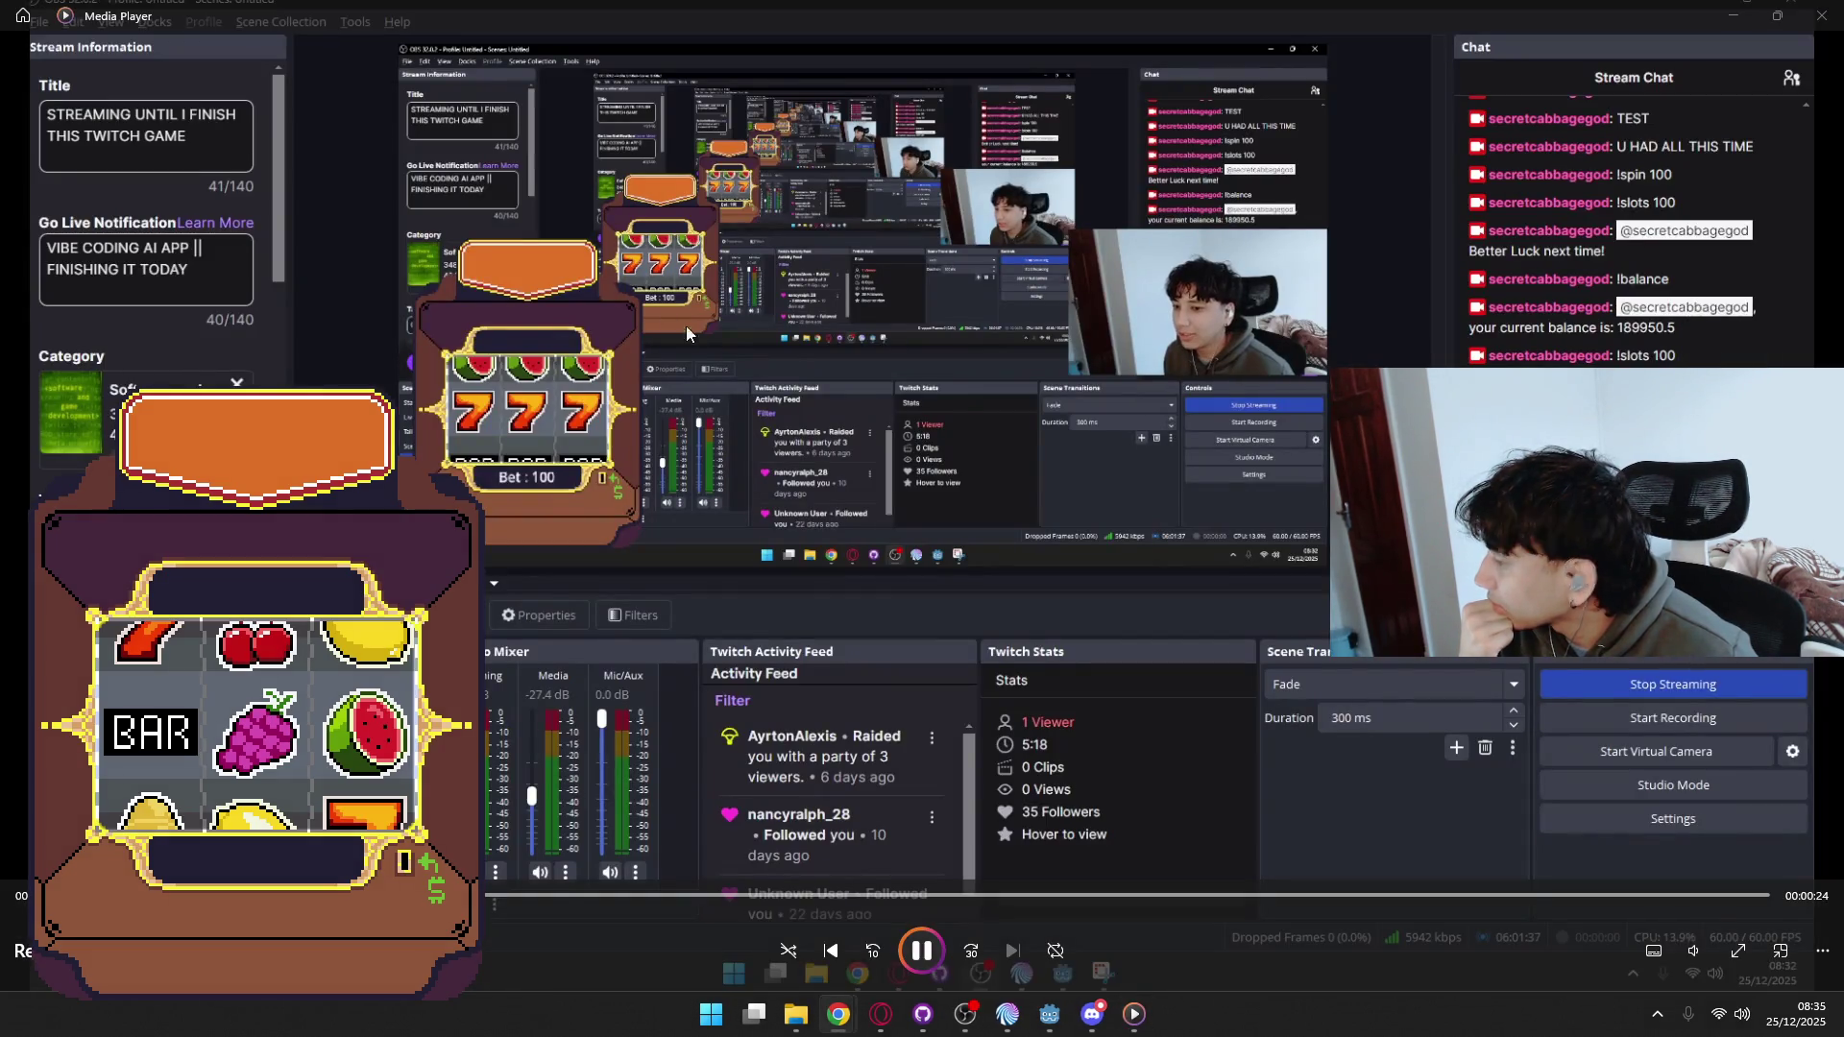
- Refresh Downloads to list the new 10.8 MB recording, then close Downloads and Media Player
click(795, 1014)
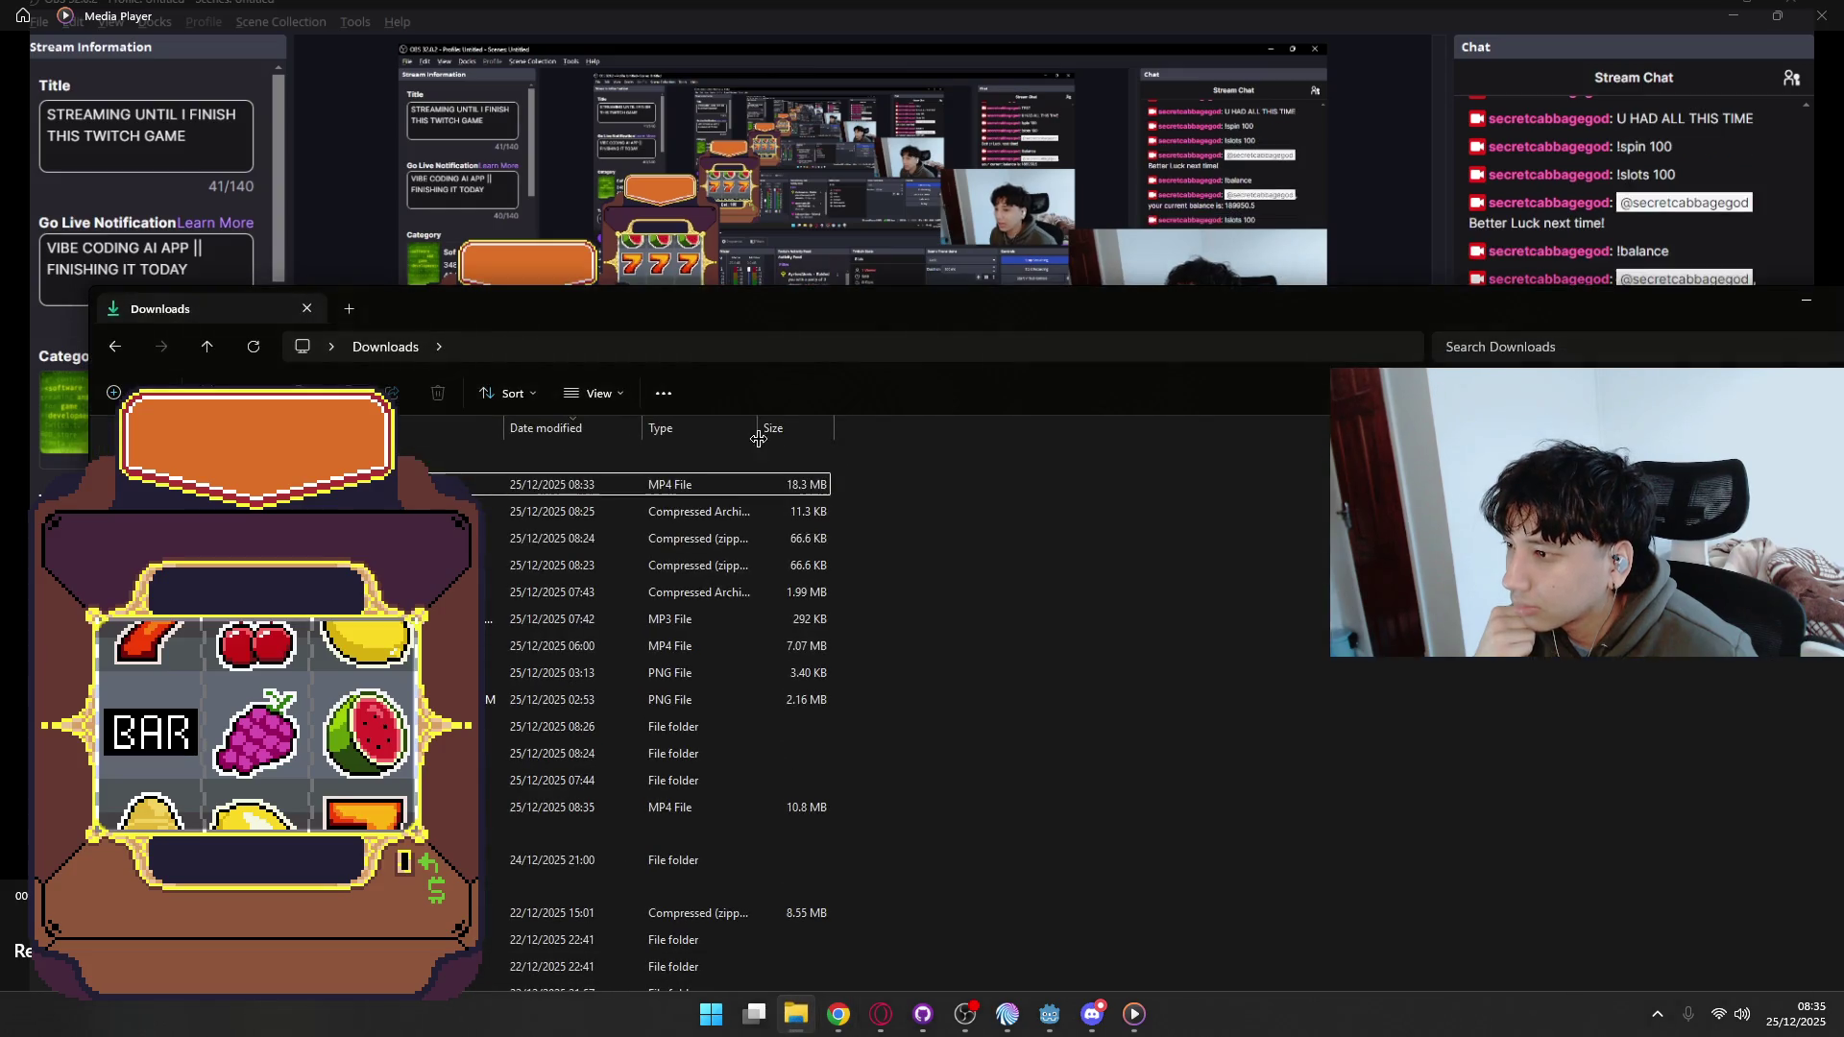
click(253, 354)
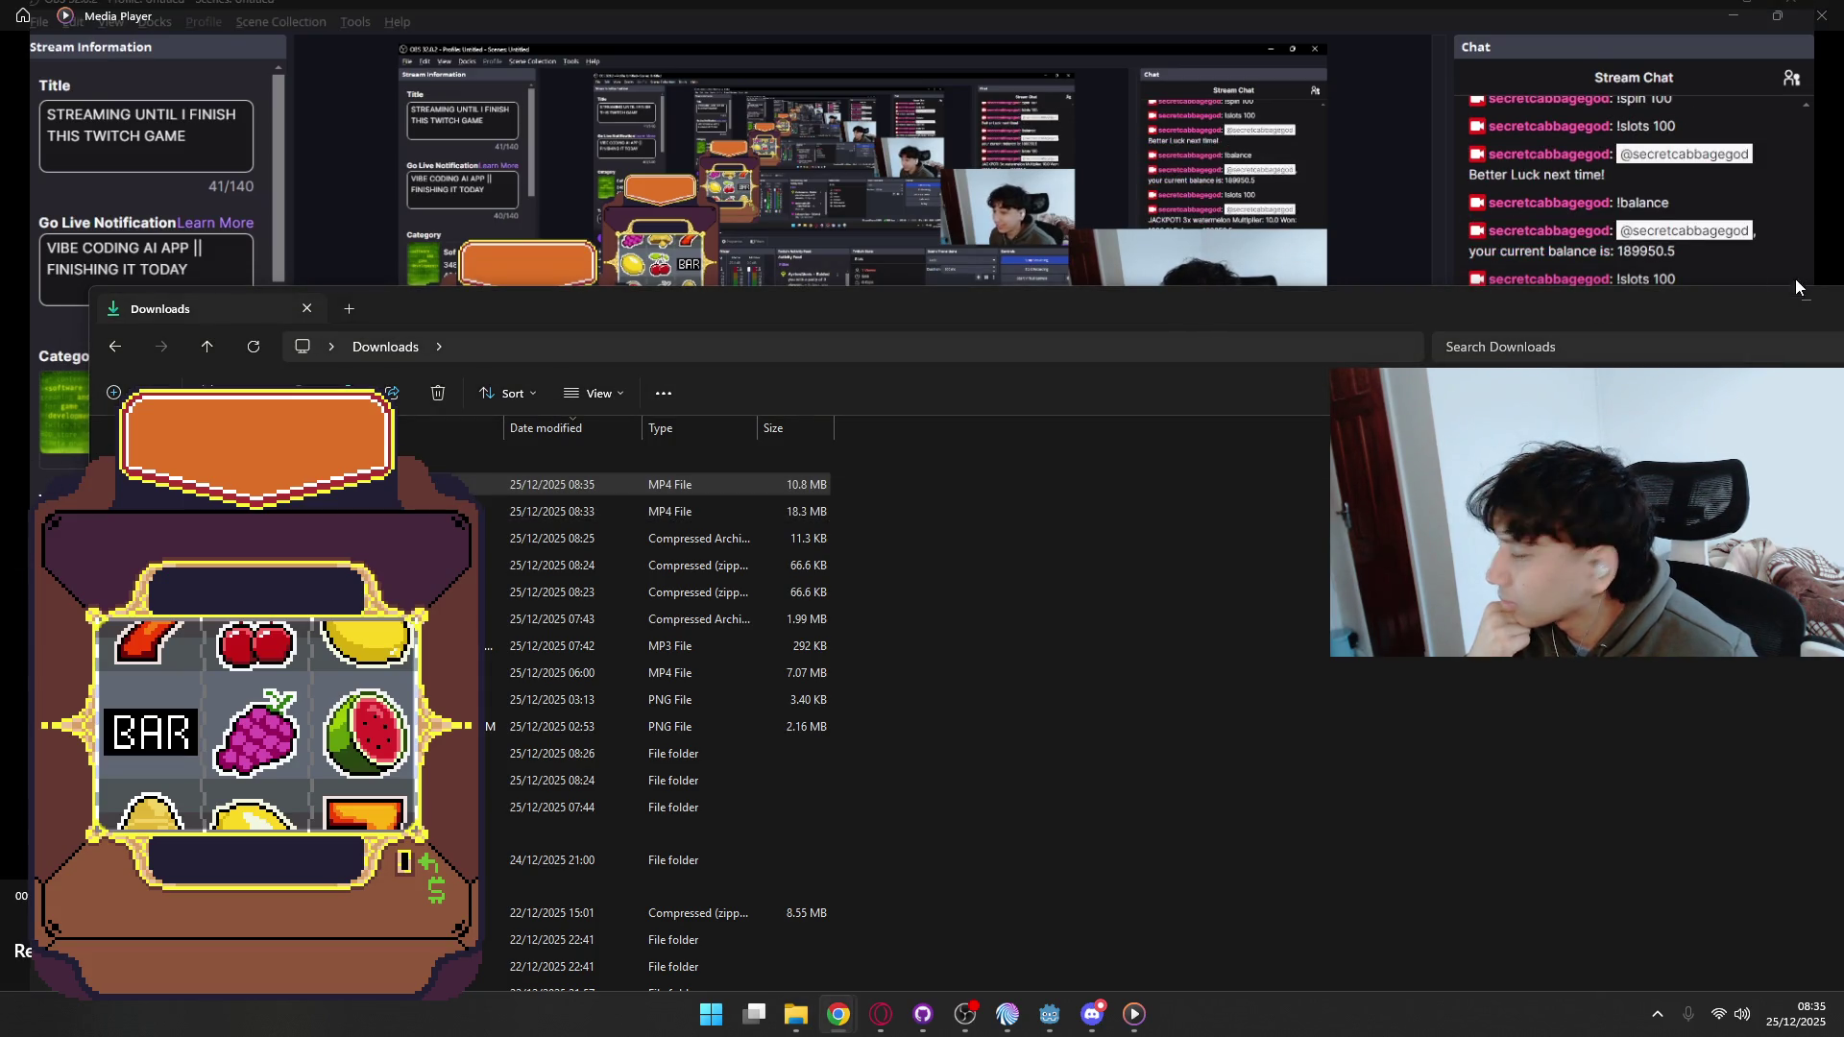
drag(1646, 306, 1327, 336)
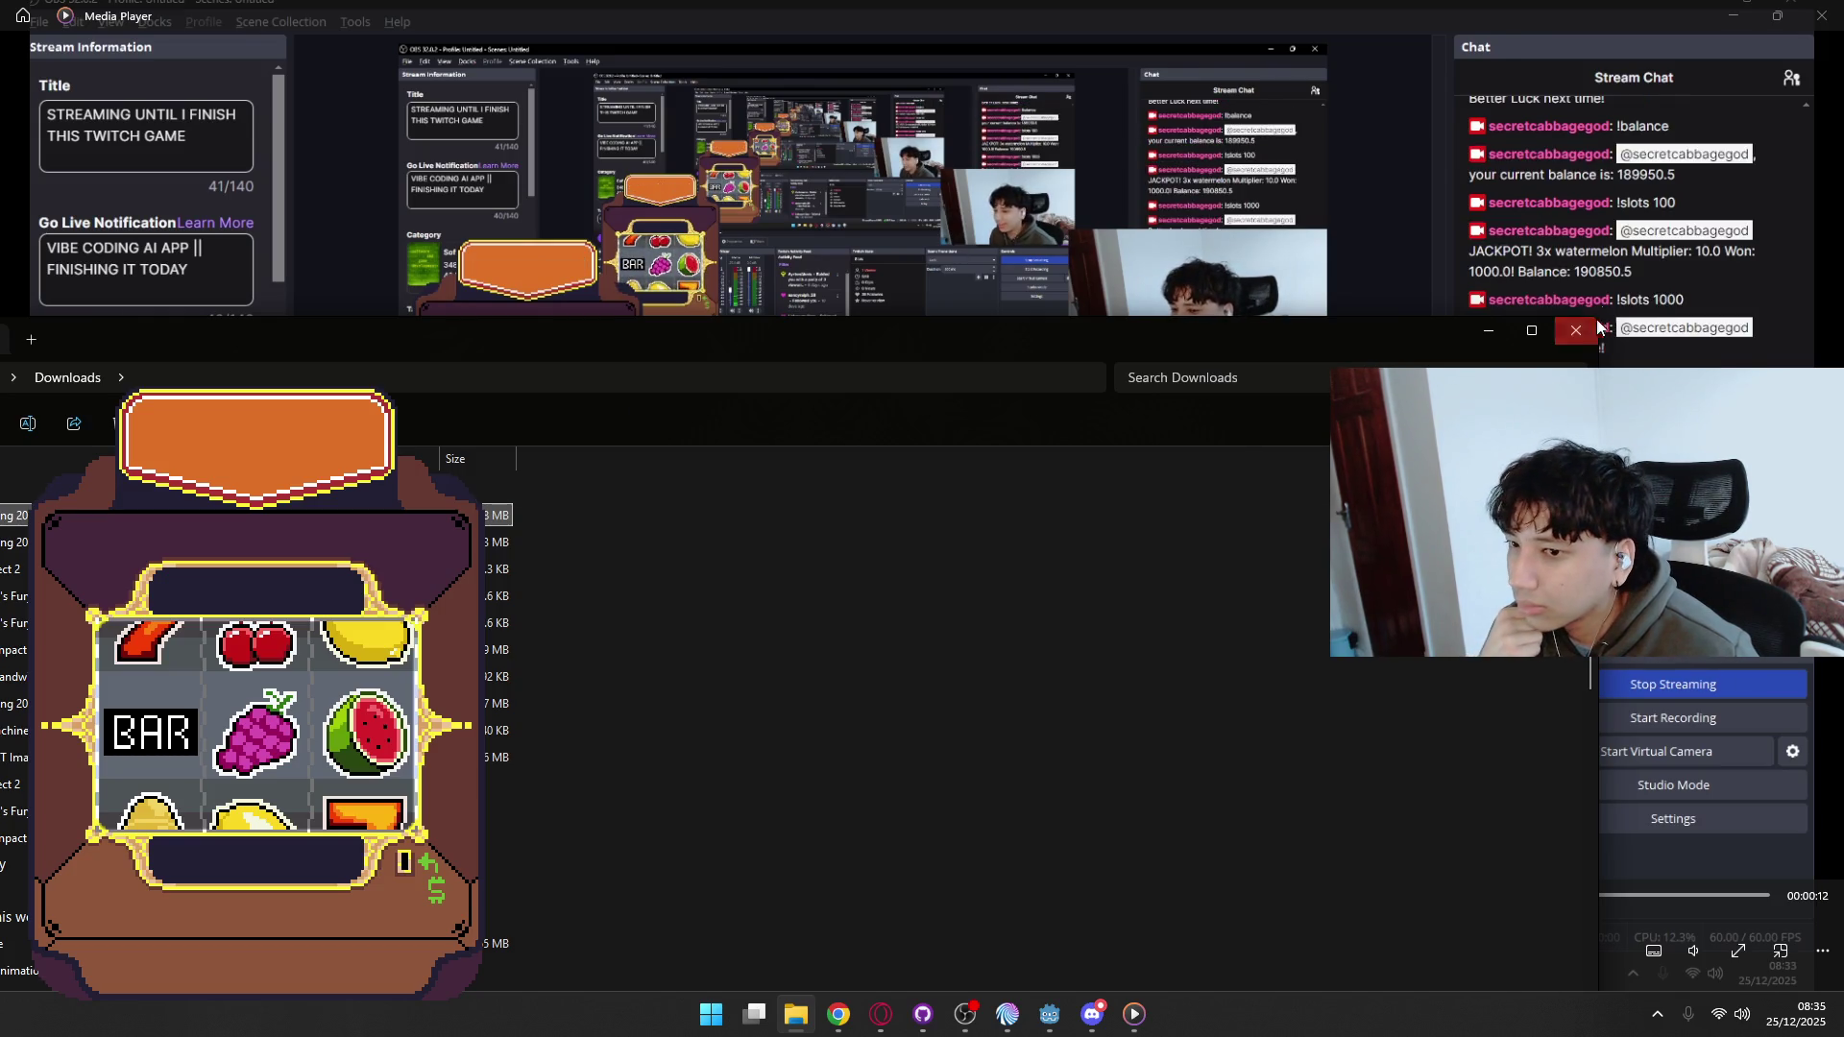
click(1603, 673)
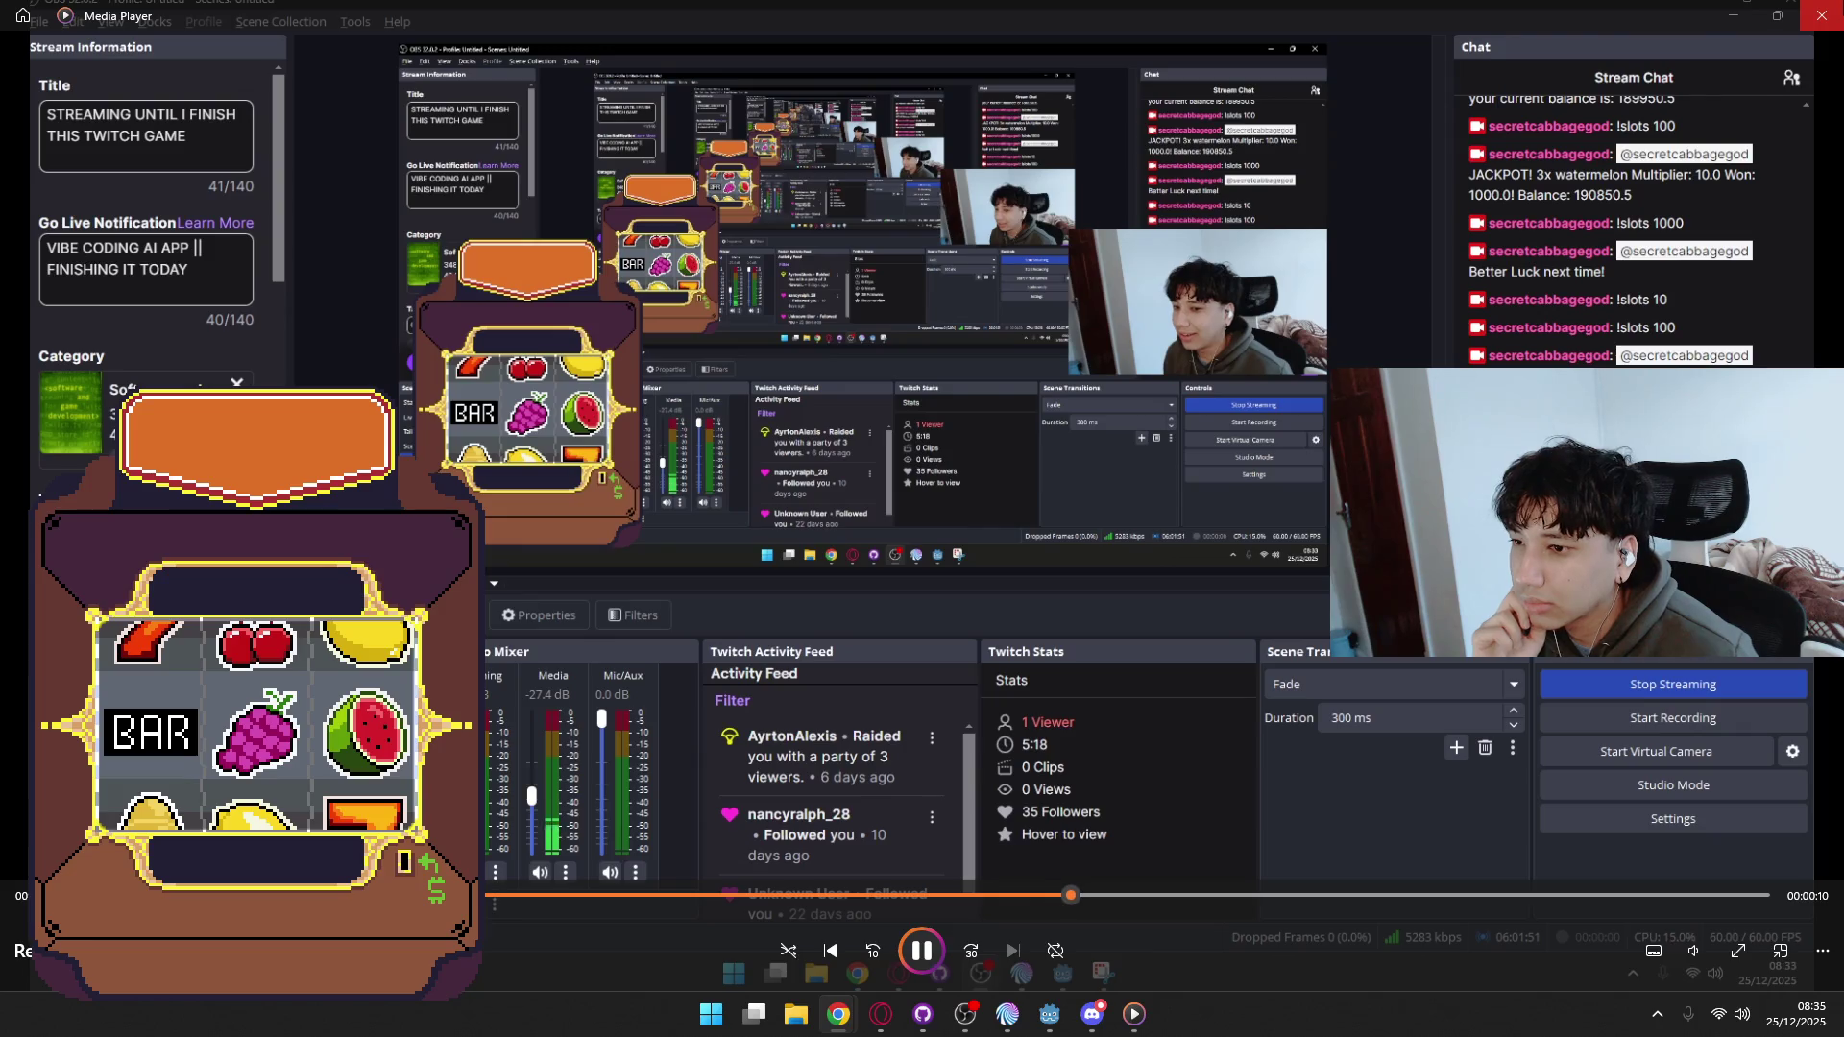
key(alt+F4)
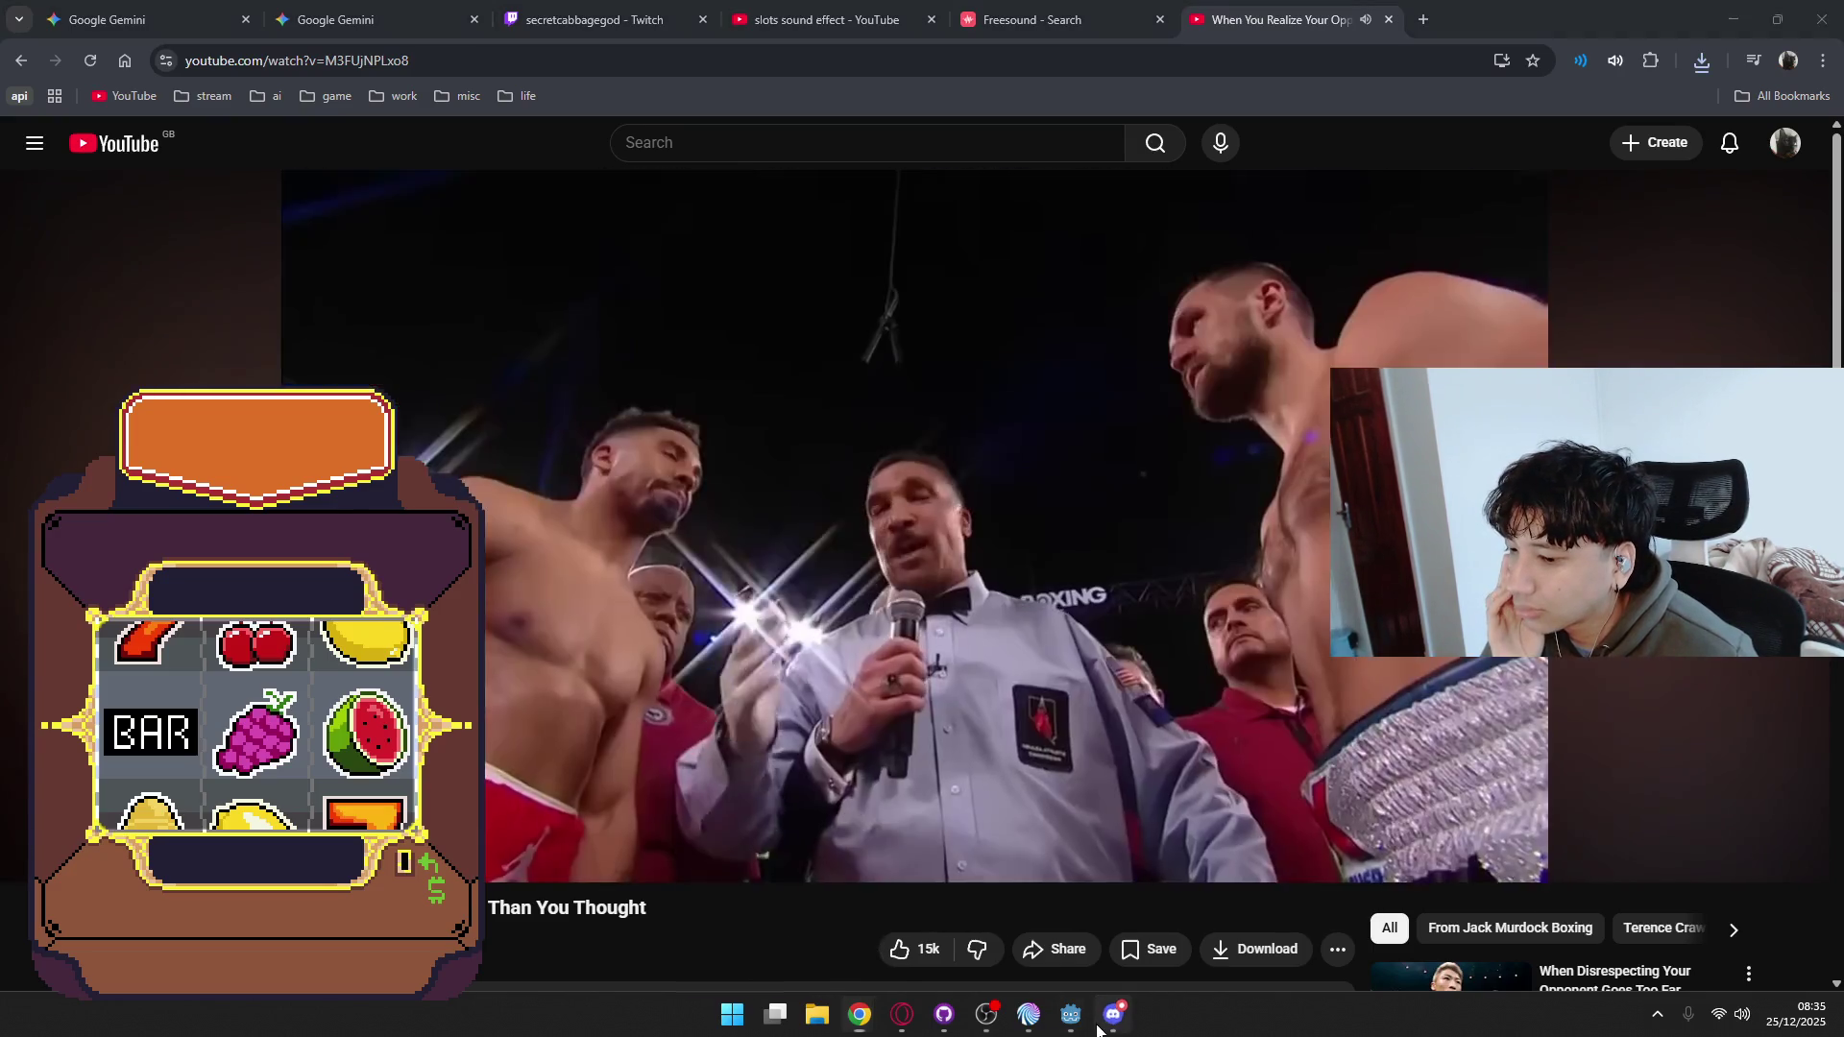
- In Discord, view the empty #project-updates channel, then switch to Direct Messages
click(1100, 1026)
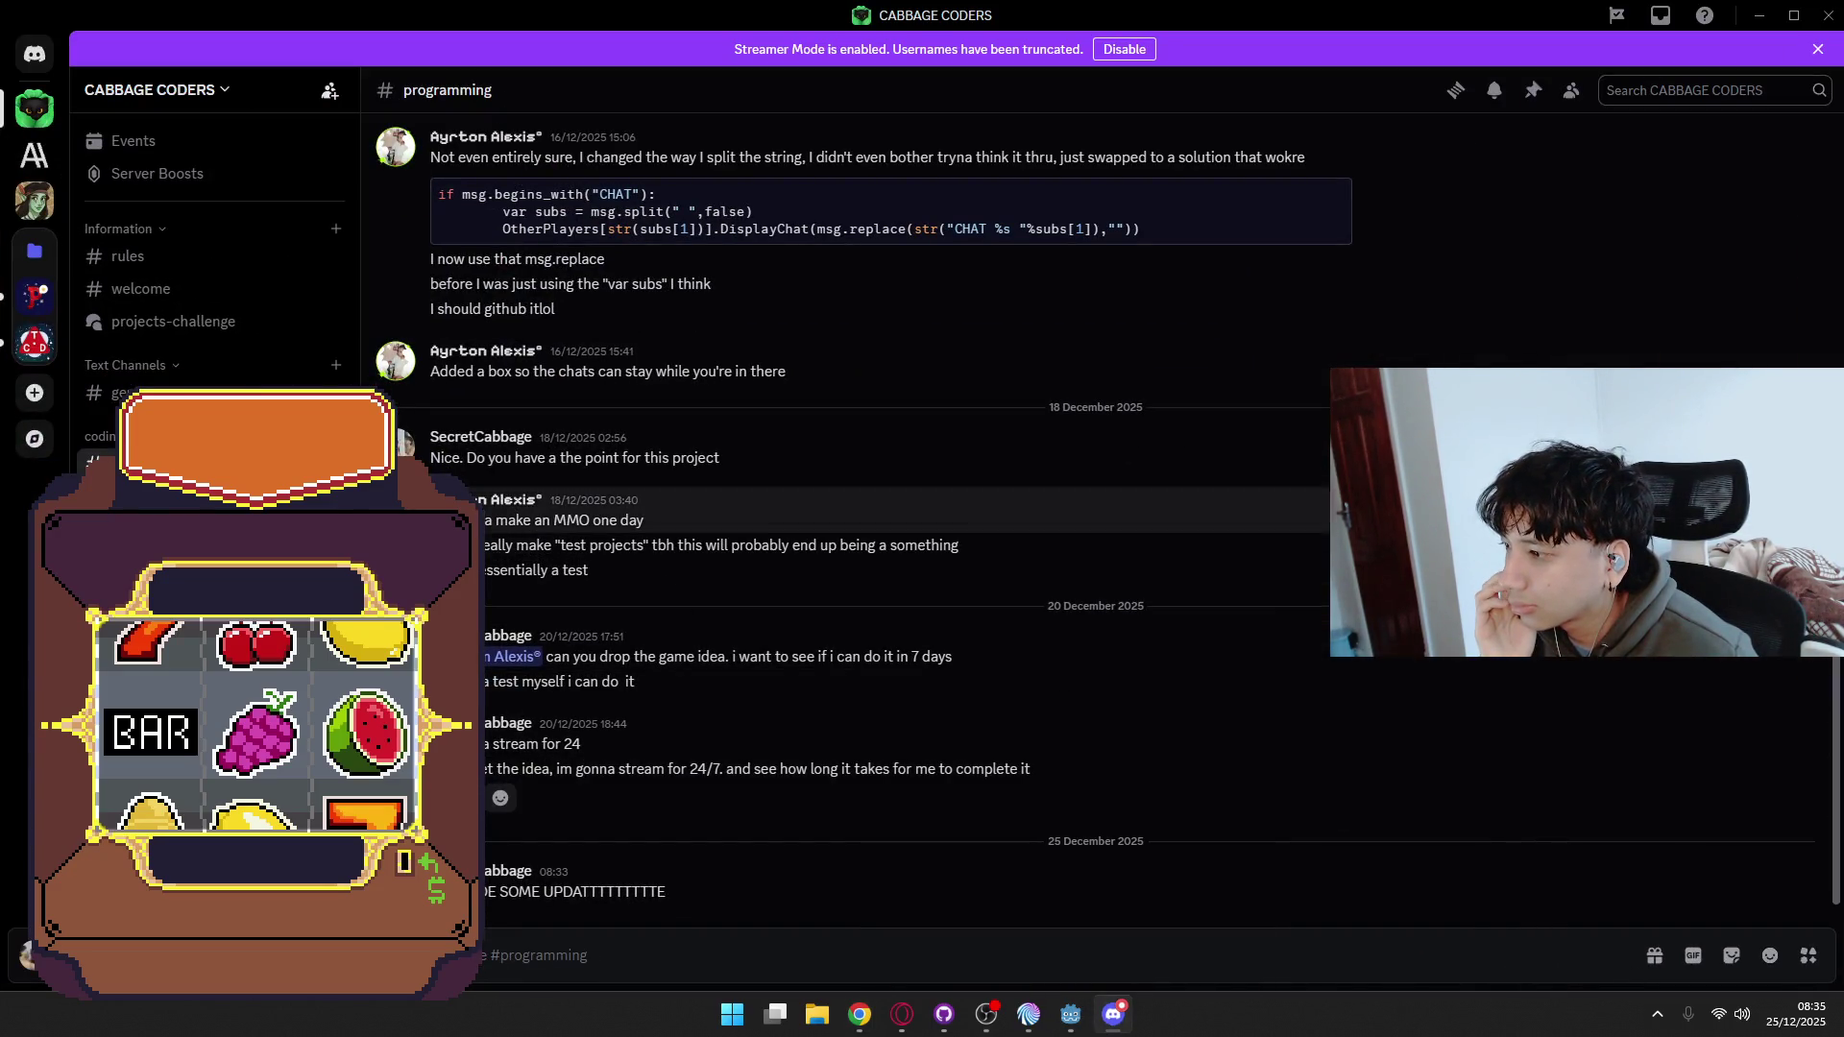
click(154, 493)
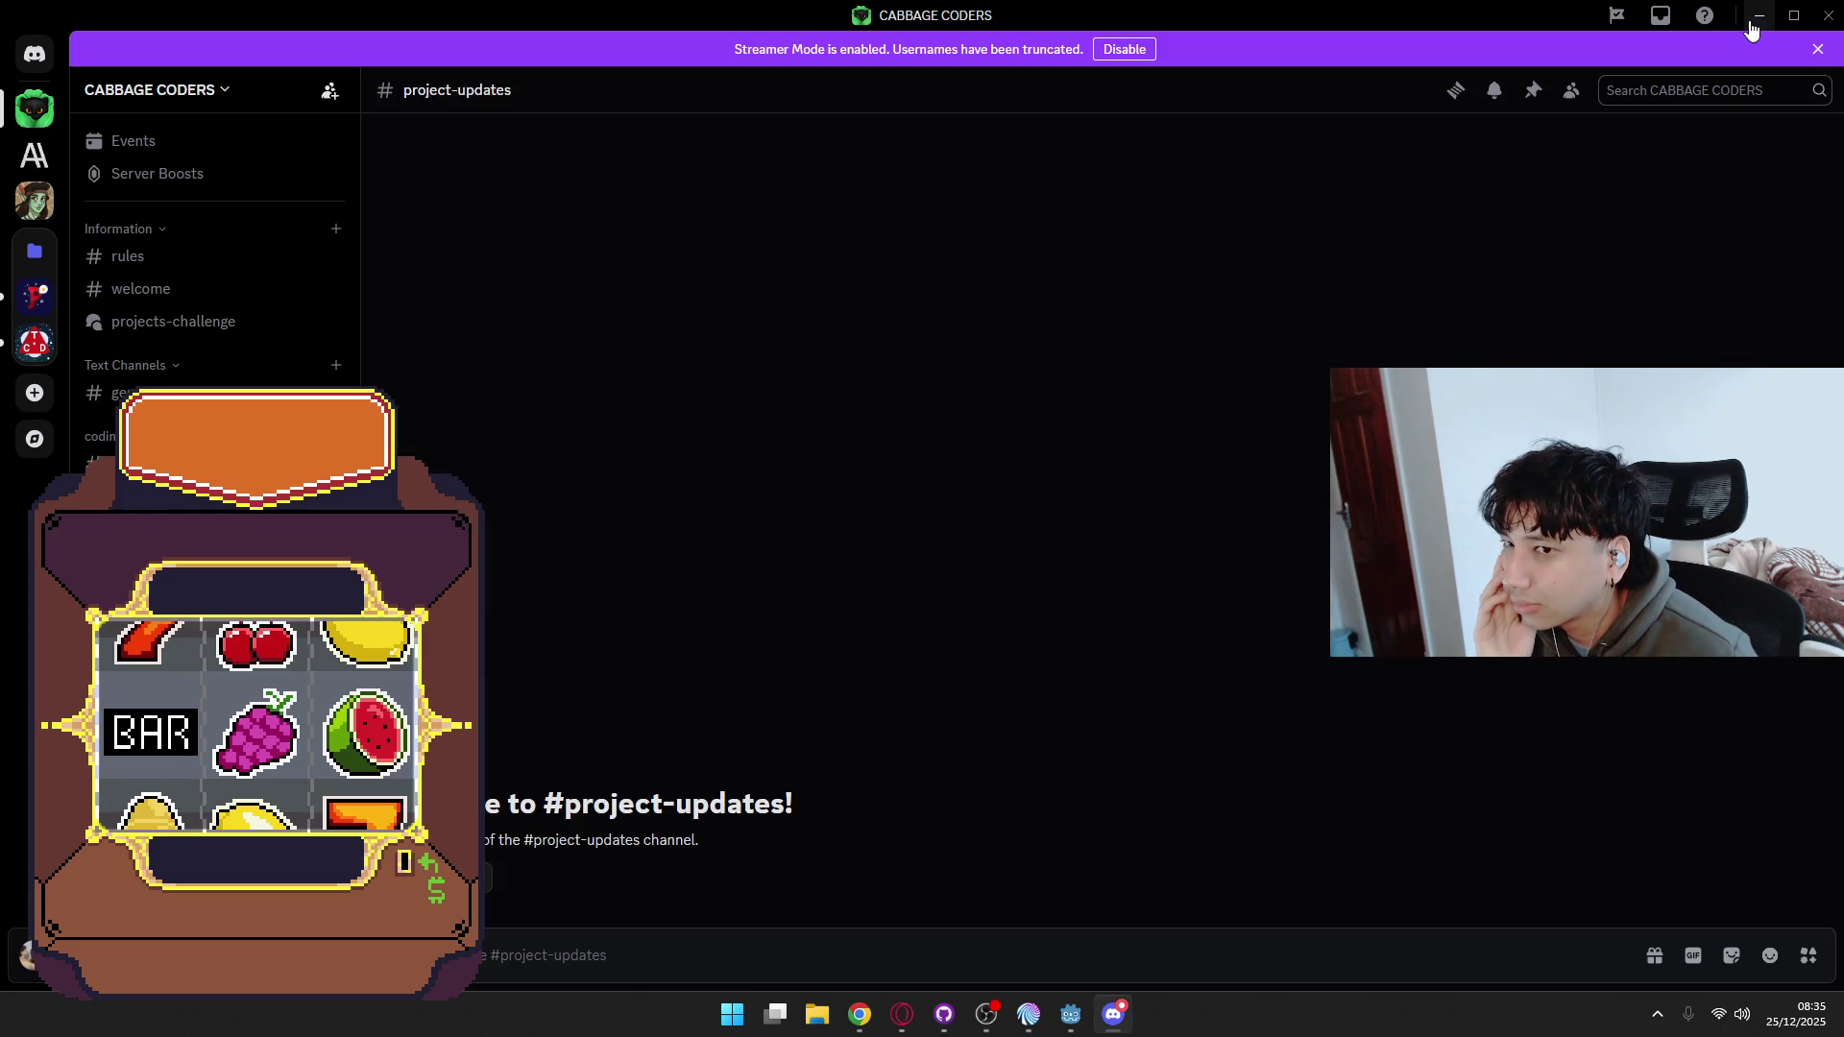
click(1756, 21)
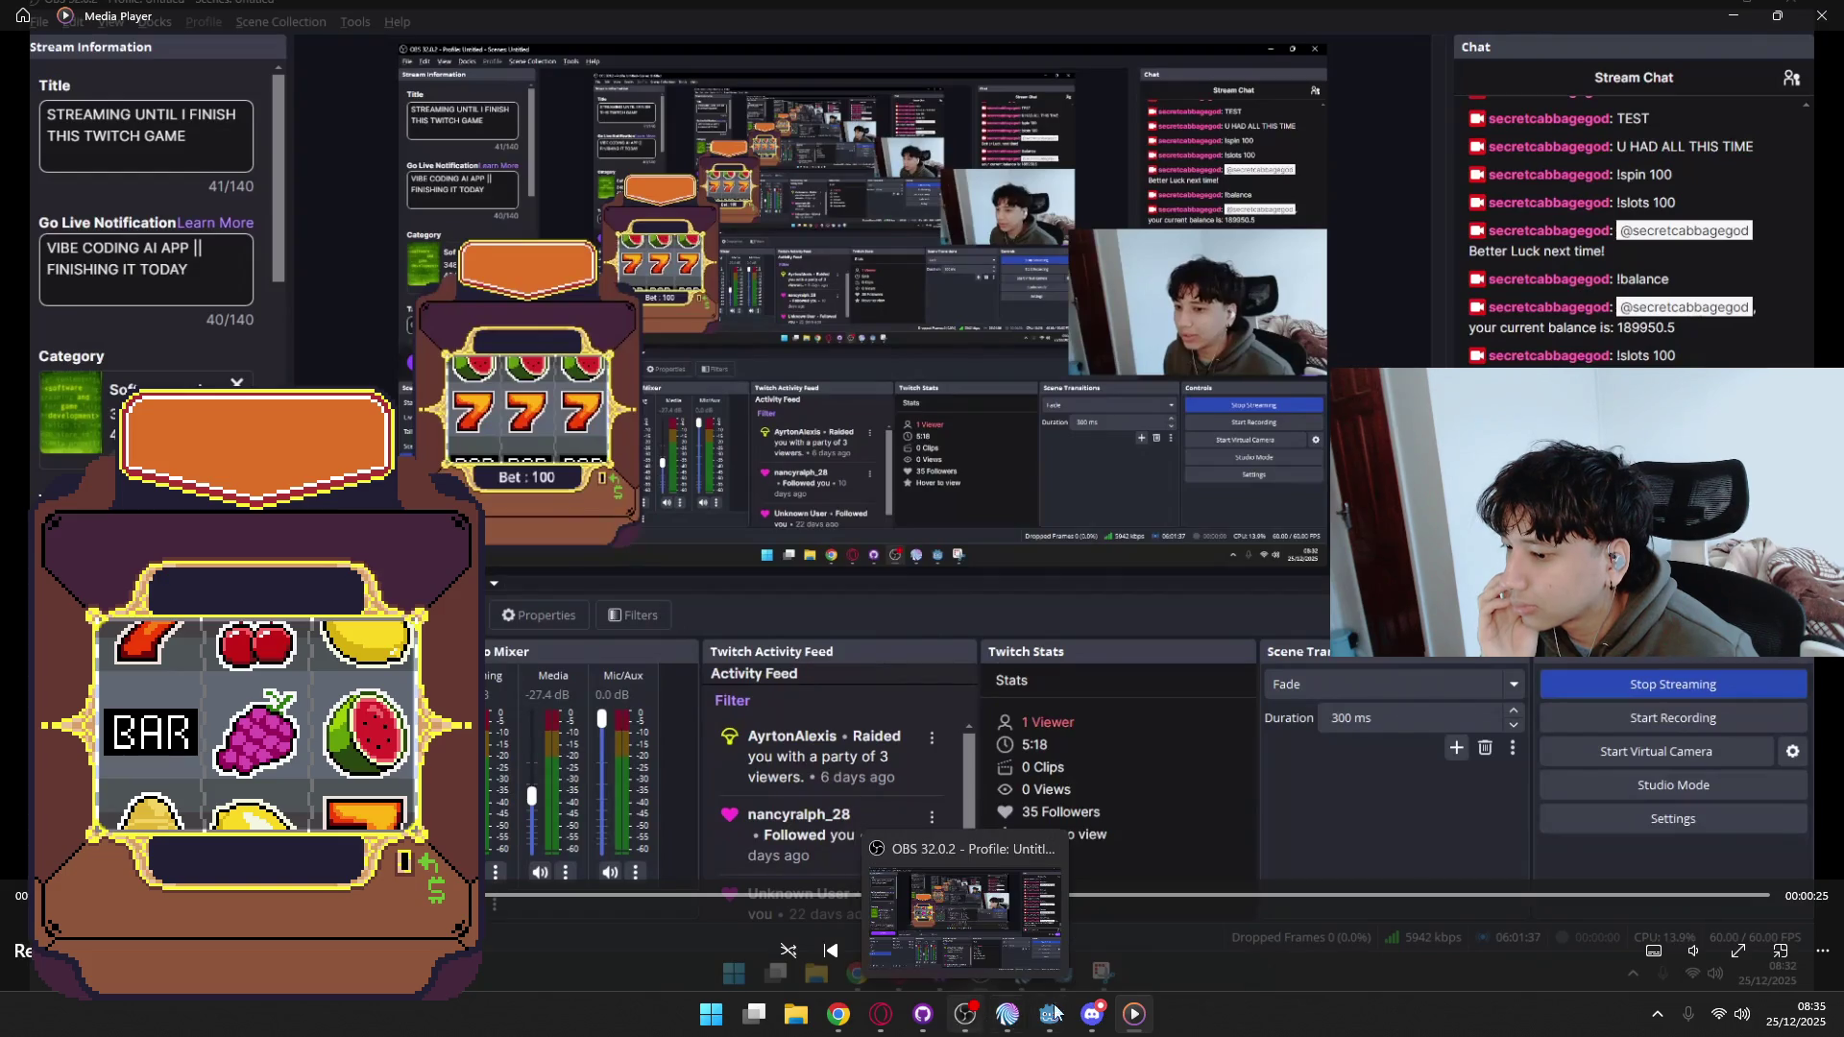
click(1822, 16)
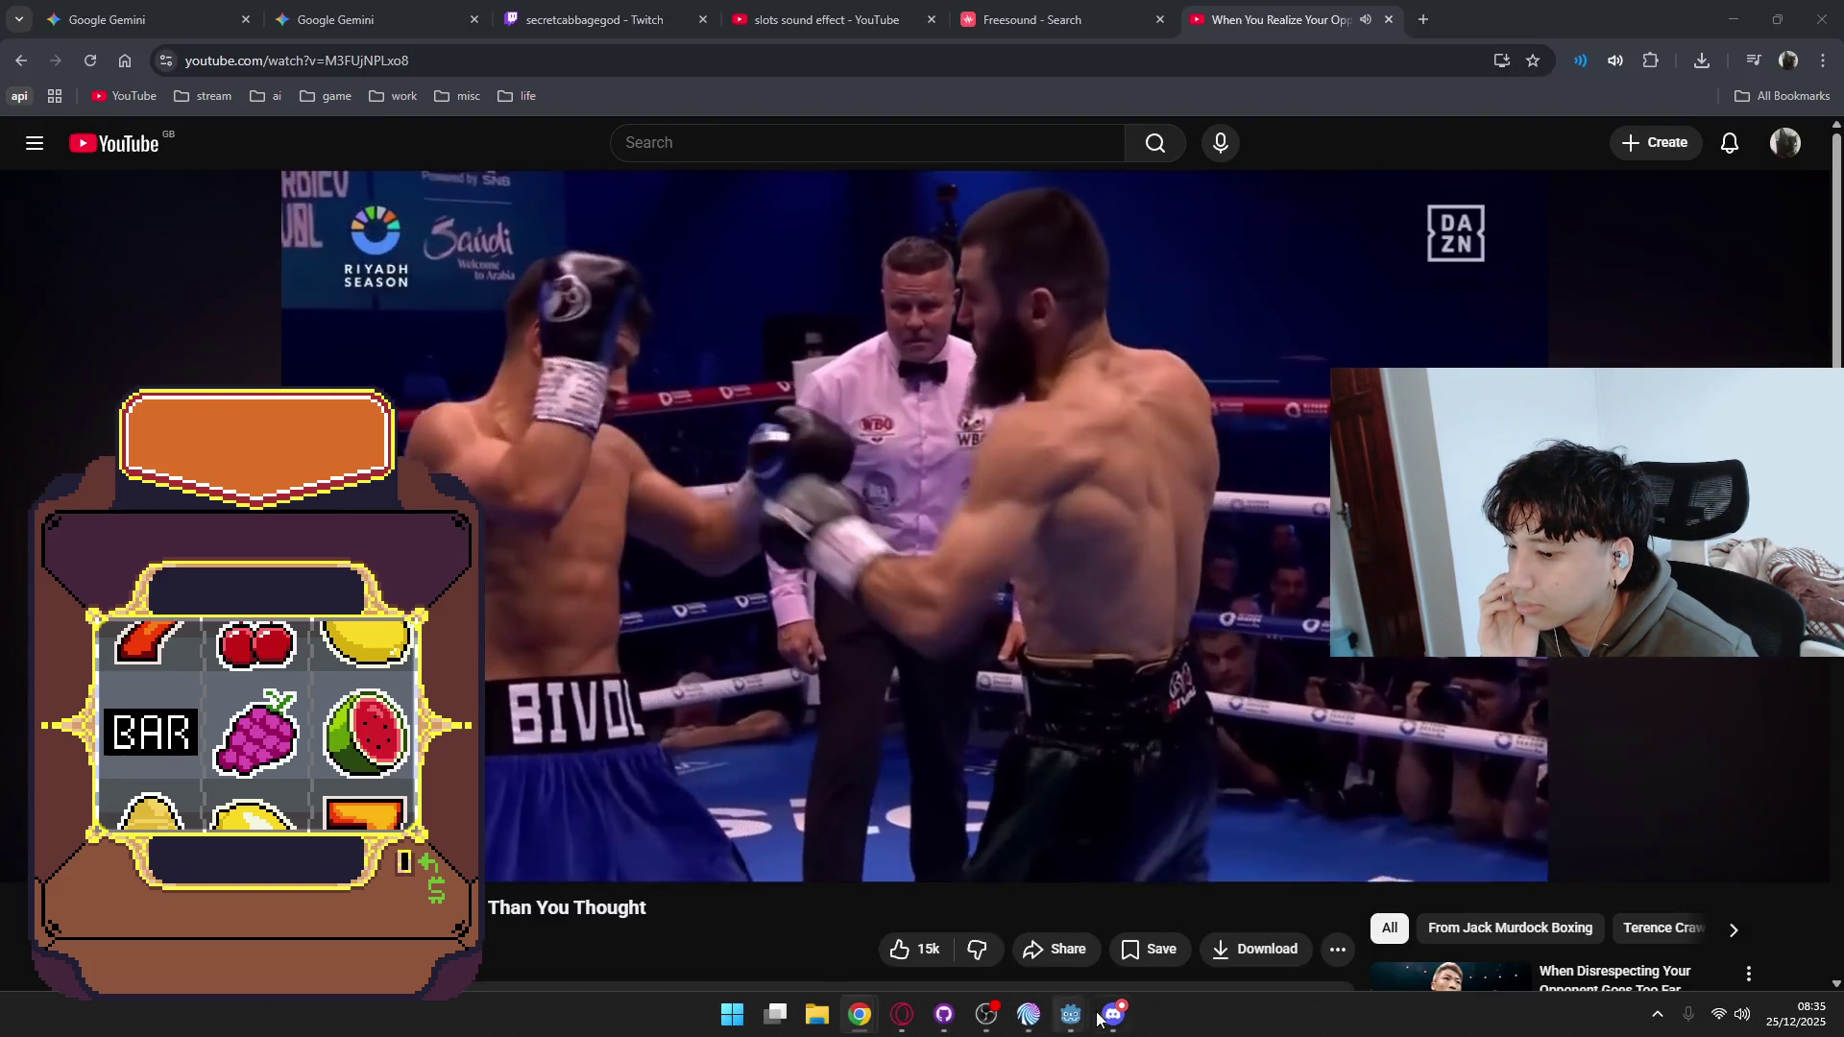
click(1114, 1014)
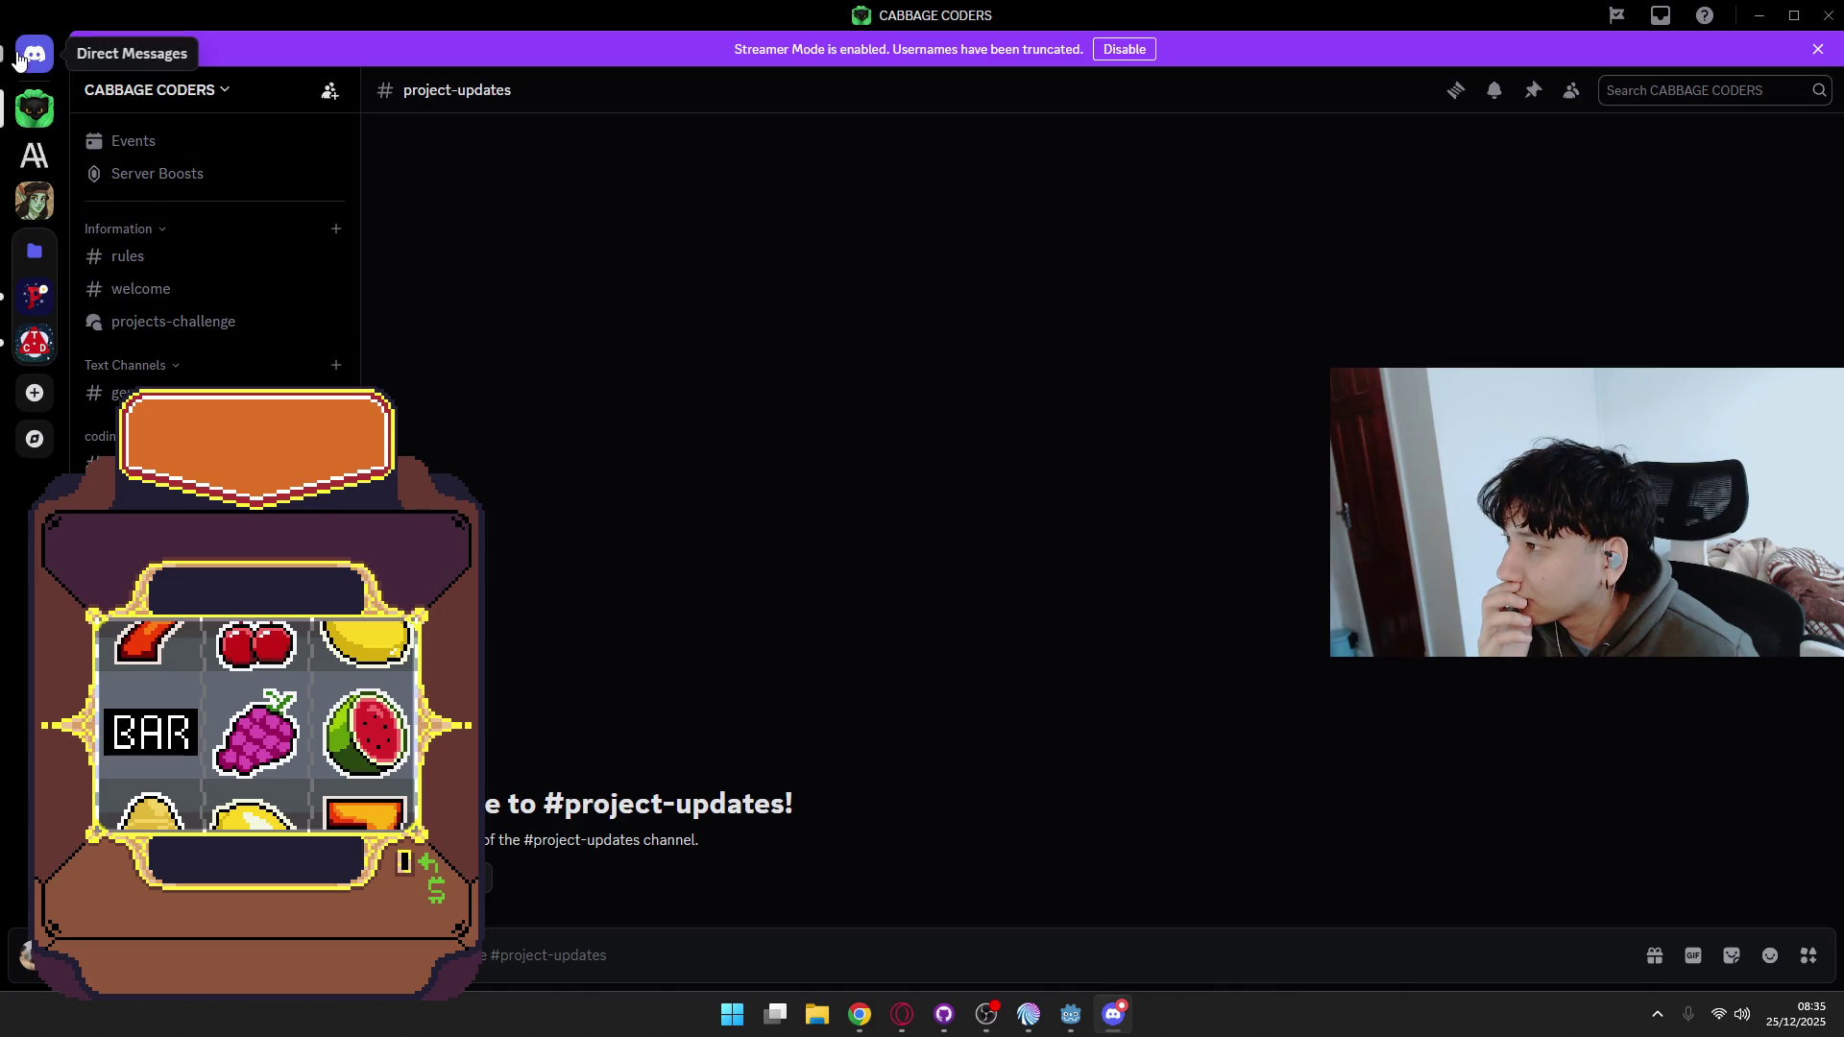
click(35, 52)
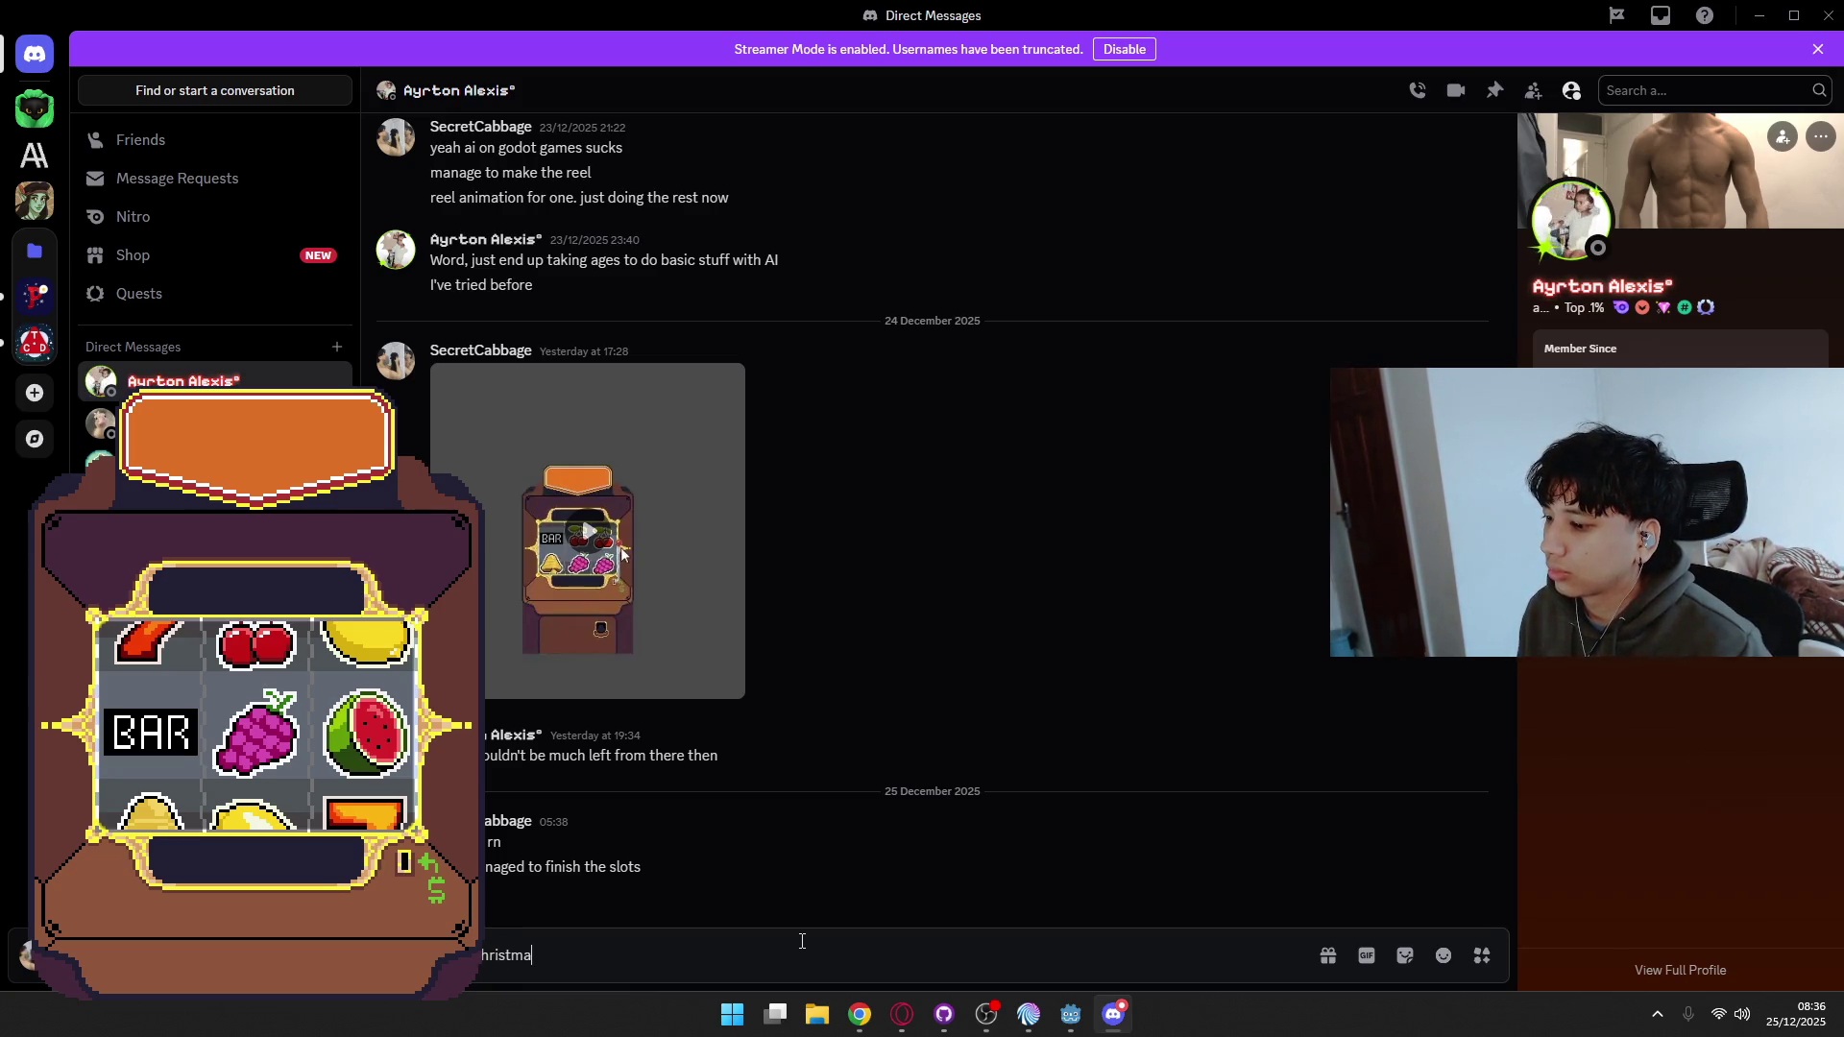
- Send a Christmas greeting and a note about not having slept in the direct message
text(w)
key(Return)
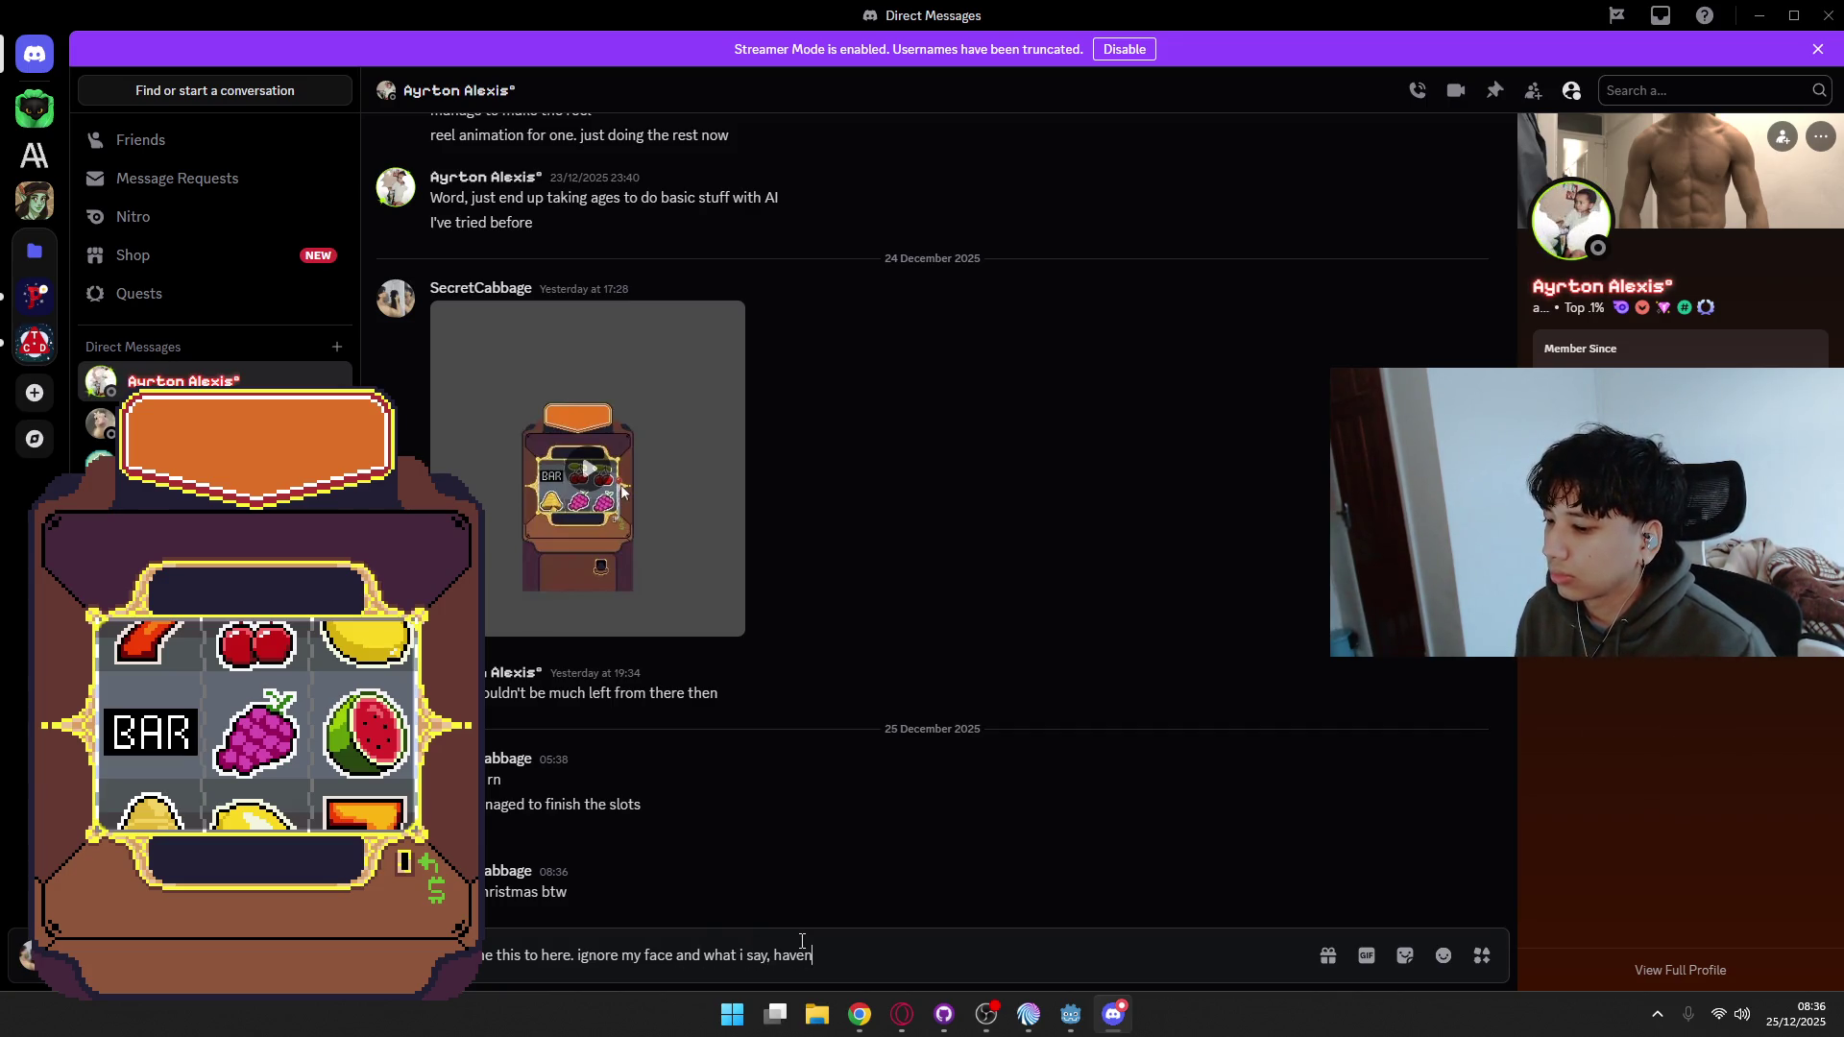
text(yet)
key(Return)
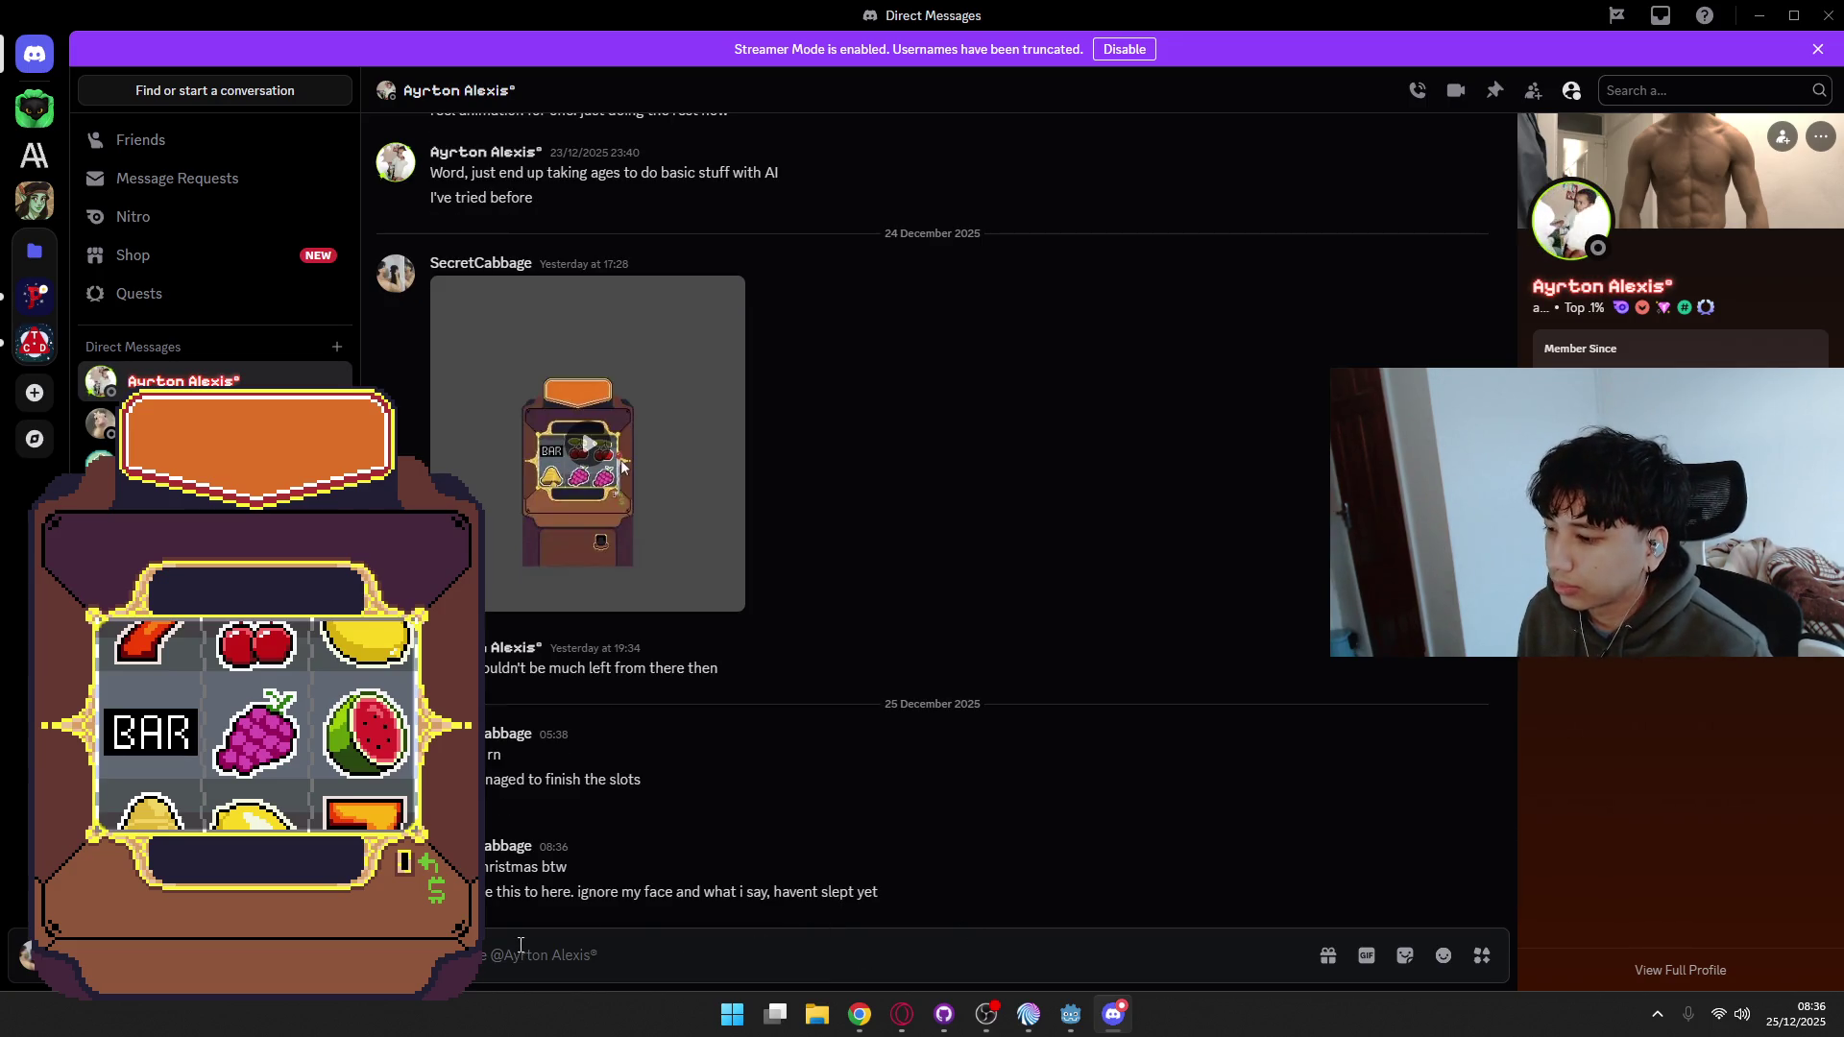
- Attach the newest screen recording from Downloads and send it in the DM
key(ctrl+shift+u)
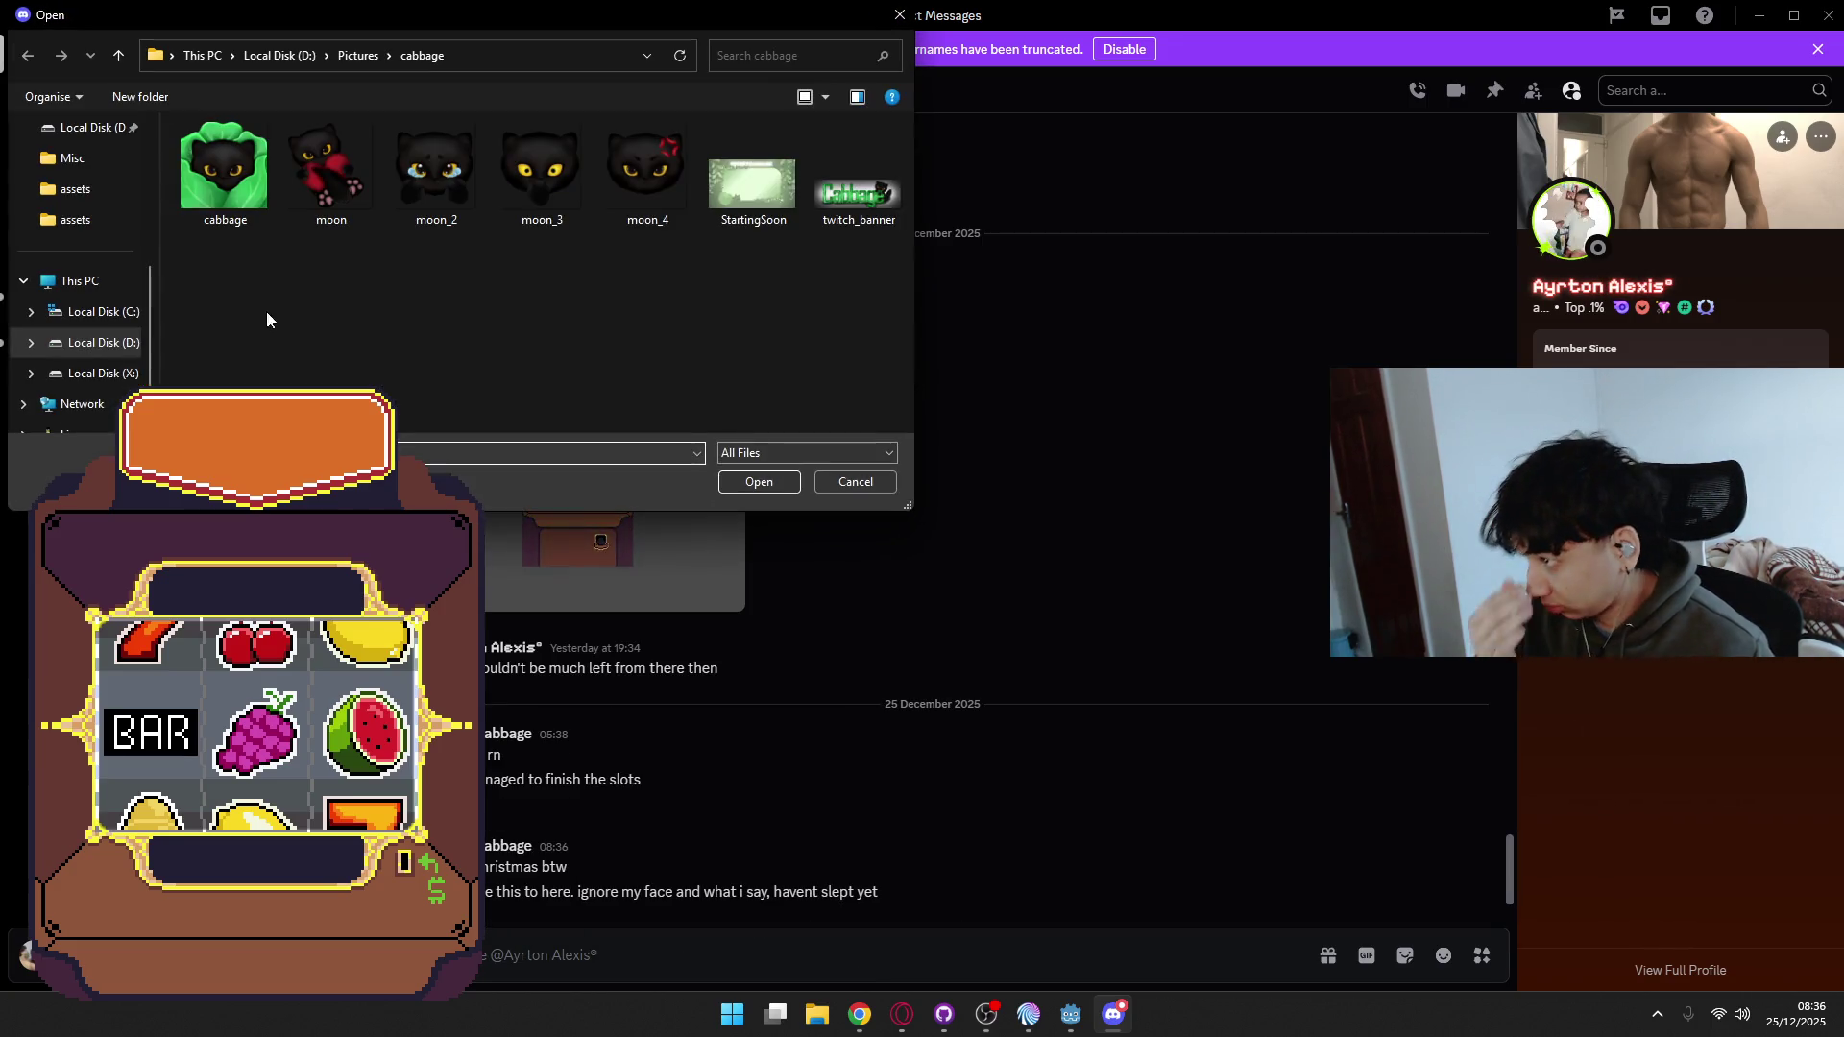
scroll(86, 231, up, 5)
click(85, 286)
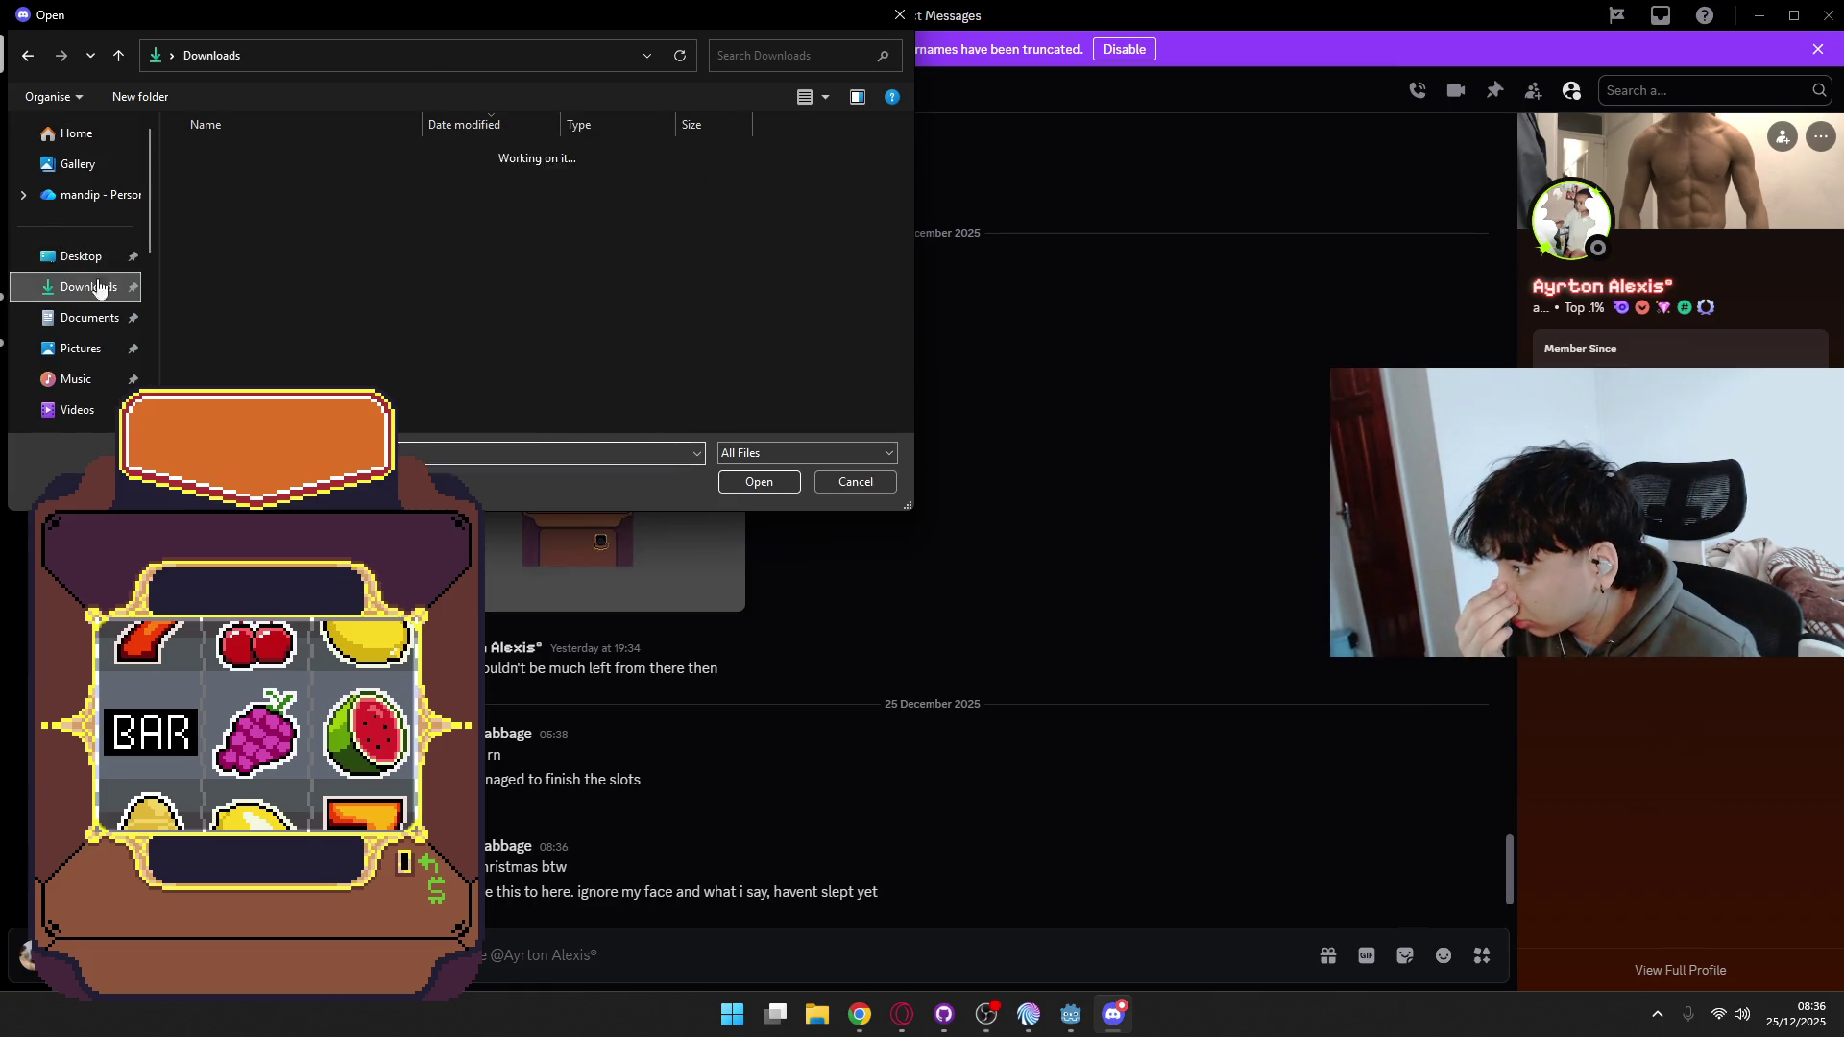
double_click(230, 180)
key(Return)
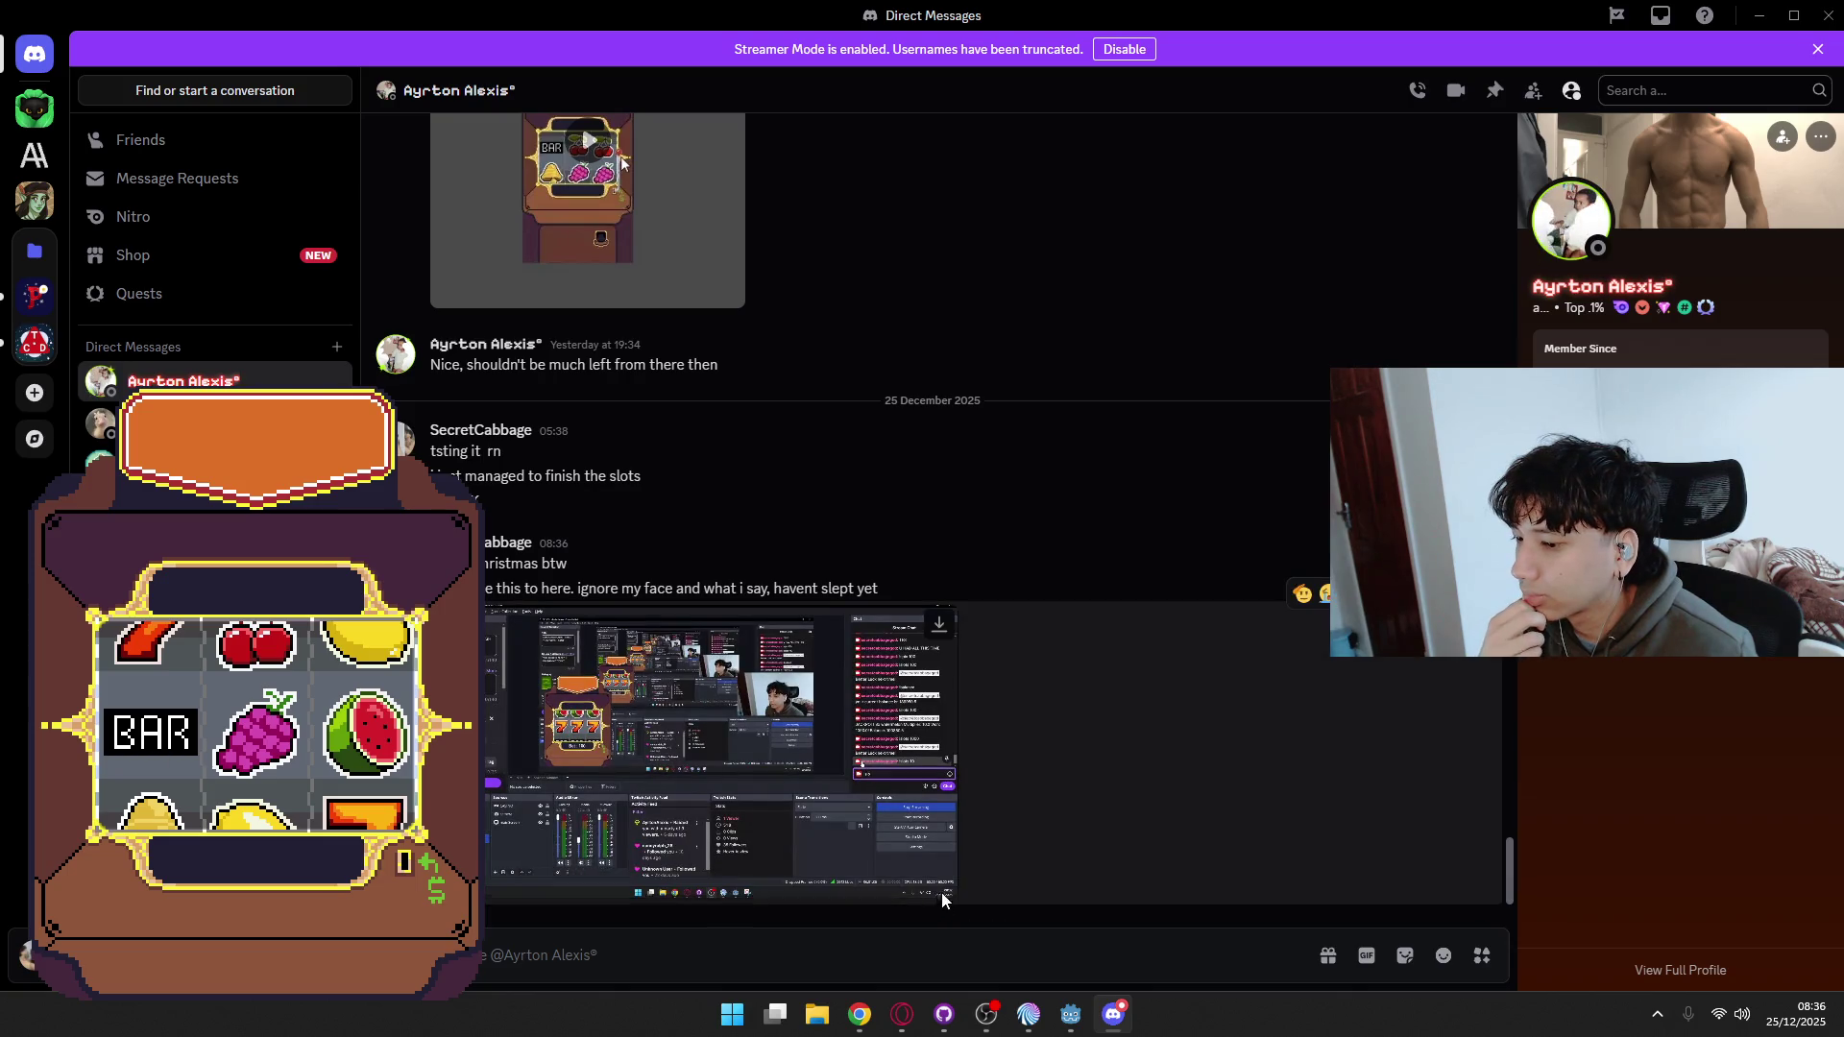
- Watch the uploaded recording full screen, then return to the CABBAGE CODERS server
click(940, 891)
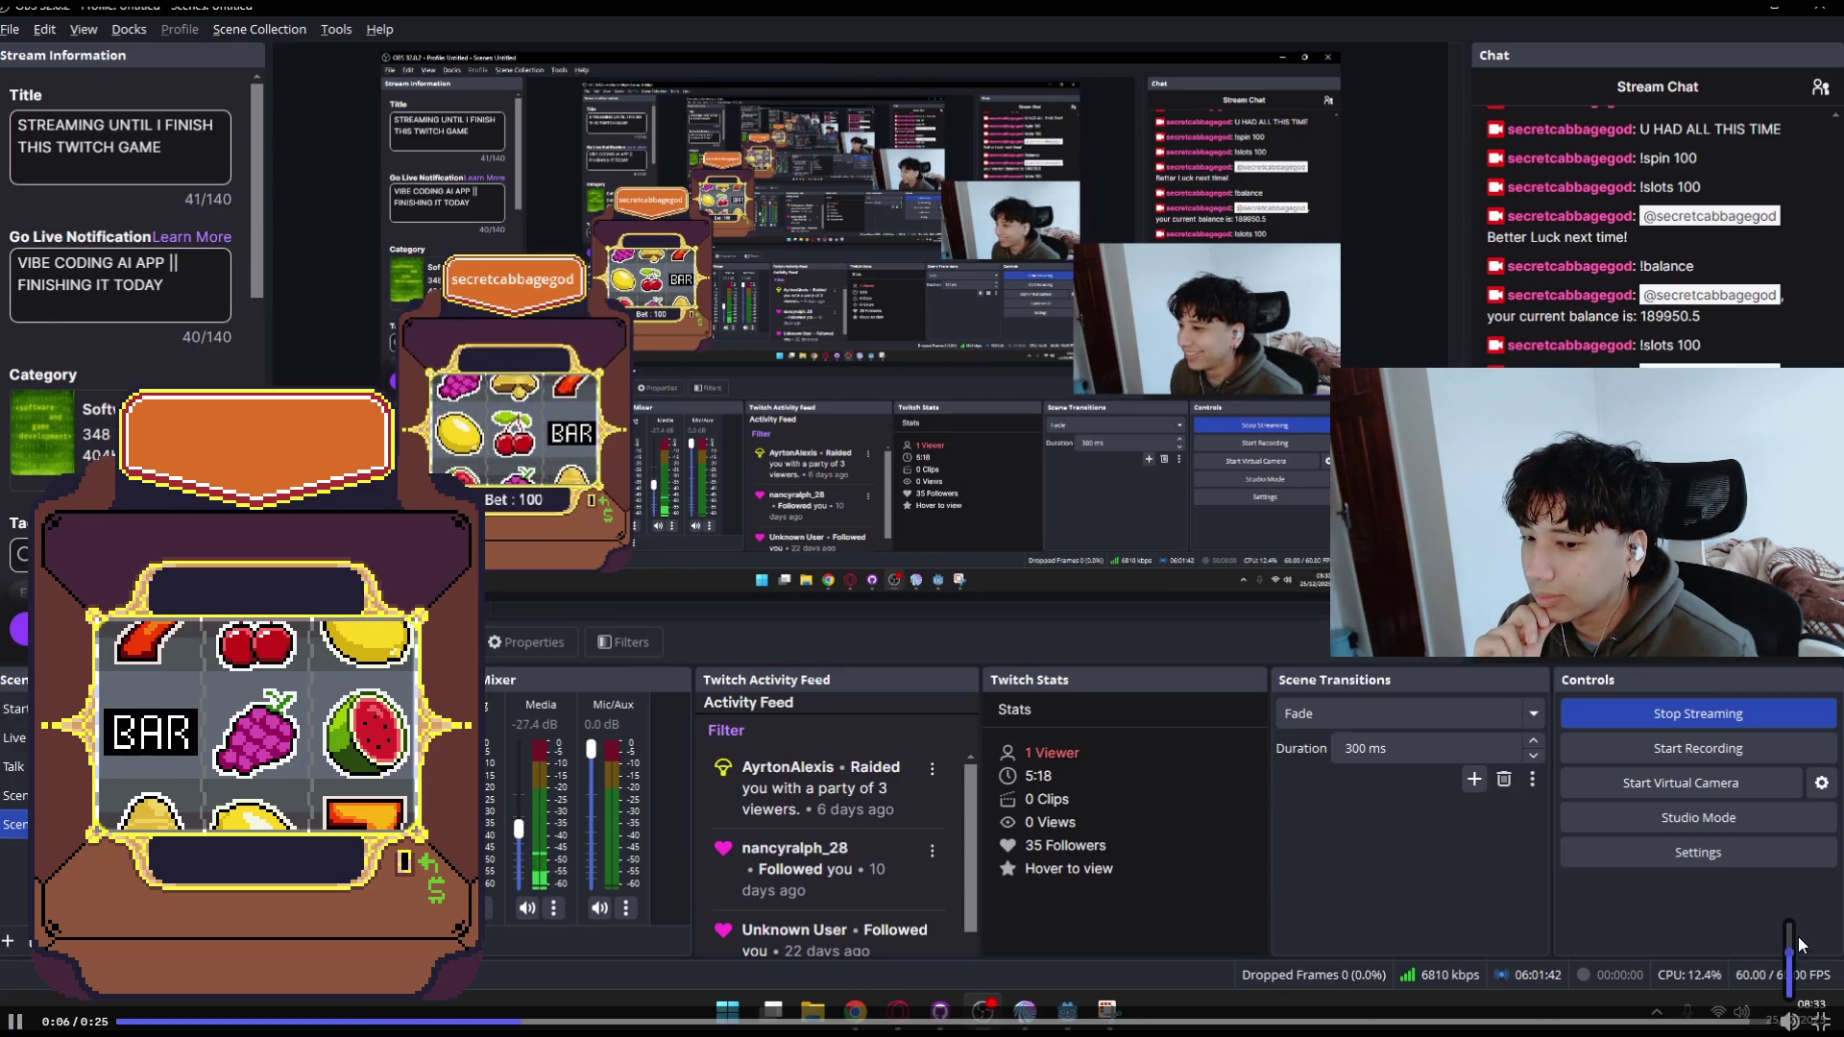
key(Escape)
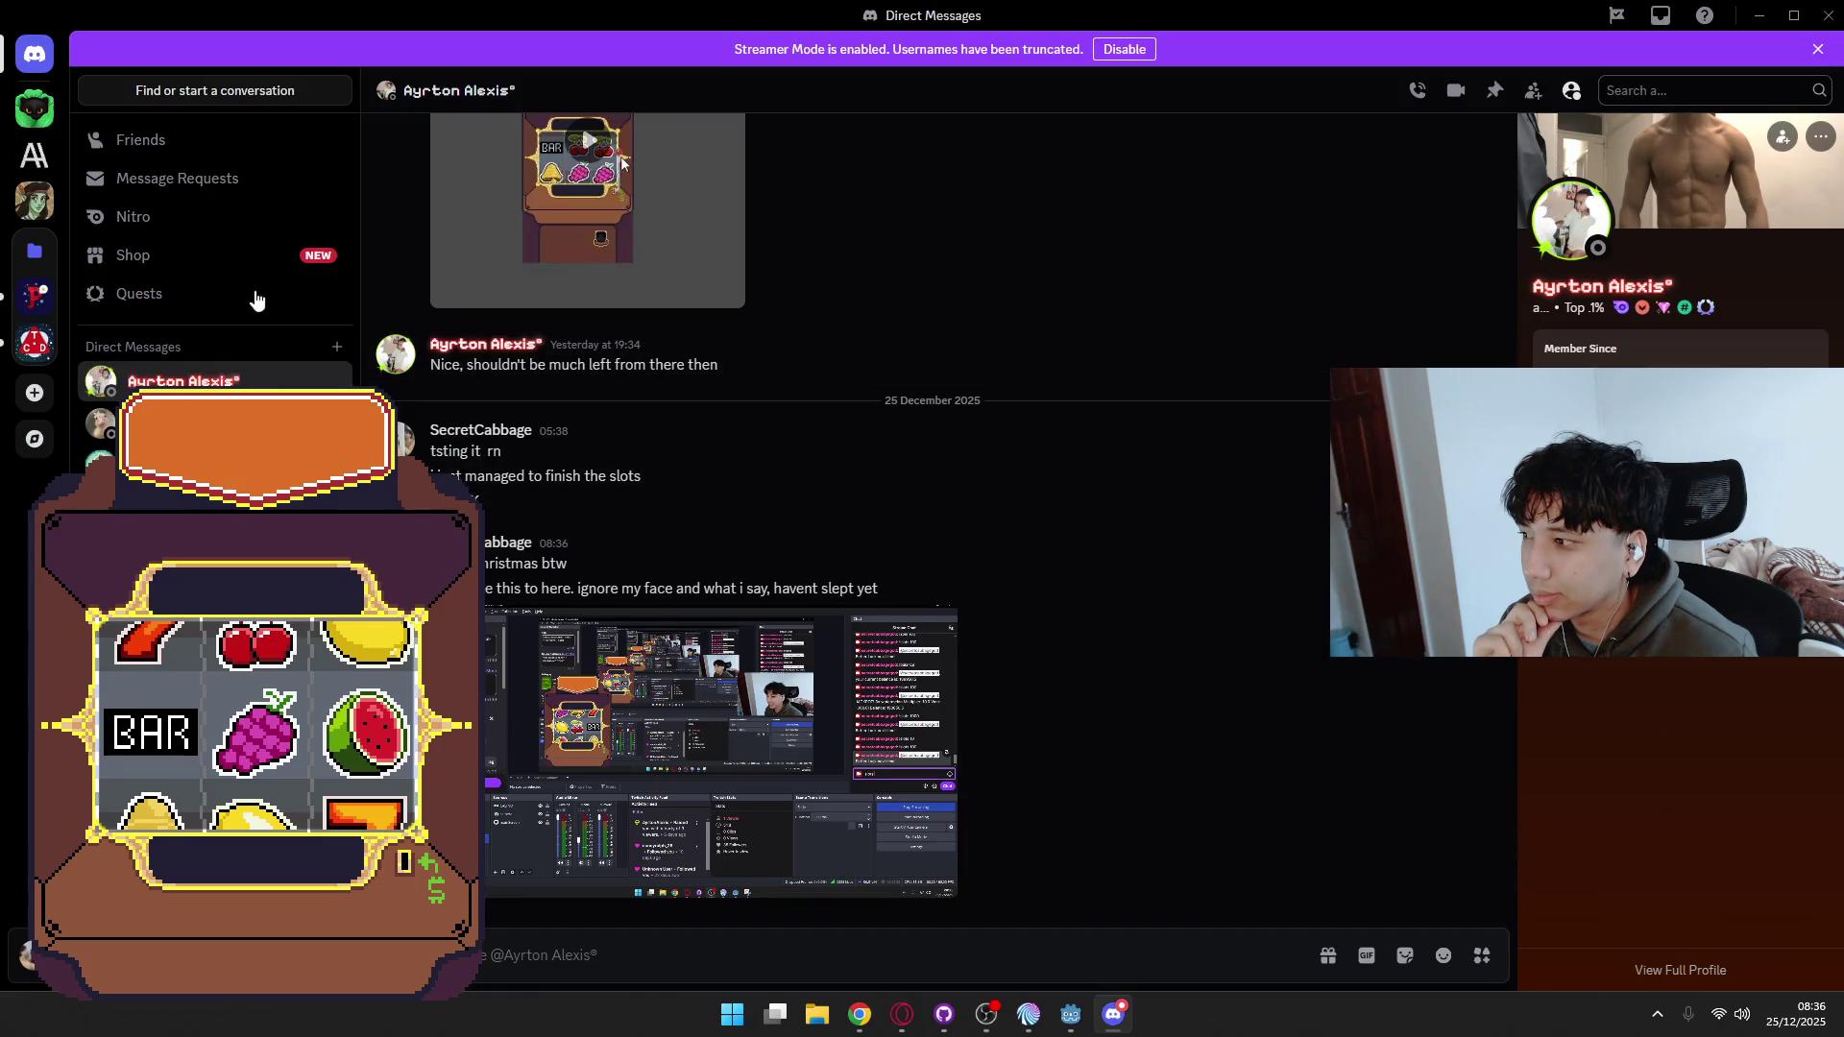
click(35, 109)
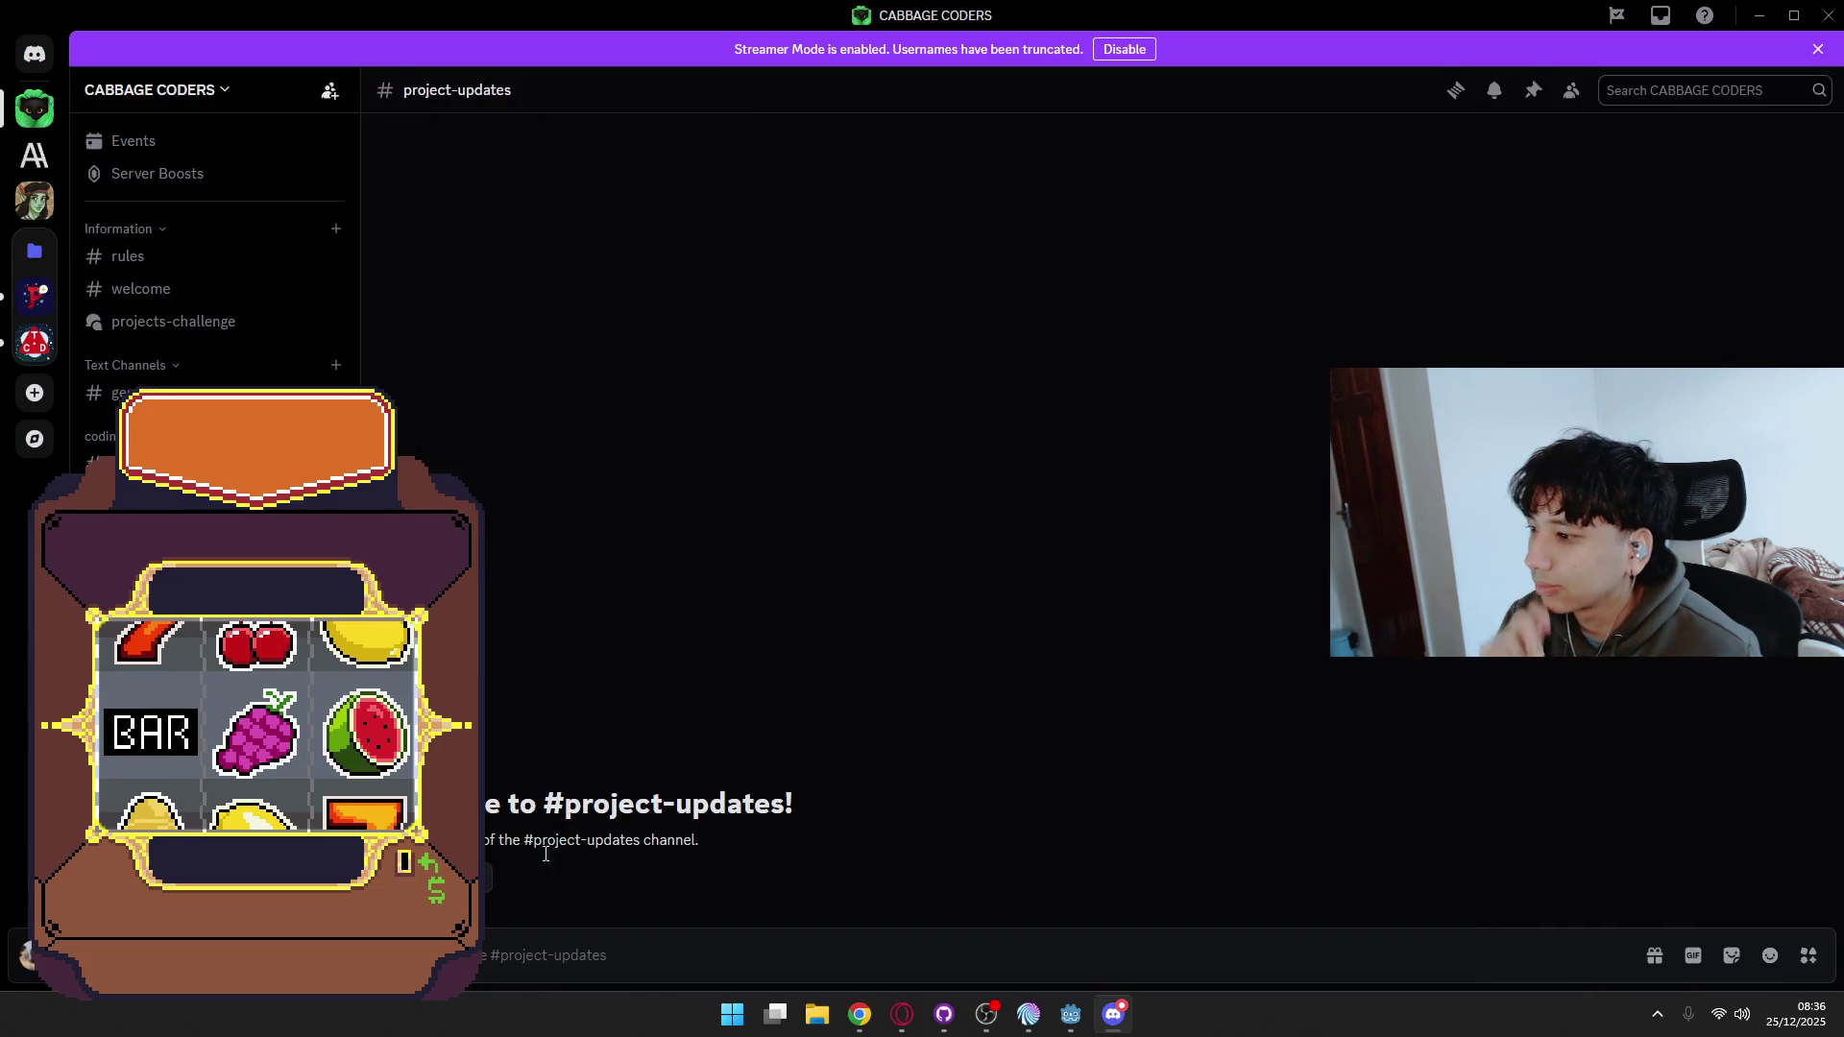
- Post the screen recording from Downloads in #programming, then close Discord
click(144, 461)
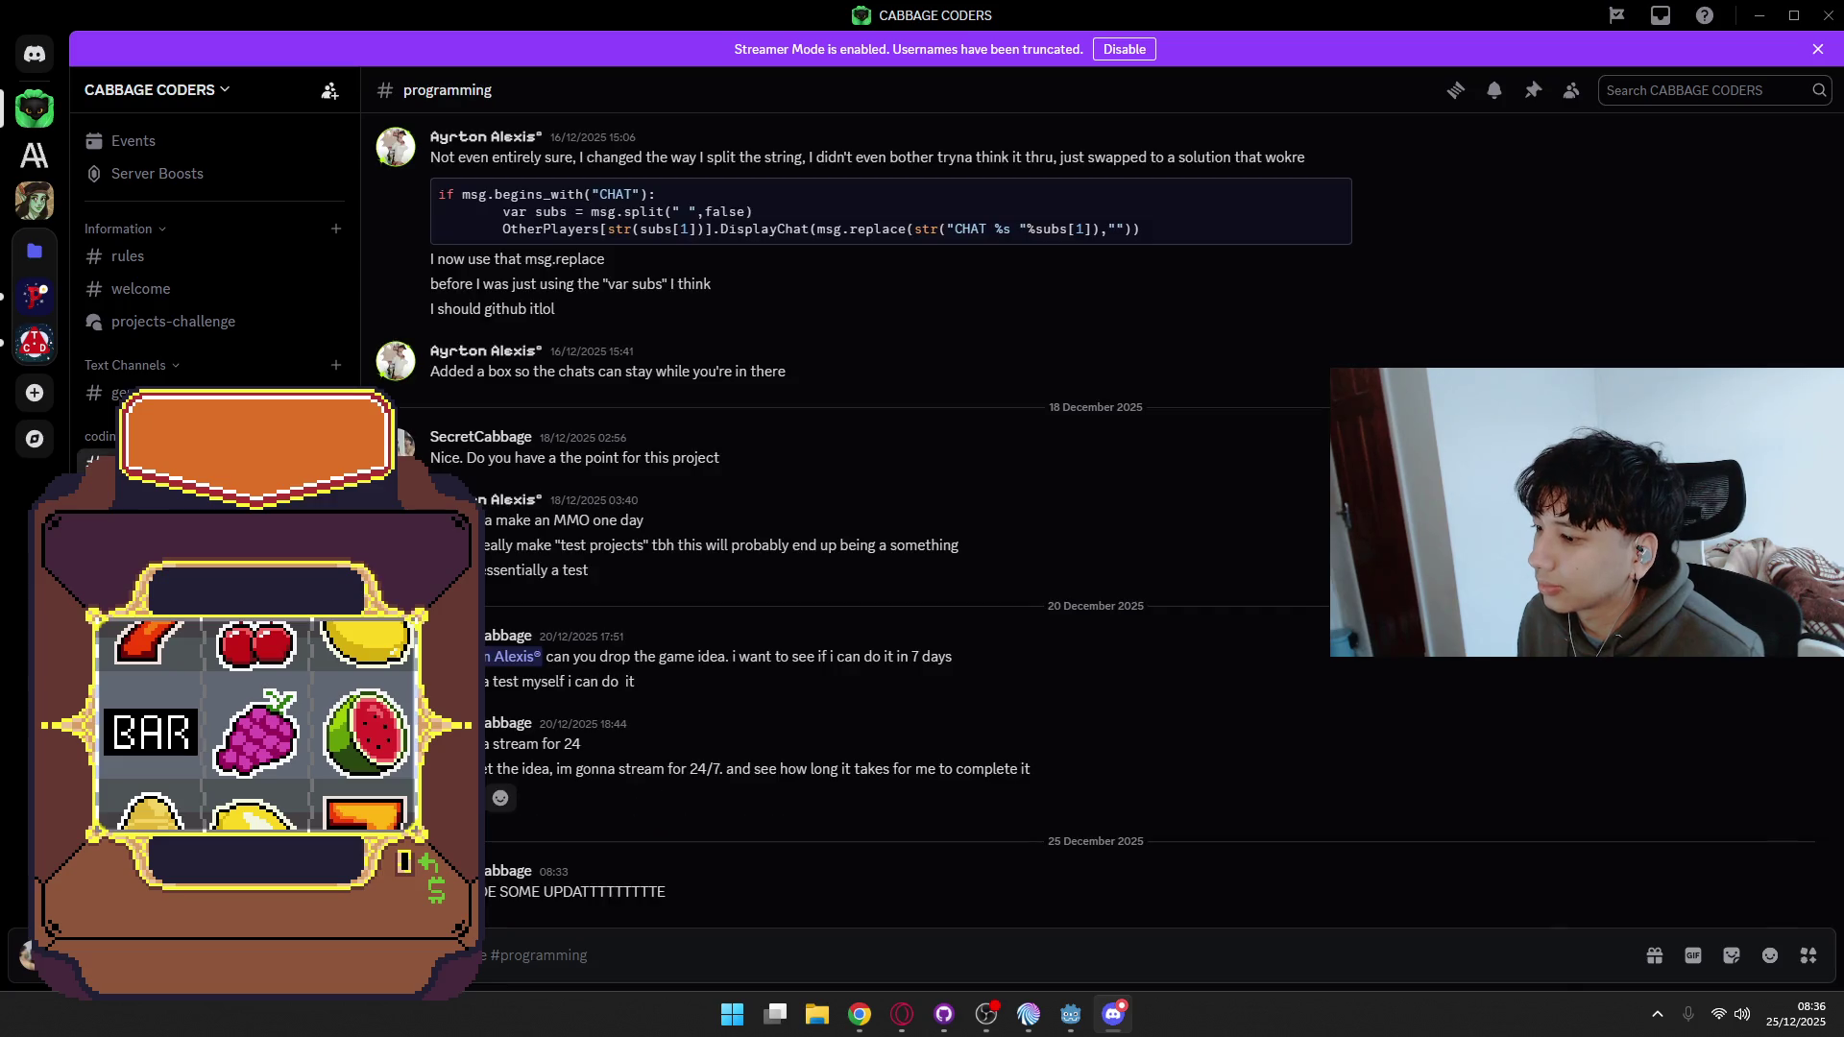
click(396, 955)
click(524, 790)
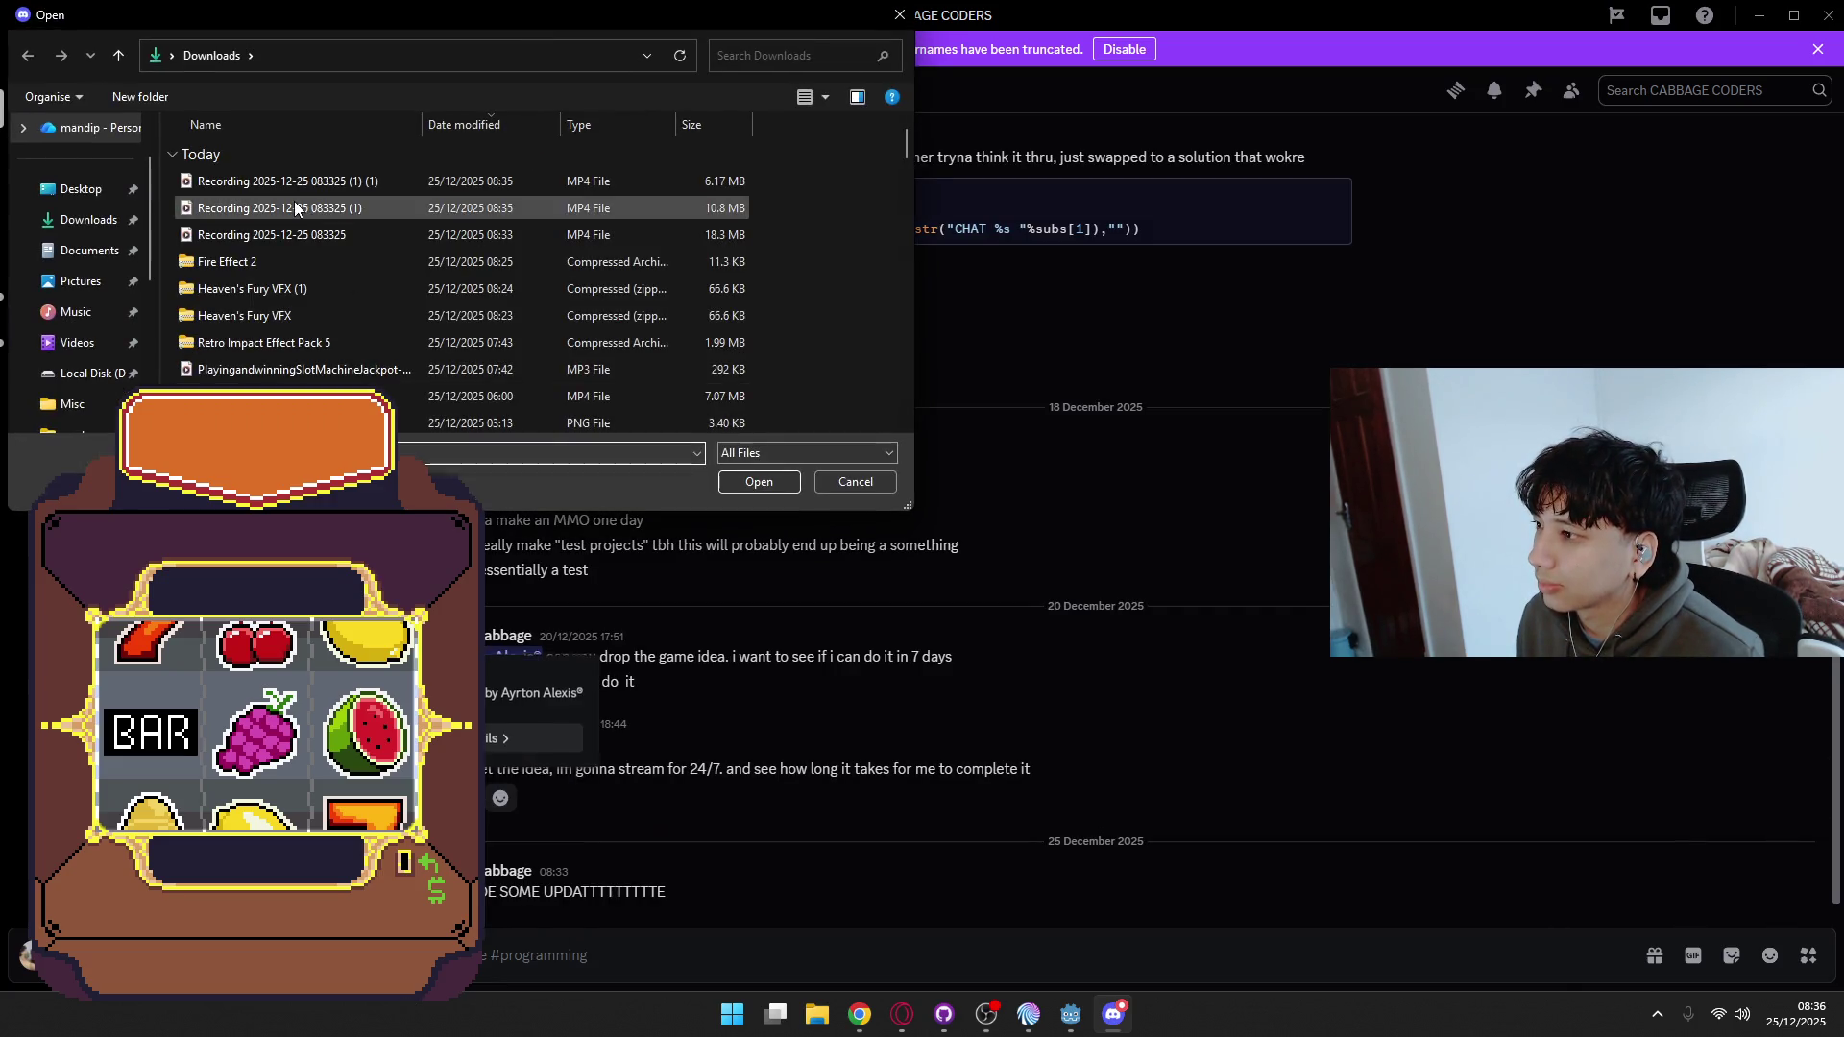
double_click(304, 183)
key(Return)
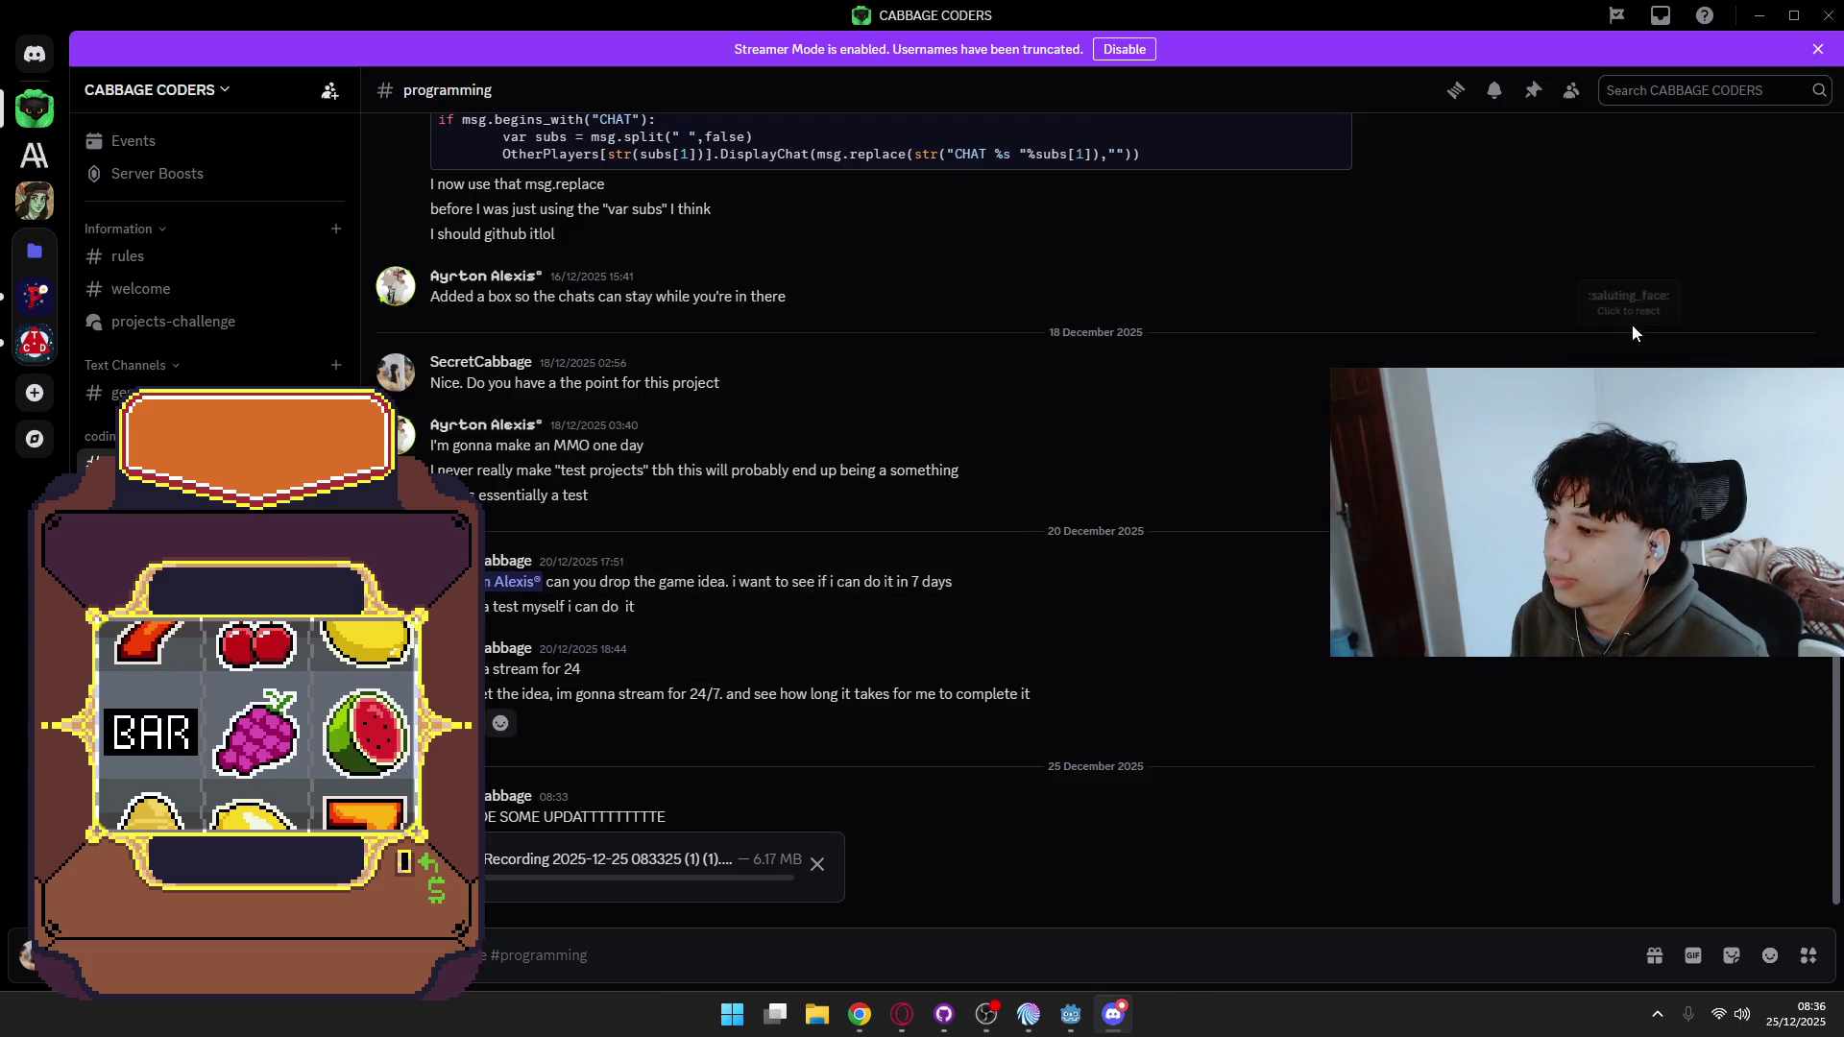
click(1828, 15)
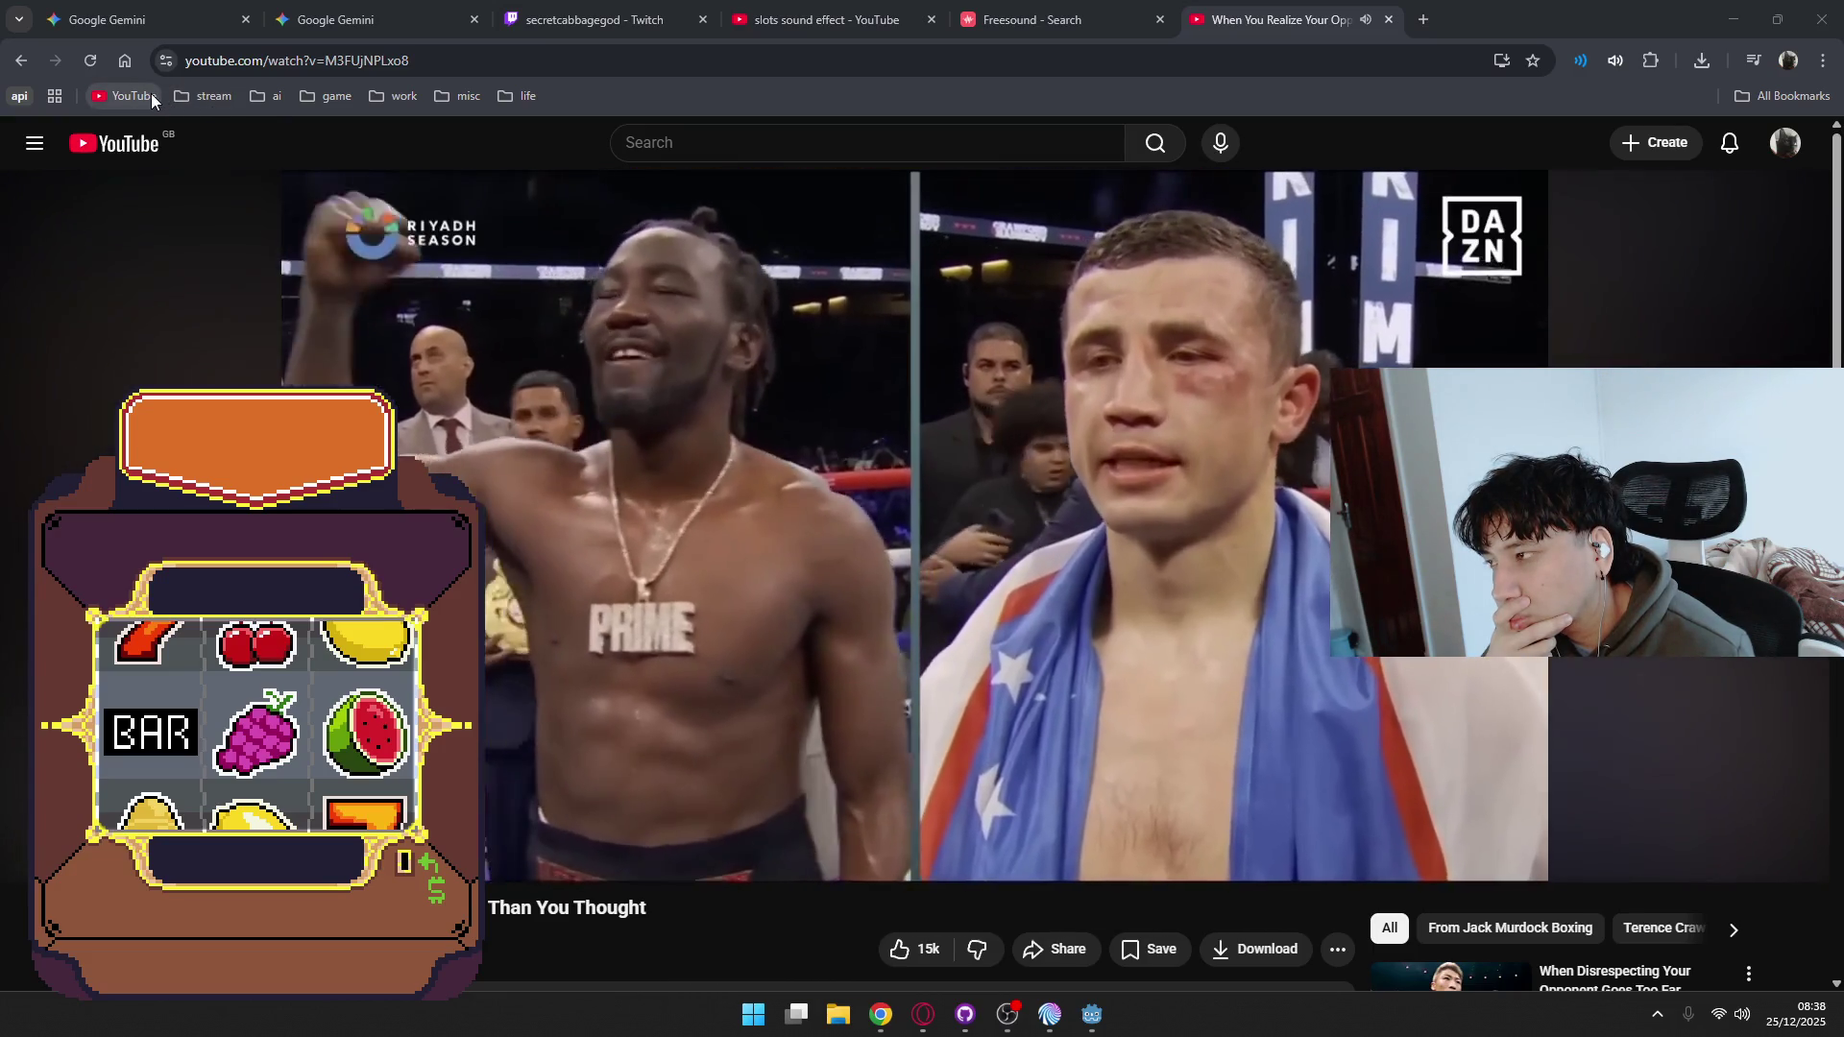
- Go to the YouTube home page and scroll through the feed
click(144, 96)
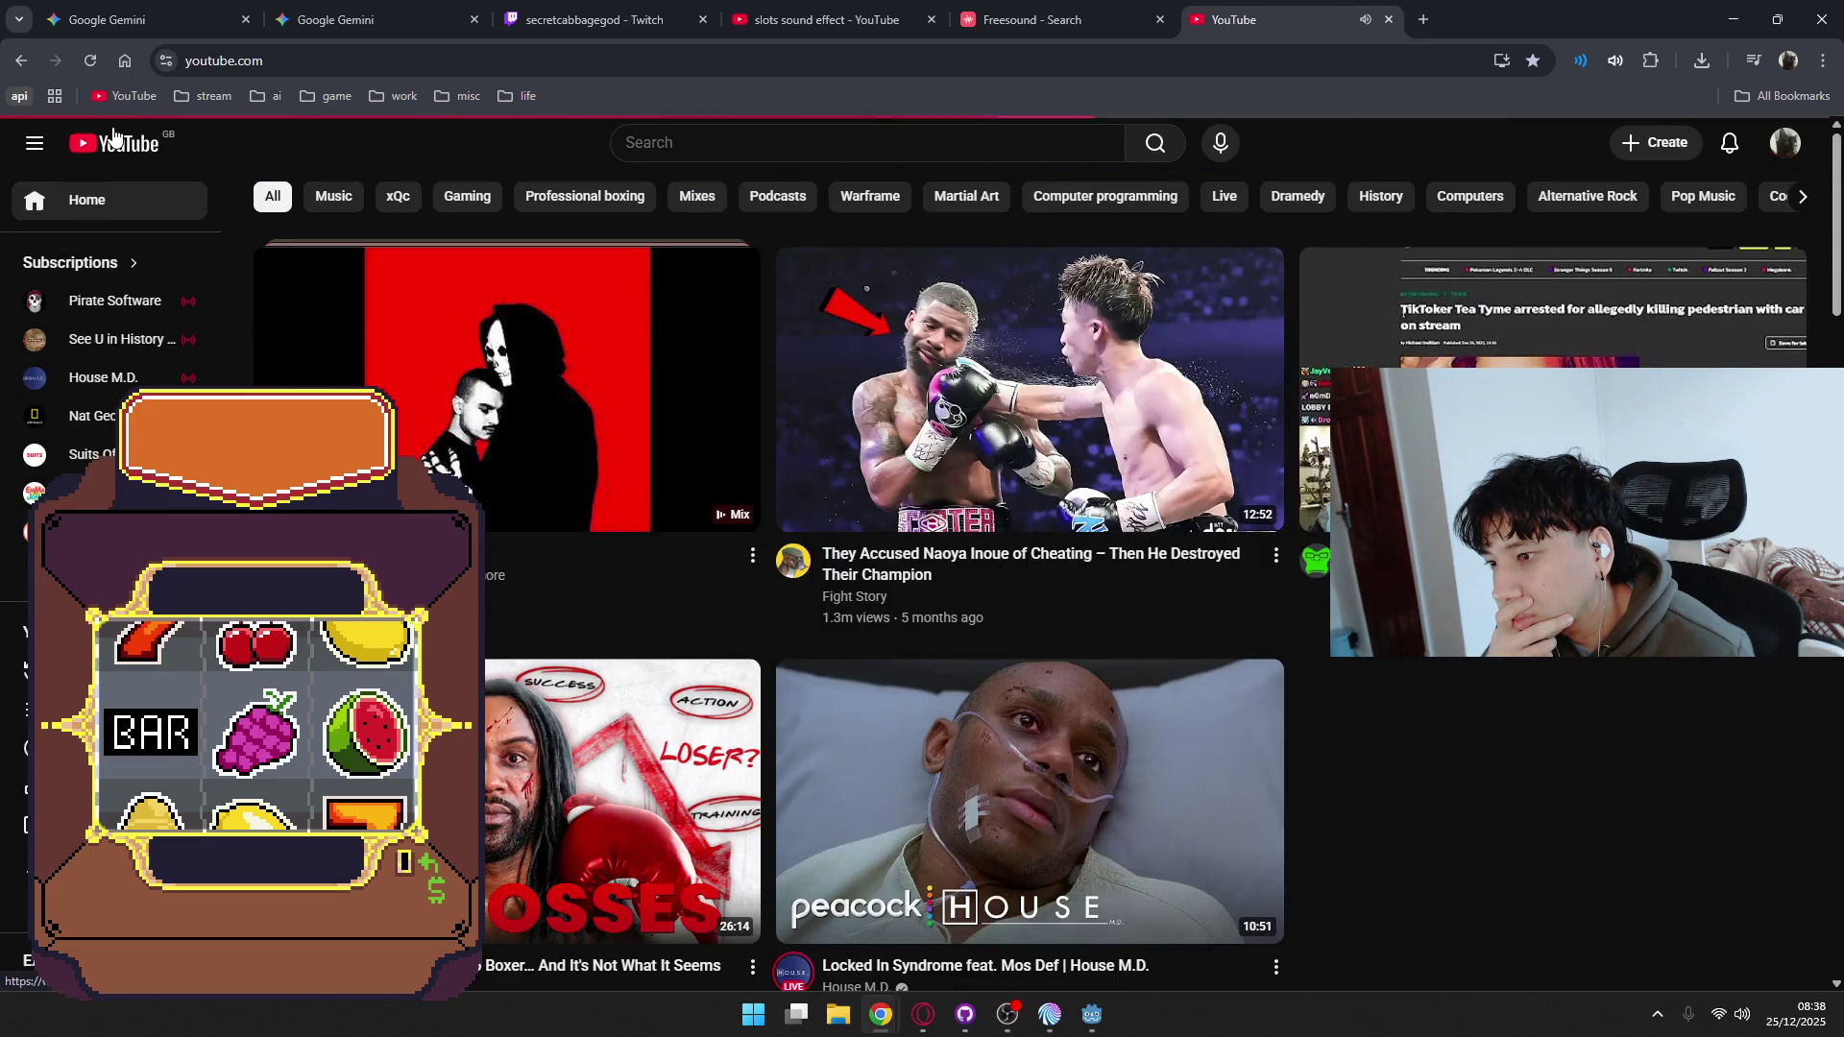
scroll(1002, 445, down, 10)
scroll(1002, 445, down, 5)
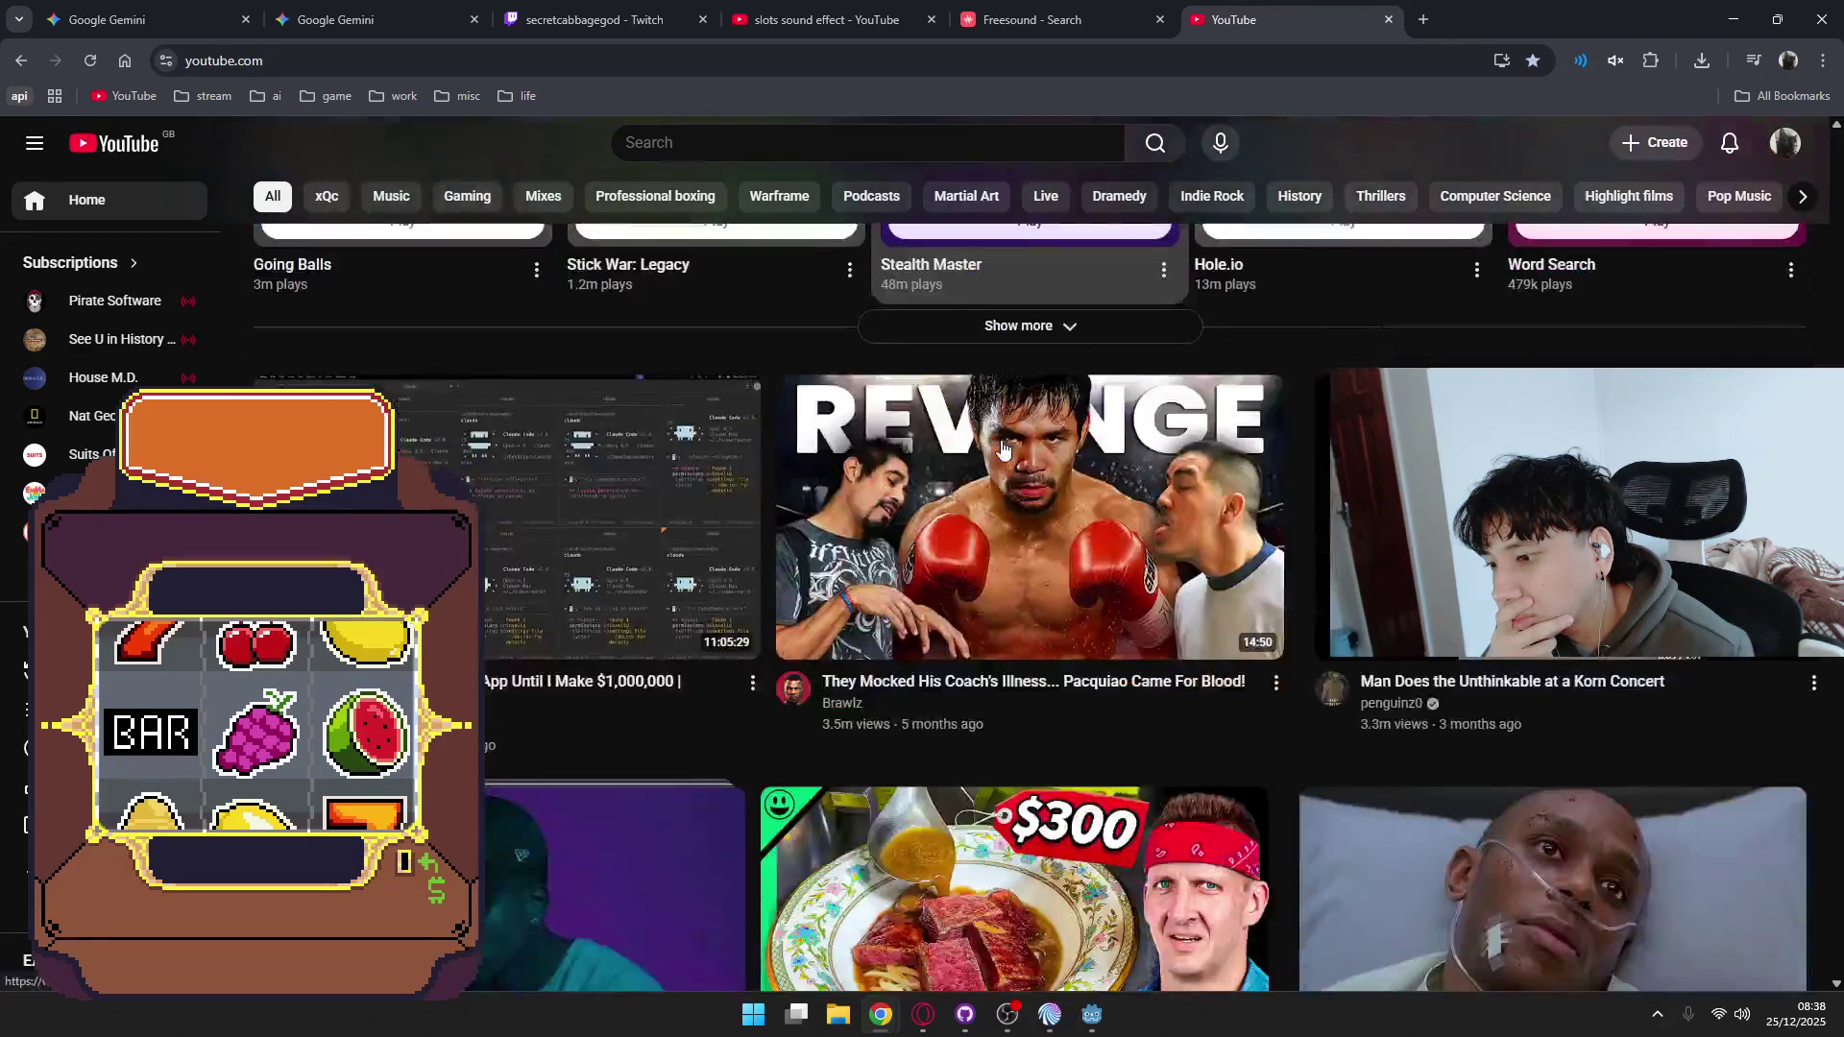
scroll(1002, 445, down, 4)
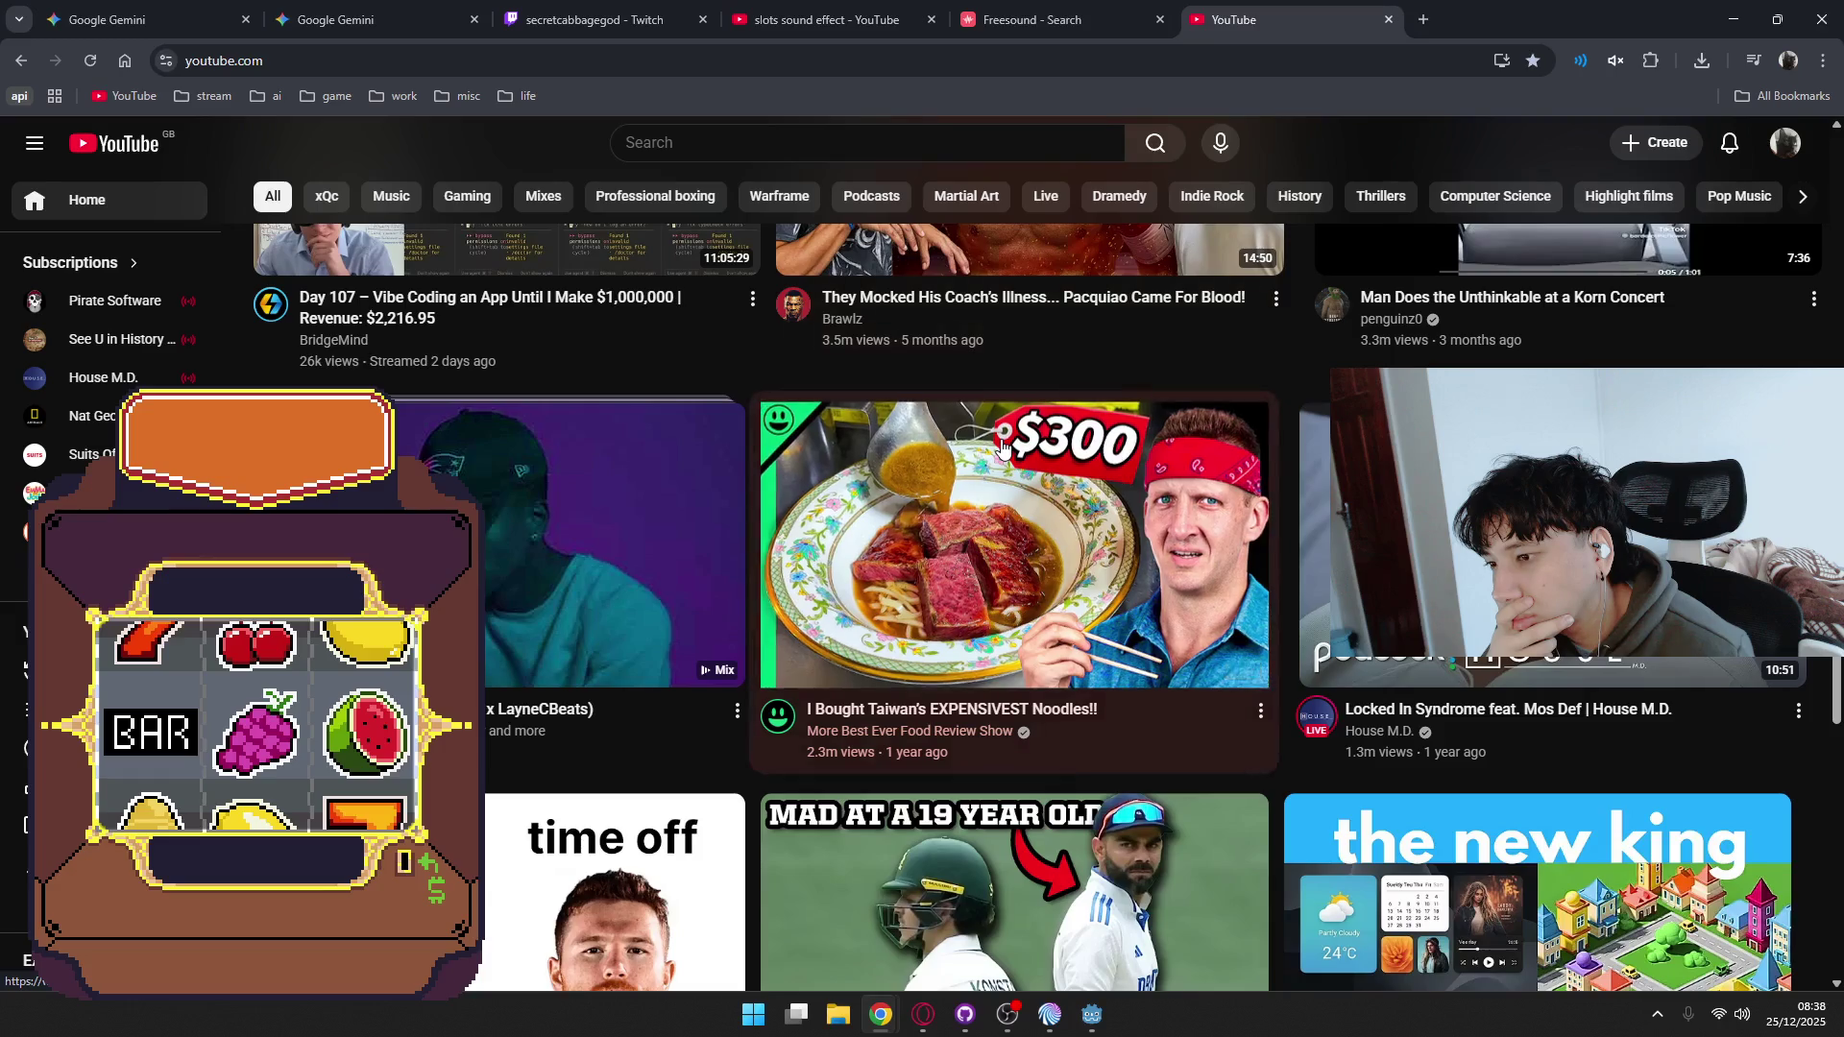
scroll(1537, 576, down, 5)
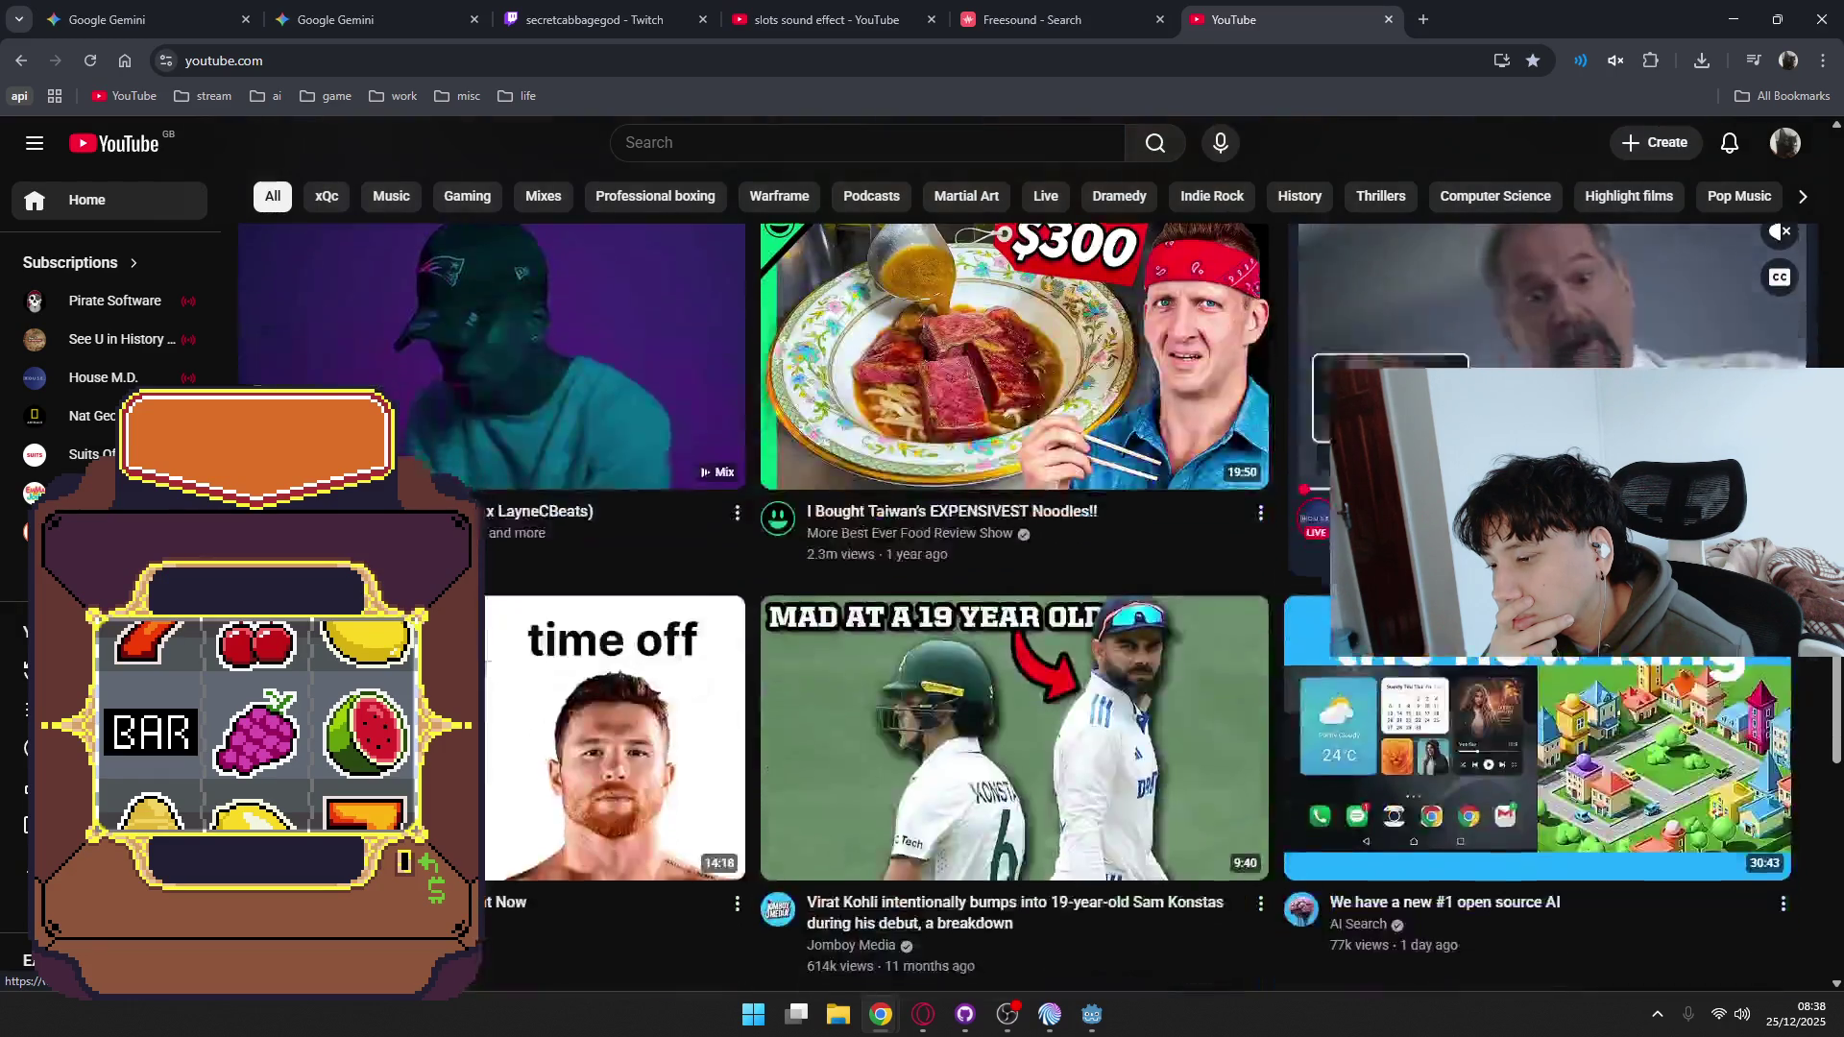
scroll(1537, 576, up, 2)
scroll(1018, 606, down, 6)
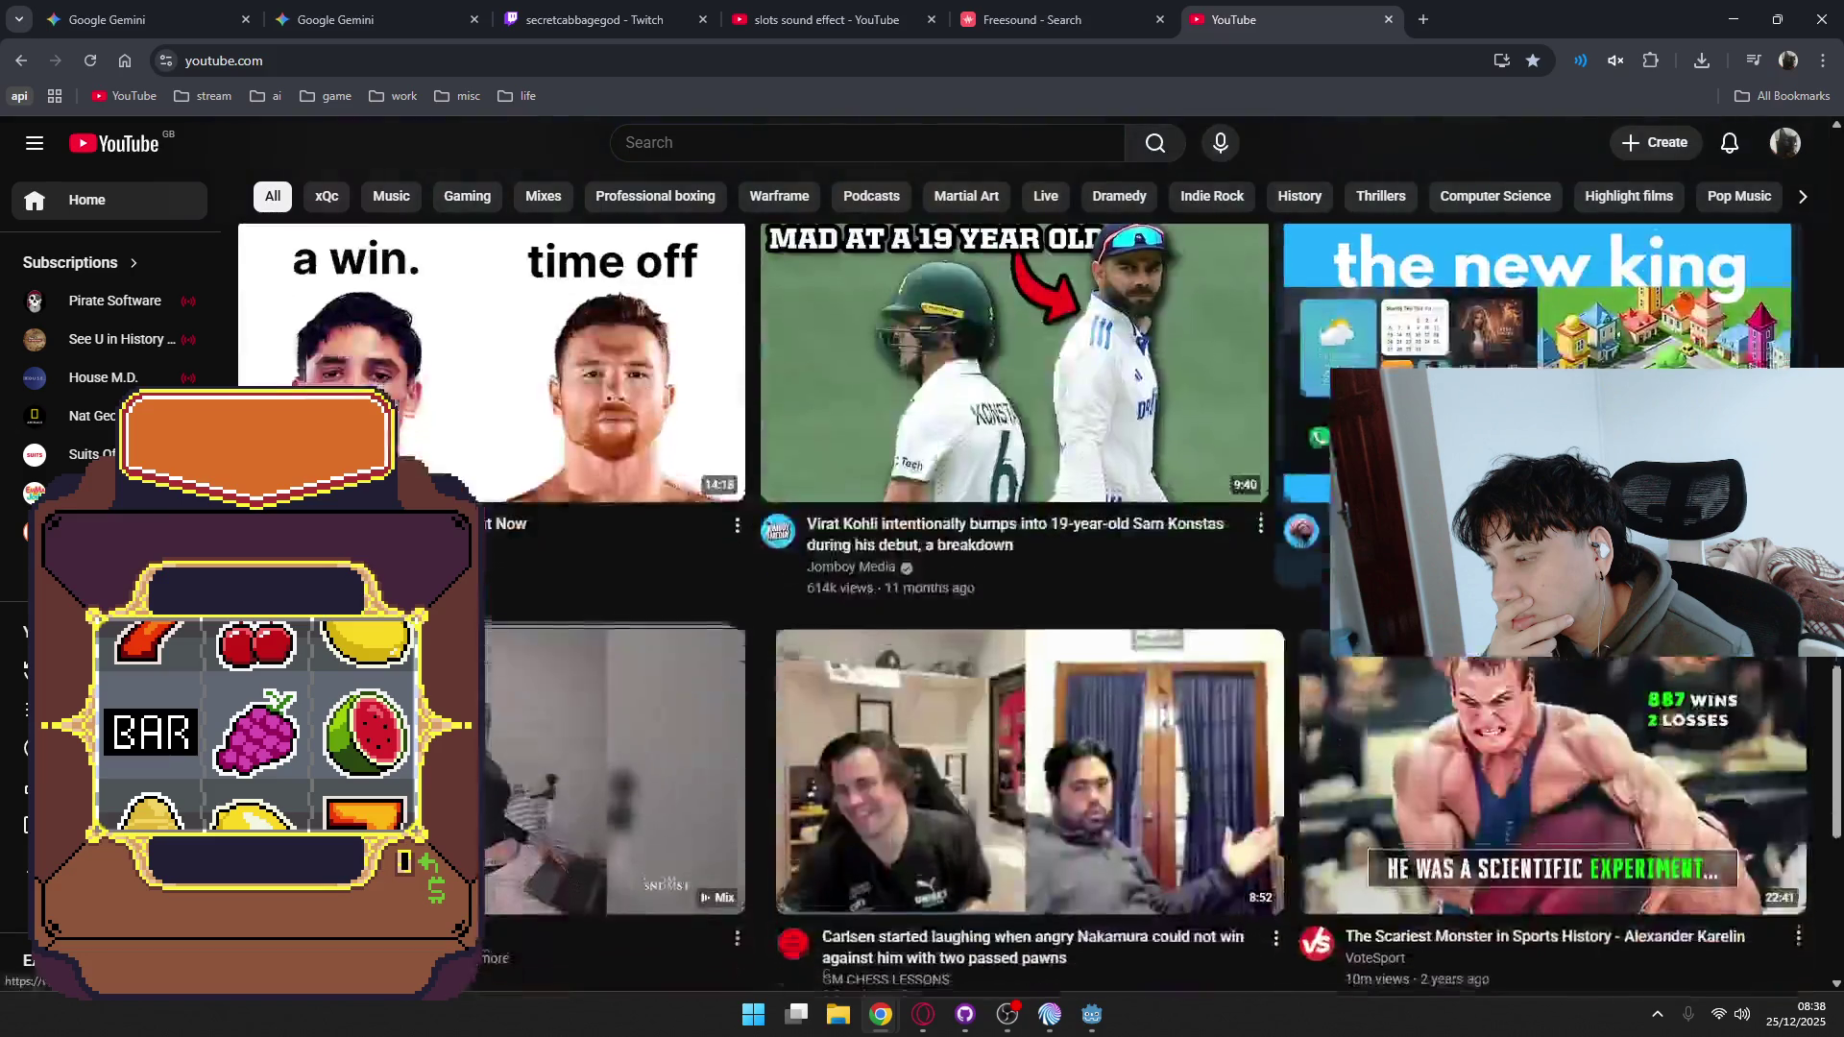
scroll(1019, 605, up, 1)
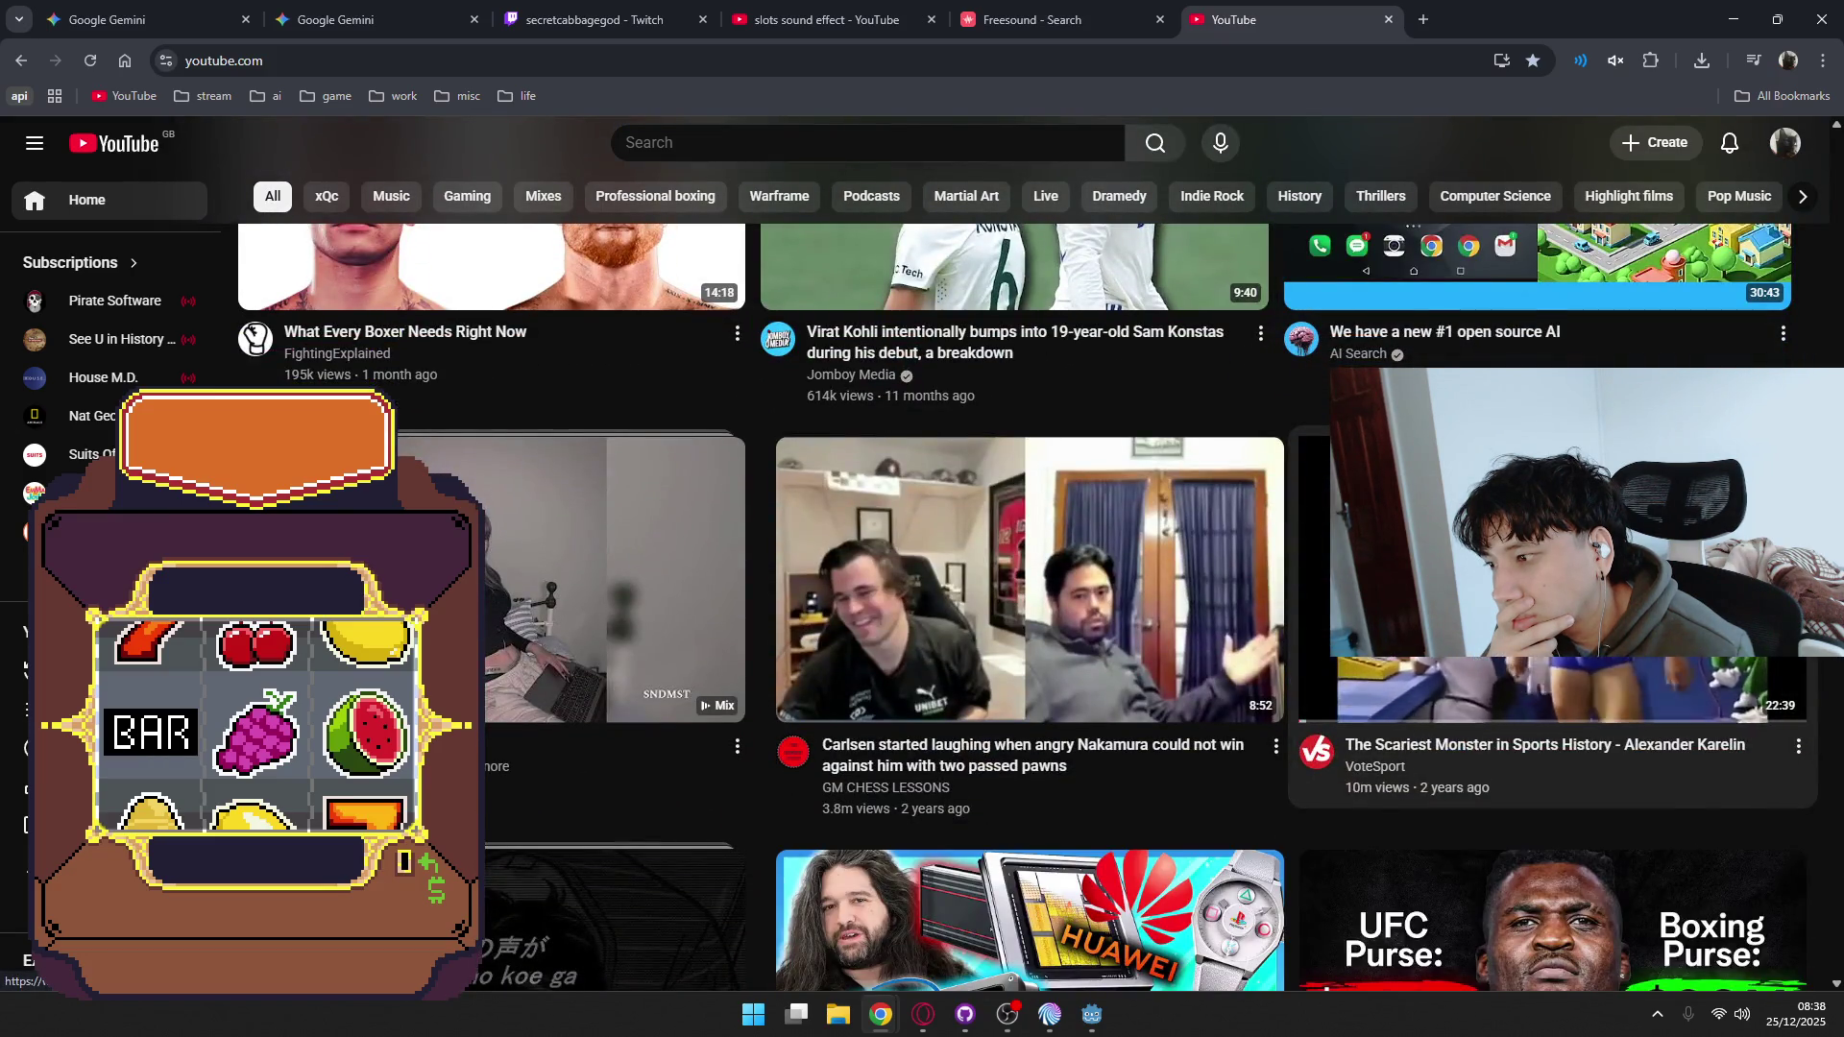
scroll(563, 589, down, 5)
click(37, 987)
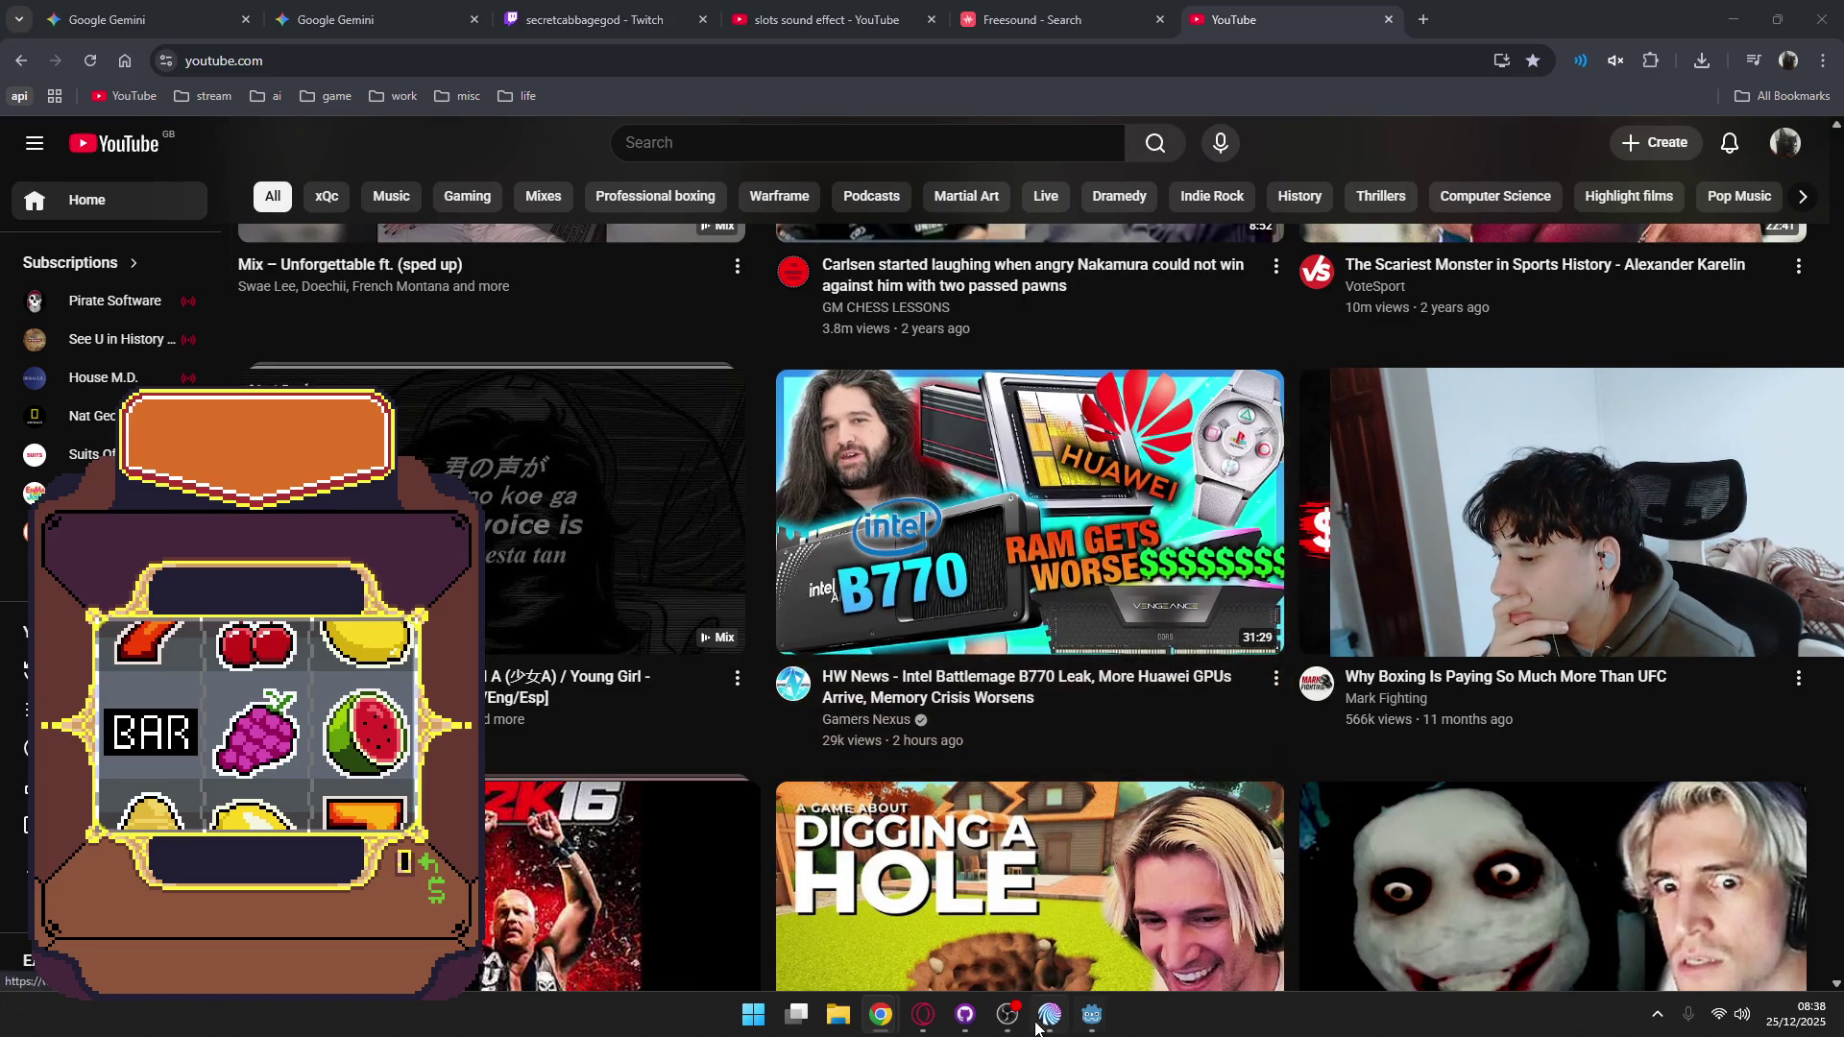
- Check OBS, then bring up GitHub Desktop and close it
click(1006, 1015)
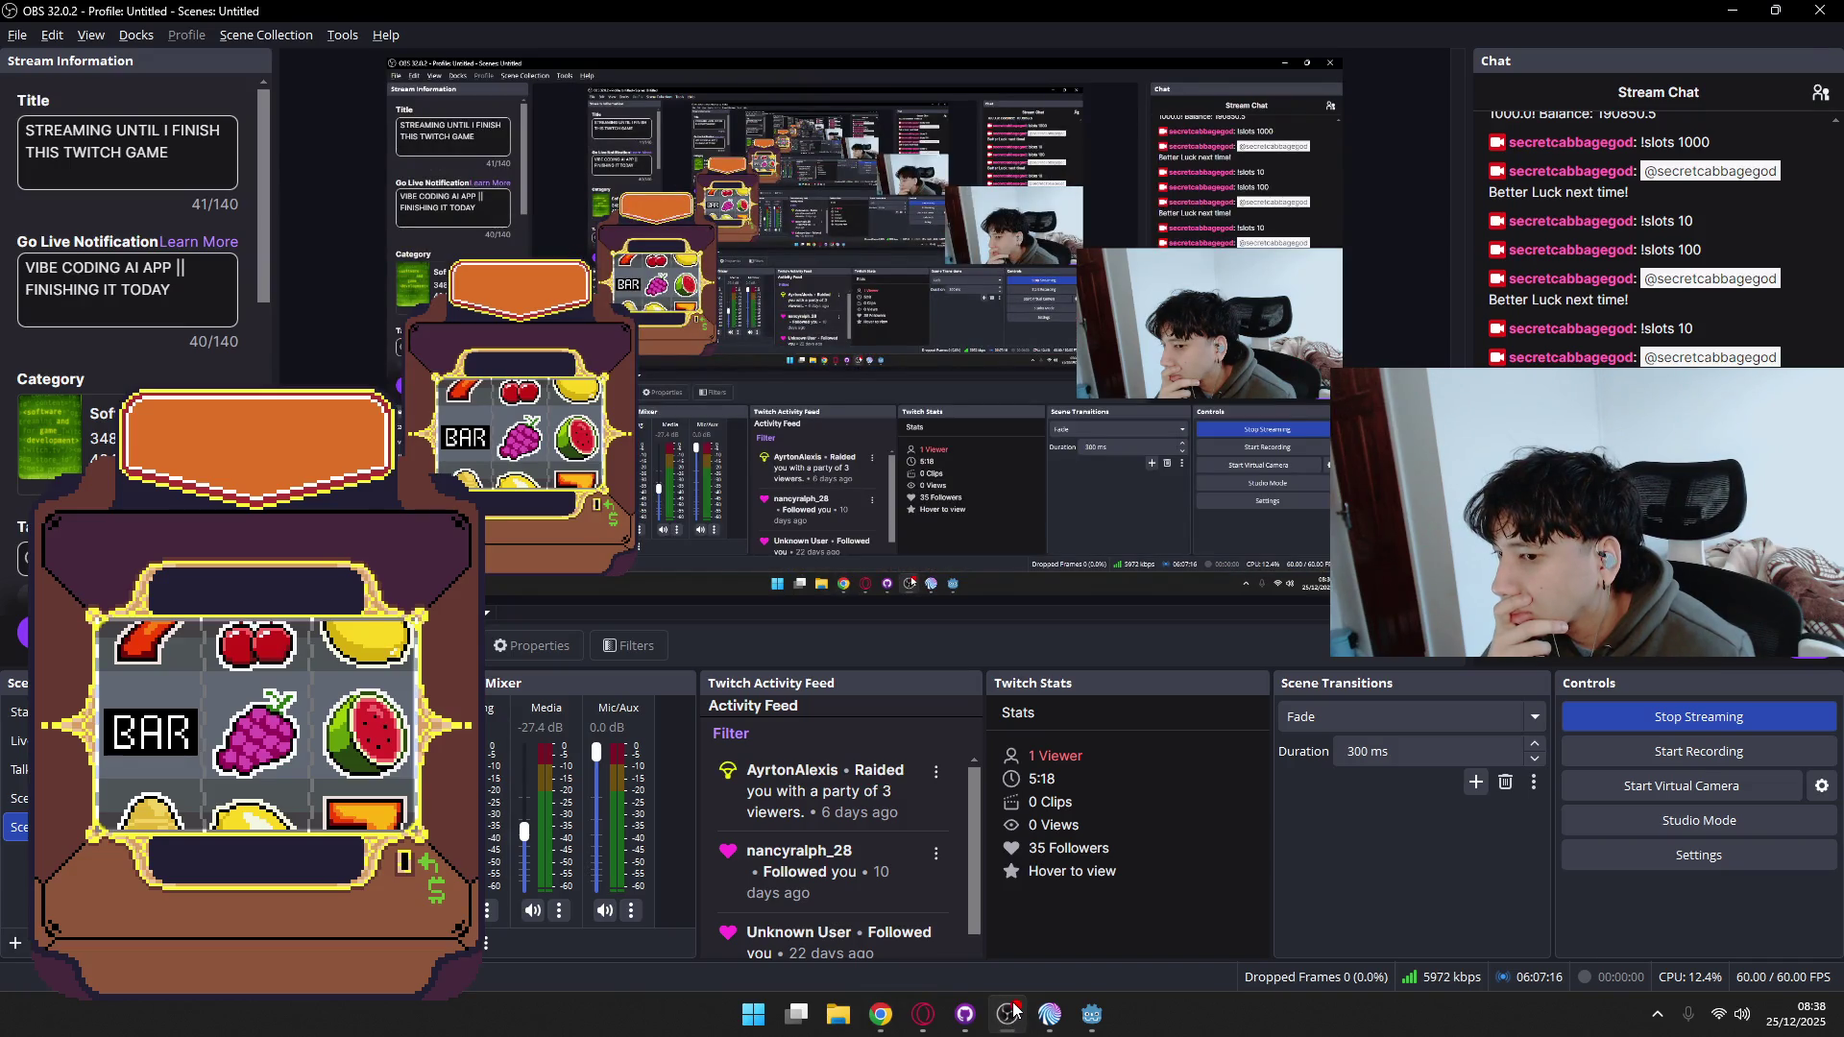
click(1007, 1015)
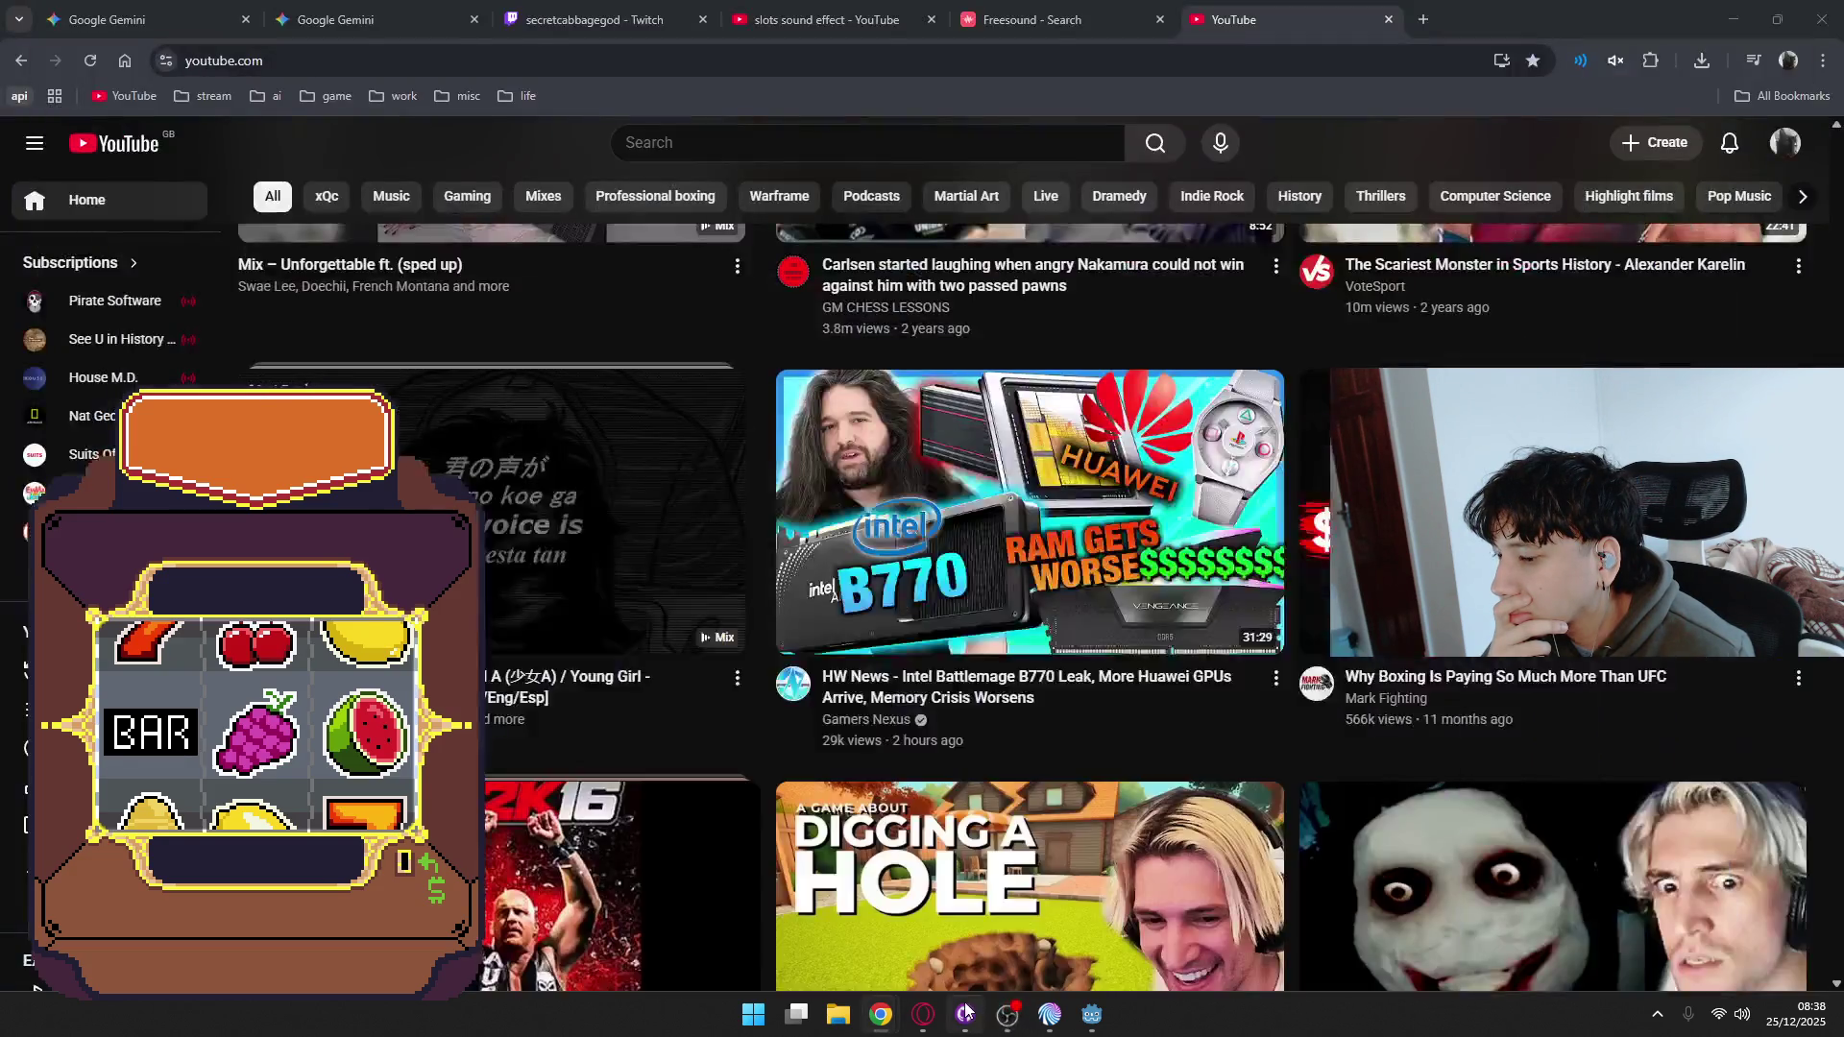
click(965, 1016)
click(1822, 13)
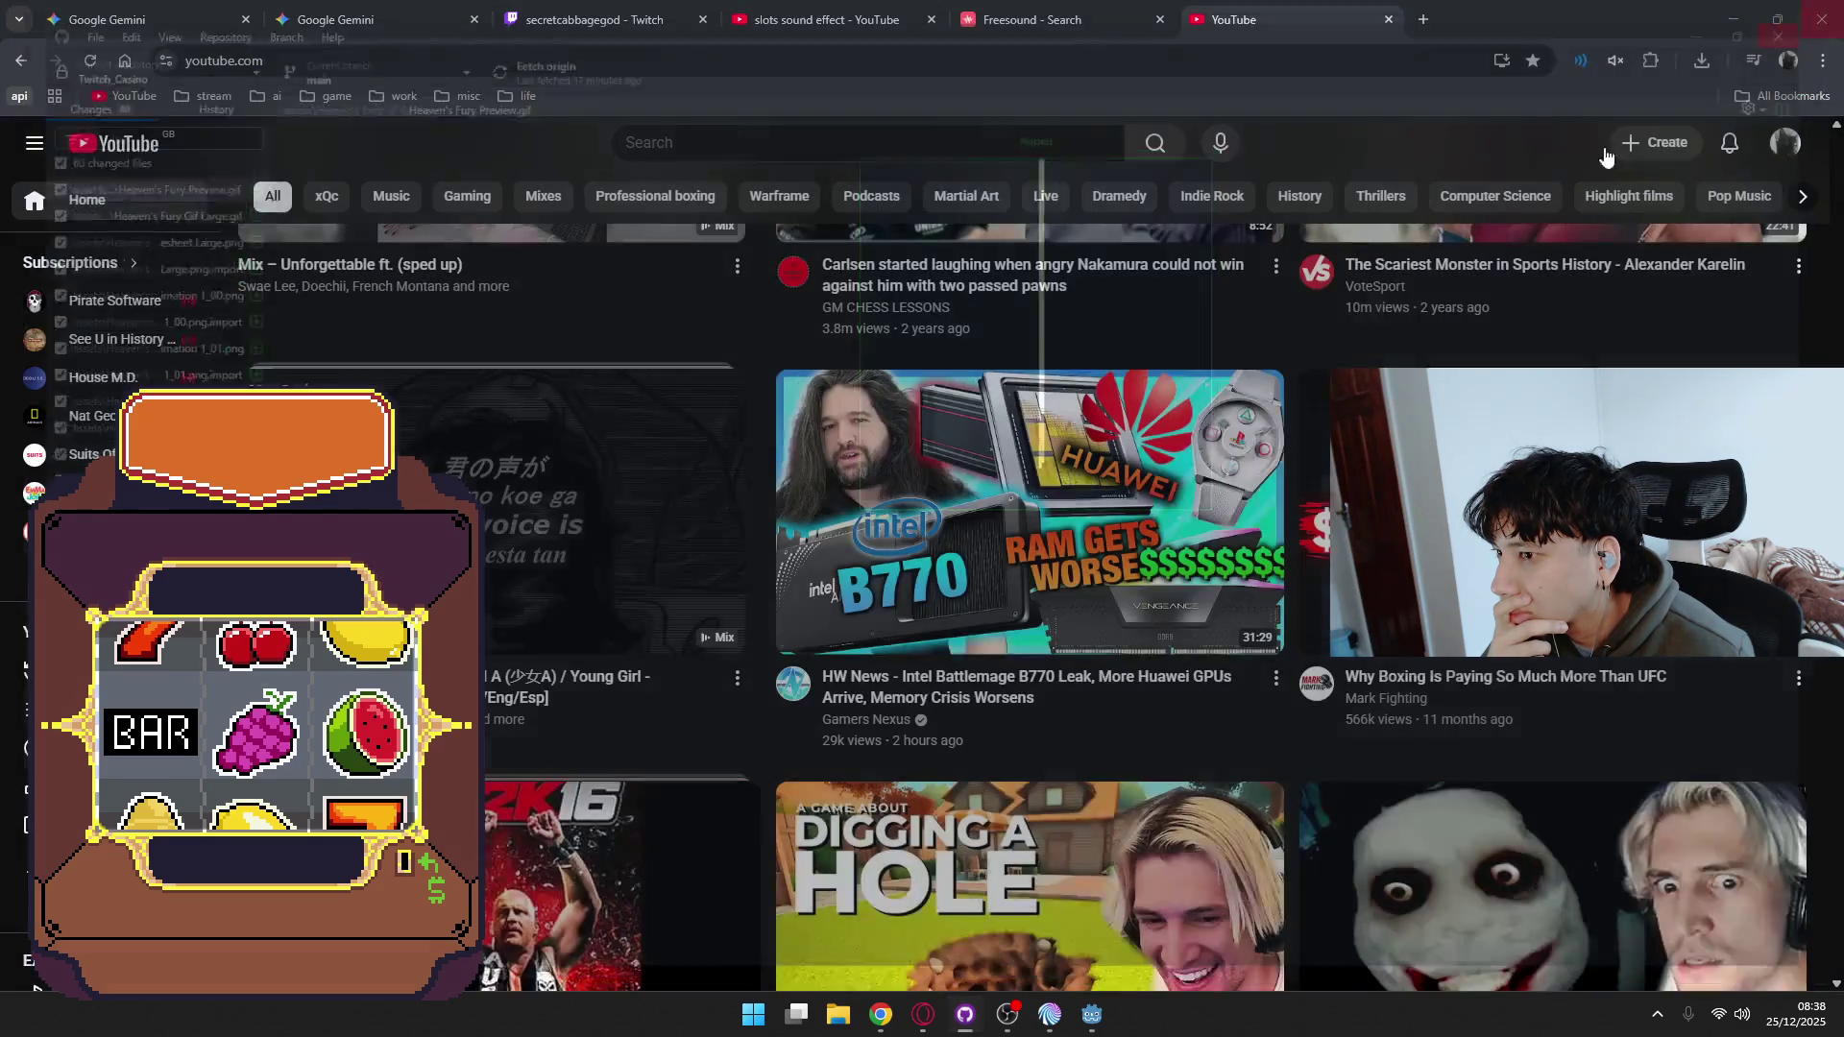
- Scroll further down the feed and open the weapons roster video
scroll(1112, 851, down, 7)
scroll(1112, 851, down, 10)
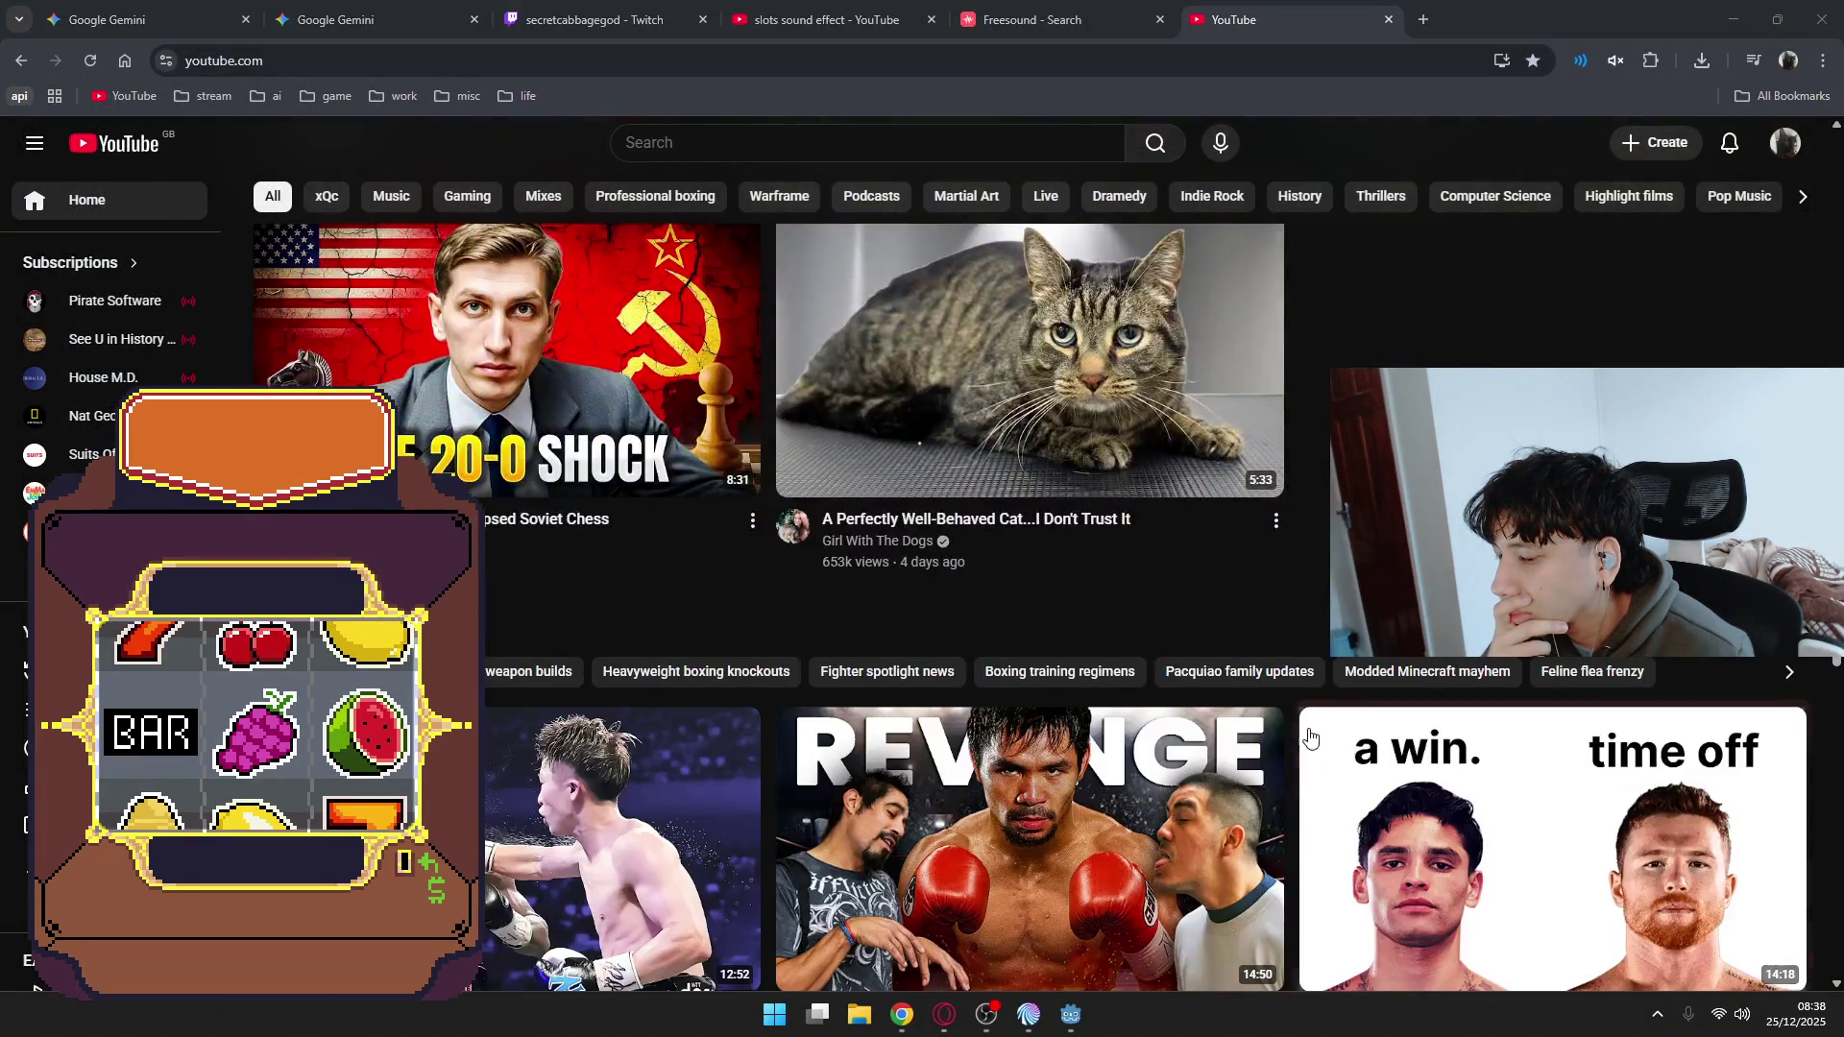
scroll(727, 715, down, 2)
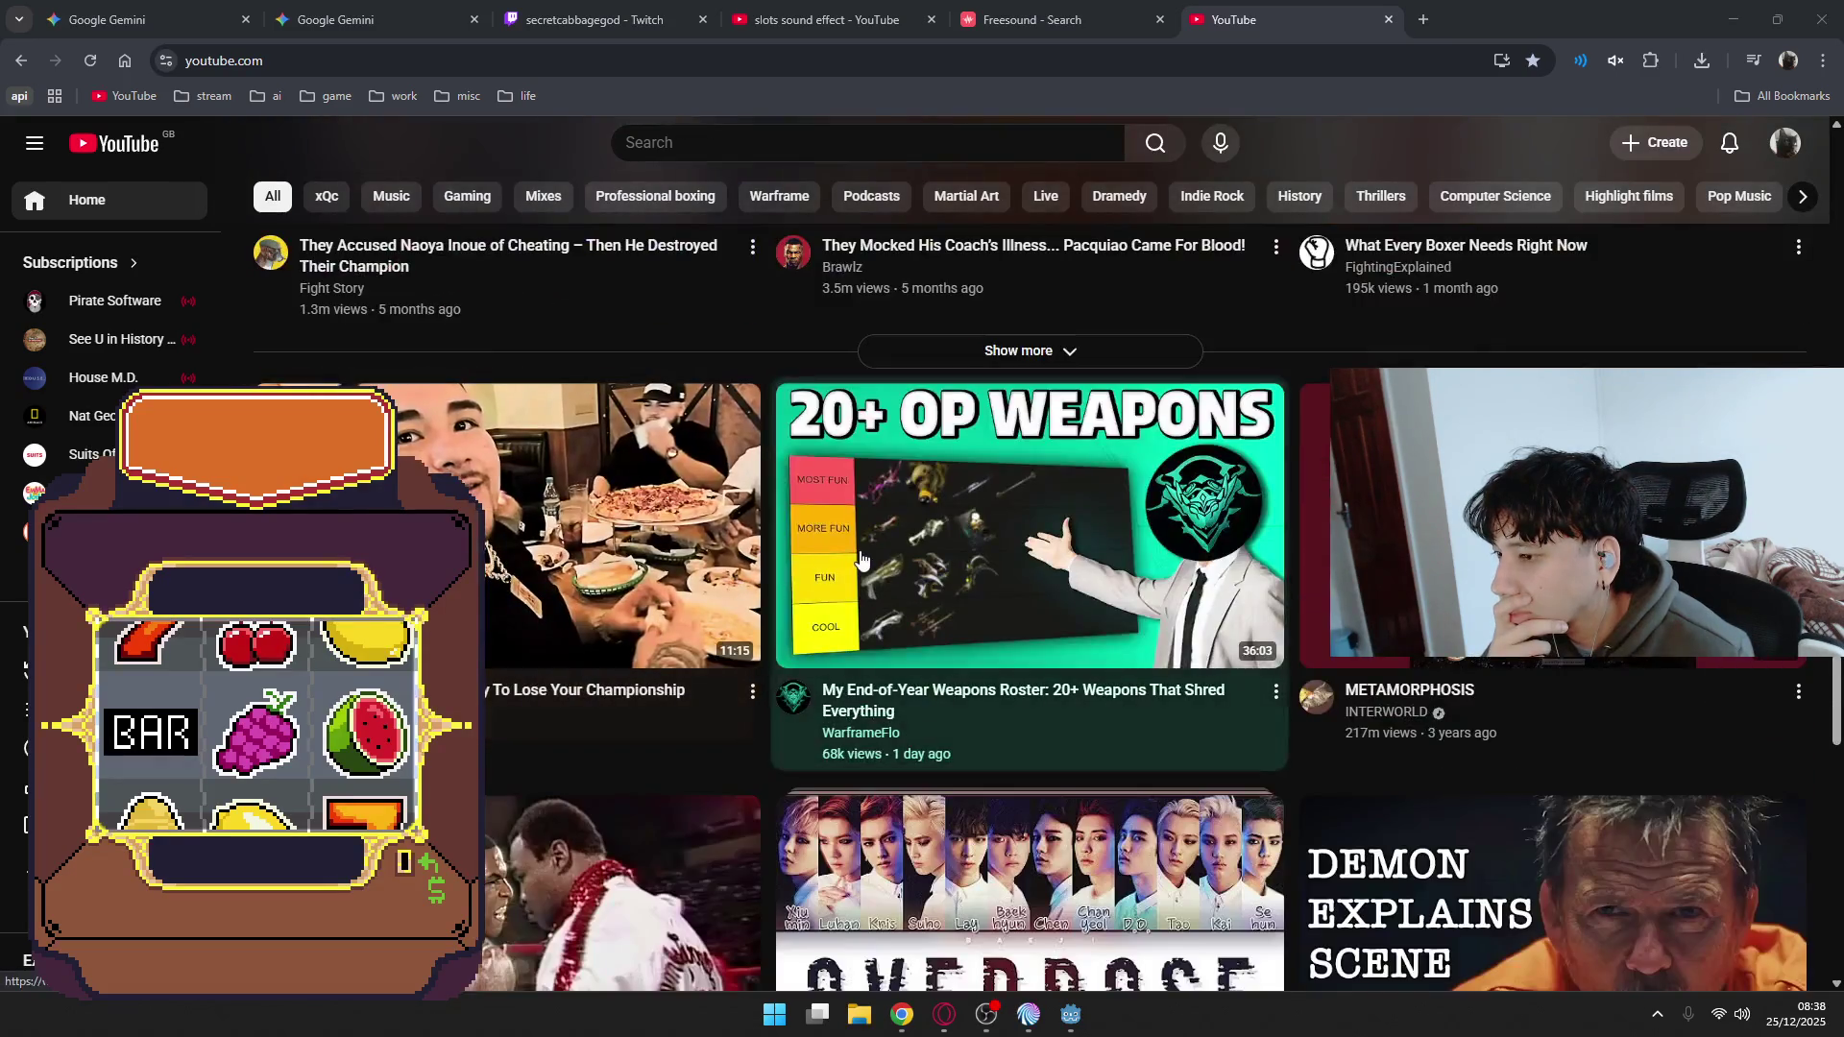
click(941, 519)
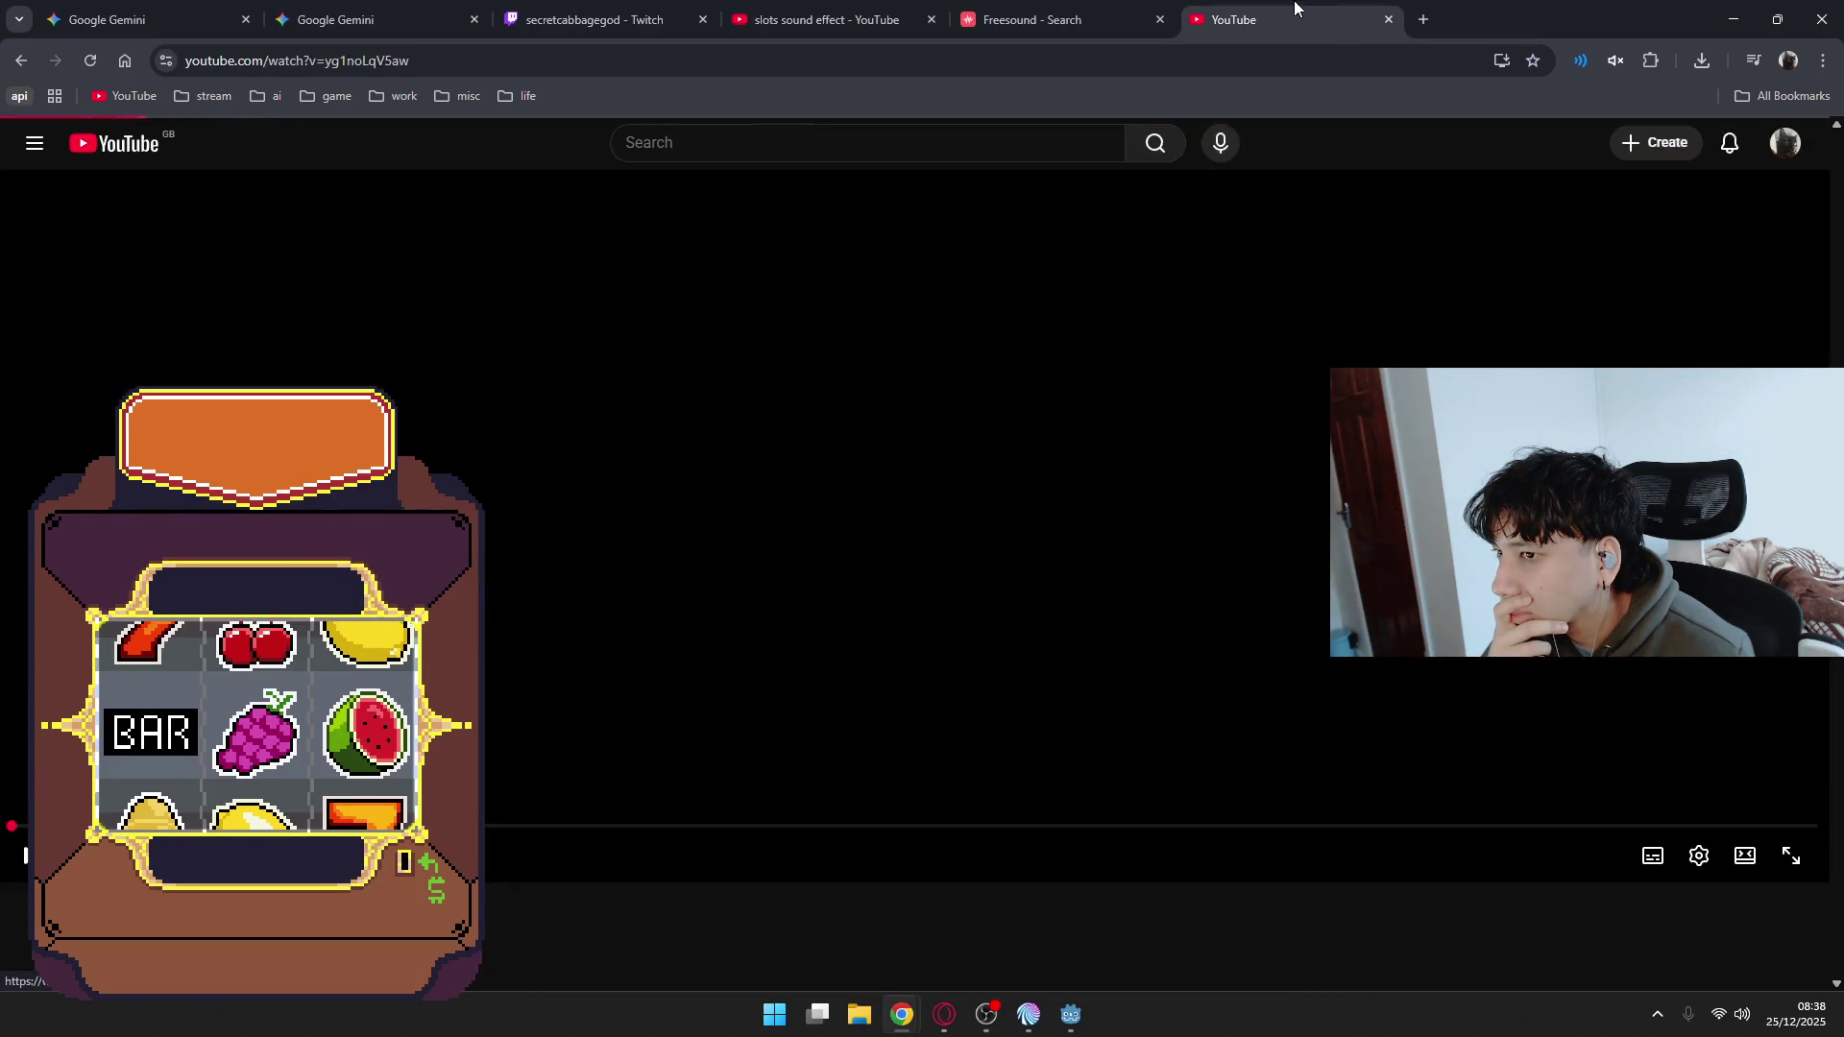
- Close the YouTube video, Freesound and 'slots sound effect' tabs in Chrome
click(1389, 19)
scroll(996, 727, down, 3)
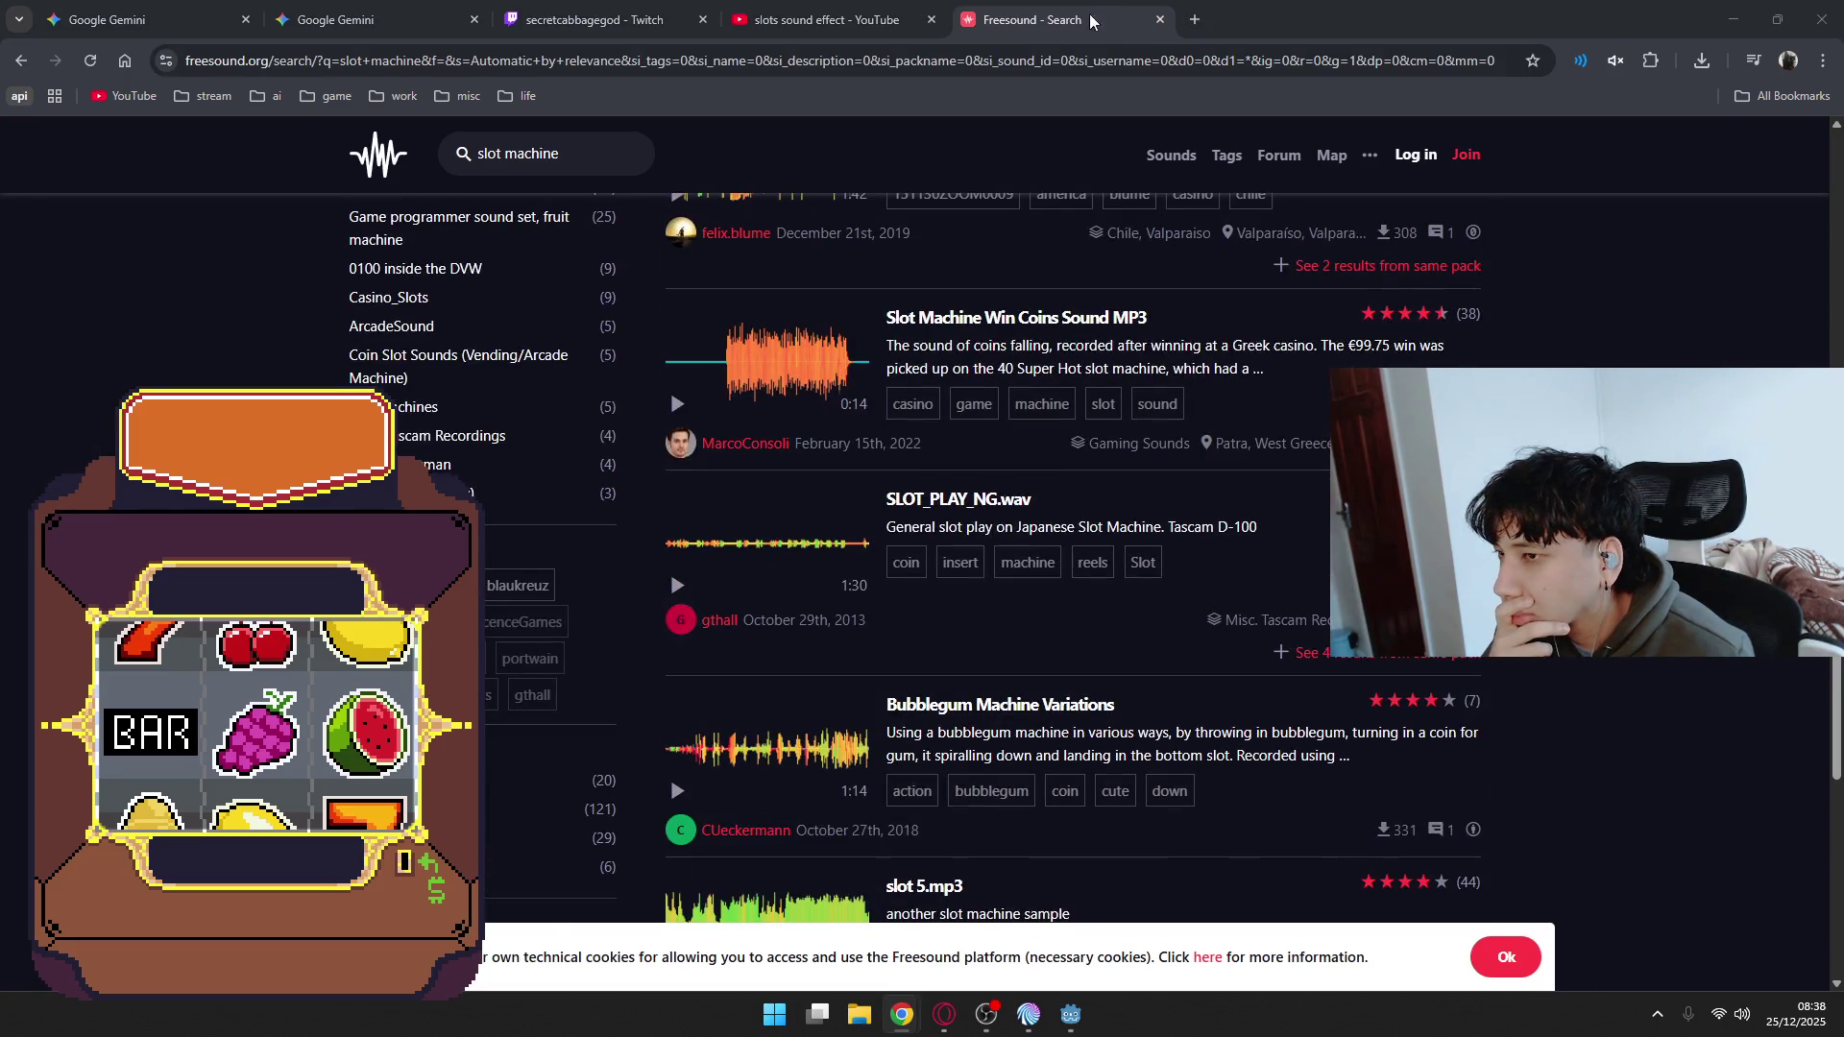
click(1162, 20)
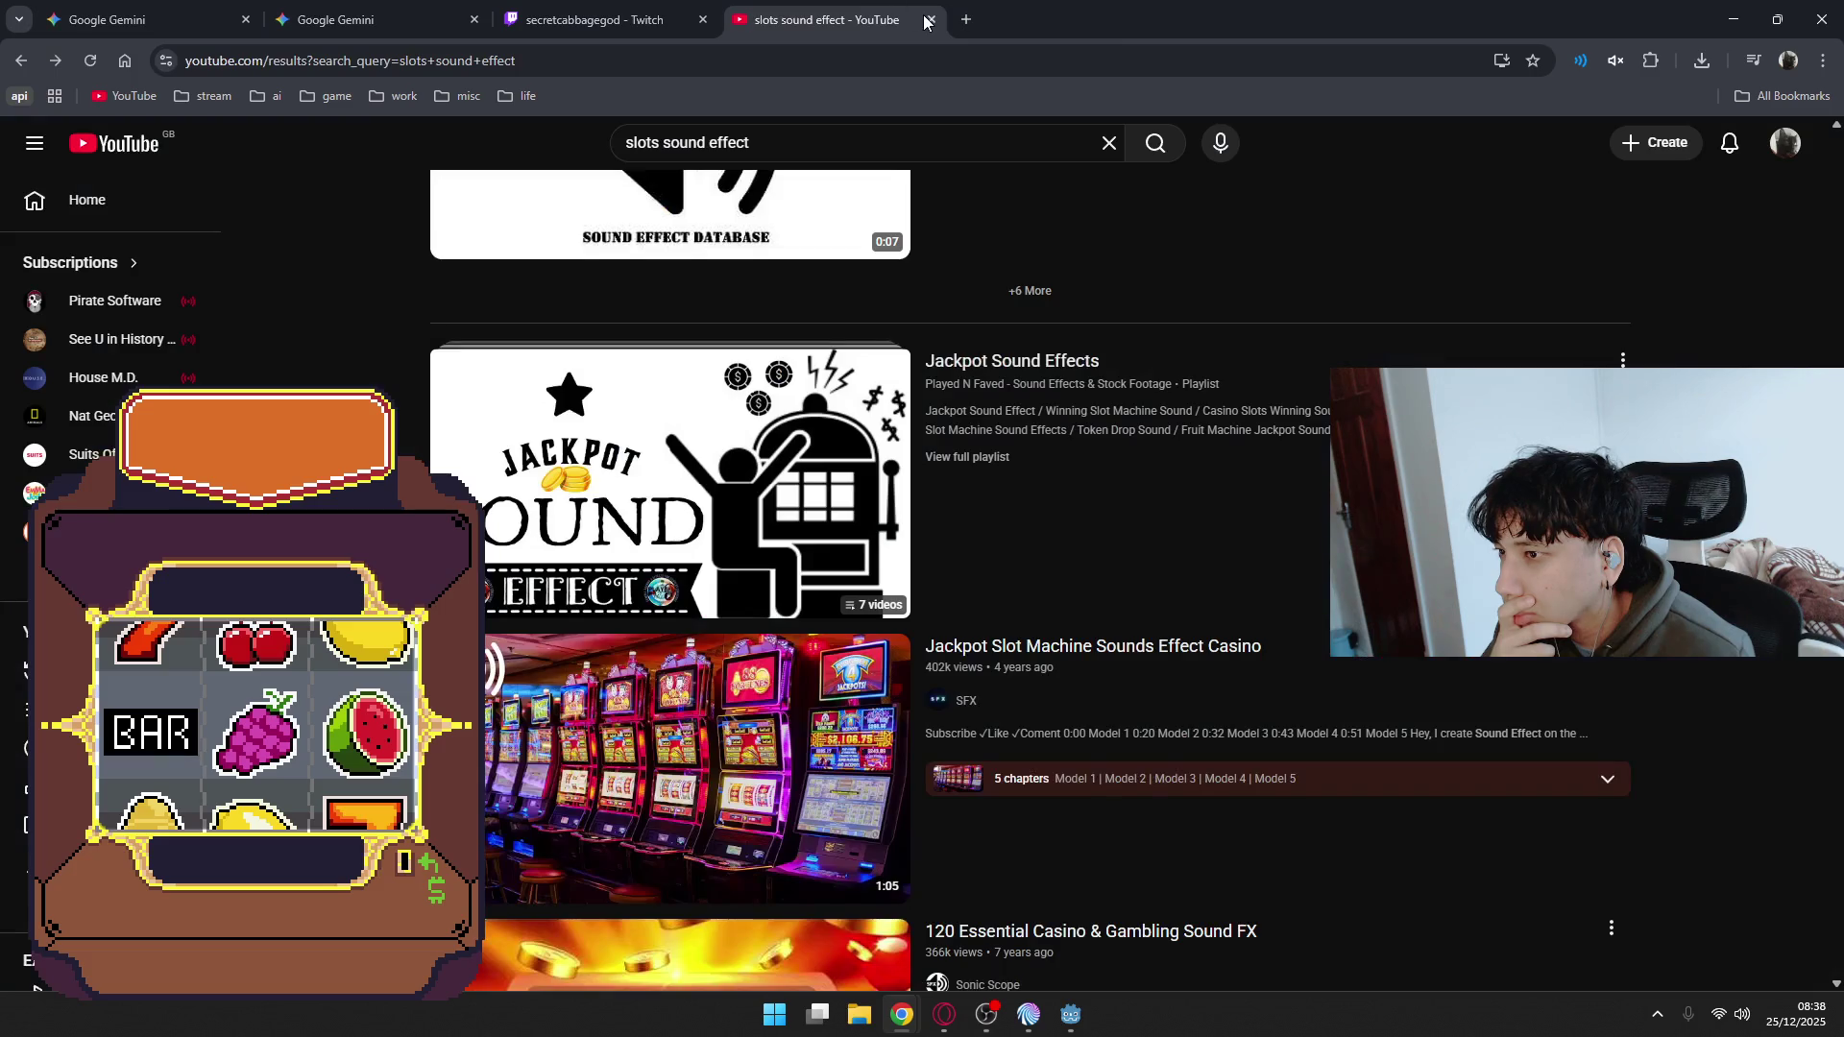
click(930, 20)
- Check the Mix It Up chat window and another window, minimizing both back to Twitch
click(1037, 1021)
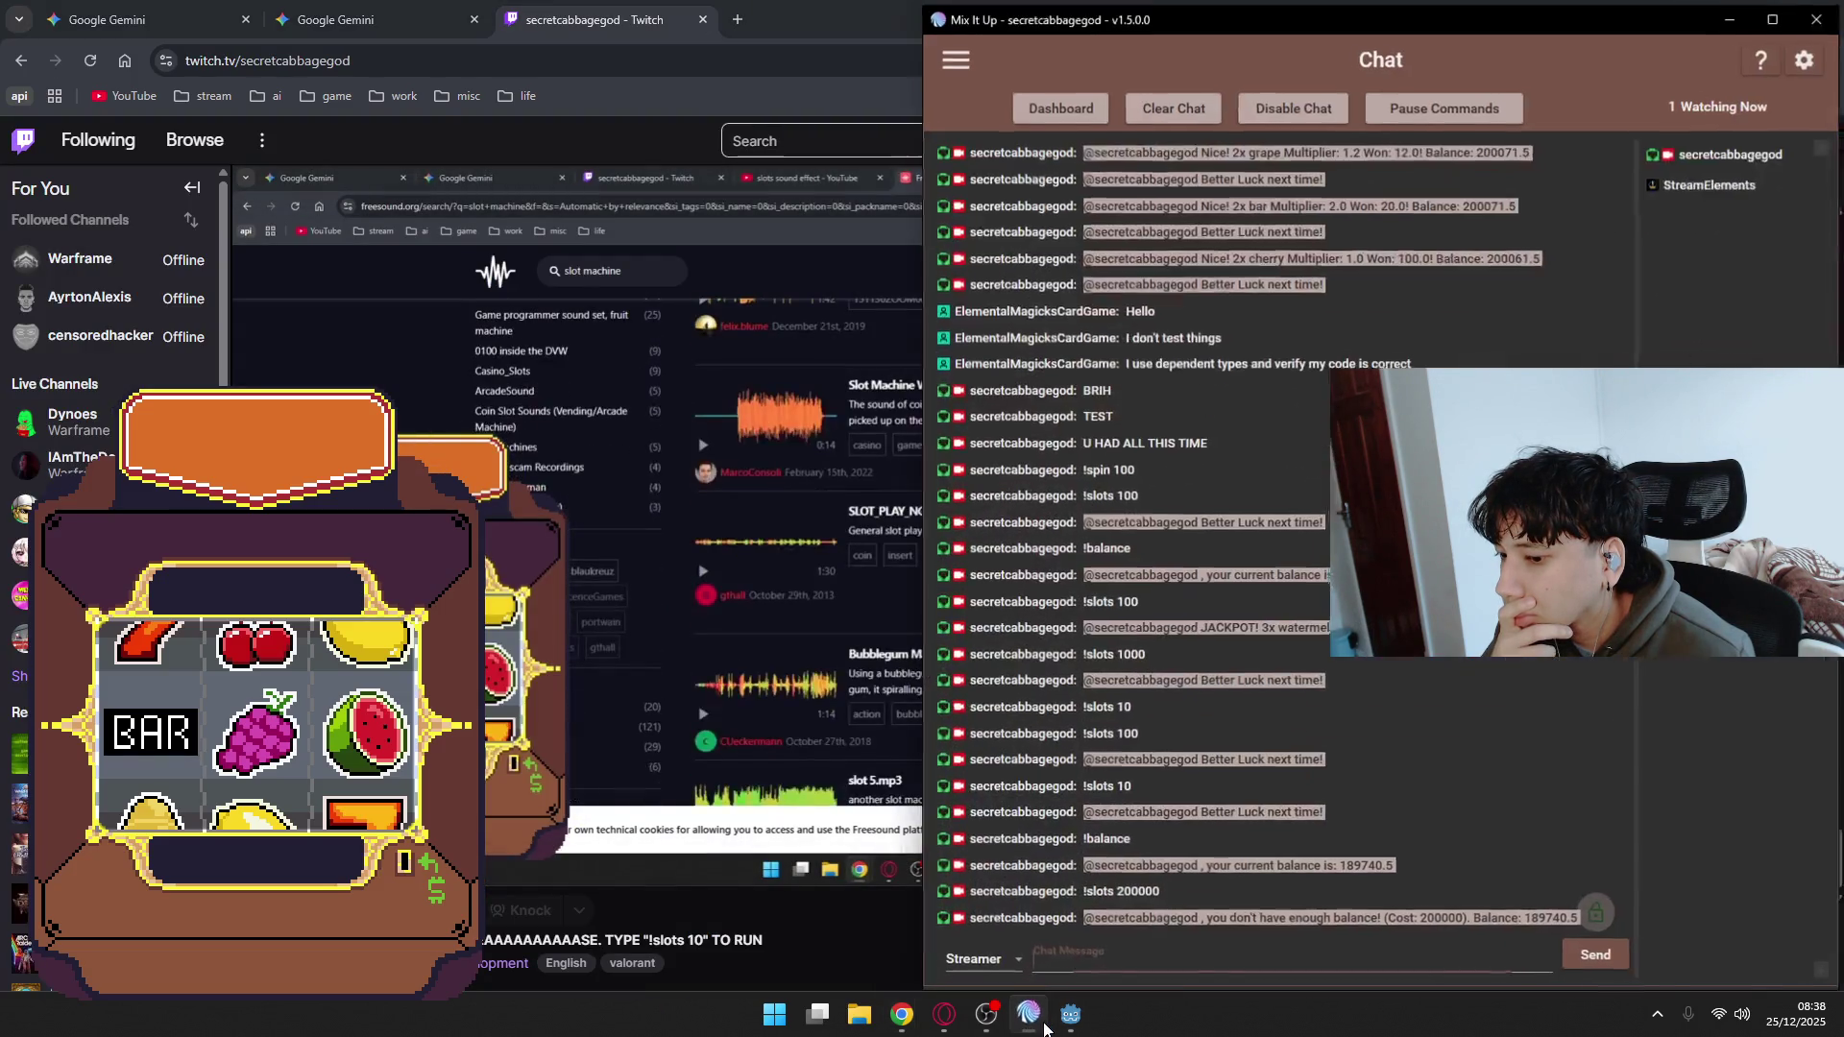
click(1029, 1018)
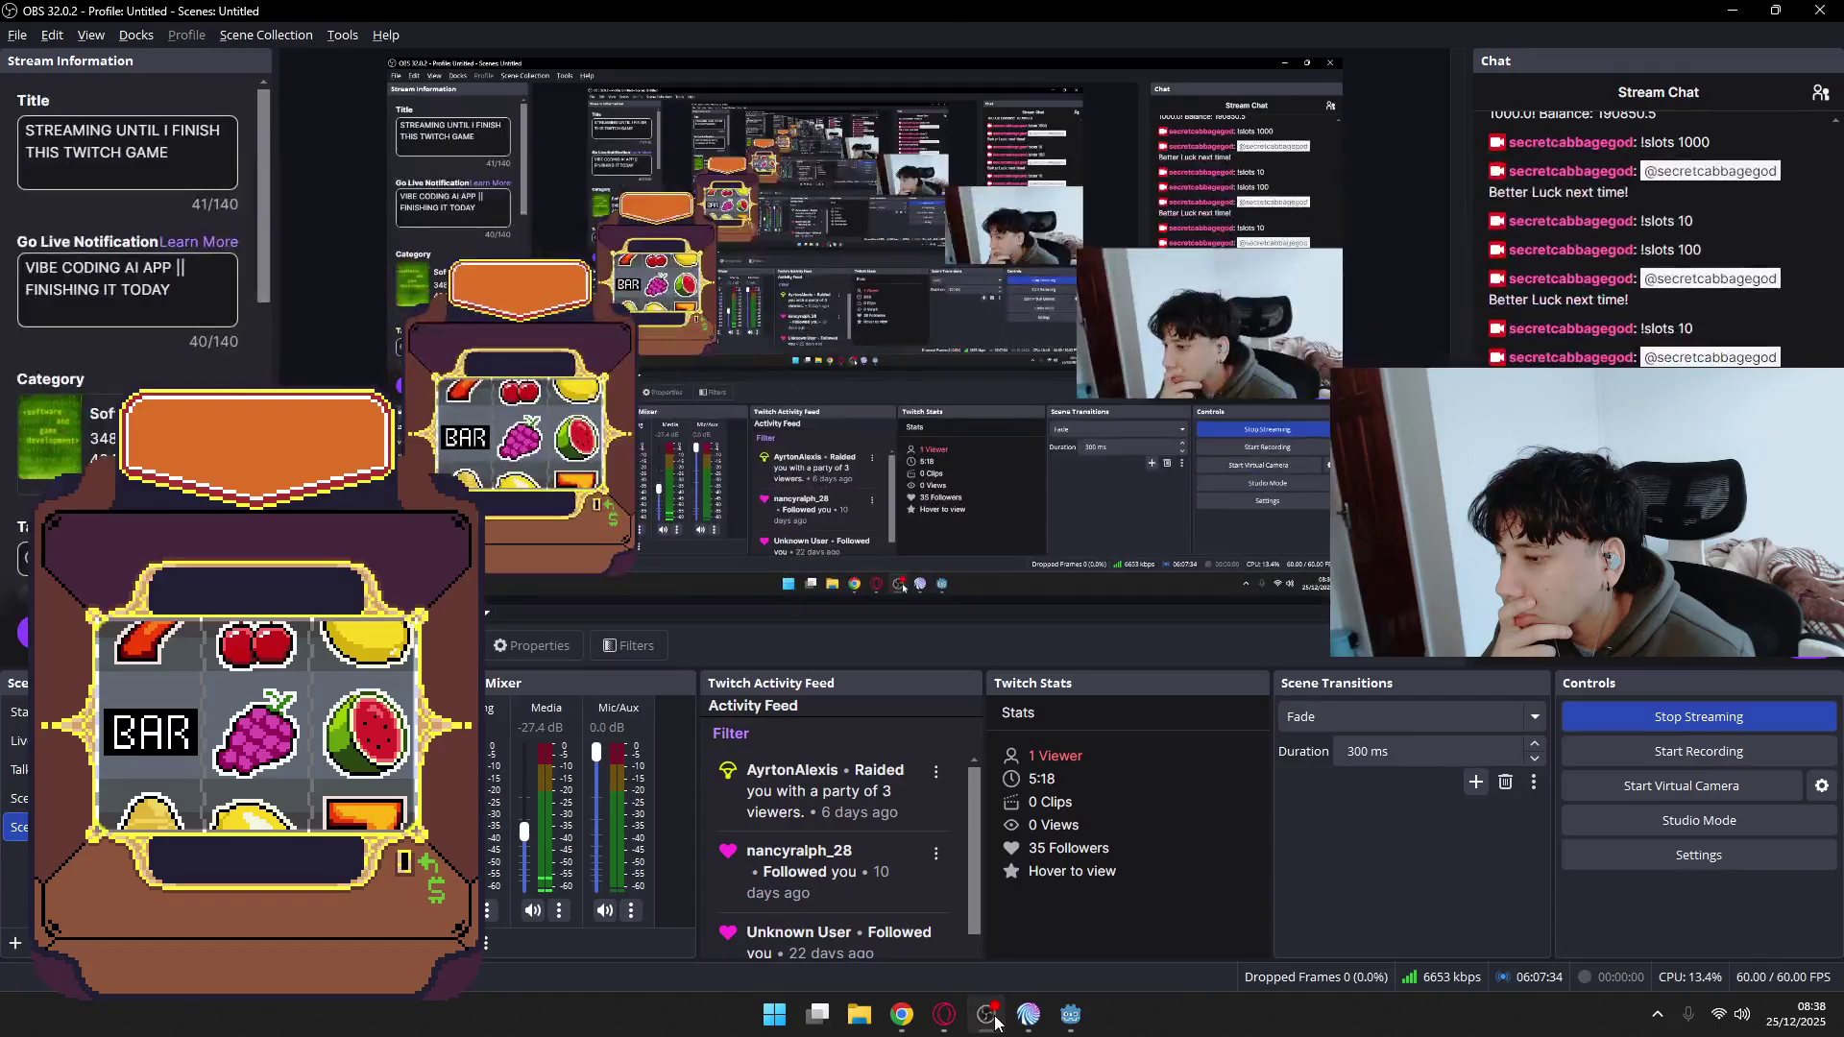
click(947, 1019)
click(947, 1021)
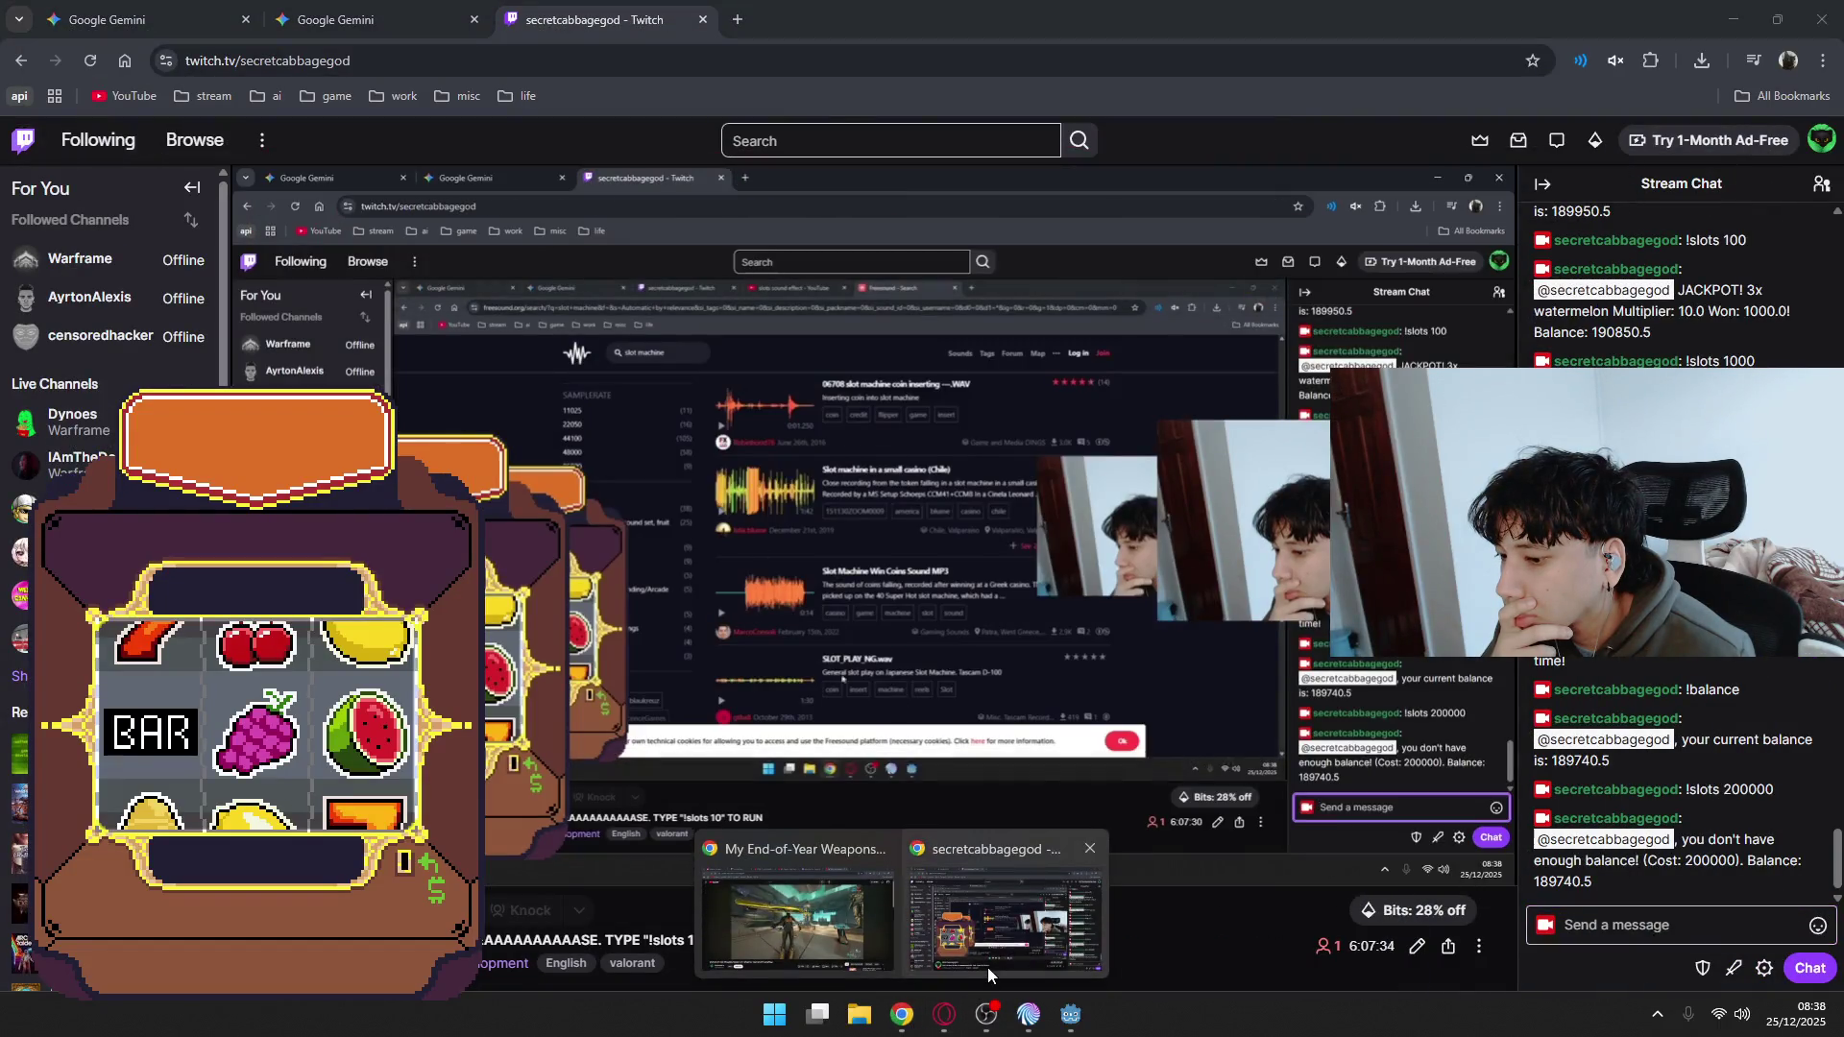
- Add a Label child to SlotMachine, move it above bet_label and name it jackpot_label
mouse_move(1083, 1021)
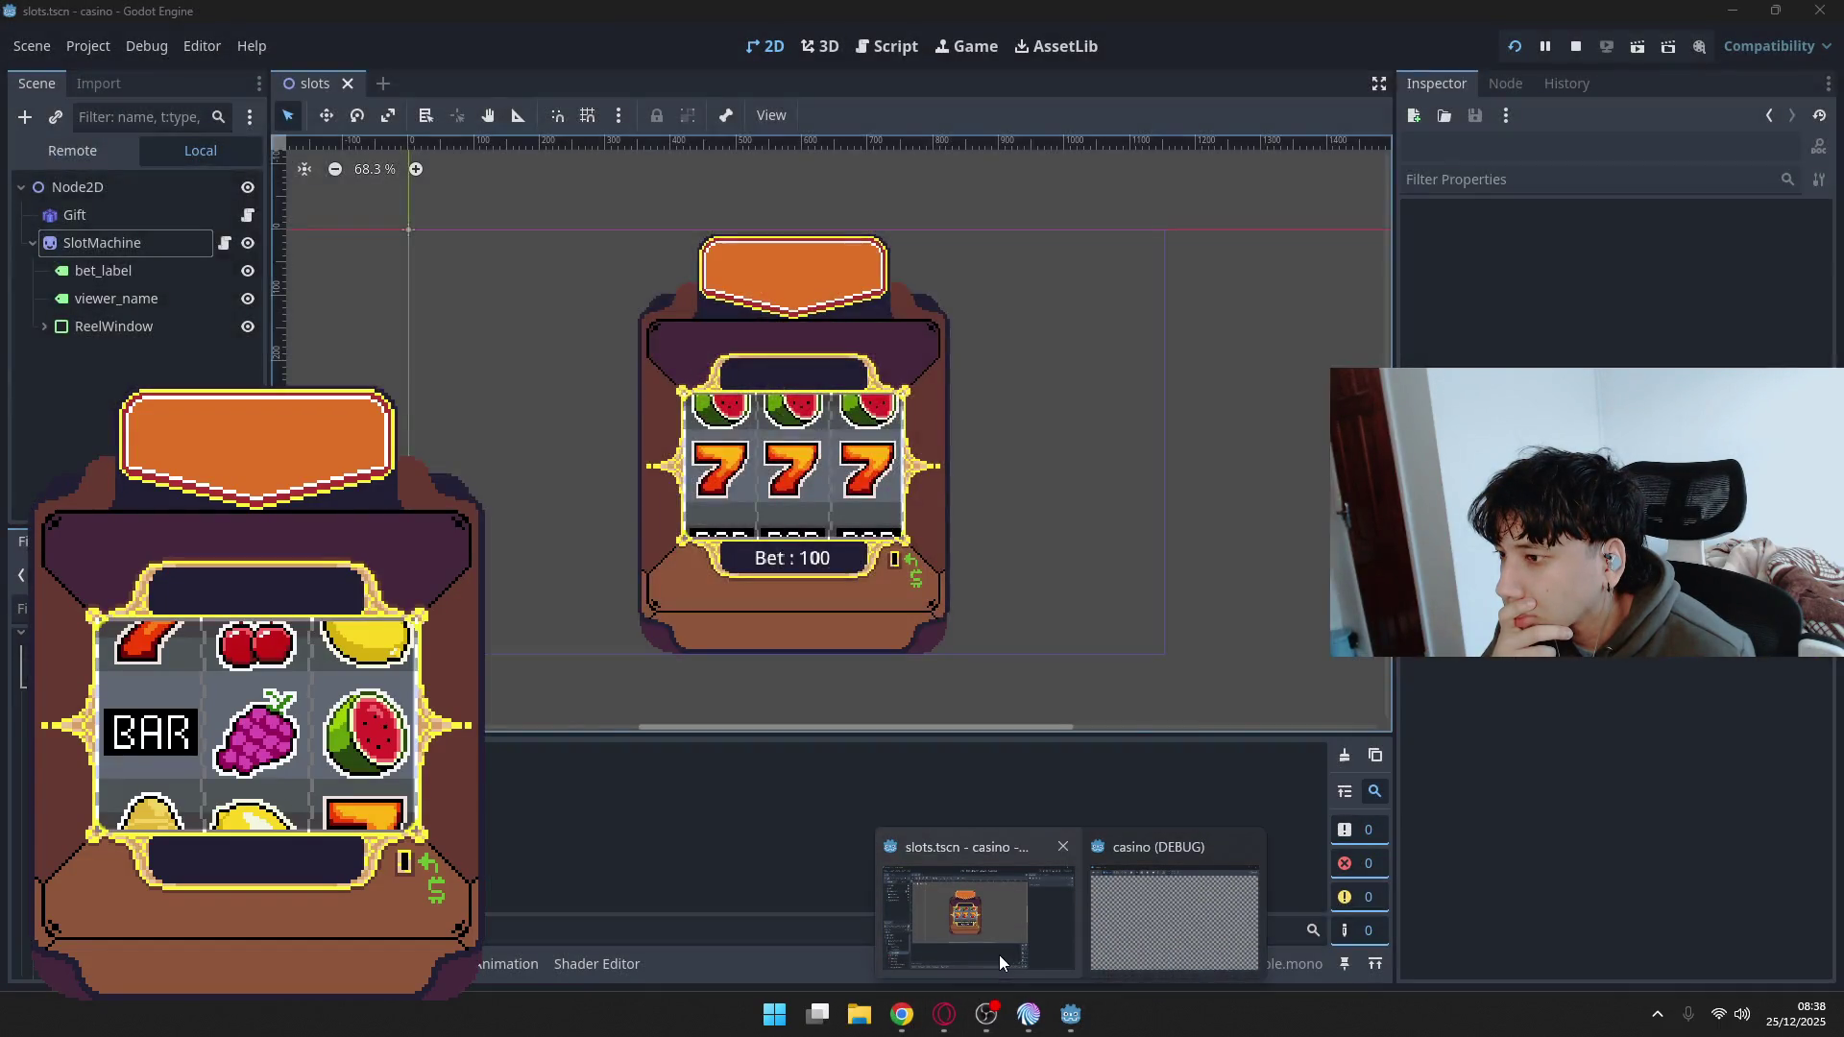
click(999, 955)
click(145, 242)
right_click(146, 242)
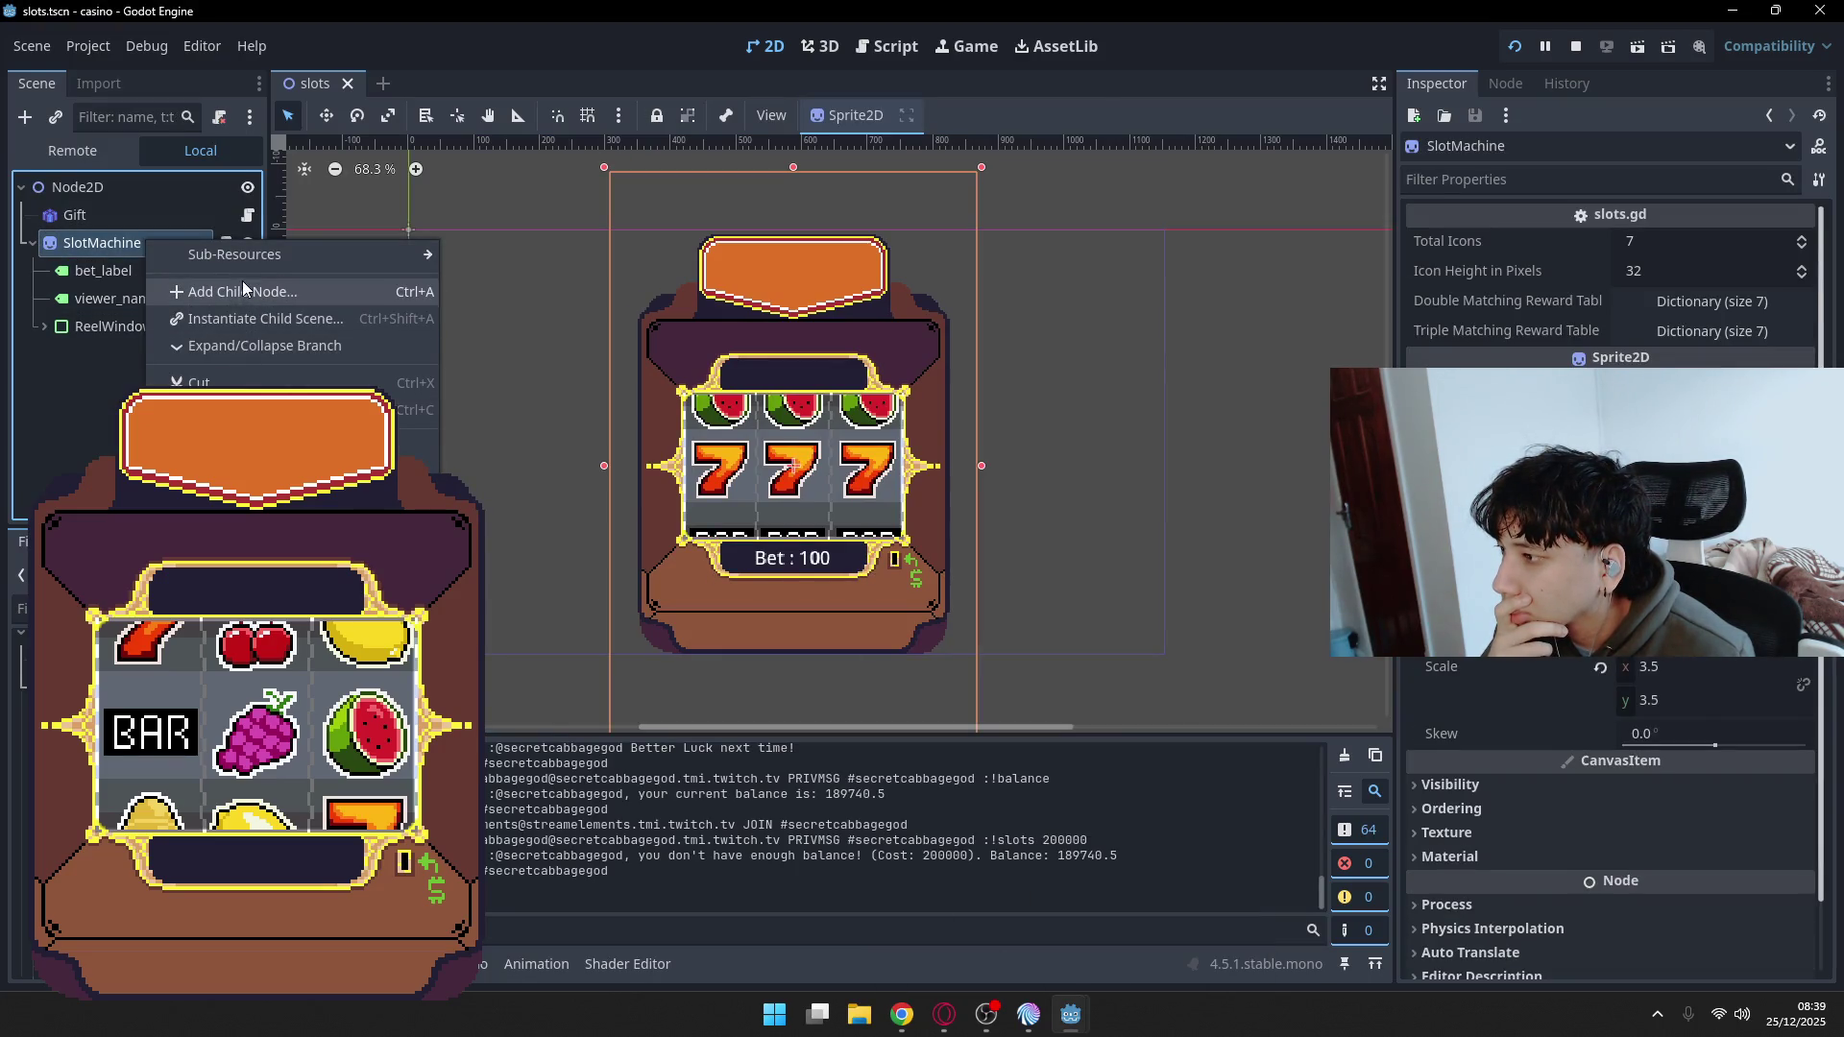
click(245, 291)
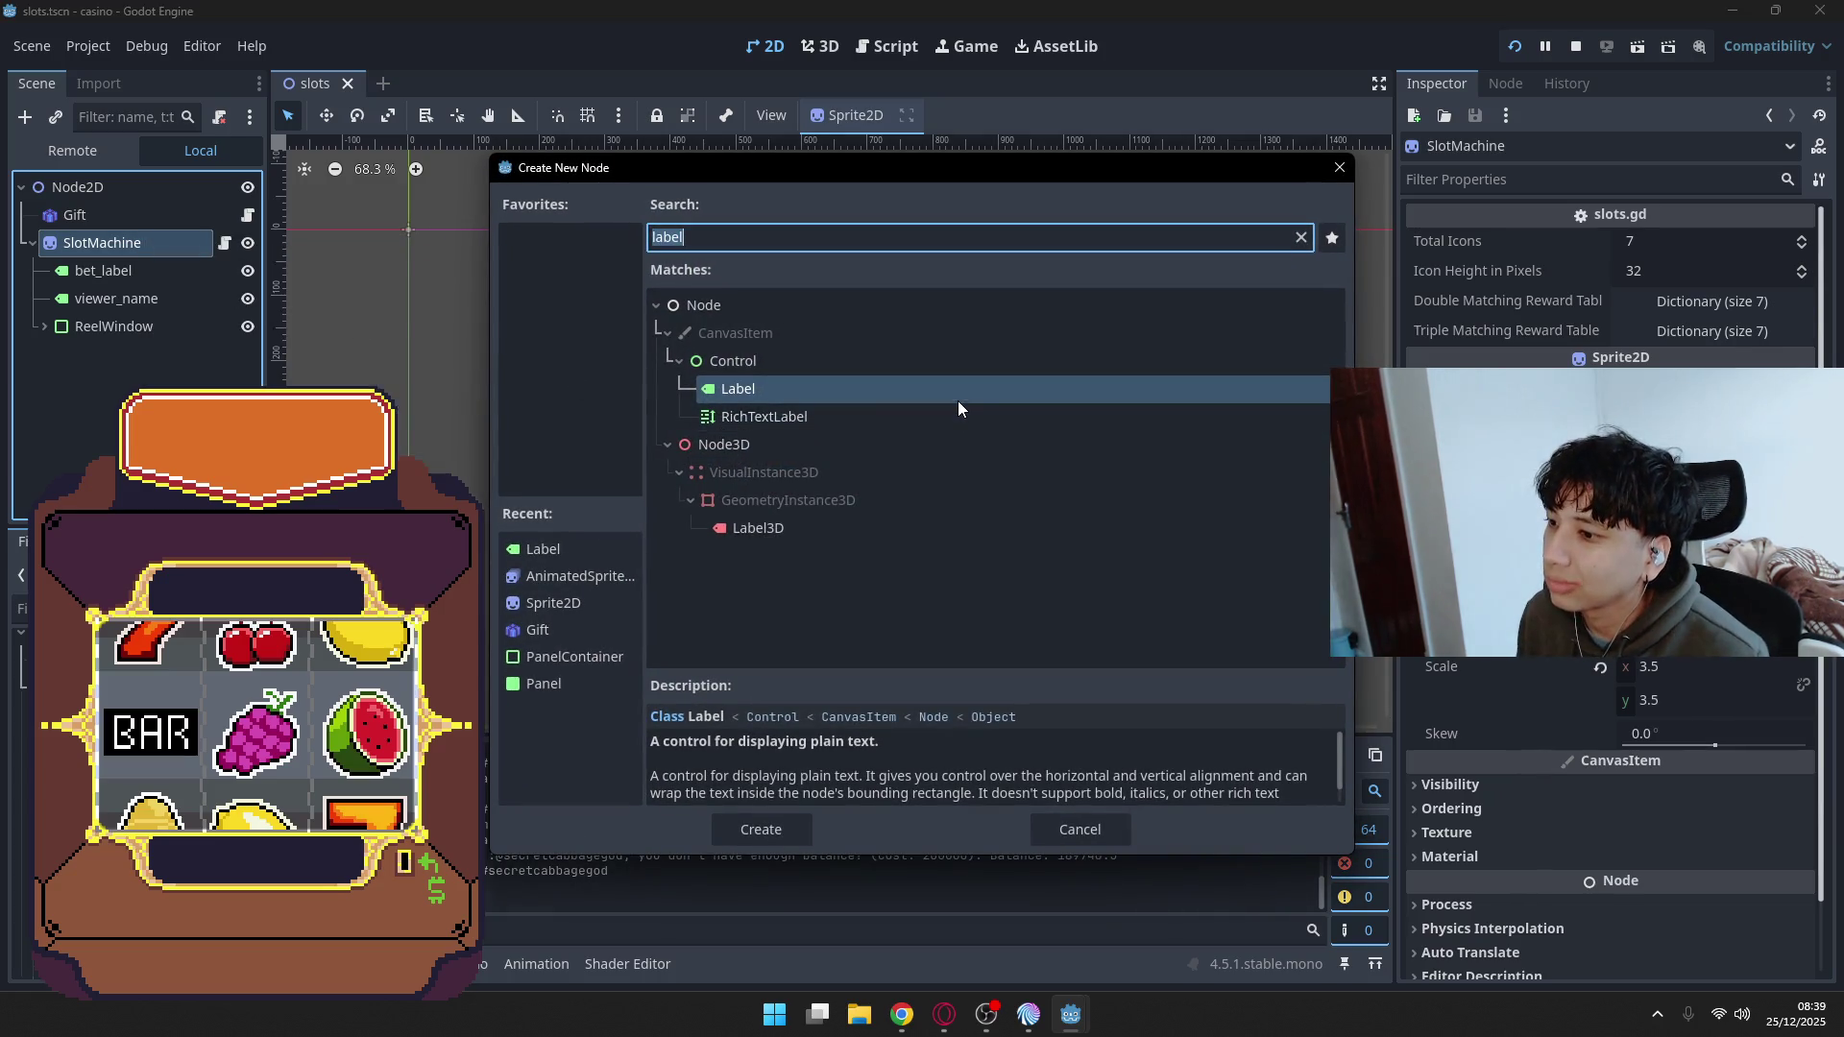
double_click(957, 399)
drag(152, 354, 151, 269)
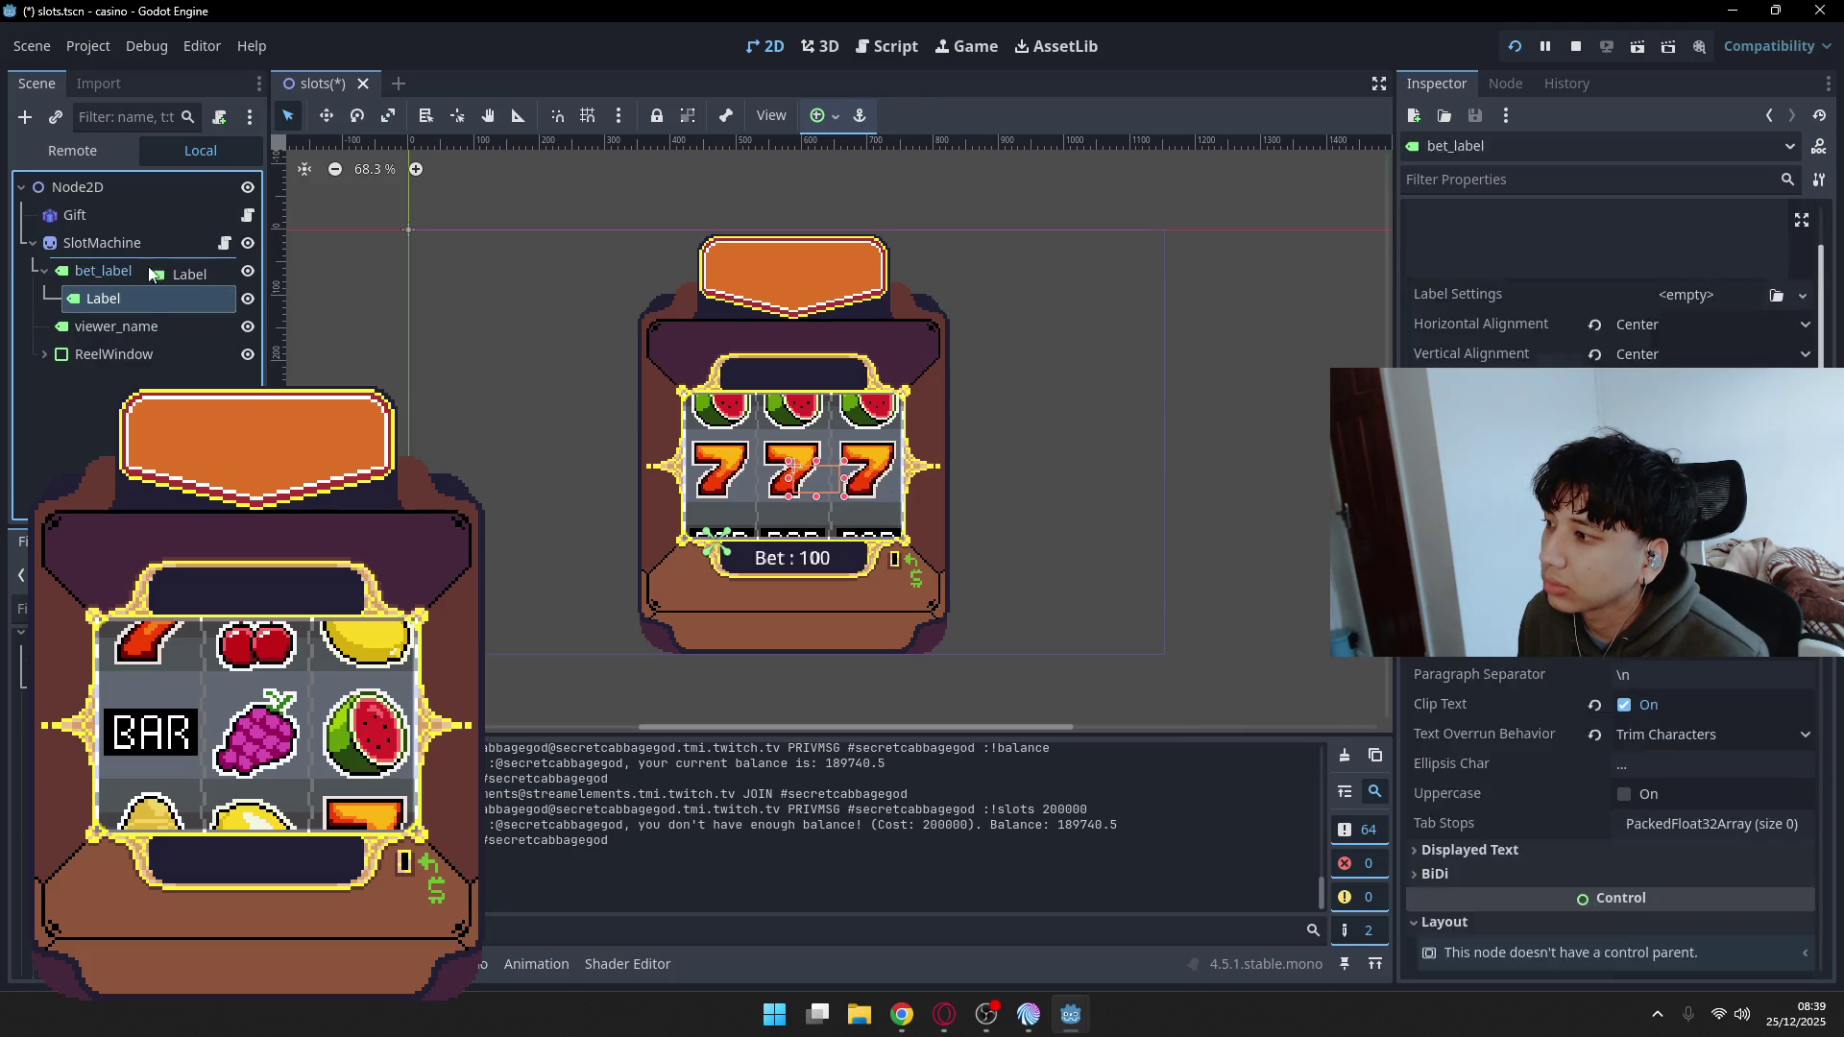
double_click(138, 278)
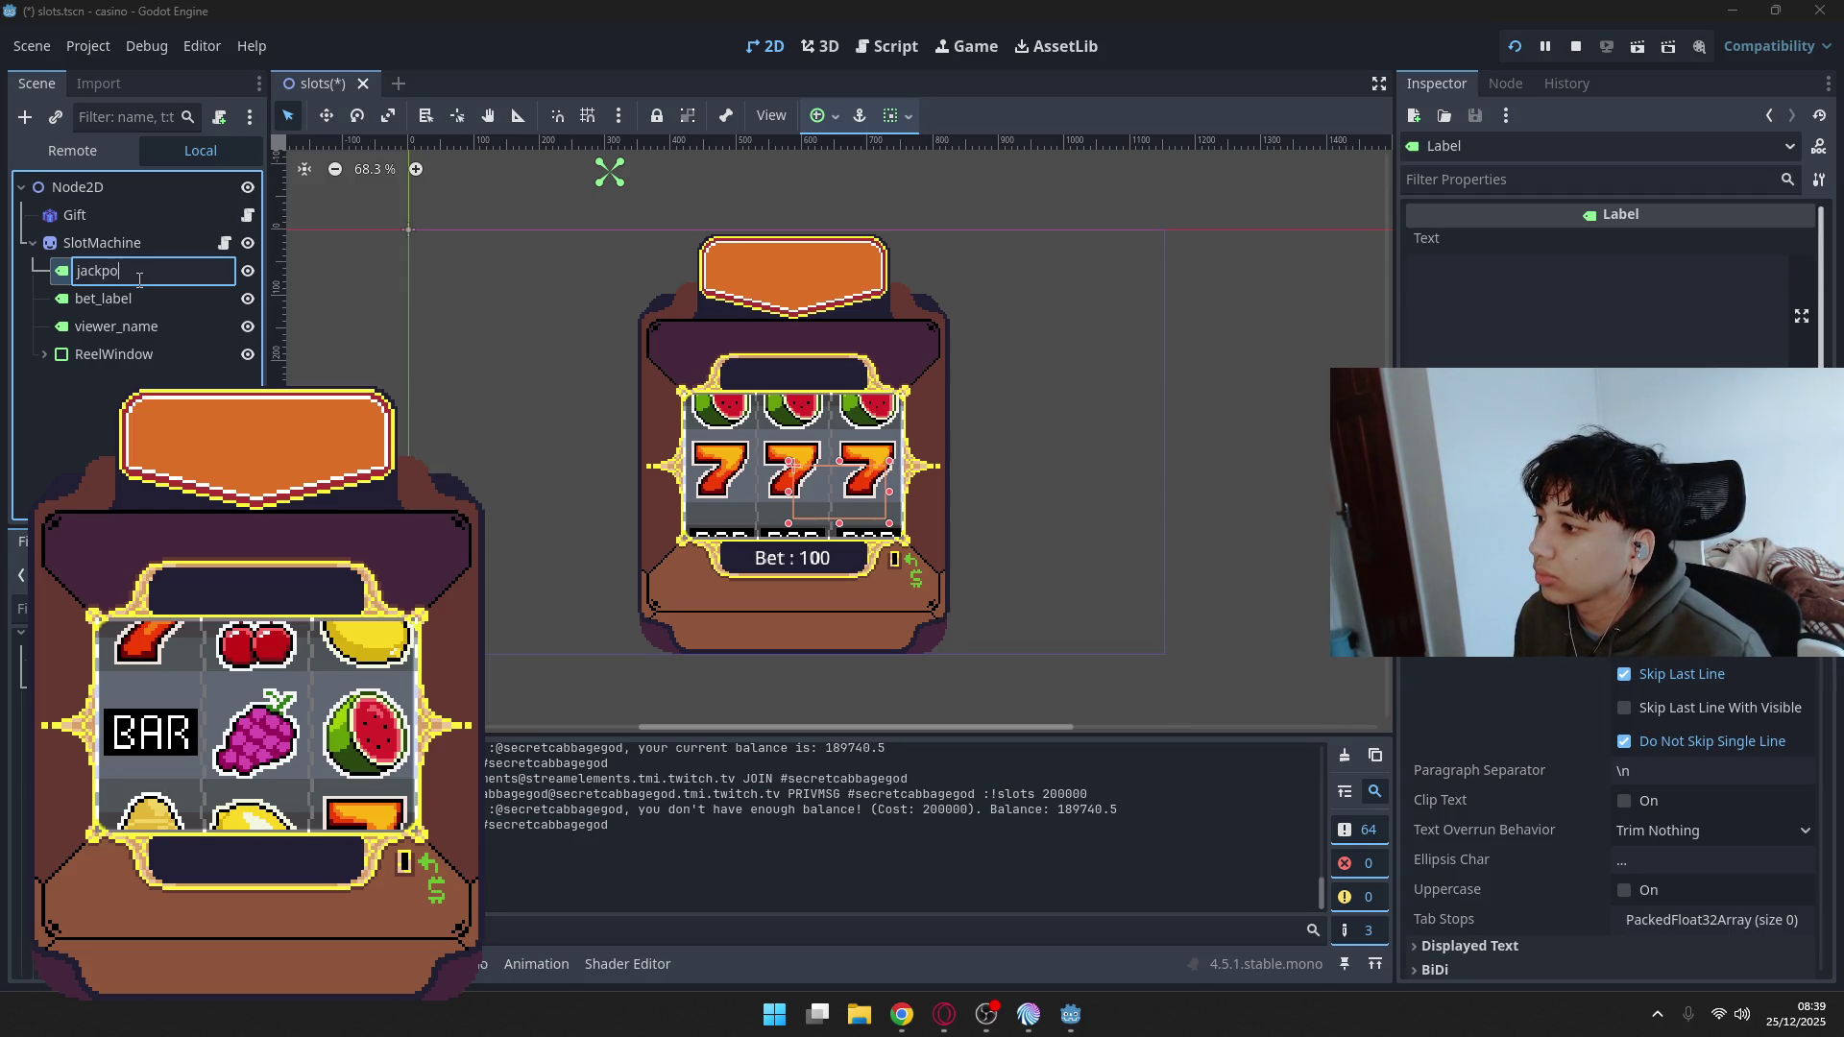
key(Return)
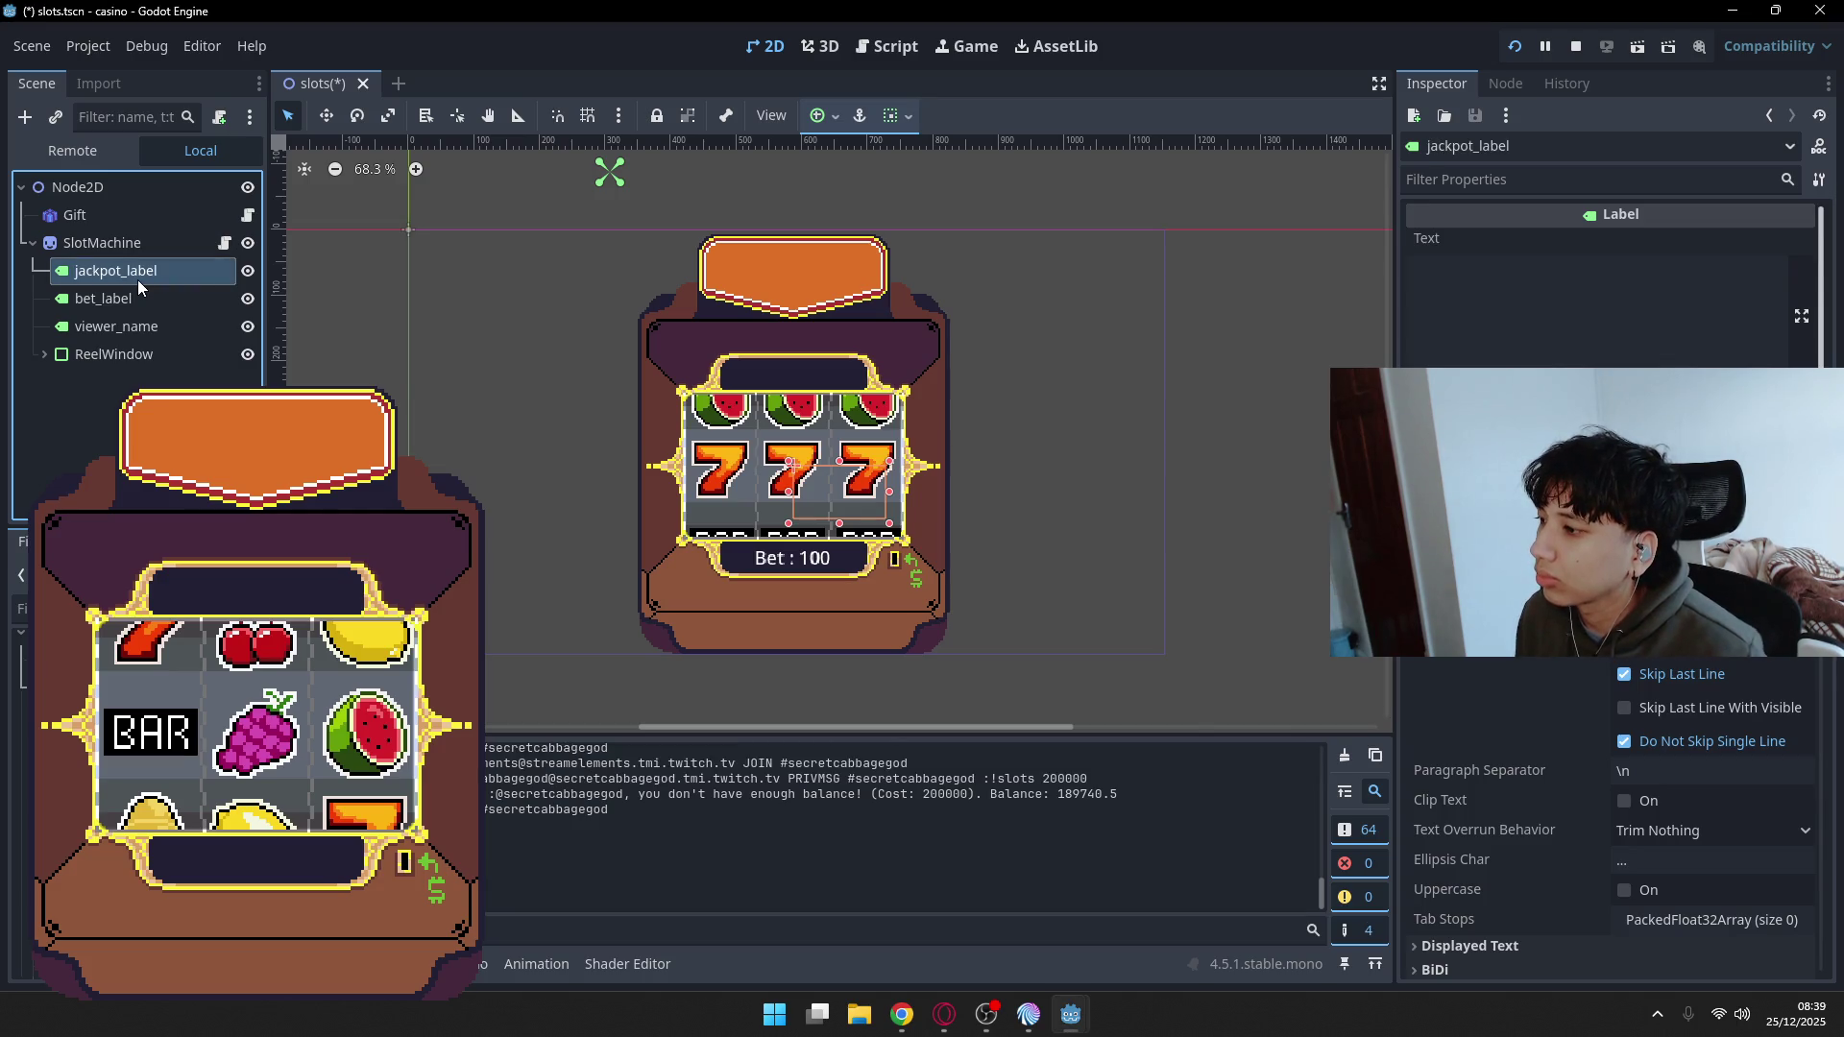
click(178, 331)
- Select jackpot_label and widen its box up and to the left on the canvas
right_click(182, 338)
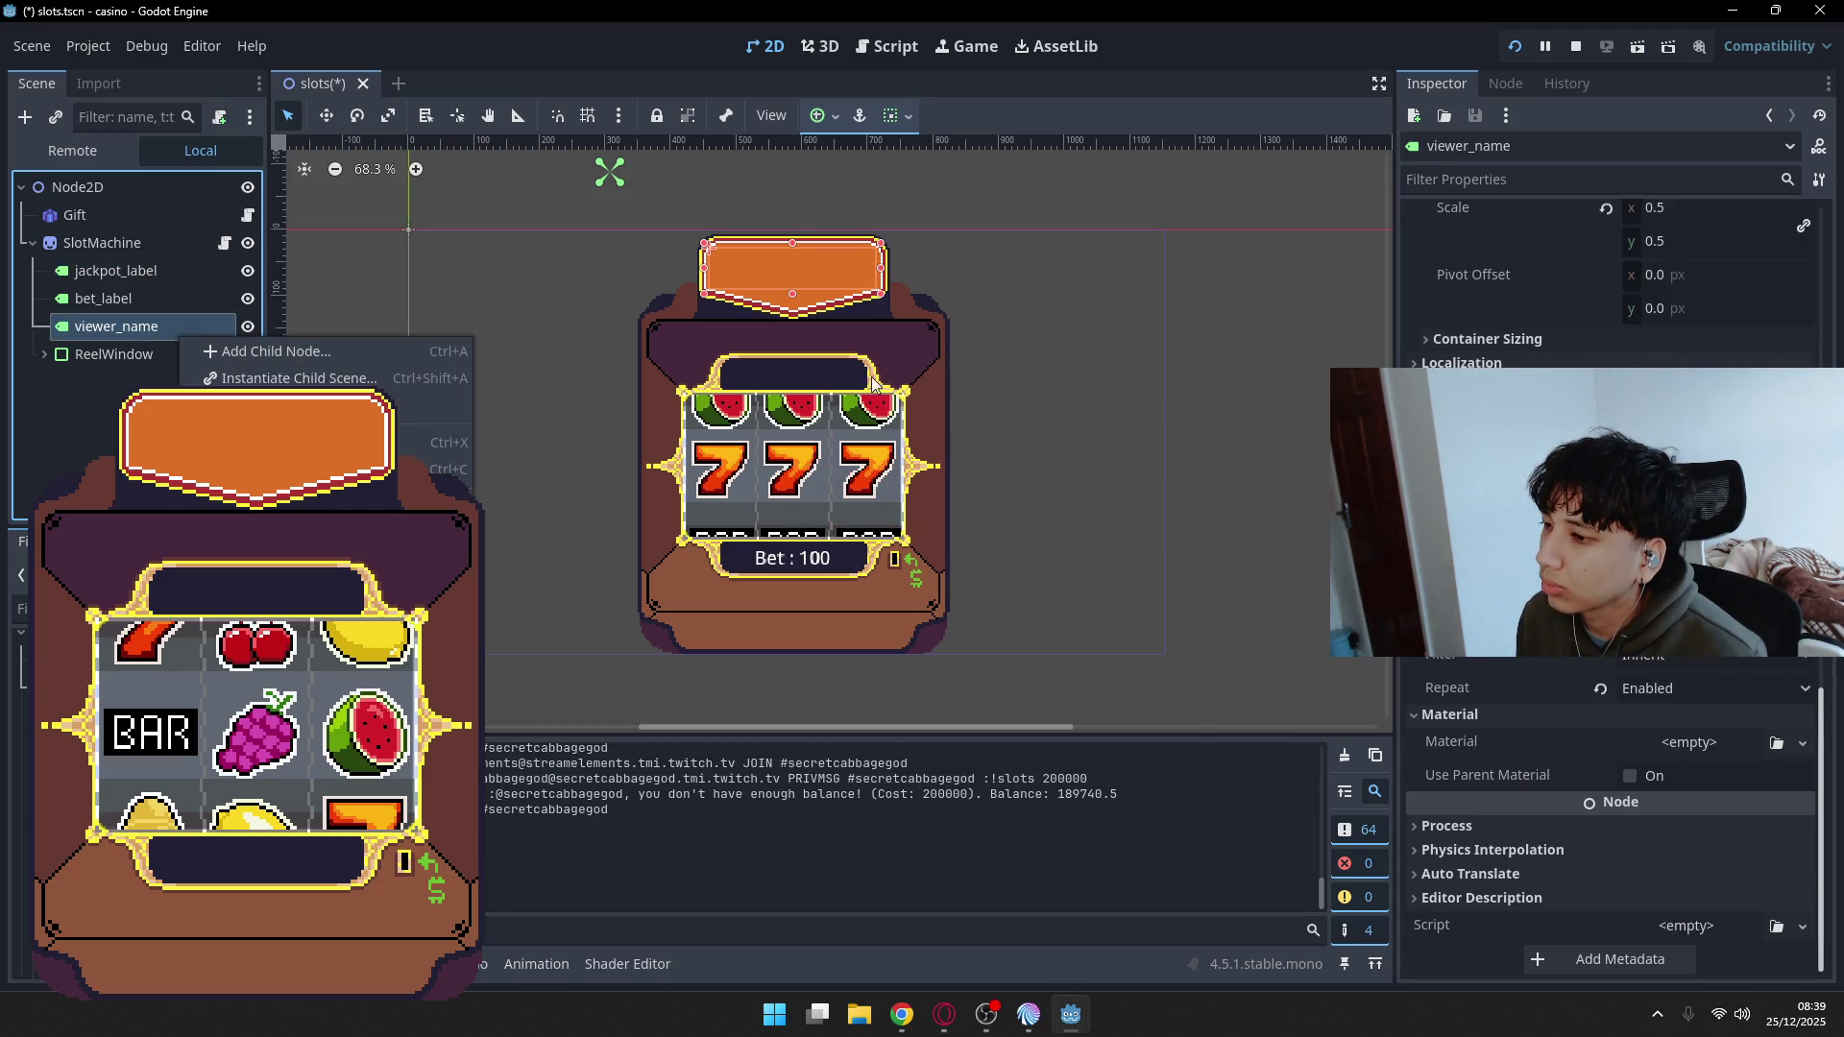
click(159, 283)
scroll(660, 244, down, 5)
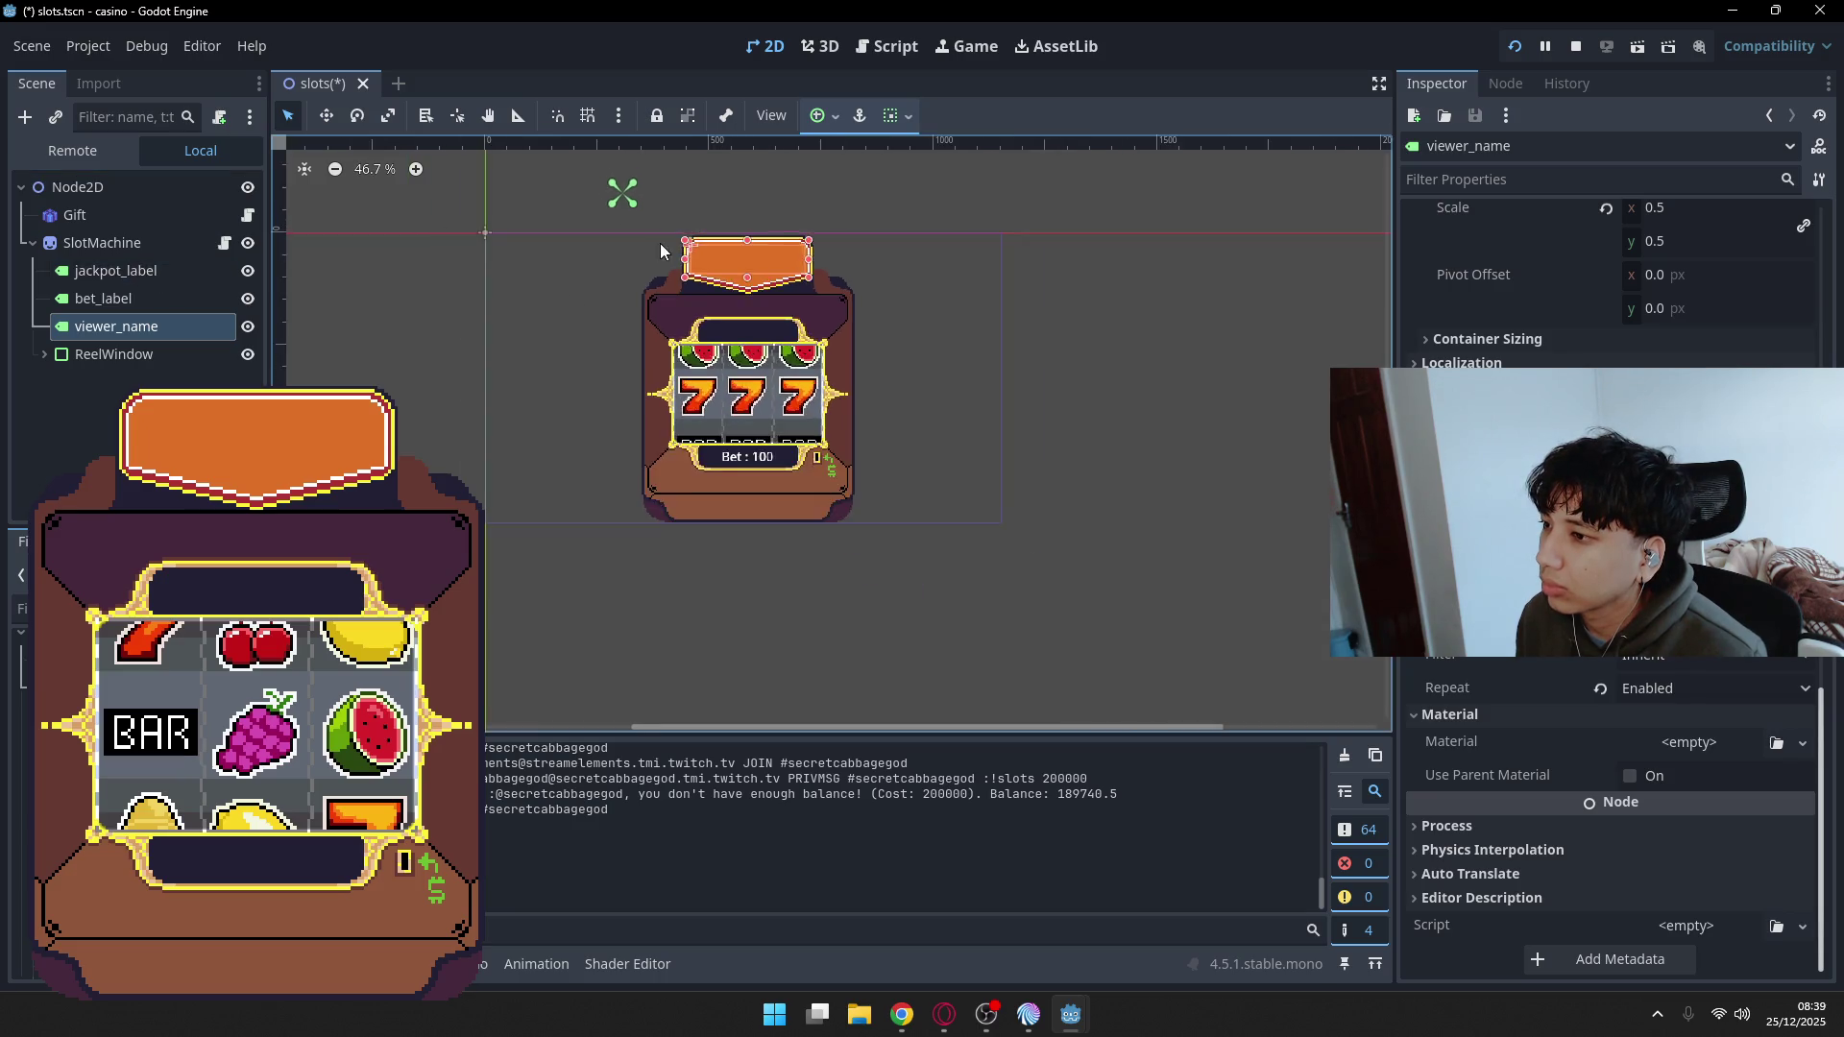
click(146, 271)
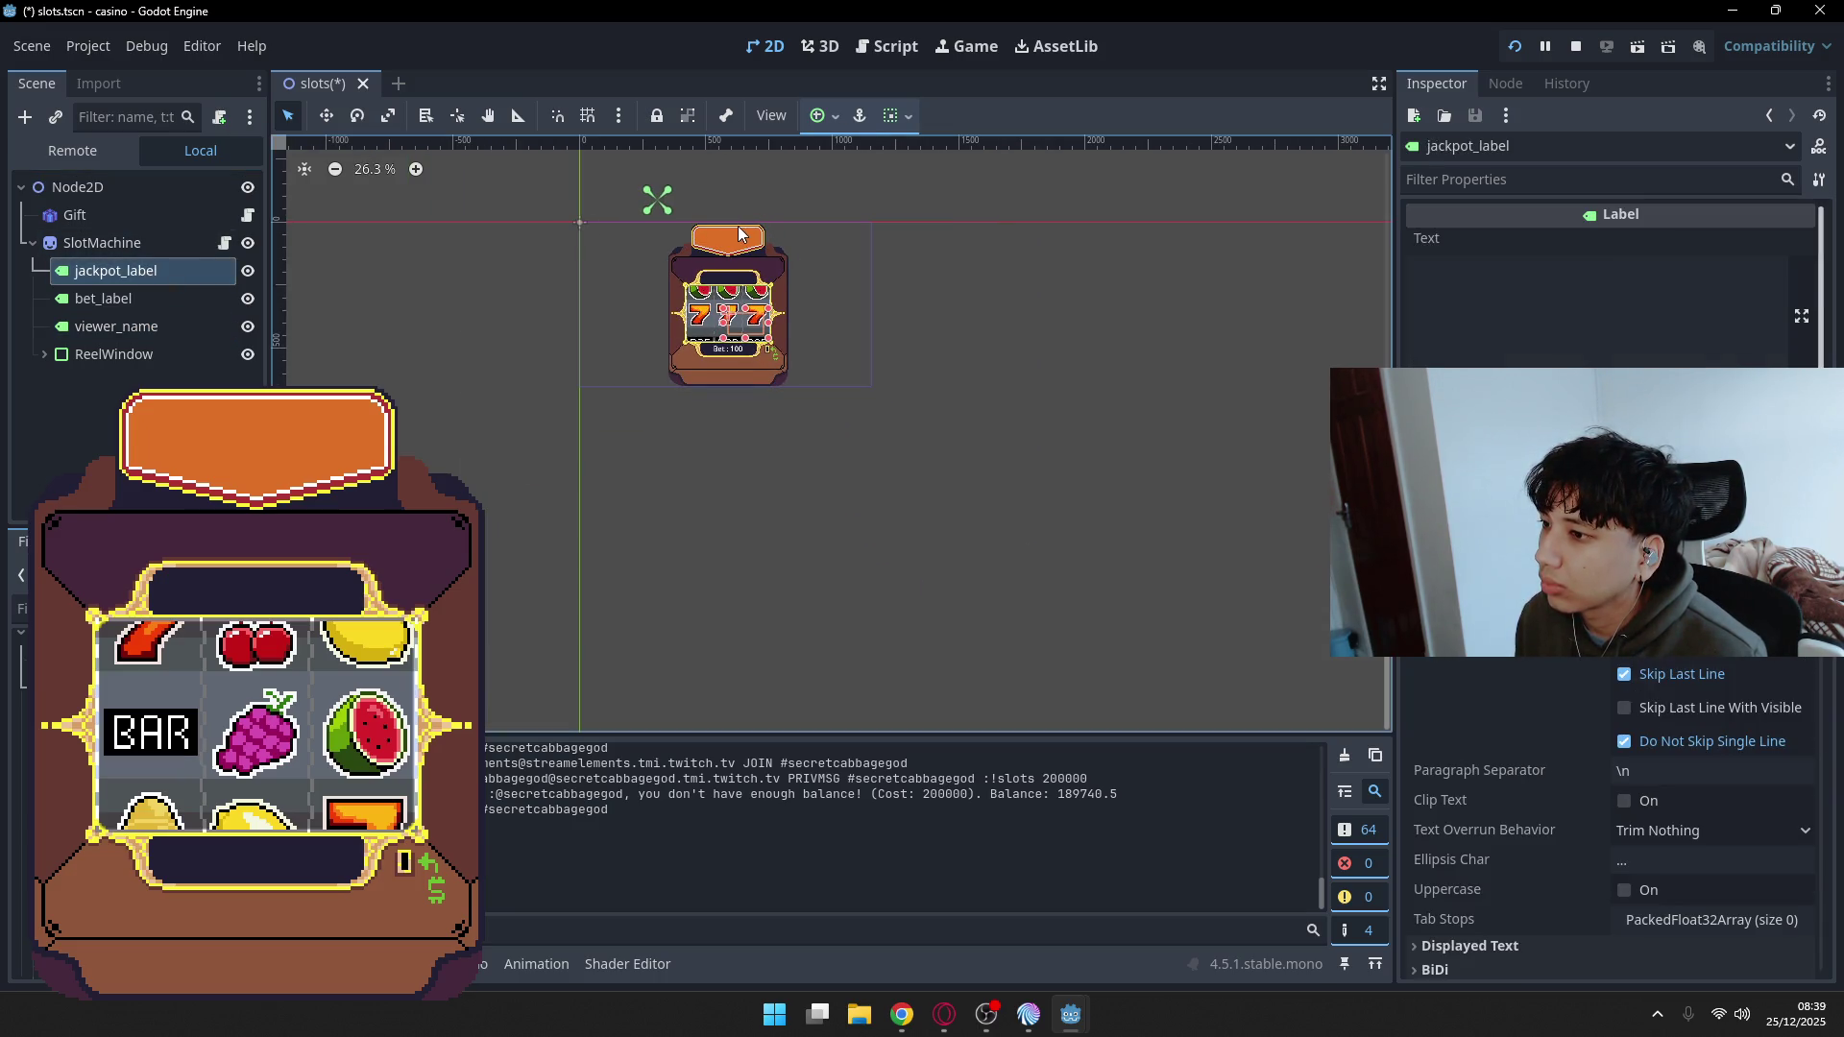
scroll(739, 226, up, 2)
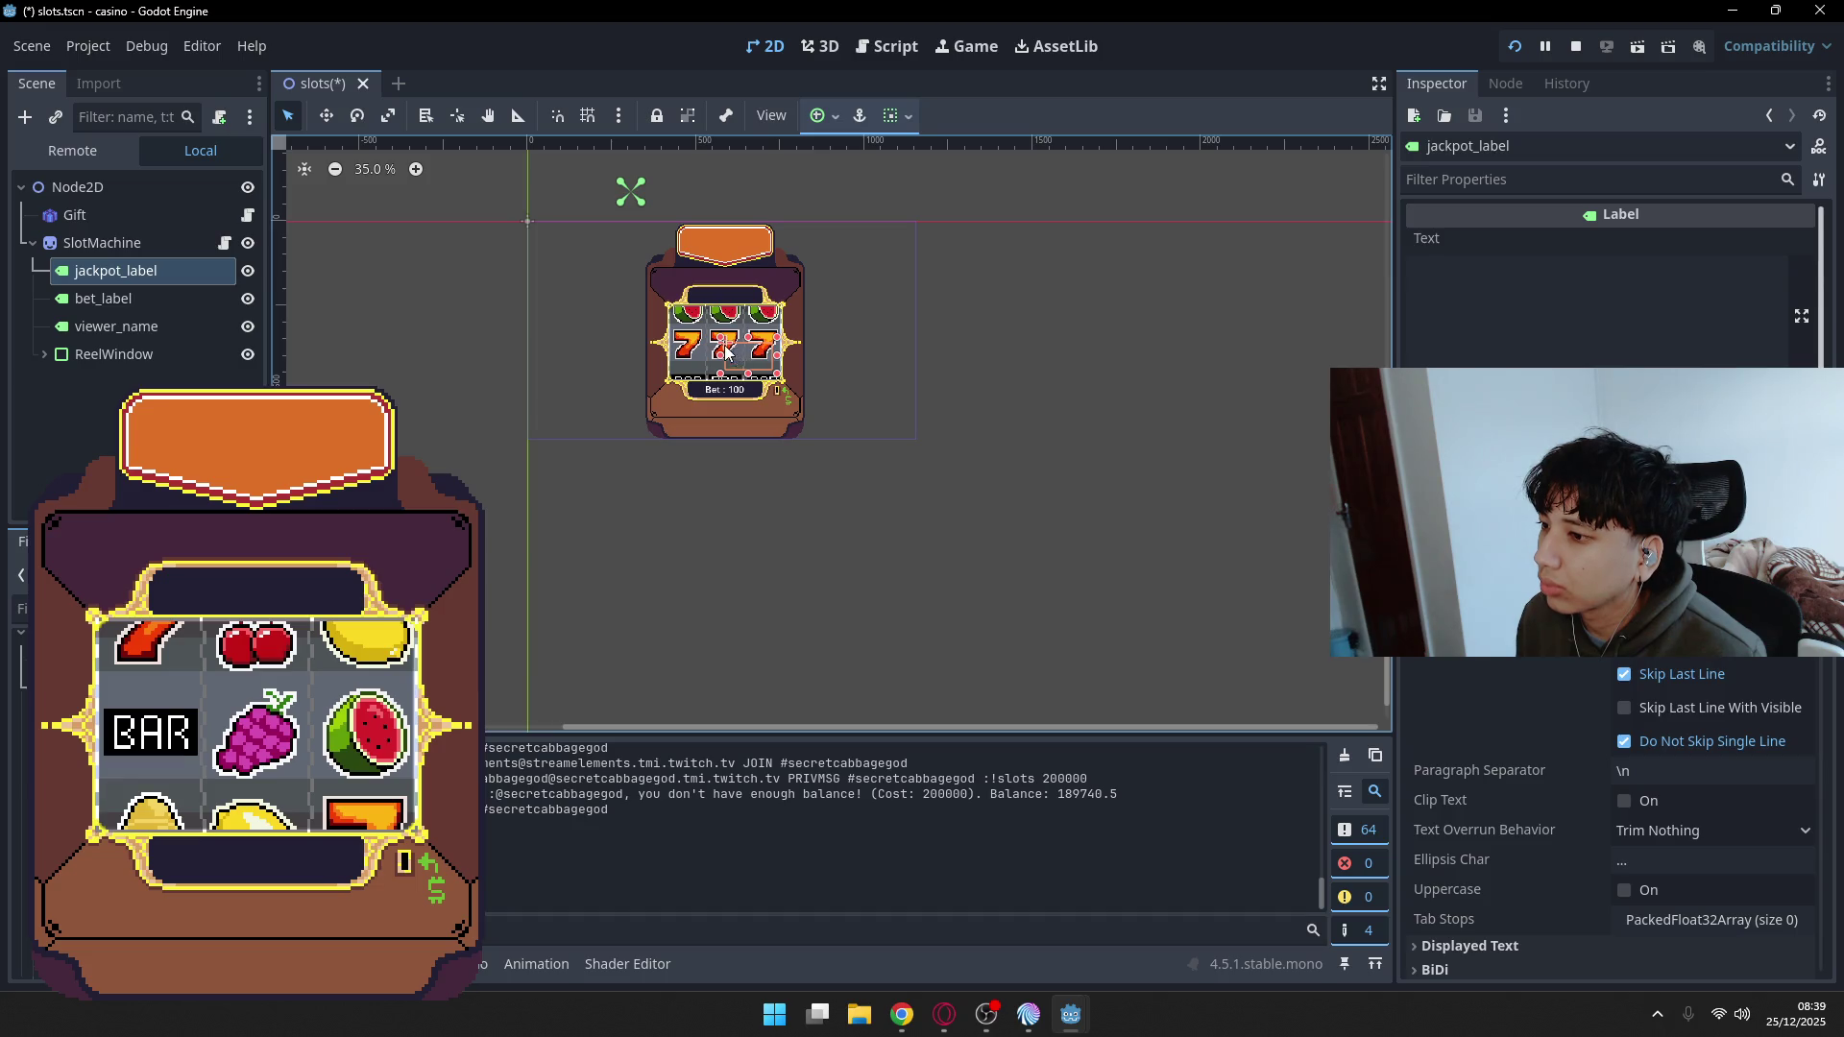
scroll(730, 352, up, 4)
mouse_move(716, 343)
mouse_down()
mouse_move(804, 288)
mouse_move(803, 182)
mouse_move(803, 243)
mouse_up()
drag(841, 99, 530, 150)
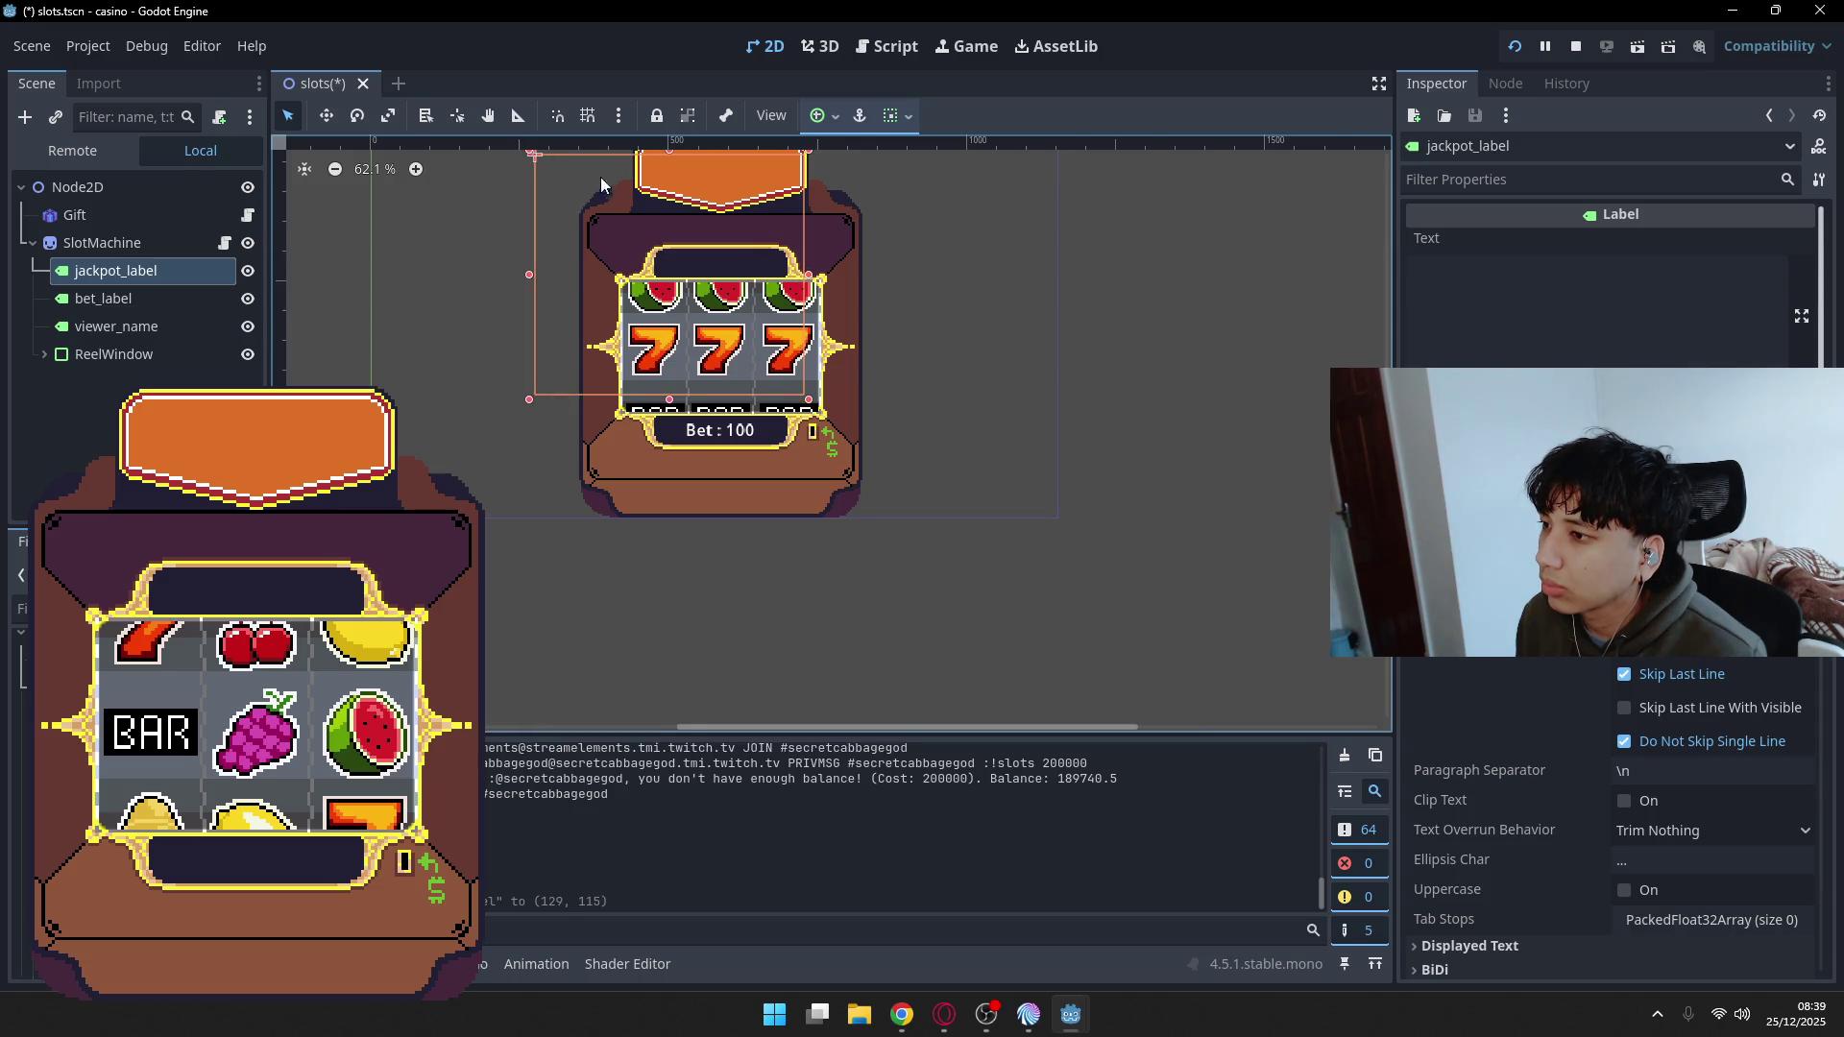
- Trim the box into a strip over the dark panel, ending at the reels' top
scroll(590, 175, up, 1)
drag(832, 437, 817, 223)
scroll(1006, 206, down, 2)
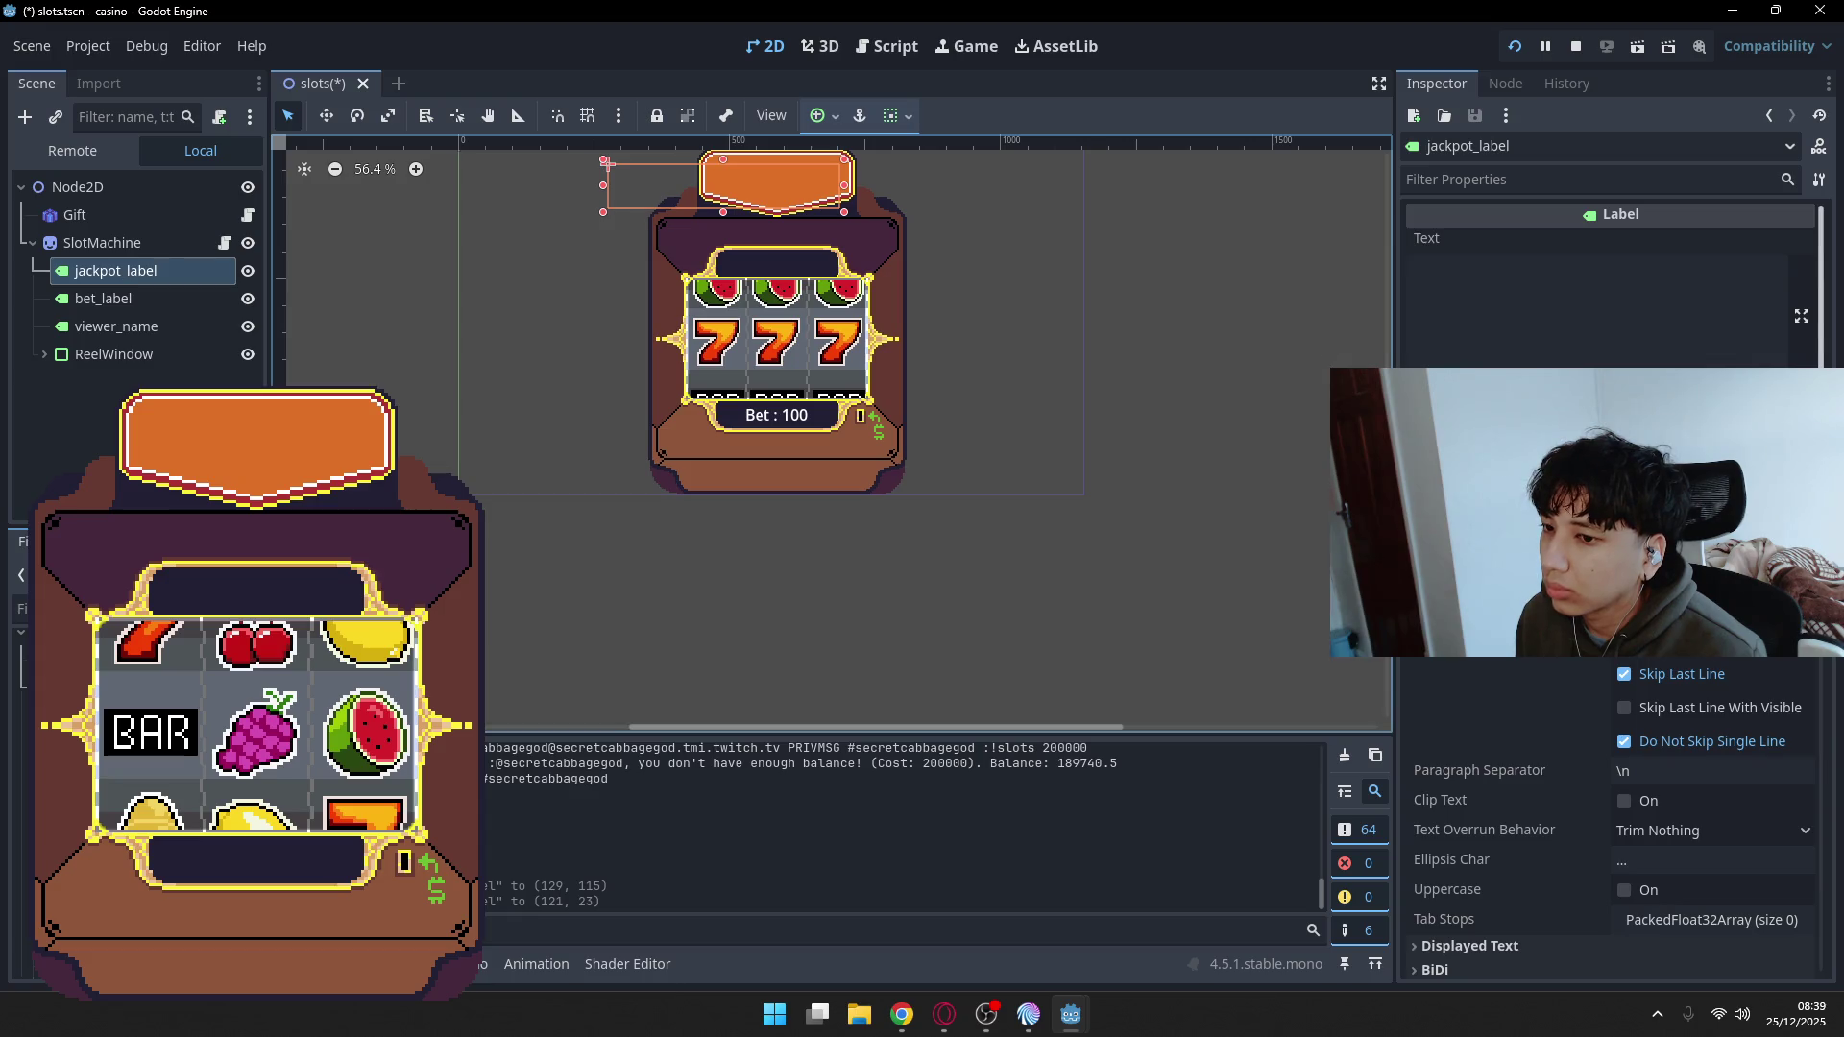
scroll(861, 355, up, 3)
scroll(825, 341, up, 6)
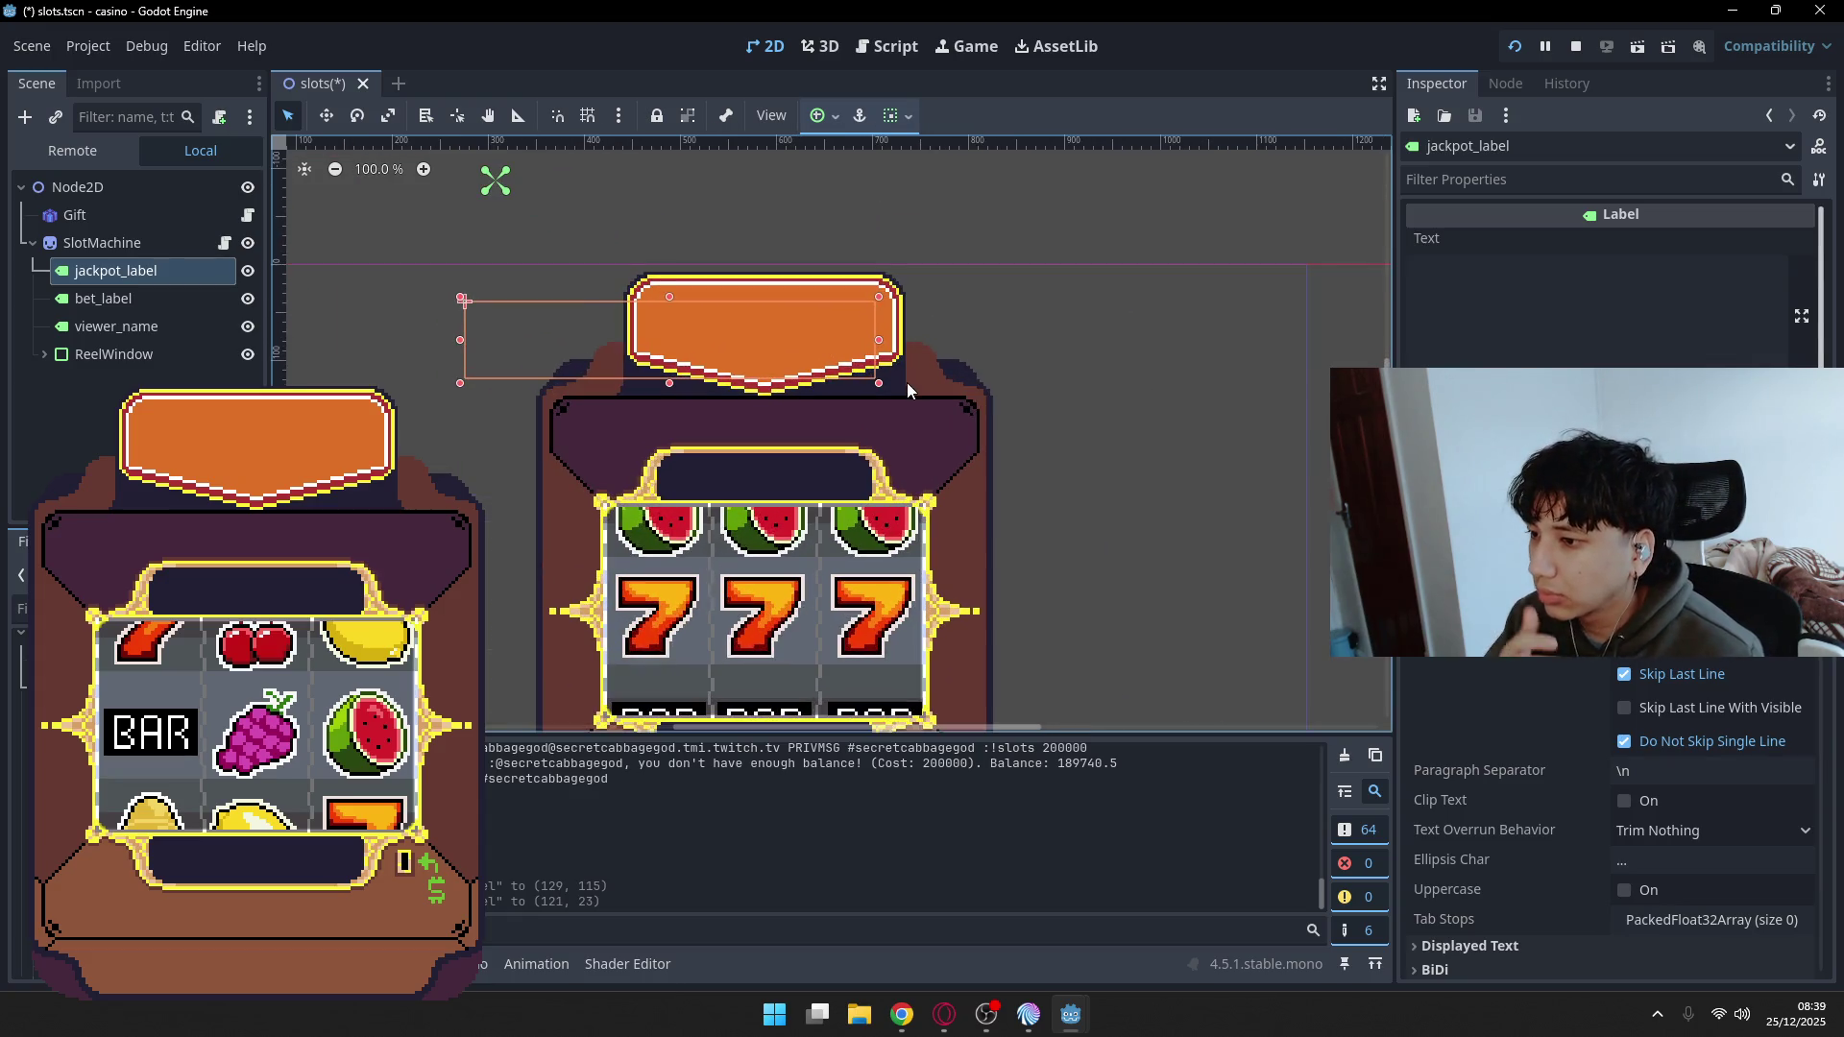
drag(880, 381, 877, 504)
scroll(882, 508, up, 5)
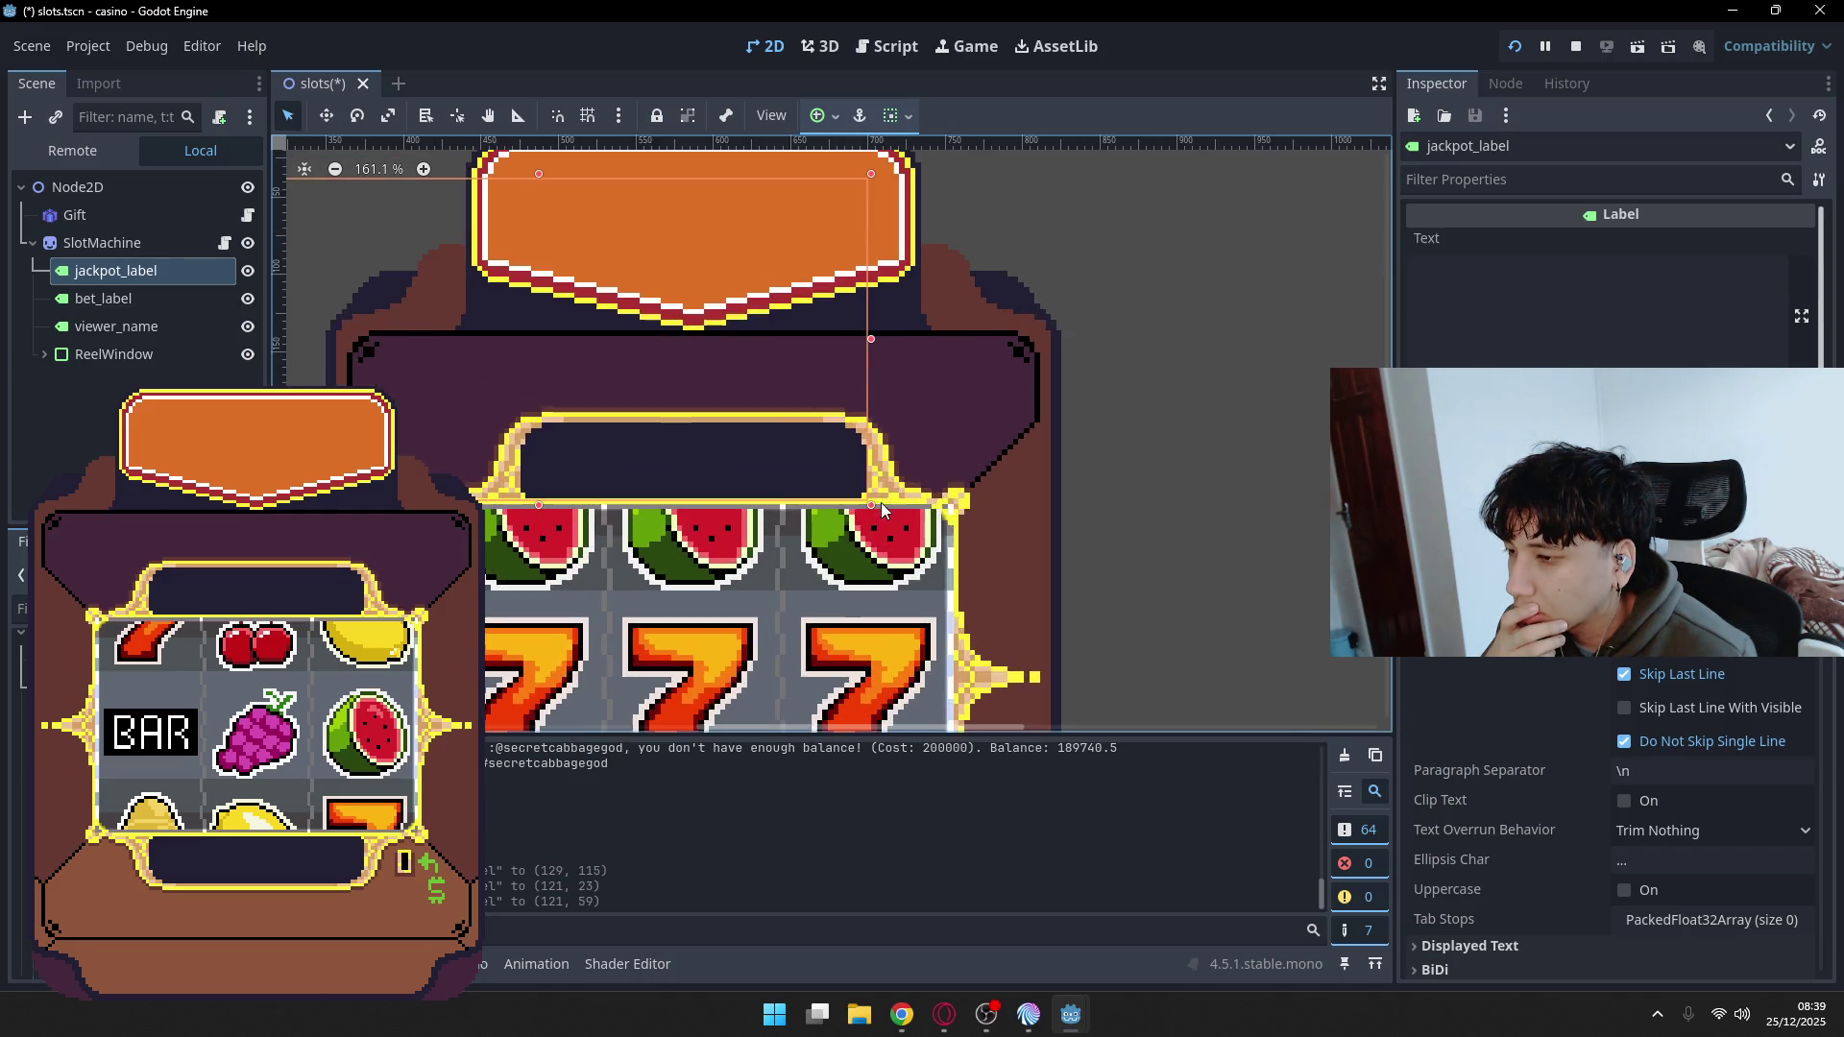
drag(871, 177, 870, 369)
scroll(631, 392, down, 3)
mouse_move(314, 377)
mouse_down()
mouse_move(544, 376)
mouse_move(543, 417)
mouse_up()
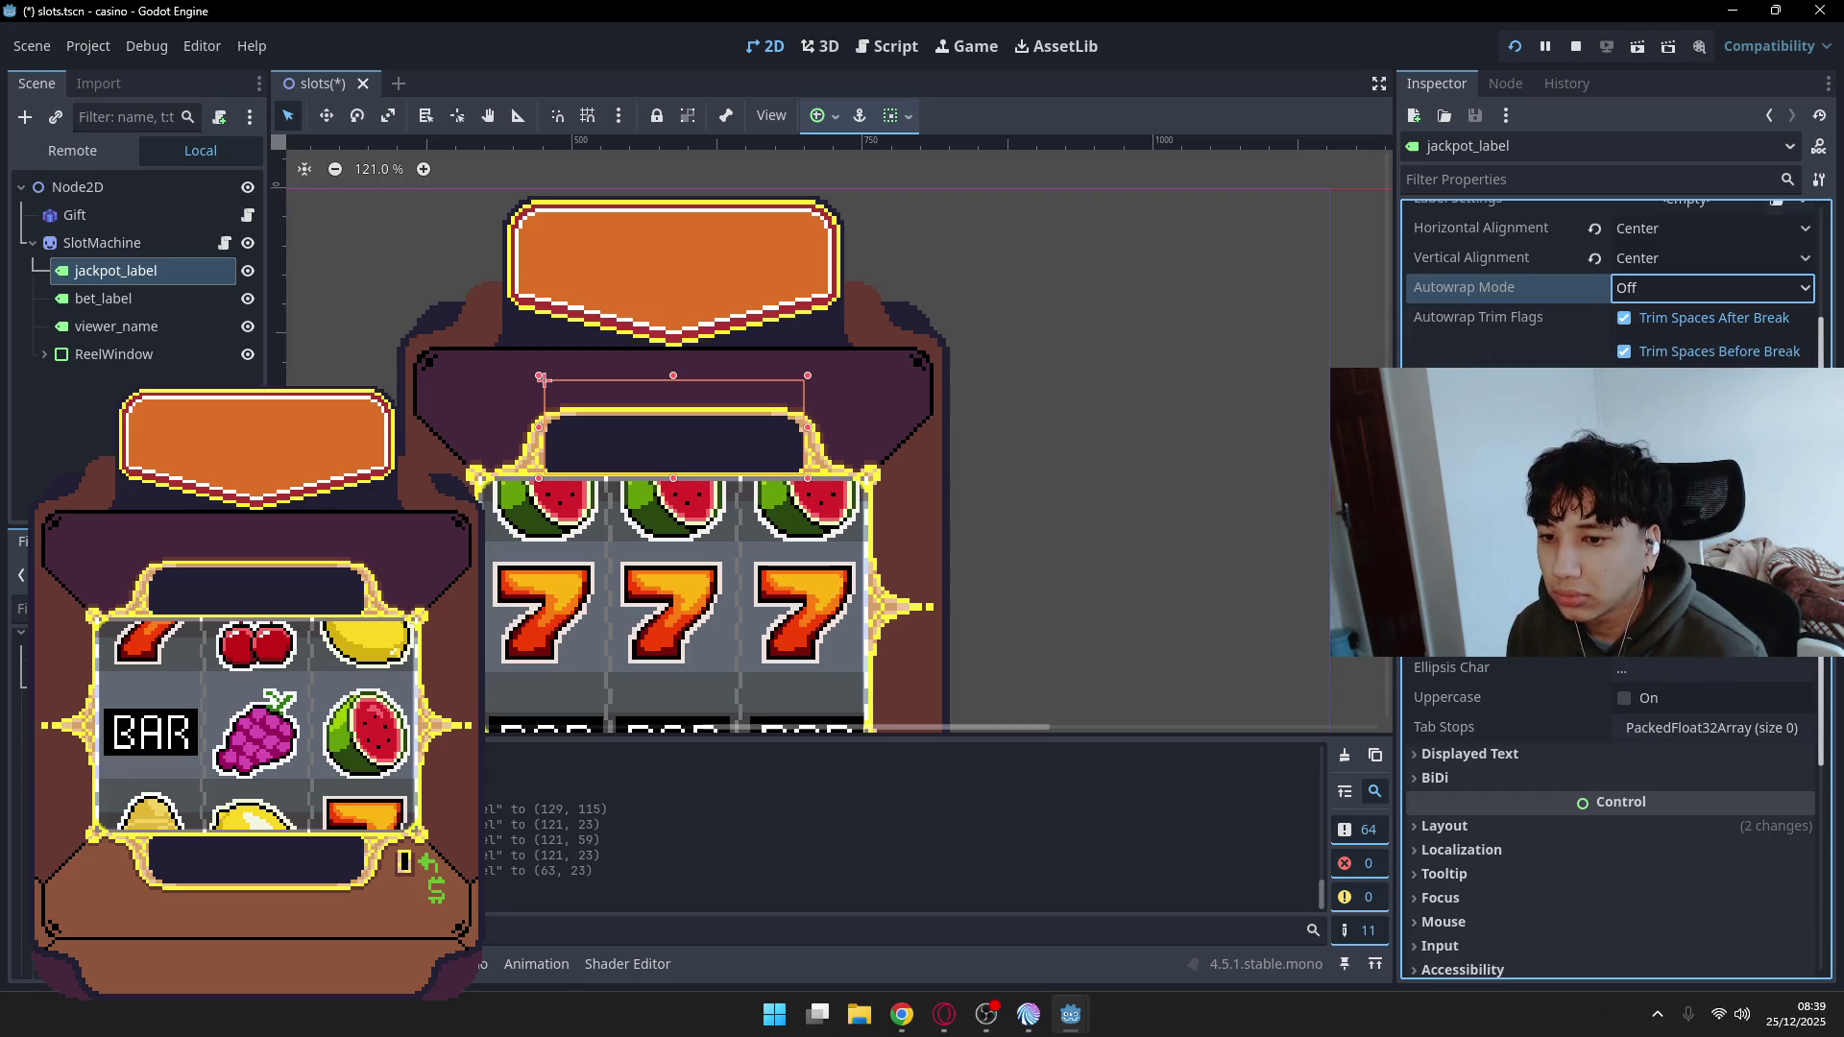
- Set jackpot_label's Text Overrun Behavior to Trim Characters and expand Layout > Transform to check its size
click(1690, 638)
click(1672, 677)
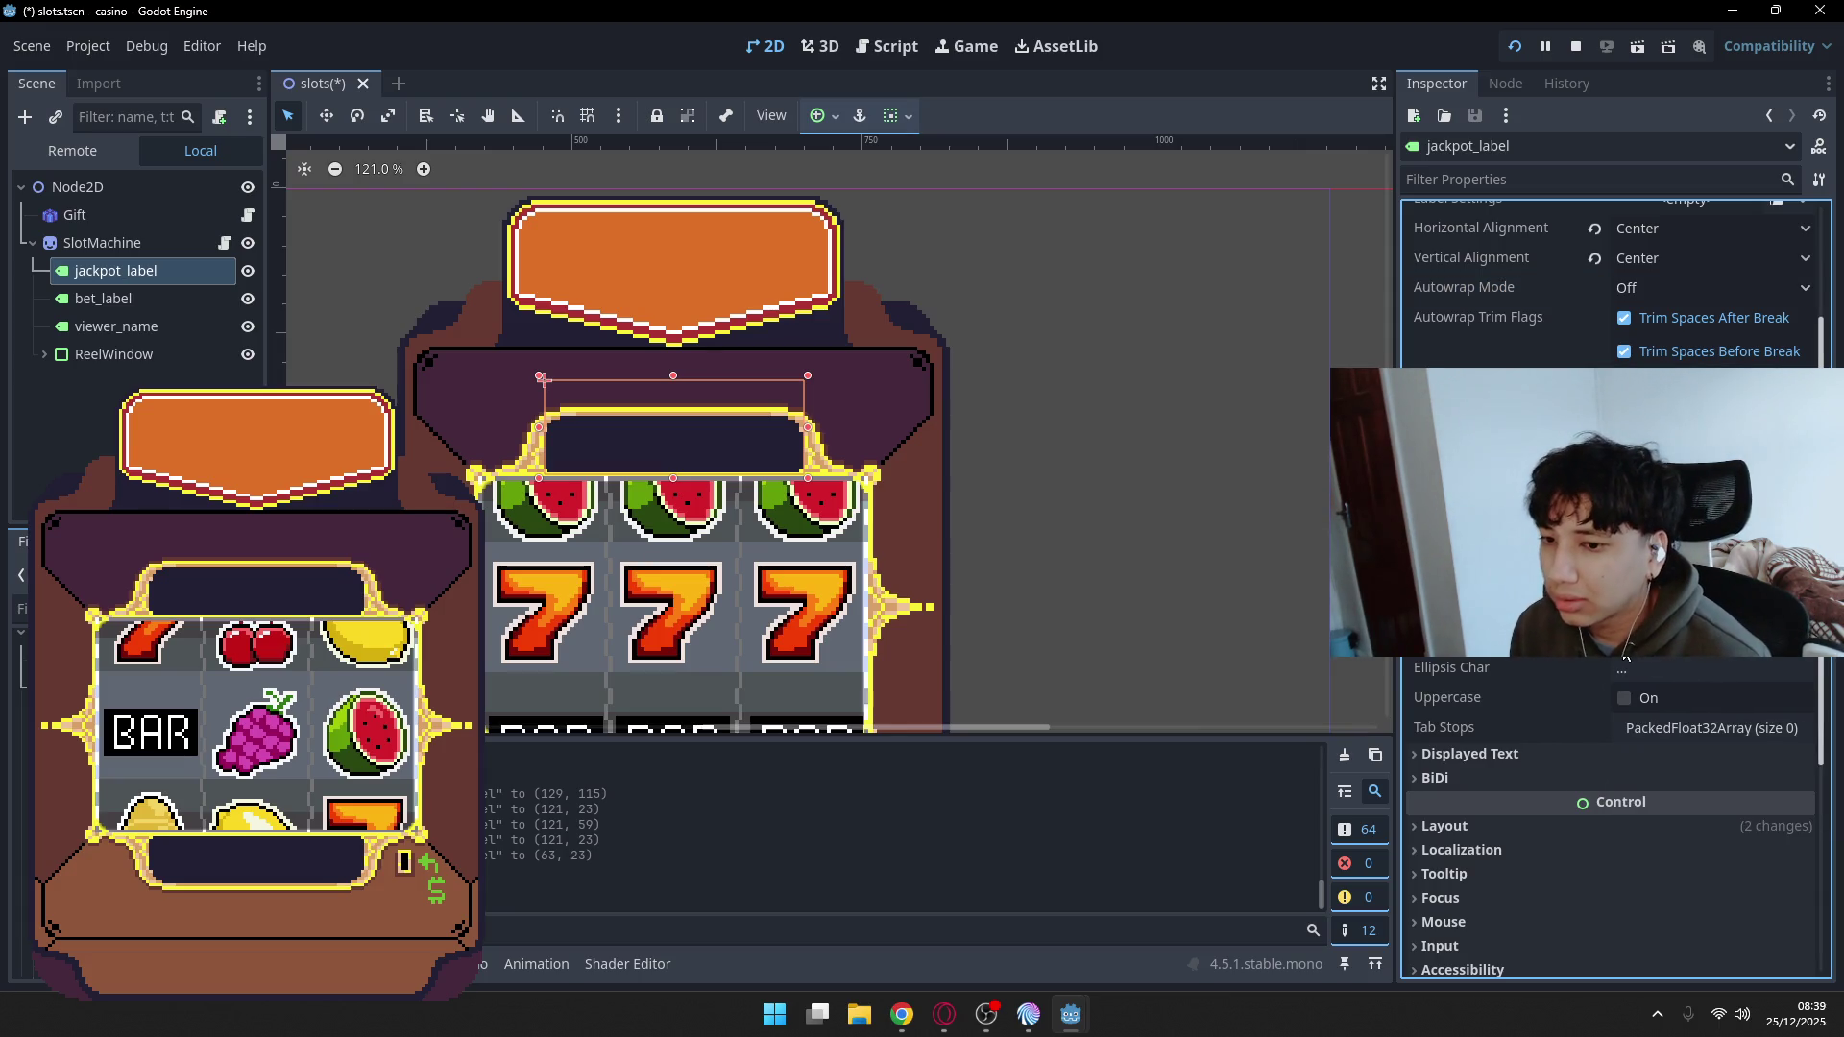
scroll(1626, 659, down, 4)
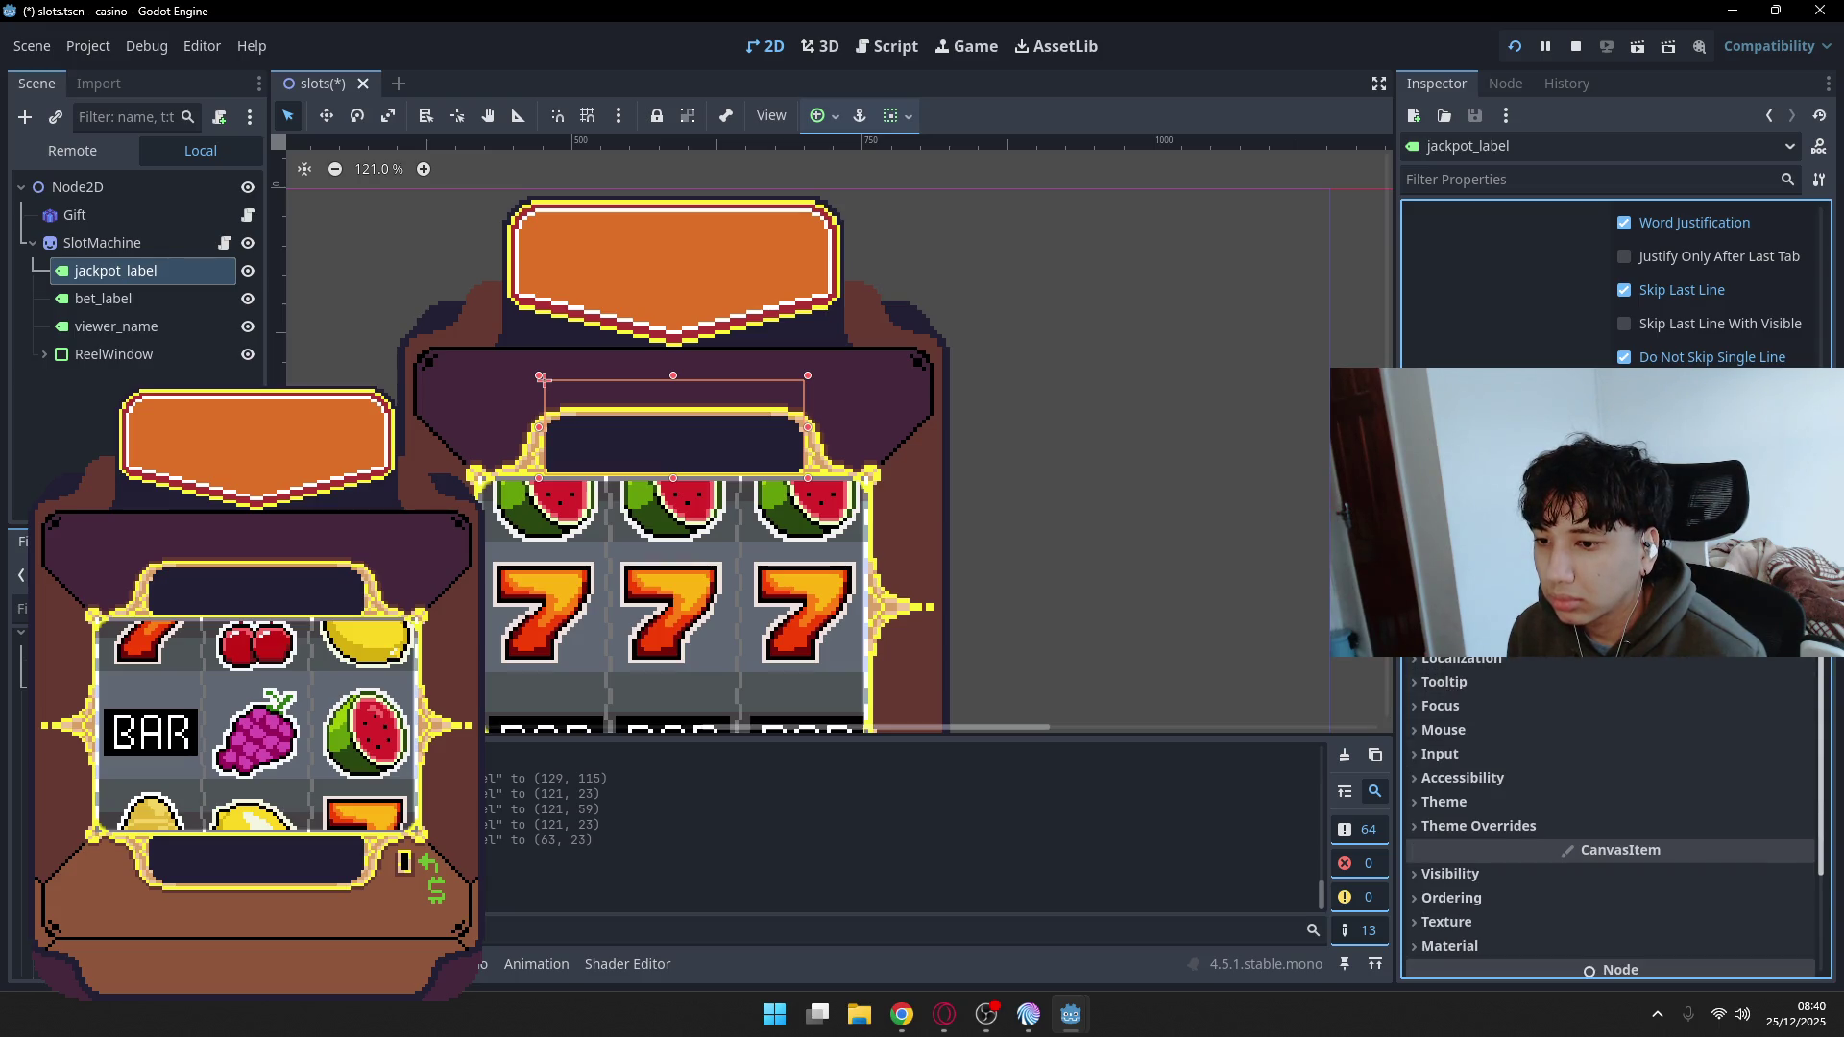
scroll(1449, 708, up, 2)
scroll(1432, 726, up, 5)
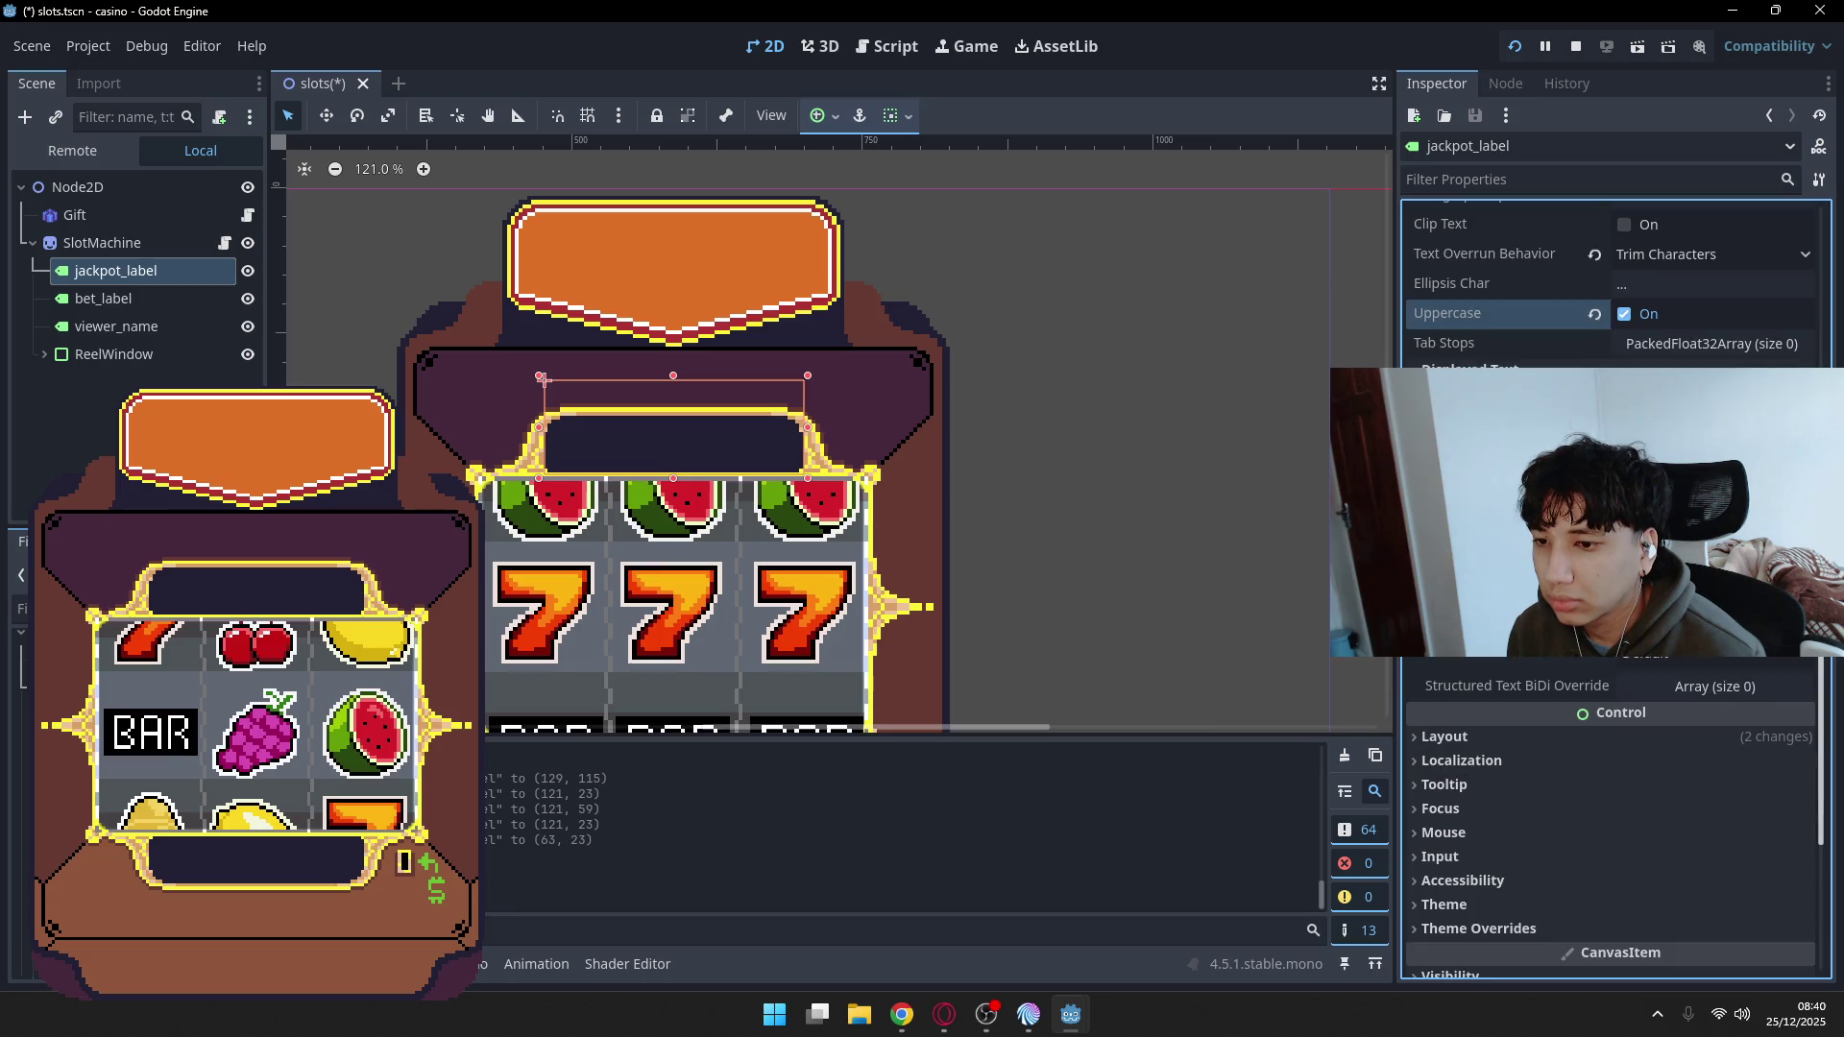
scroll(1614, 817, down, 10)
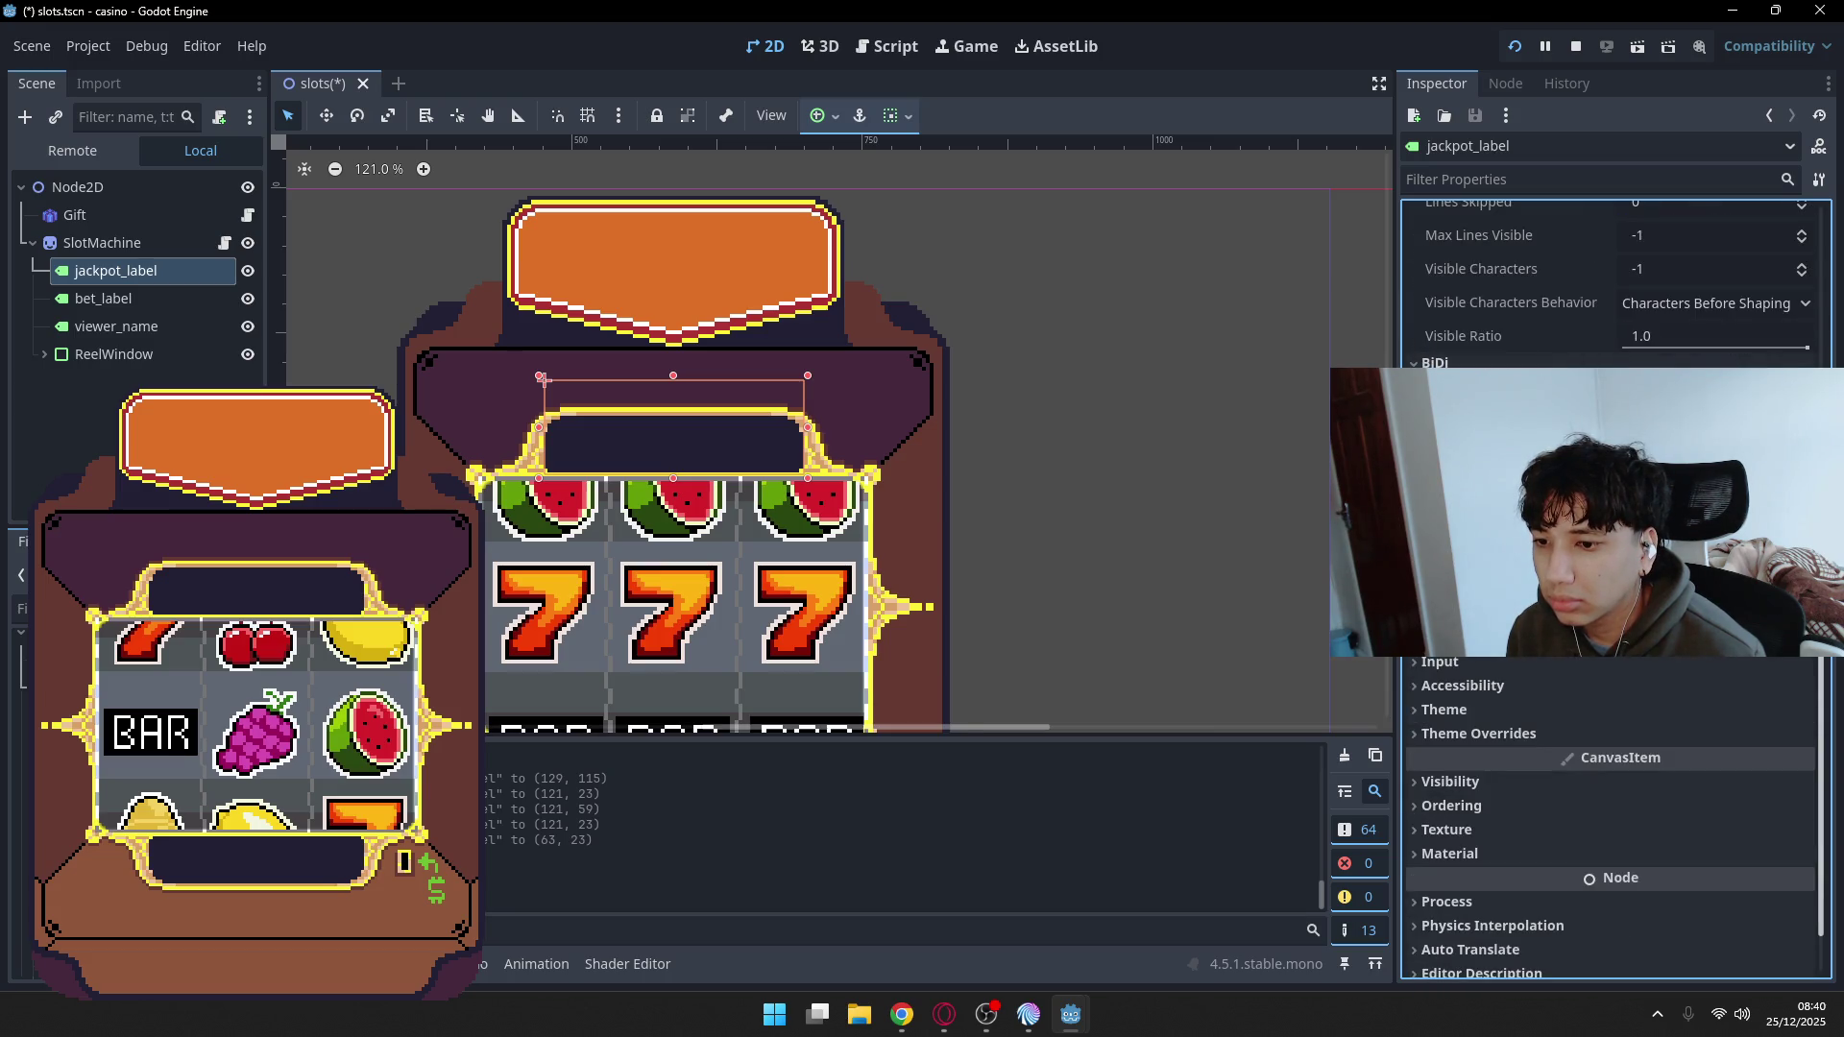
scroll(1614, 817, up, 4)
click(1468, 807)
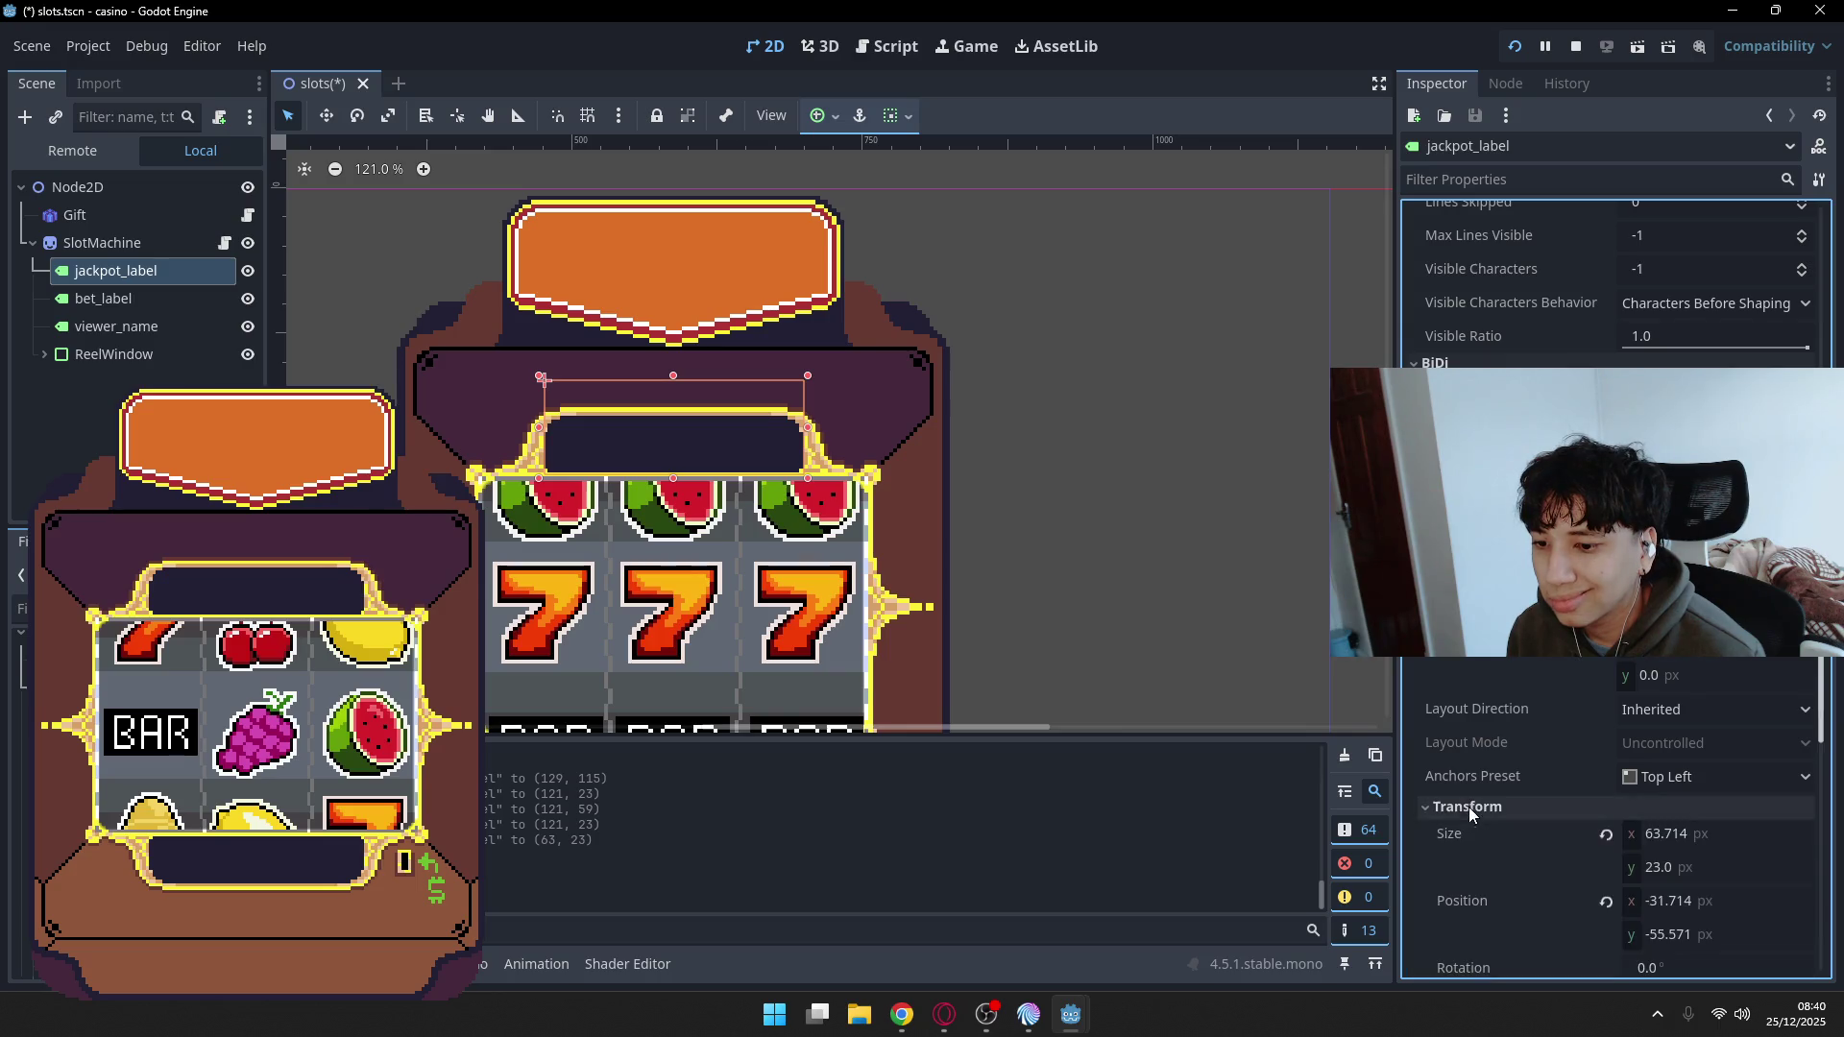
scroll(1468, 806, down, 6)
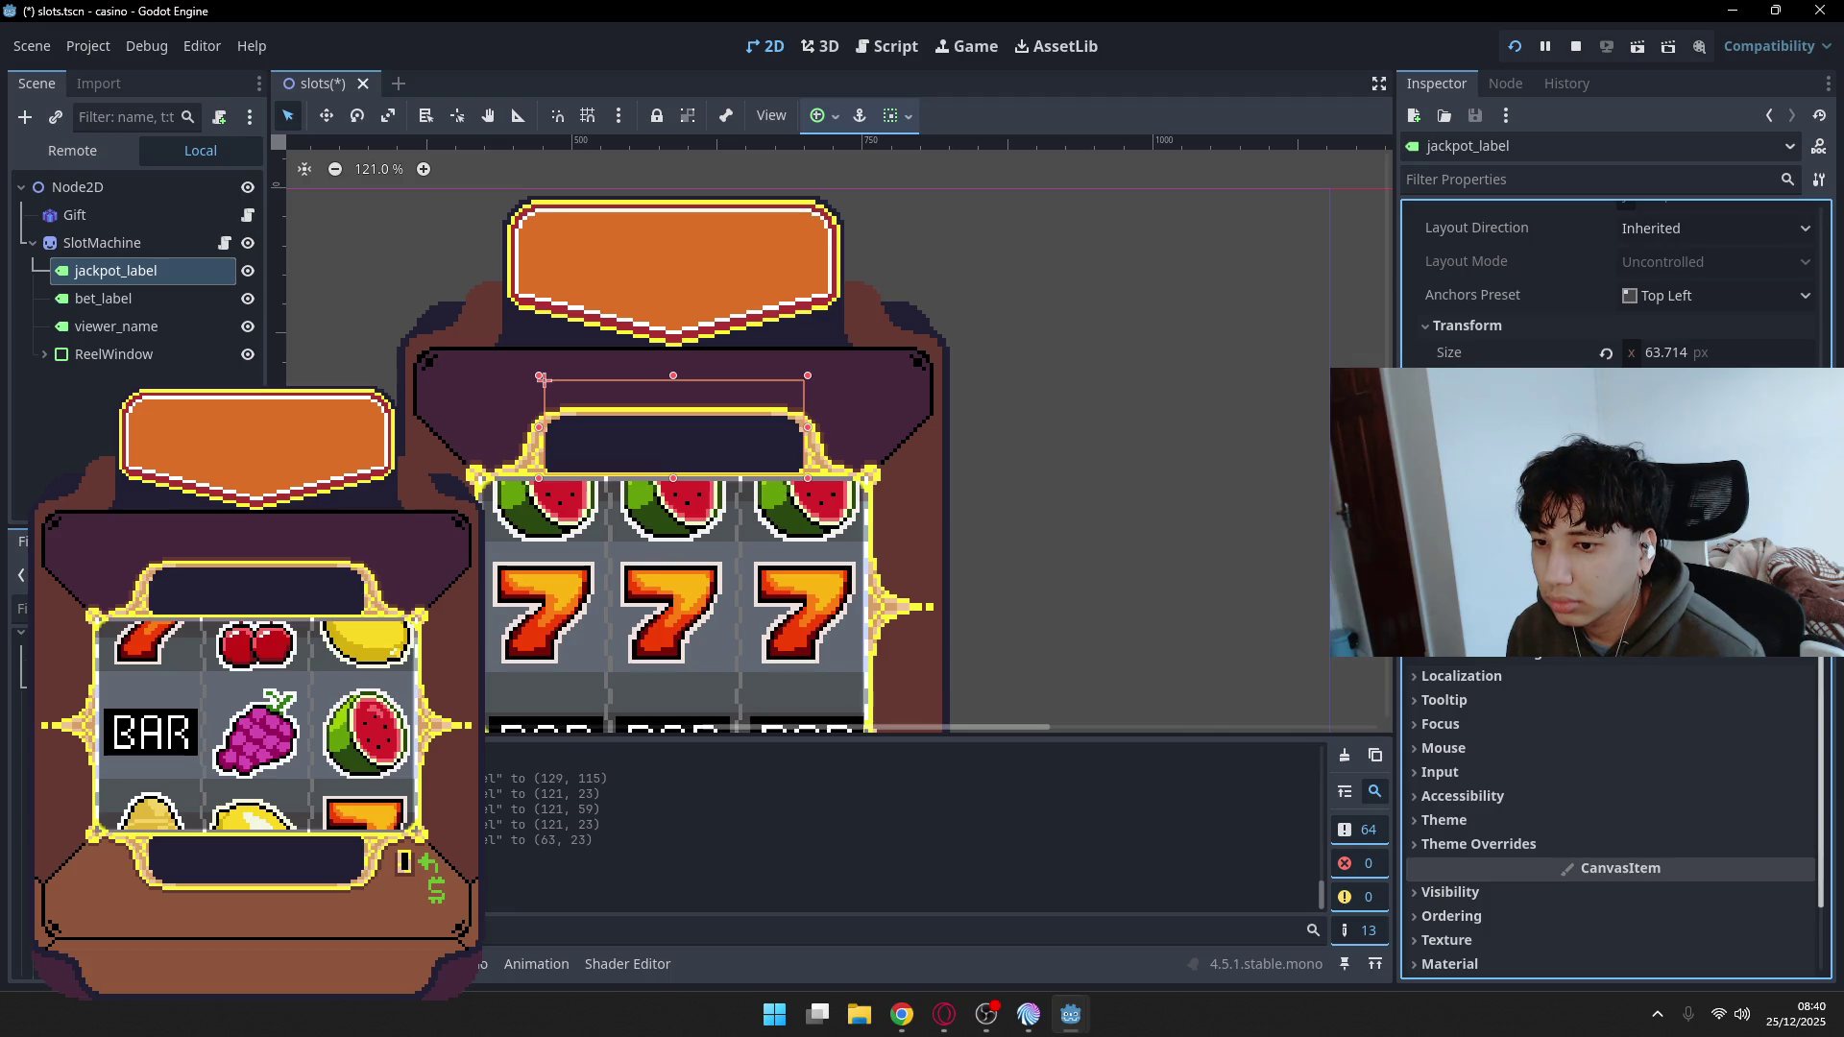
- Widen jackpot_label to about 129 px and adjust its top-left corner on the panel
drag(542, 378, 803, 478)
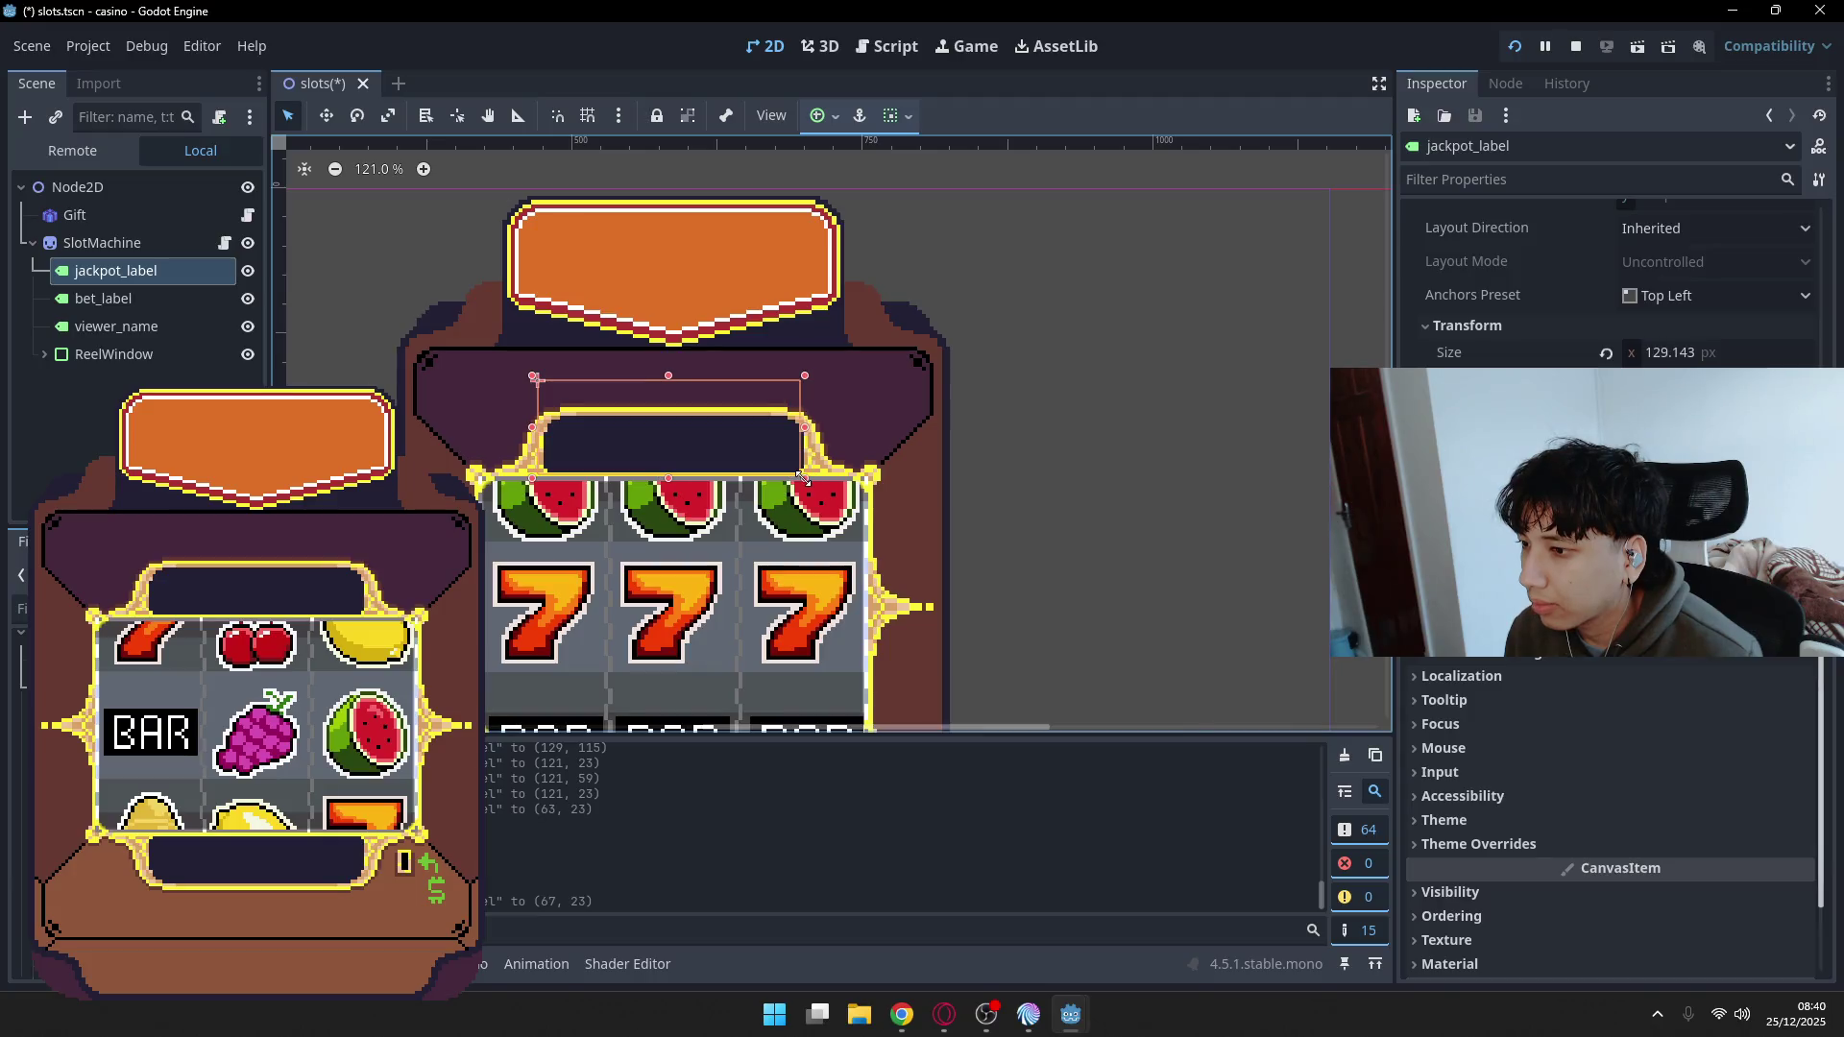
scroll(772, 453, up, 3)
drag(458, 362, 471, 398)
scroll(470, 413, up, 10)
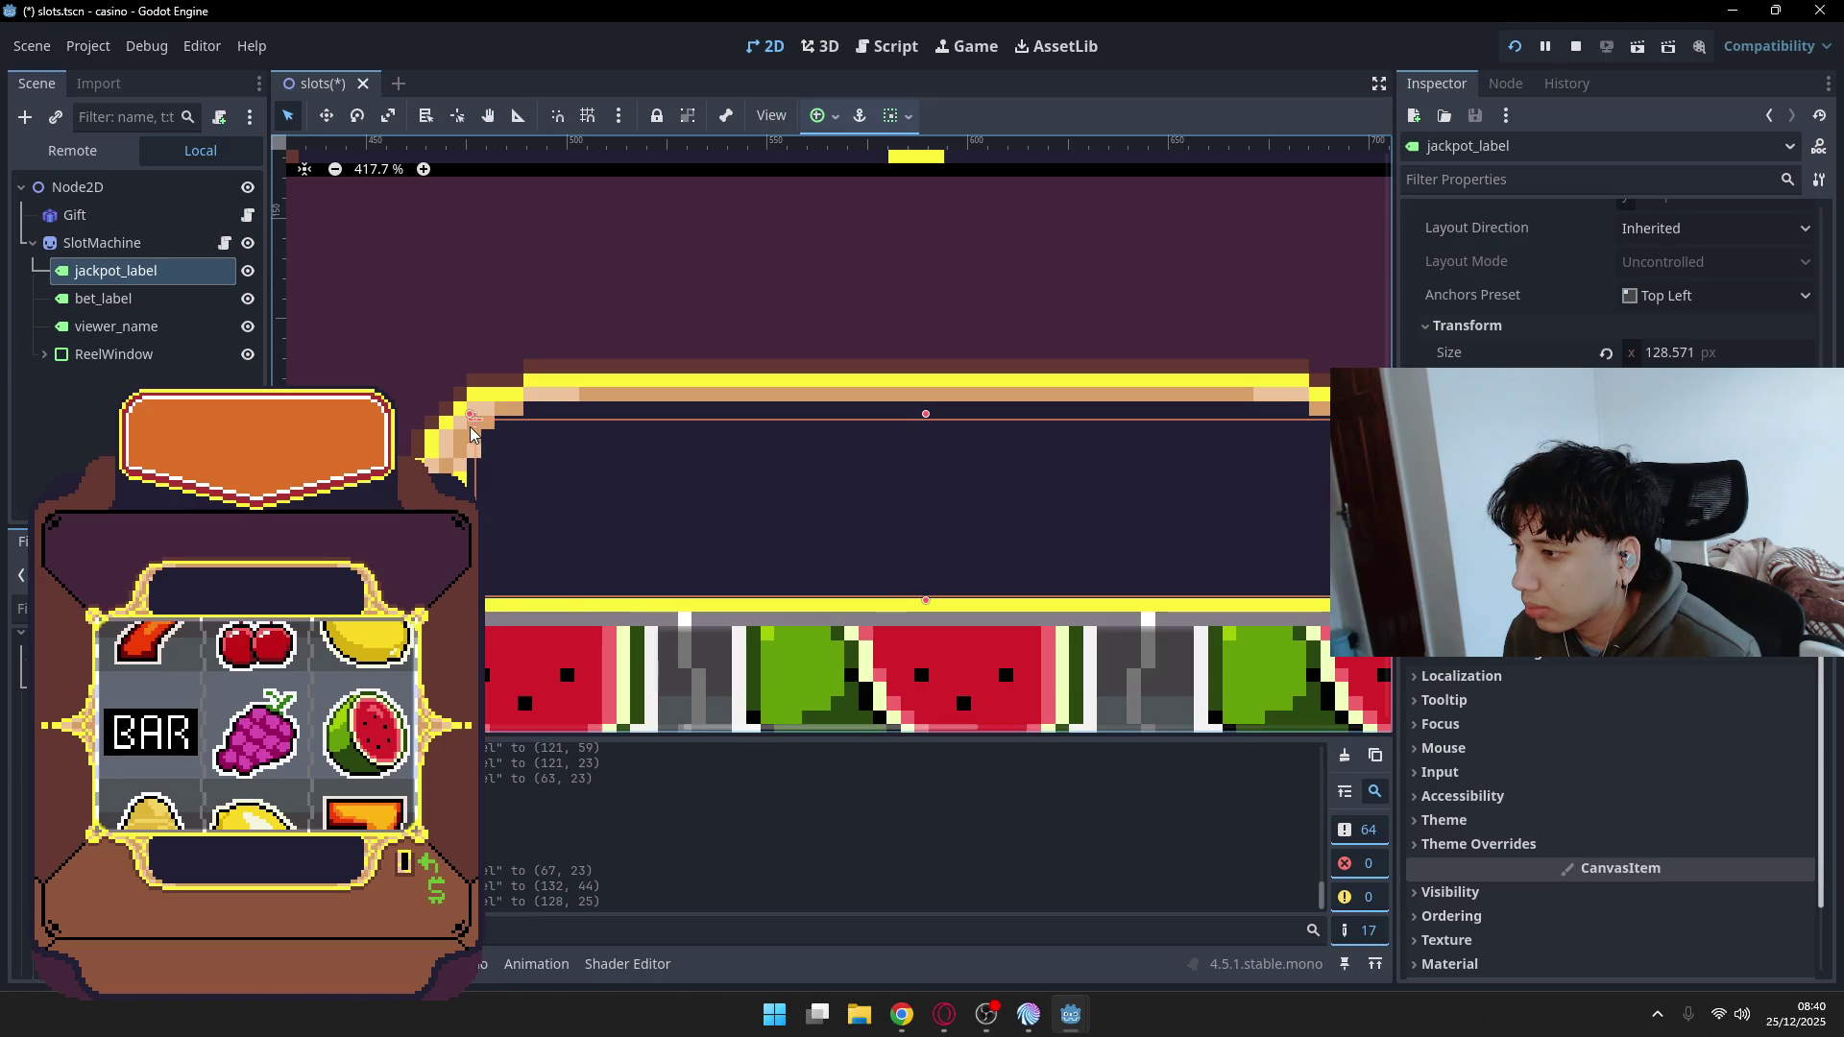
click(470, 425)
click(581, 468)
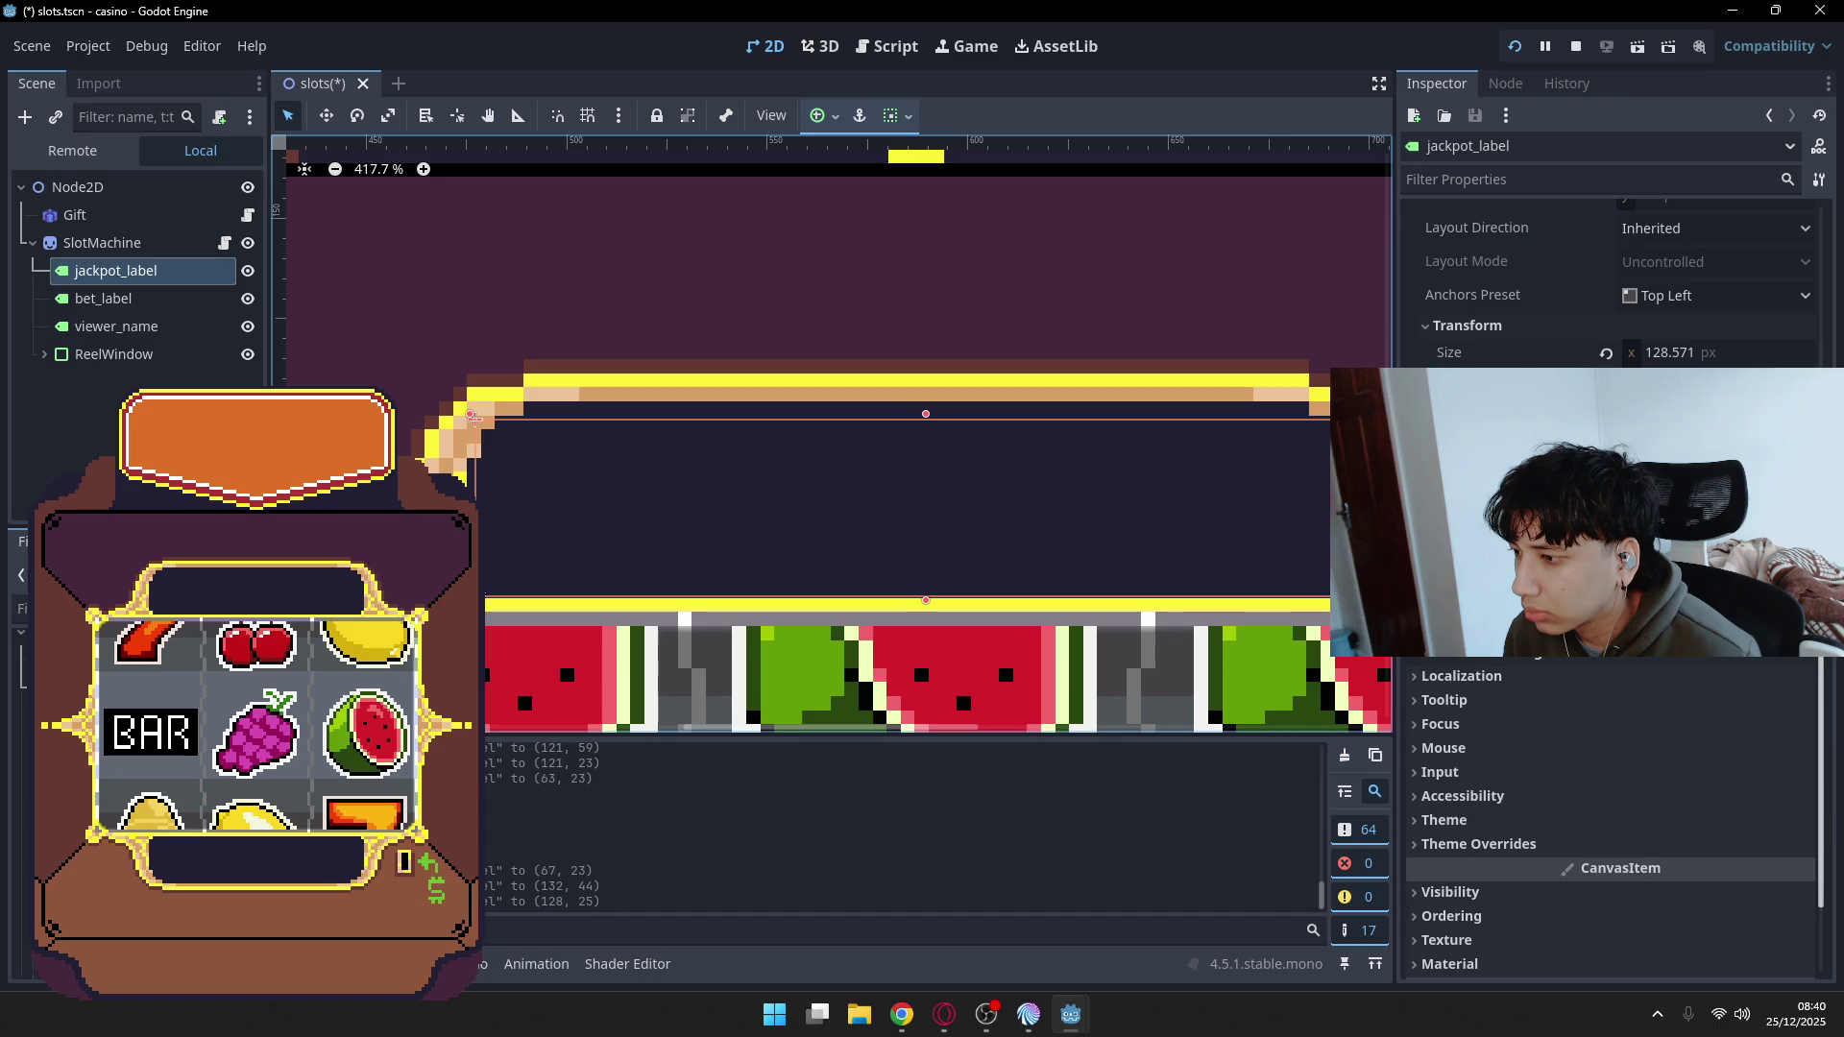
drag(471, 421, 463, 417)
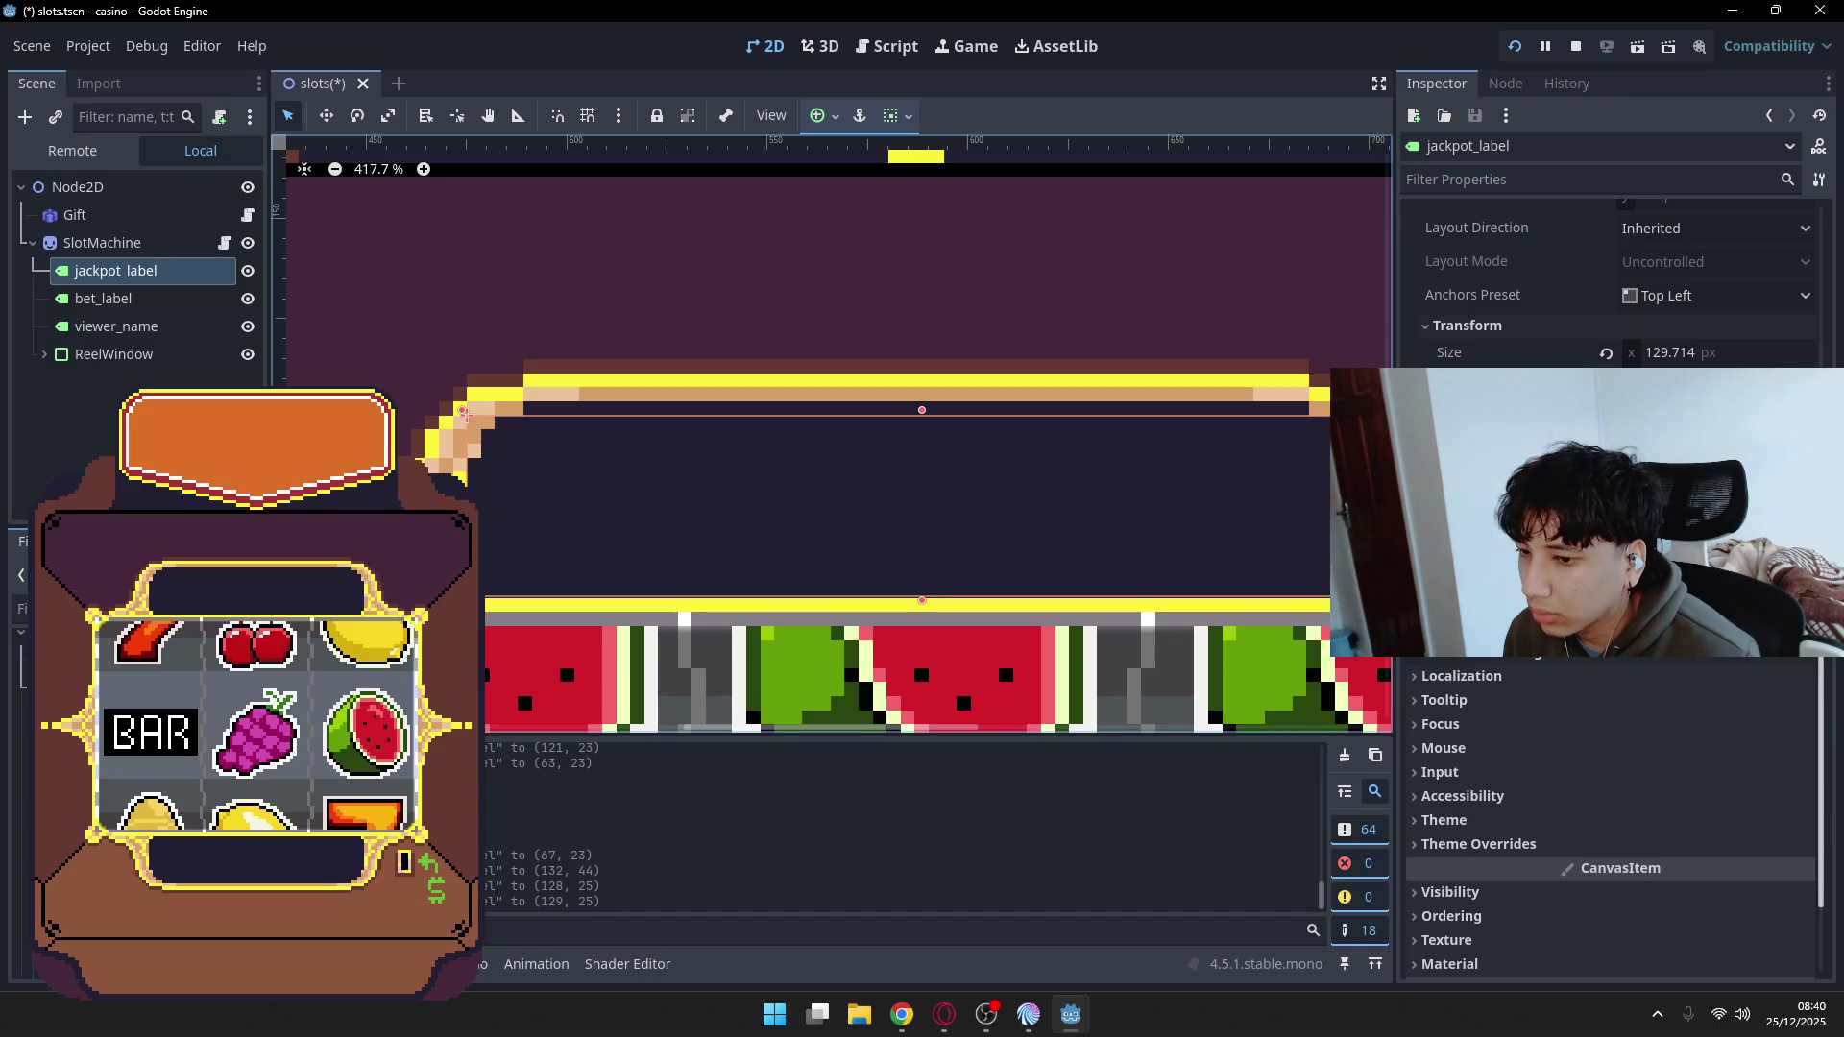
- Pull the label's right edge in so it fits the panel at about 127 px wide
scroll(464, 413, down, 5)
scroll(914, 552, down, 7)
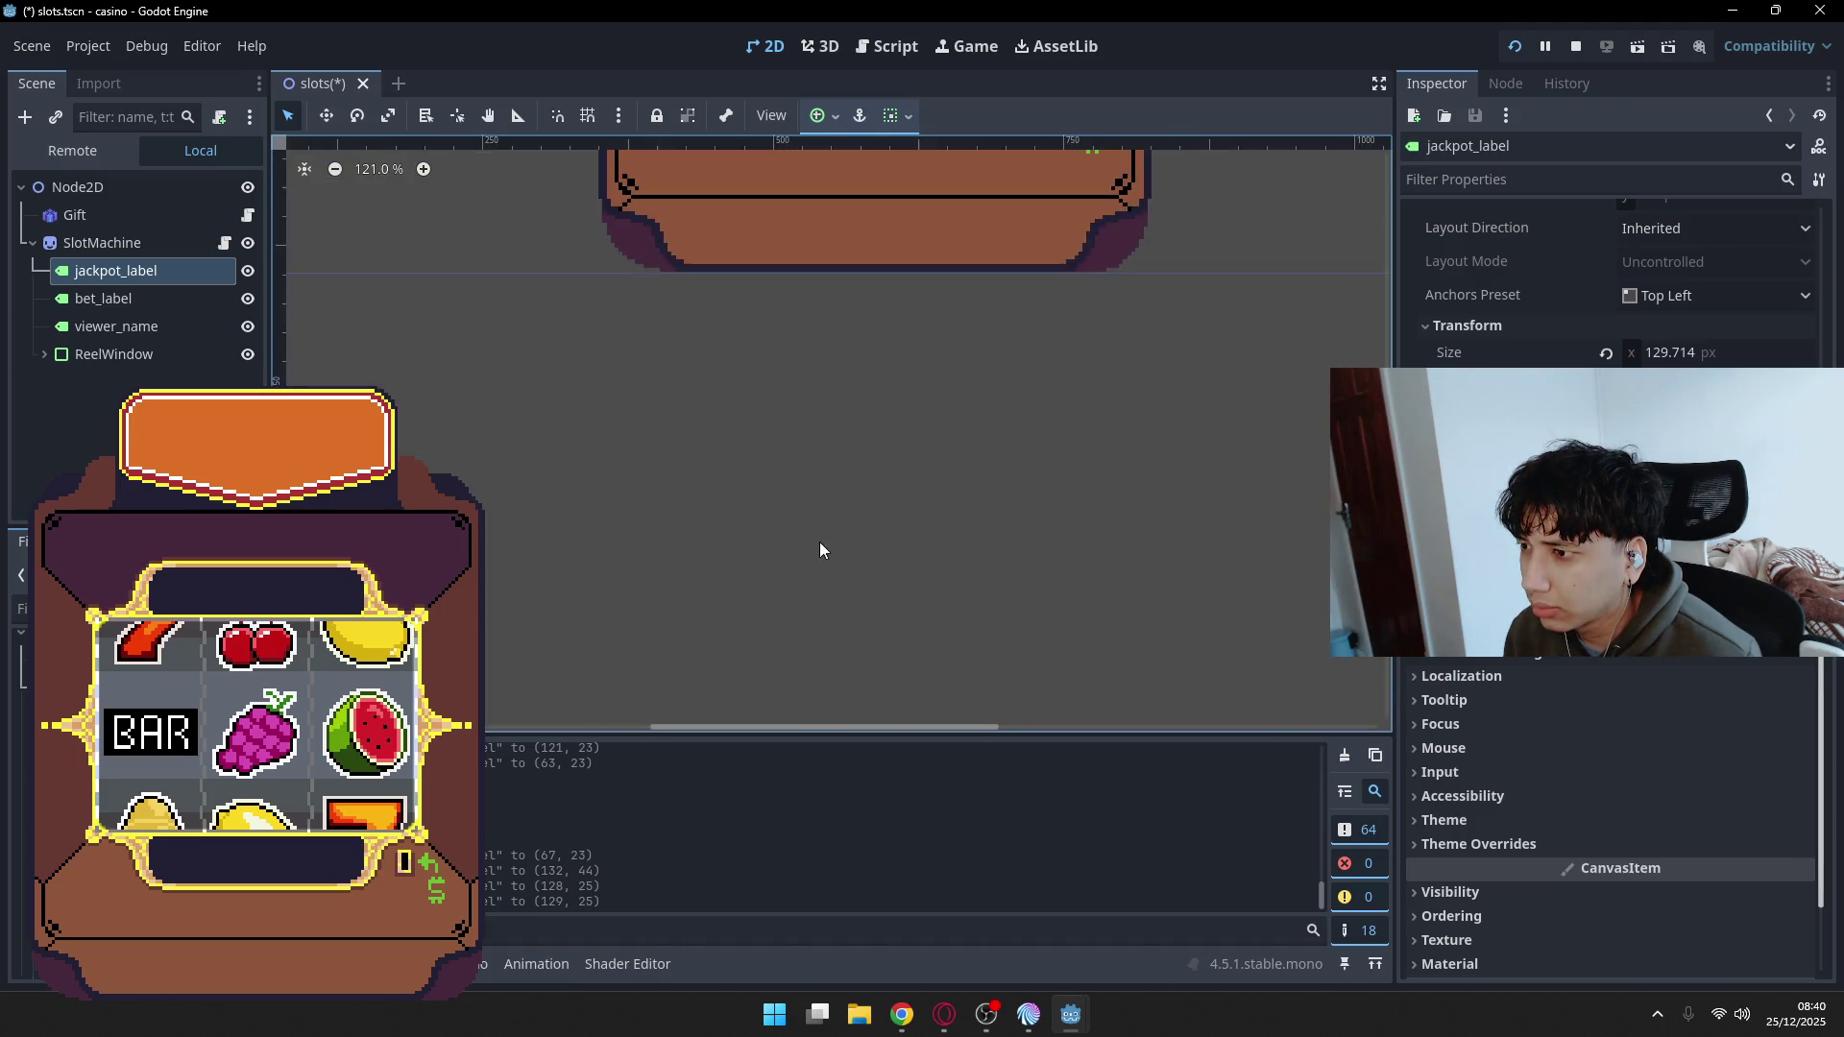
scroll(1001, 416, up, 3)
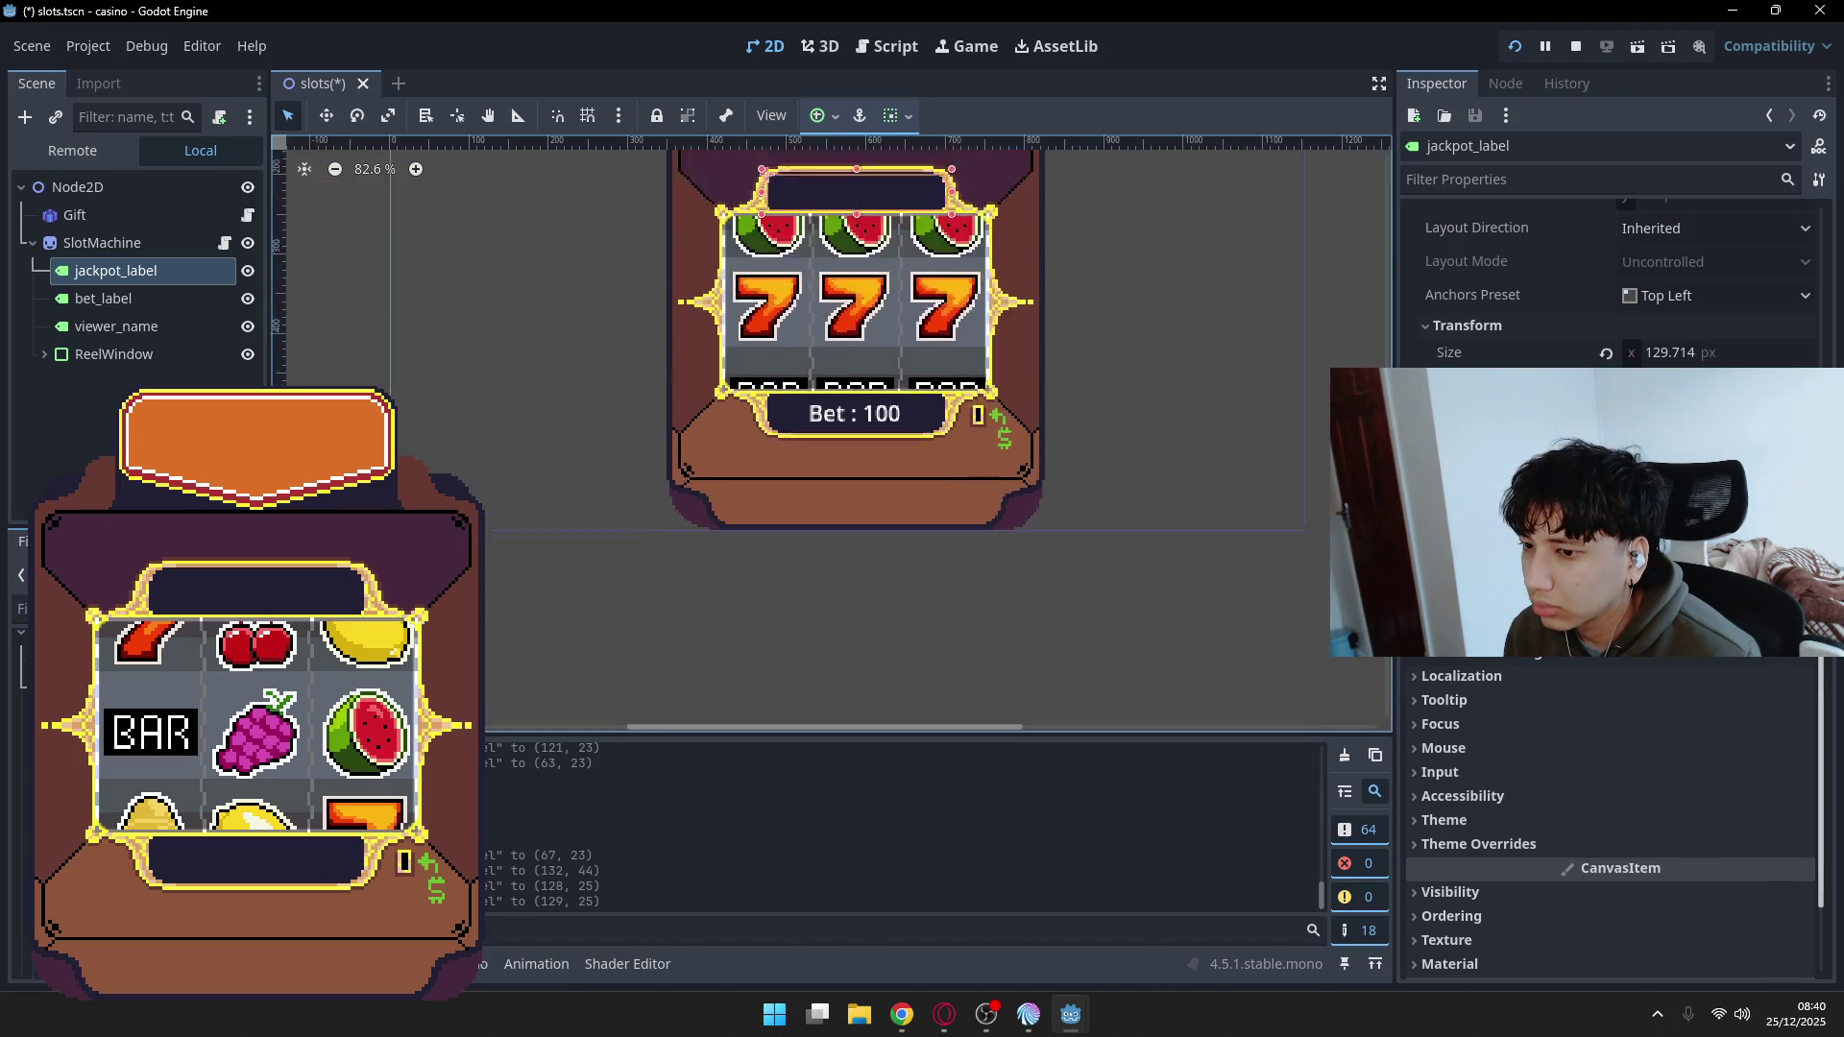
scroll(1001, 417, up, 5)
scroll(978, 419, up, 7)
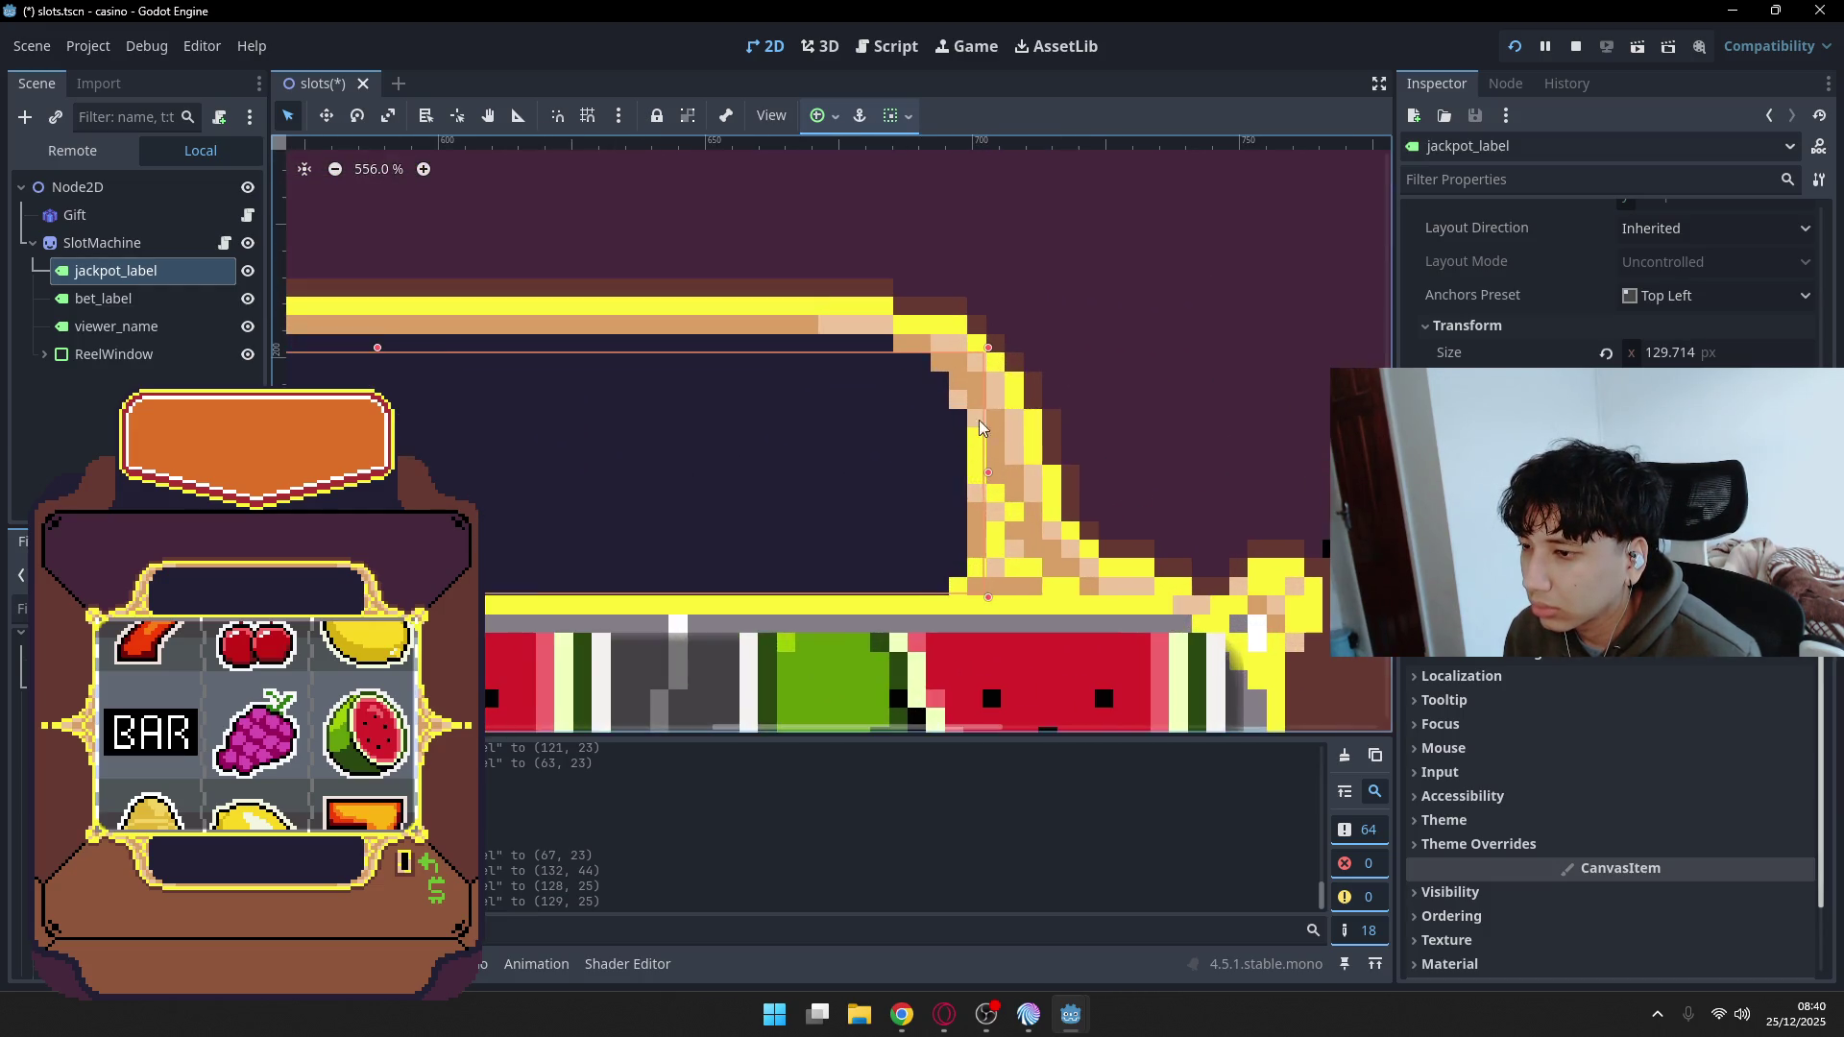
drag(984, 349, 956, 347)
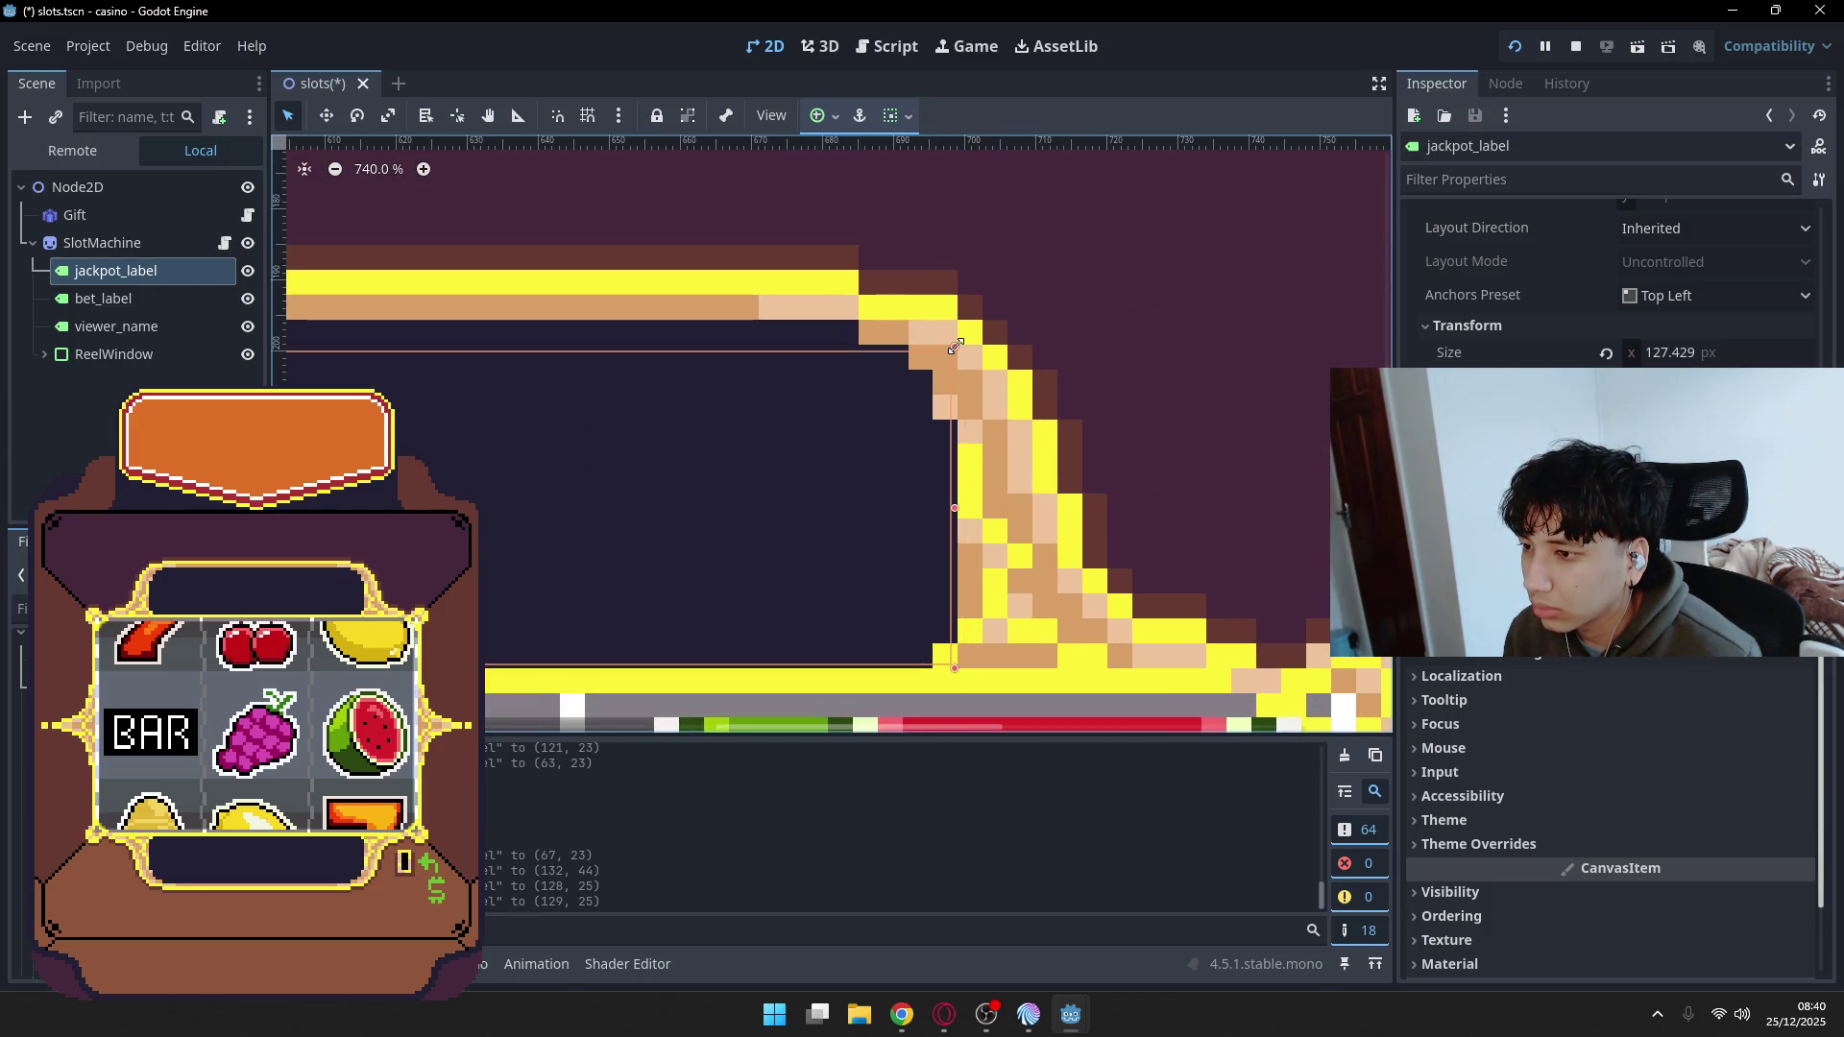
scroll(956, 347, down, 4)
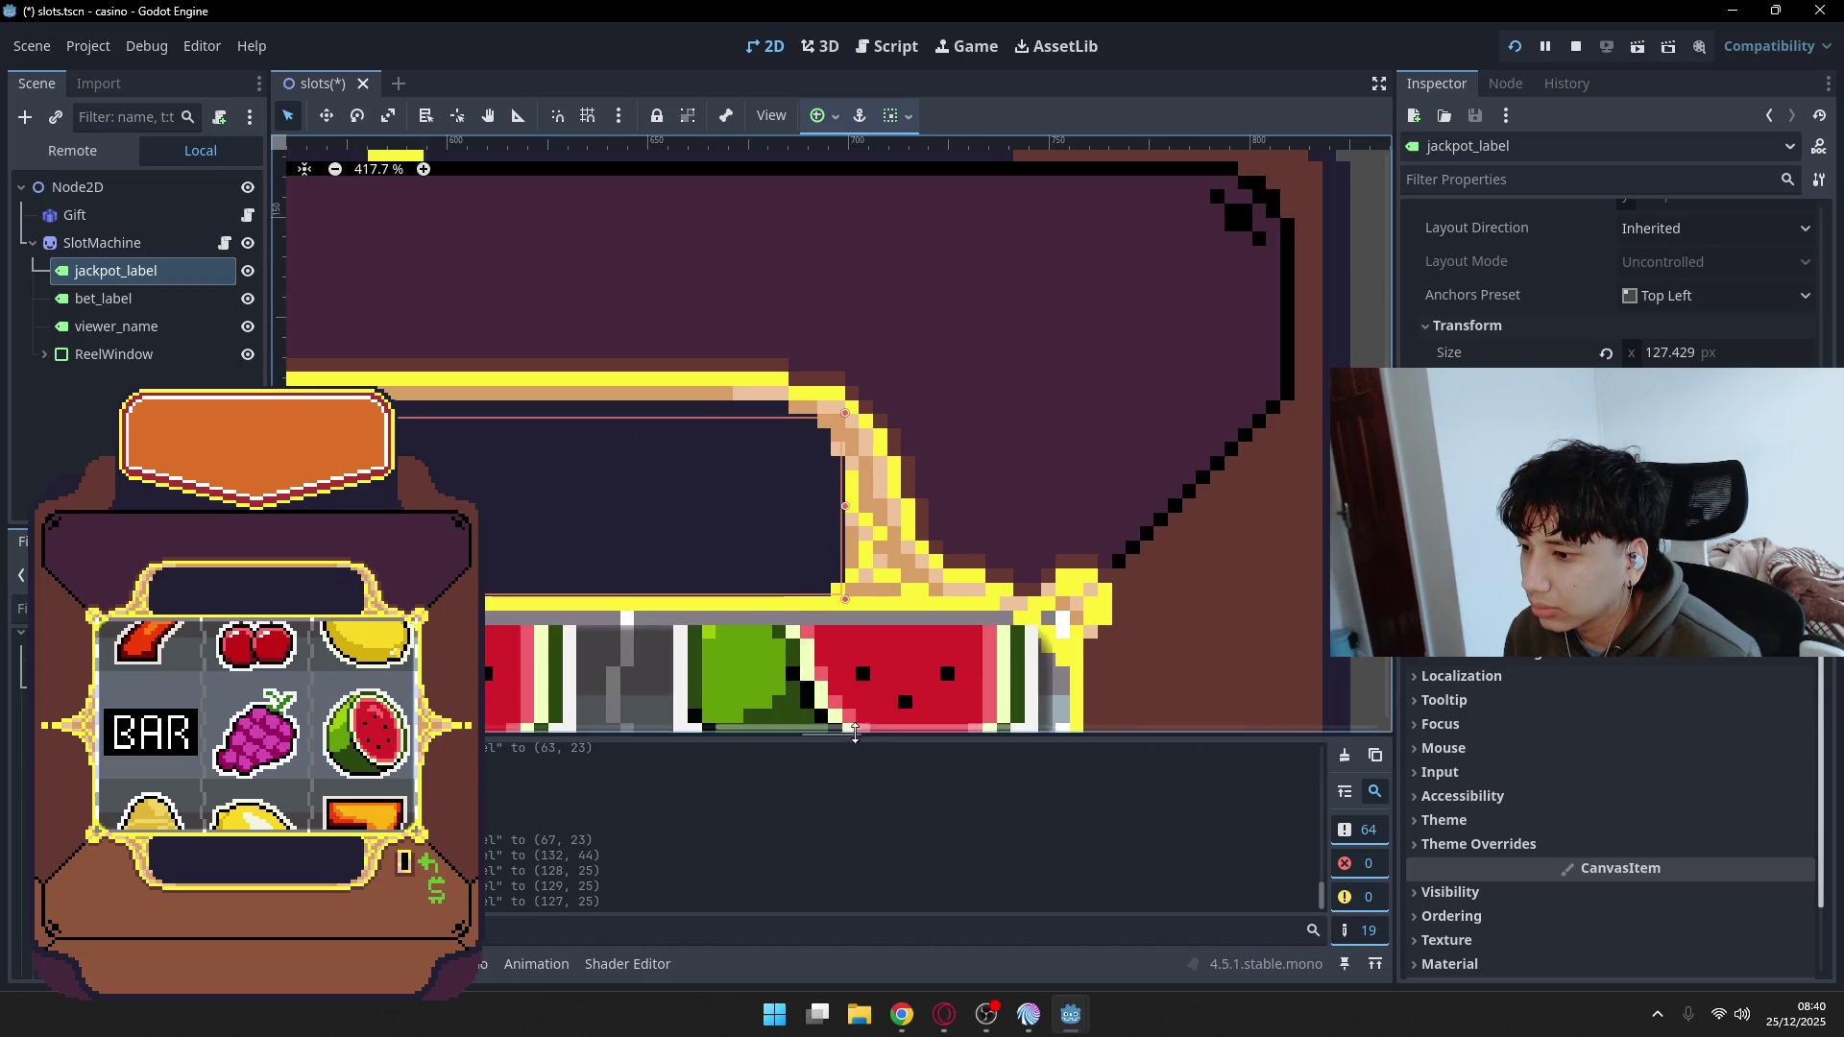
scroll(866, 728, left, 5)
scroll(828, 729, right, 2)
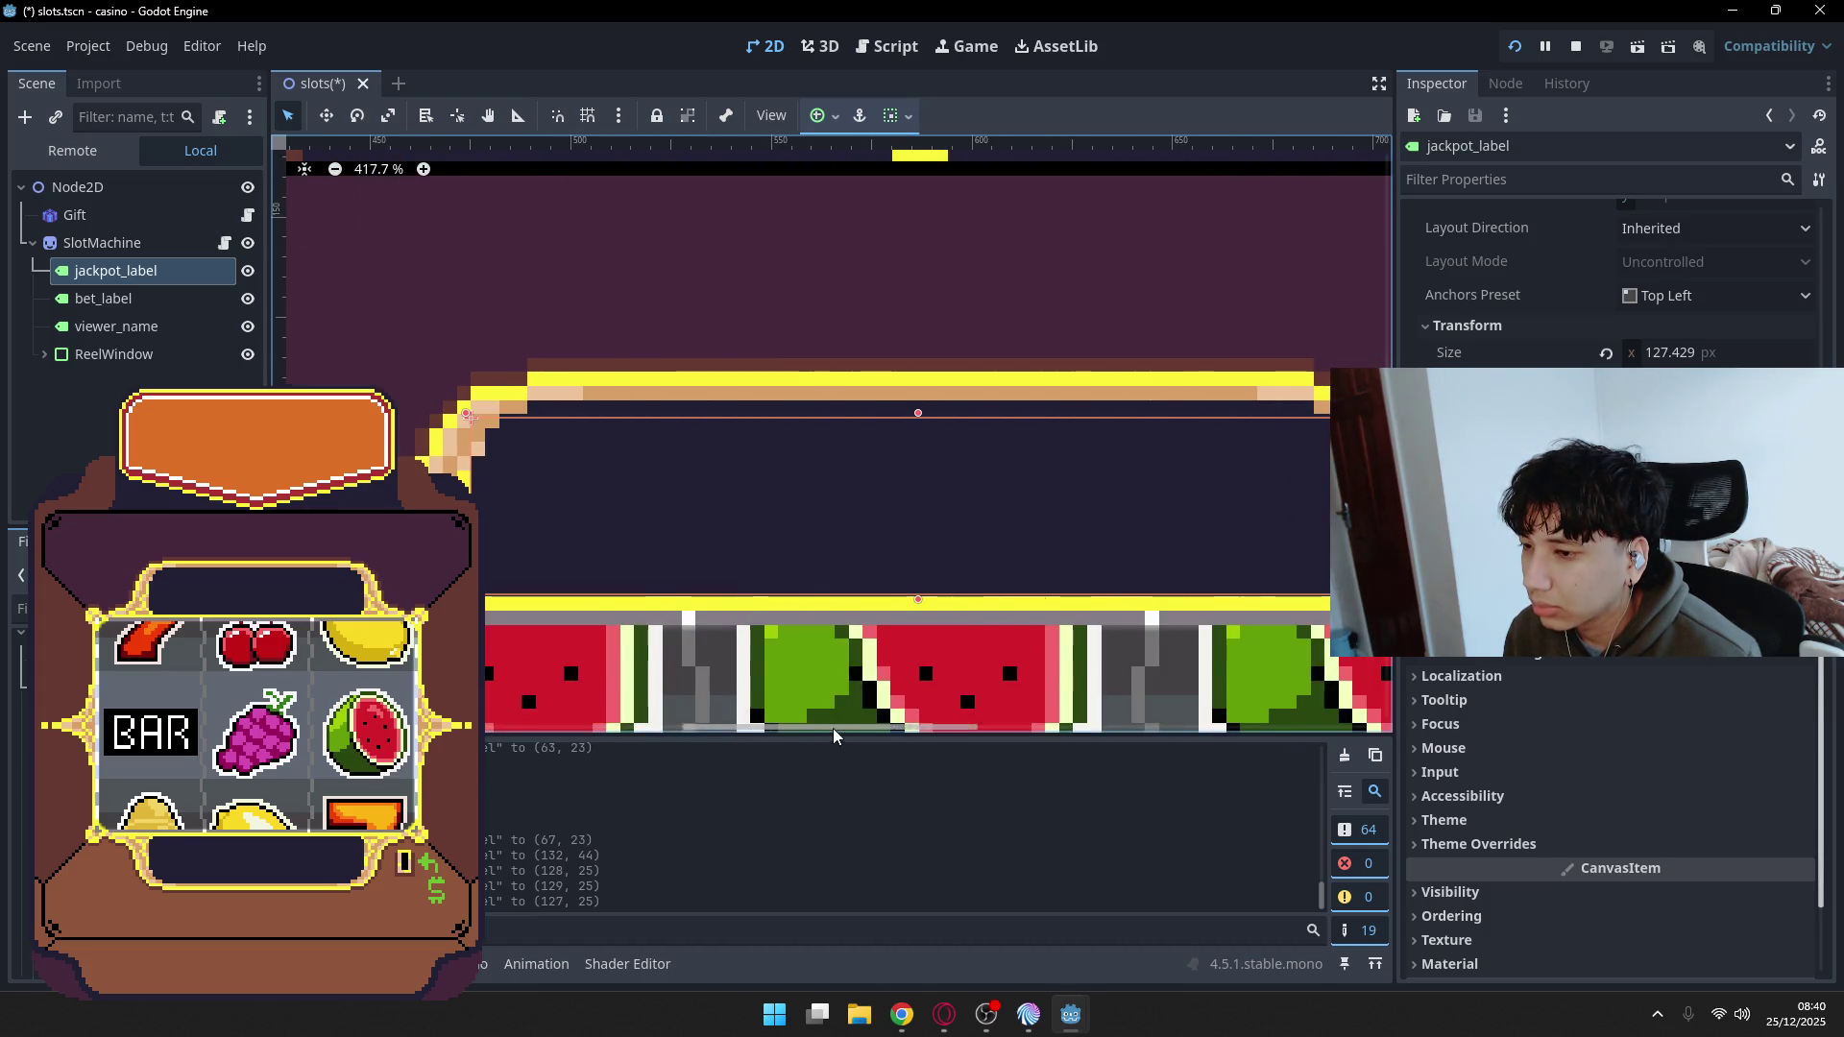
scroll(1604, 528, up, 10)
scroll(1614, 288, up, 5)
click(1635, 342)
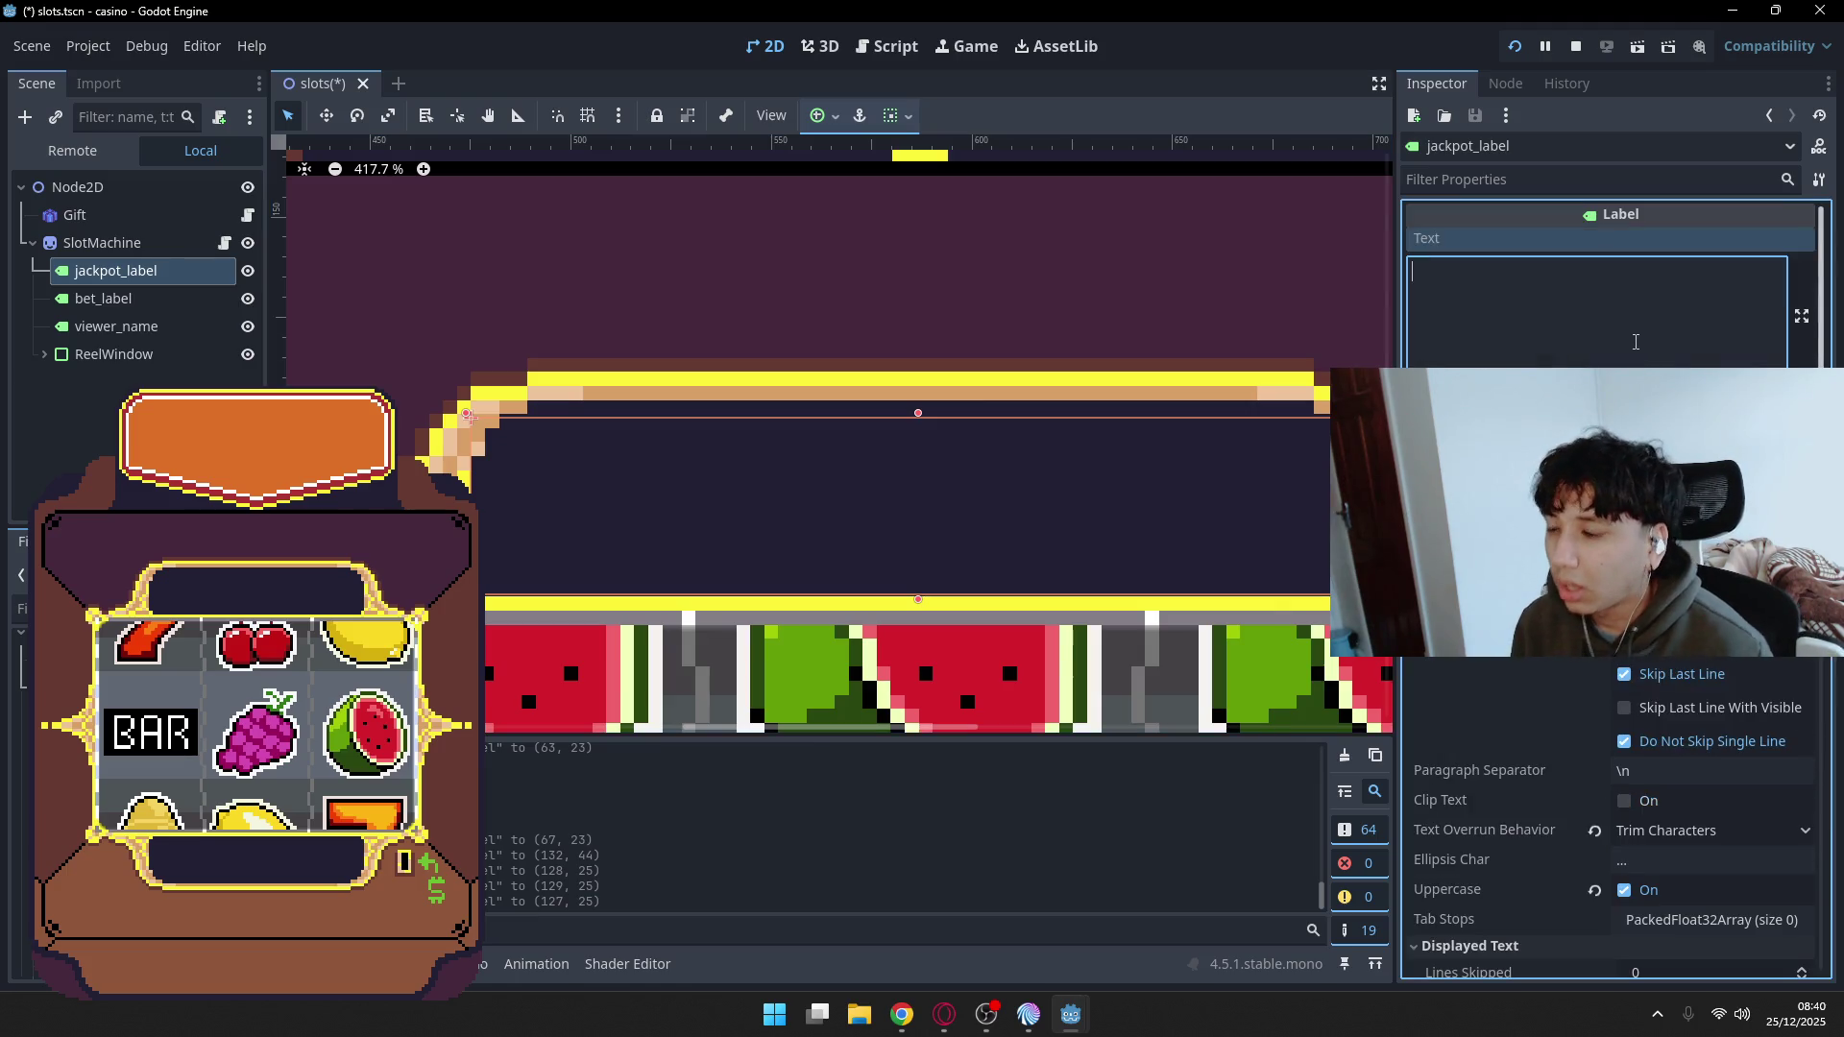
- Replace the label's 'unlucky' text with 'jackpot' so the top panel reads JACKPOT
text(jack)
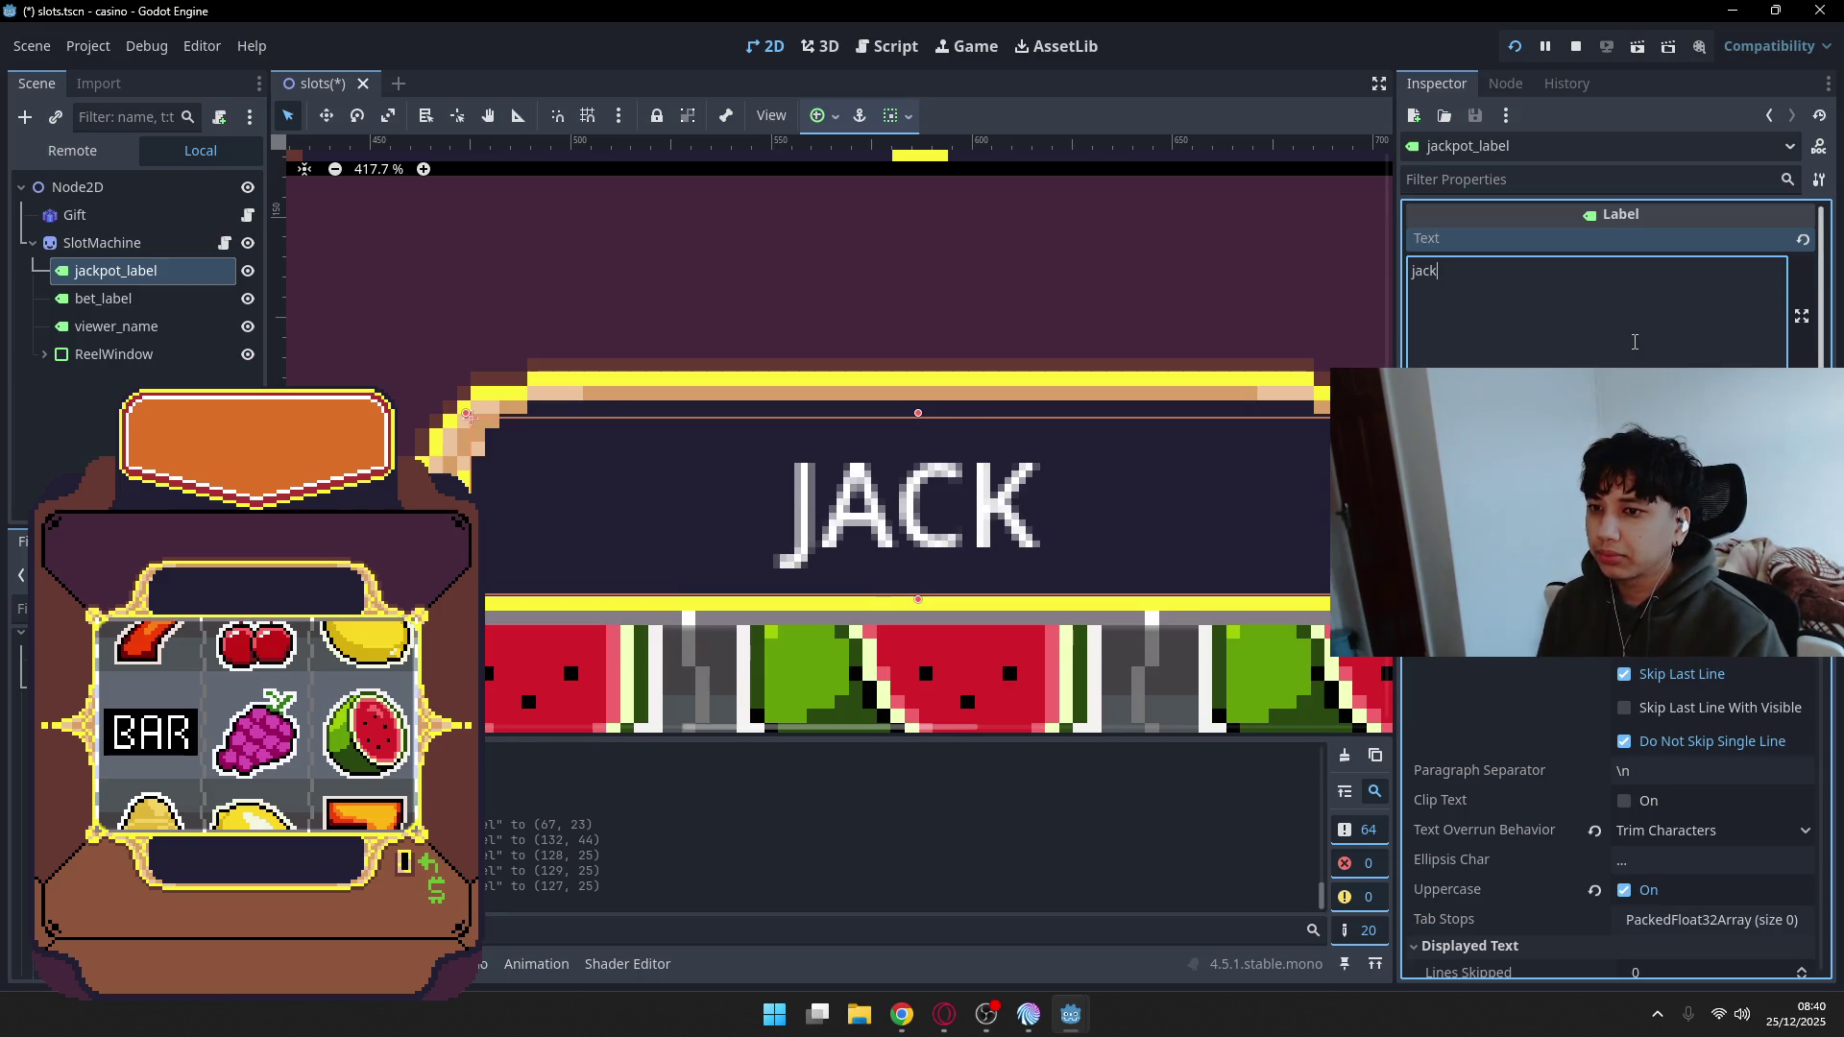
text(pot !!!!)
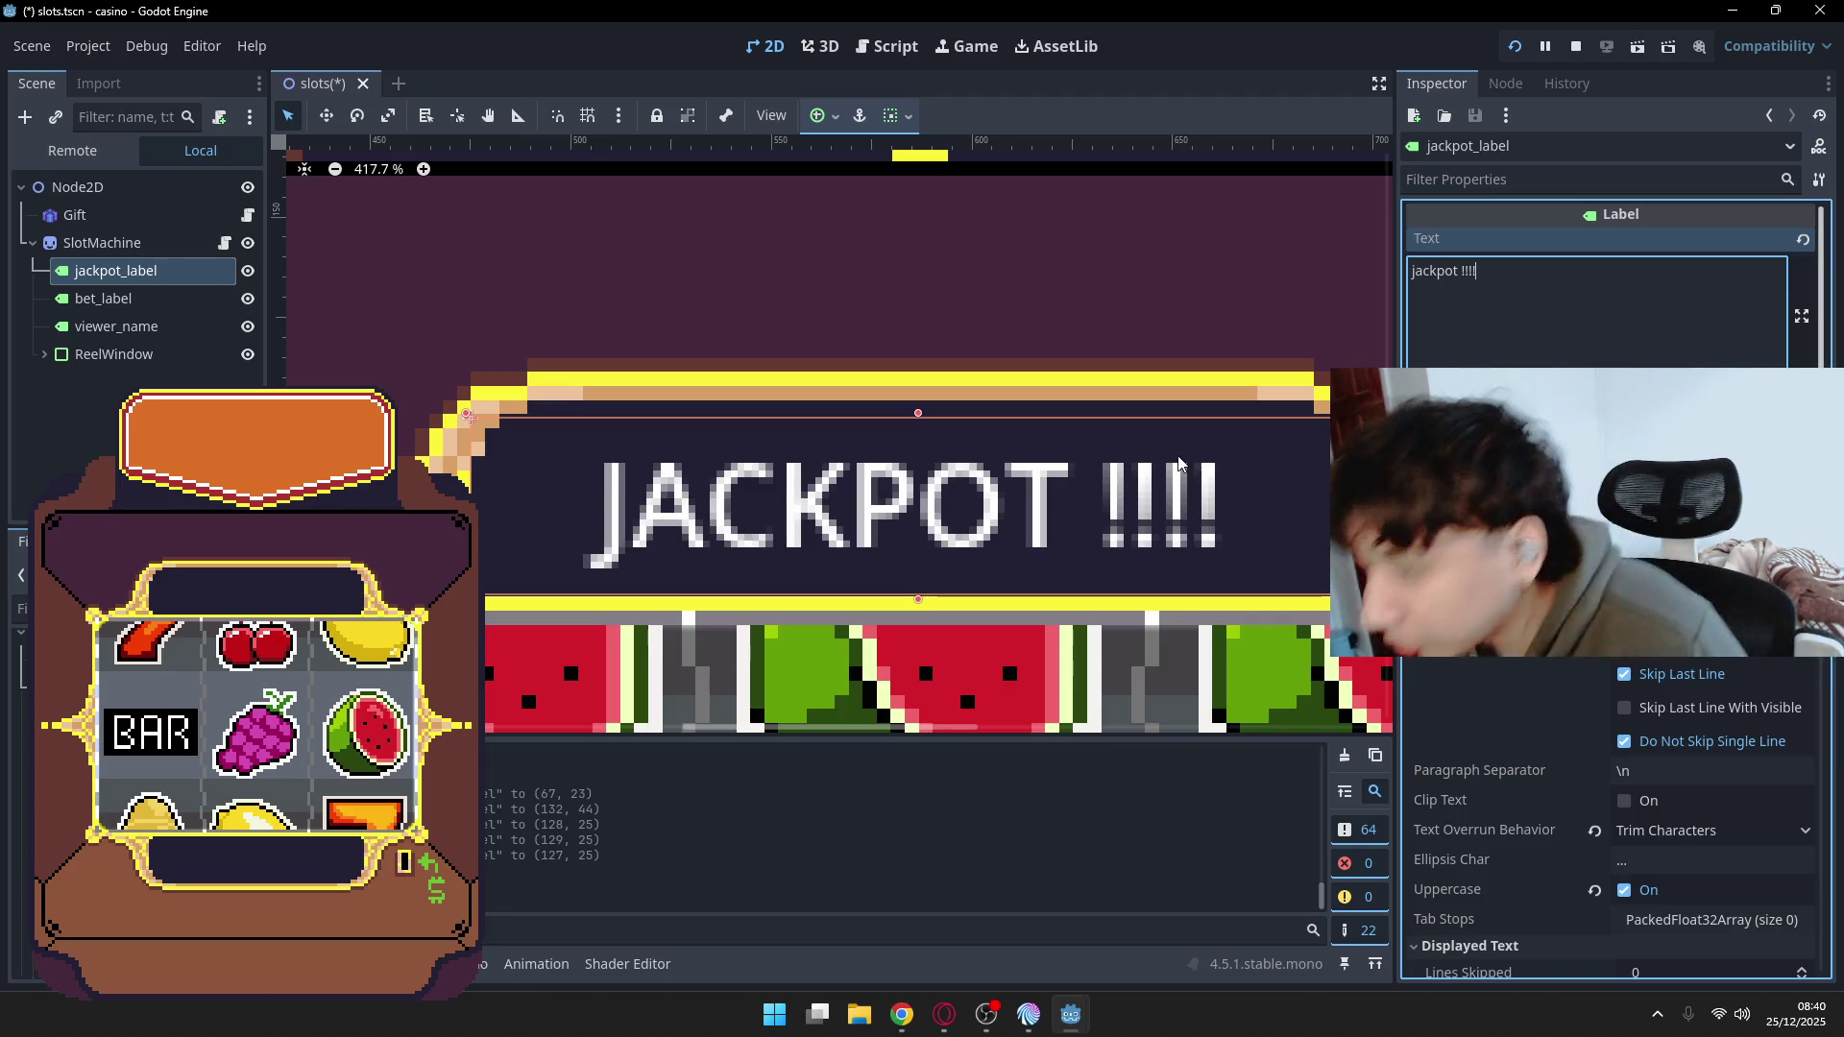
scroll(879, 394, down, 3)
scroll(879, 401, down, 5)
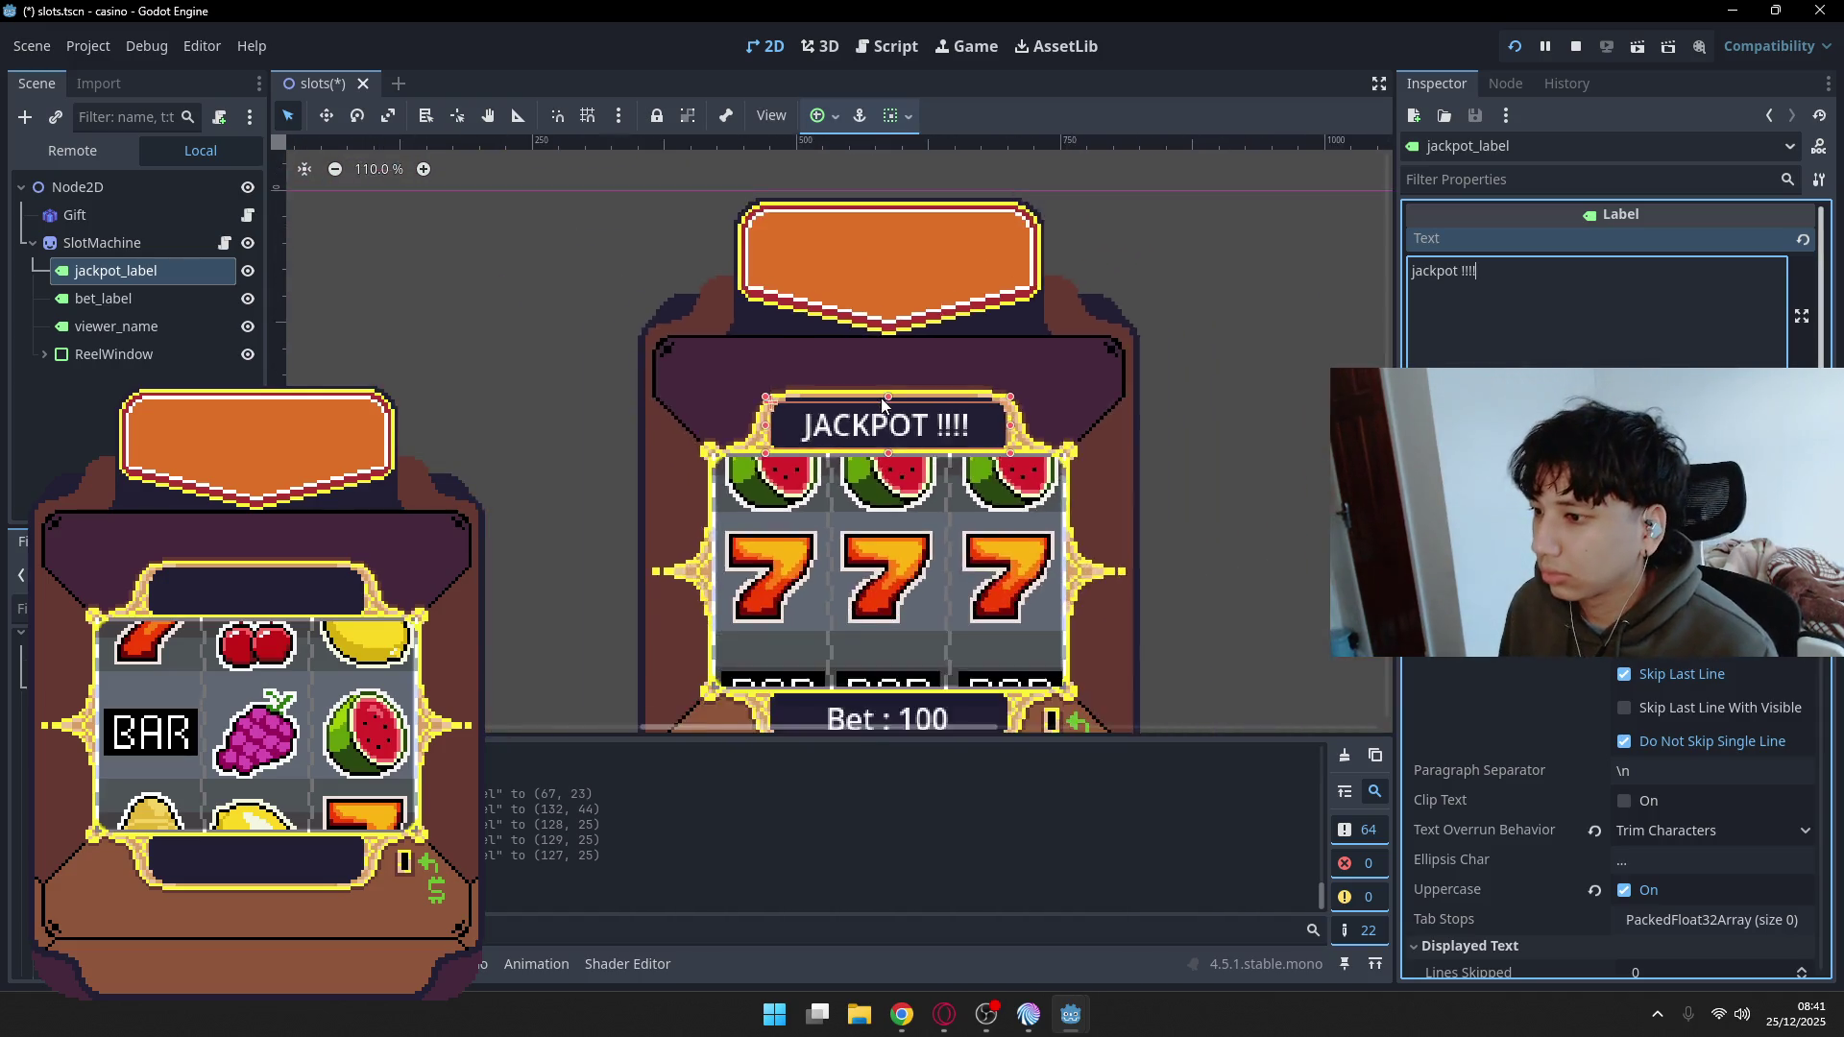
scroll(976, 432, up, 2)
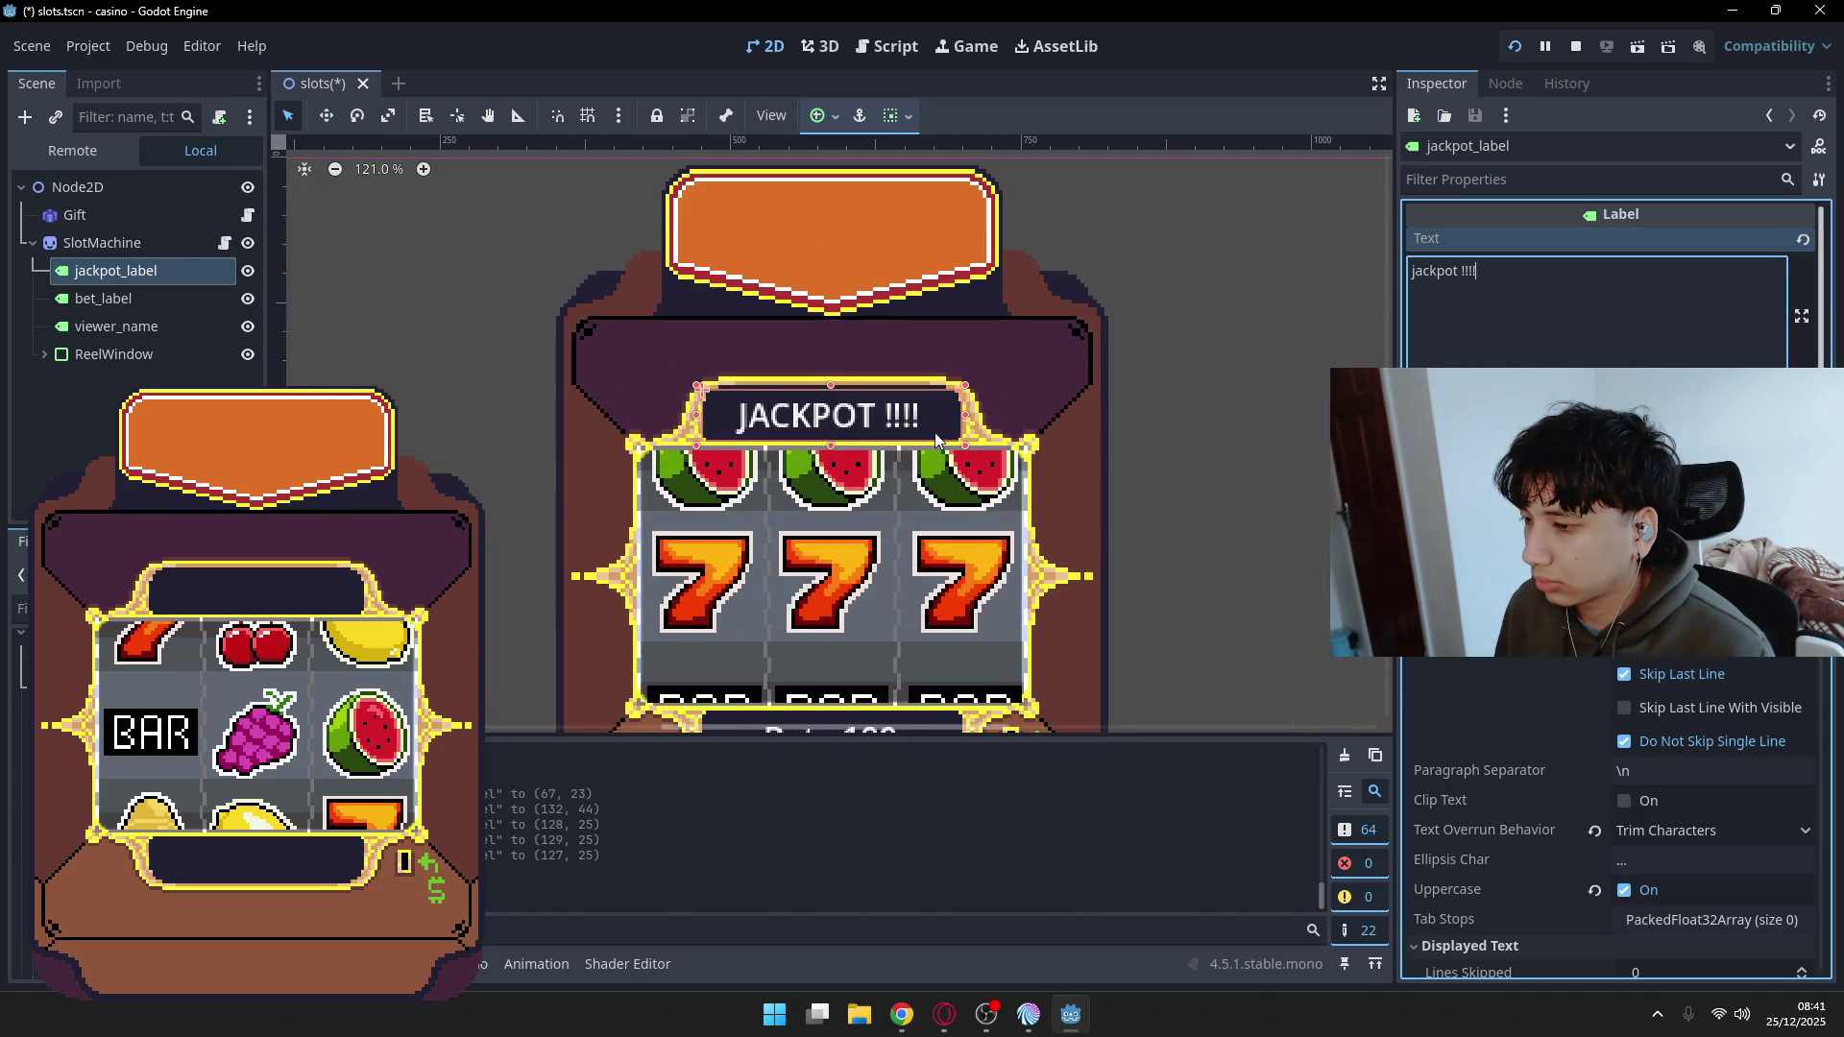
key(BackSpace)
key(BackSpace)
key(BackSpace)
key(BackSpace)
text(g)
key(BackSpace)
text(t)
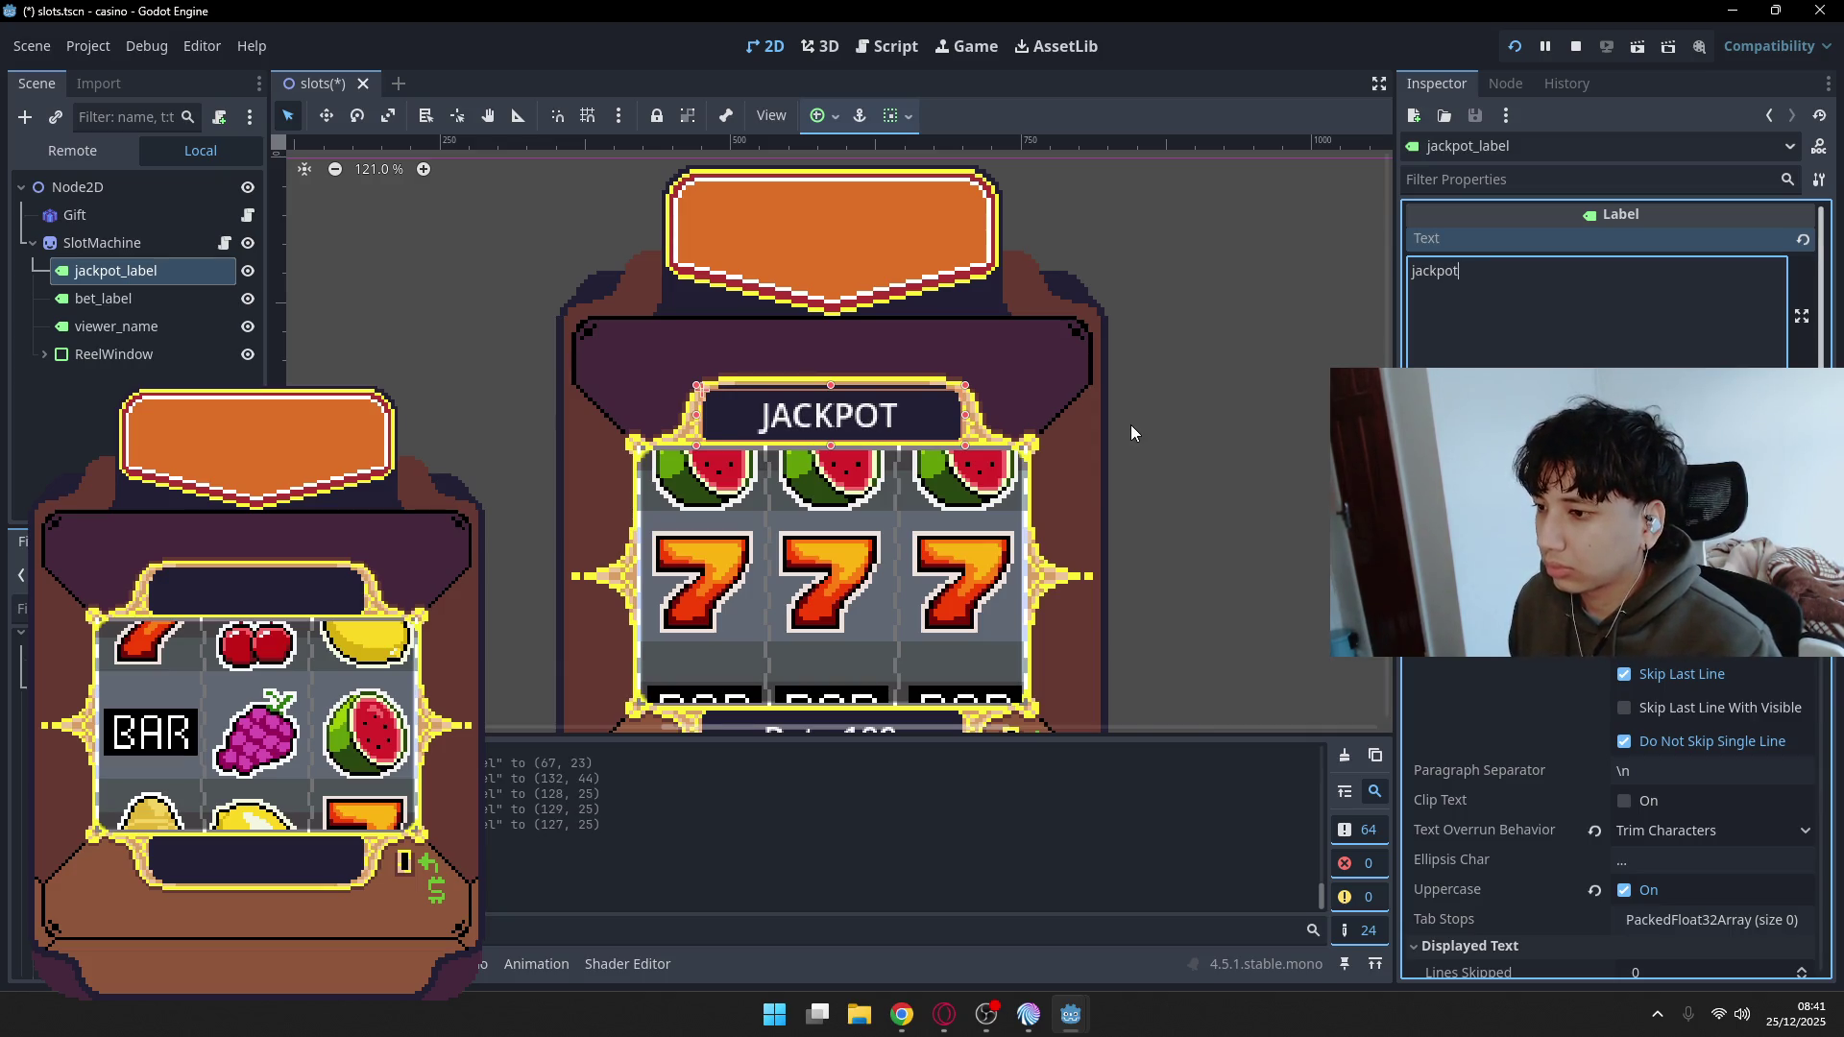
key(ctrl+a)
text(unlucky)
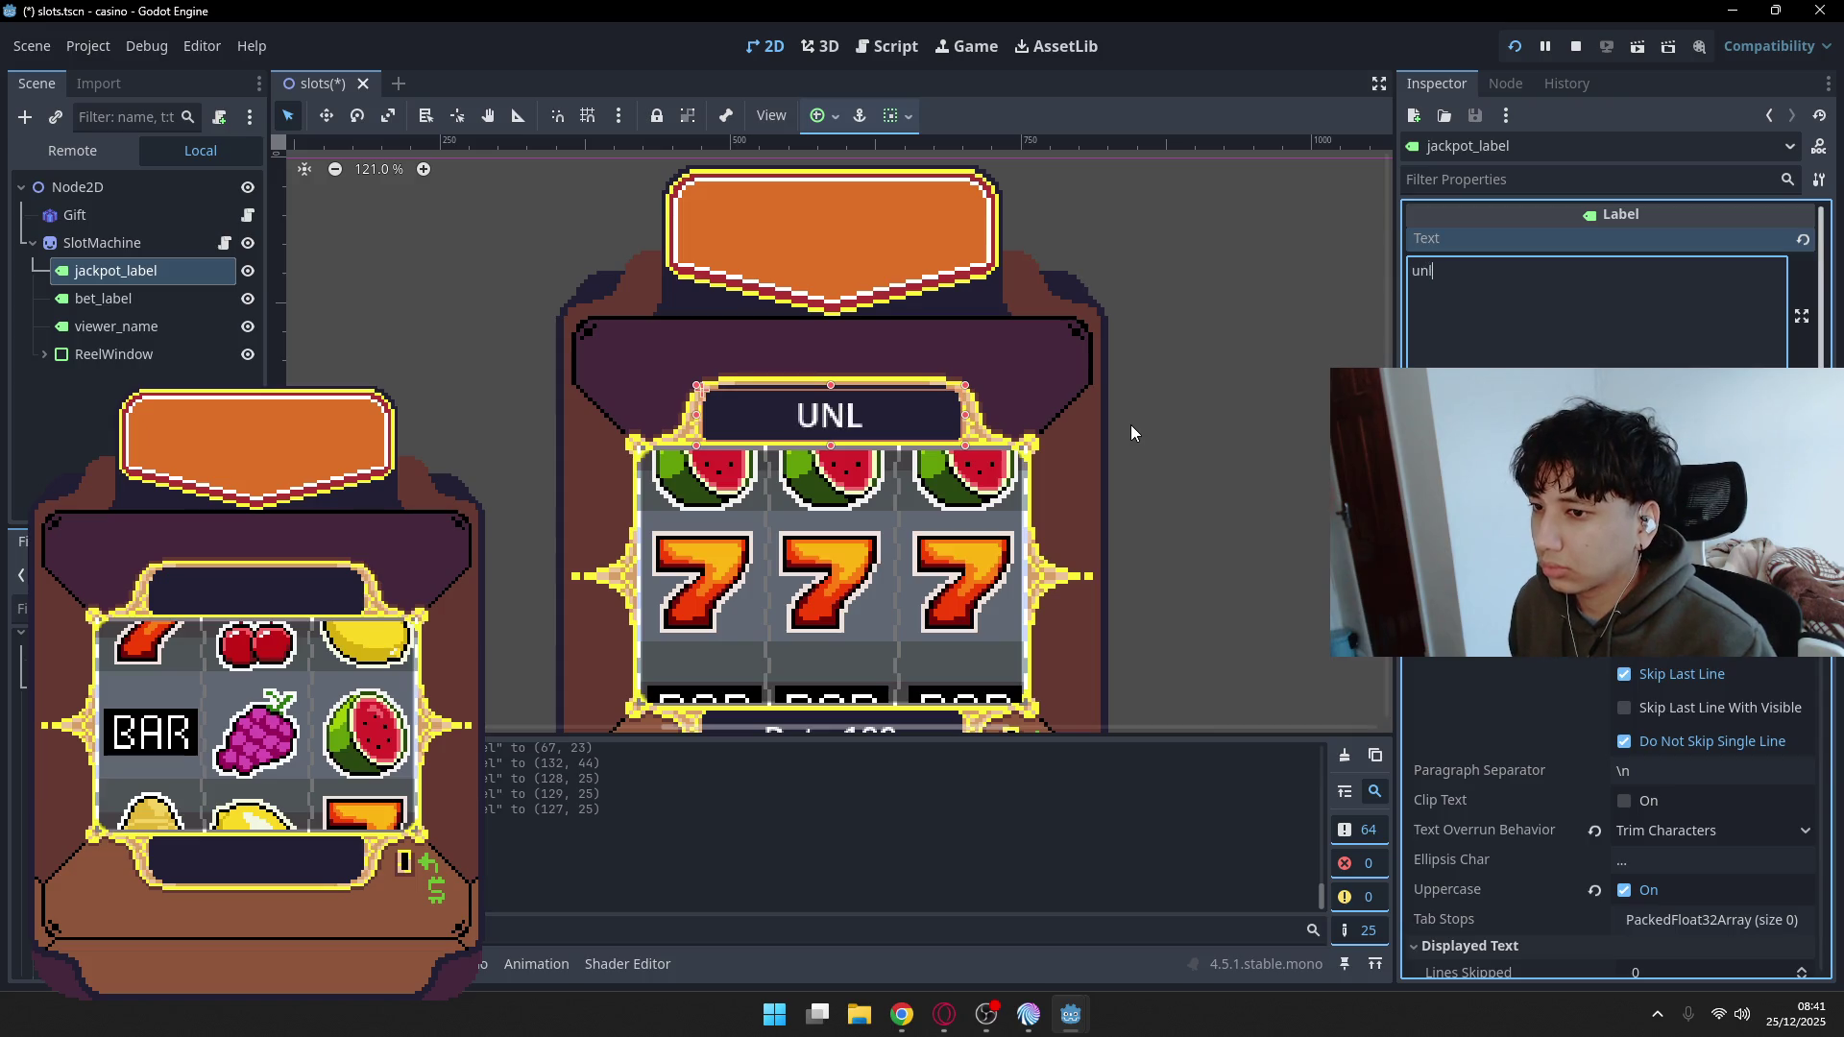
key(BackSpace)
key(BackSpace)
key(BackSpace)
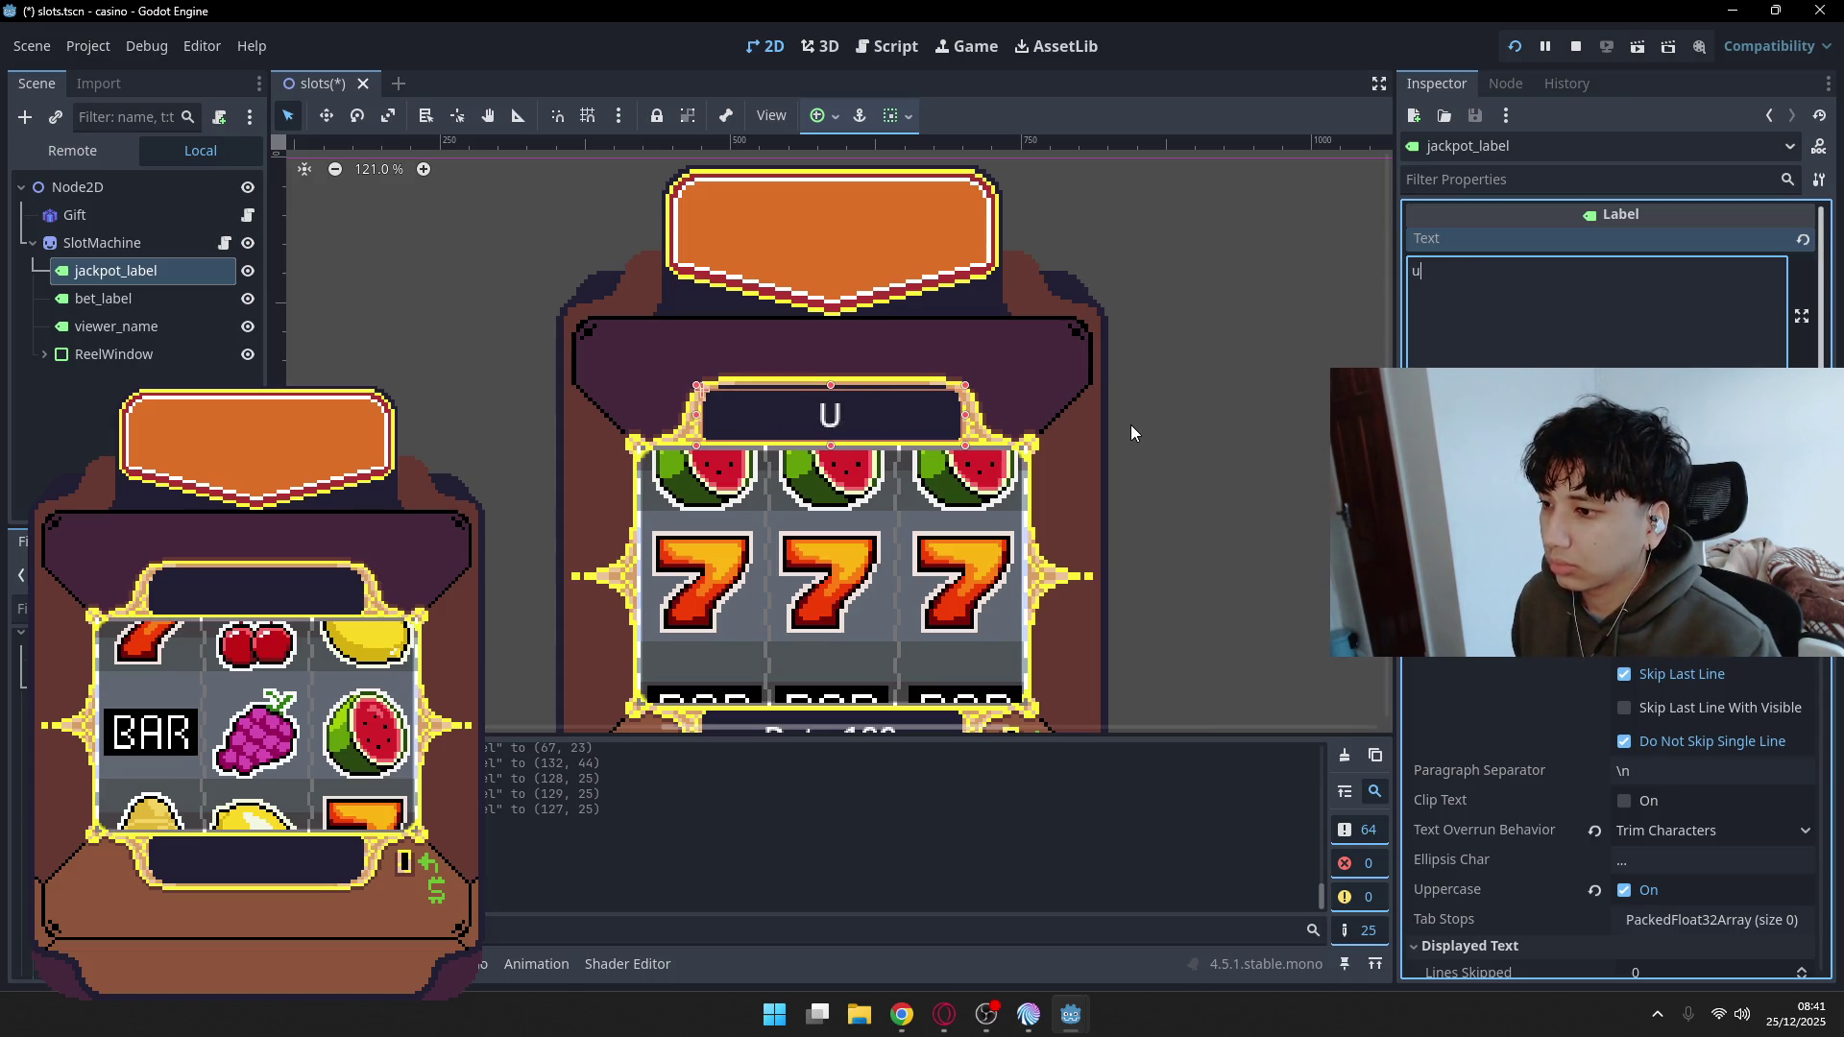
text(jackpot)
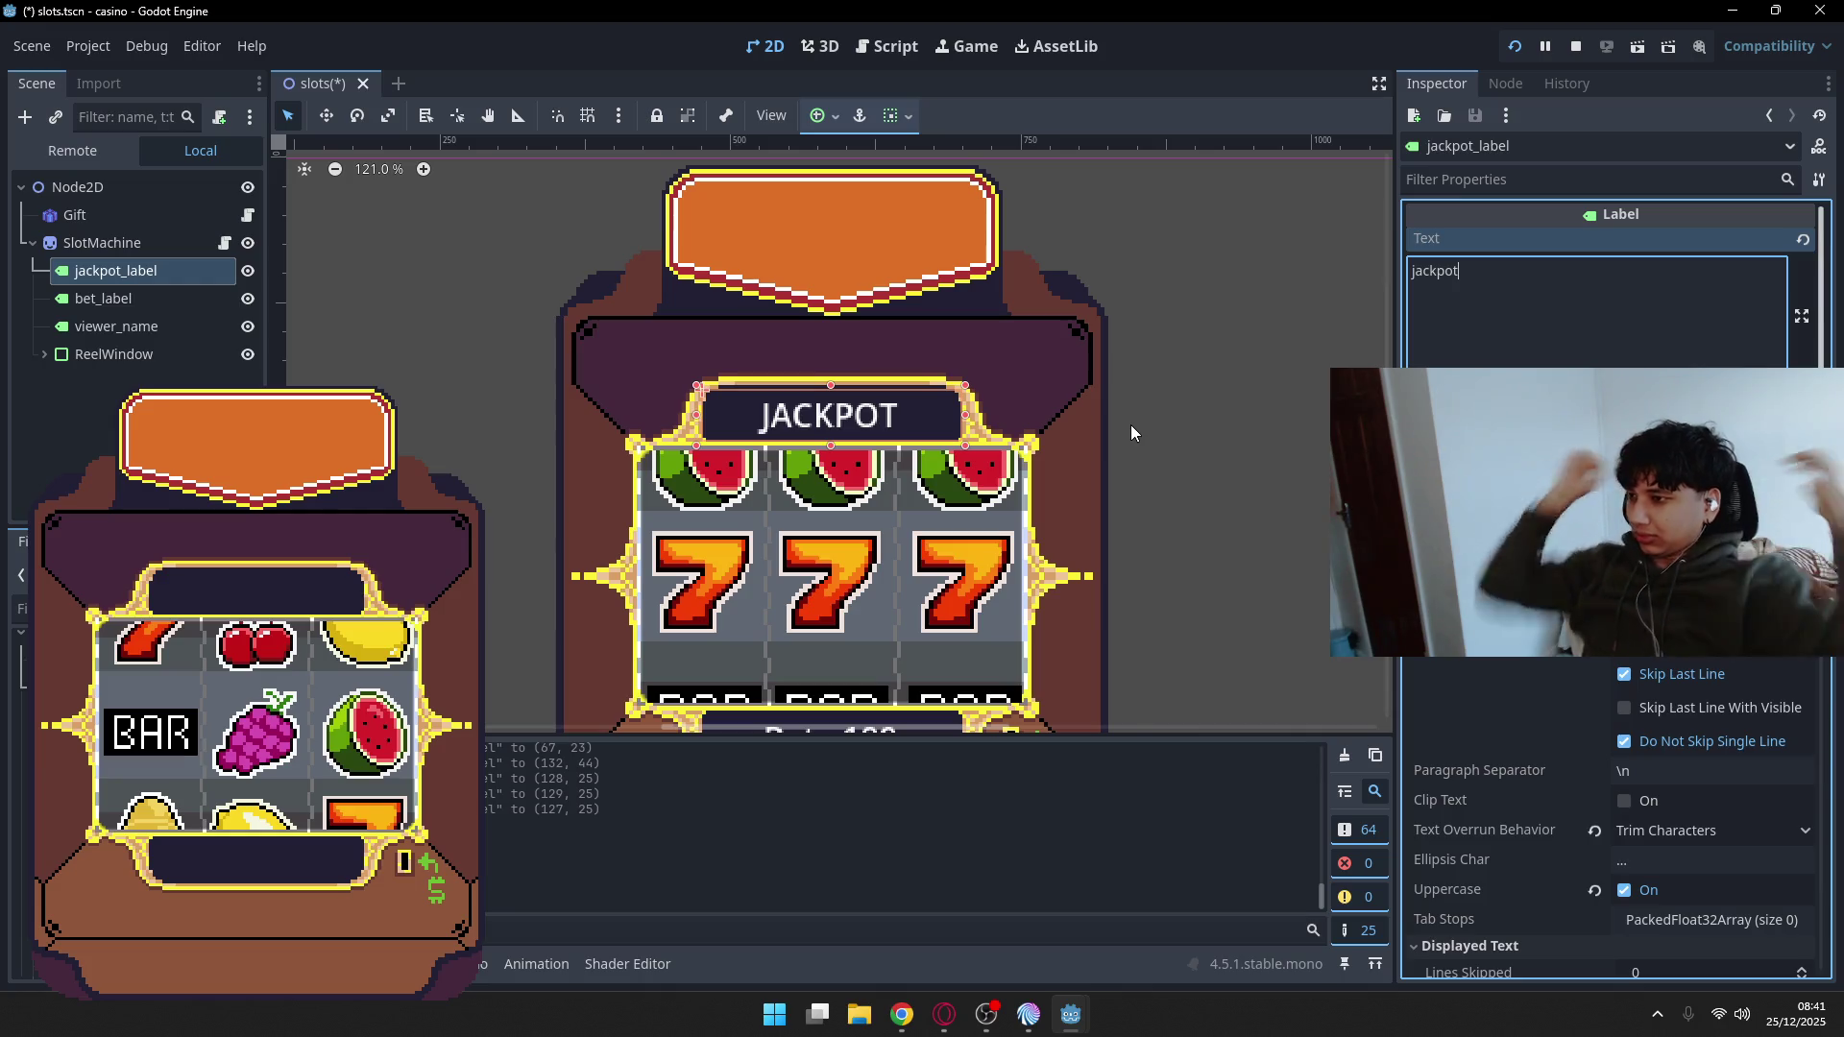
click(880, 50)
scroll(746, 454, up, 10)
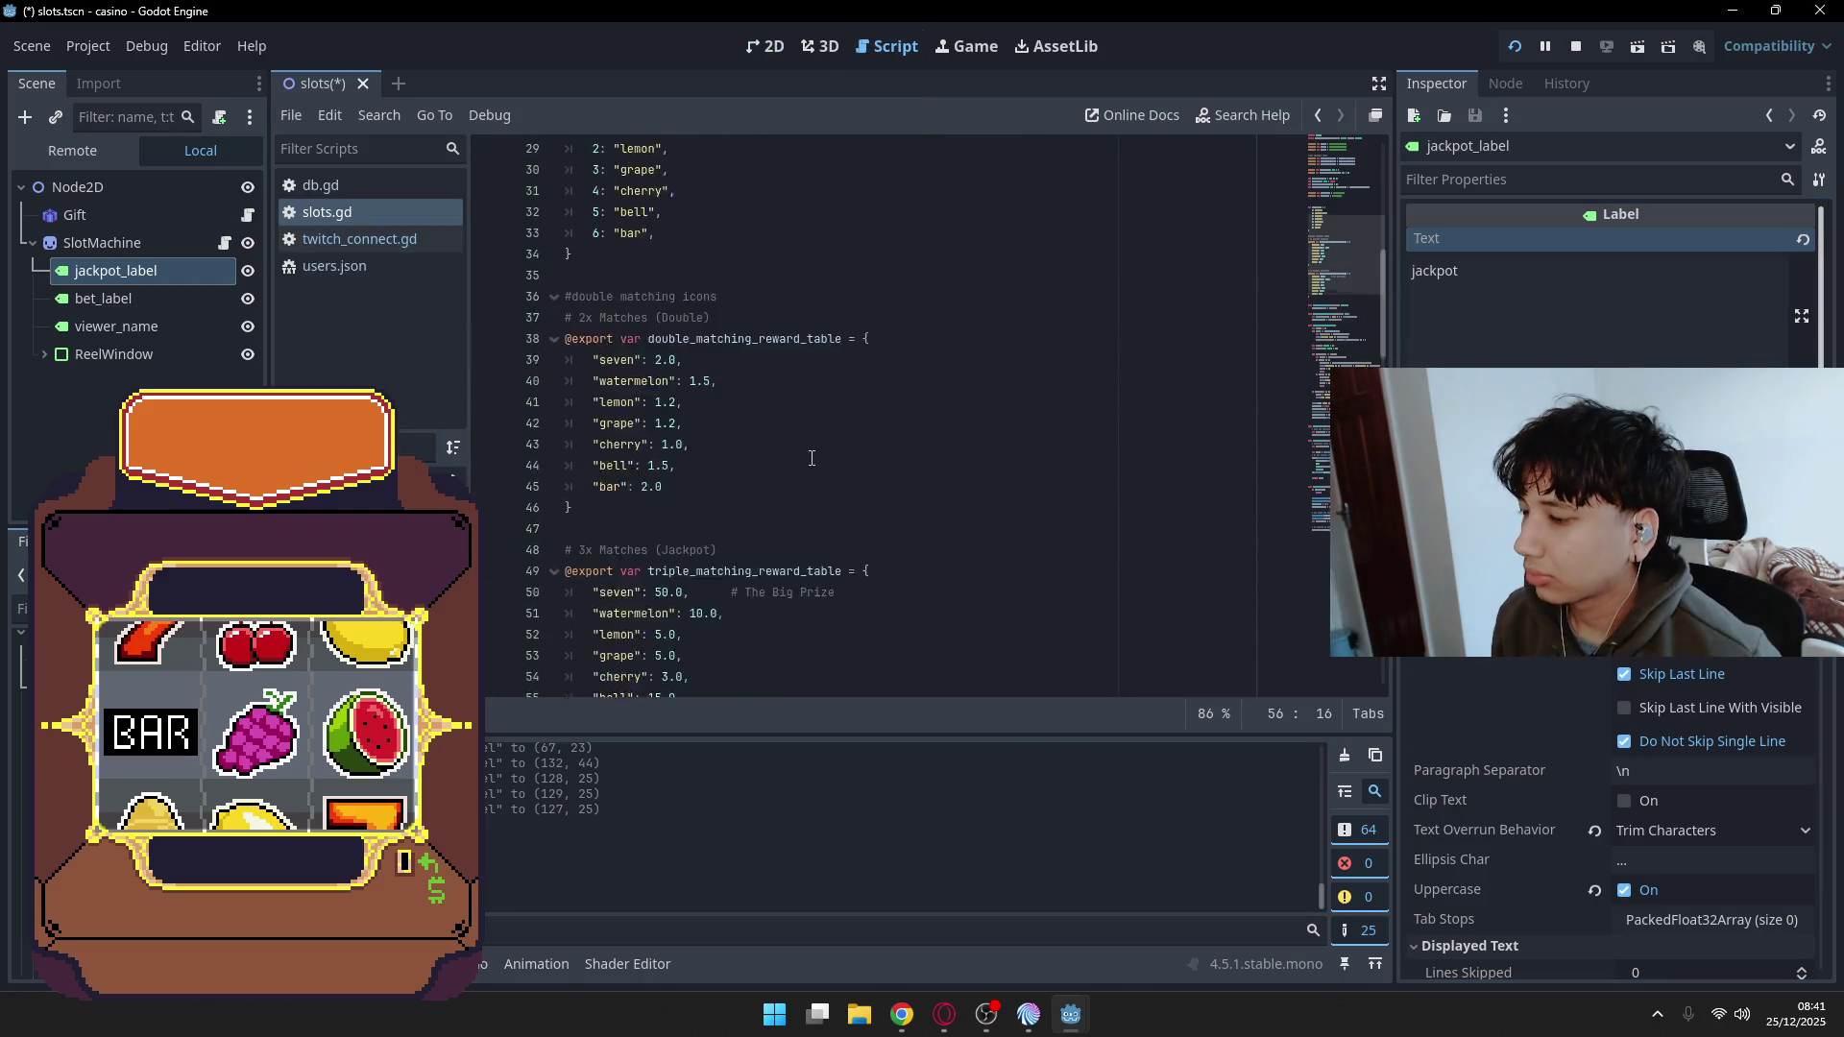
mouse_move(120, 272)
mouse_down()
mouse_move(783, 557)
mouse_move(876, 620)
mouse_up()
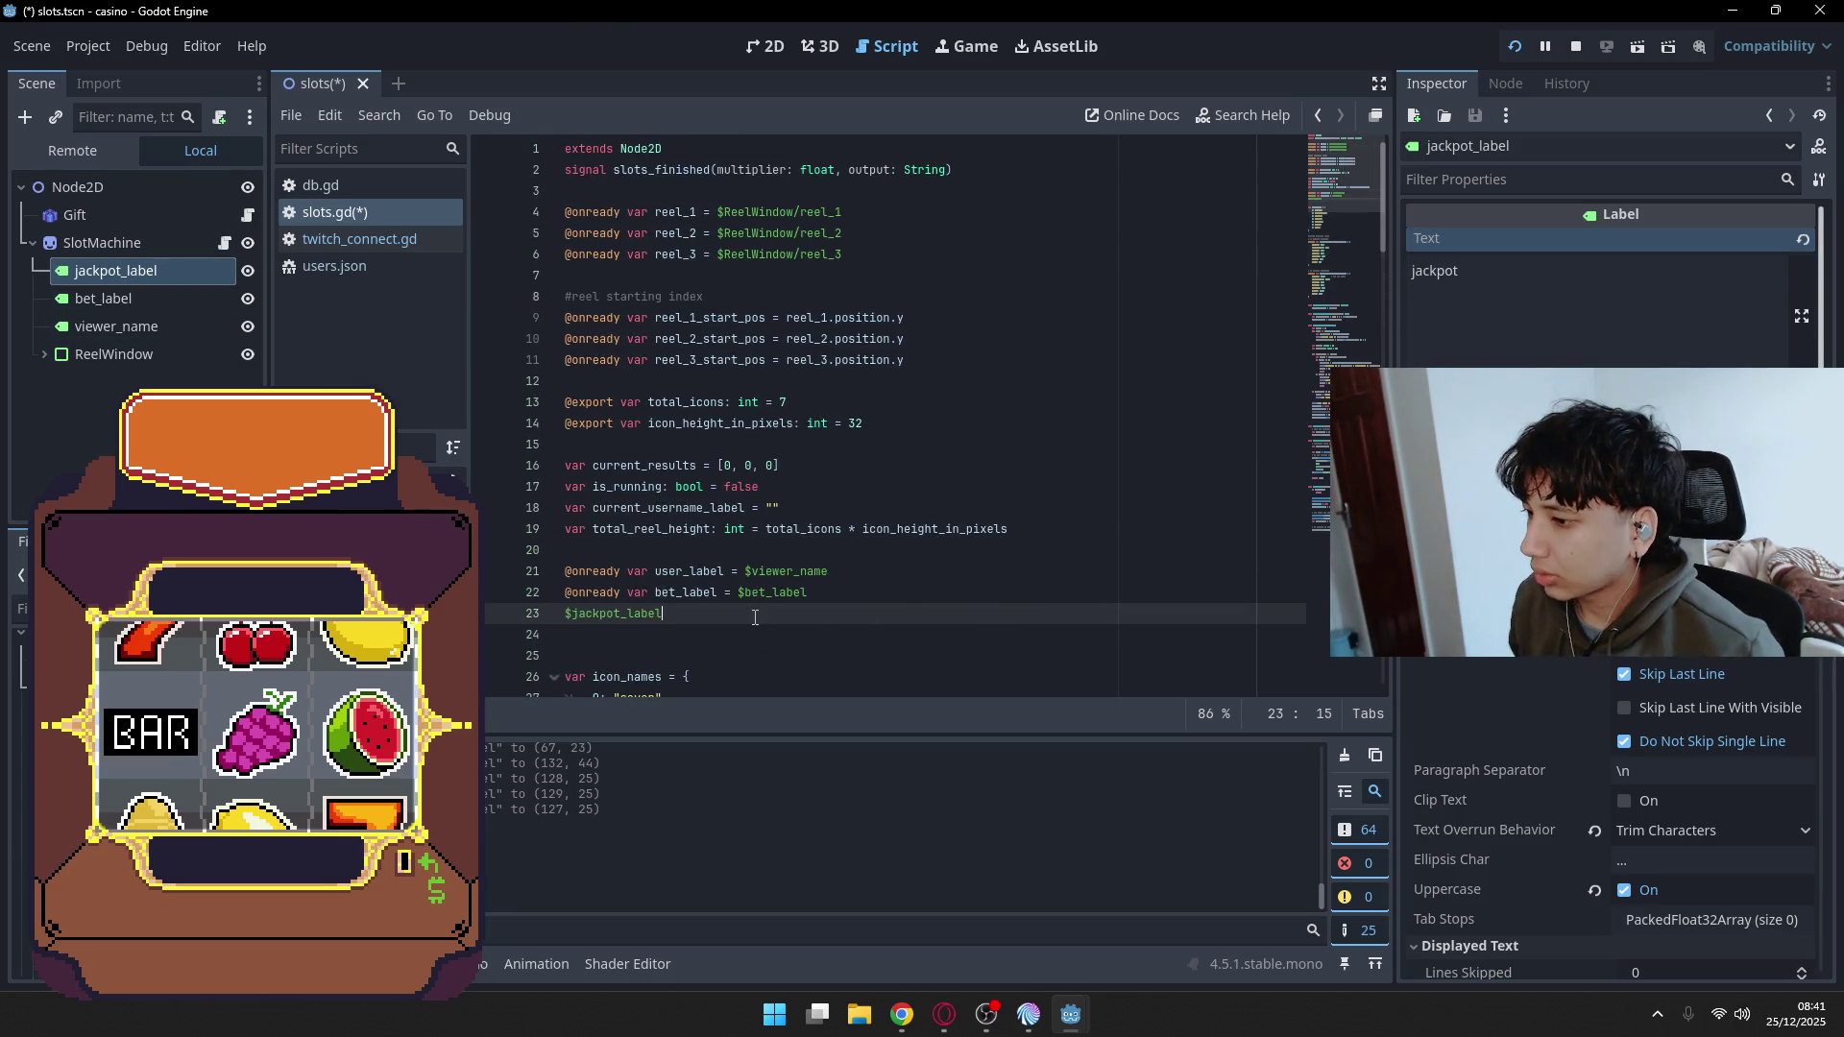
key(ctrl+Left)
text(@Oo)
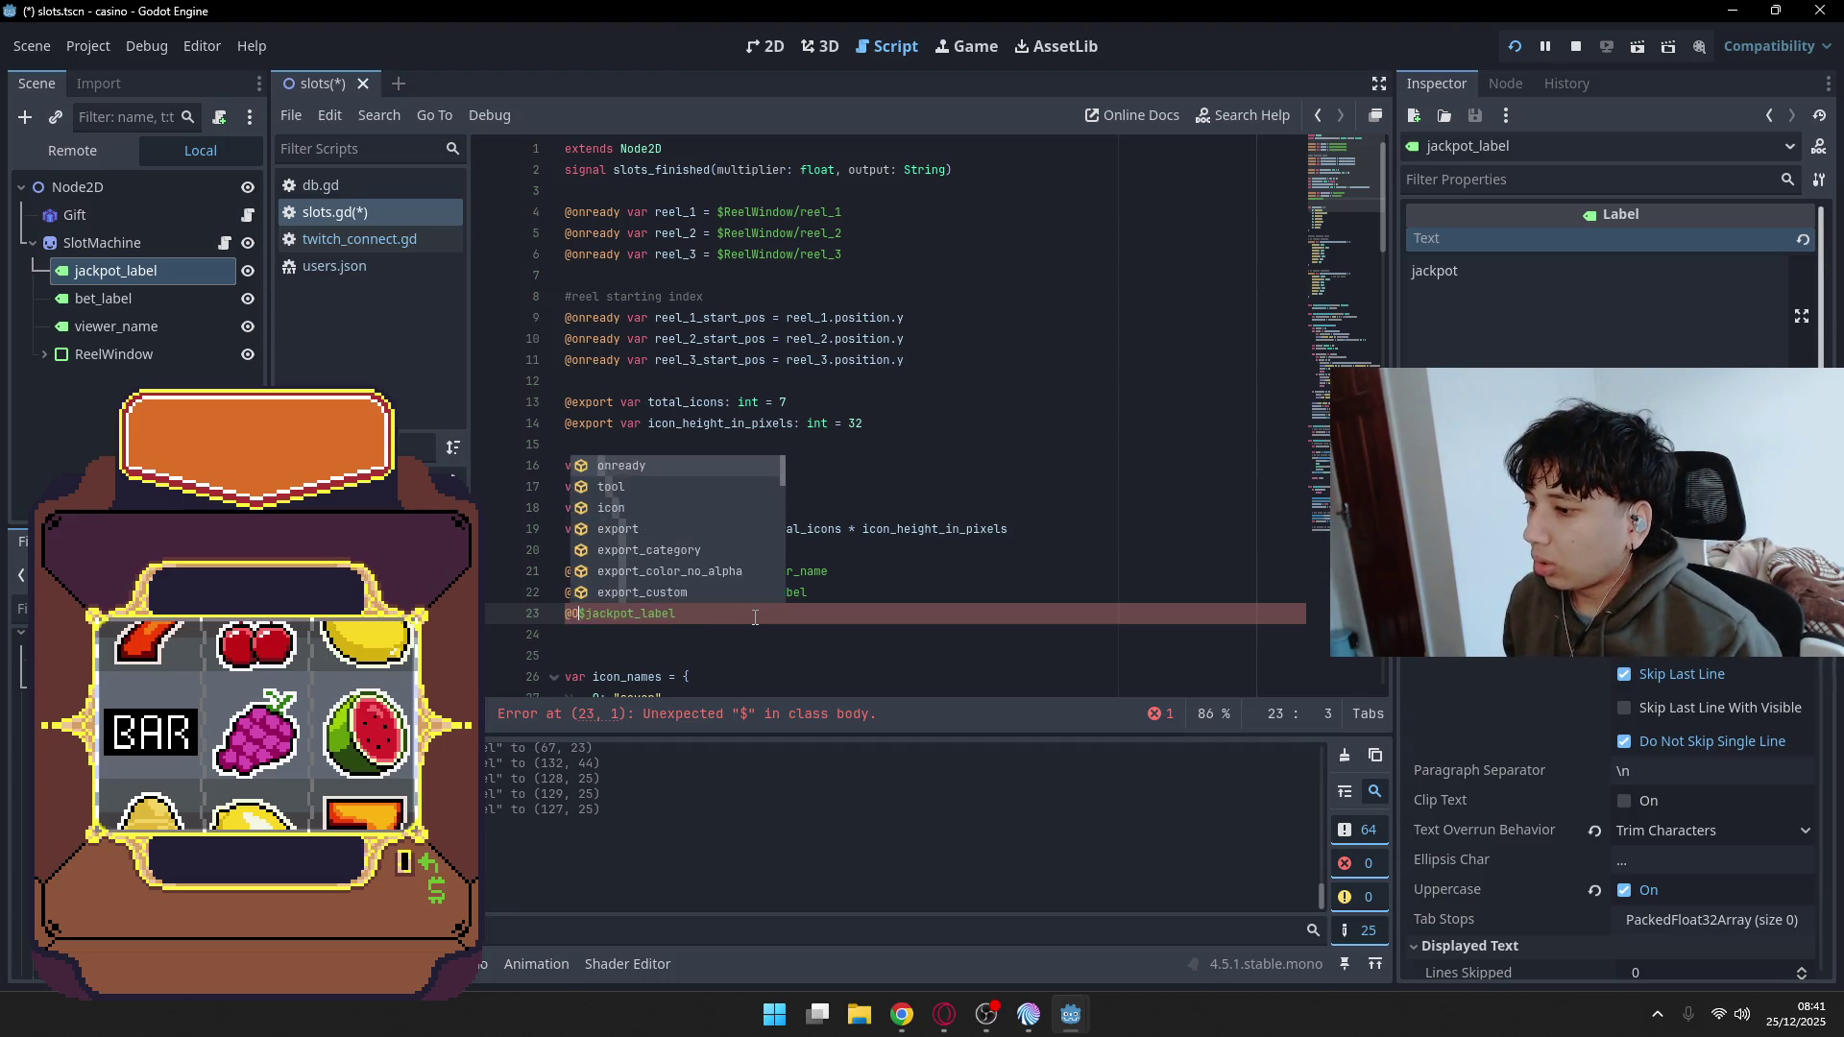
text(nrea)
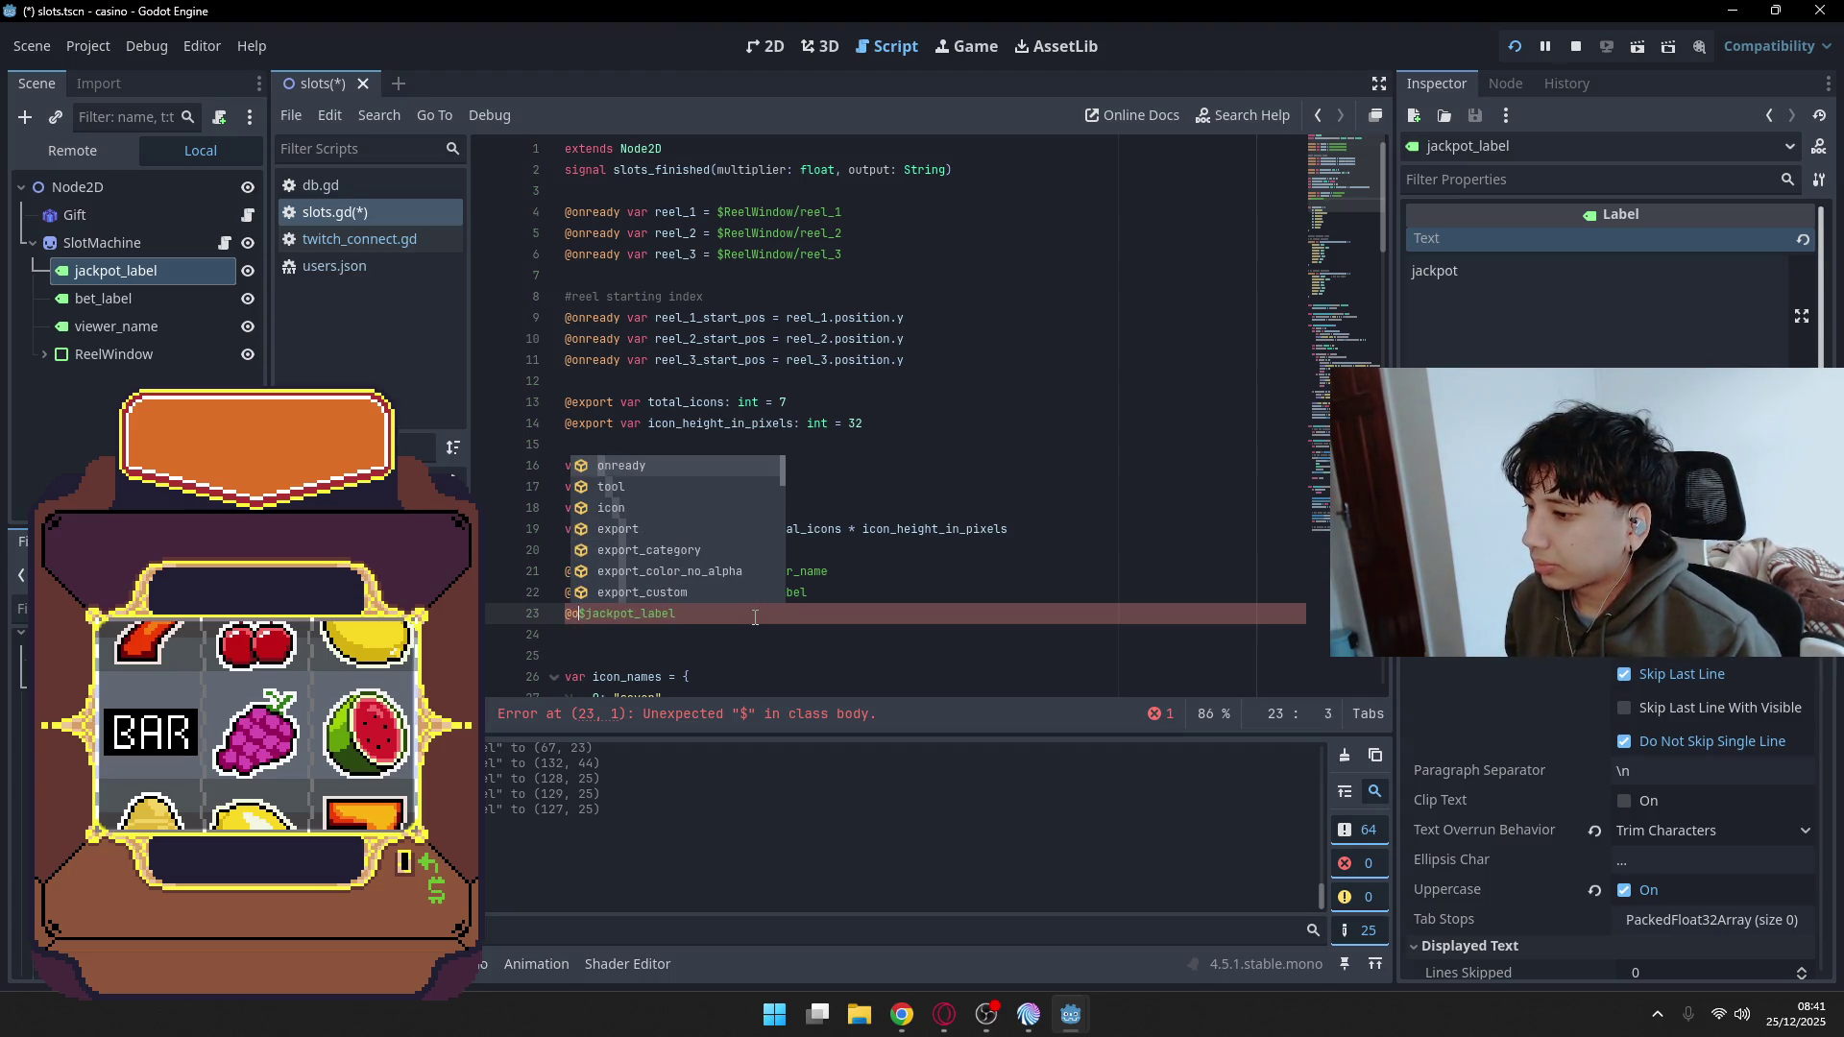
key(Return)
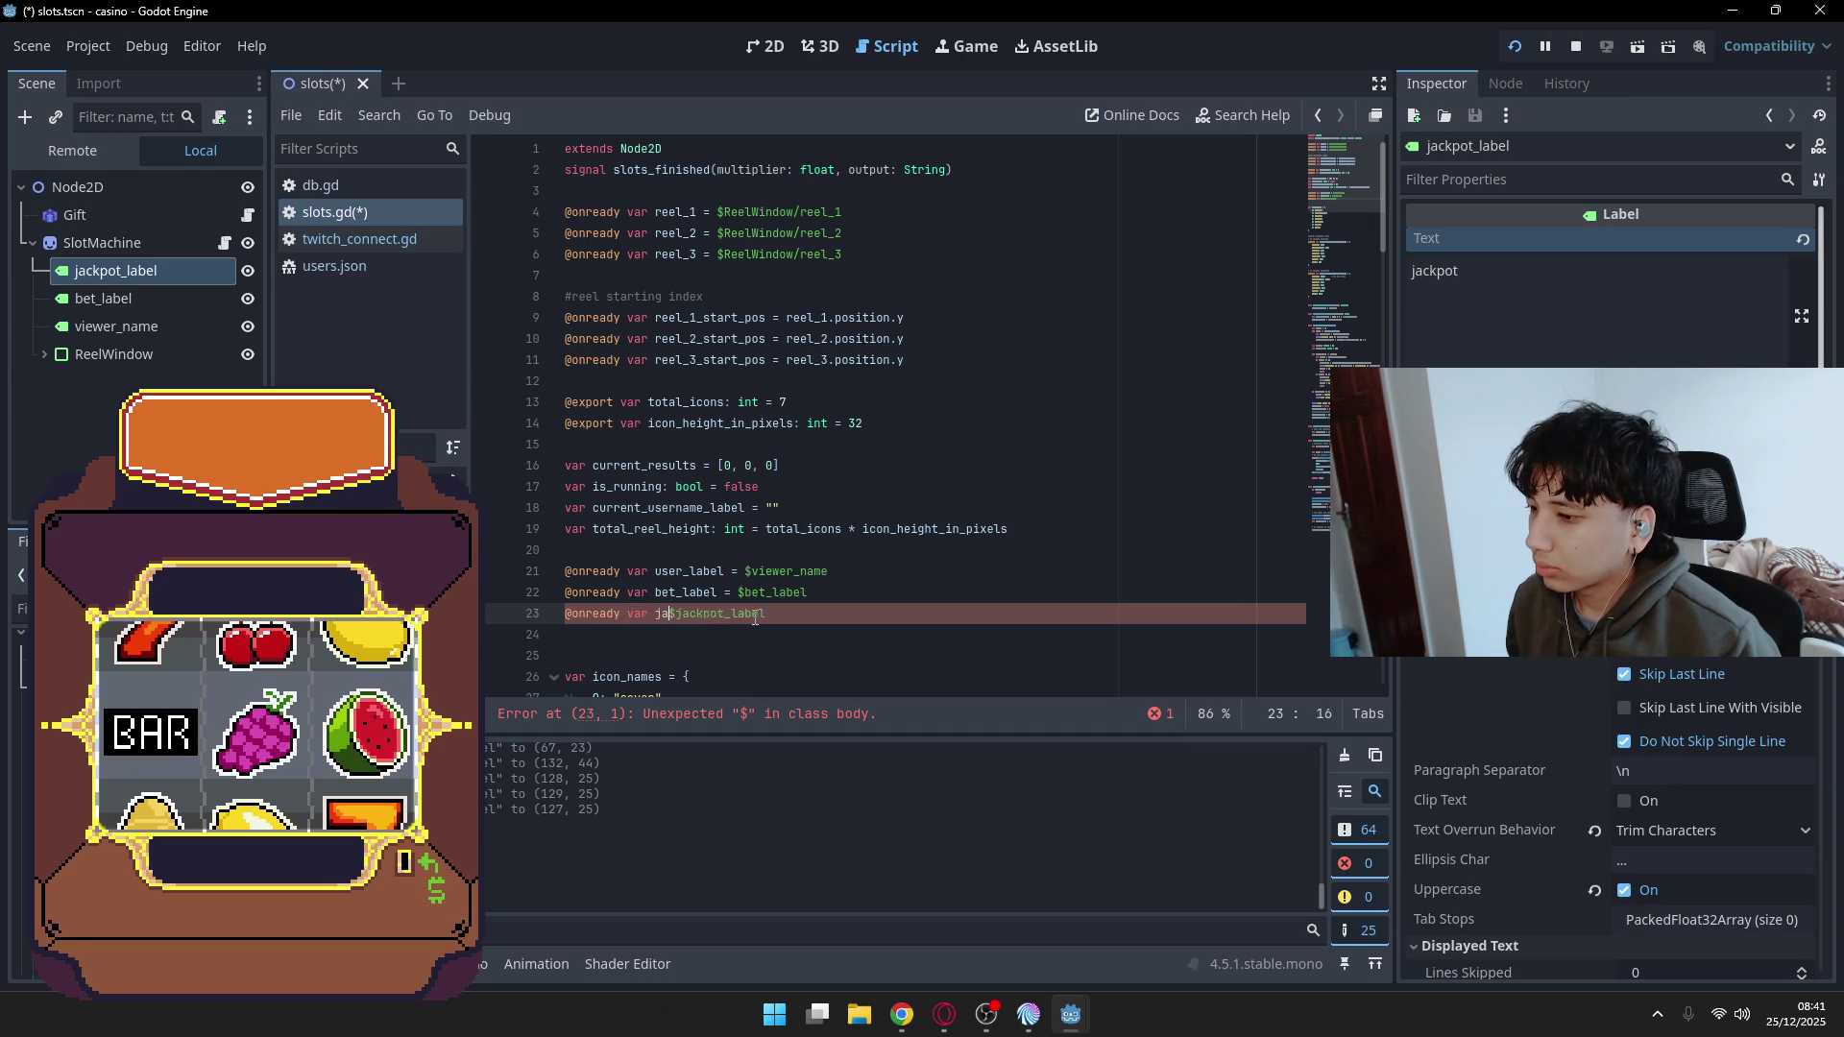
text(pot_label)
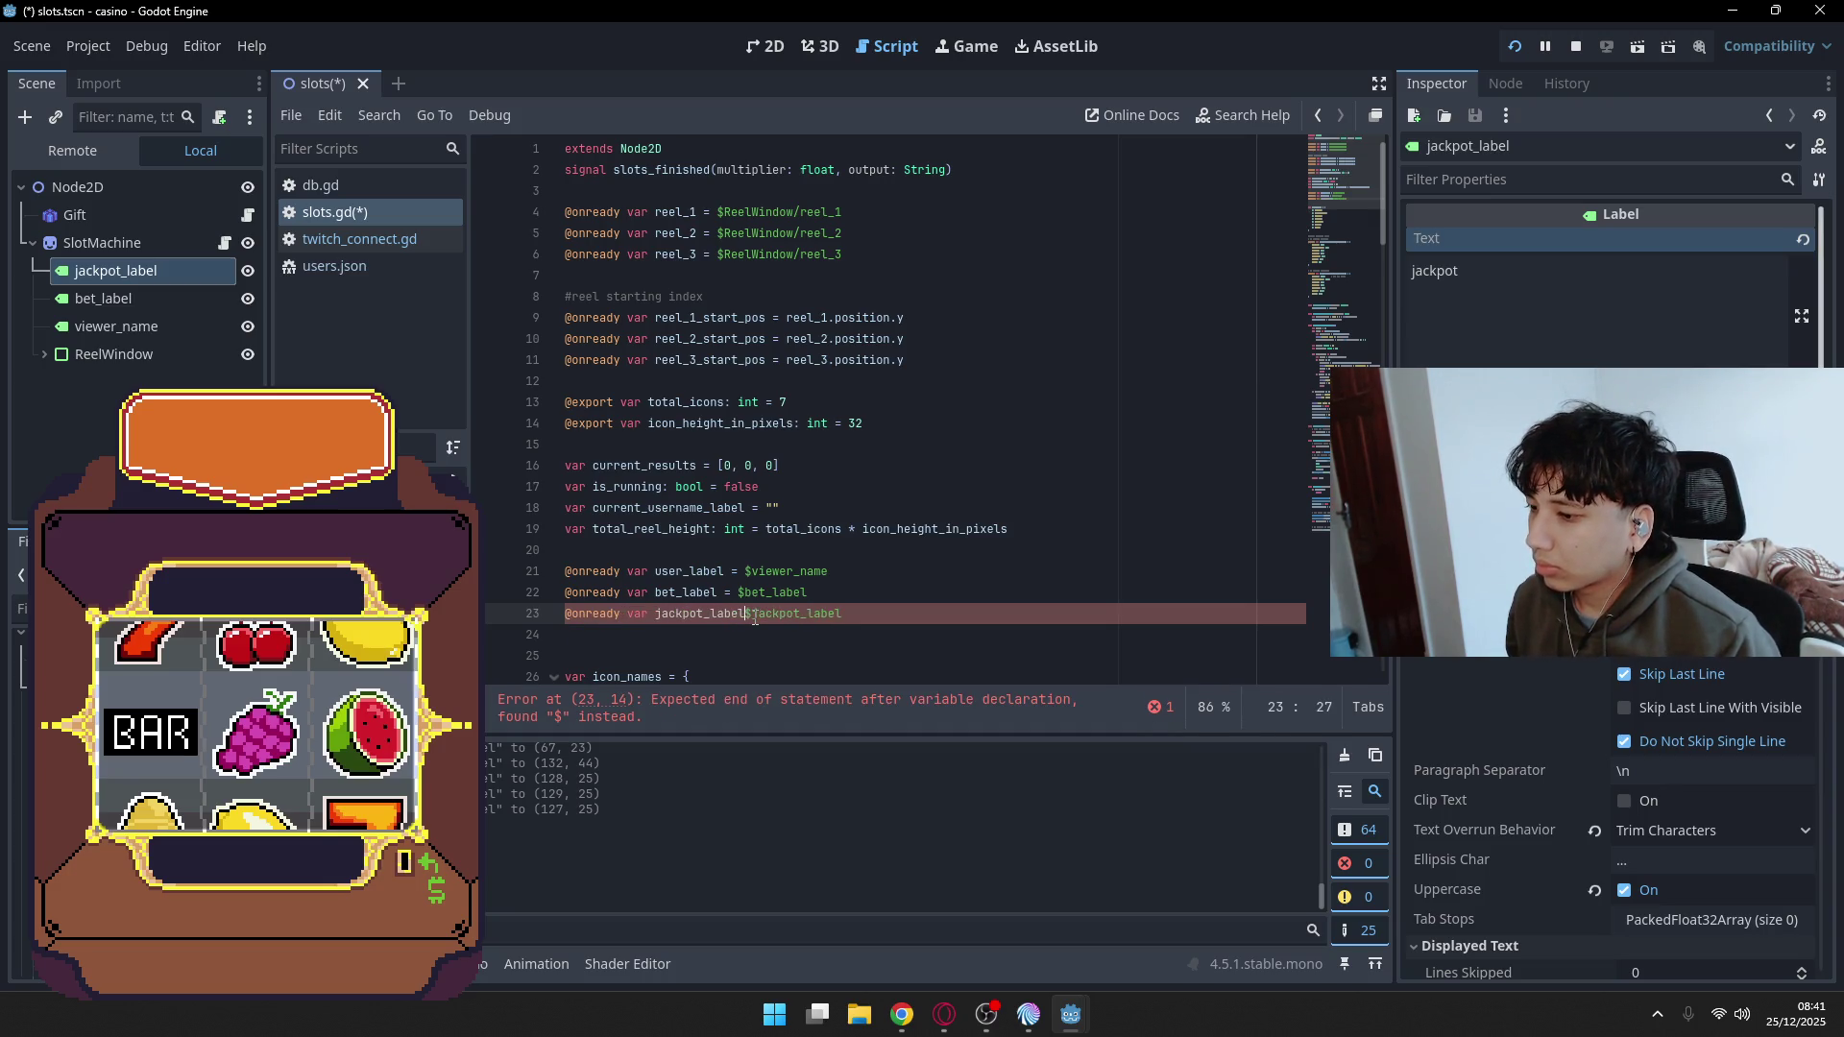
text(=)
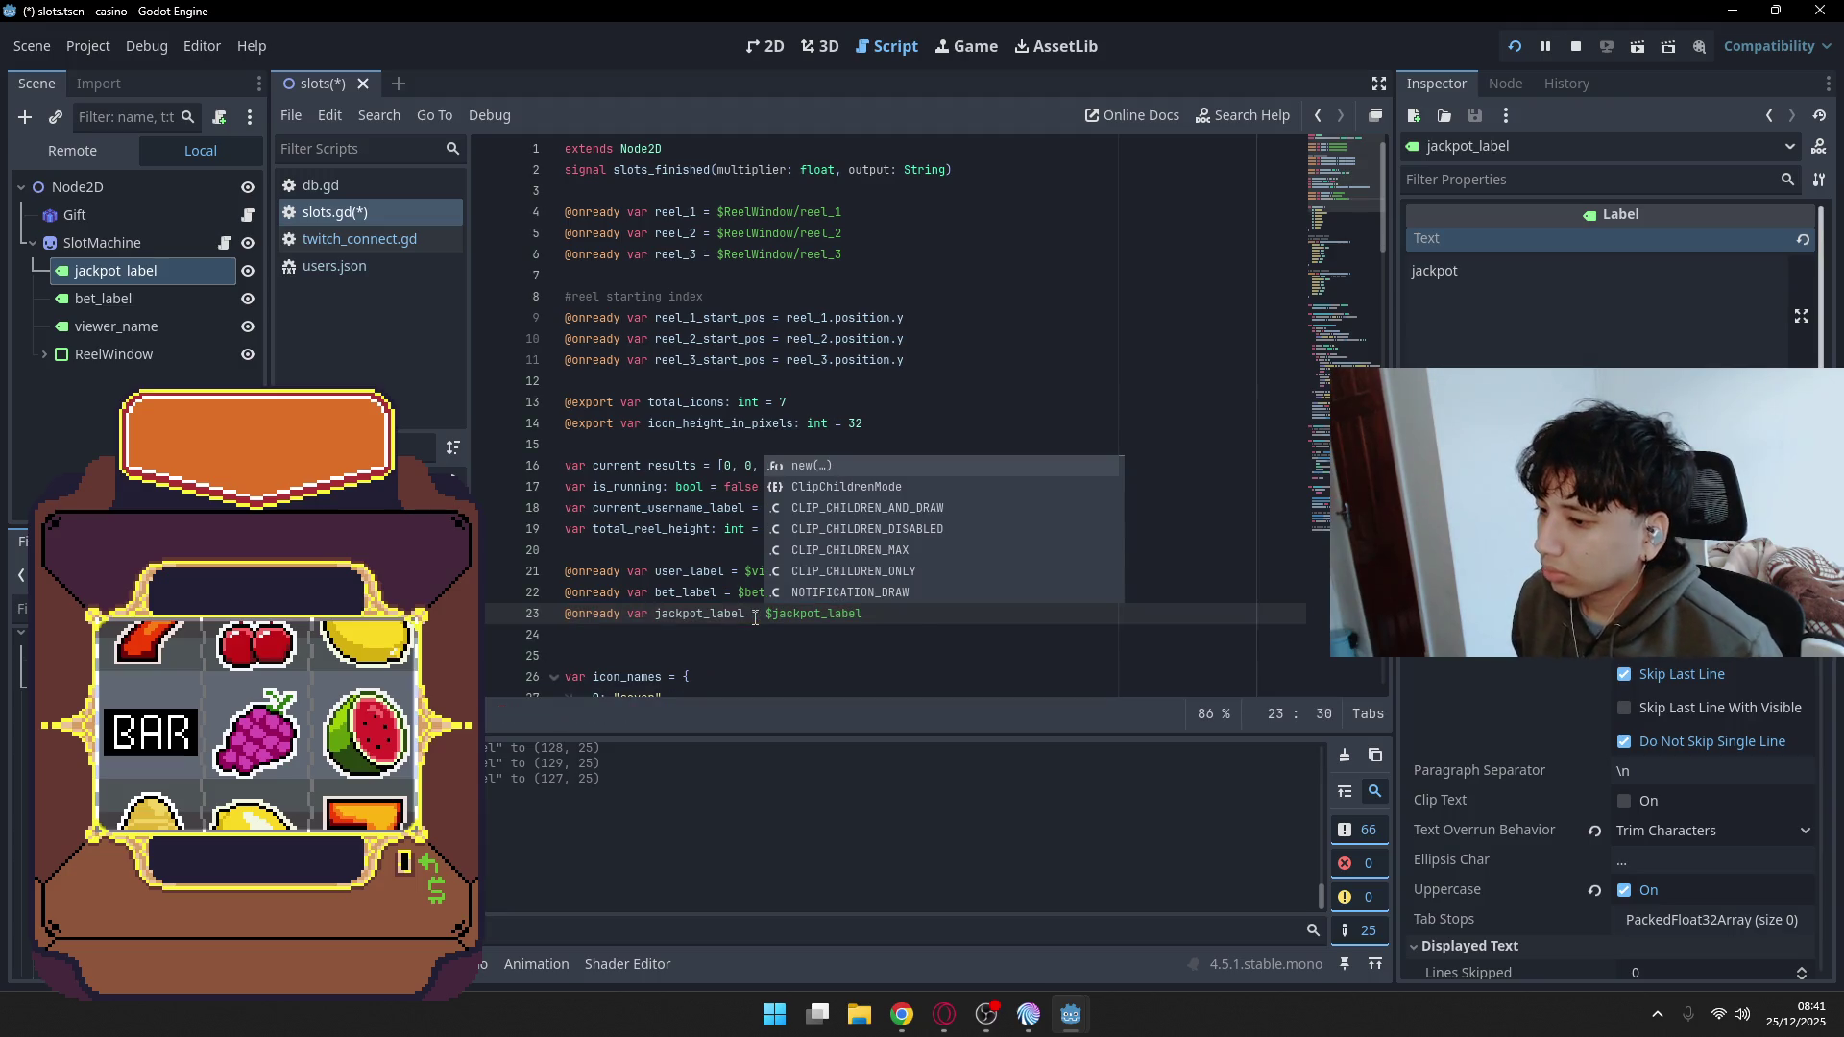
- Save the updated slots.gd script
key(ctrl+s)
scroll(767, 612, down, 1)
scroll(768, 611, down, 4)
click(768, 615)
scroll(759, 586, down, 15)
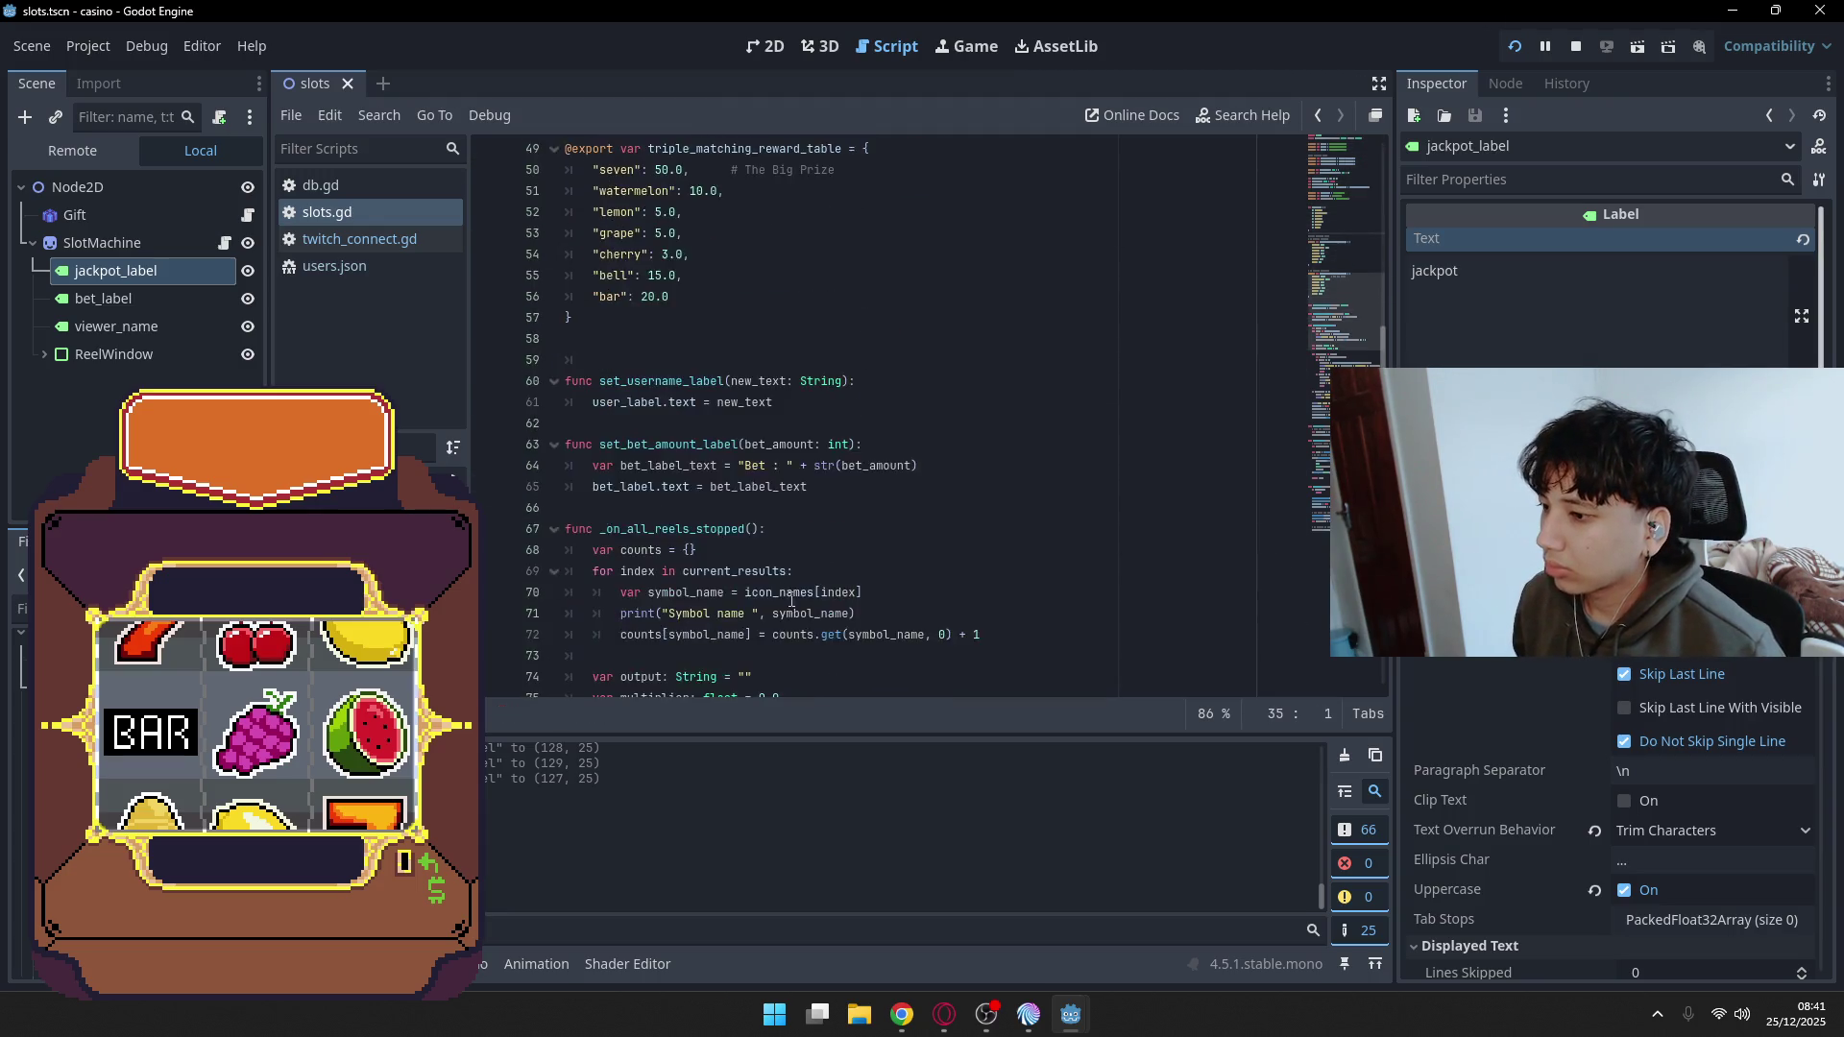
- Tidy the blank lines after set_bet_amount_label and start a fresh line for the new function
scroll(740, 549, up, 3)
click(818, 423)
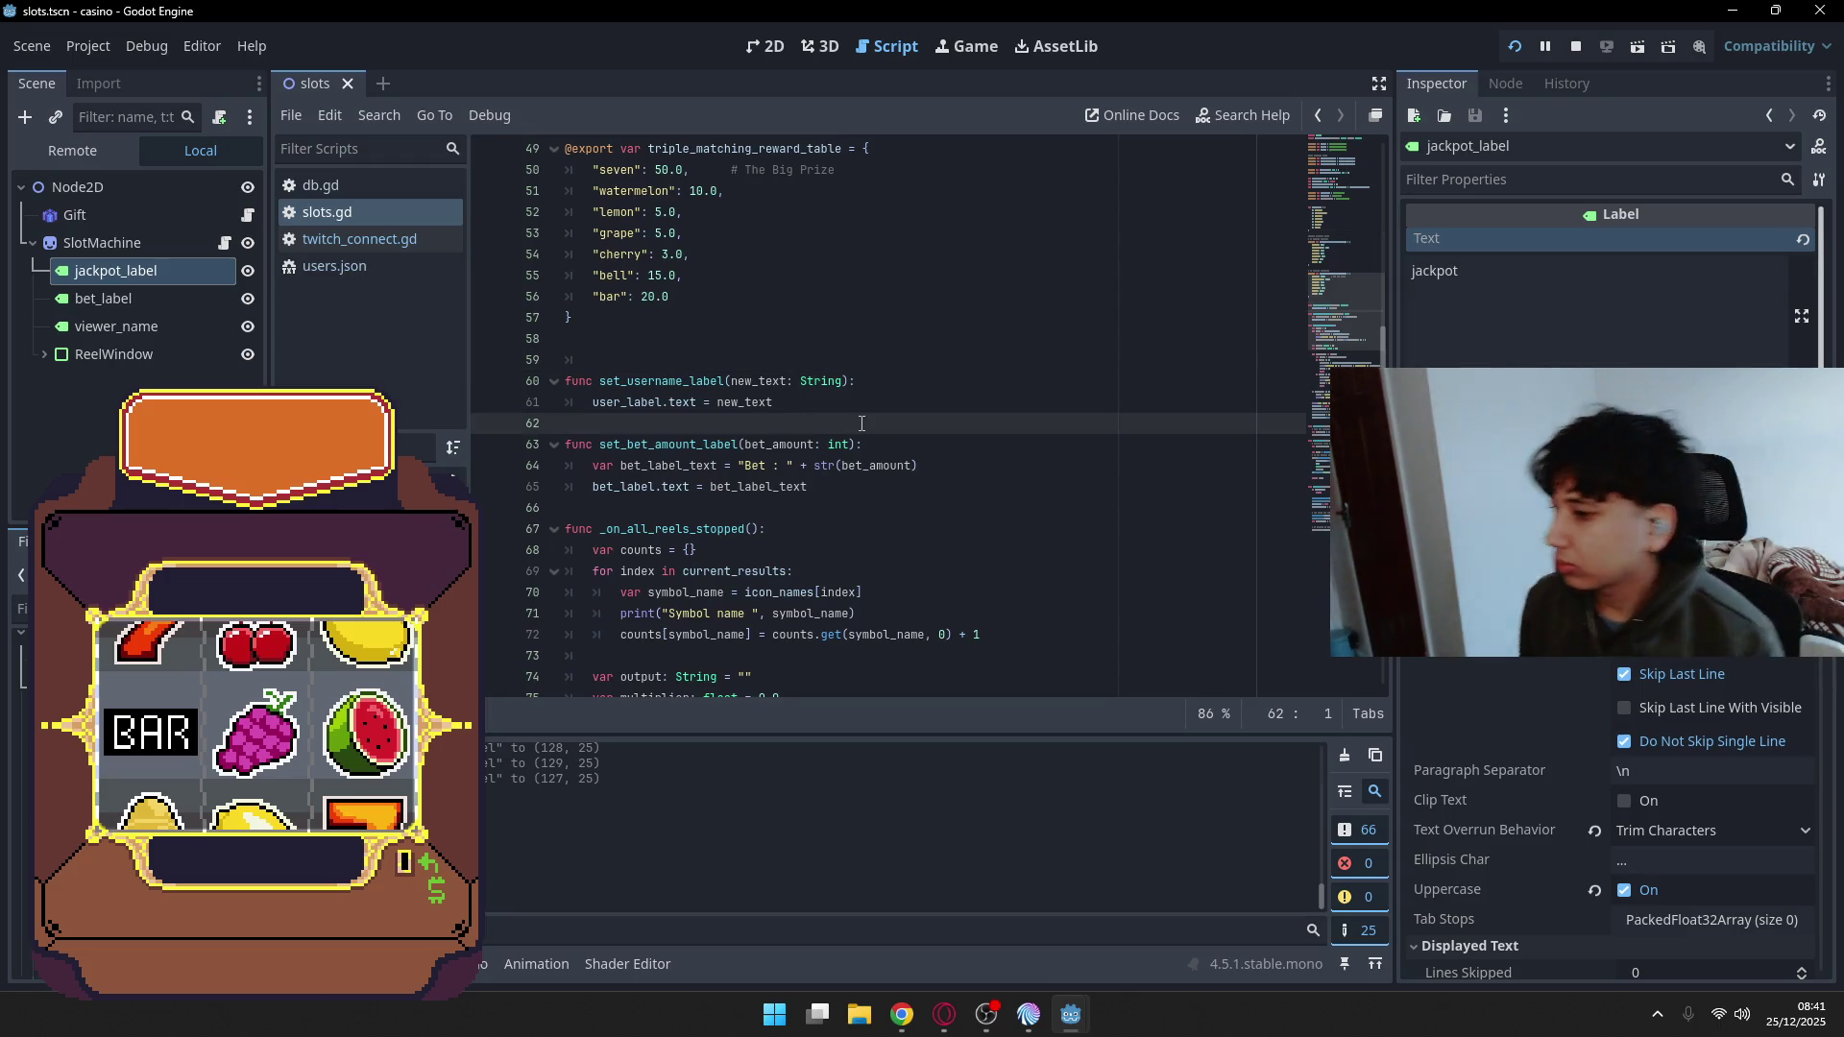
key(Return)
text(F)
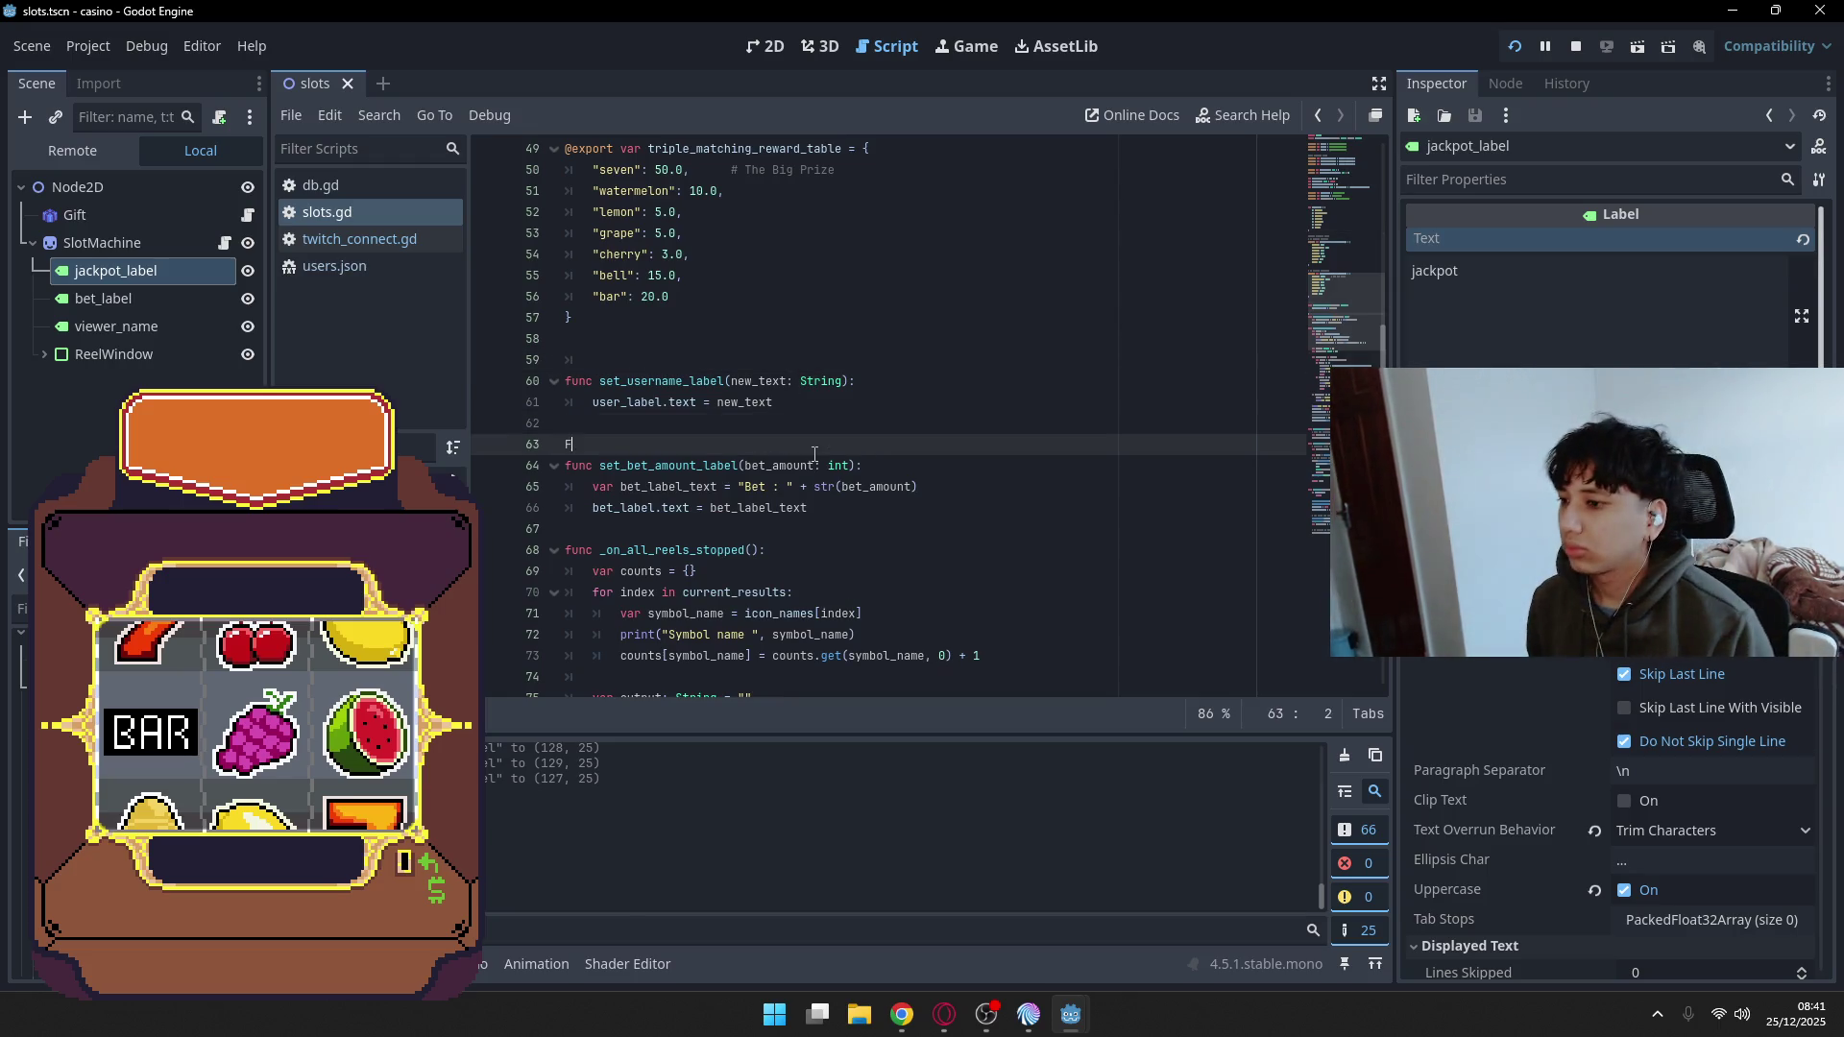
key(BackSpace)
key(BackSpace)
key(BackSpace)
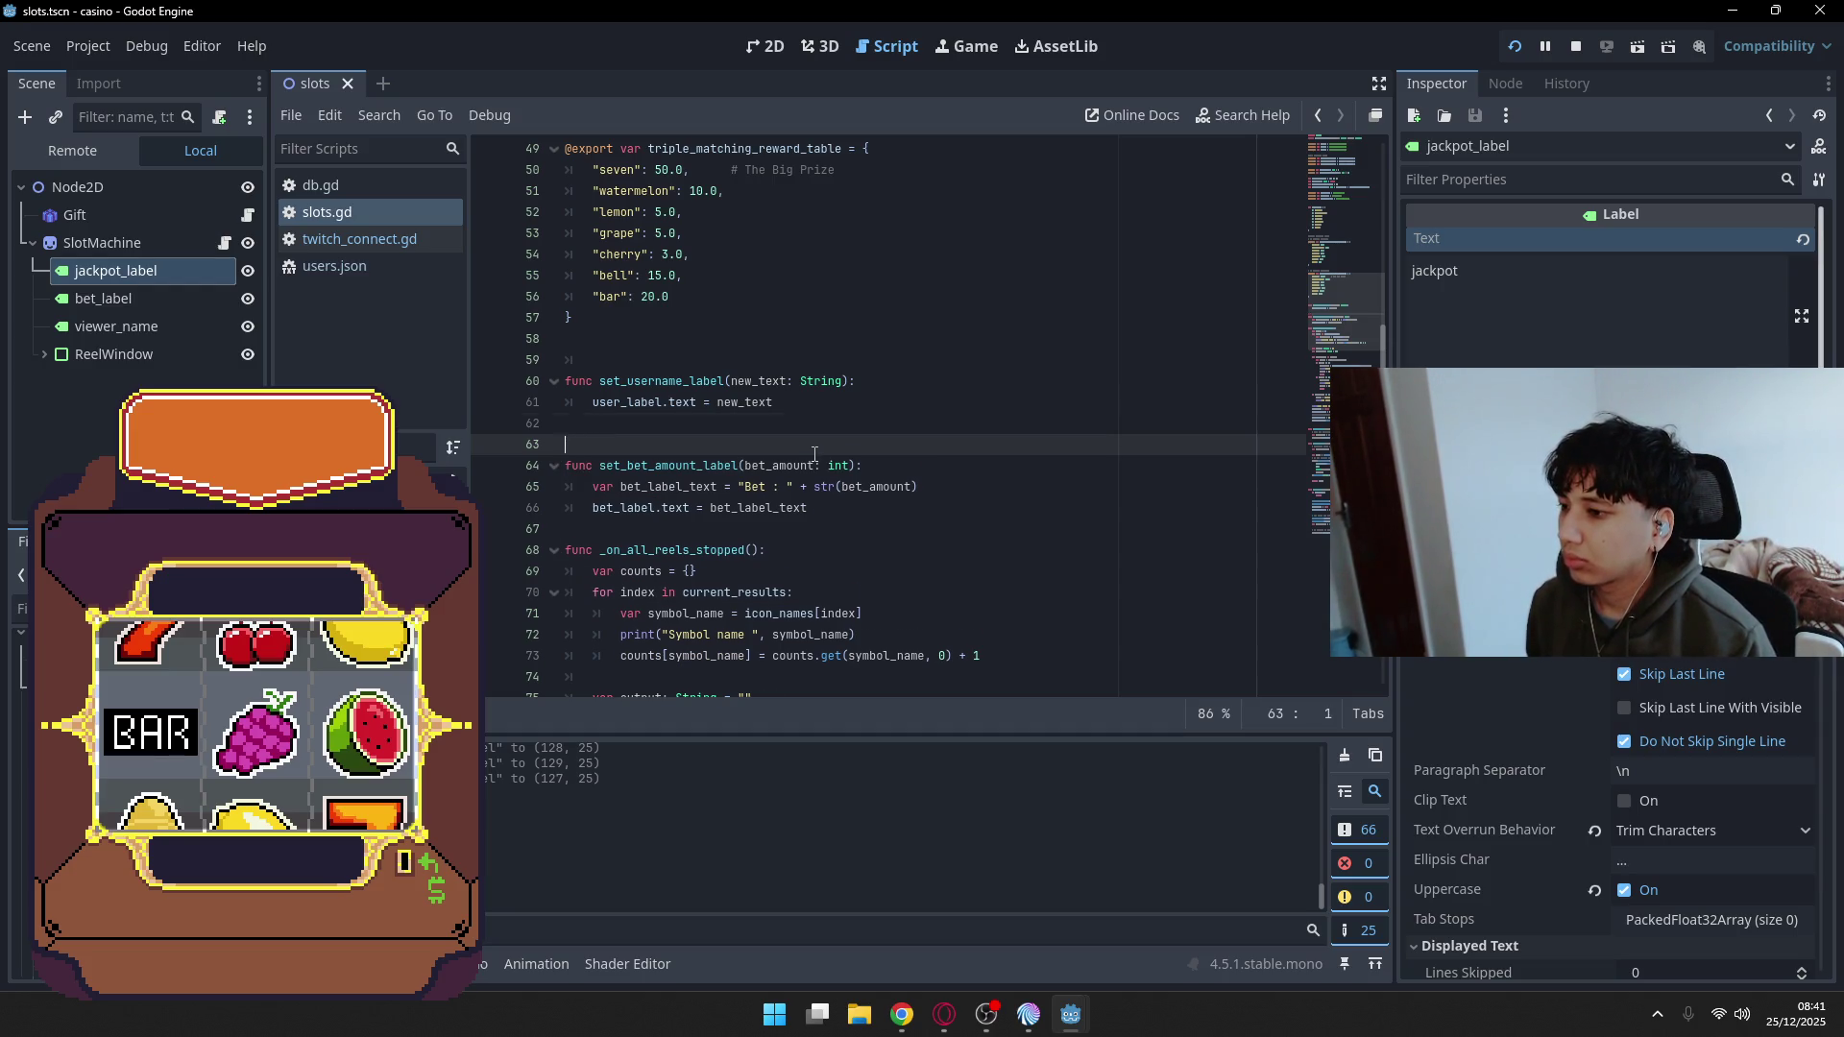
key(BackSpace)
key(Down)
key(Down)
key(Down)
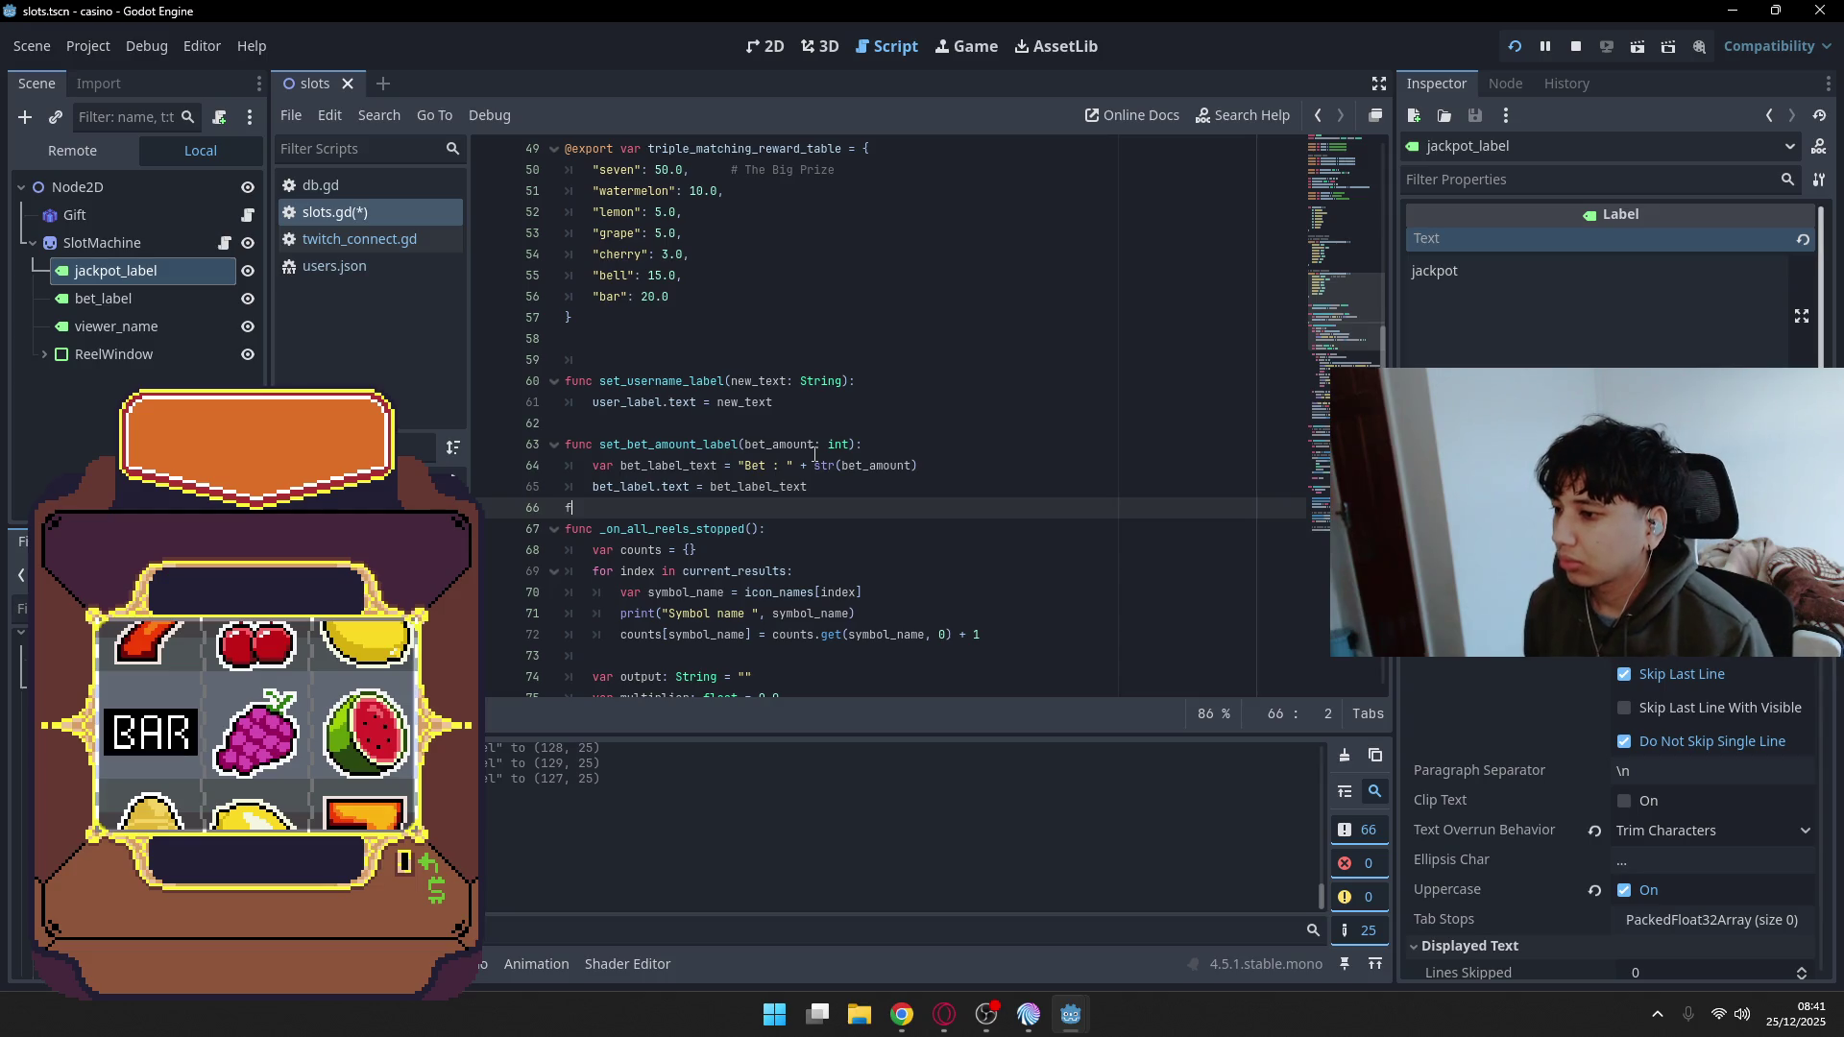
key(BackSpace)
key(Return)
- Write func set_jackpot_label(result_type: String): with 'return 1' as its body
text(f)
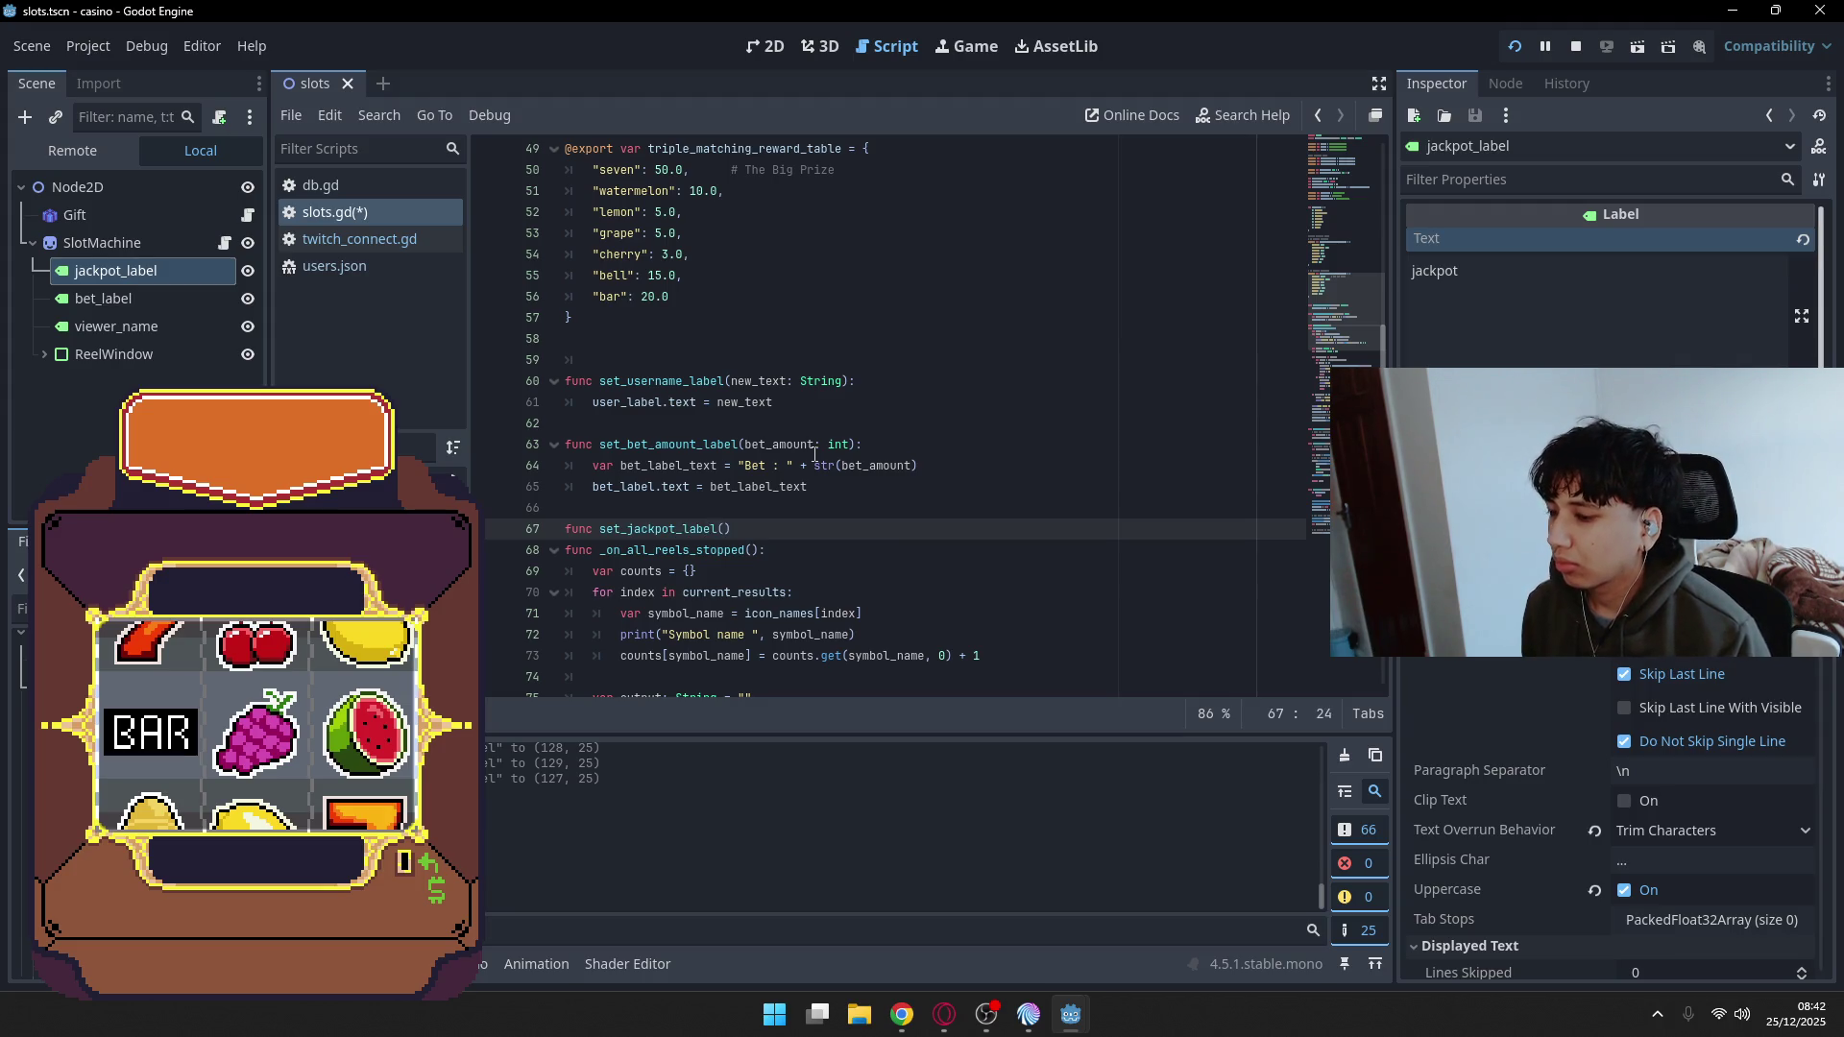
key(Return)
text(return 1)
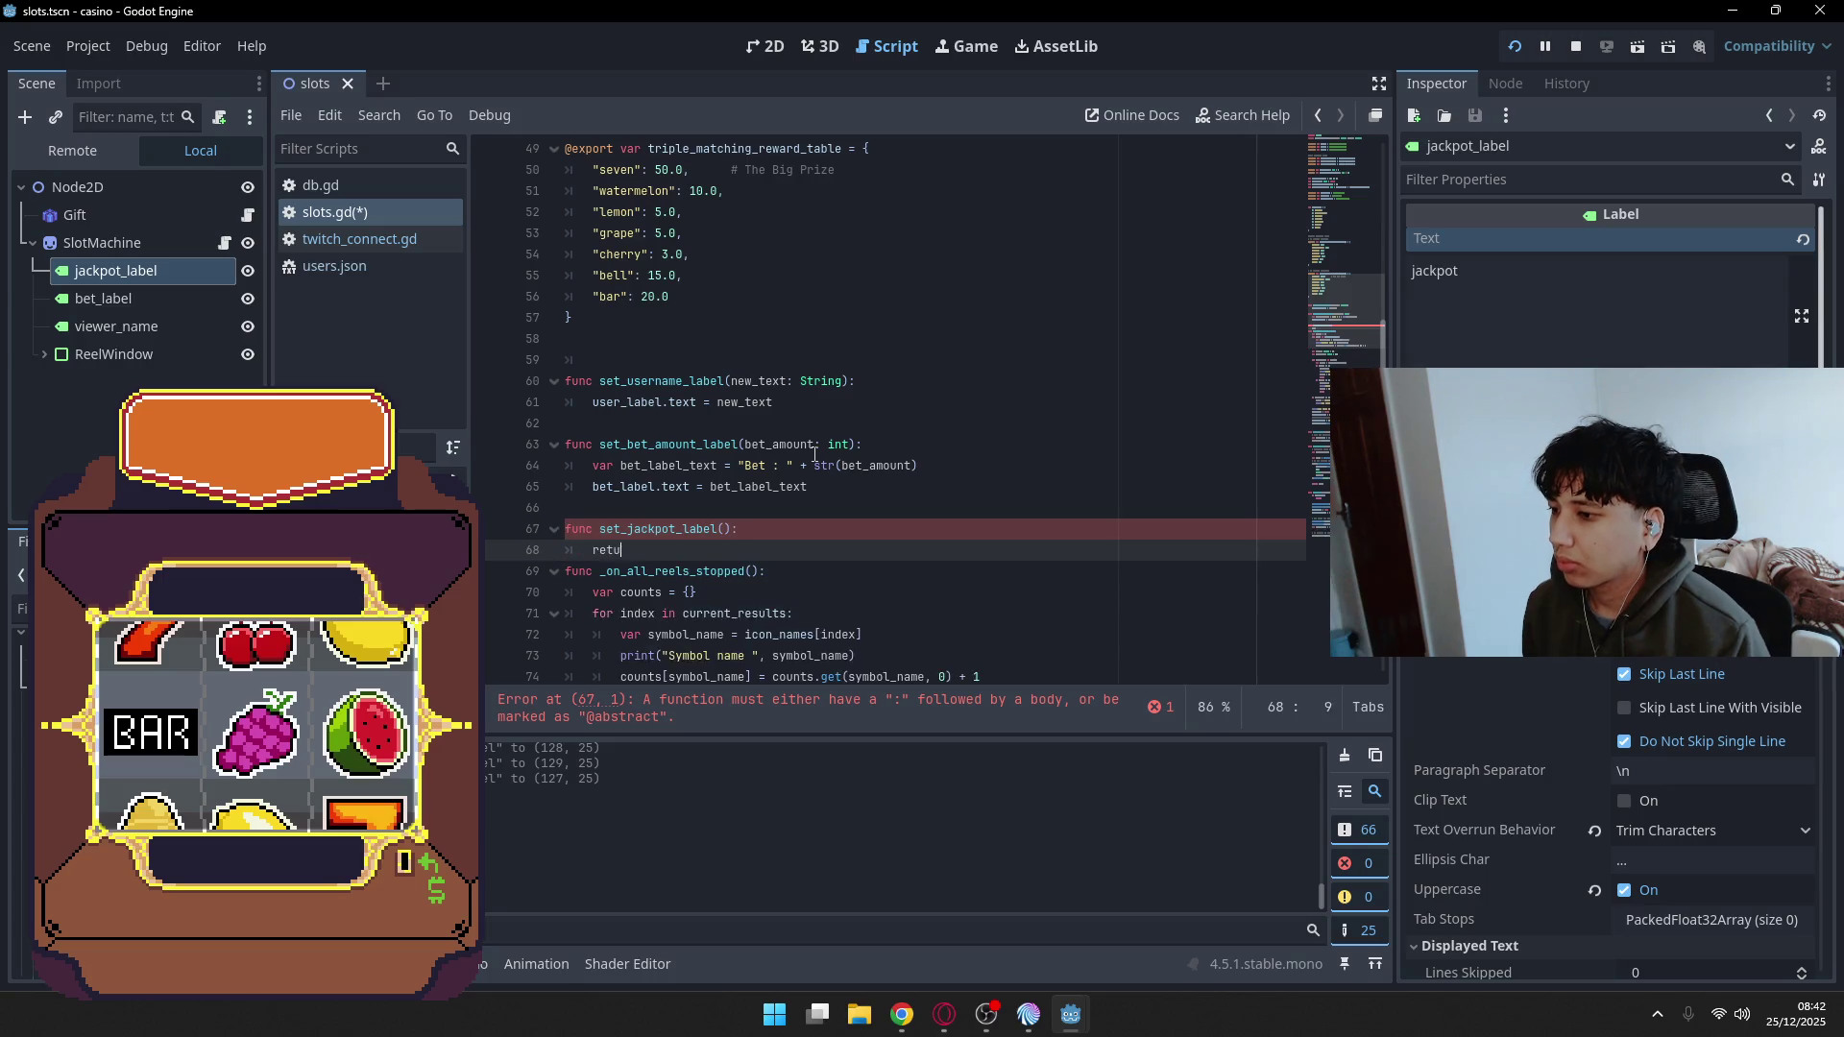
key(Return)
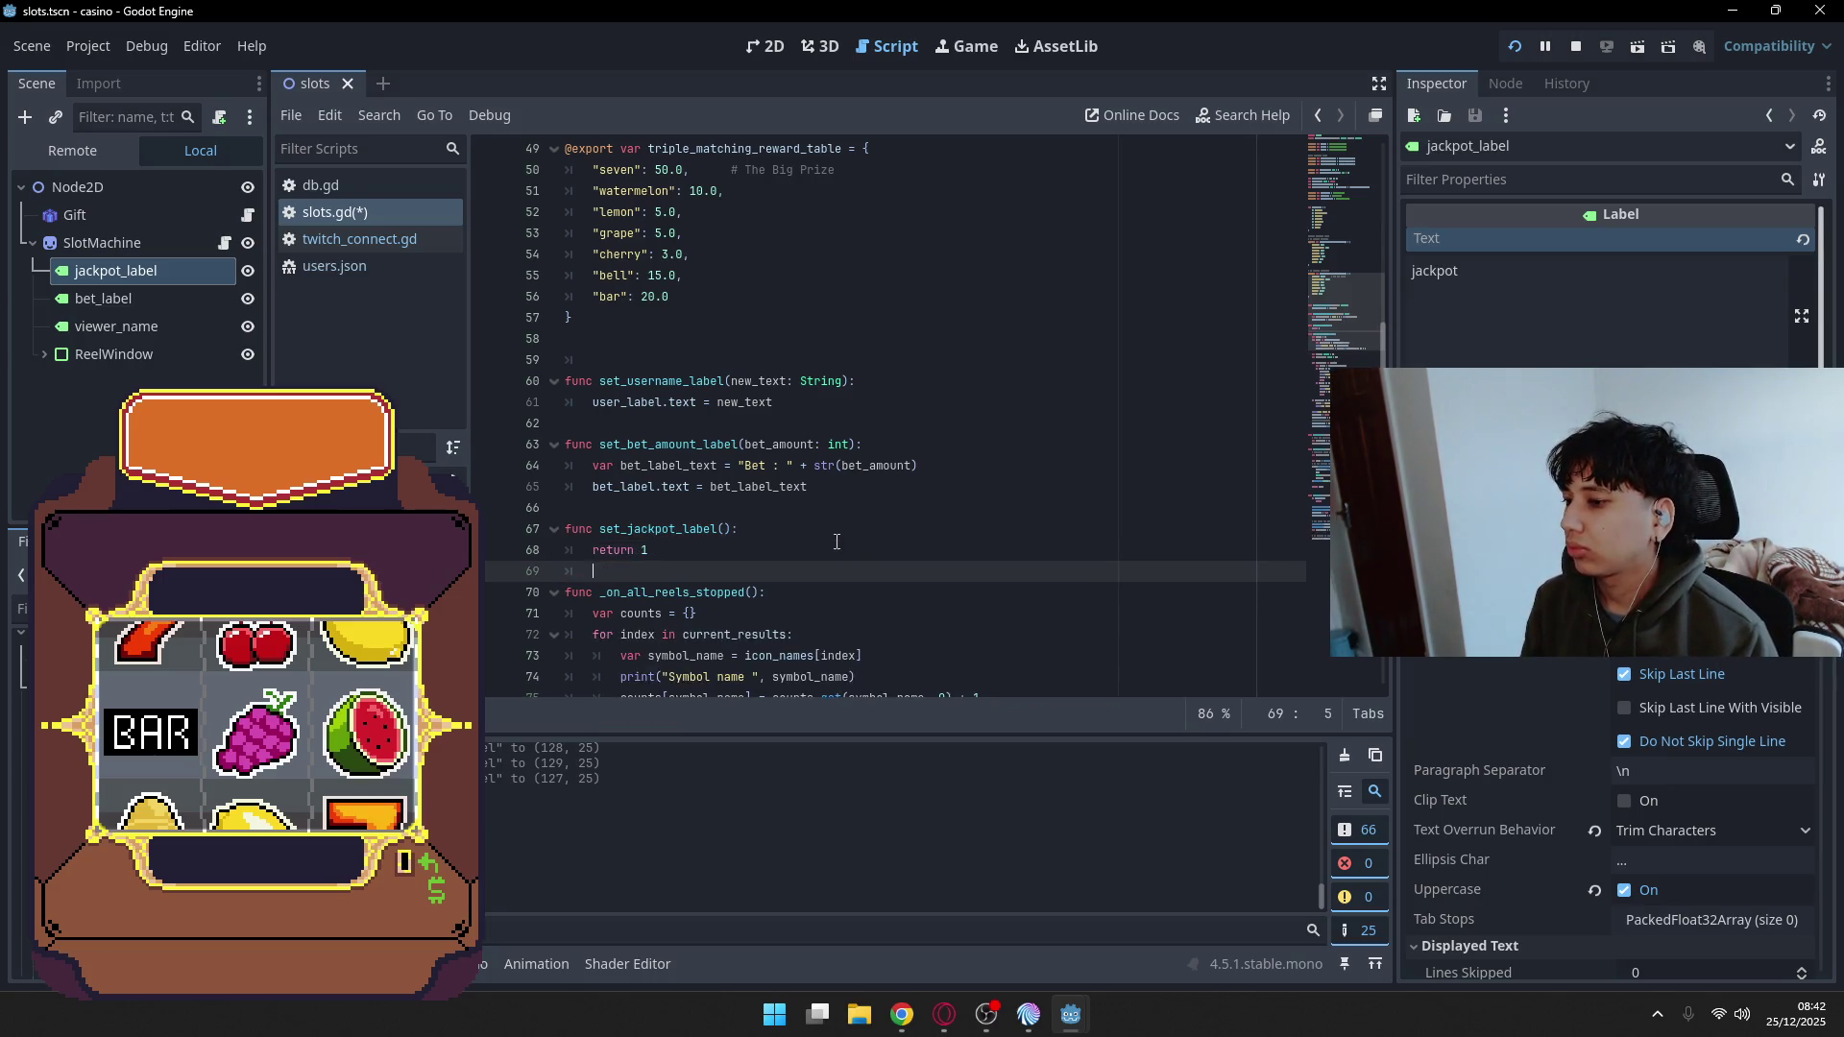
- Correct the parameter text inside set_jackpot_label's parentheses
scroll(865, 529, down, 3)
click(891, 510)
scroll(903, 533, down, 2)
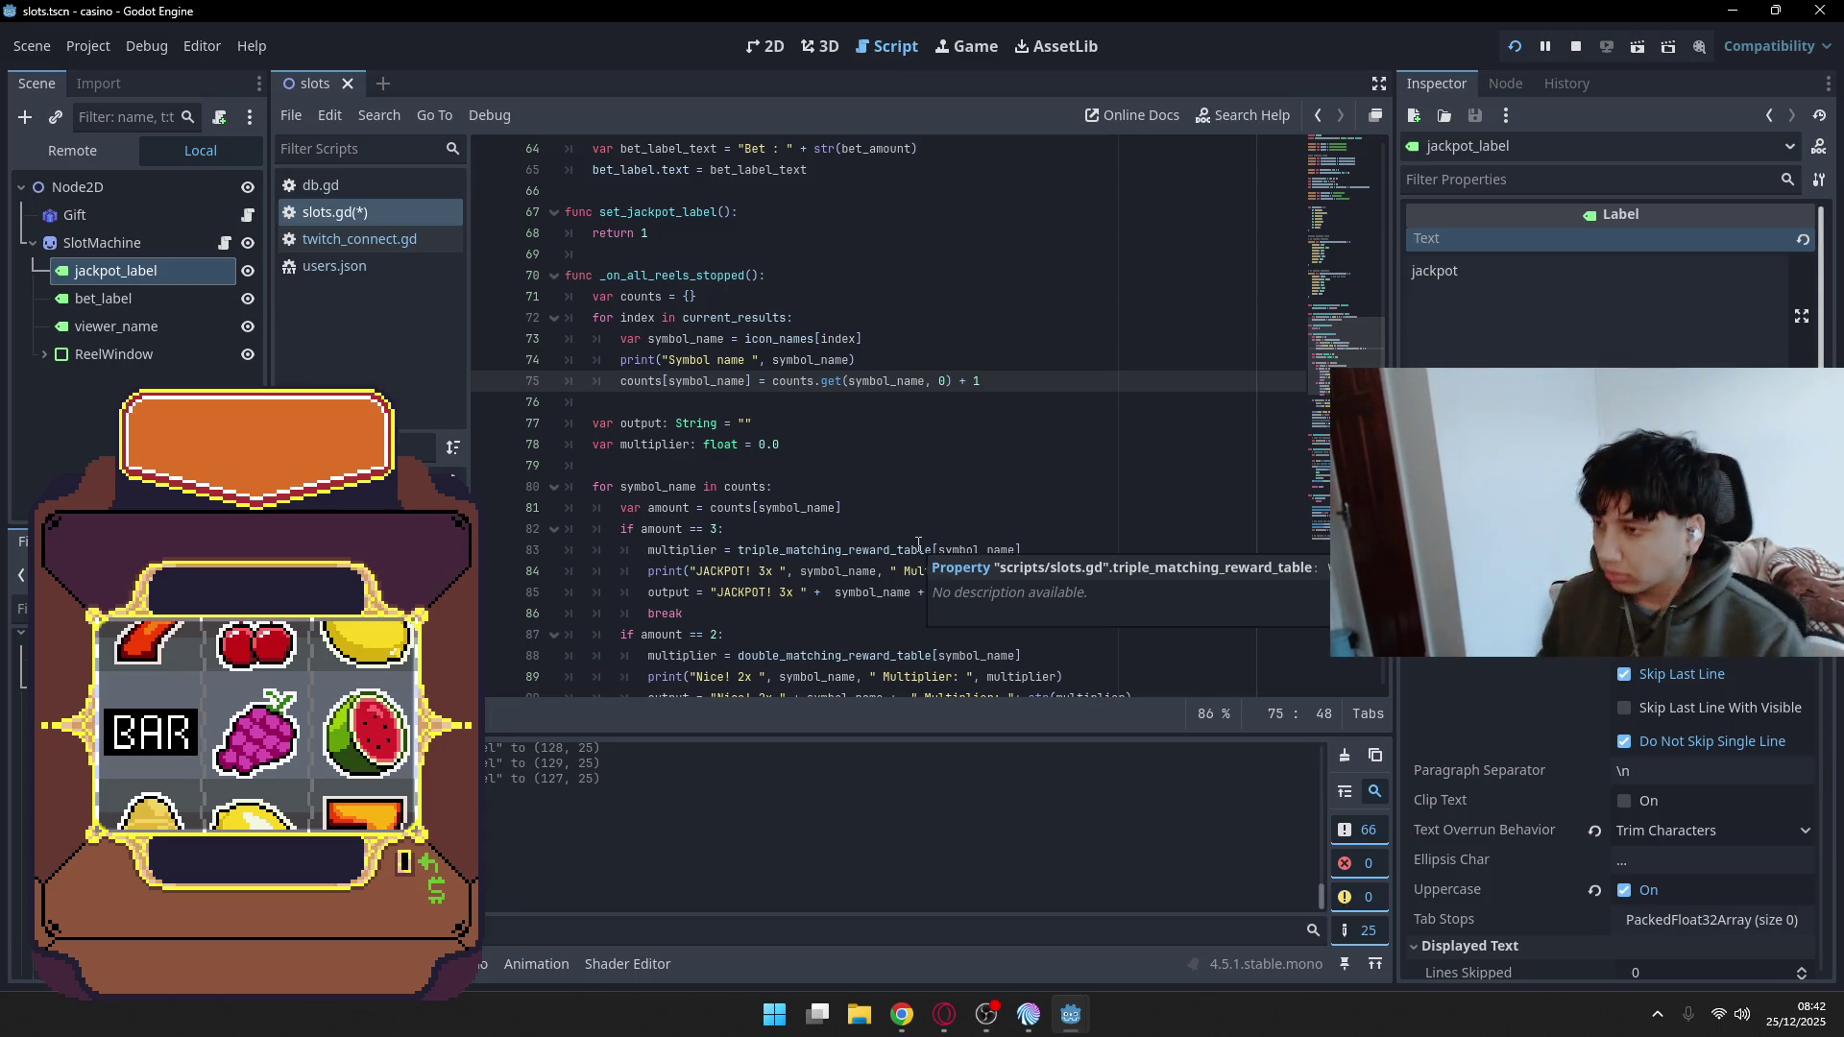
scroll(725, 281, up, 1)
click(725, 277)
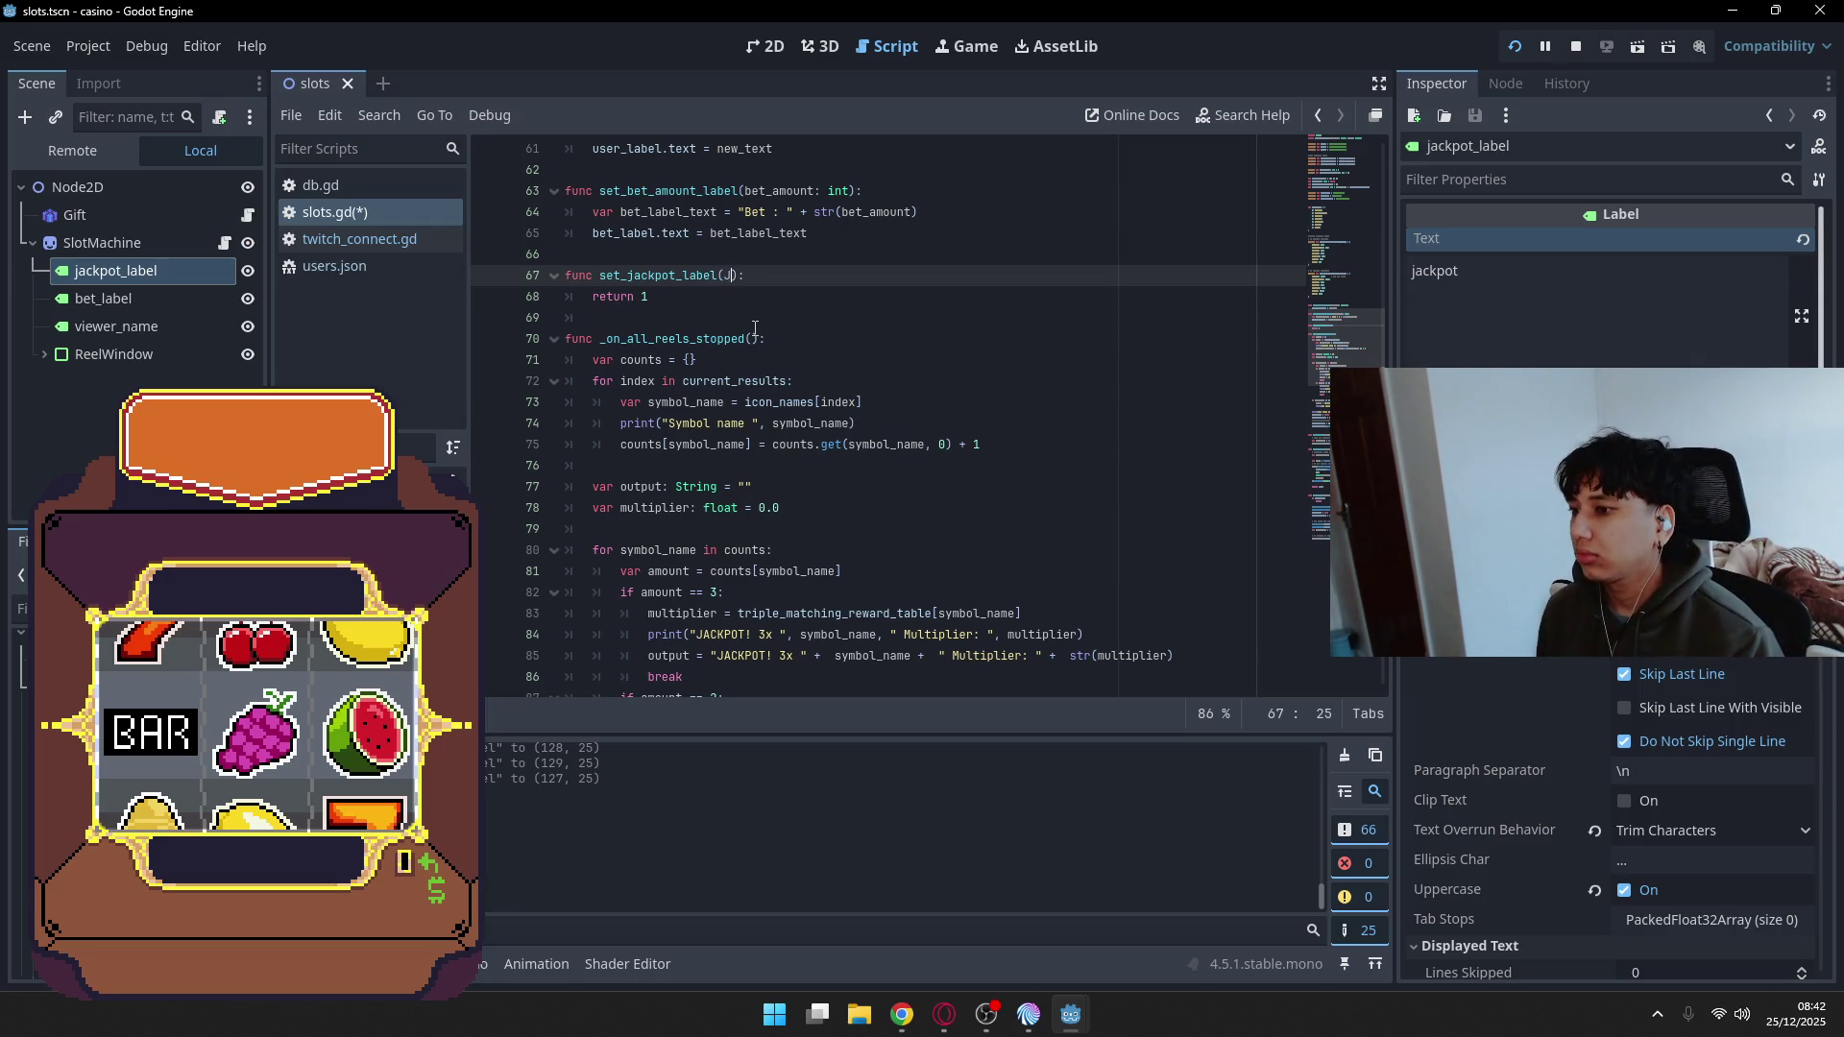
text(esult_type: )
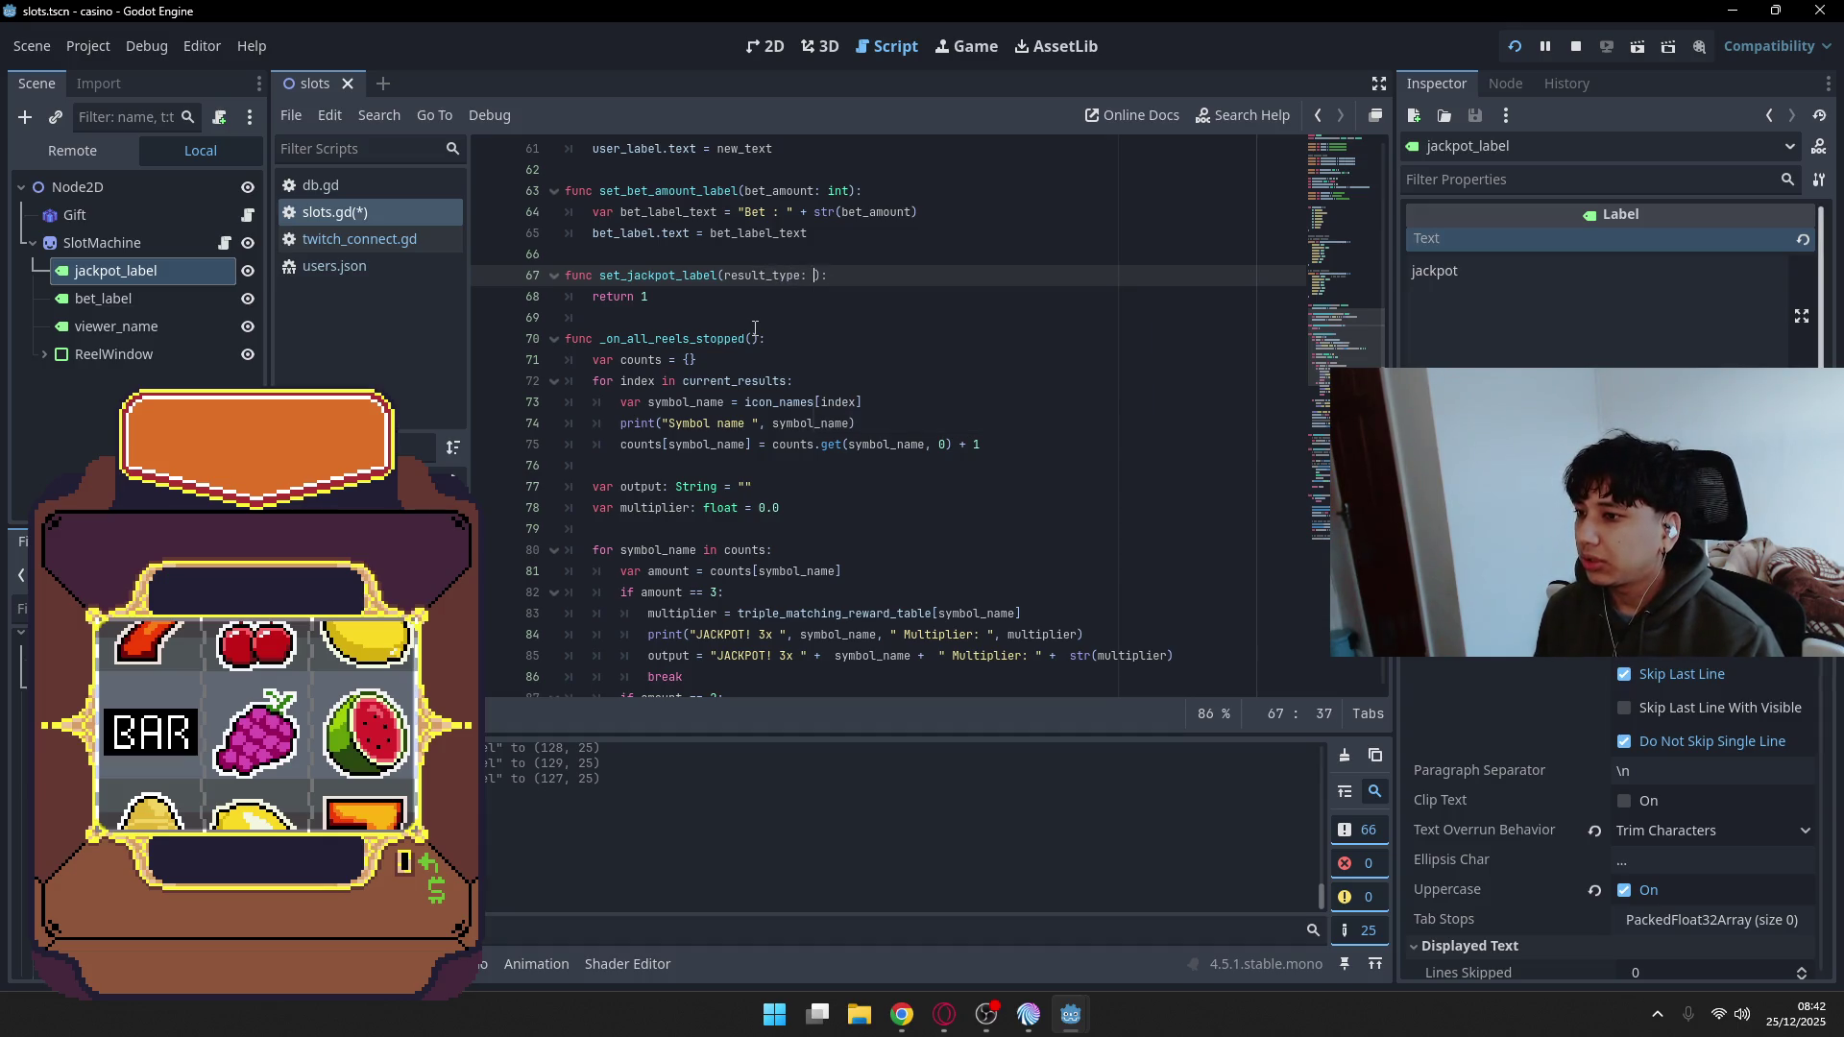
text(ring))
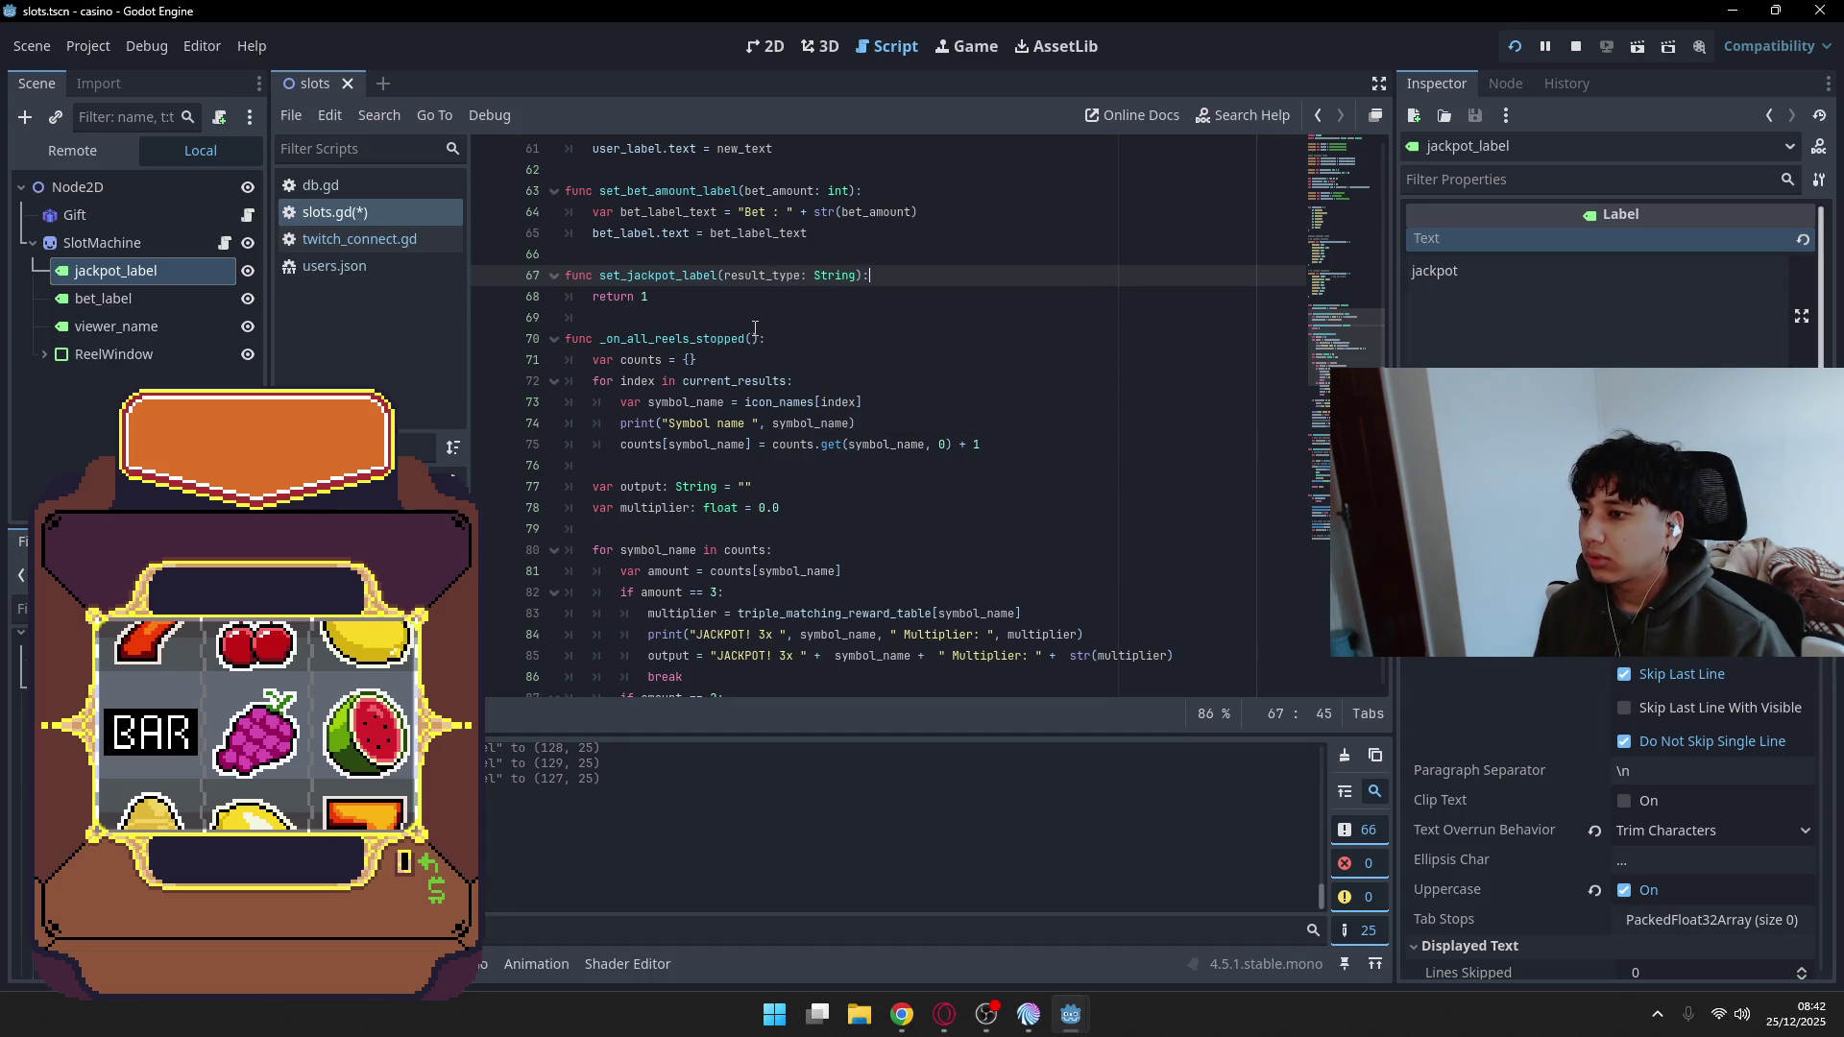
- Bring Chrome to the front on the Gemini chat tab
key(Return)
key(alt+Tab)
key(ctrl+shift+Tab)
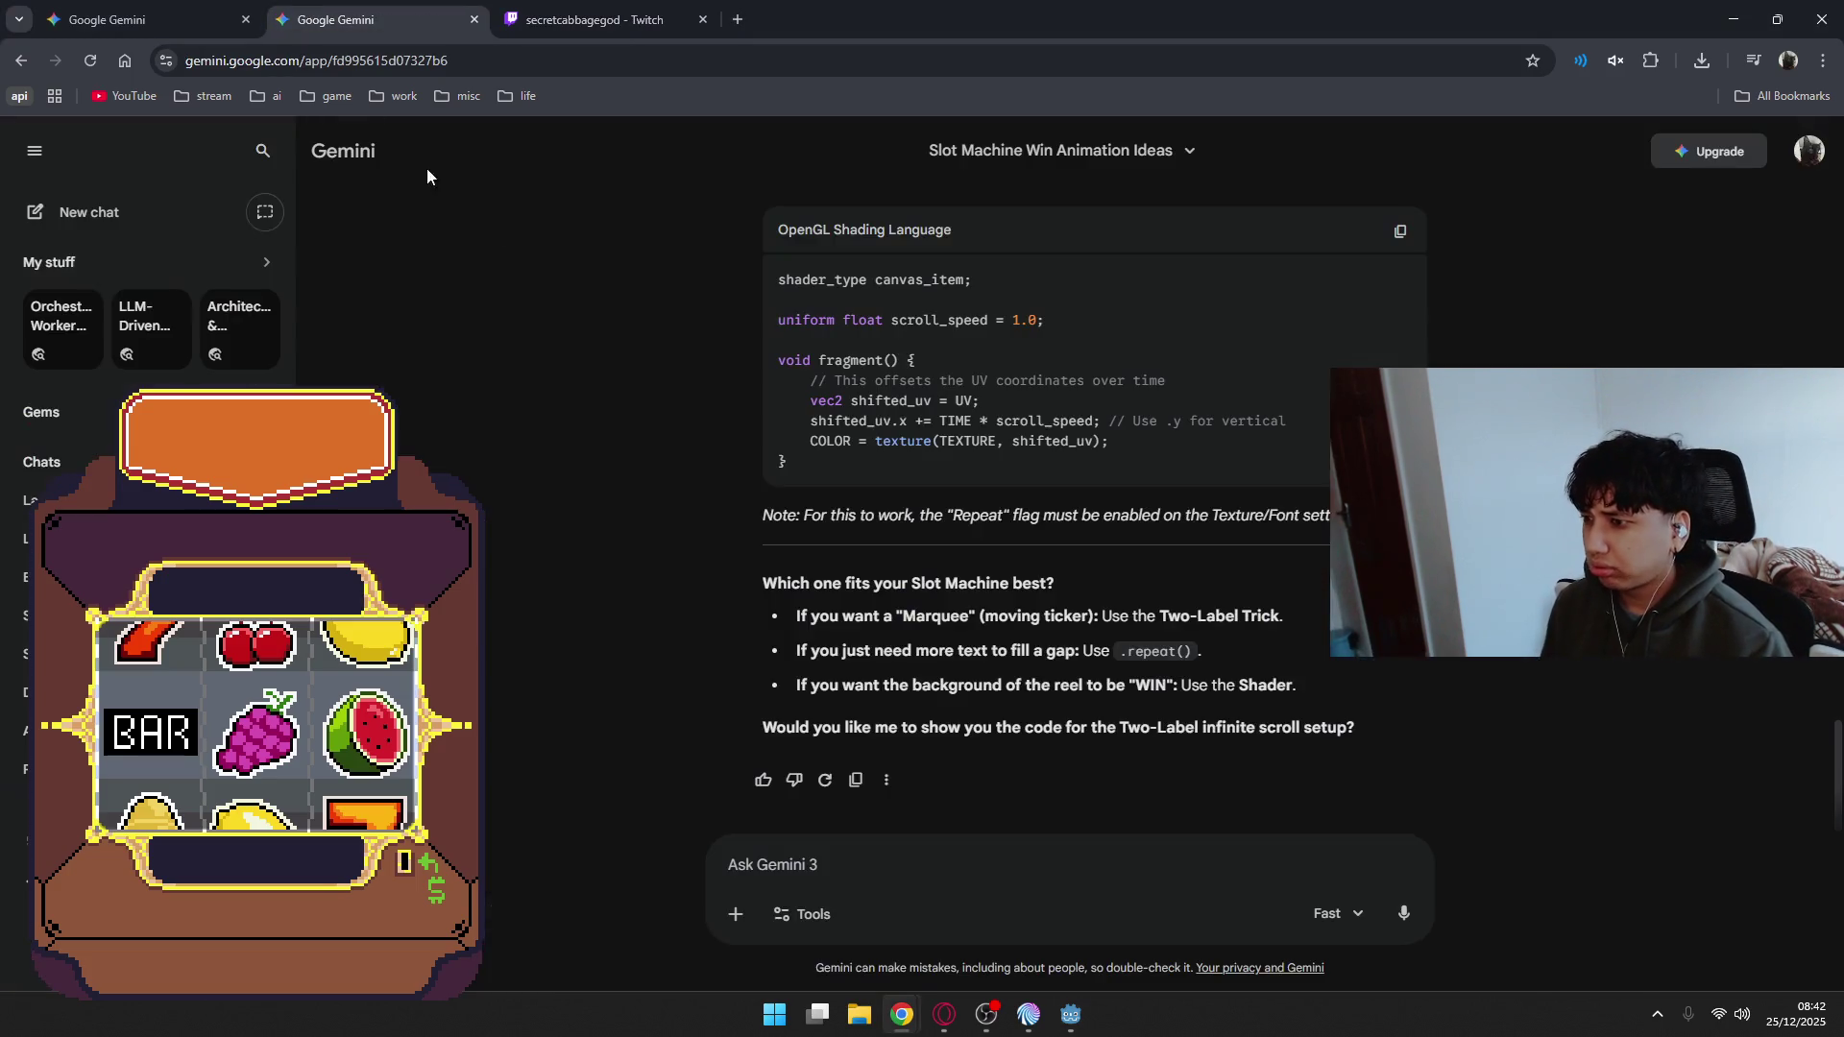
- Switch to the 'Implementing Slot Machine Queue System' chat and scroll to its process_slot_queue code
scroll(1046, 642, up, 4)
key(ctrl+shift+Tab)
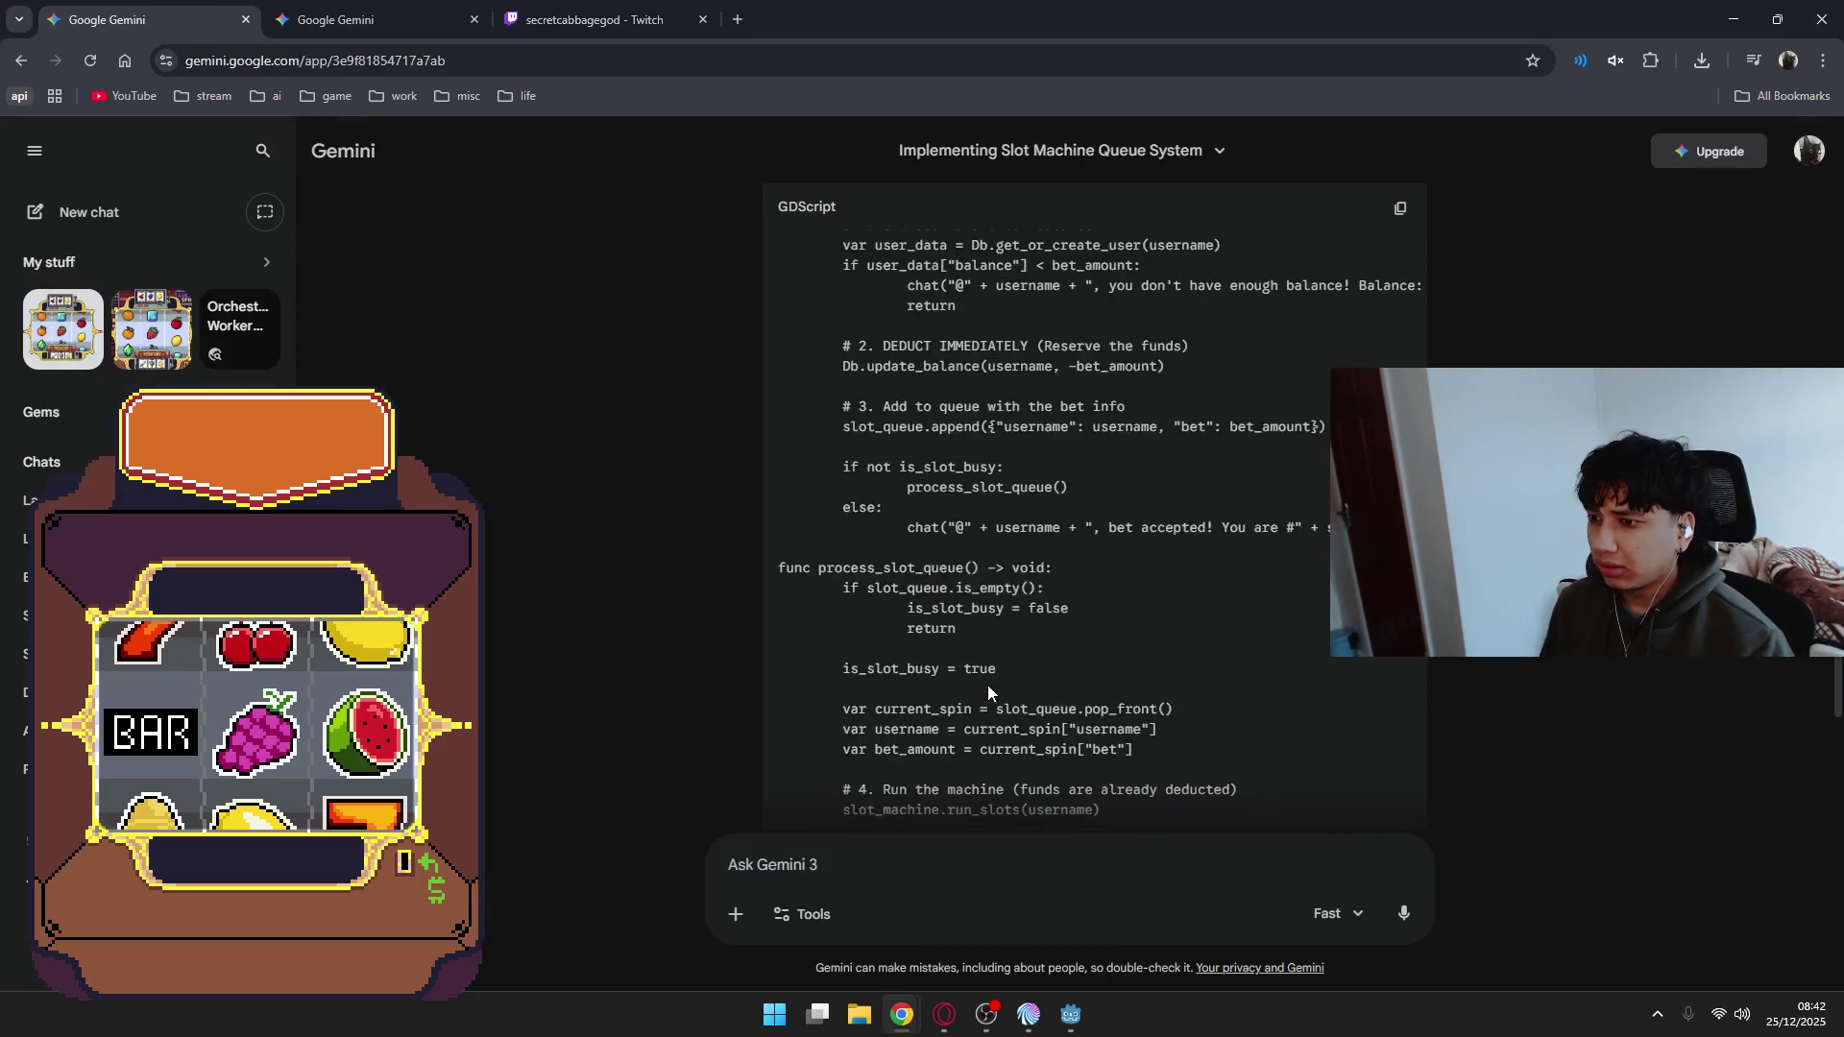
scroll(989, 684, up, 6)
scroll(995, 648, down, 12)
scroll(991, 651, up, 4)
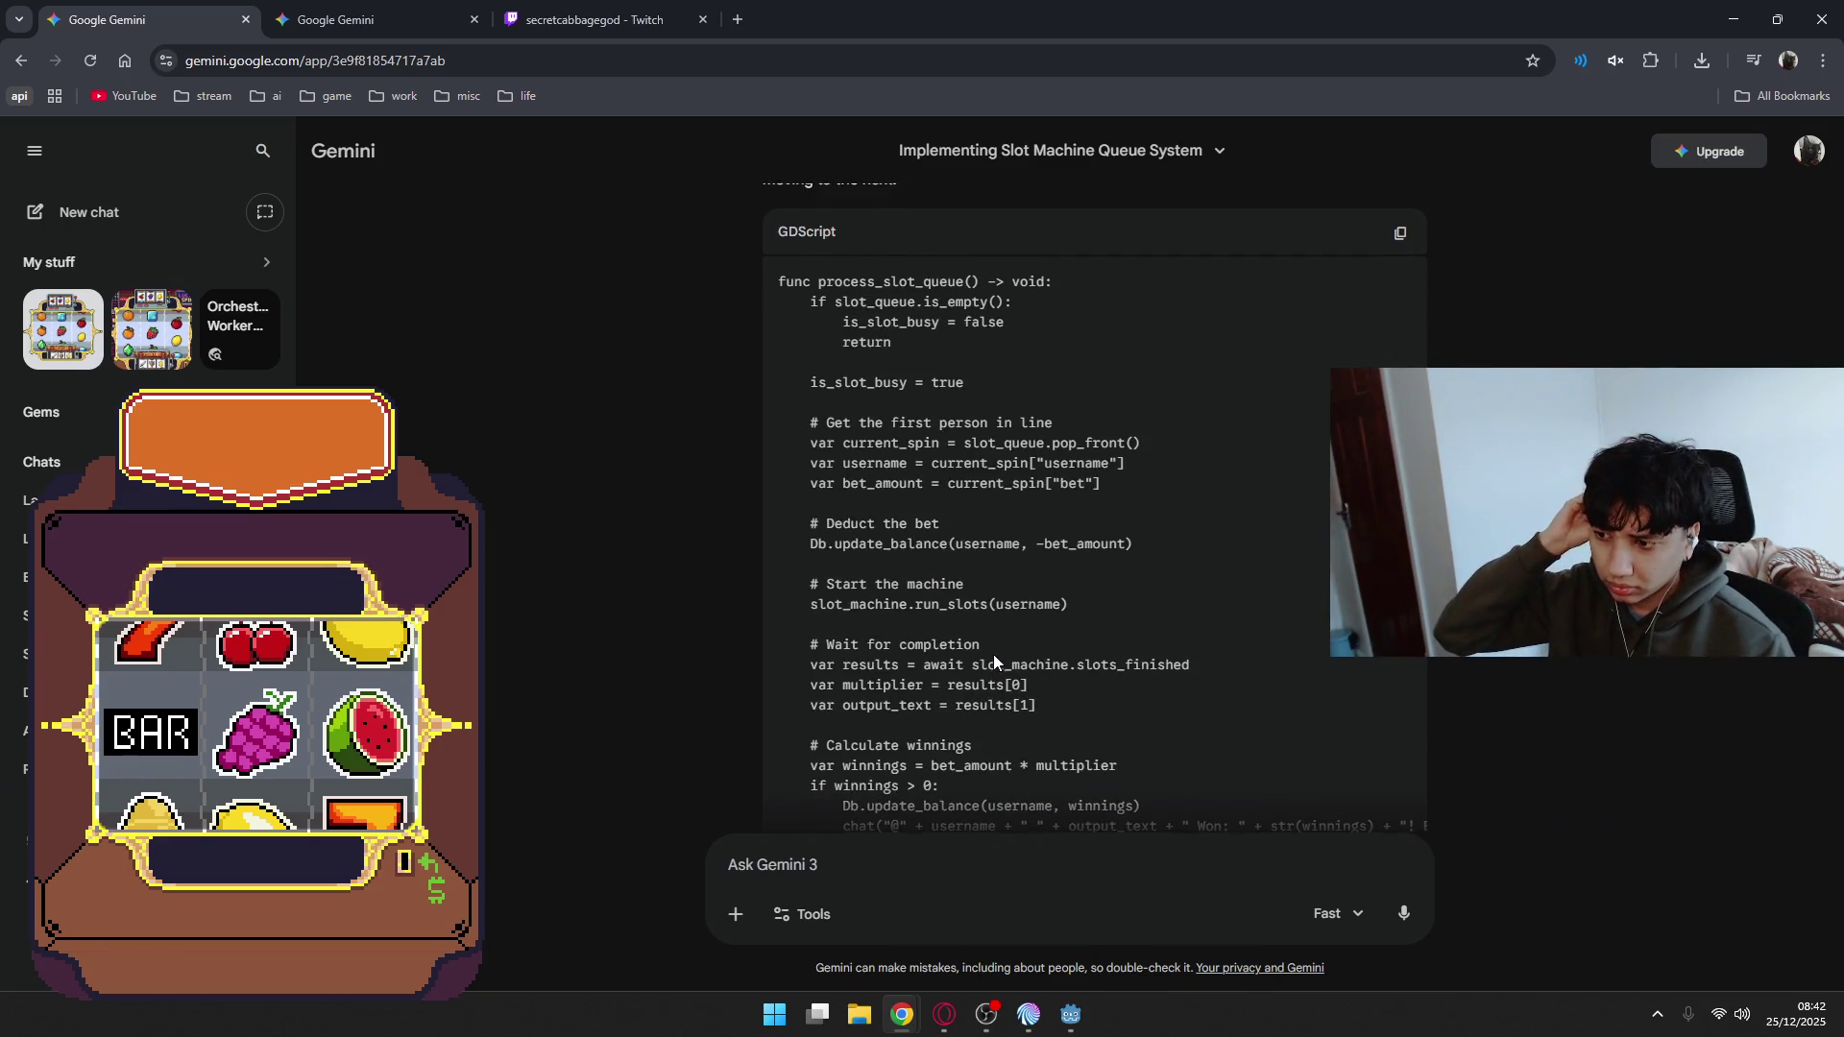
scroll(993, 654, down, 3)
scroll(948, 659, up, 2)
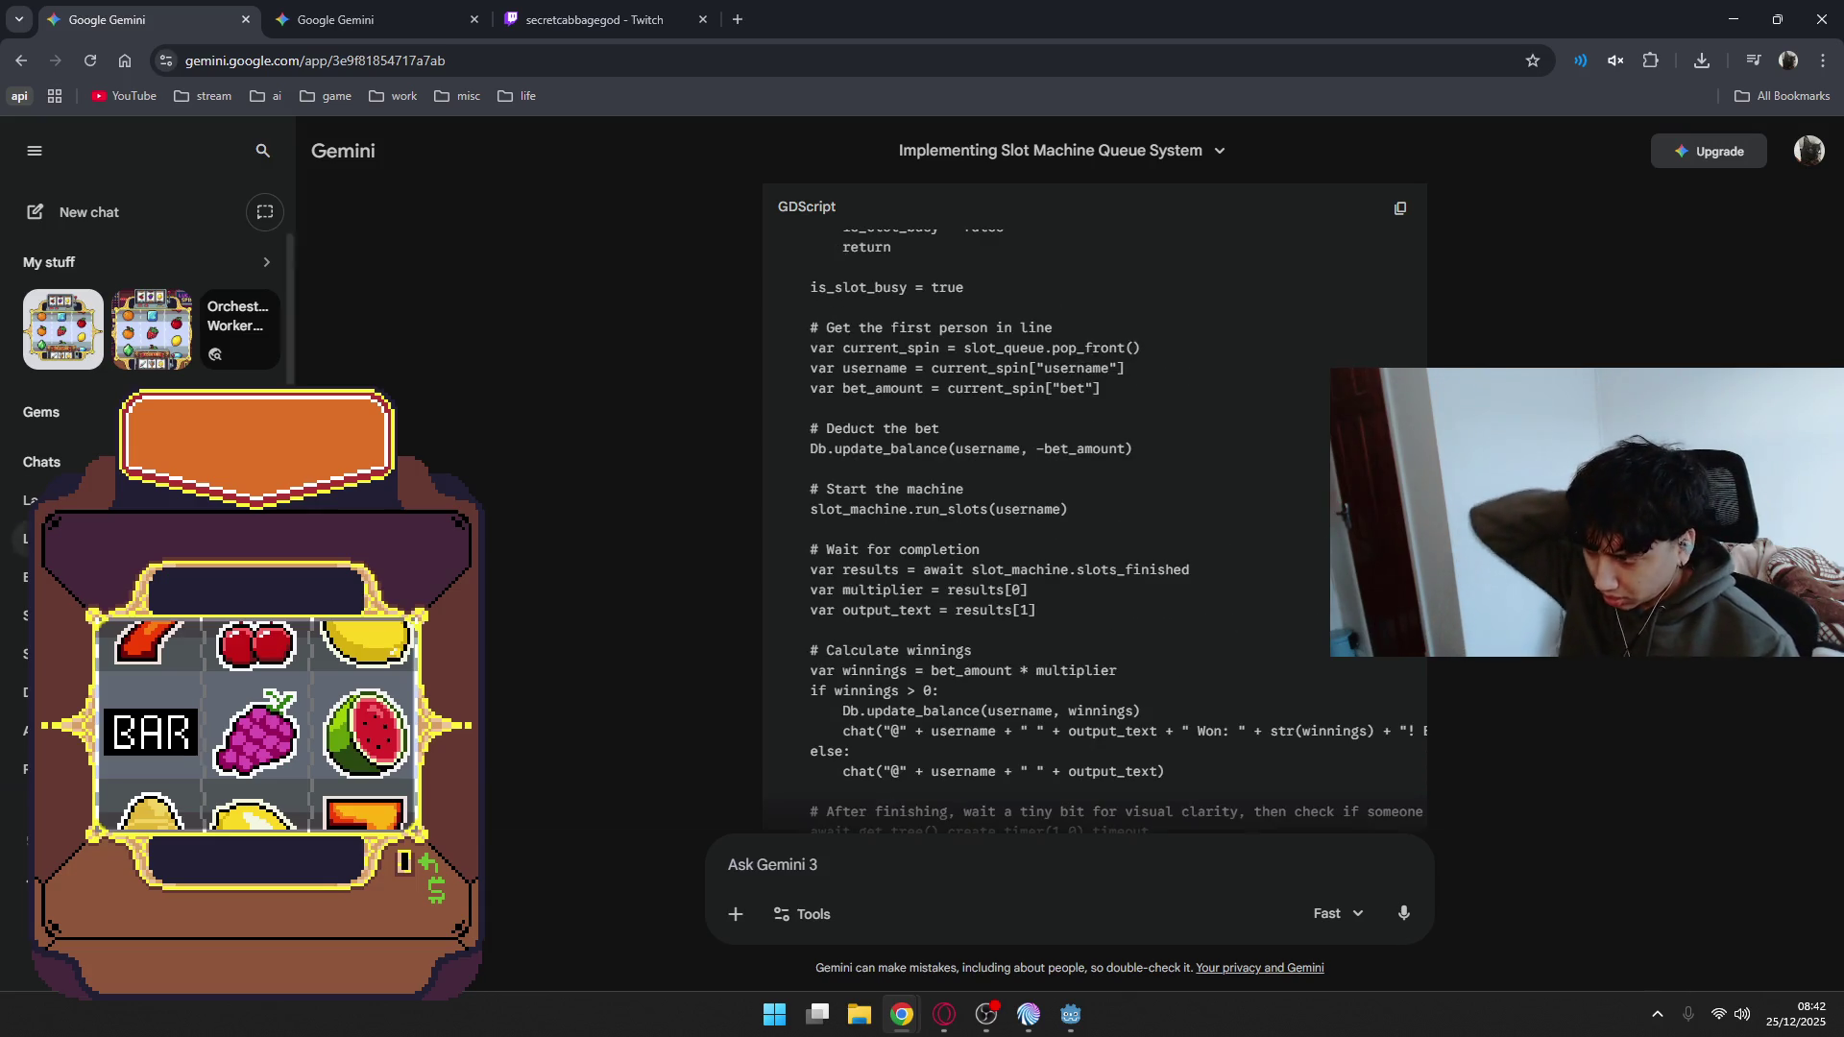
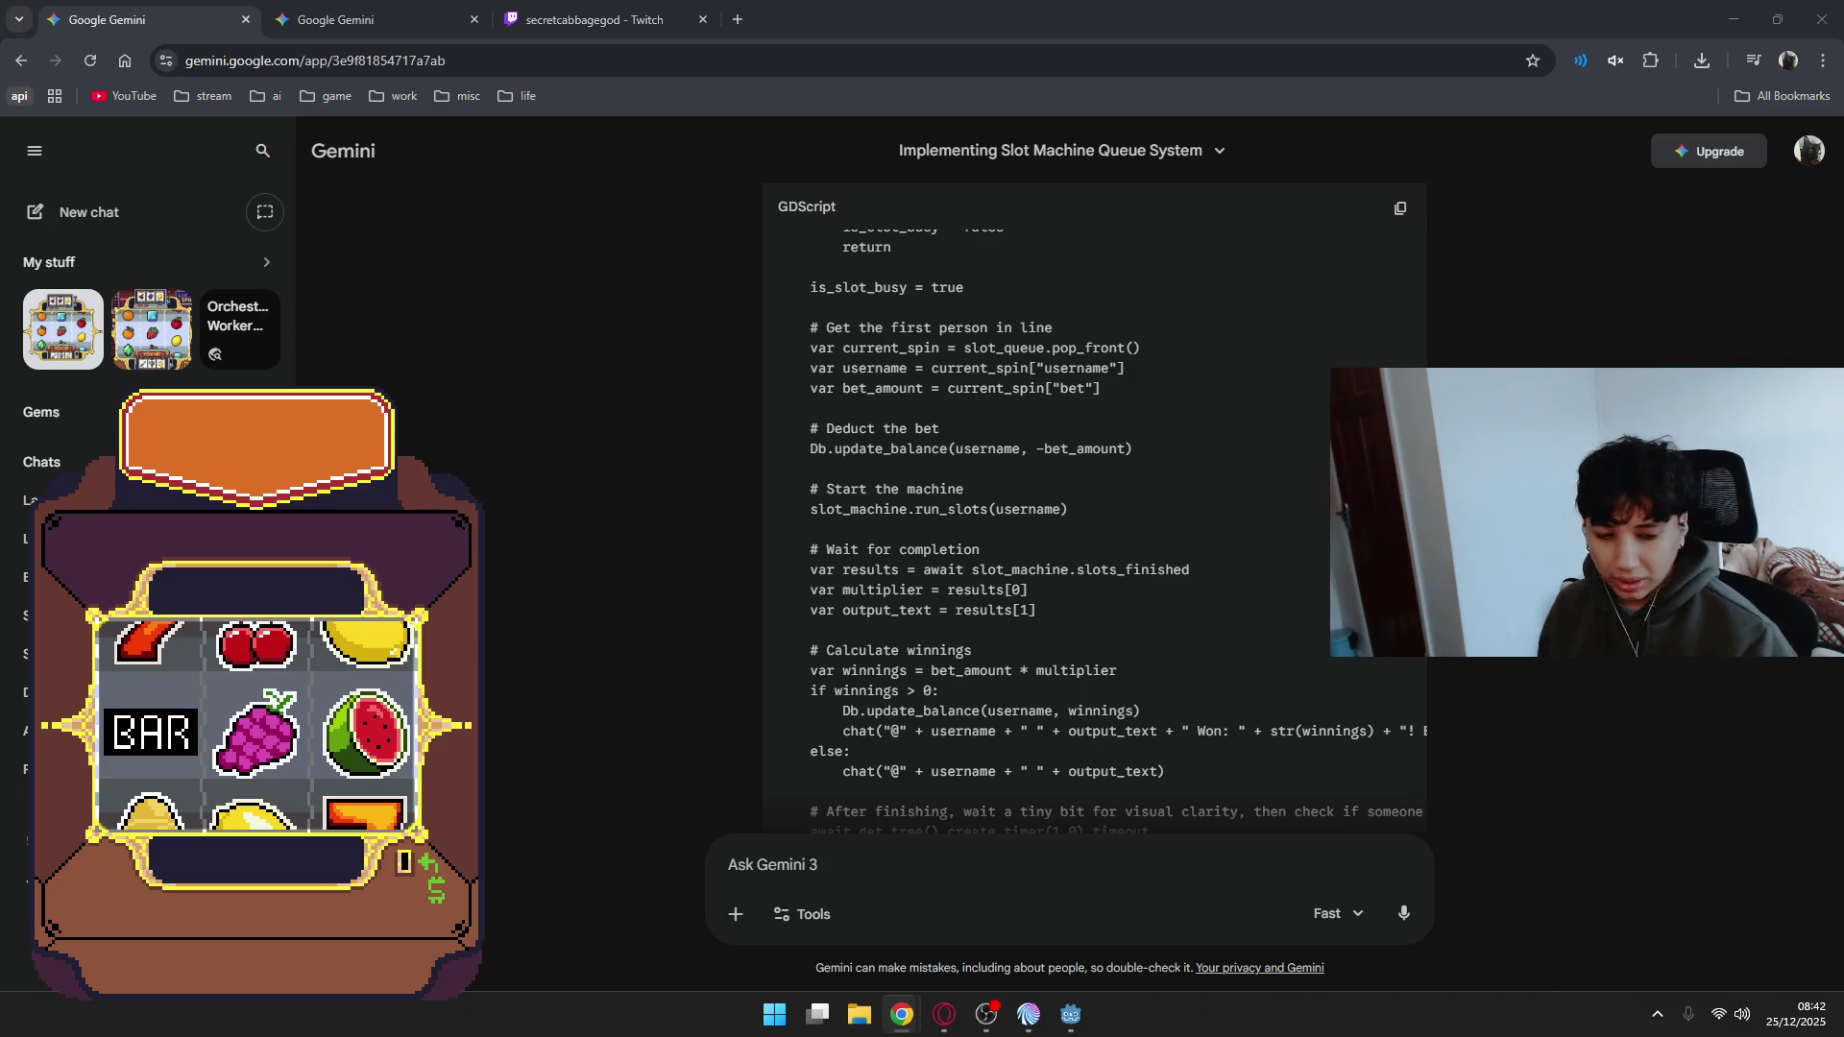
- Search for 'WARFRAME Companion app' and skim the Reddit thread on its use cases
key(super)
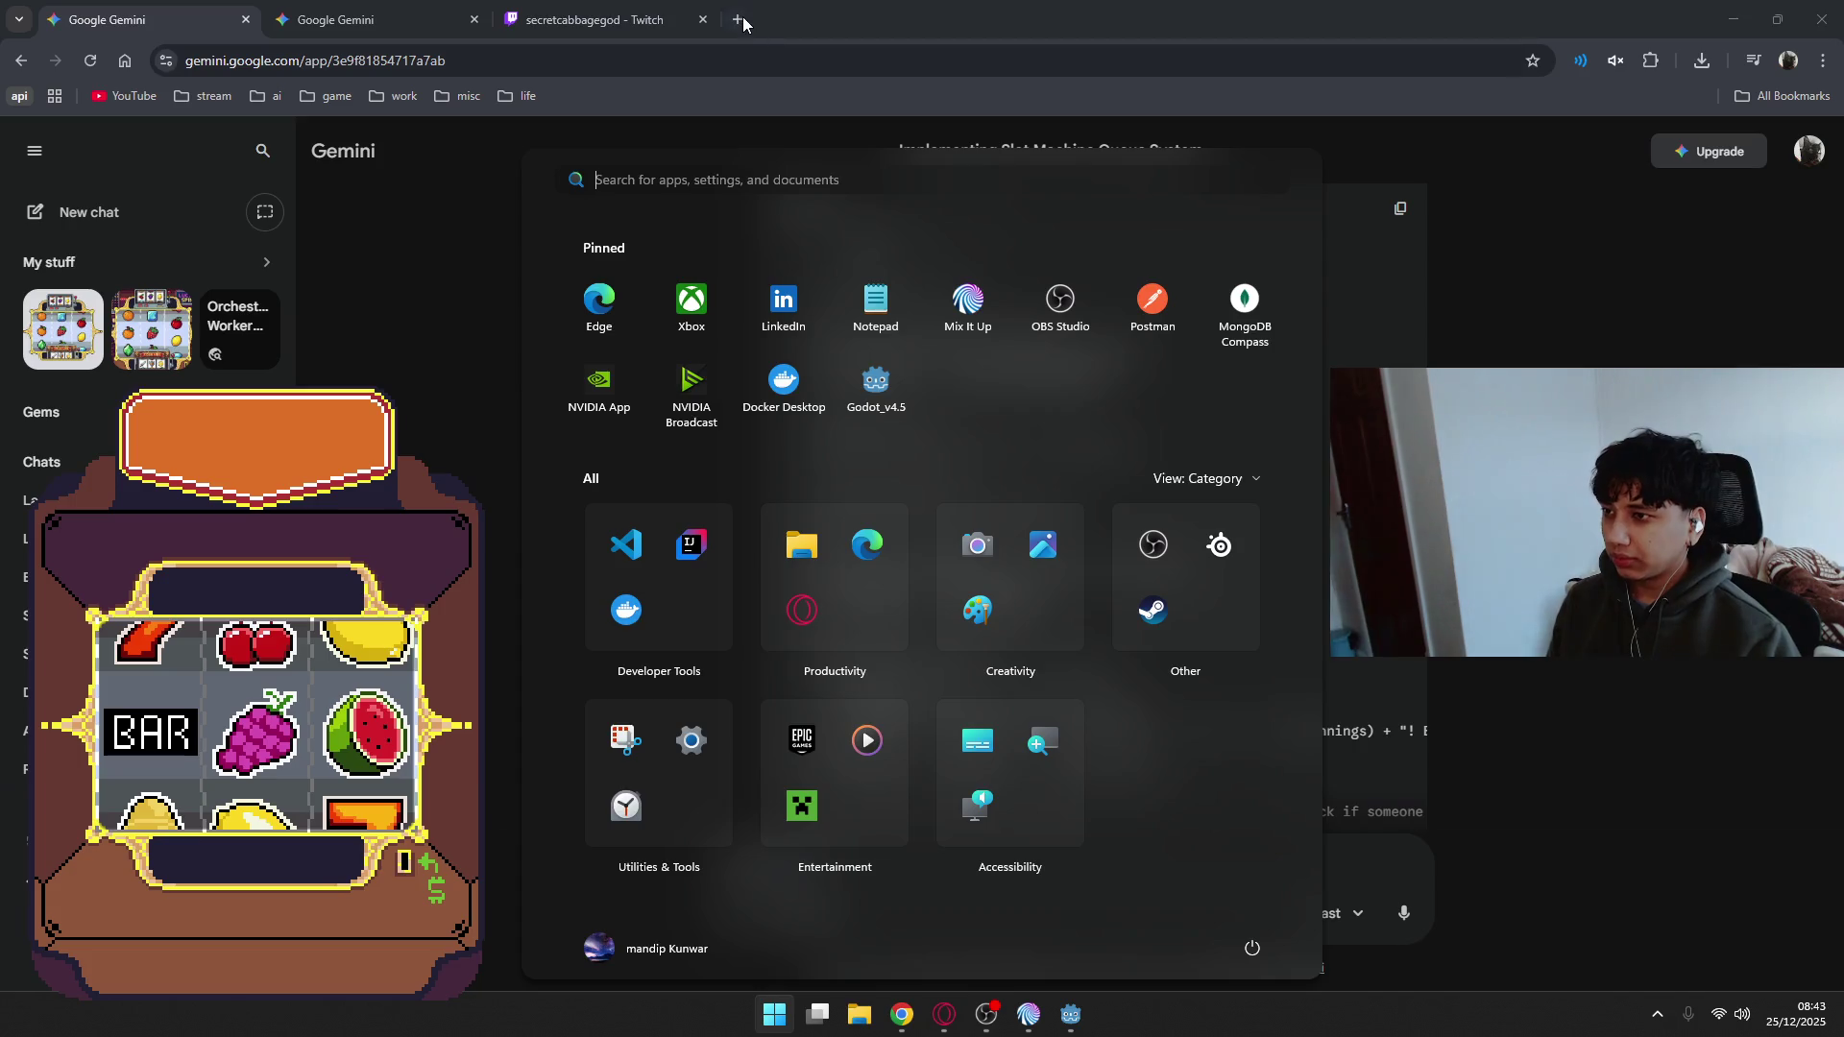
click(738, 19)
text(WARFRAME Co)
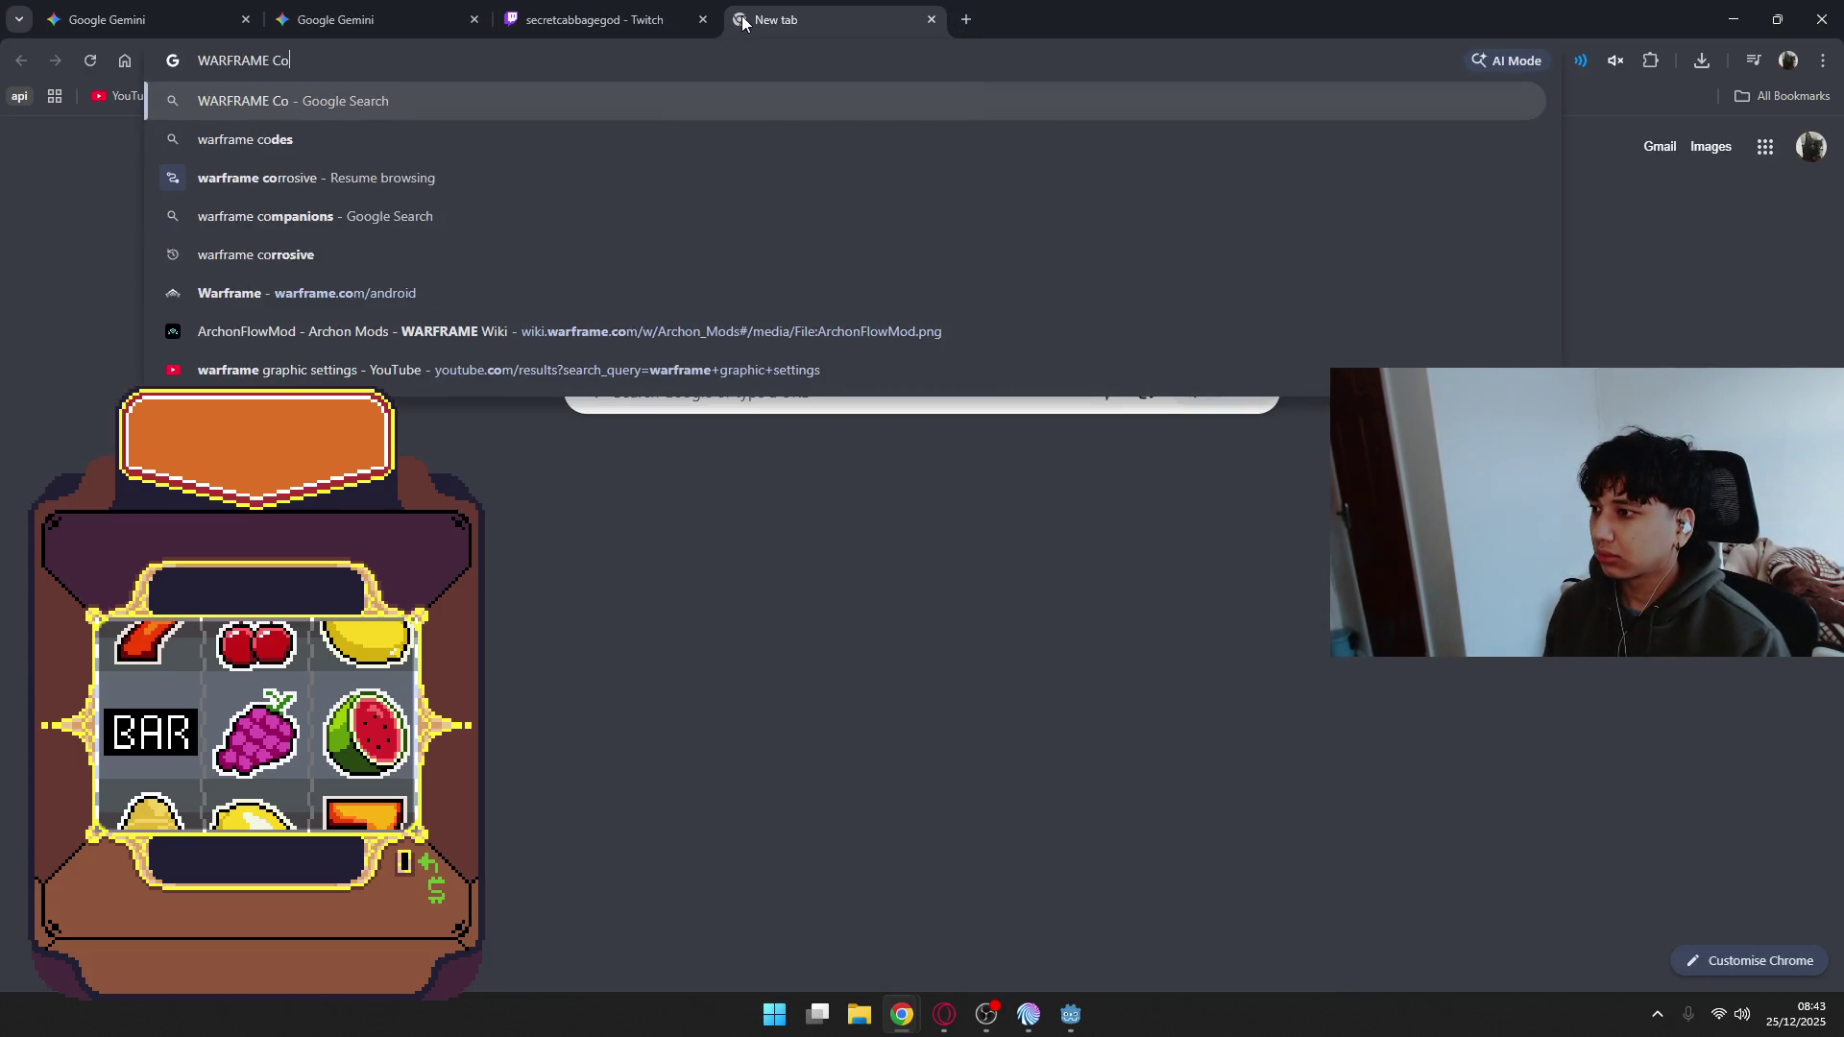
text(mpanio)
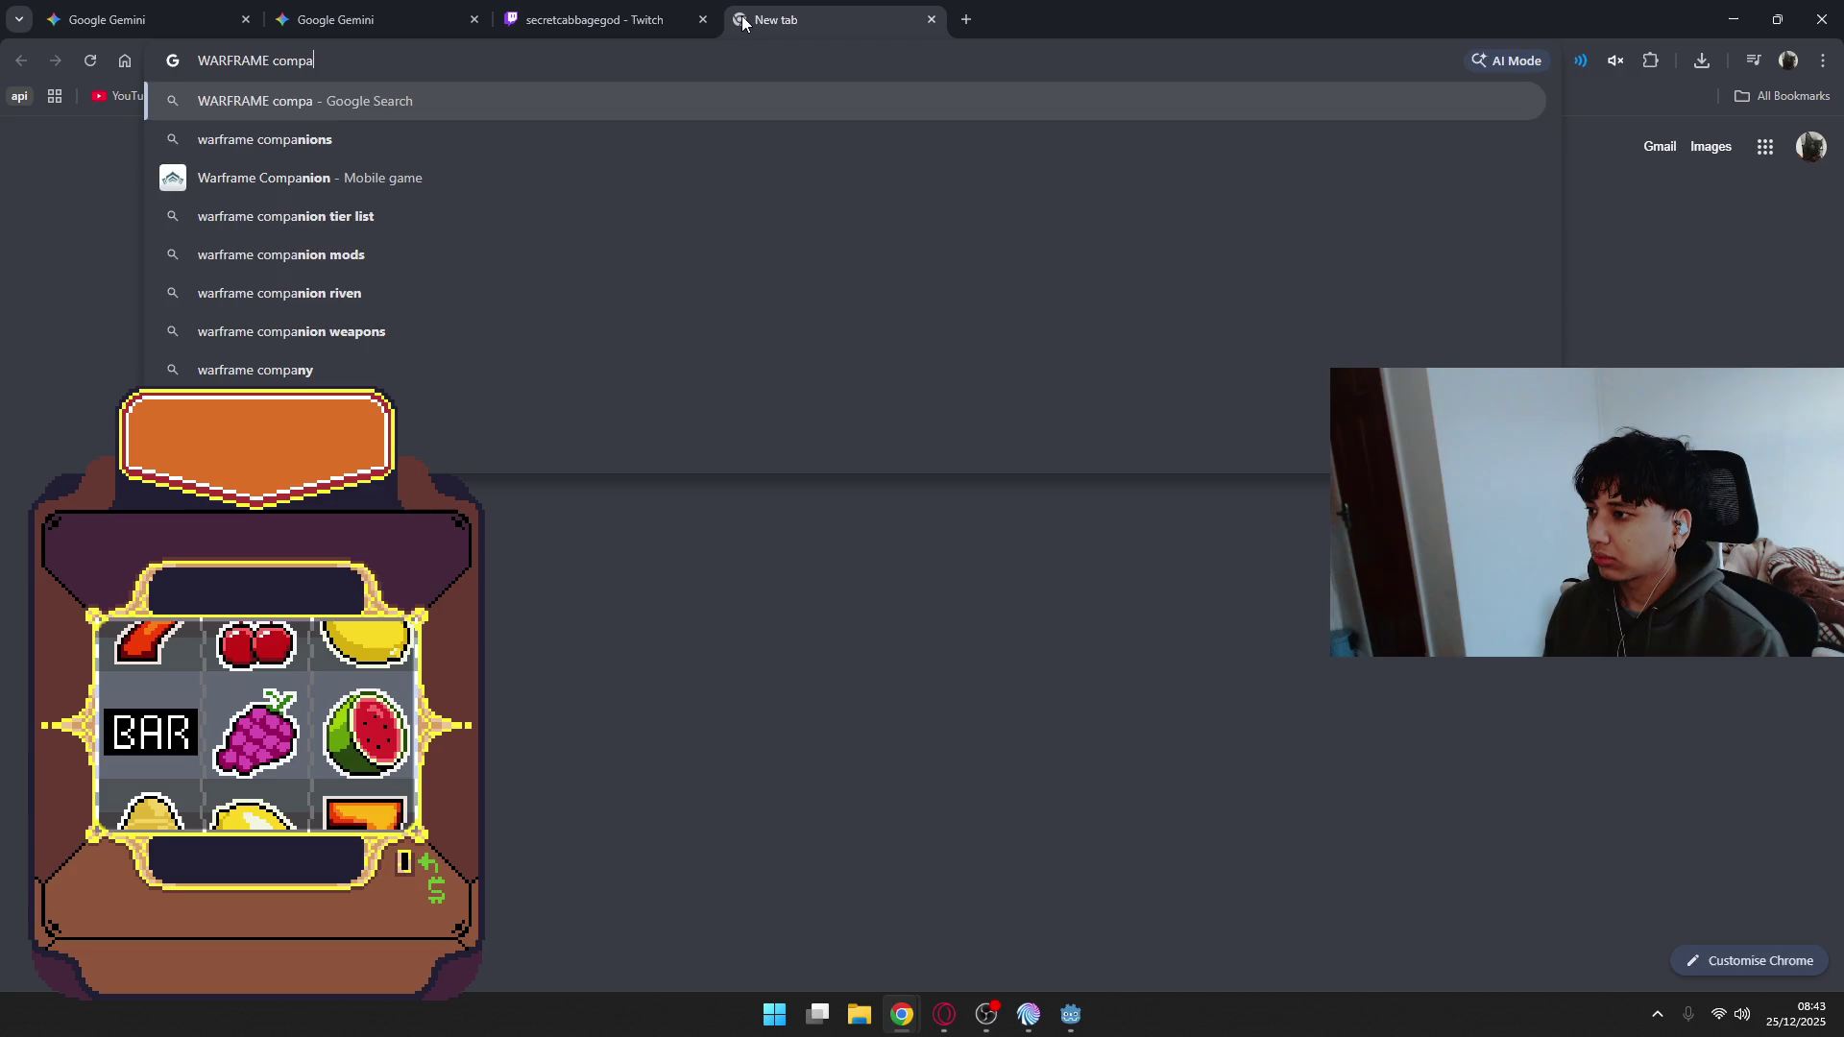
text(n app)
key(Return)
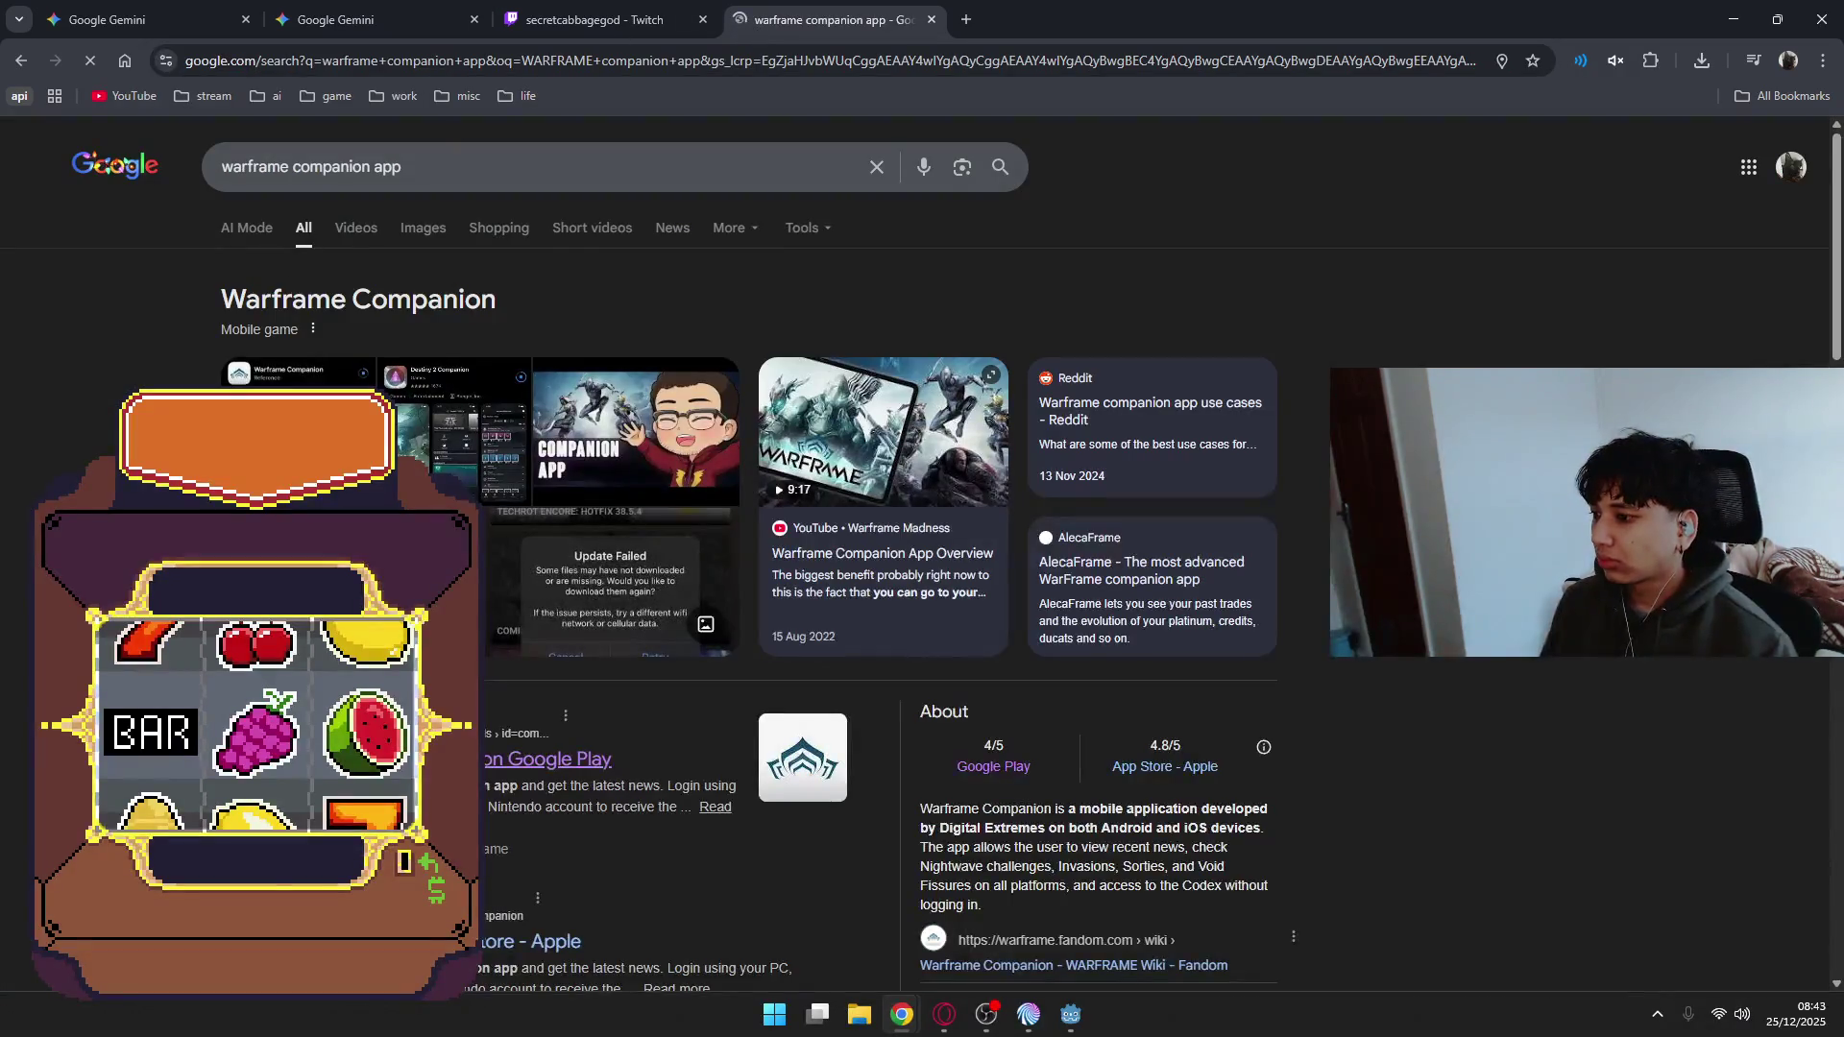
scroll(458, 269, down, 3)
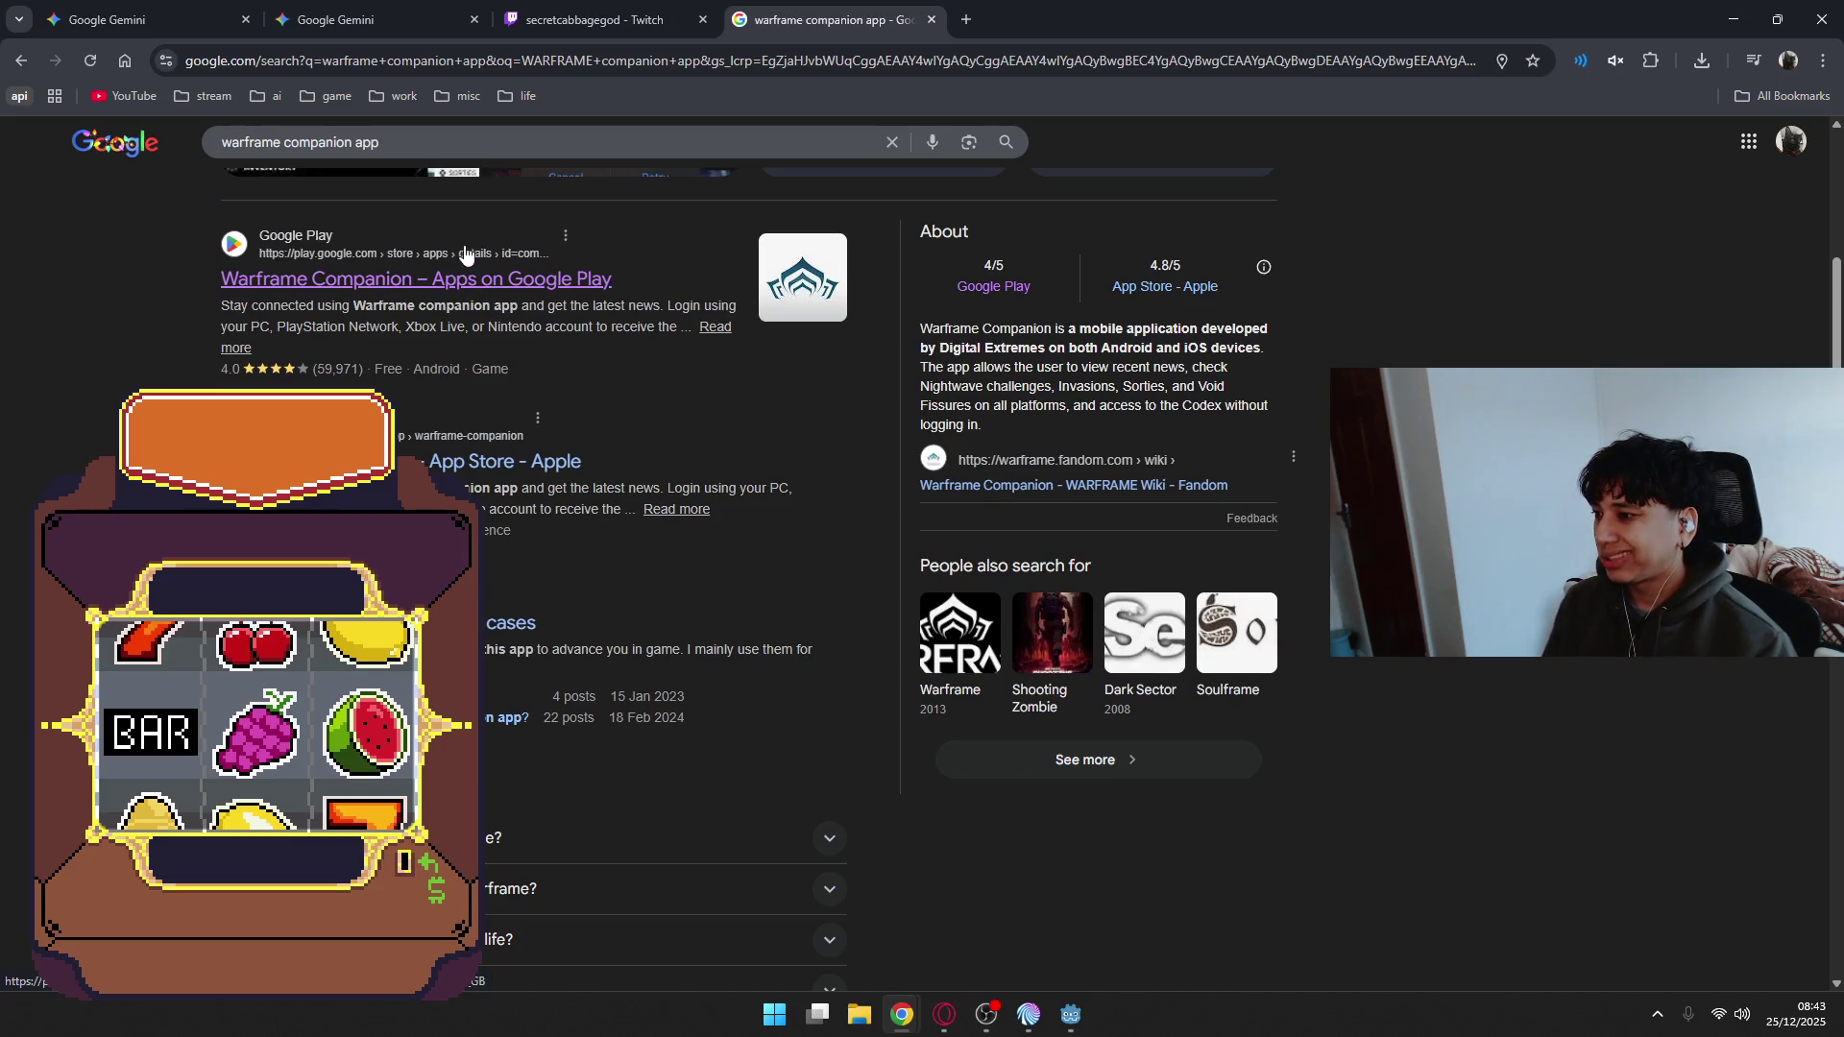
click(466, 625)
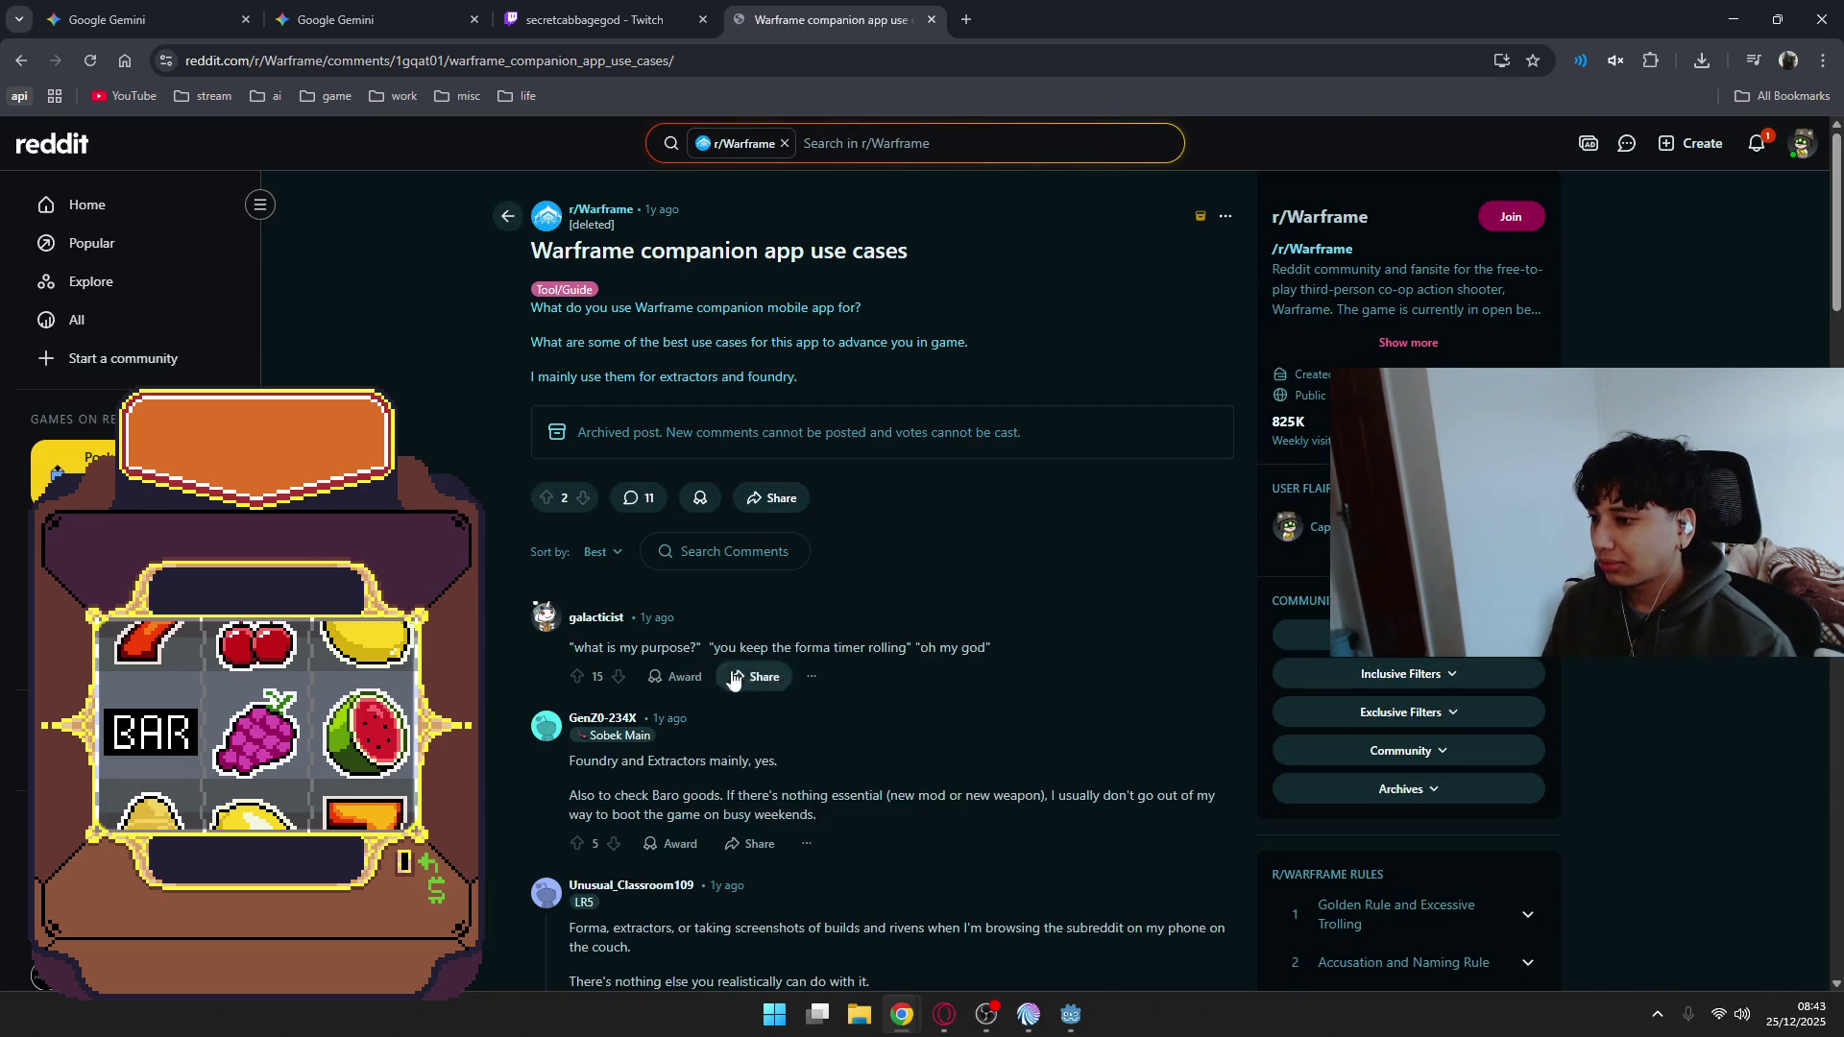
drag(766, 648, 1009, 636)
click(1008, 636)
click(562, 629)
mouse_move(562, 630)
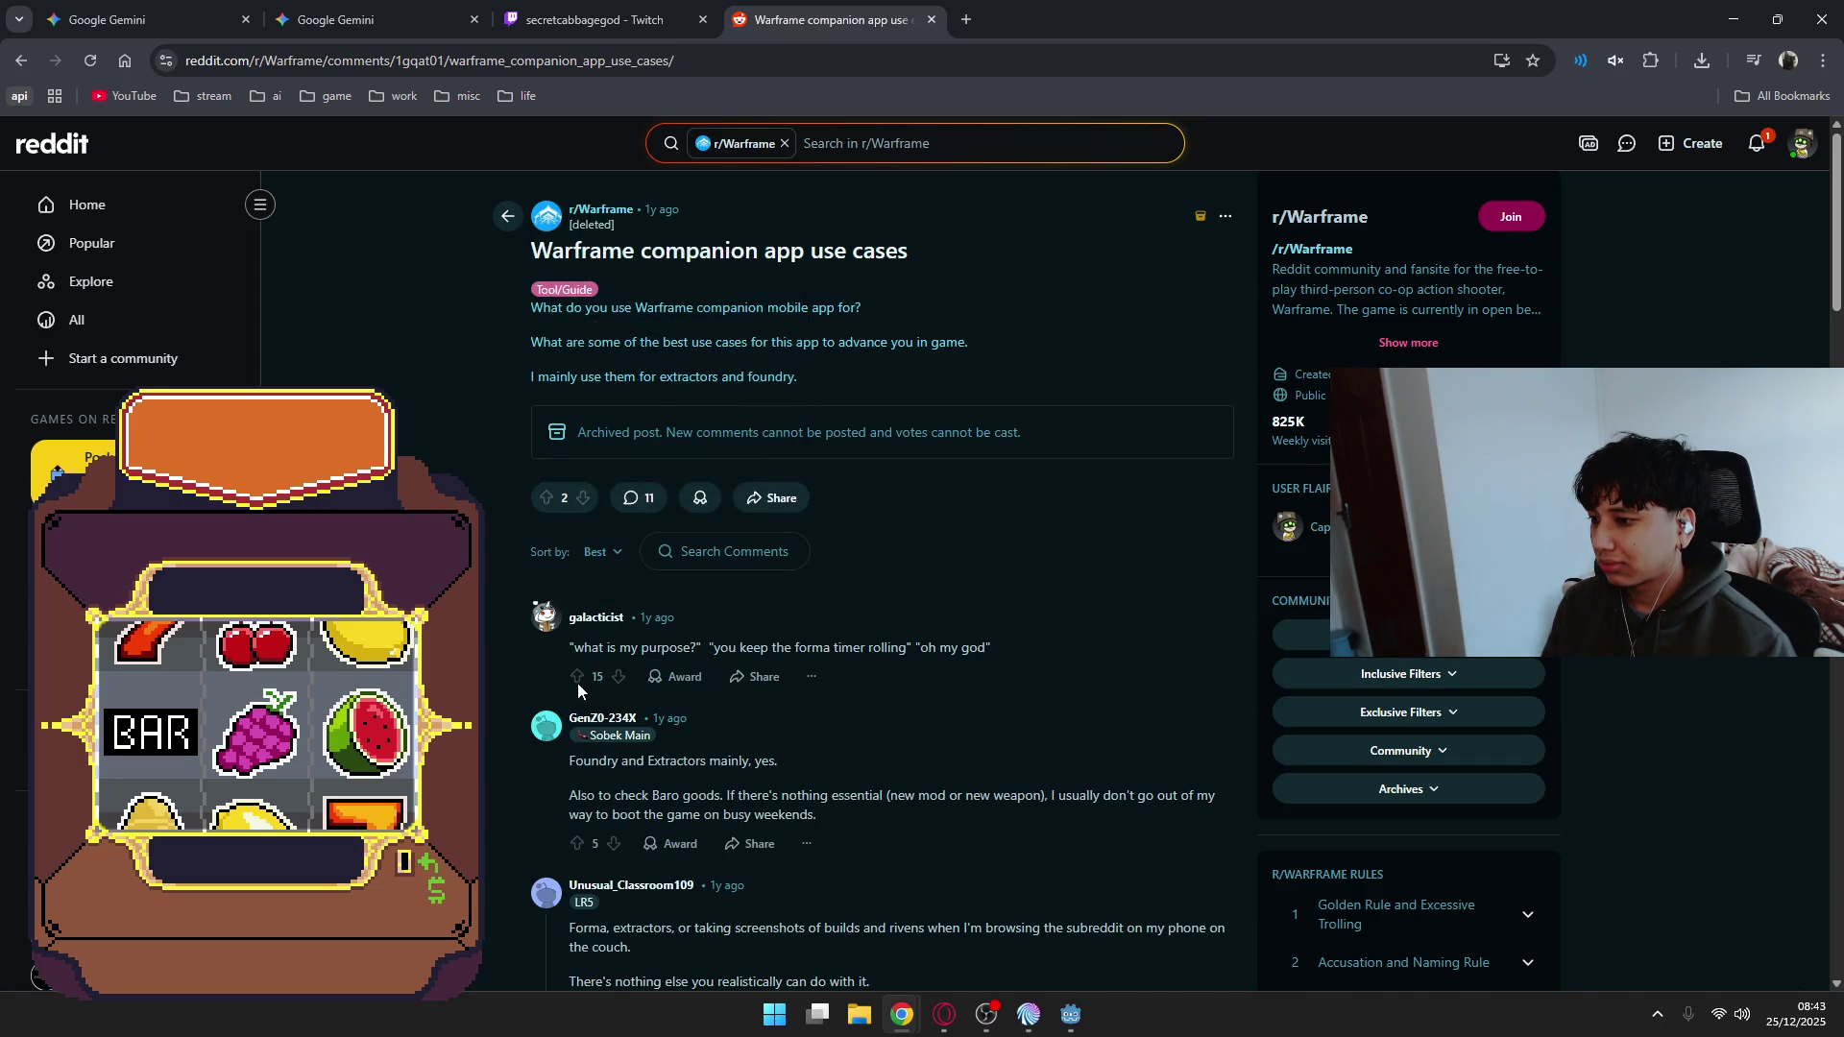
click(930, 20)
- Back in Gemini, read the end of the latest answer about visual feedback
click(1029, 1014)
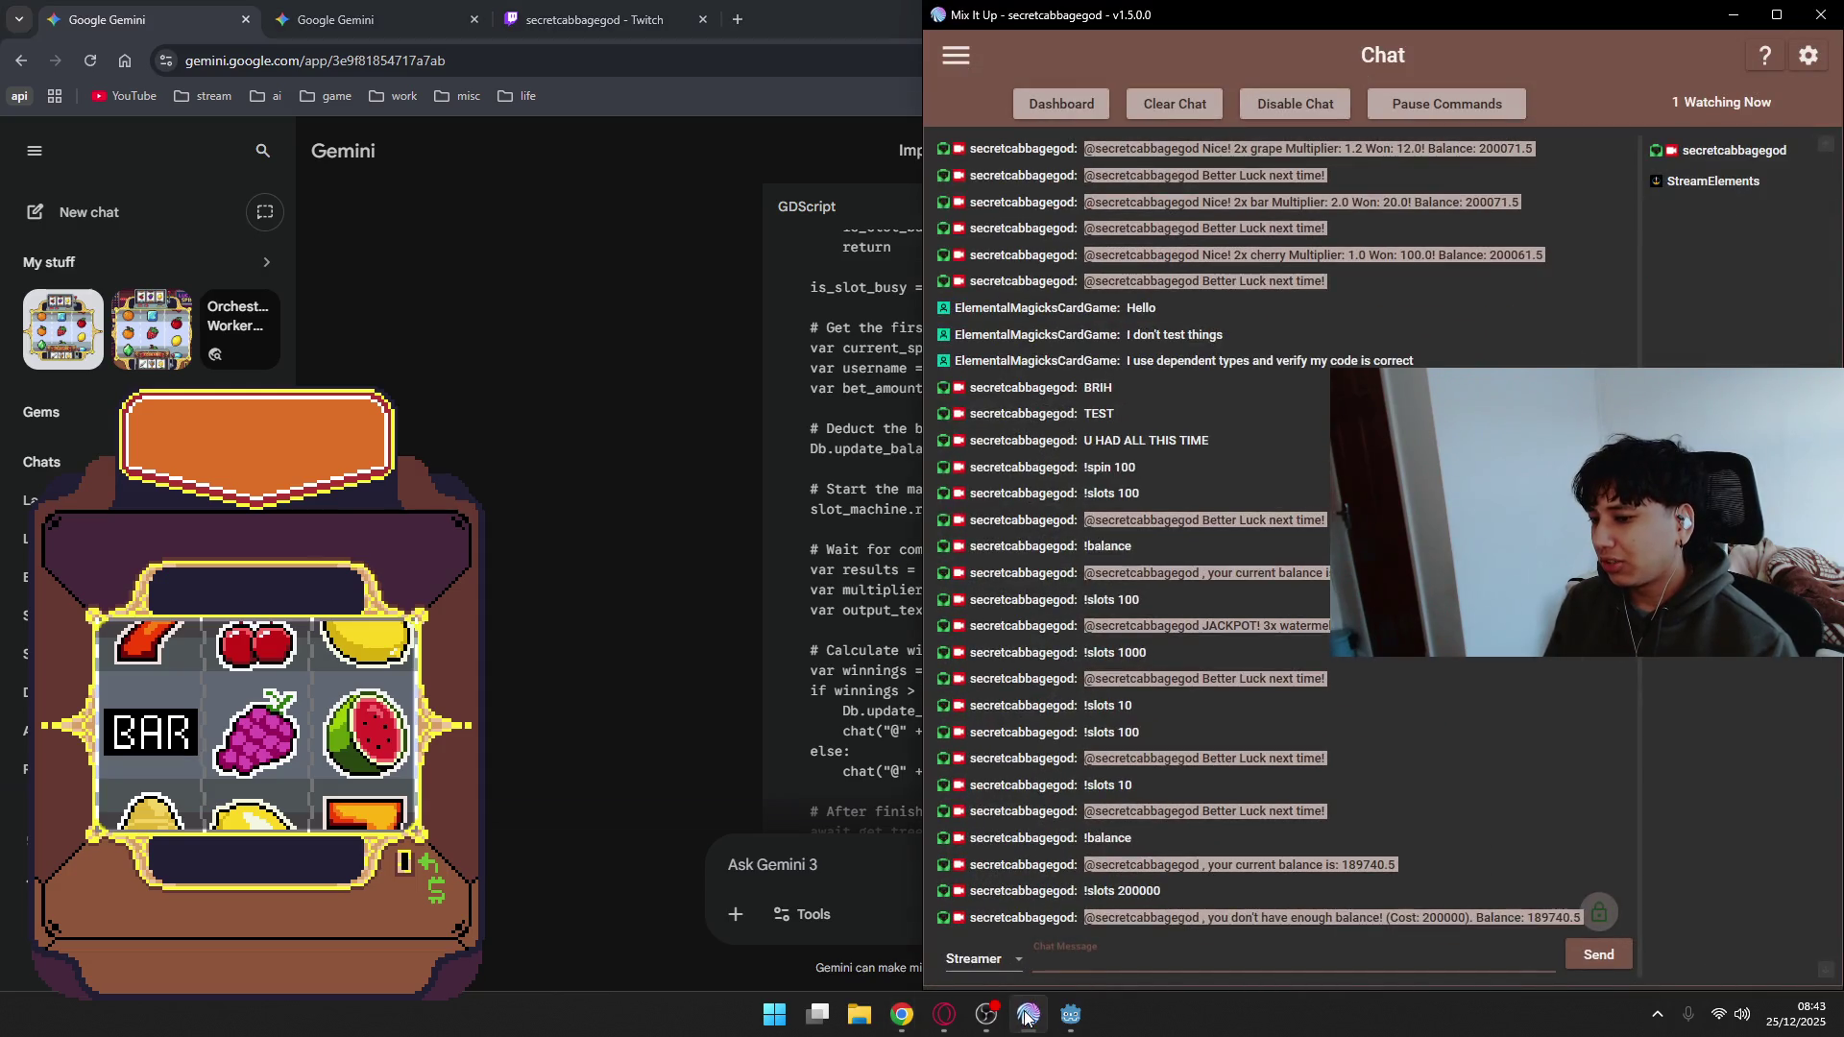
click(705, 695)
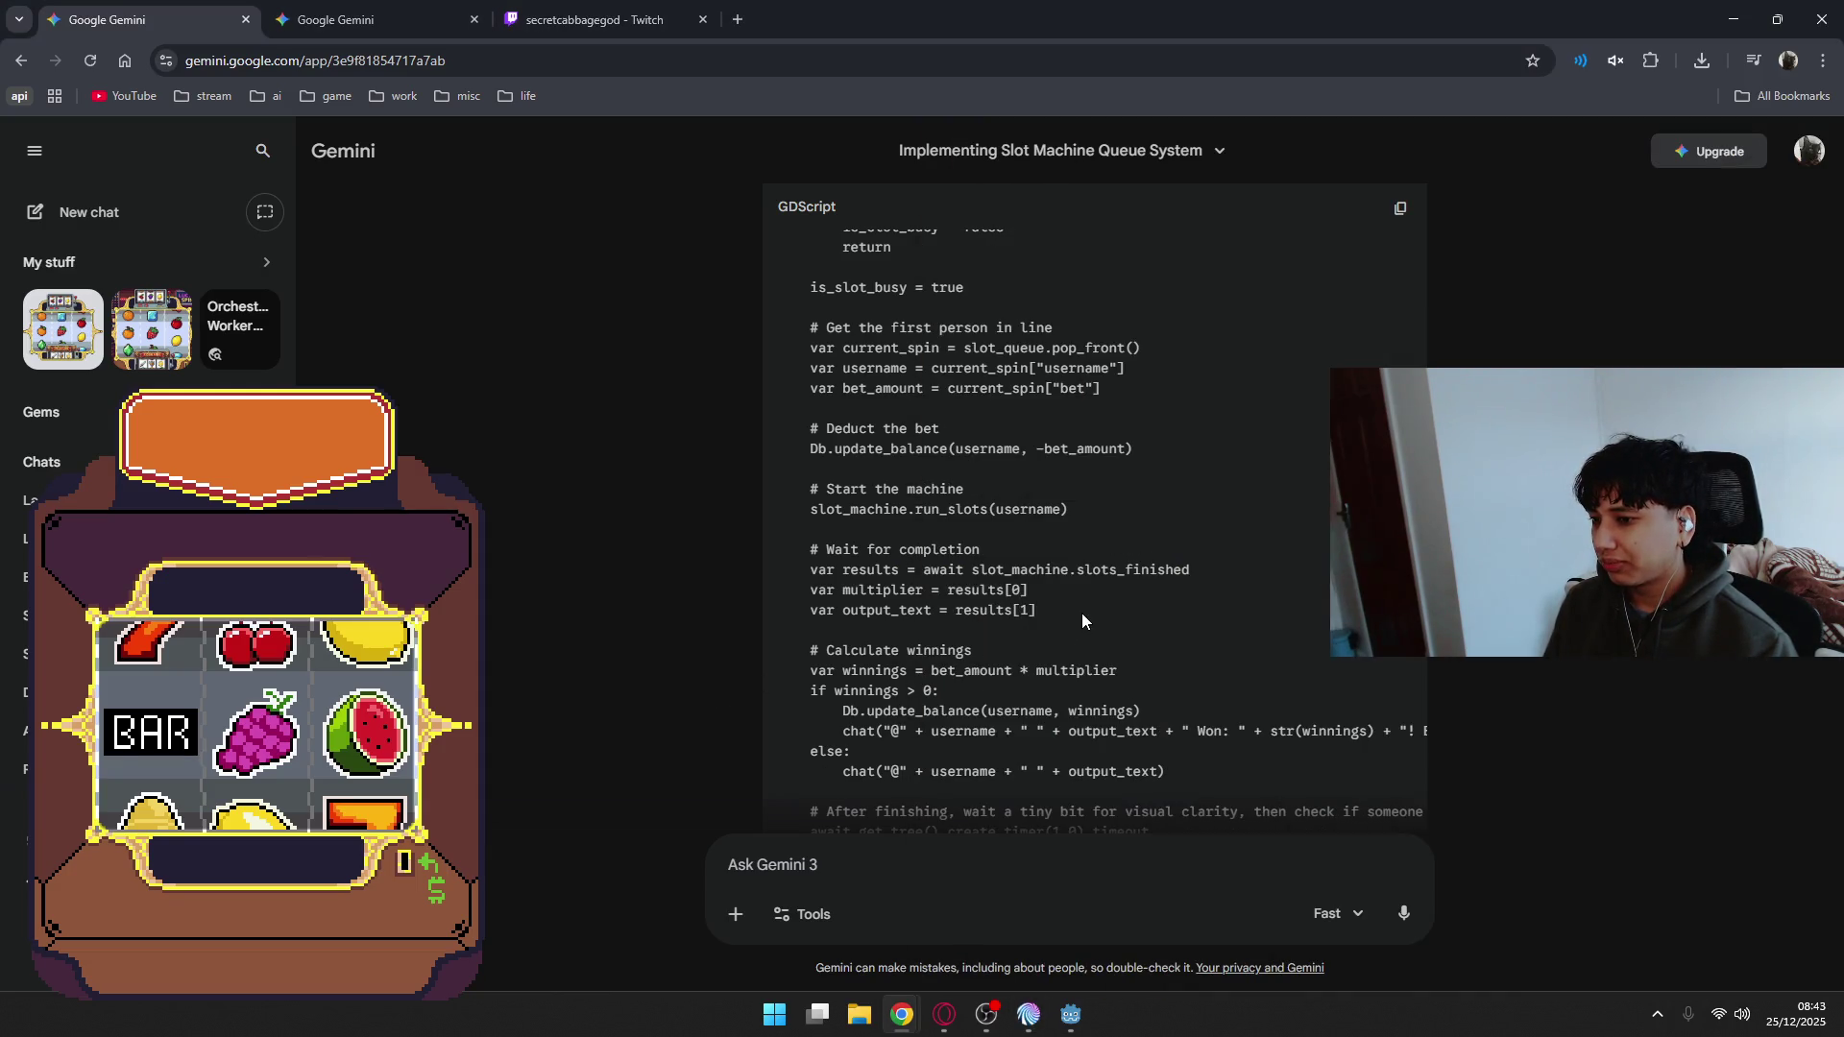
scroll(1086, 615, up, 3)
scroll(1095, 613, down, 4)
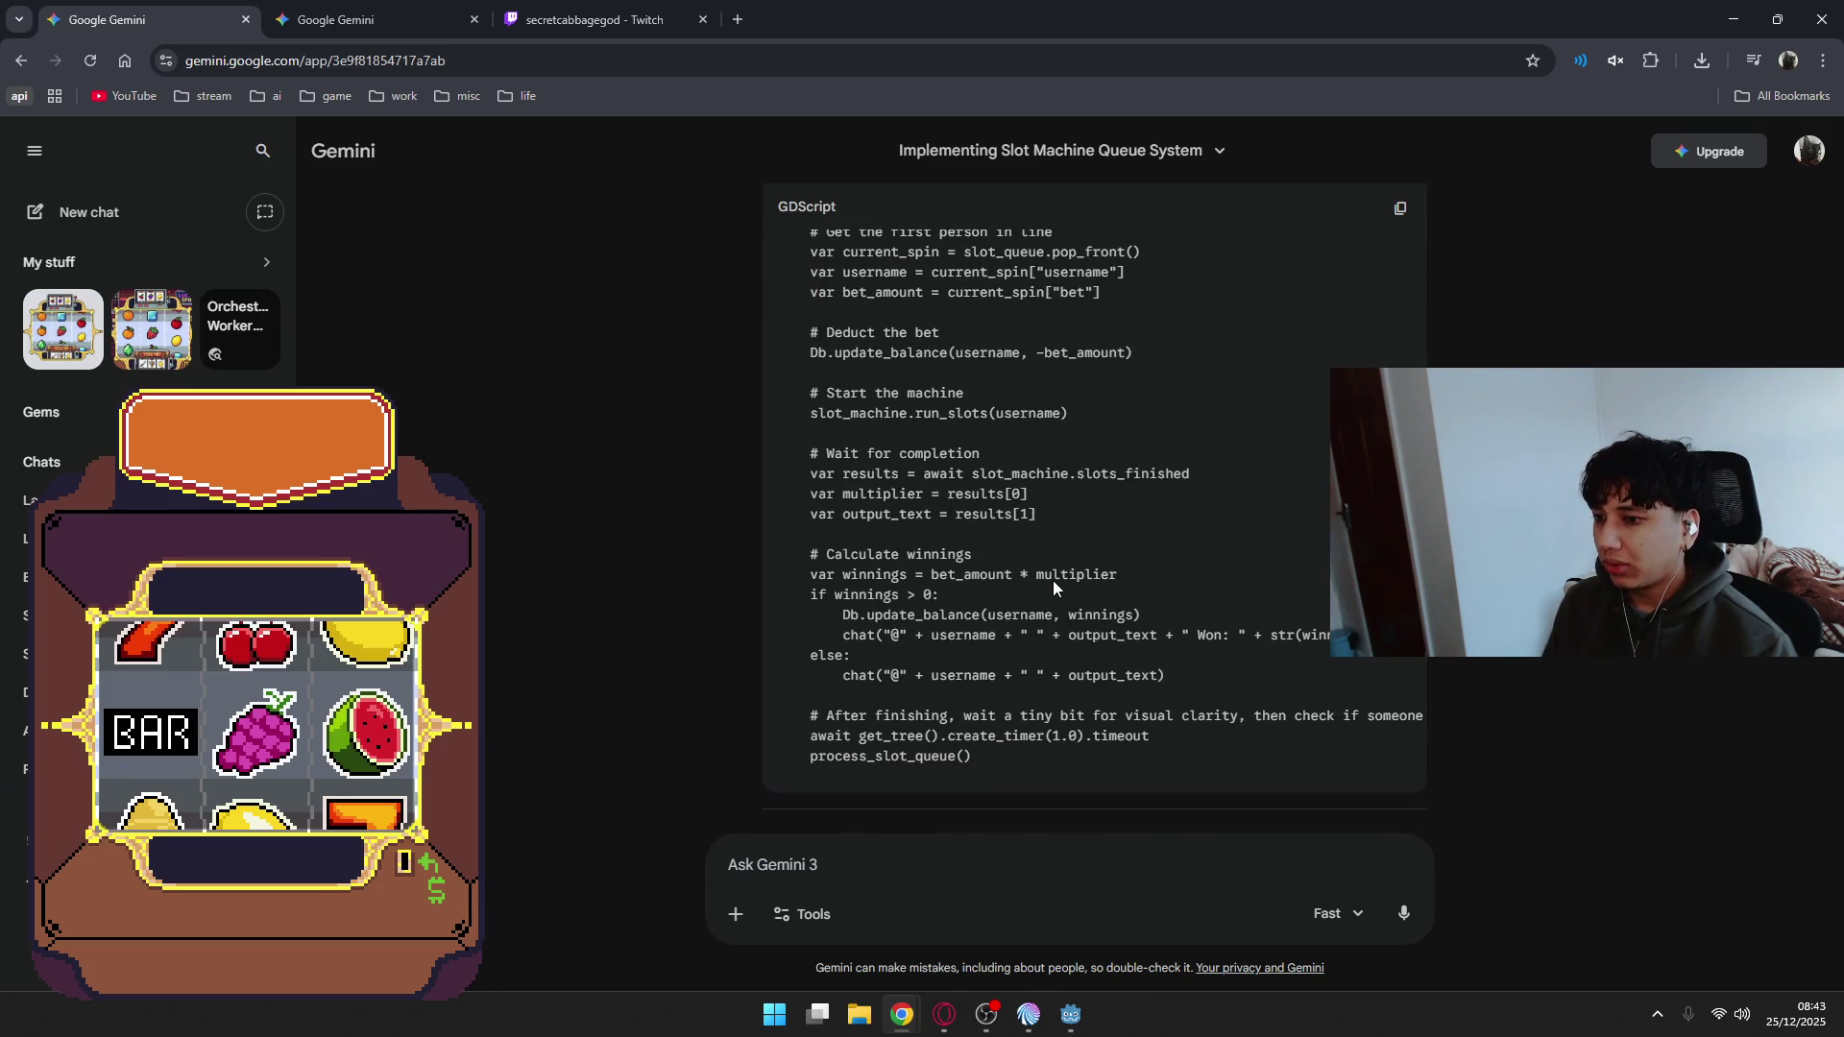
scroll(1095, 577, down, 5)
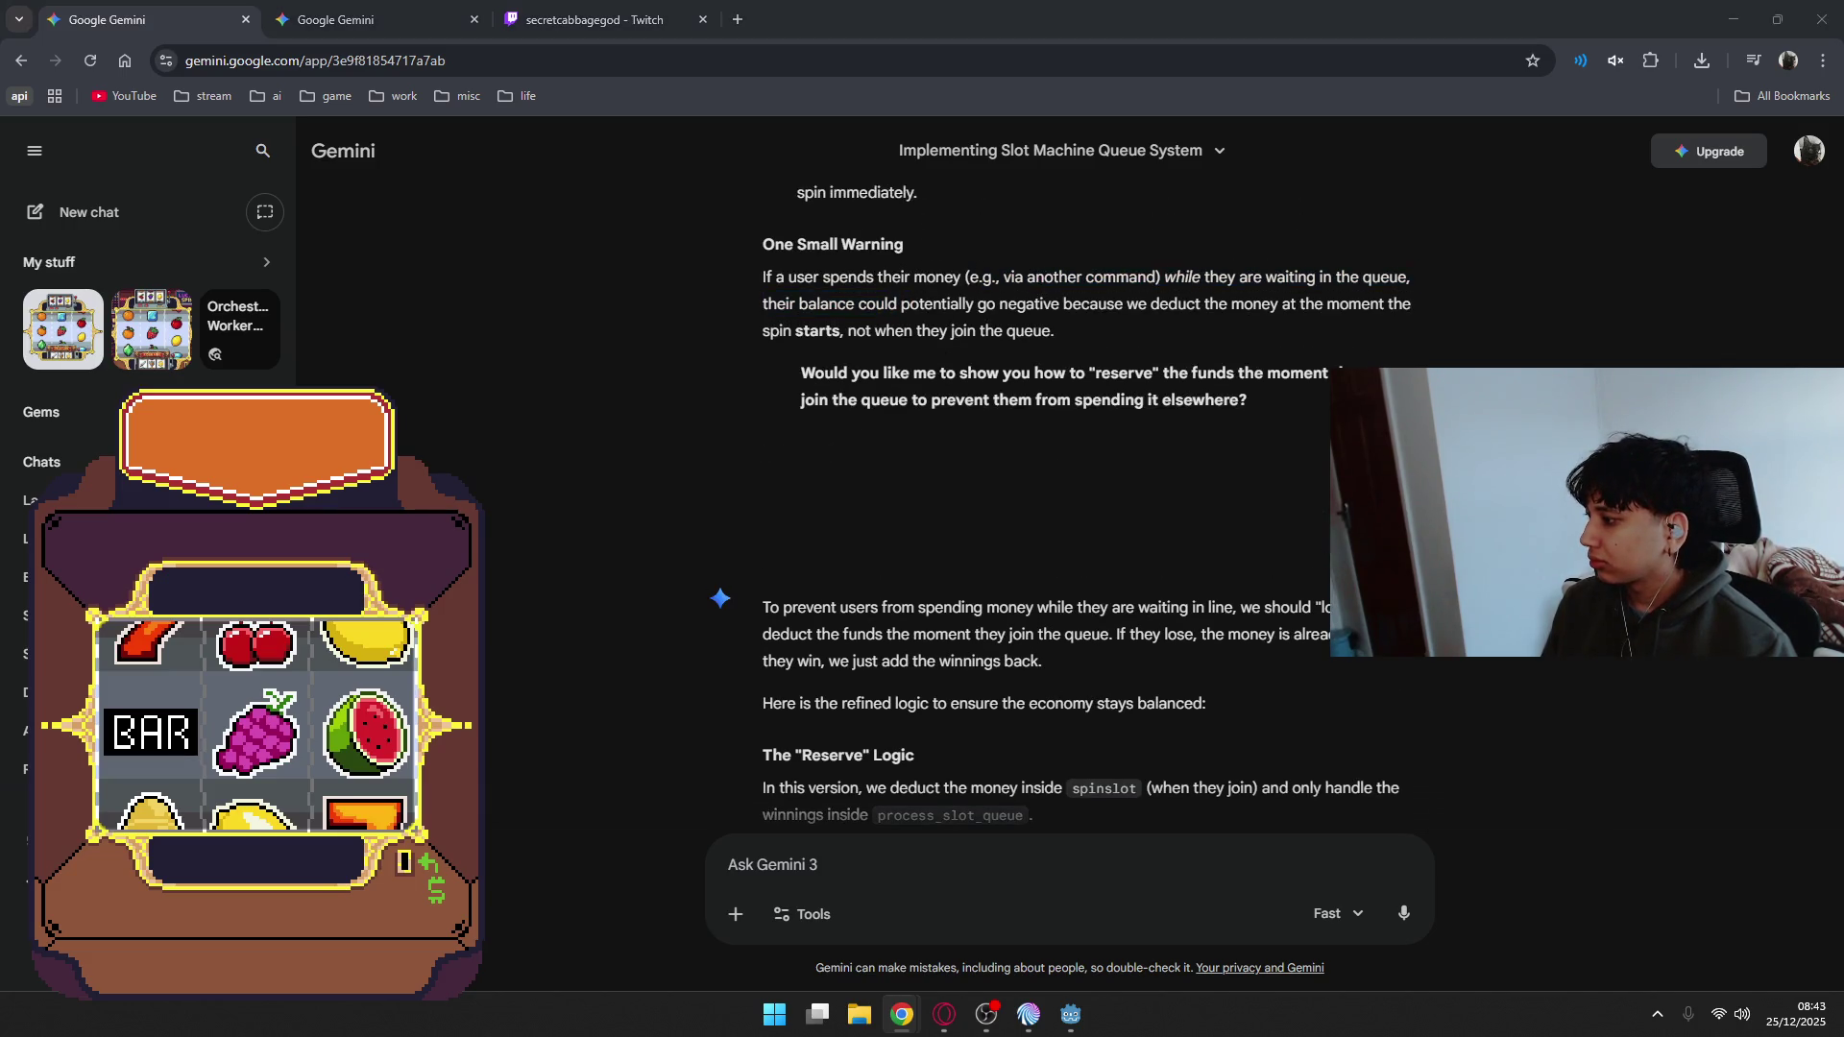
click(1057, 498)
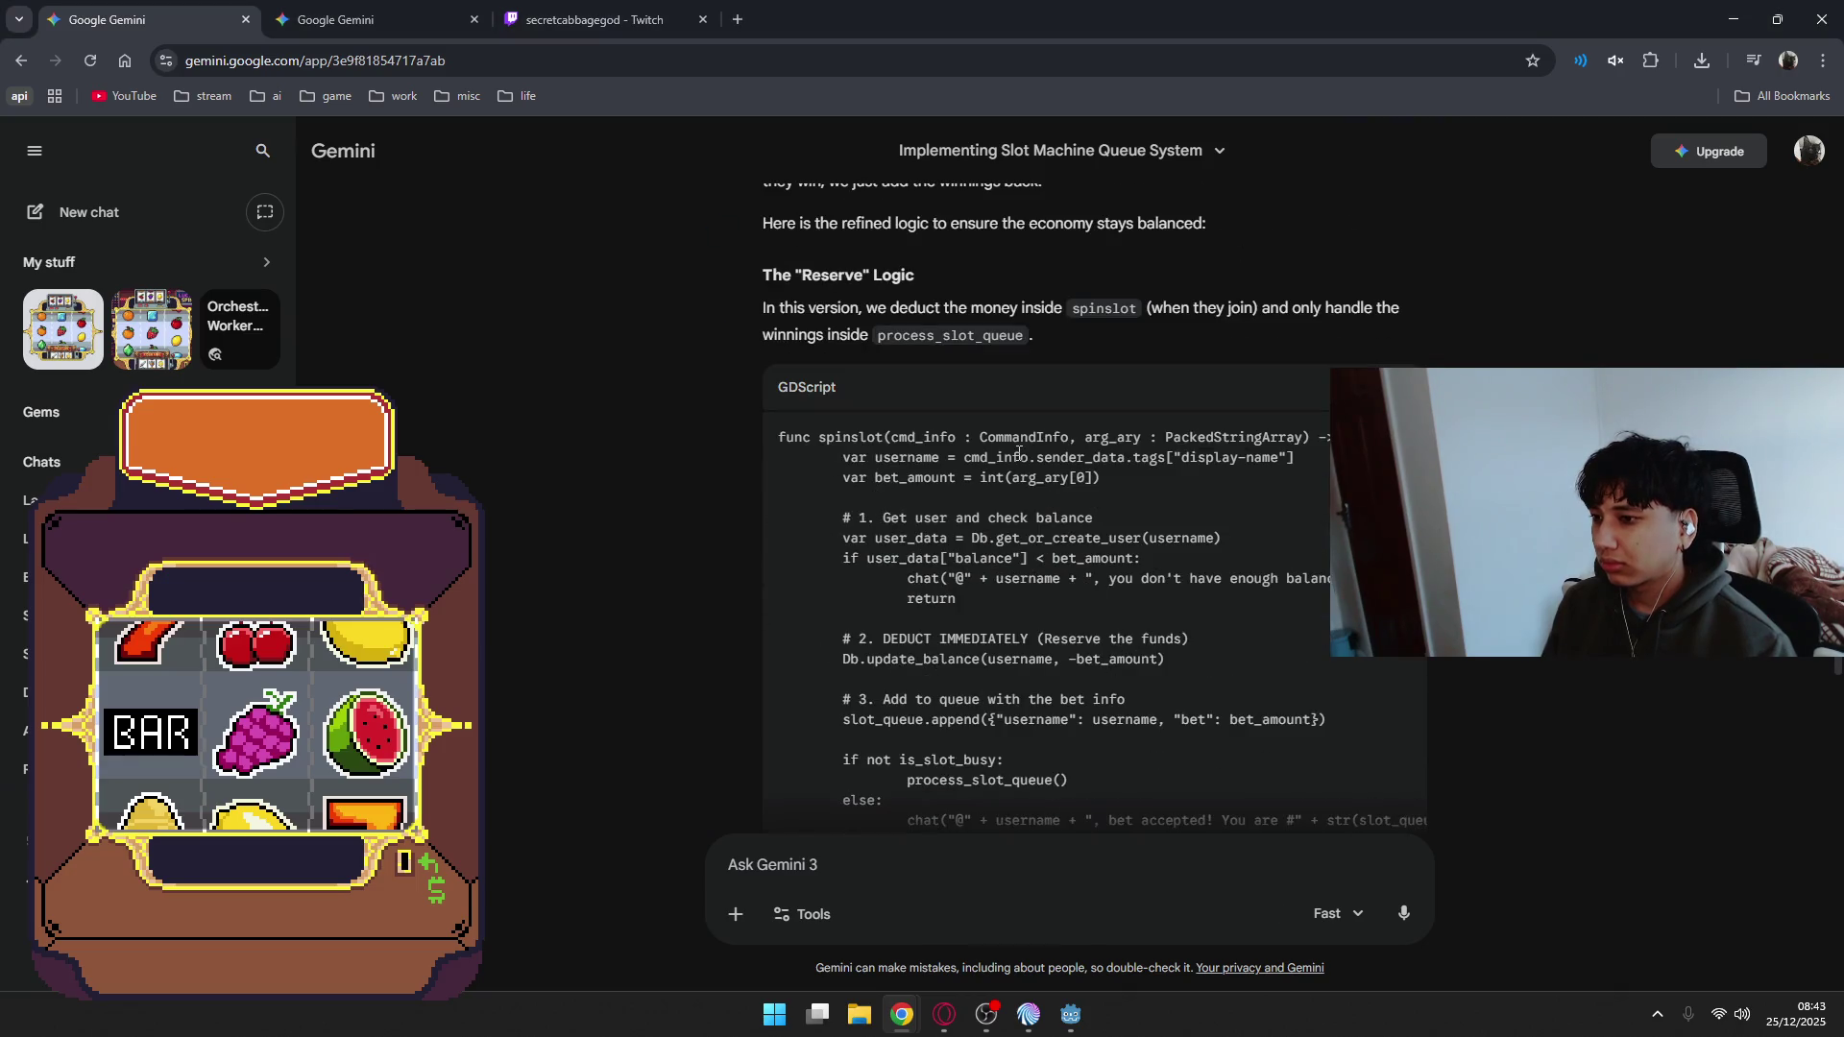
scroll(1134, 620, down, 10)
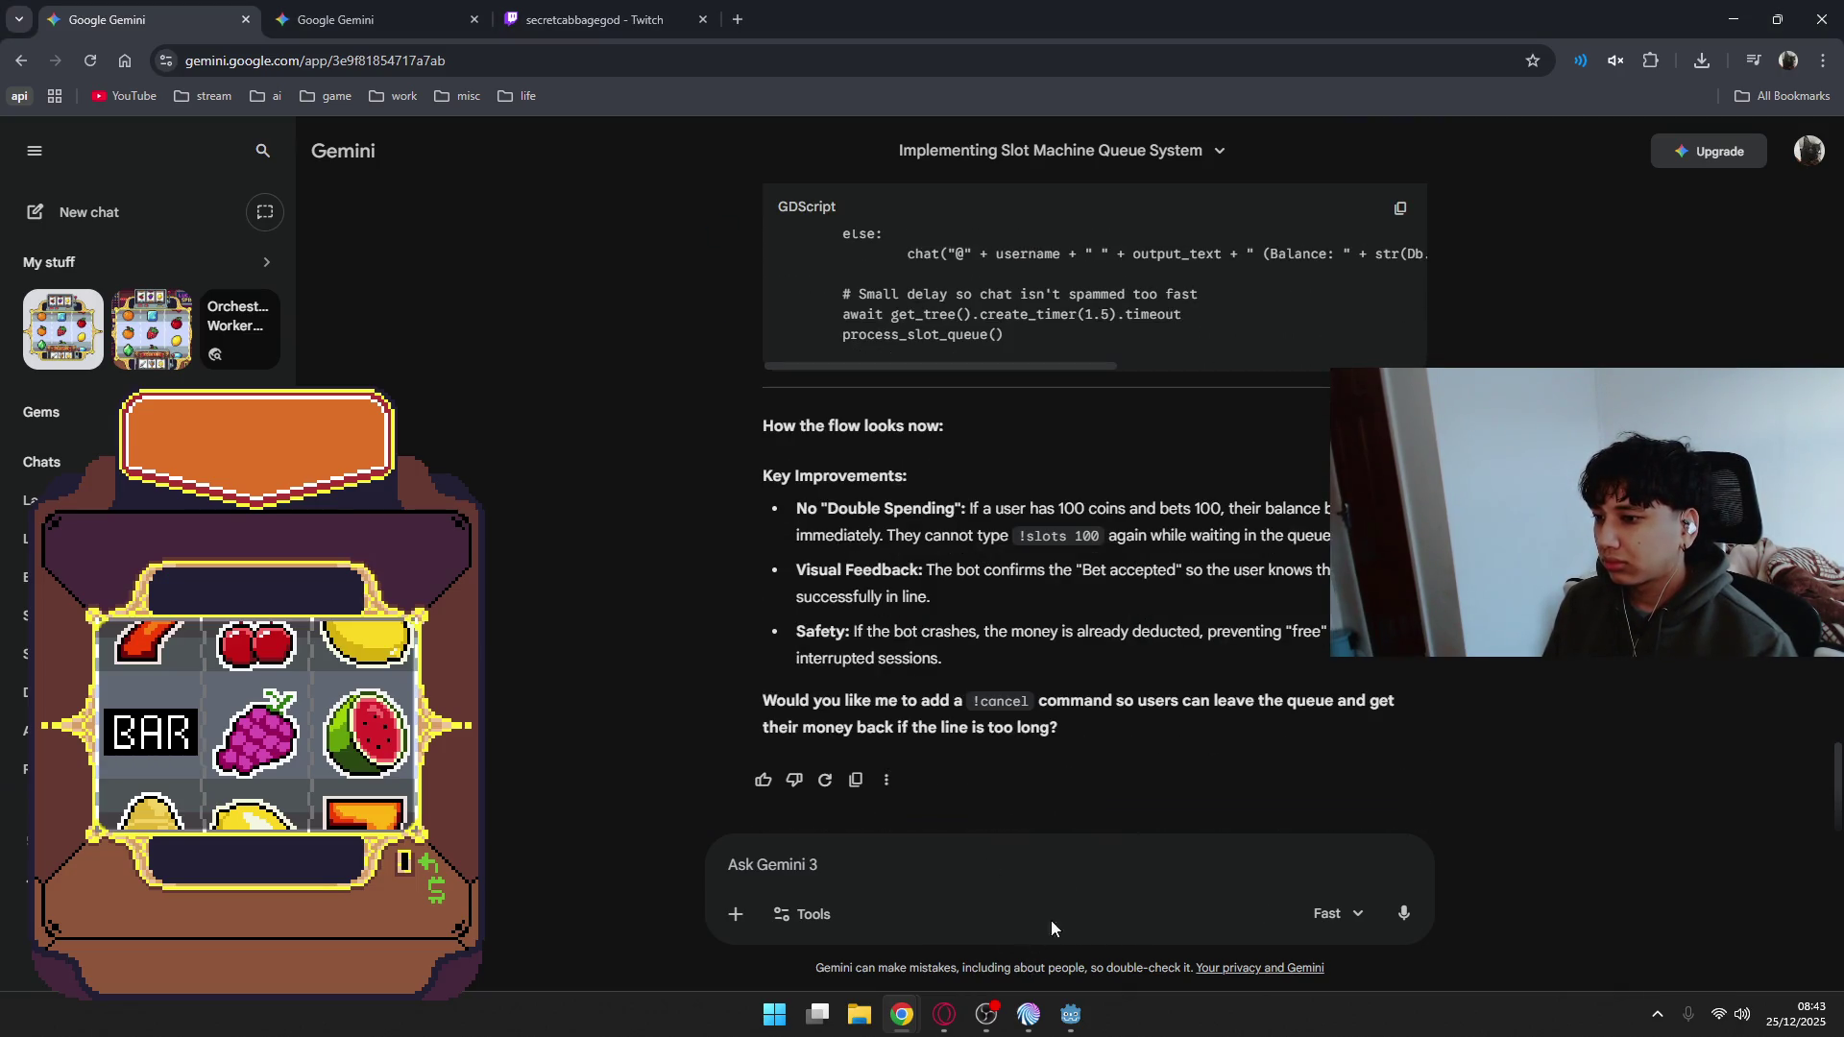
drag(1184, 571, 930, 597)
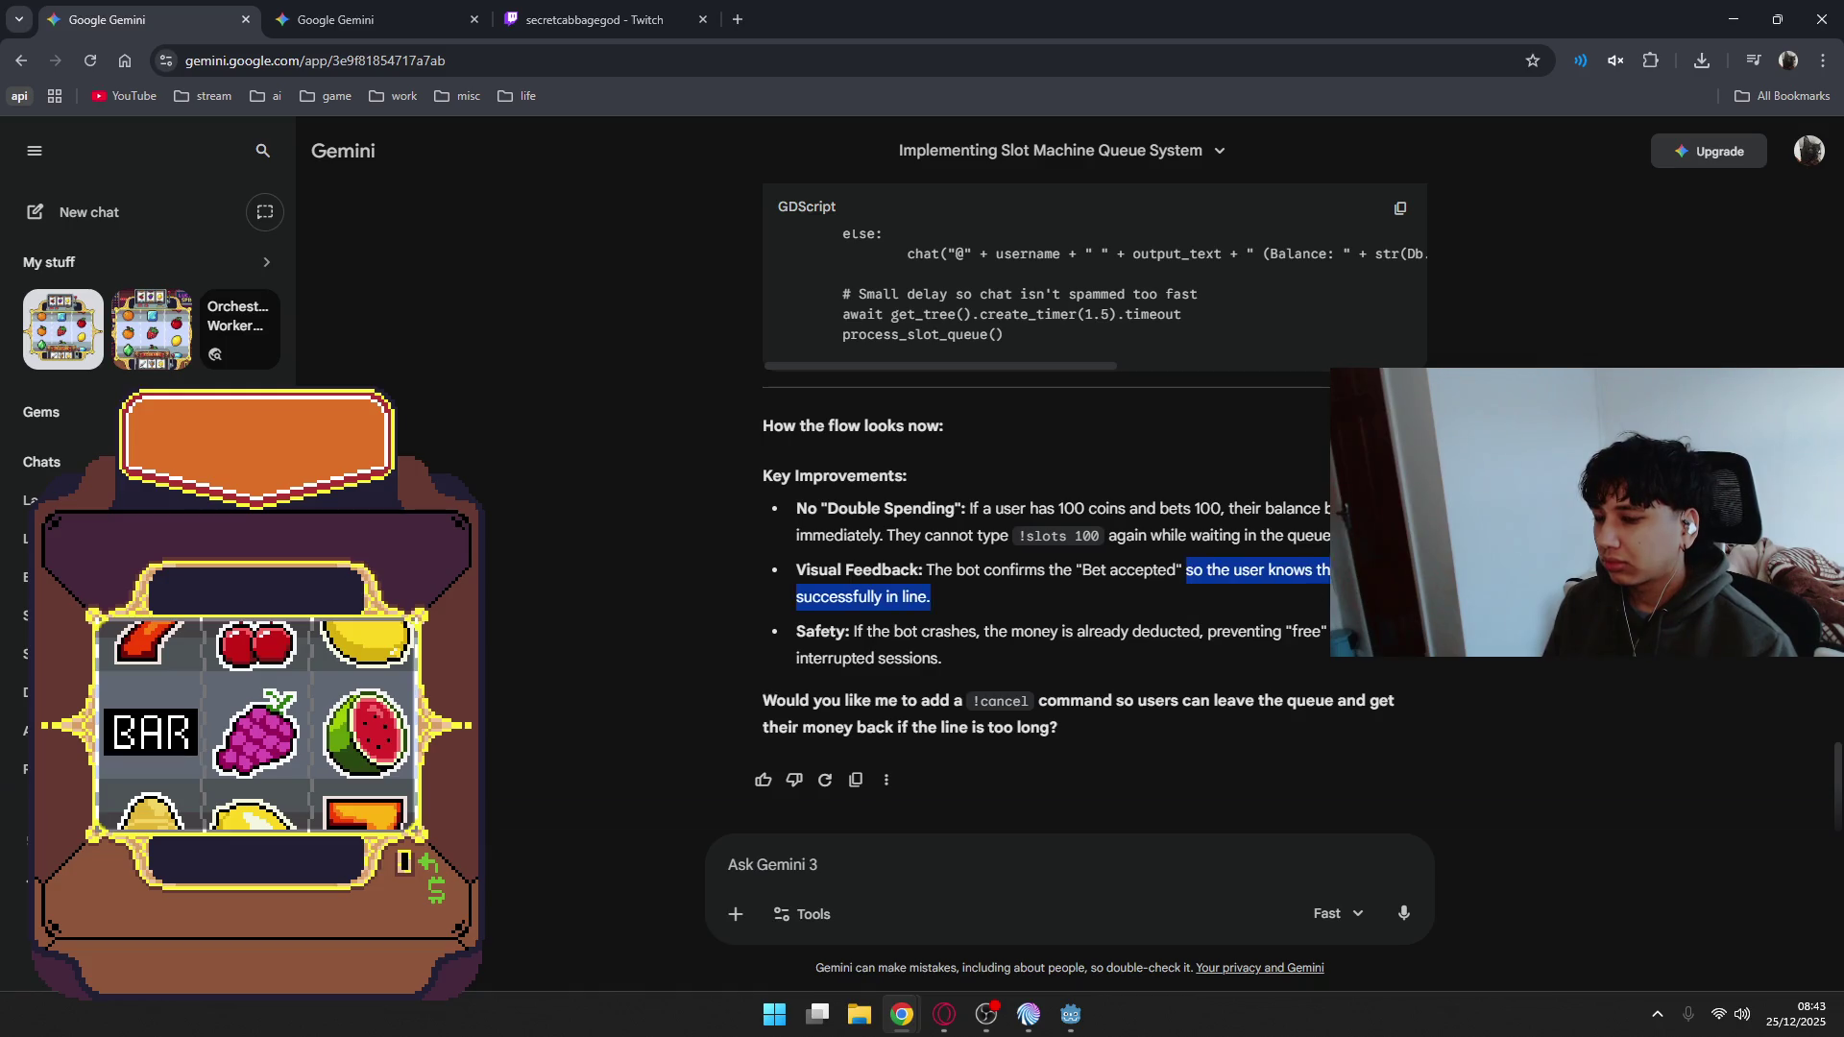
drag(759, 598, 1022, 609)
- Review the queue-system code, highlighting pop_front and update_balance
scroll(1026, 596, up, 7)
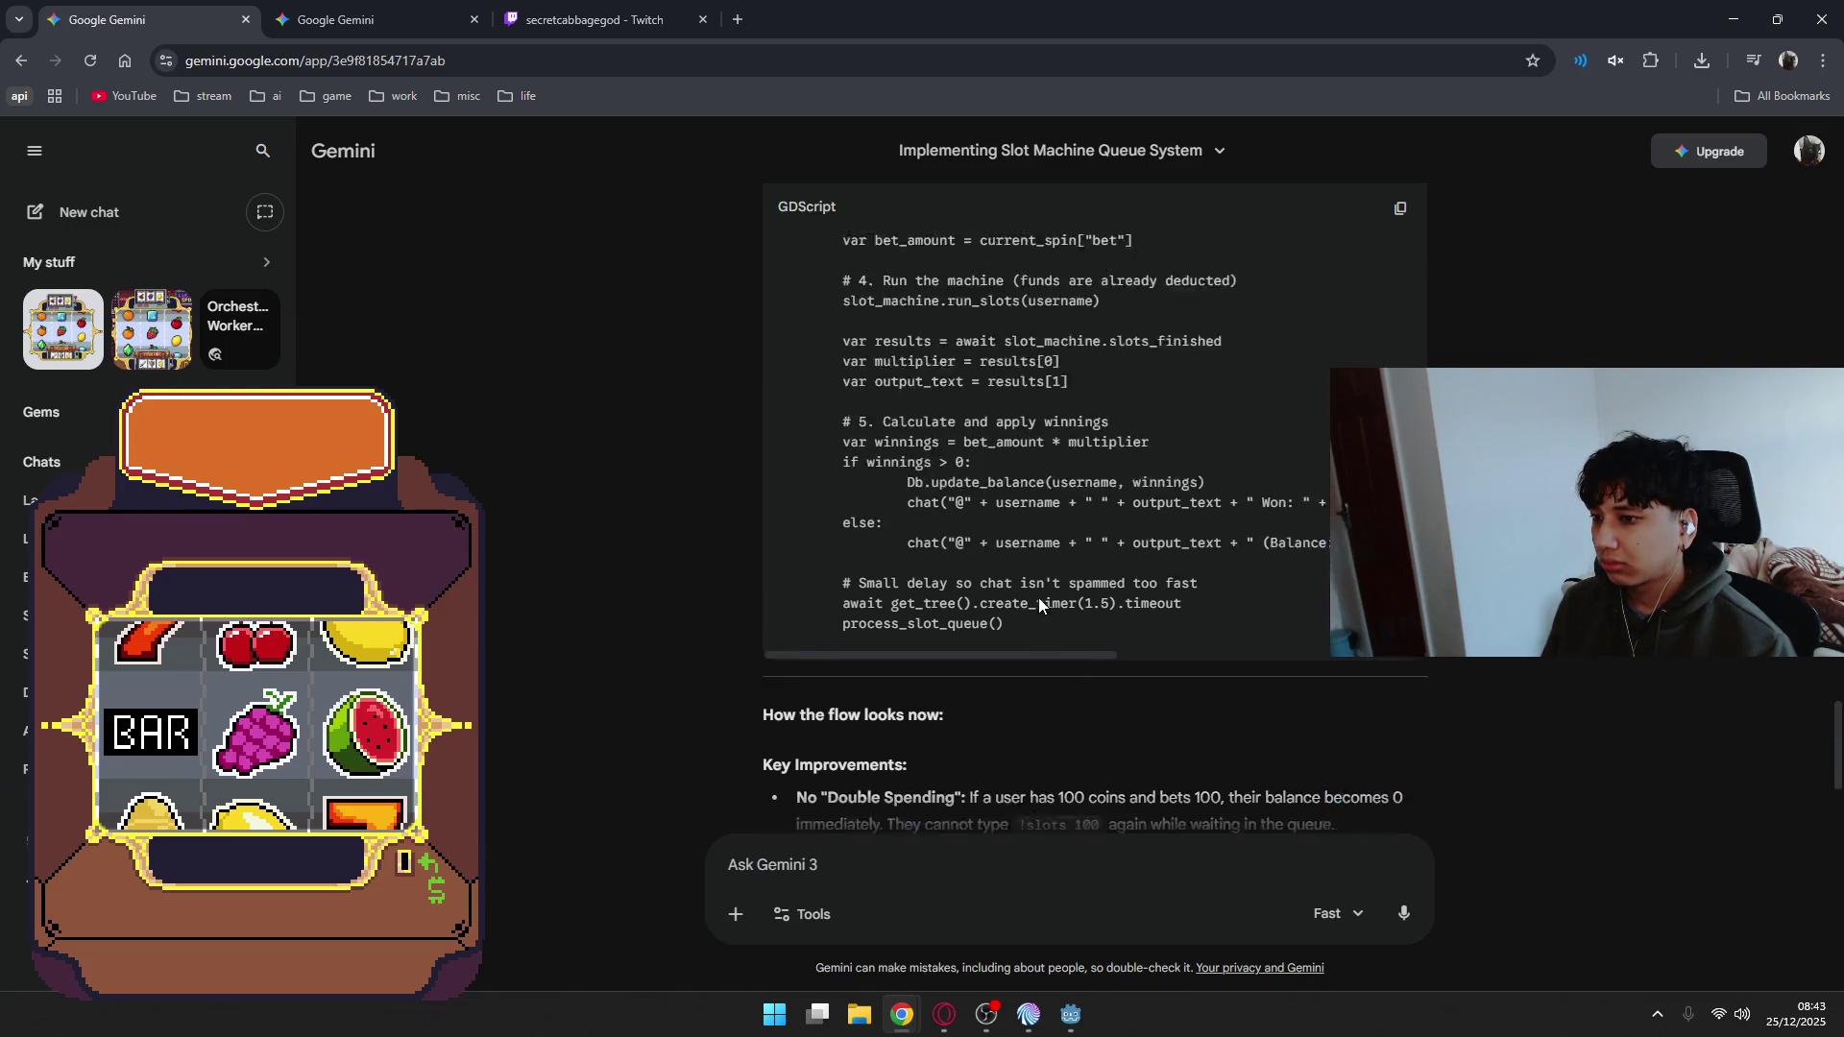
double_click(1036, 583)
double_click(1036, 583)
drag(1085, 583, 1159, 587)
click(1159, 587)
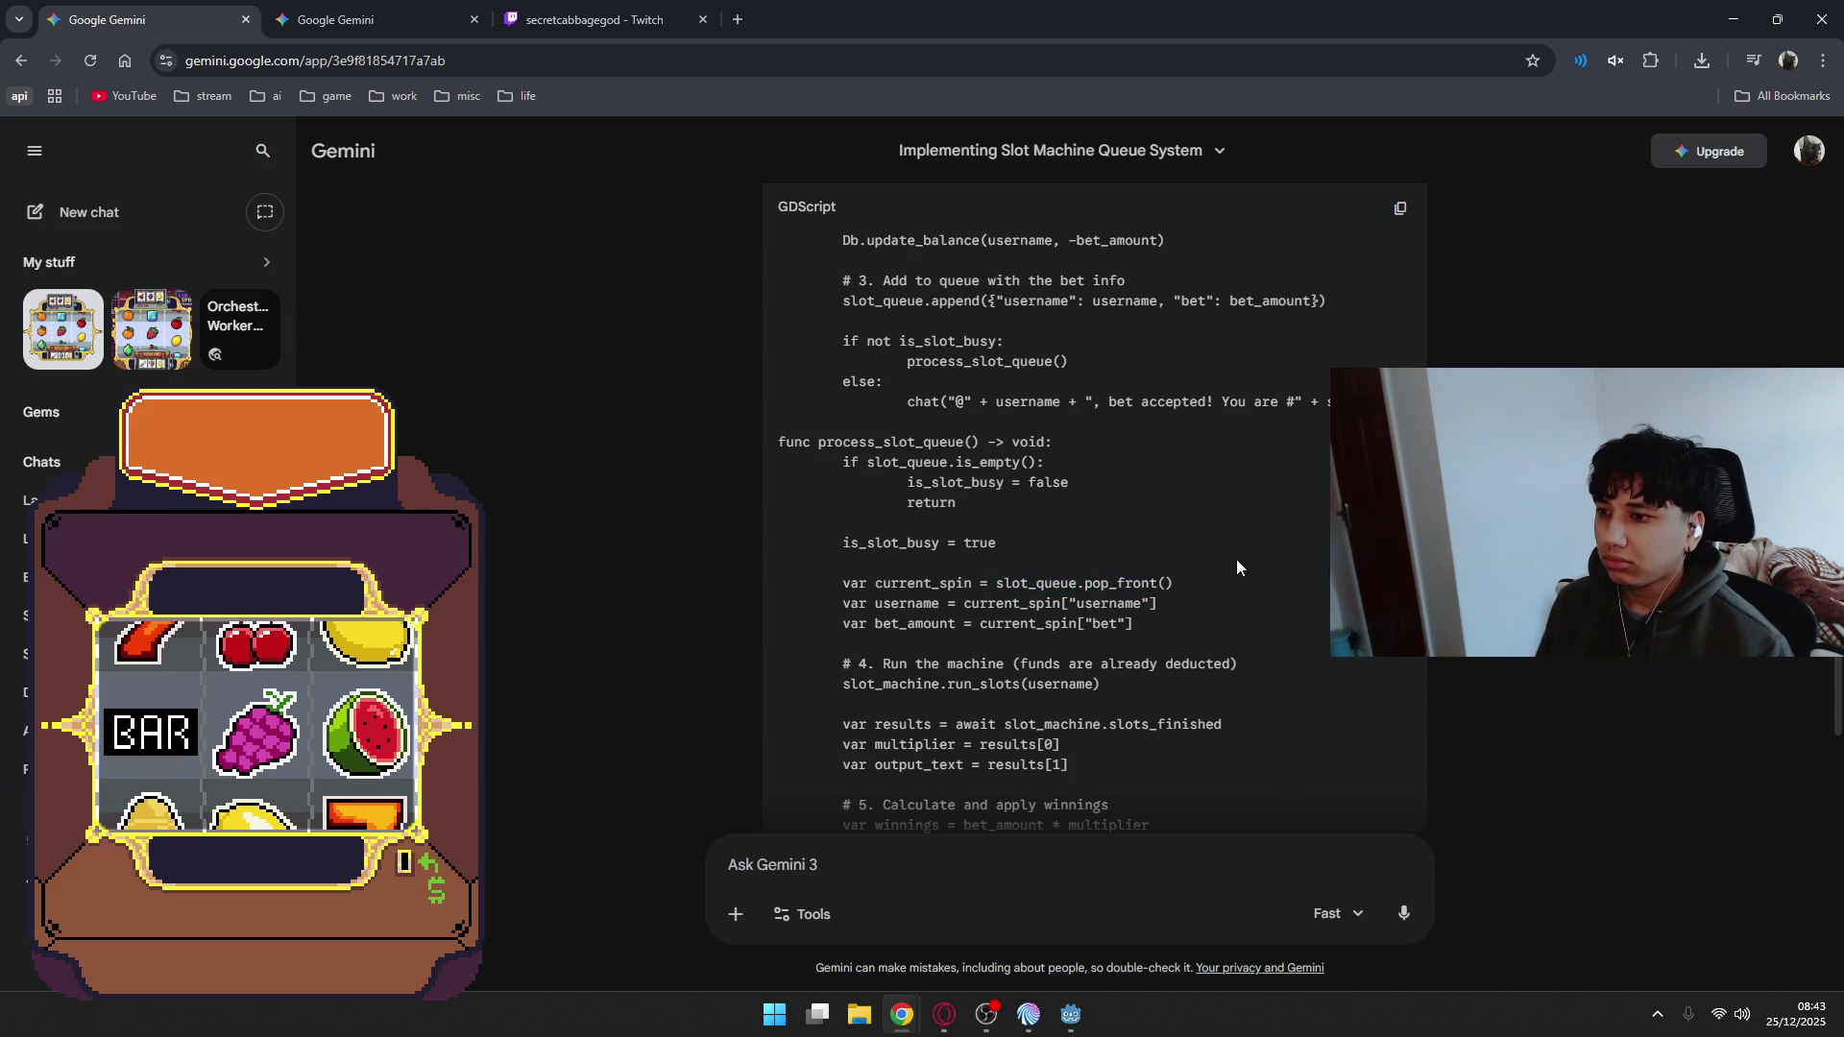
scroll(1143, 787, up, 3)
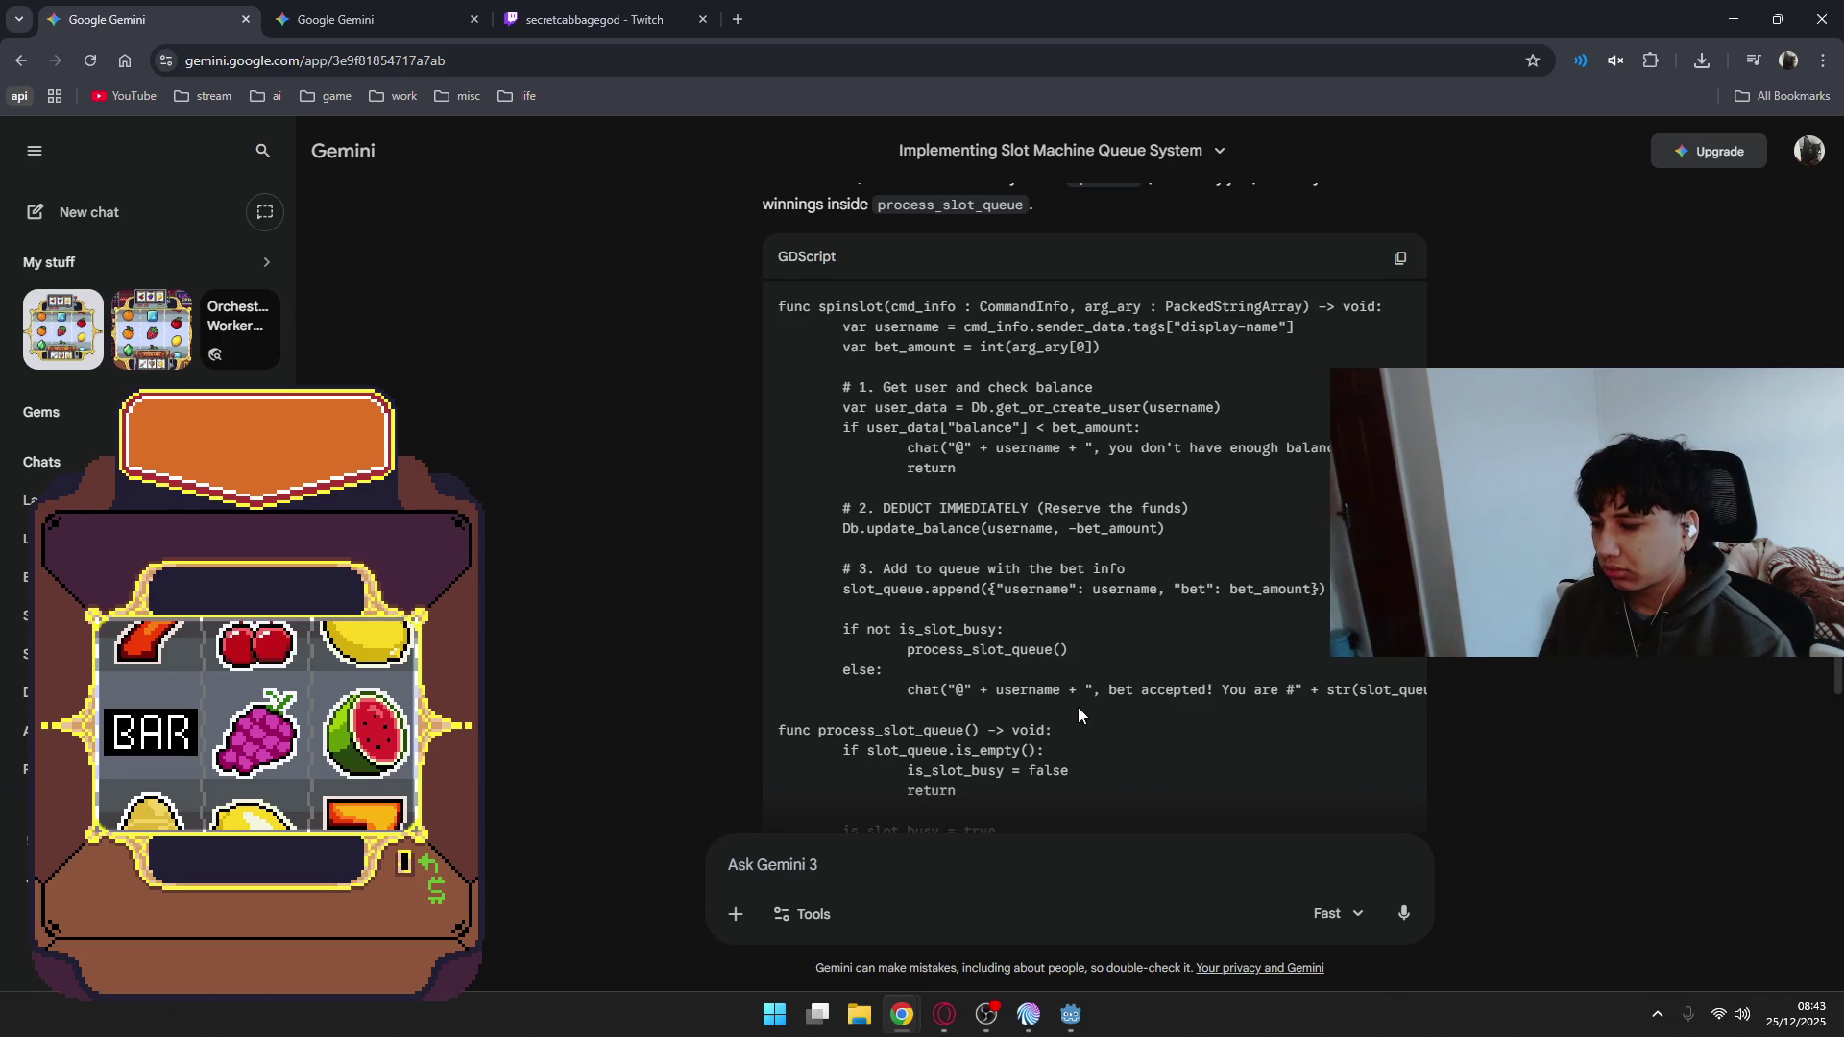
double_click(932, 528)
- Check the Twitch stream tab, then scroll the win animation ideas chat up to the pop-up text section
click(404, 11)
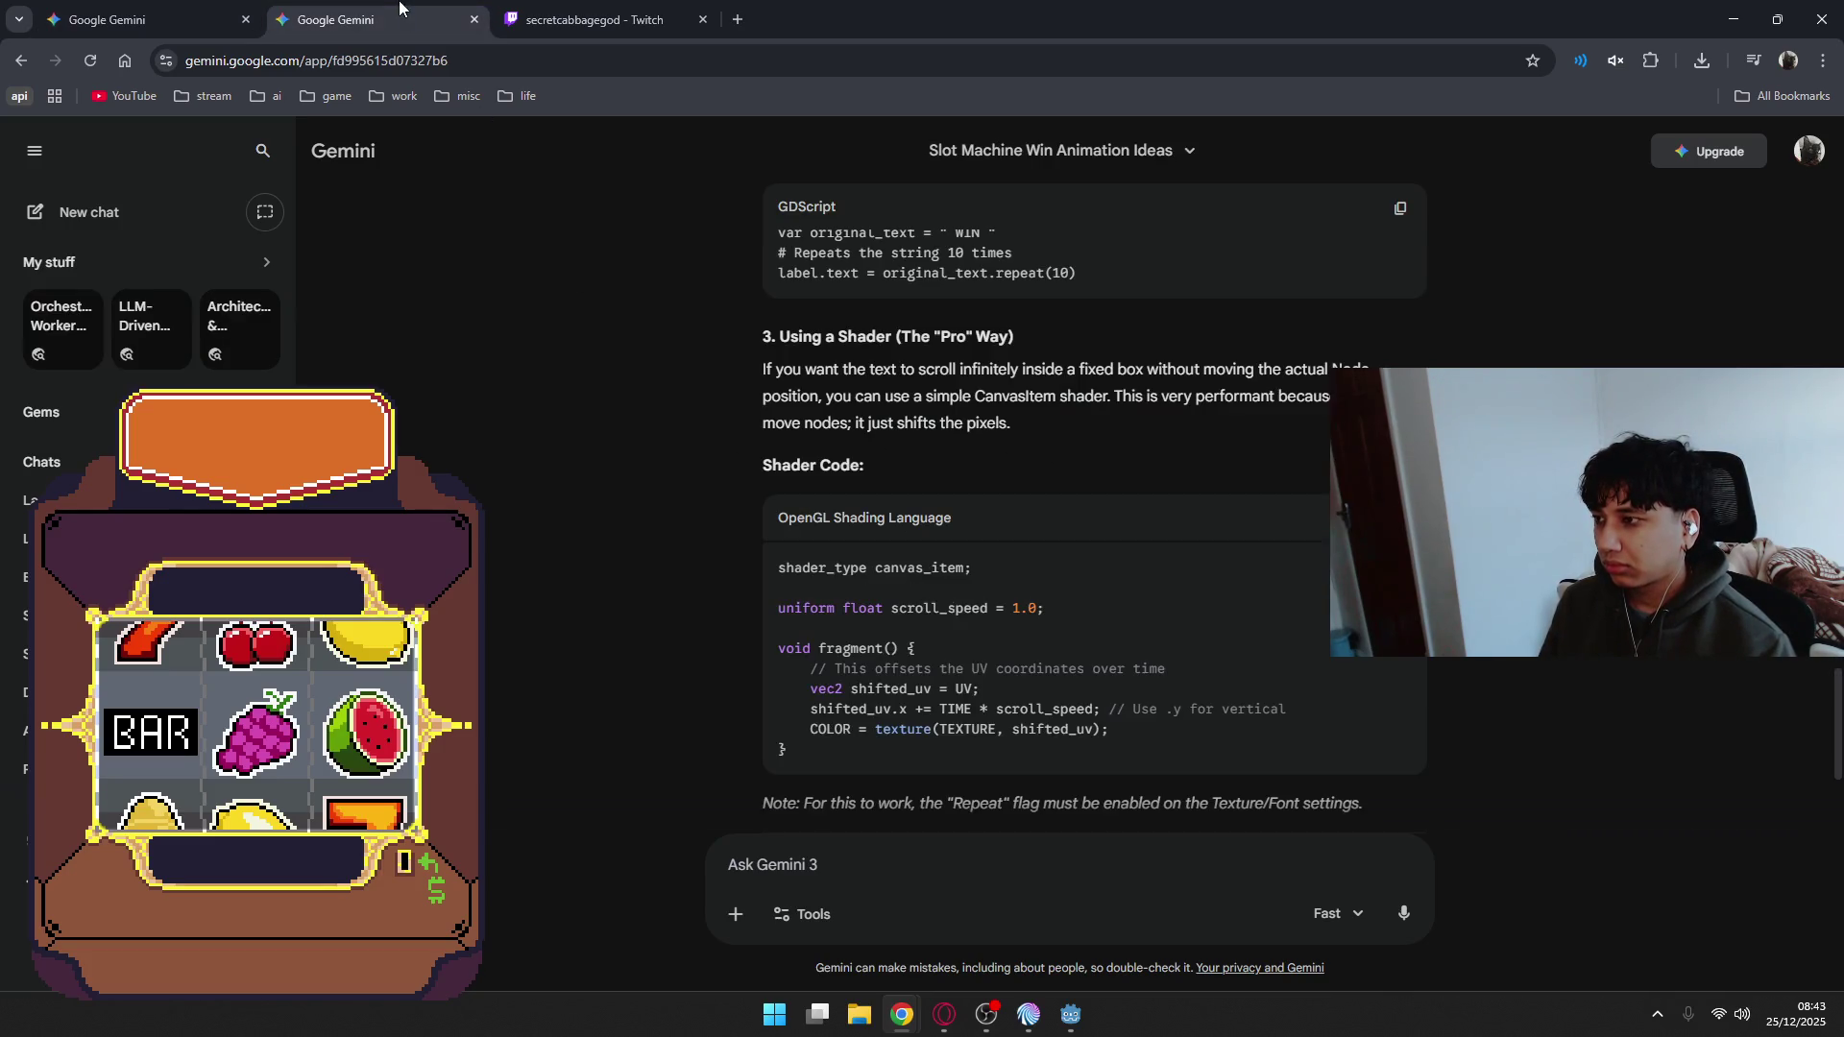
click(569, 12)
click(406, 12)
click(571, 10)
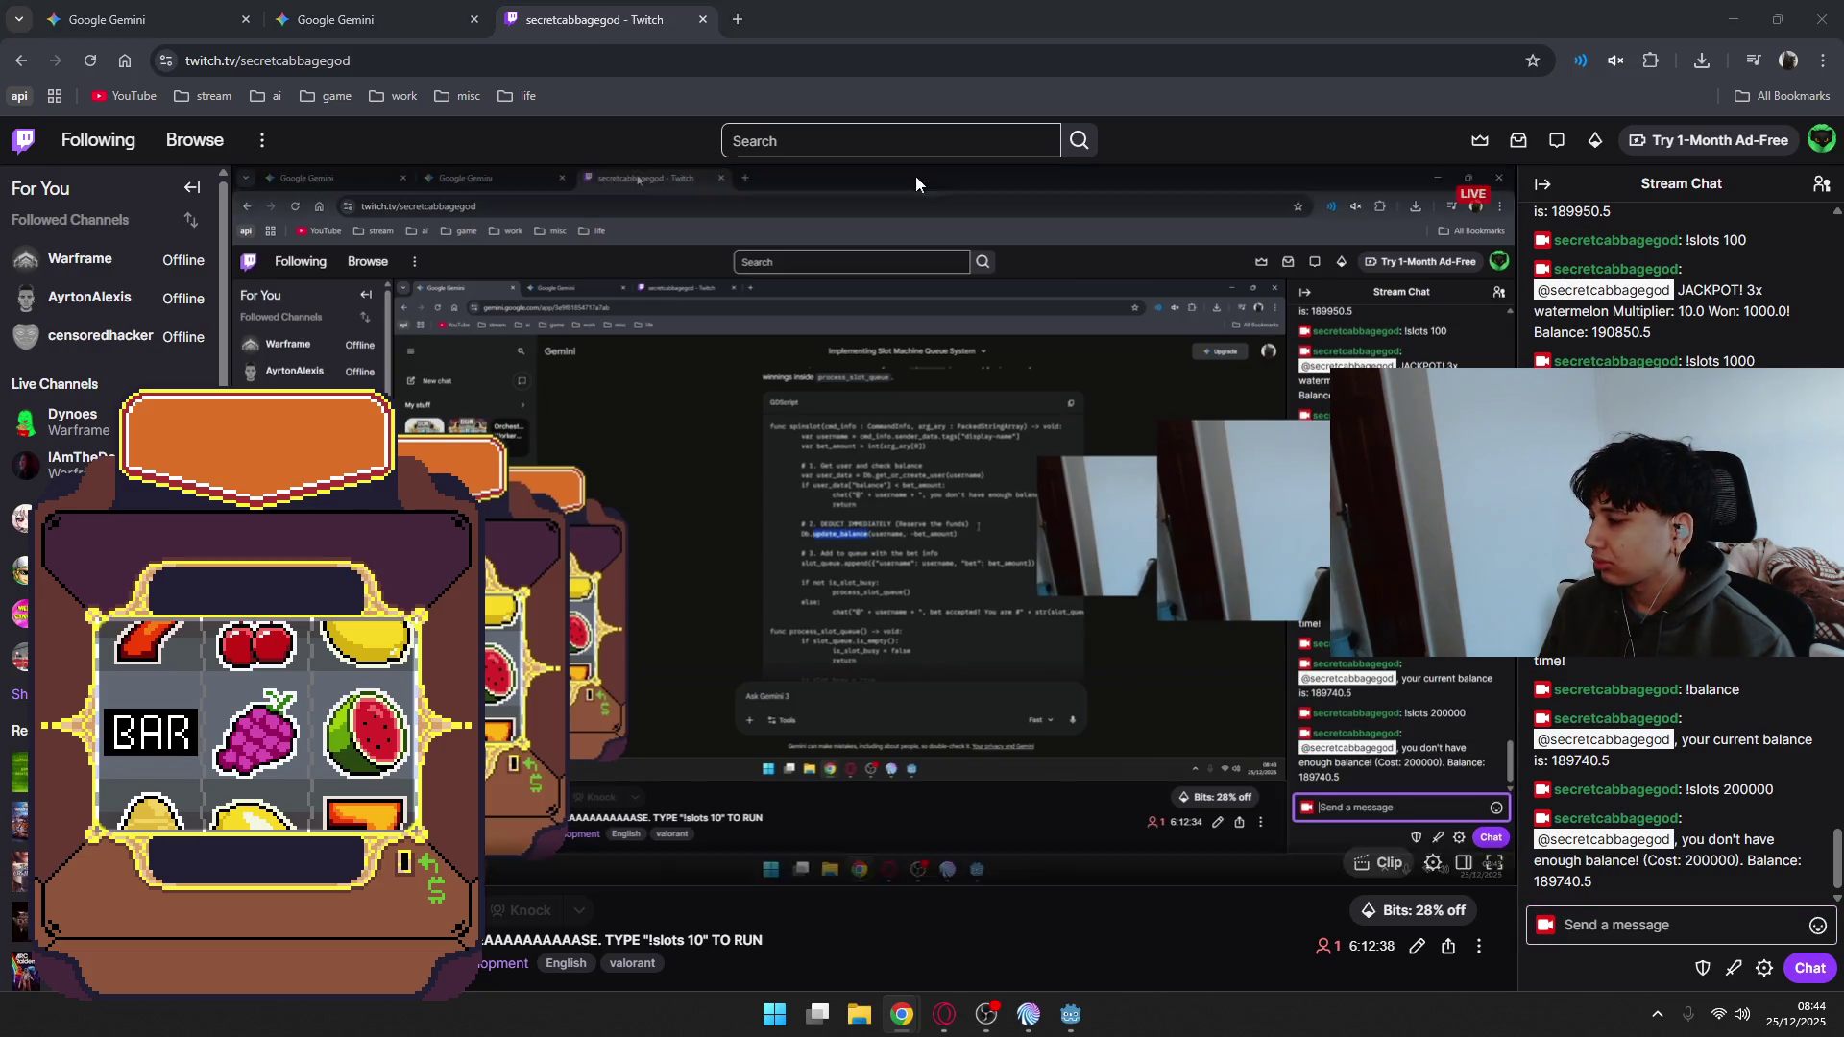
click(290, 10)
click(86, 11)
click(271, 11)
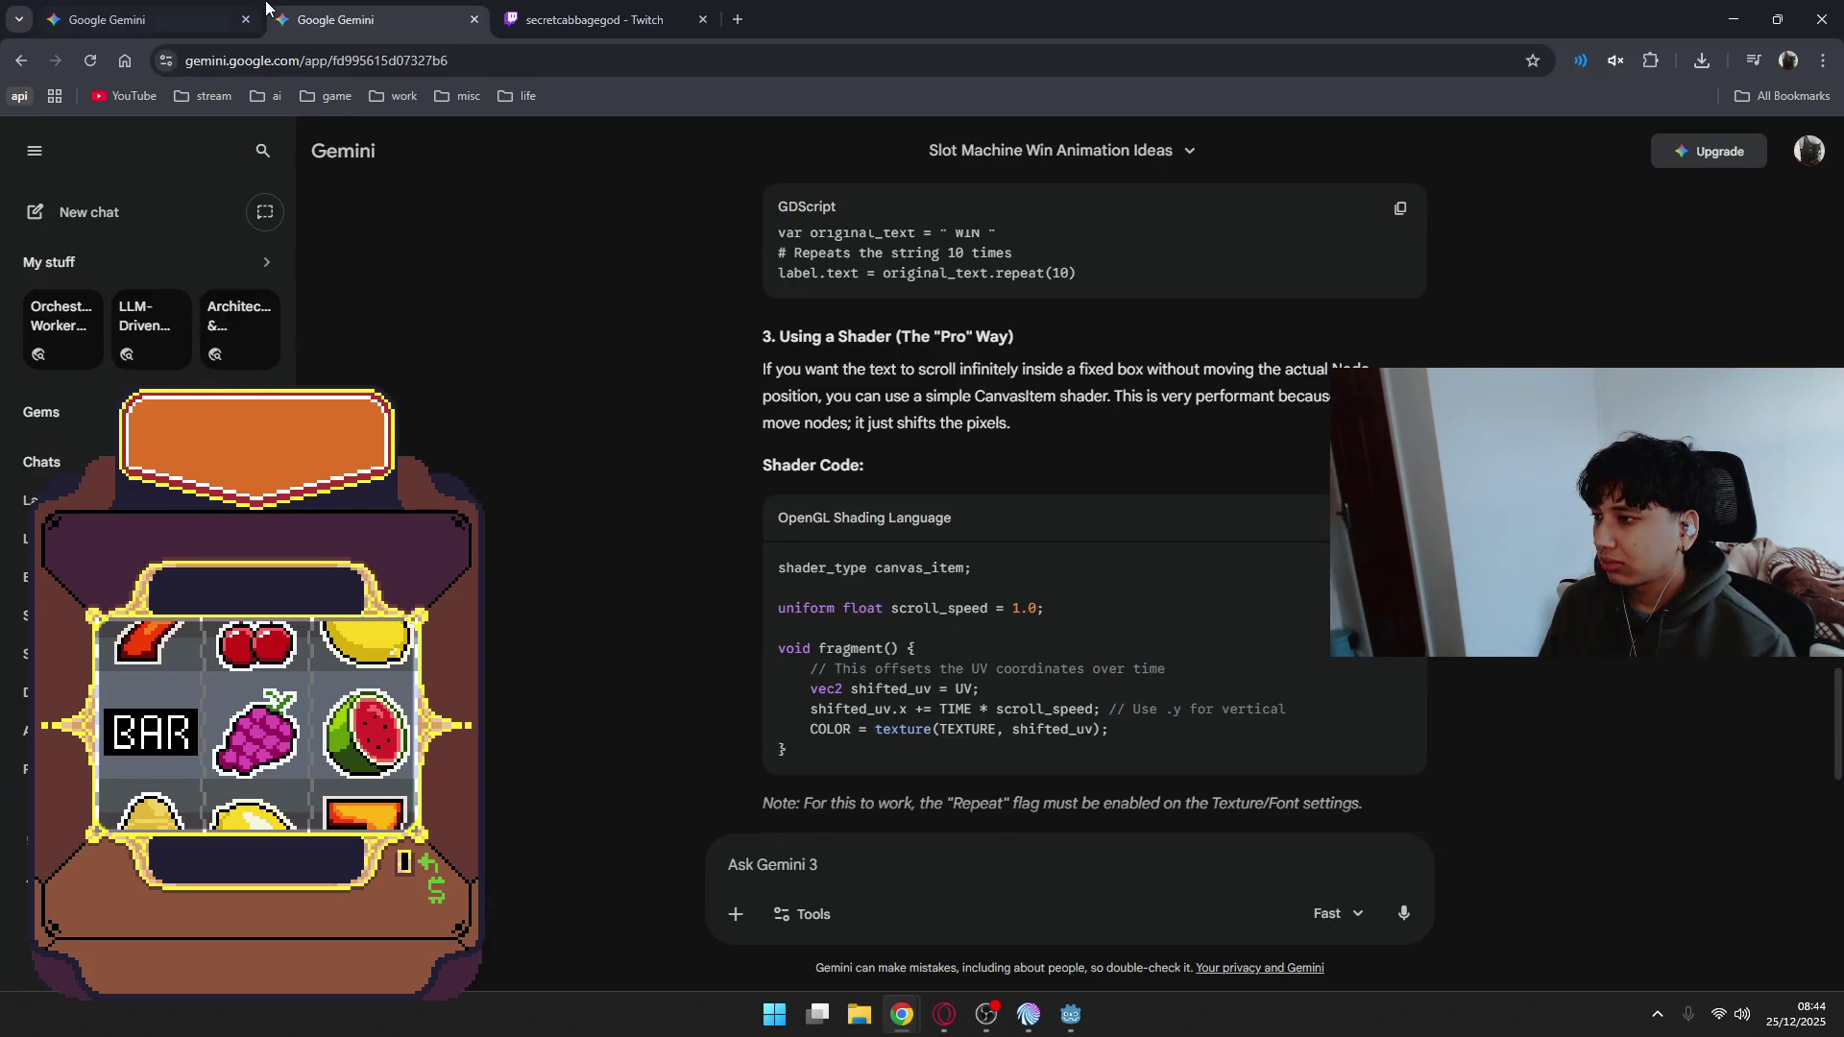
scroll(916, 729, up, 15)
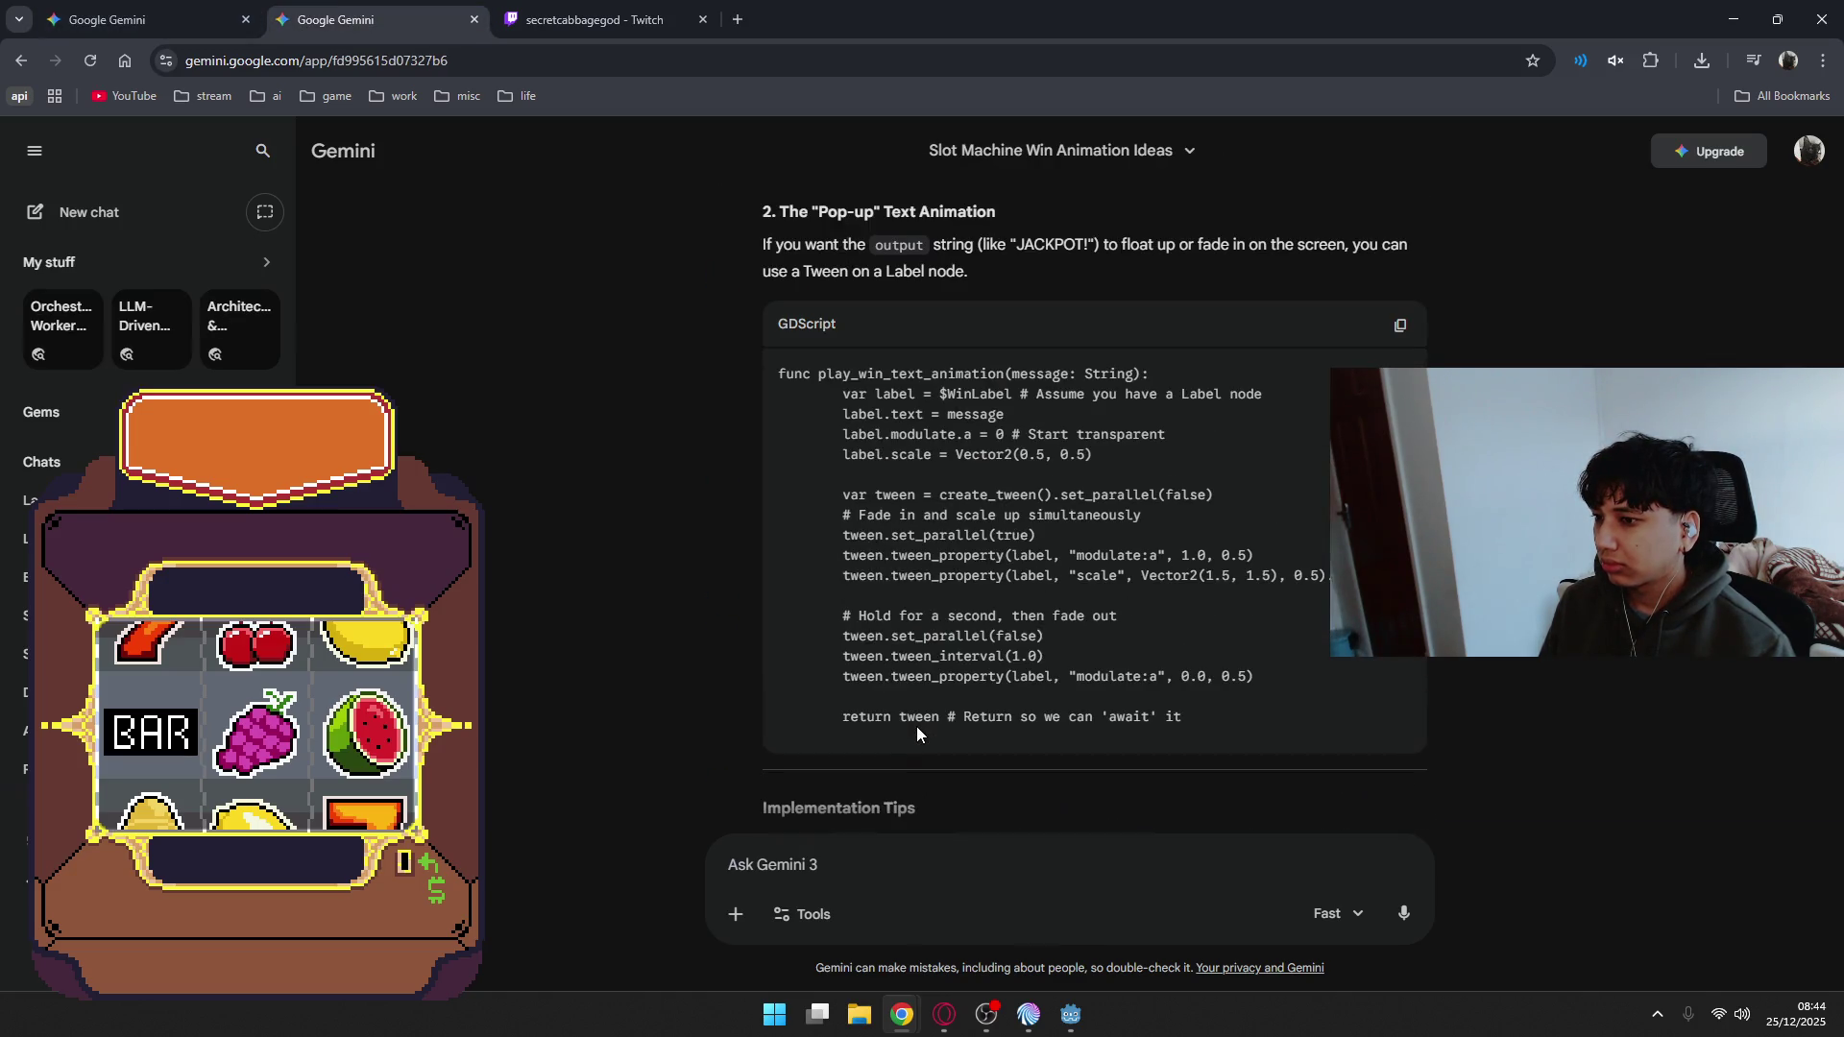
- Bring the Godot script editor showing slots.gd to the front
key(alt+Tab)
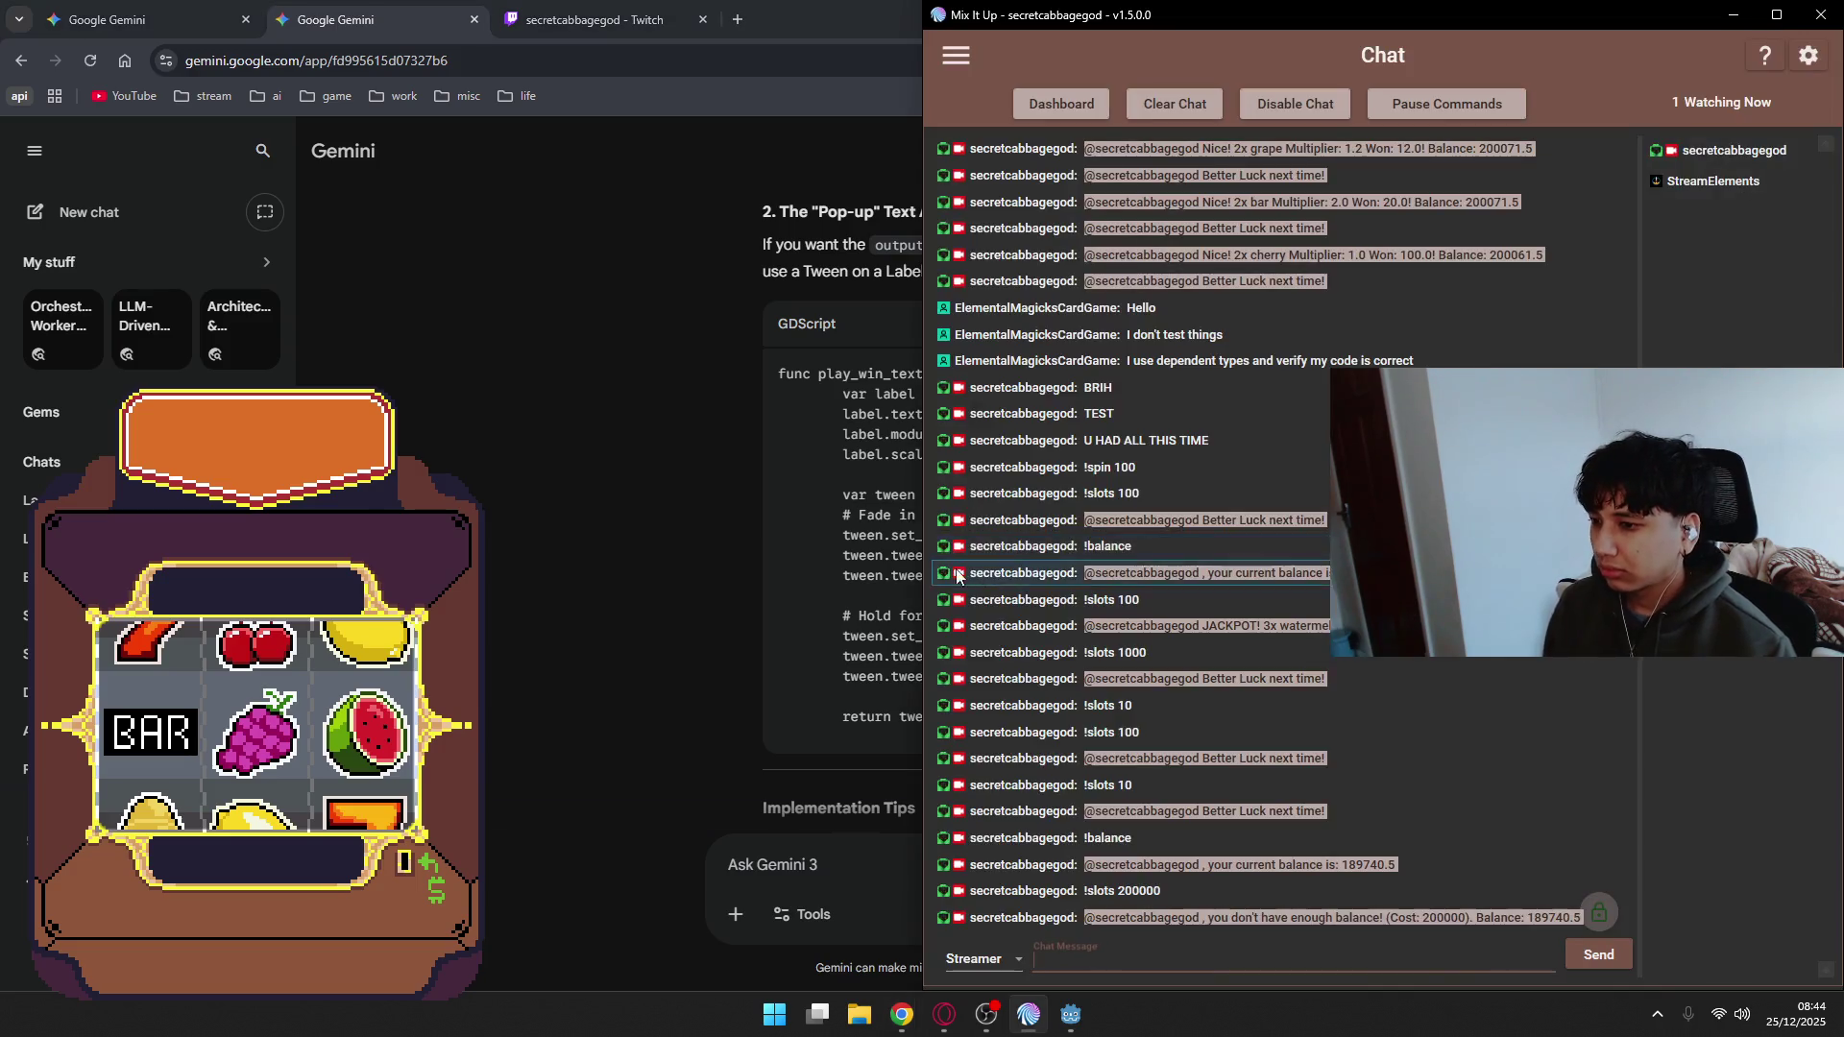
mouse_move(1064, 1024)
click(978, 961)
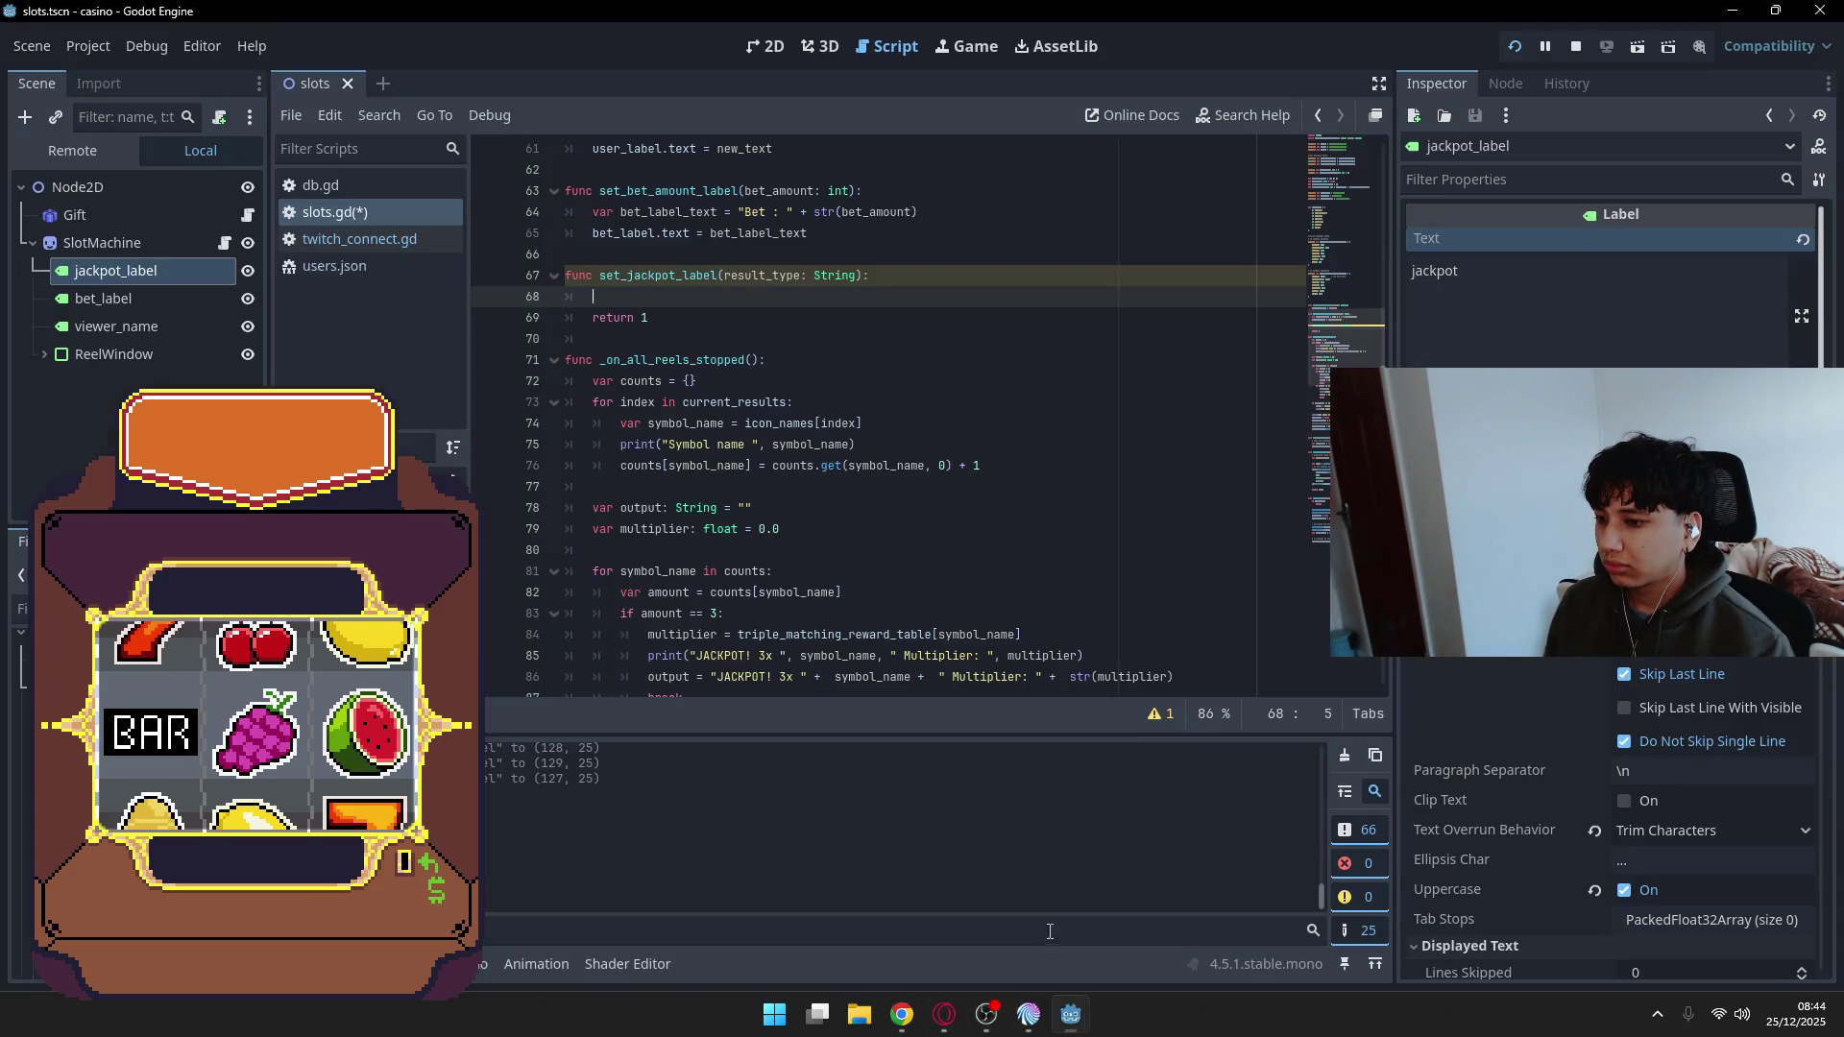
- Remove empty line 68 and add a new indented line inside set_jackpot_label
click(732, 426)
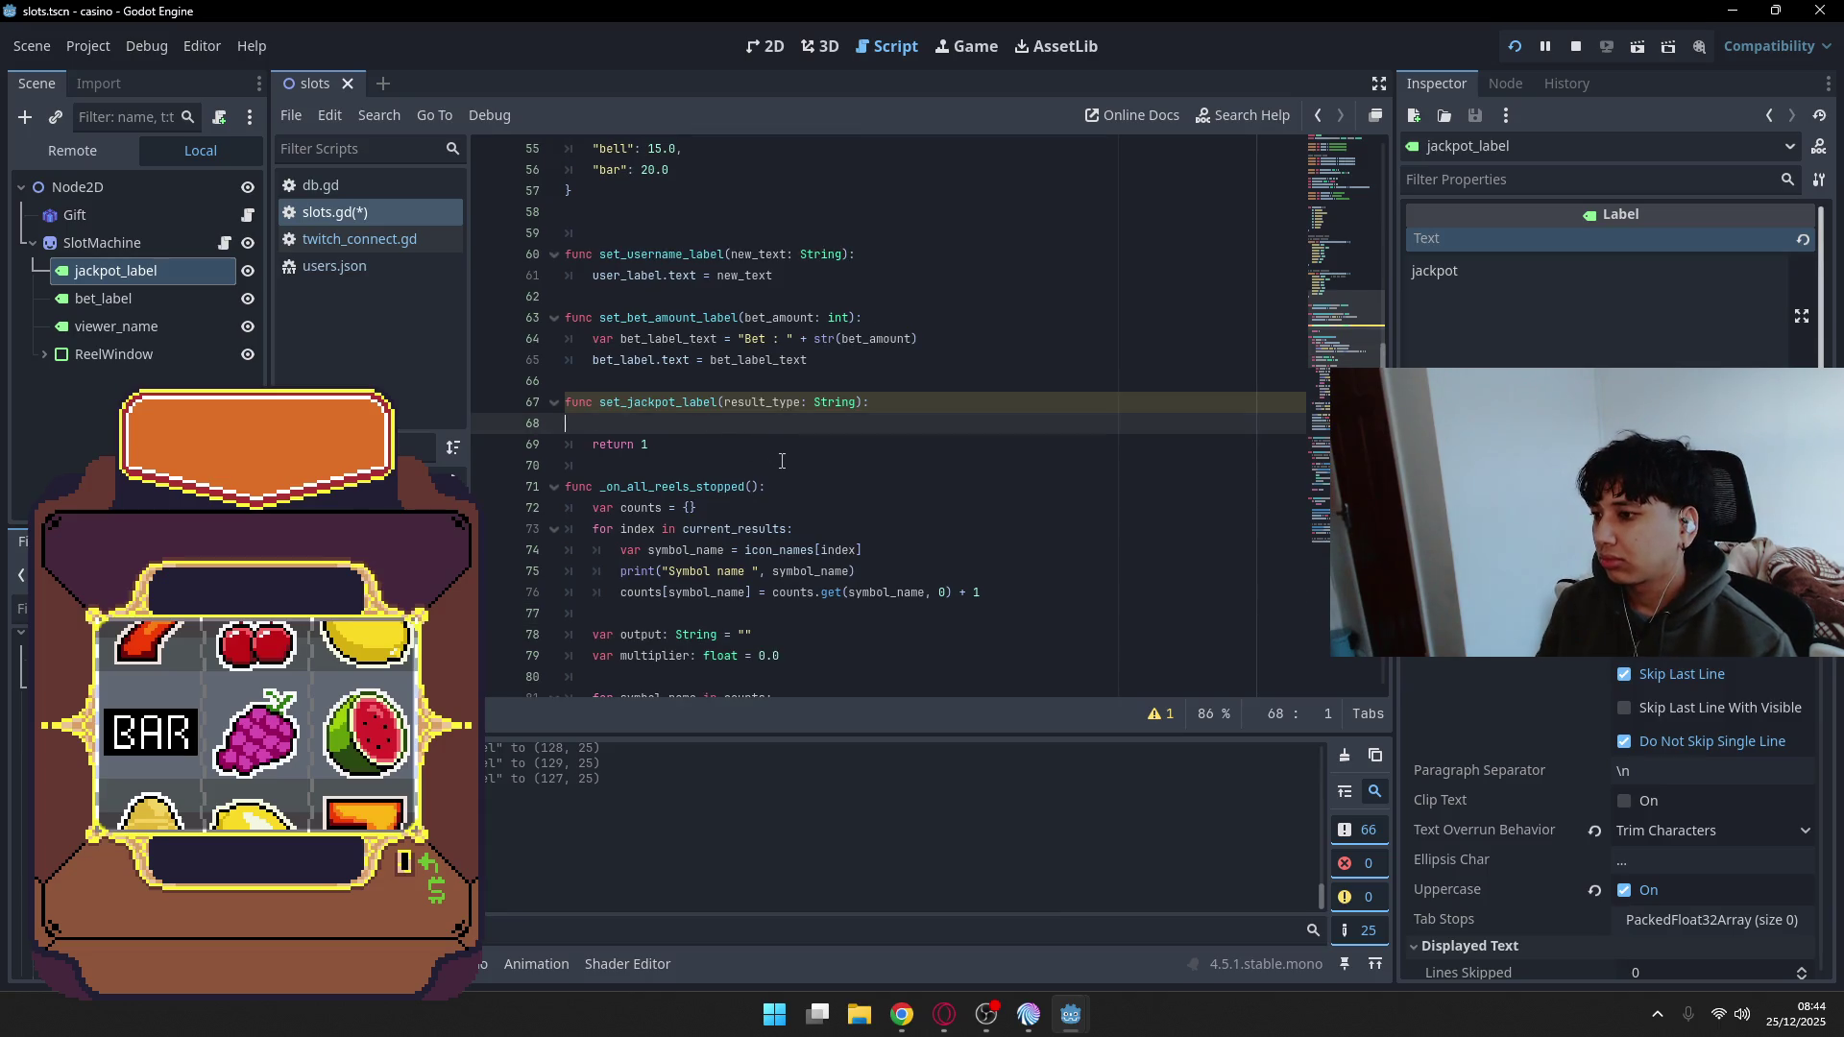
key(BackSpace)
key(BackSpace)
click(940, 423)
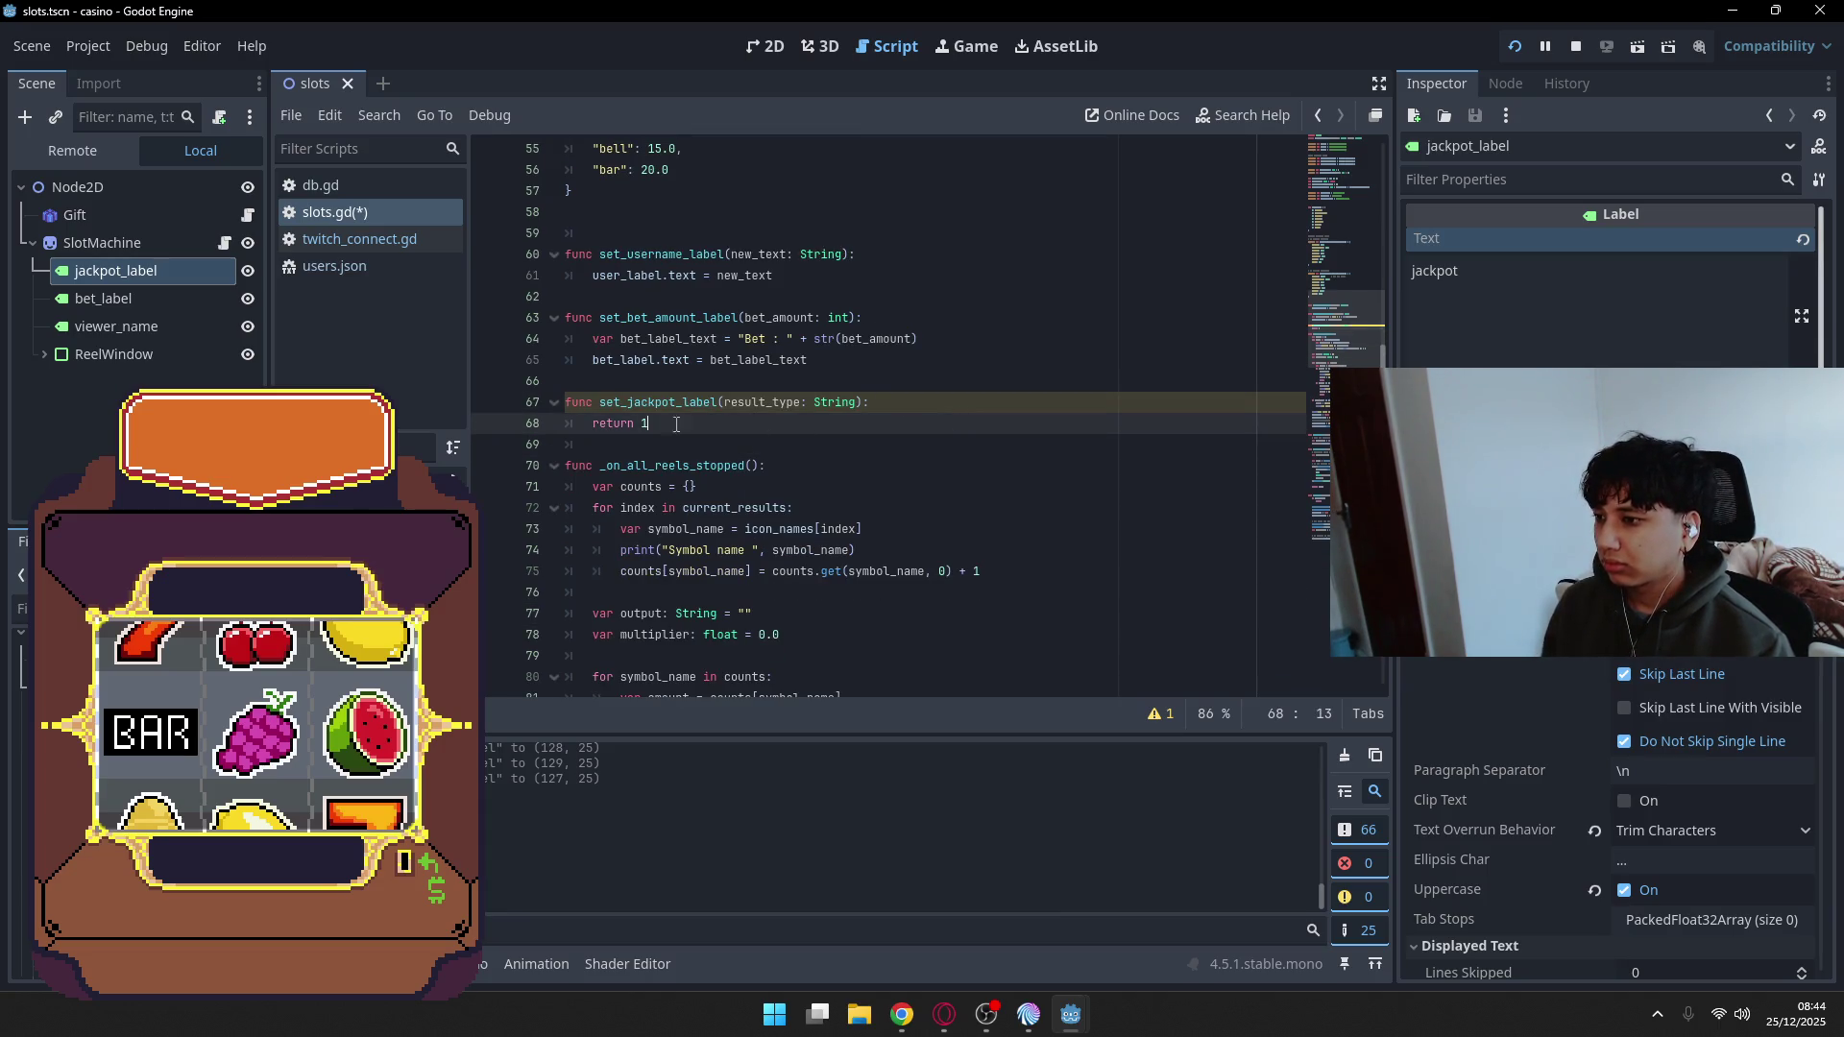
drag(676, 424, 520, 408)
scroll(748, 431, down, 7)
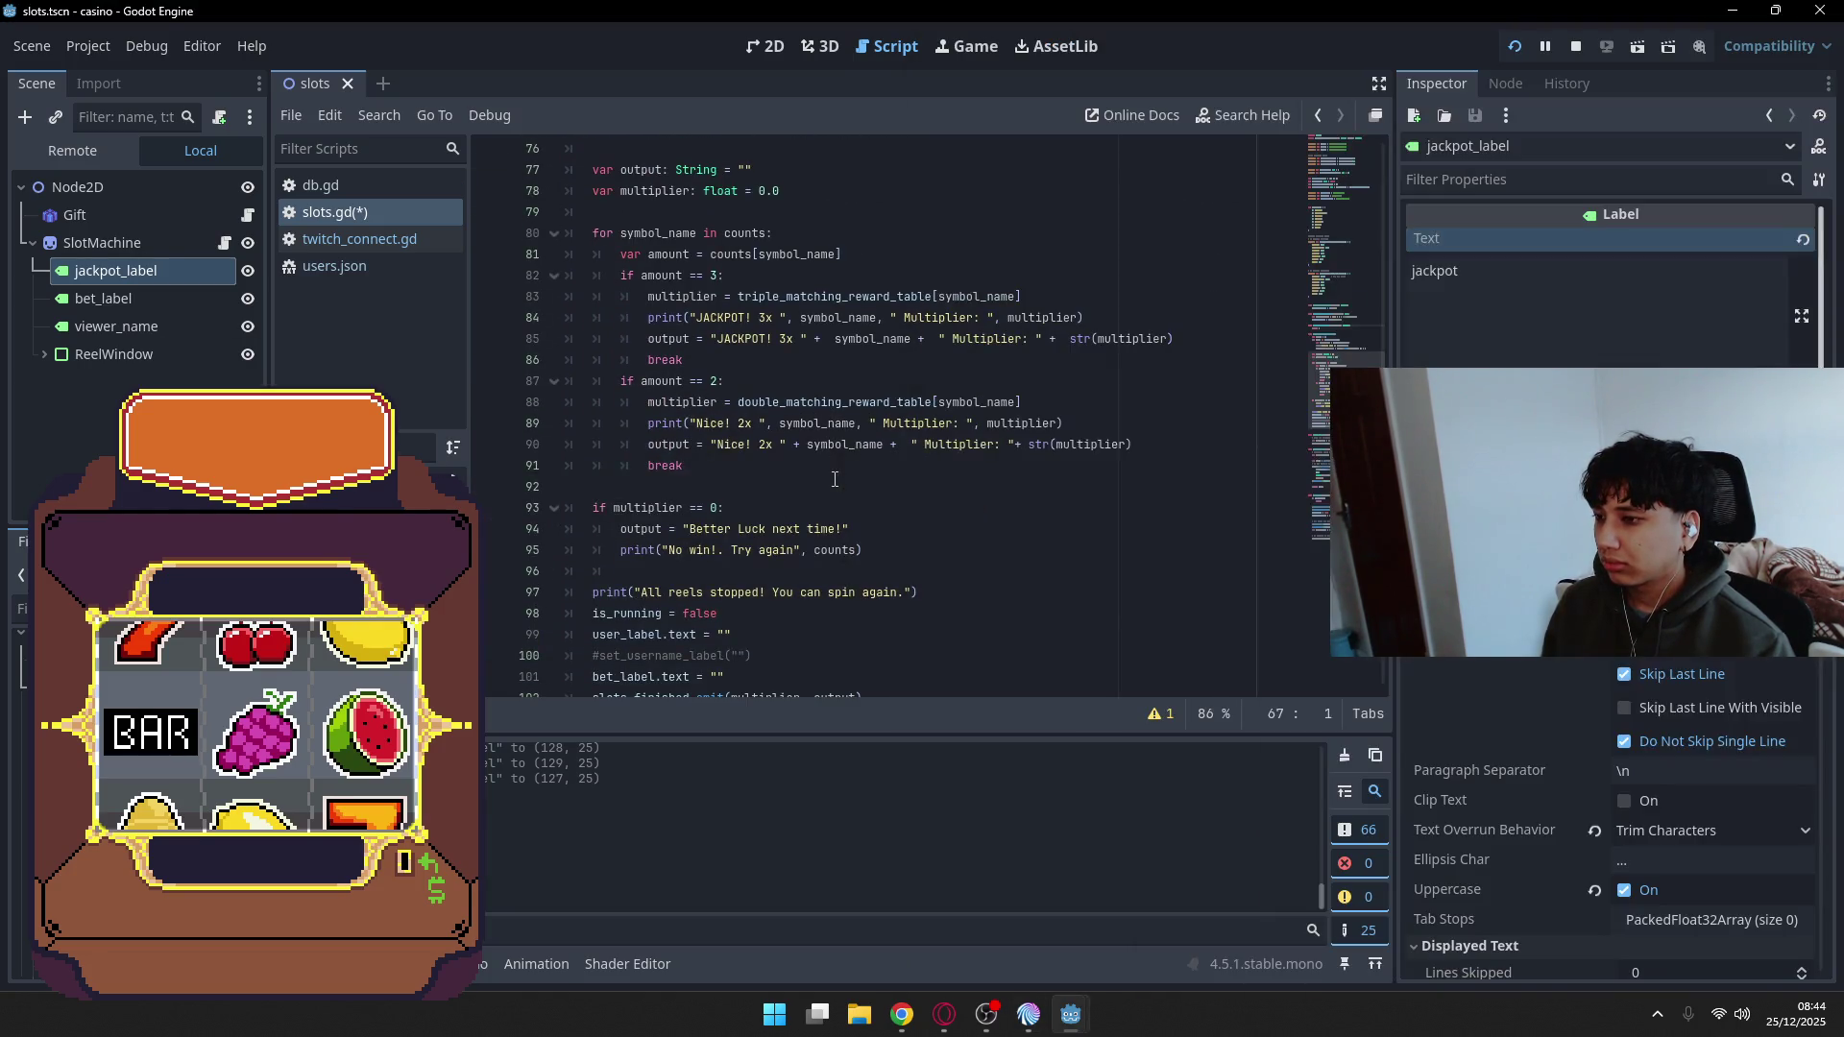
scroll(846, 433, up, 6)
click(986, 337)
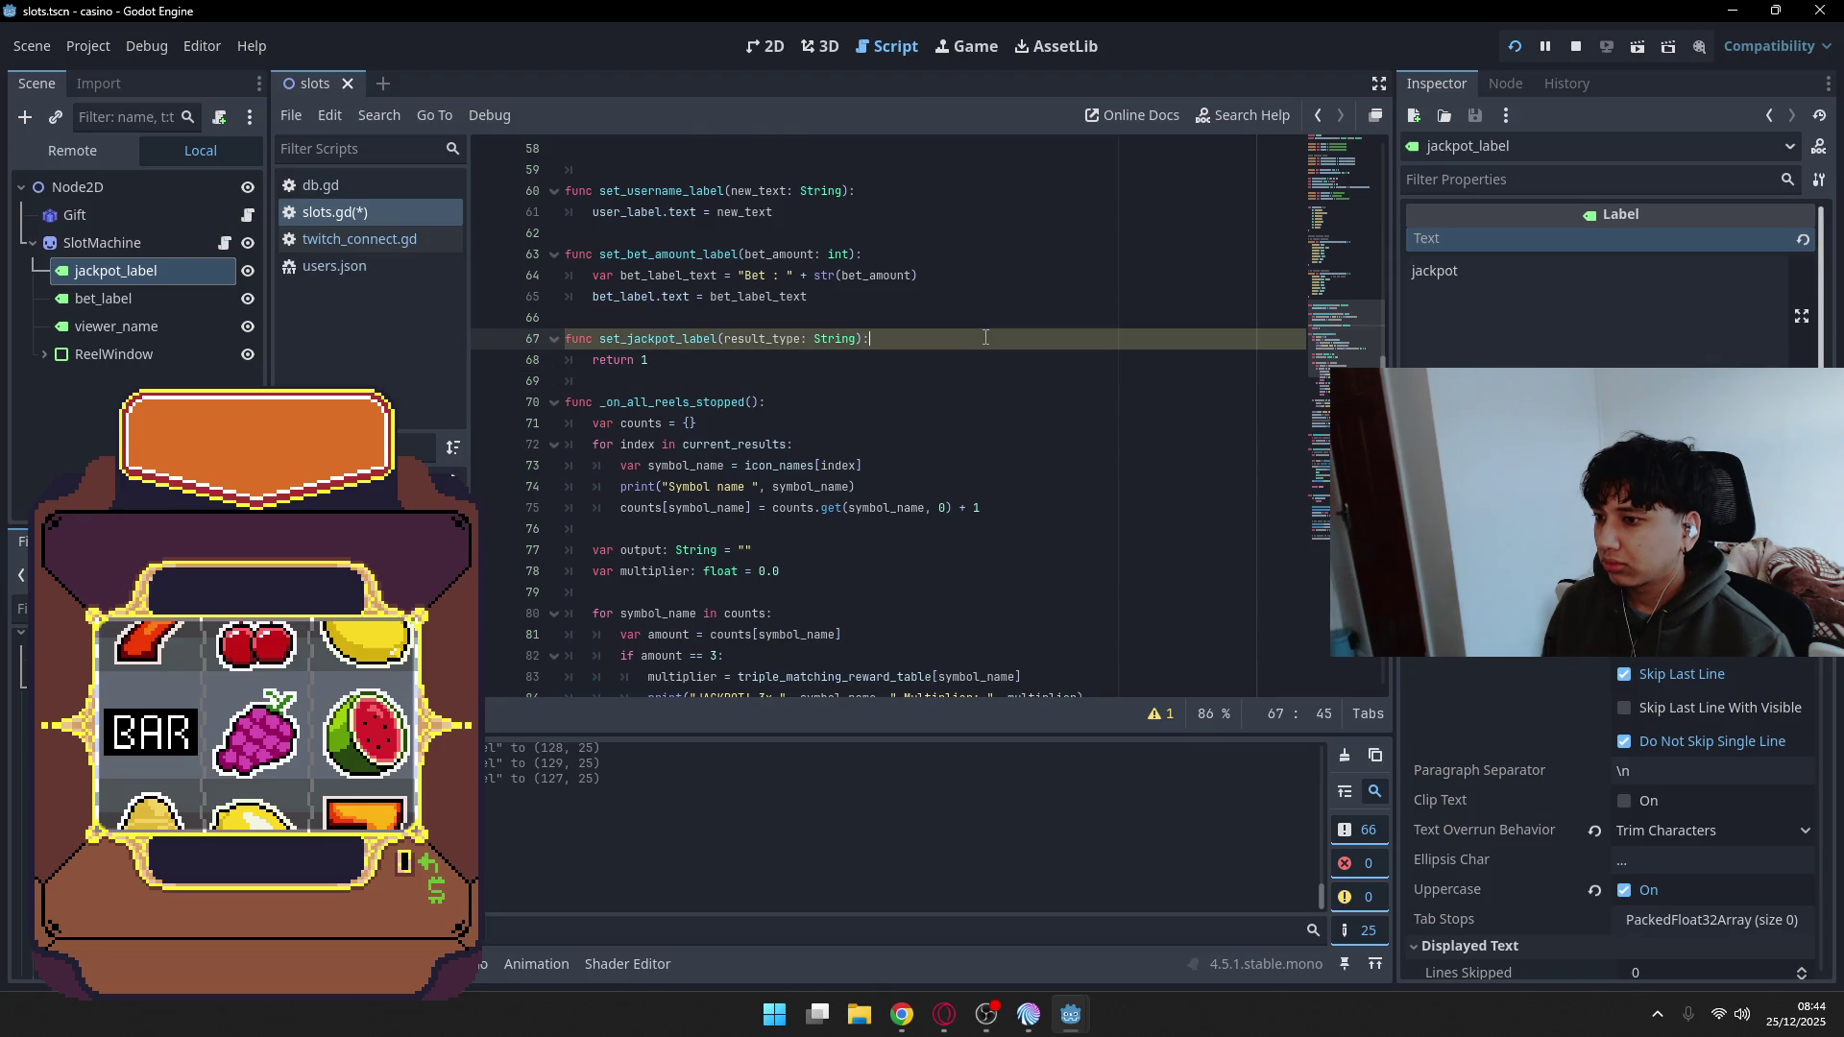
key(Return)
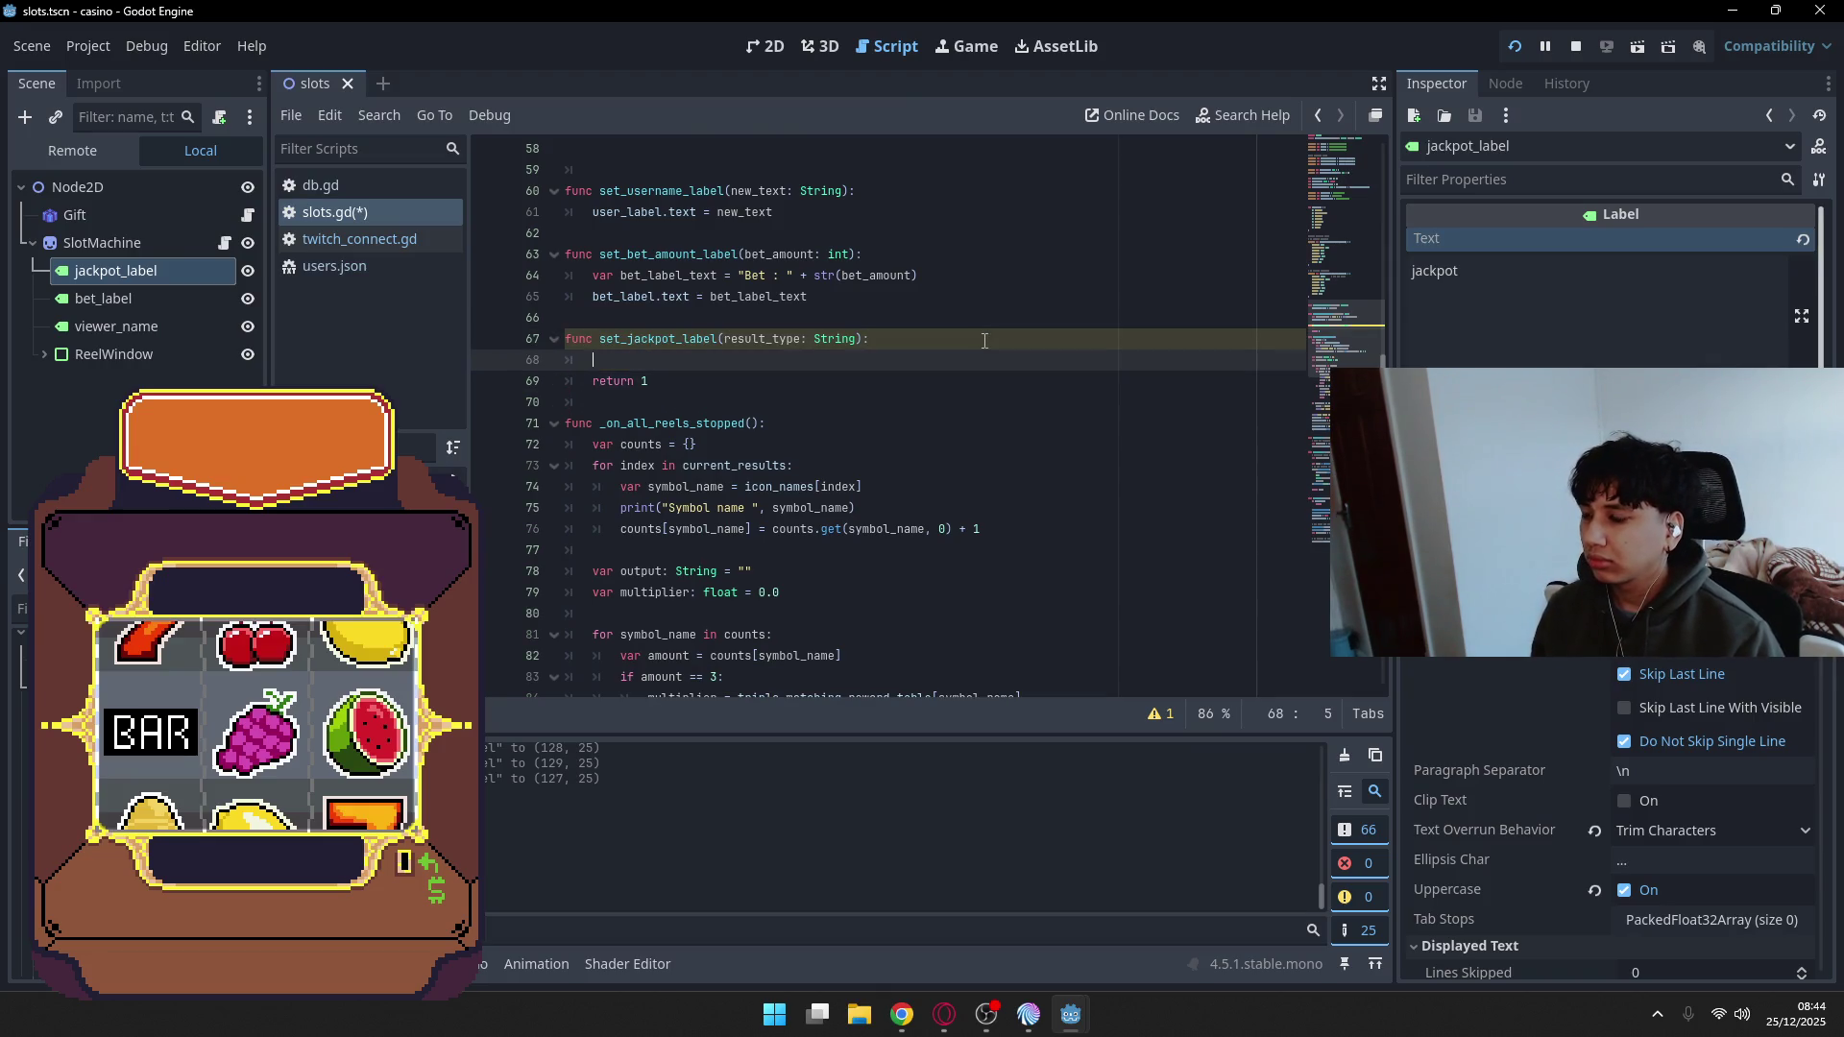
scroll(999, 340, up, 14)
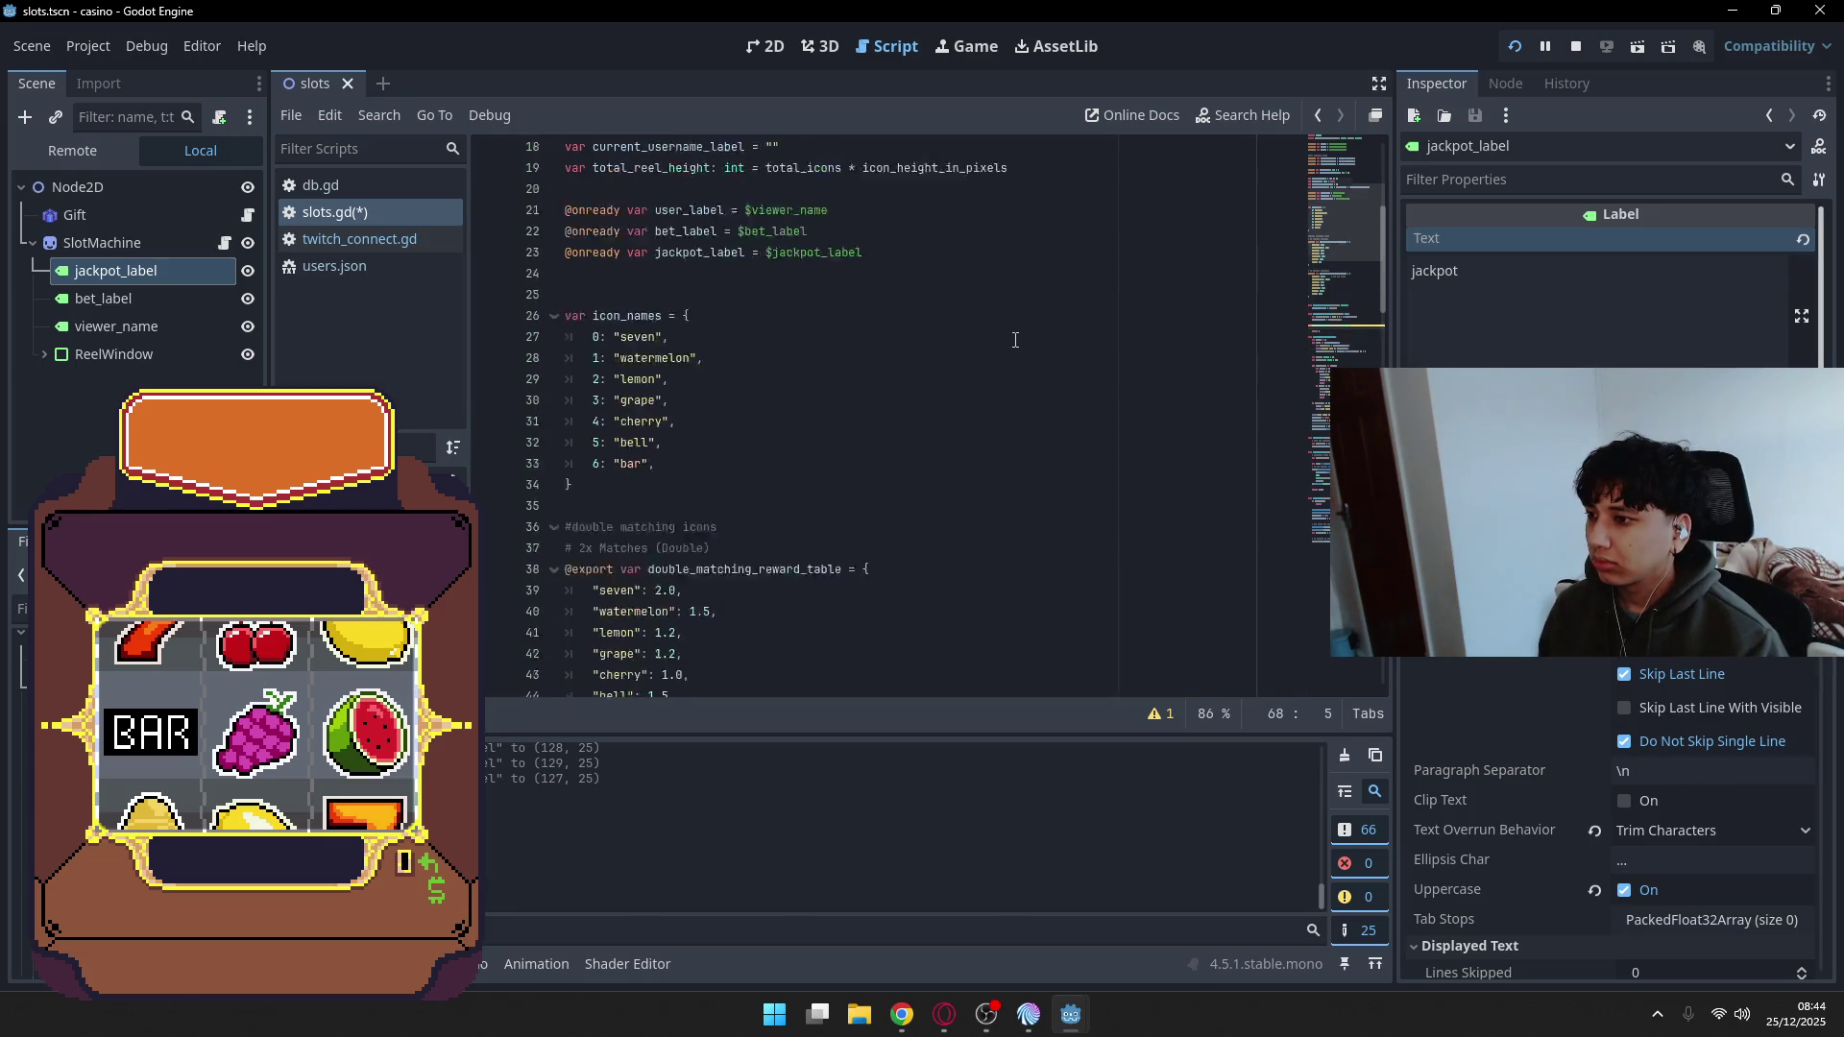
scroll(1015, 340, down, 10)
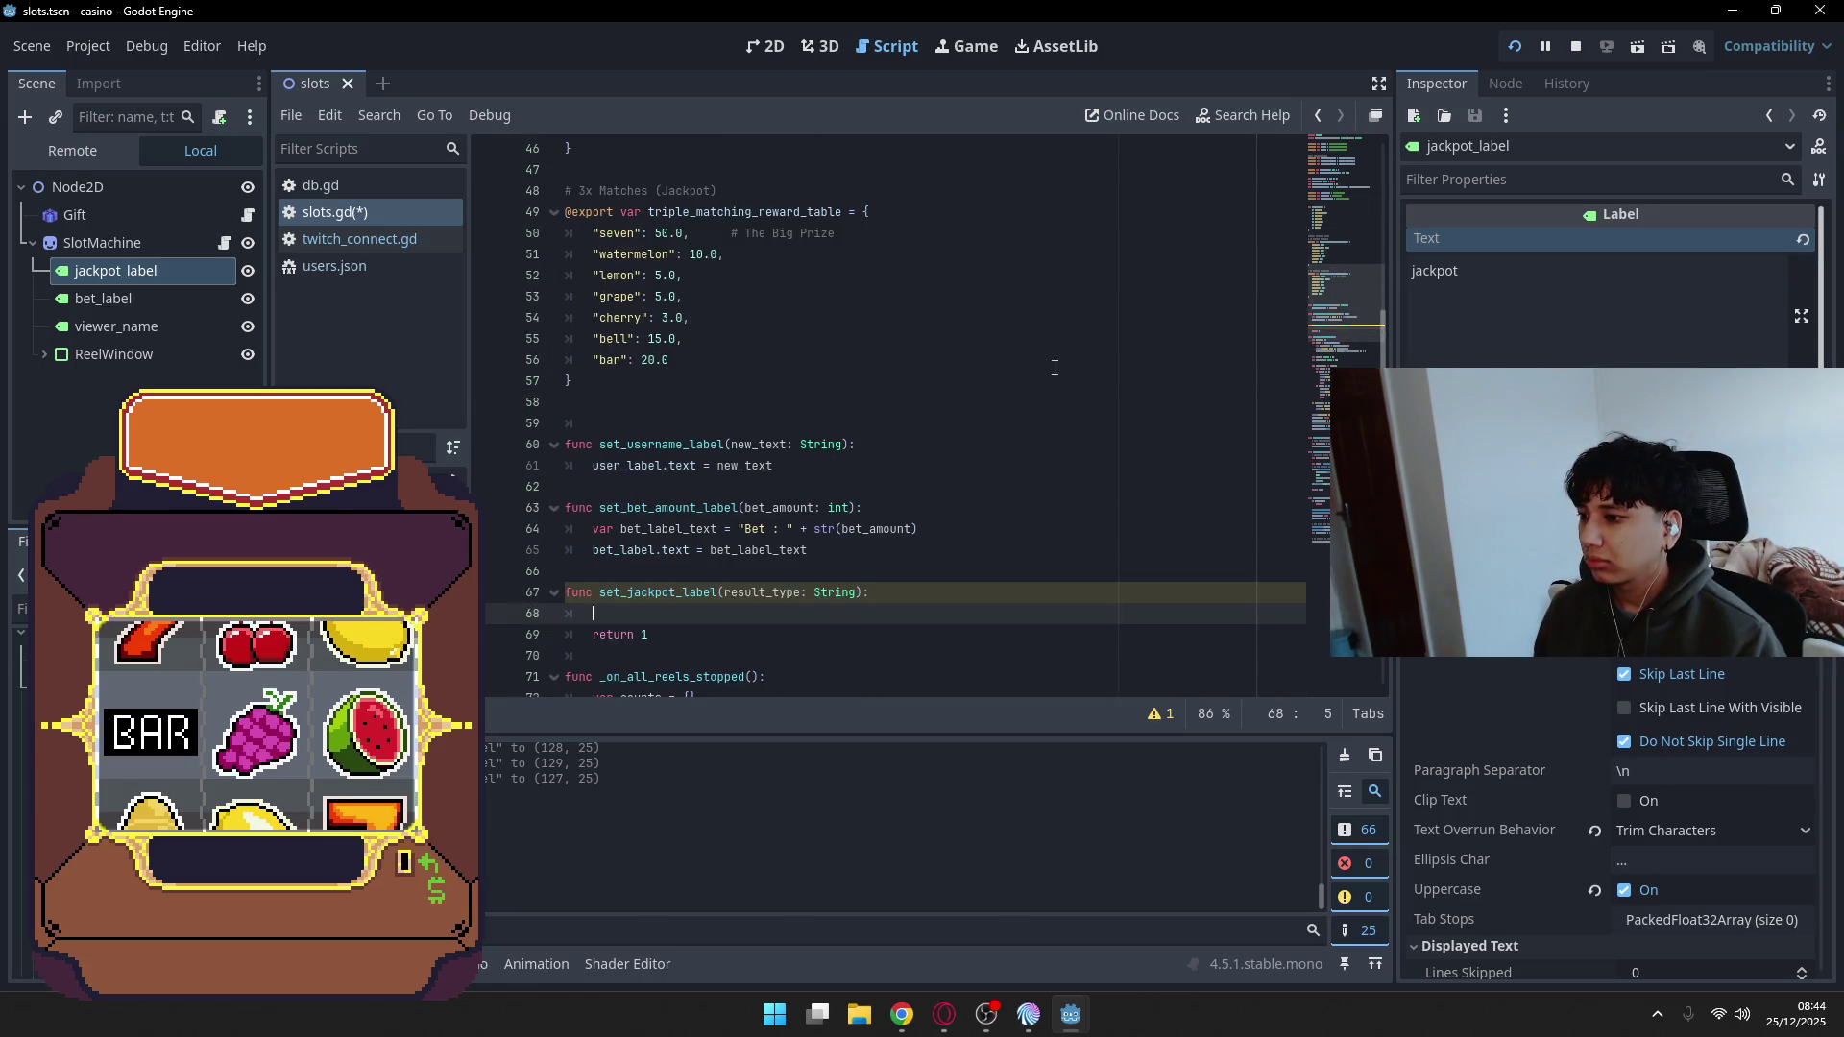
- Write jackpot_label.text = result_type in set_jackpot_label
text(po)
key(Return)
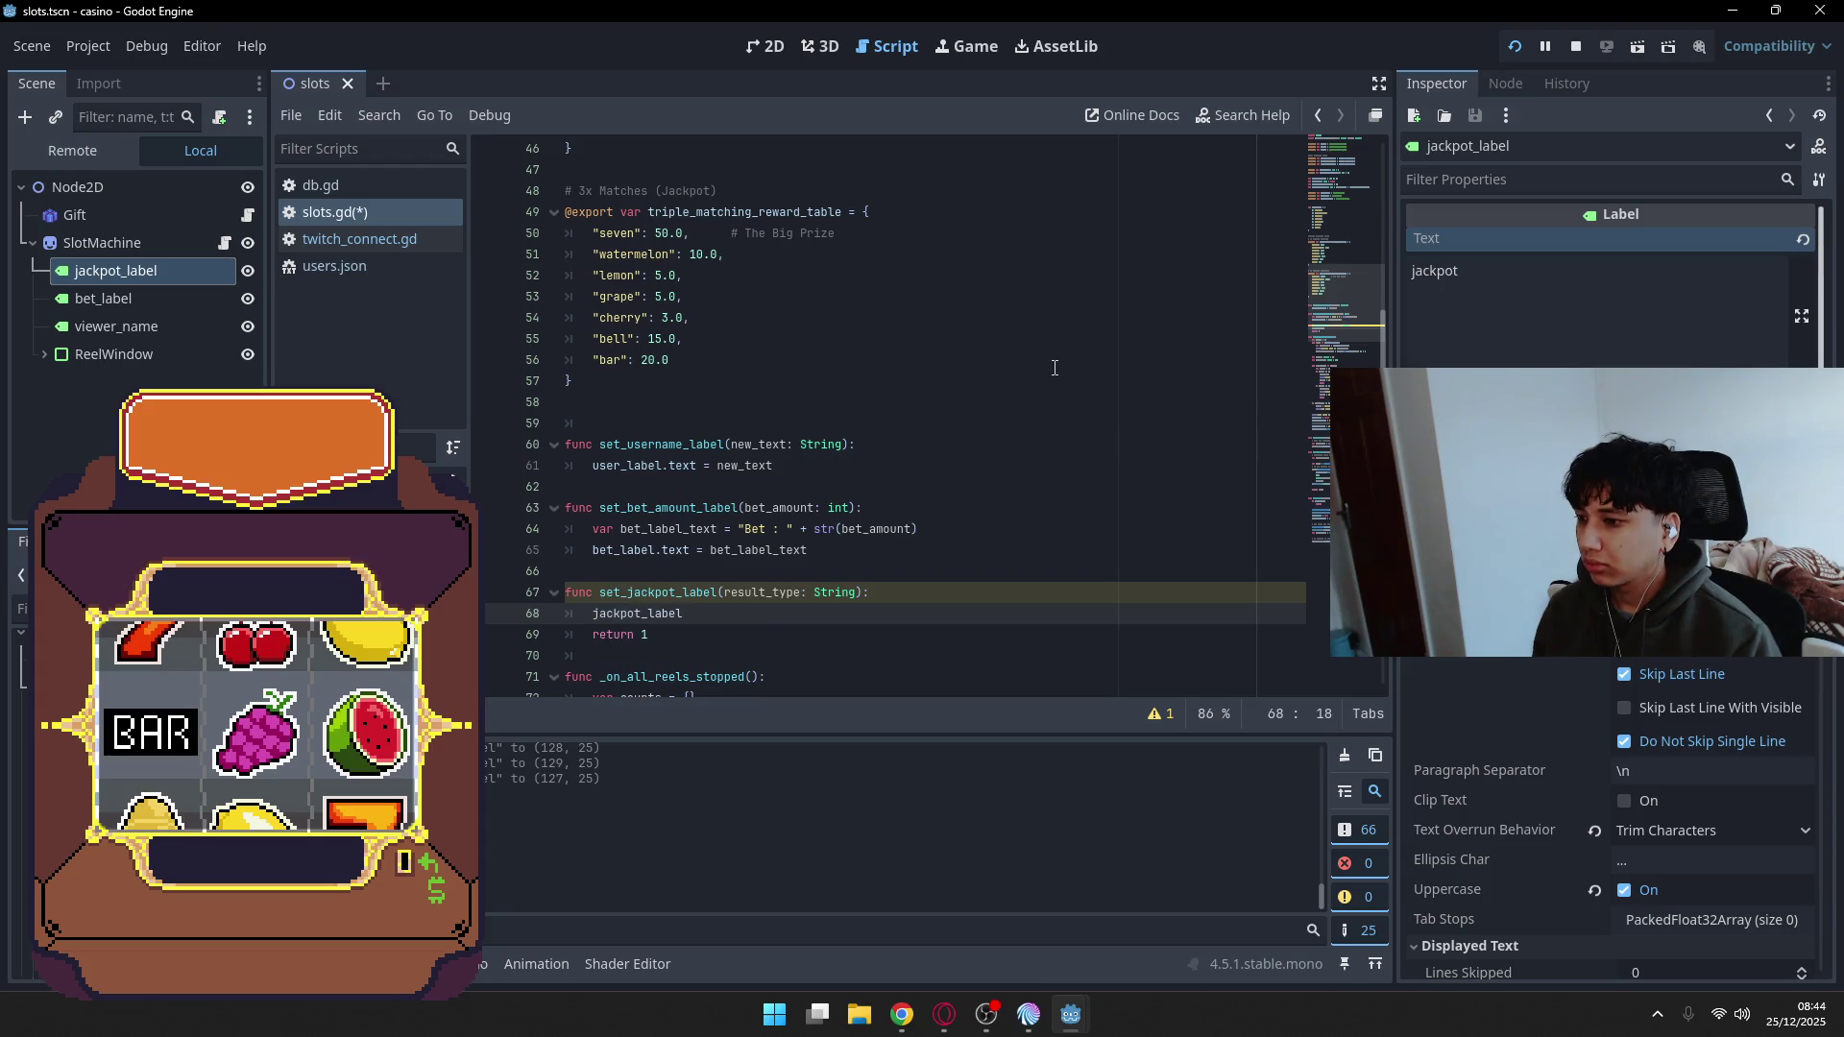
text(.text = ")
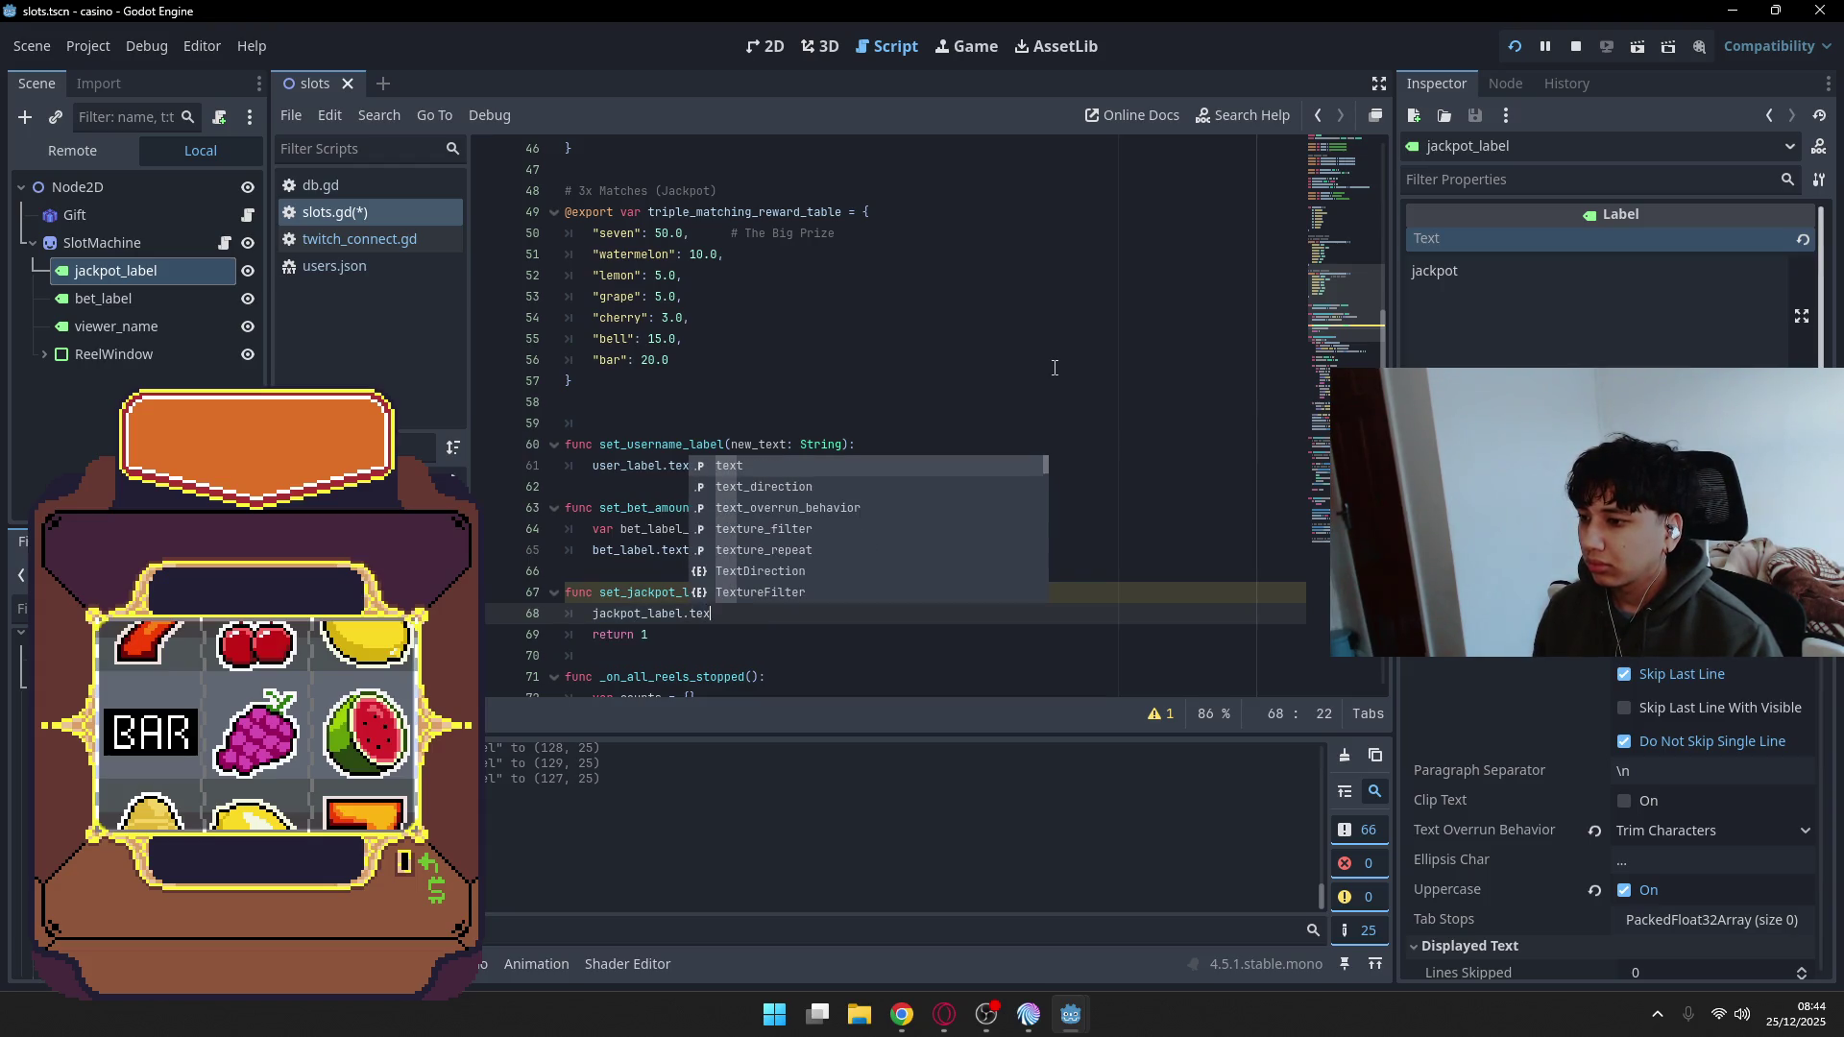
key(Escape)
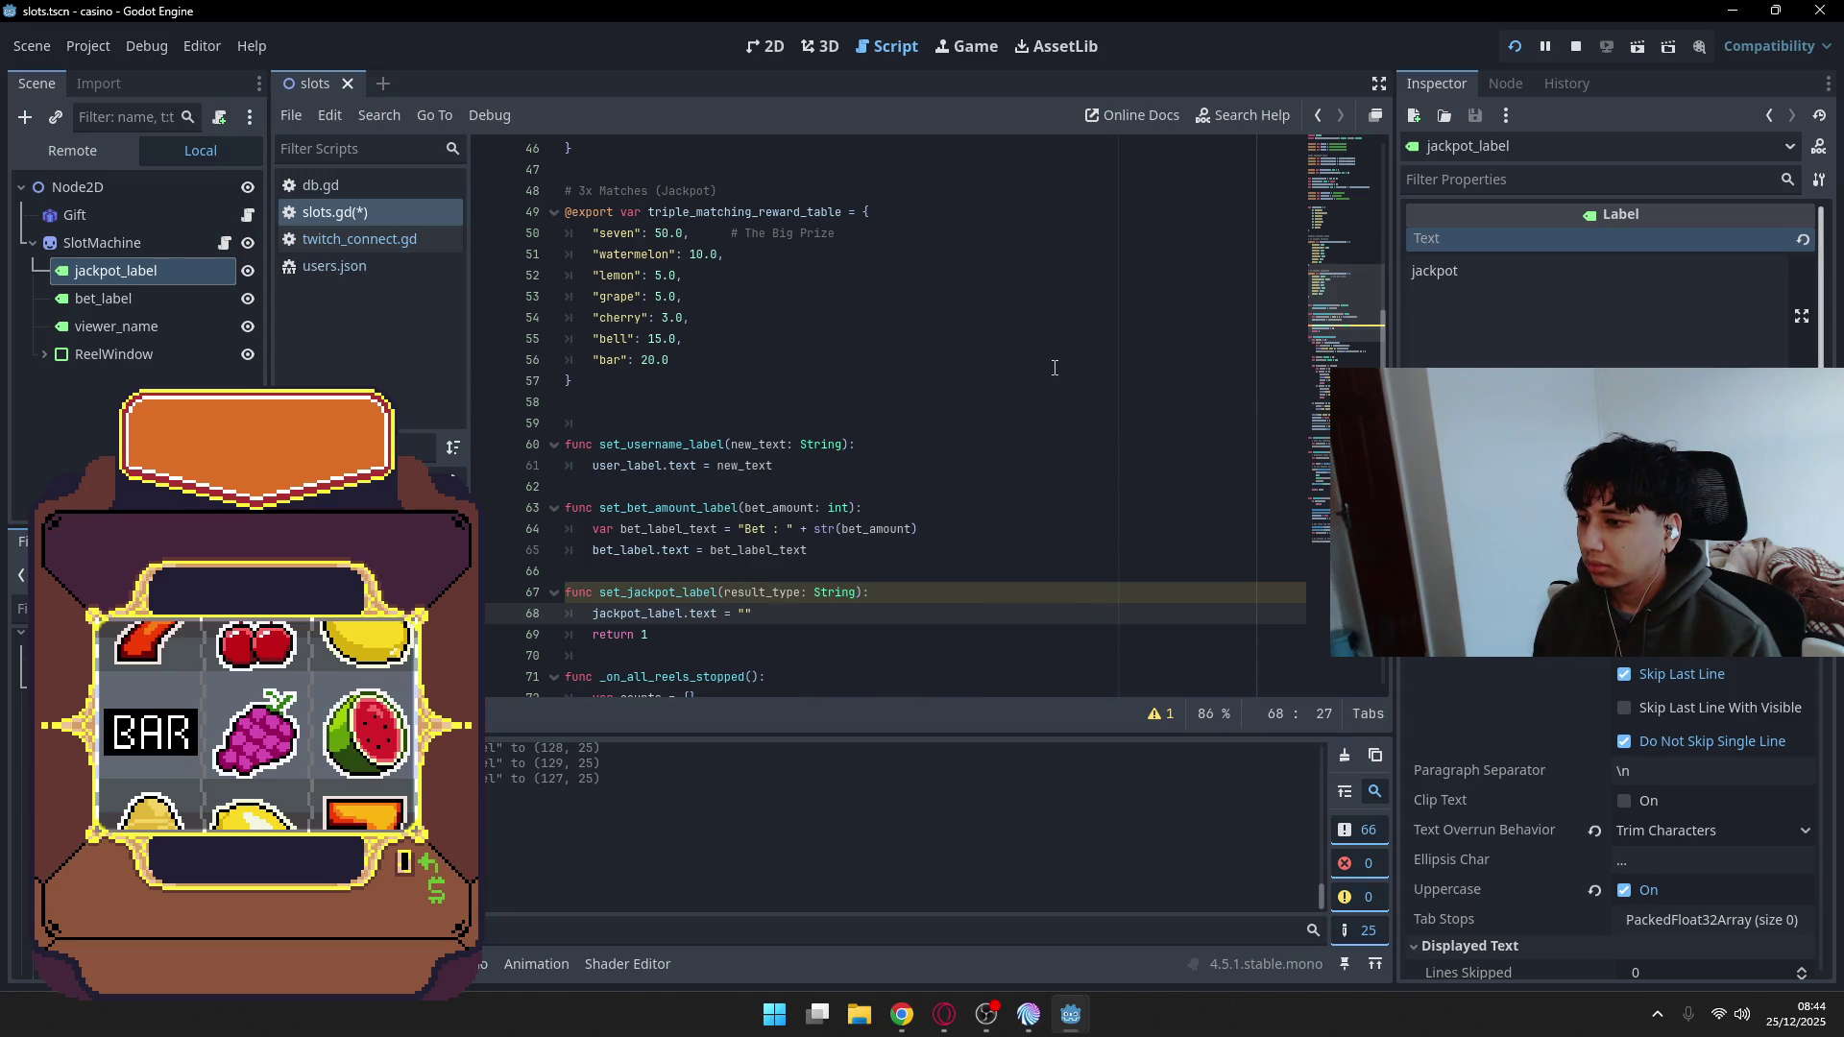
text(current_results)
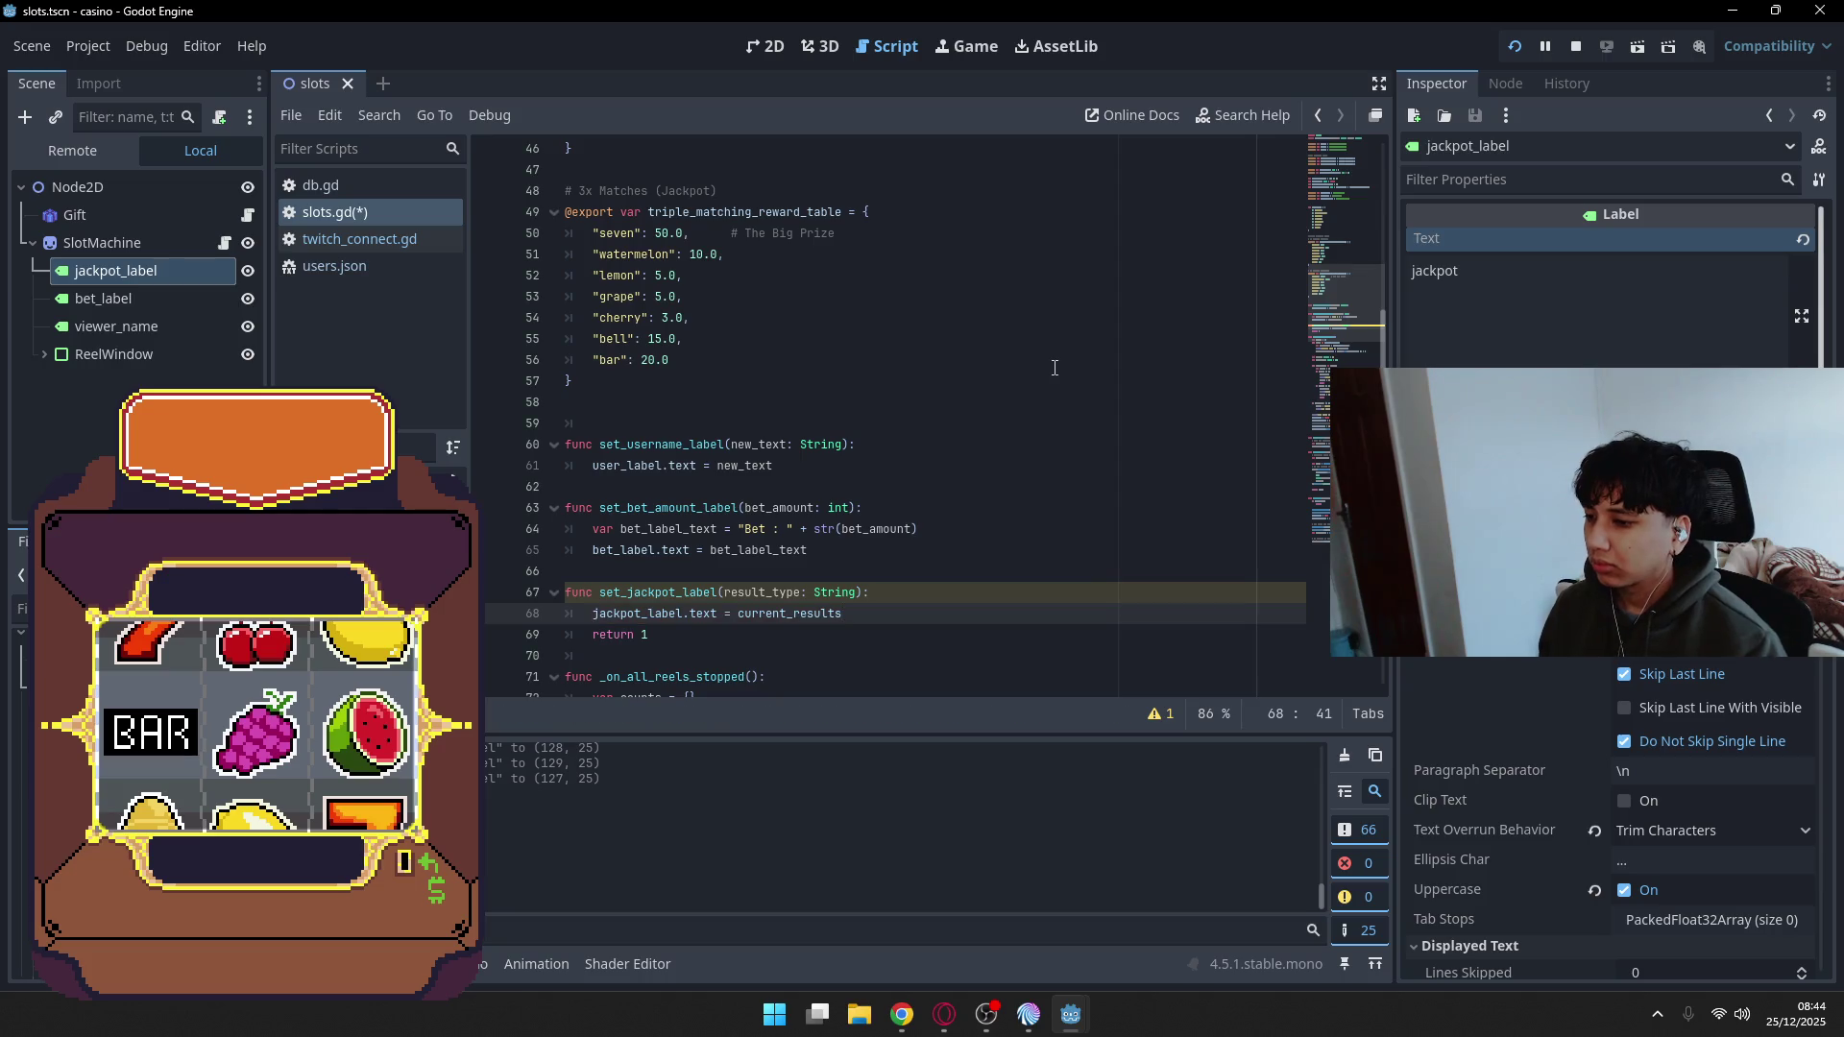
double_click(777, 593)
key(ctrl+c)
double_click(788, 614)
key(ctrl+v)
click(1003, 596)
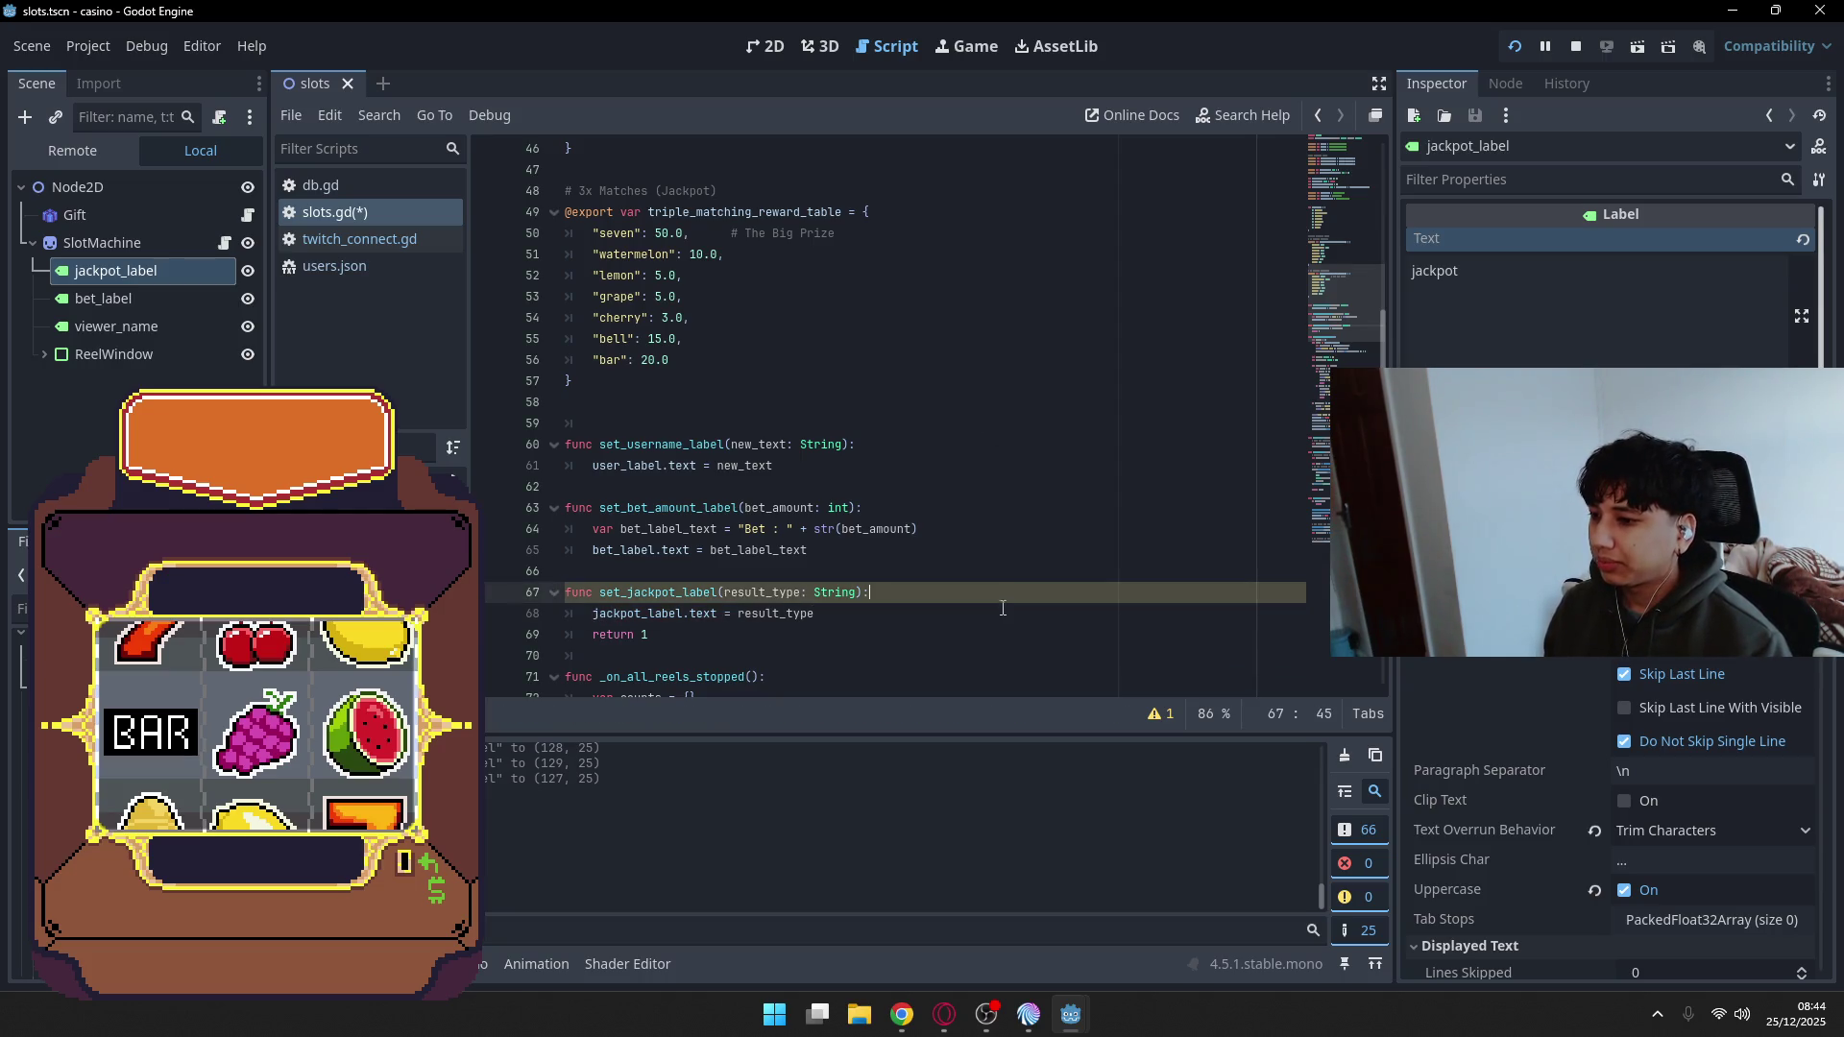
click(1003, 614)
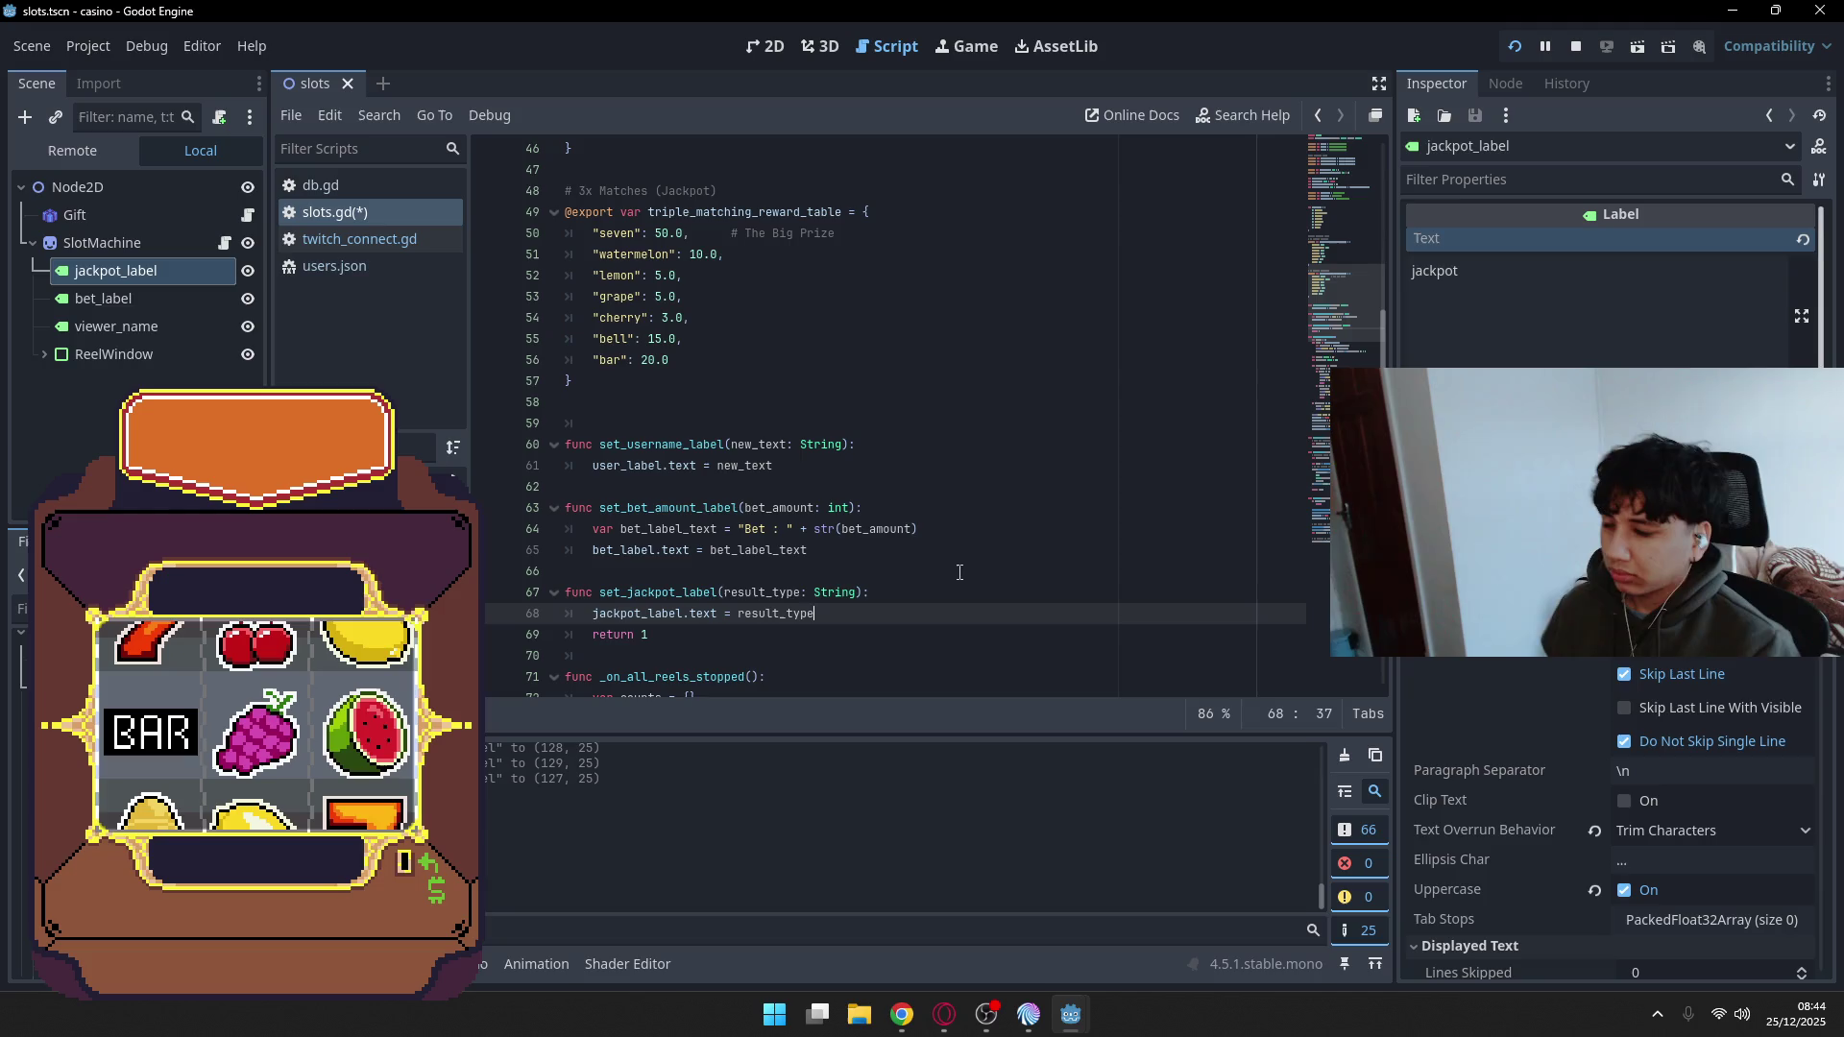
- Select the whole set_jackpot_label function to take over to Gemini
drag(673, 635, 567, 593)
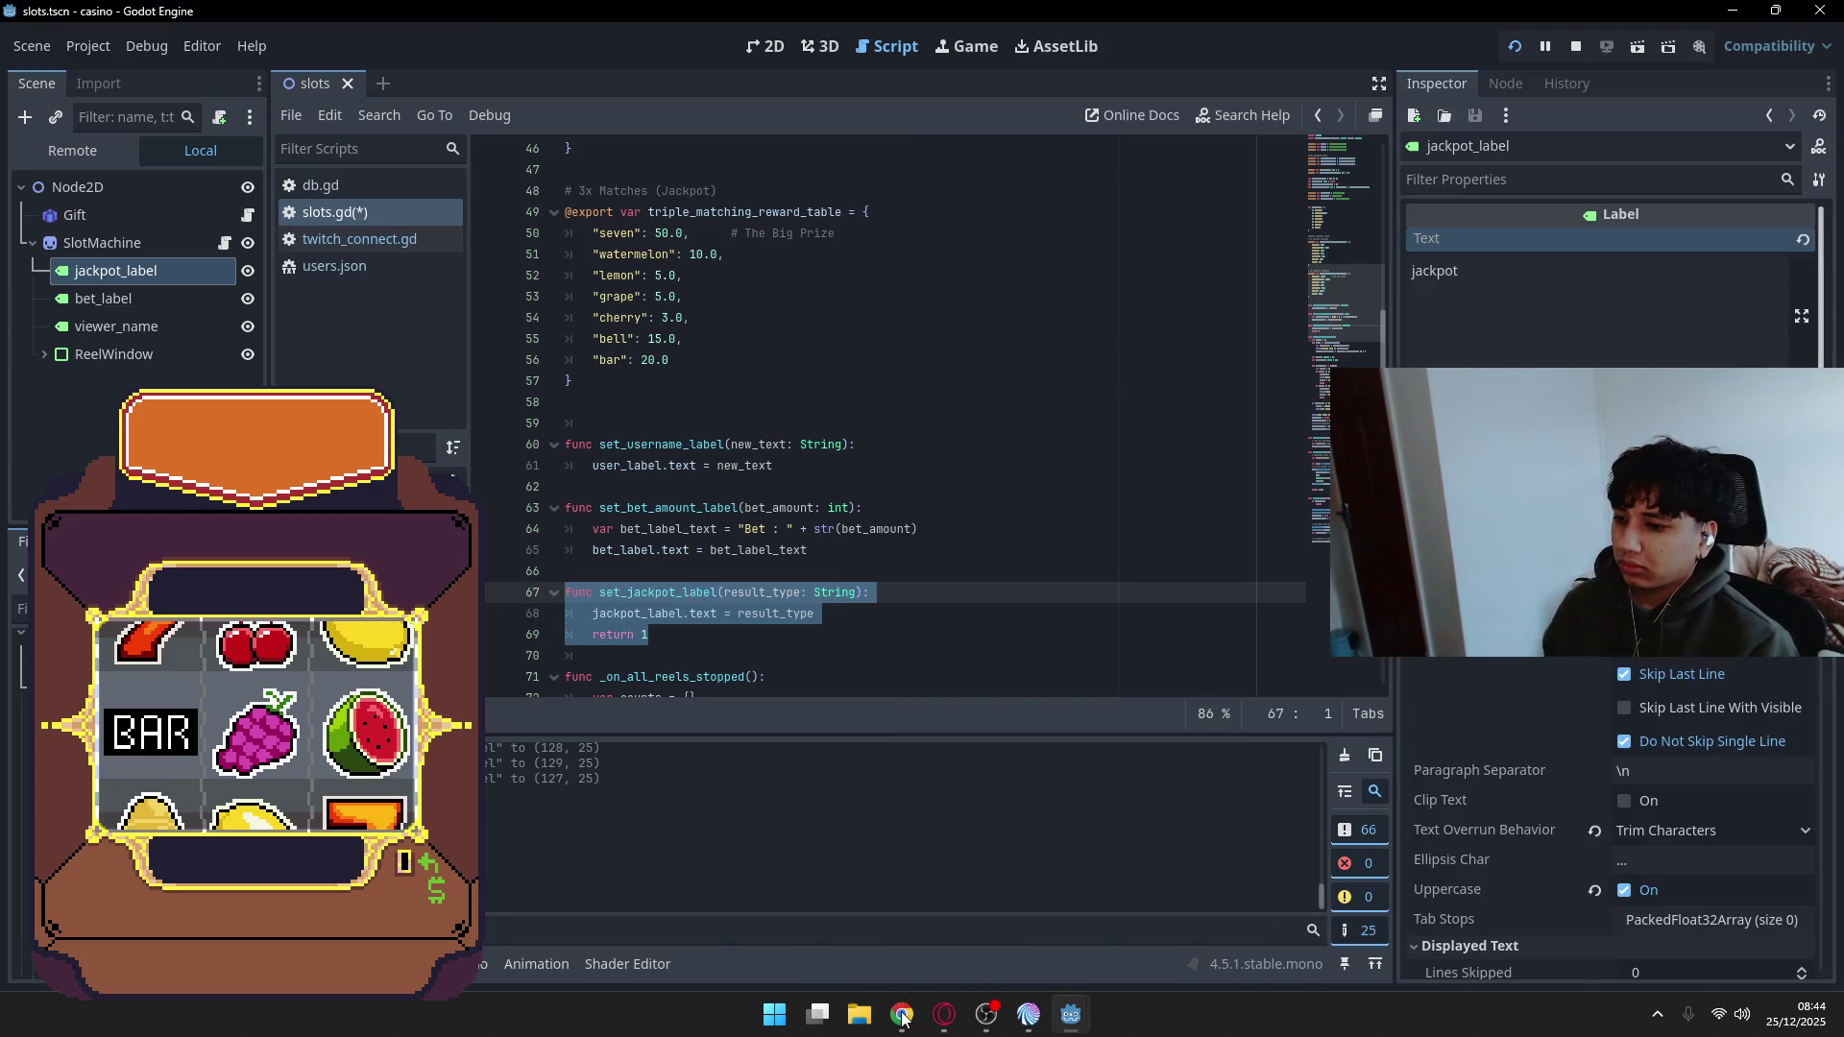
mouse_move(901, 1015)
click(966, 955)
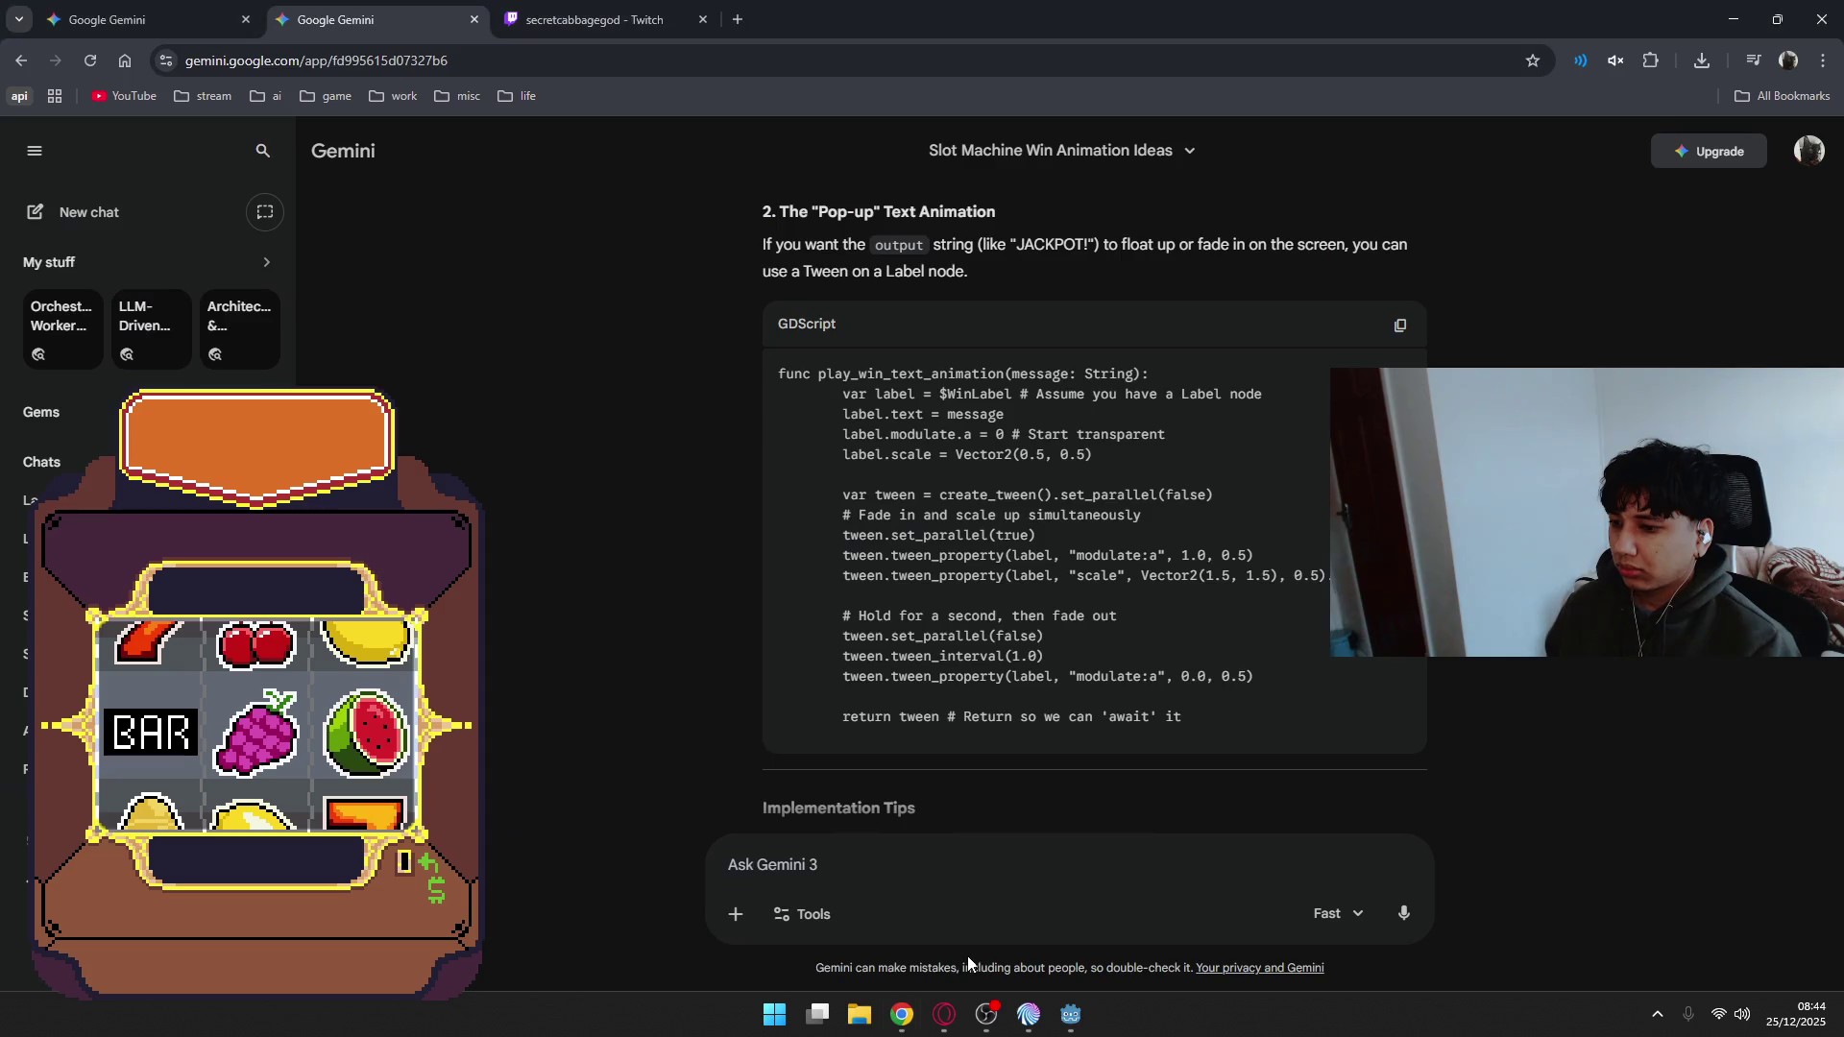
- Paste the set_jackpot_label code into Gemini and draft a question about a fancy animation when result_type is "jackpot"
key(ctrl+v)
key(shift+Return)
key(shift+Return)
text(how do)
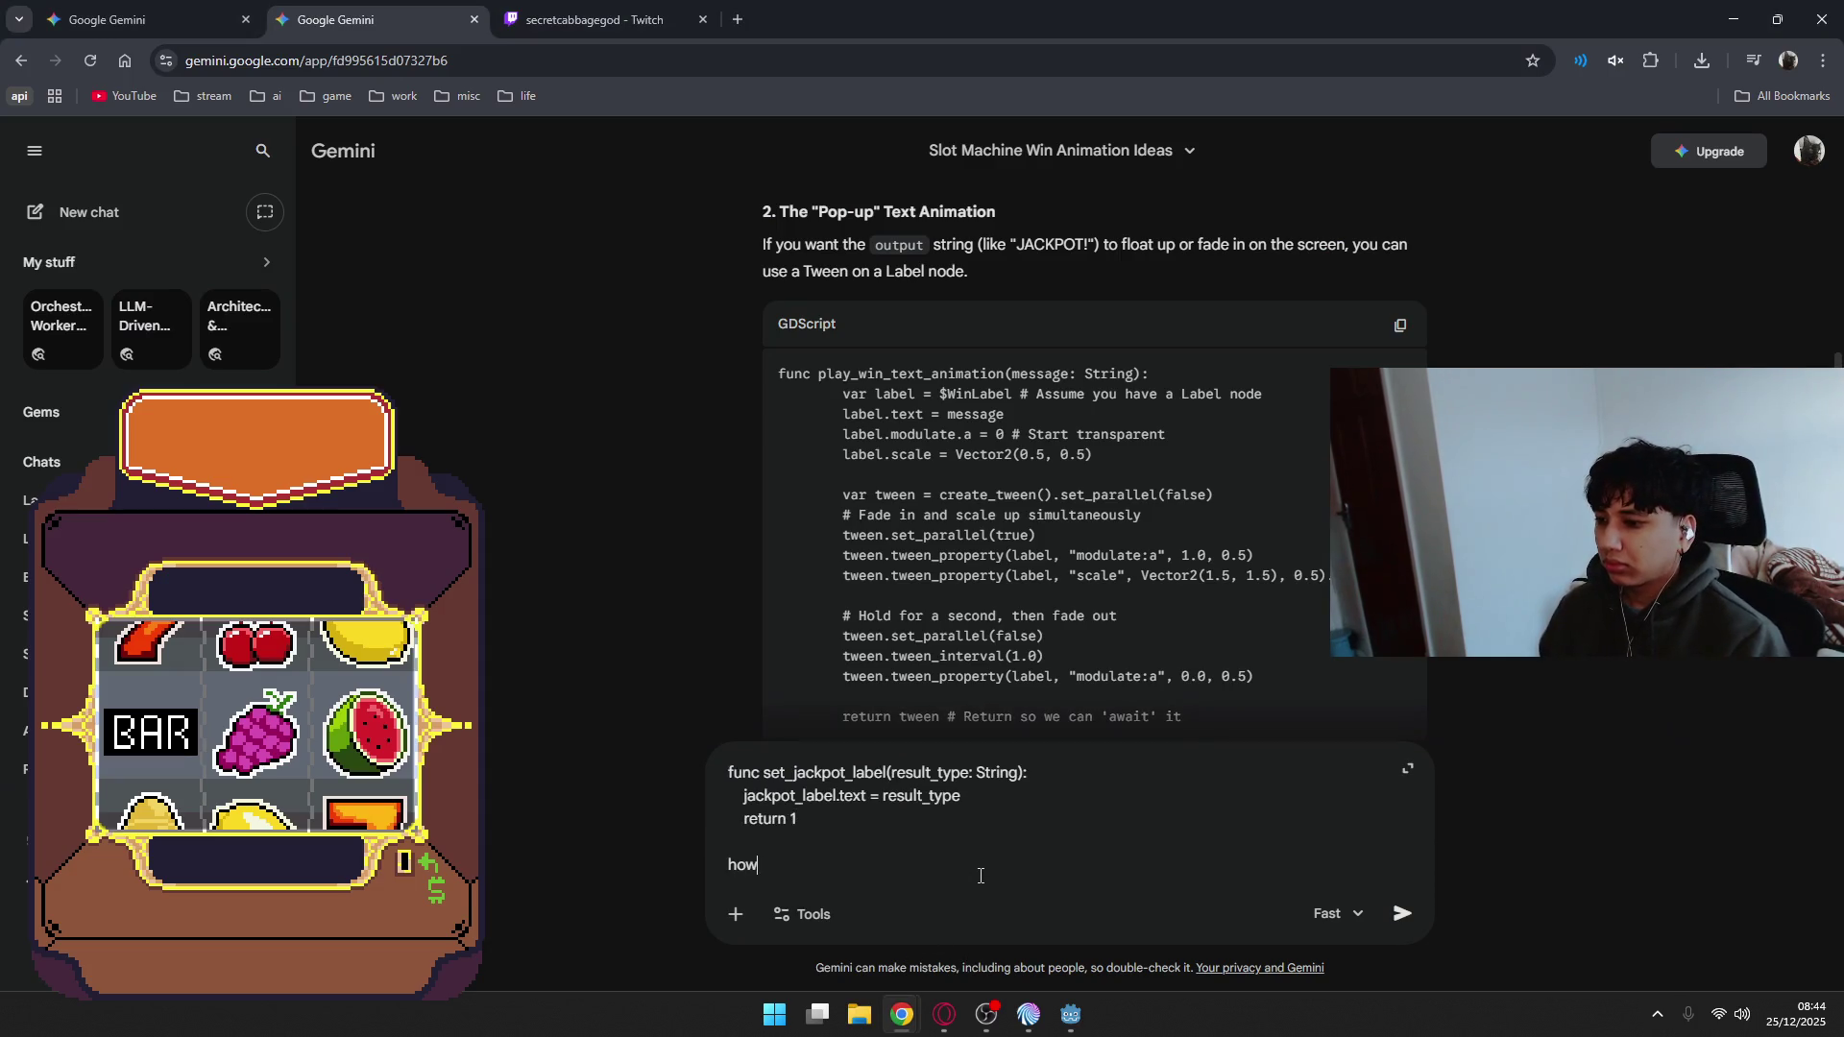
text( i make it do some fancy animation)
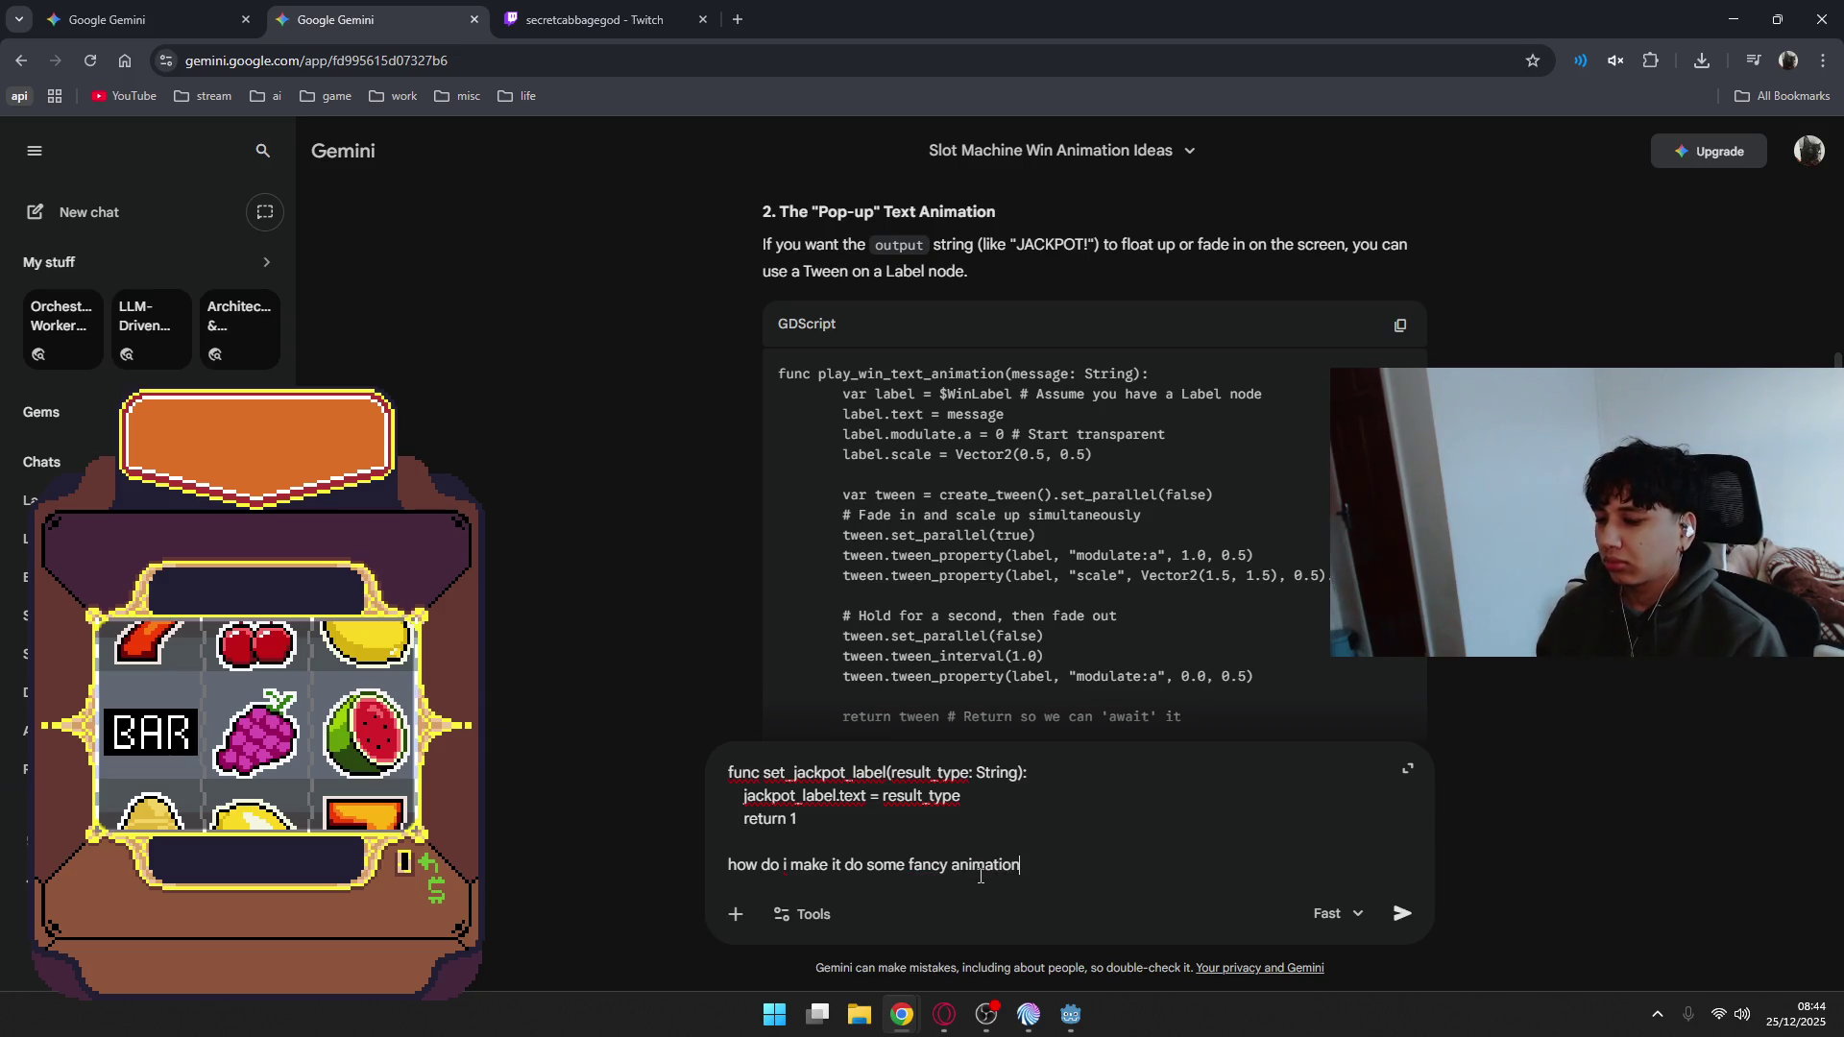
text(result_t)
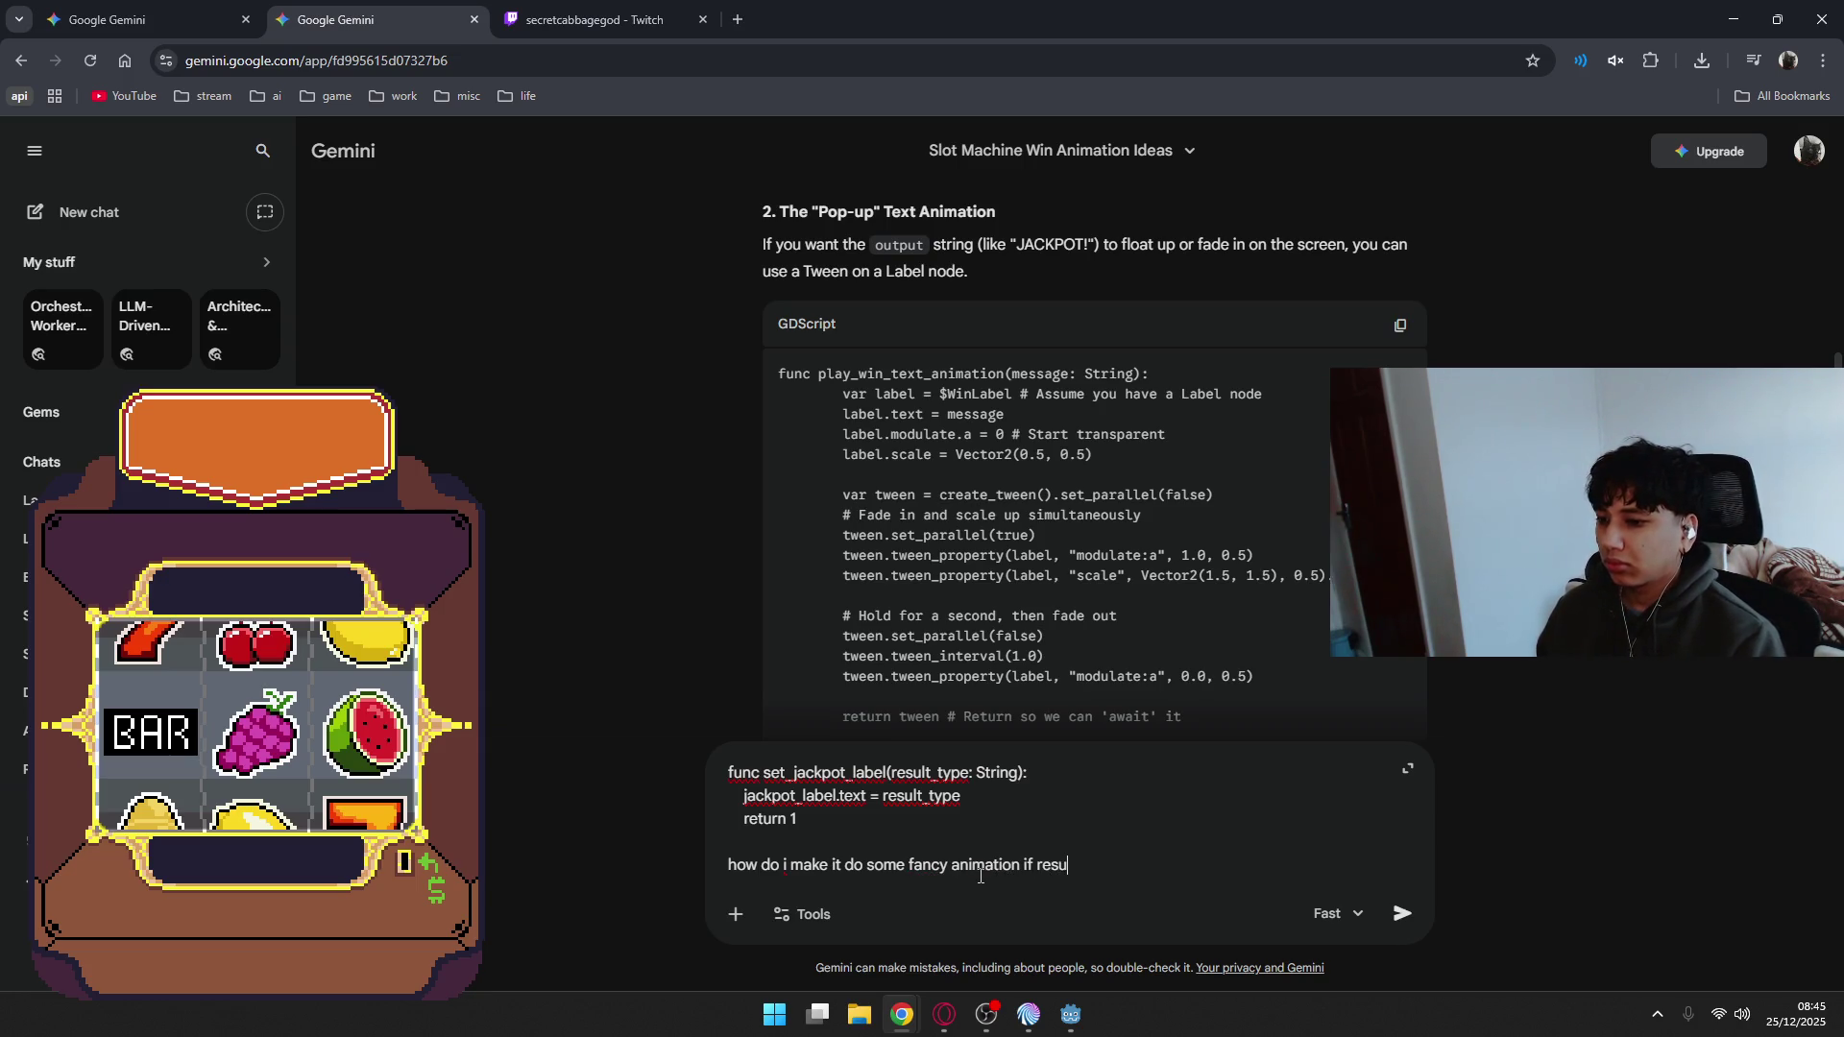
text(ype is "jack)
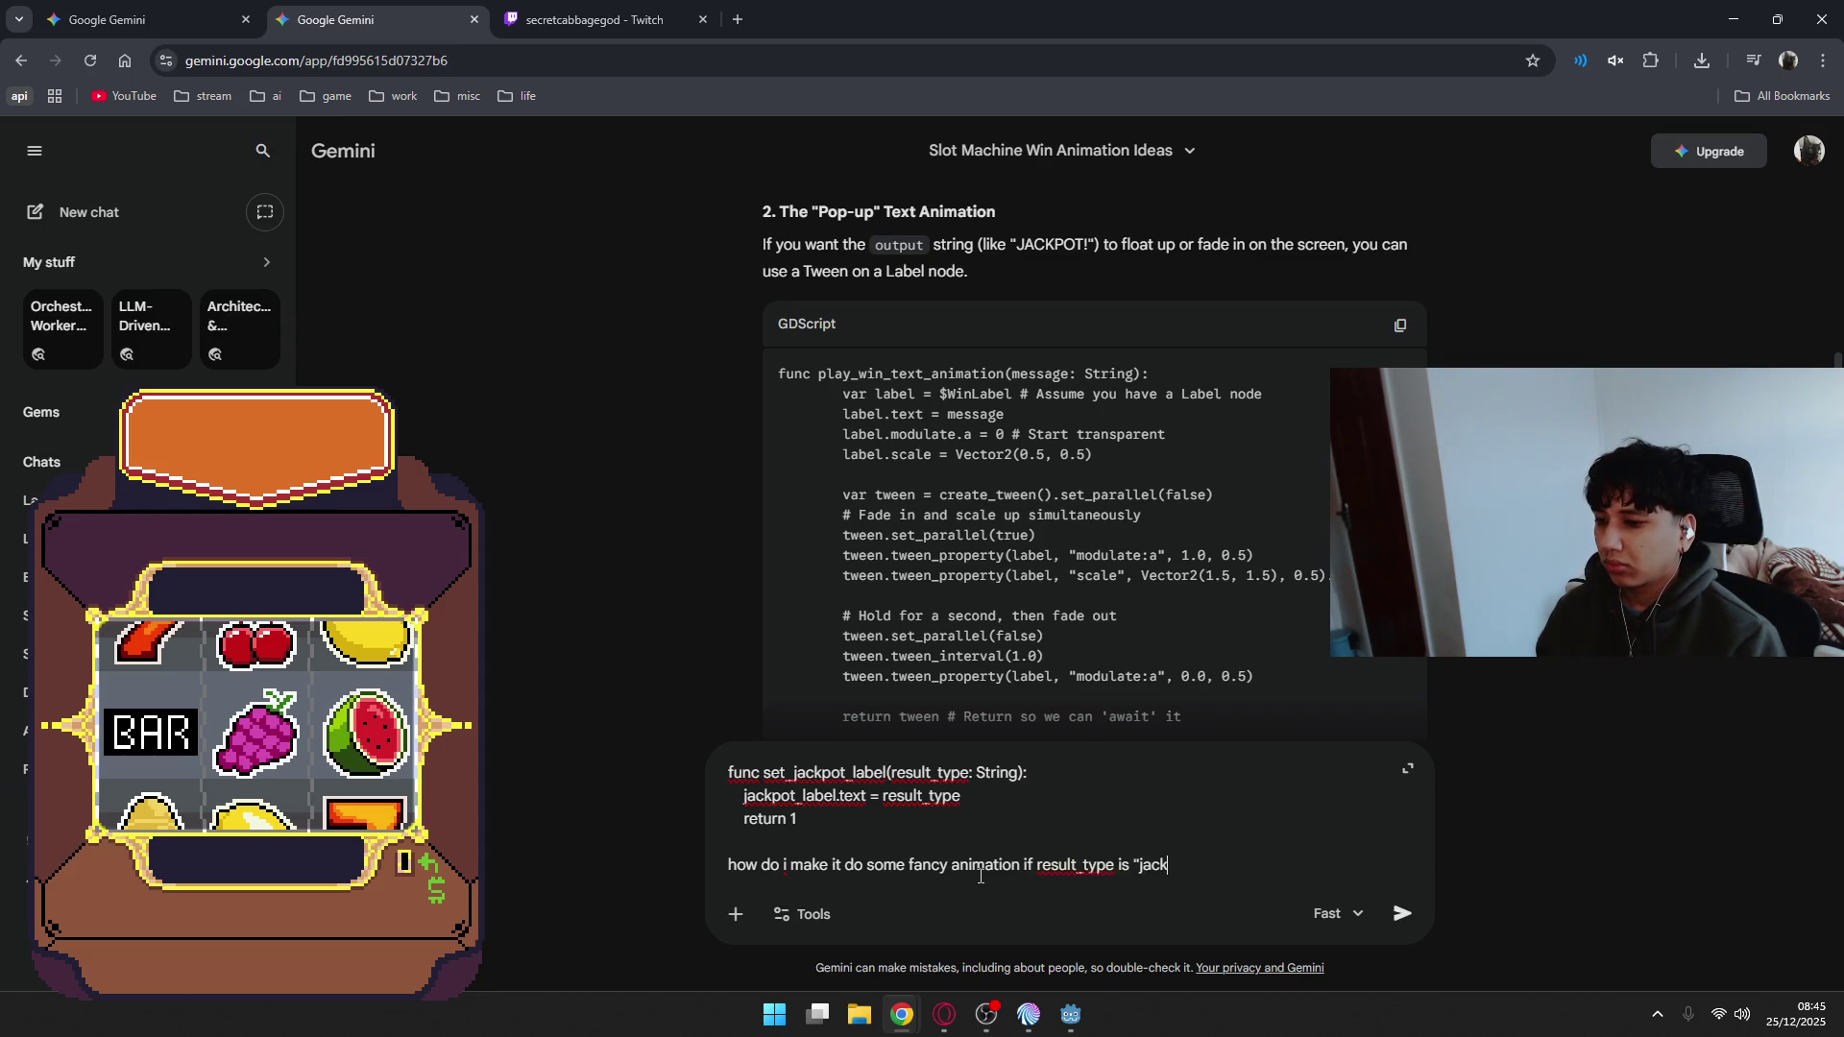
key(alt+Tab)
- Add a new line 103 after the bet_label reset and check the exact set_jackpot_label name
scroll(807, 532, down, 10)
click(939, 527)
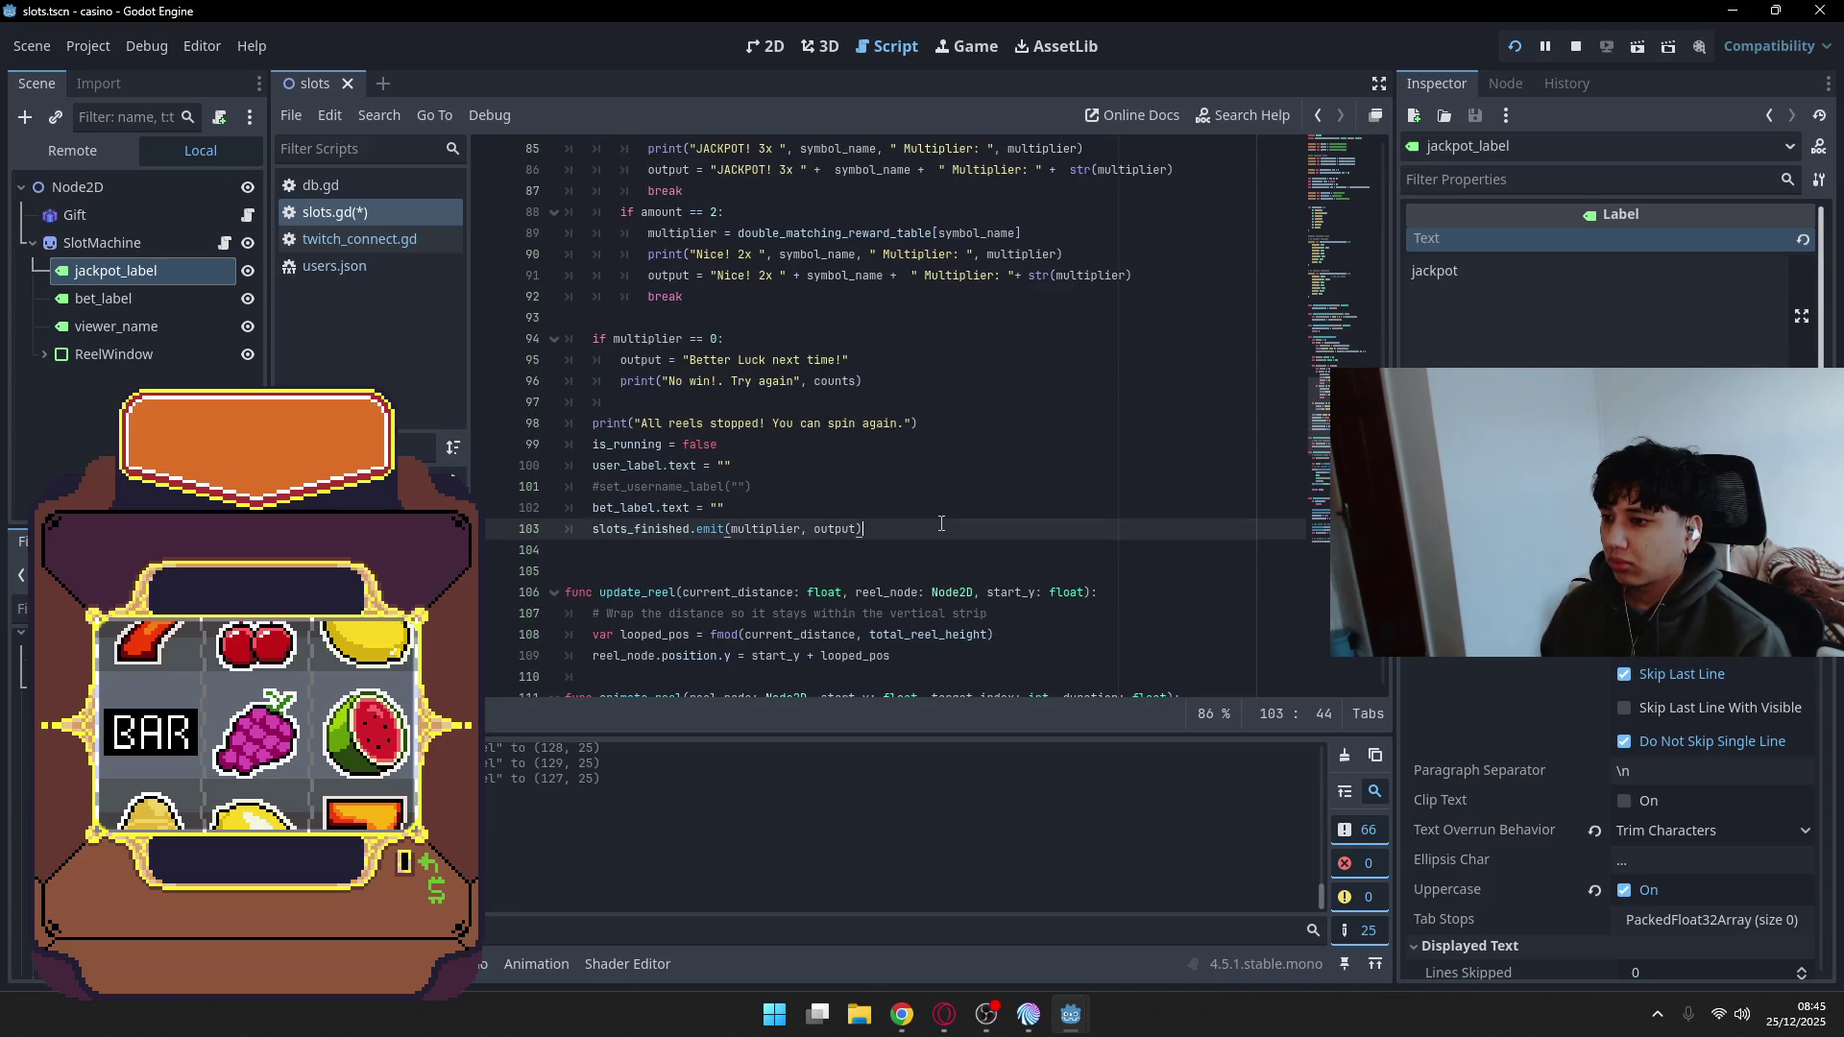
click(855, 503)
key(Return)
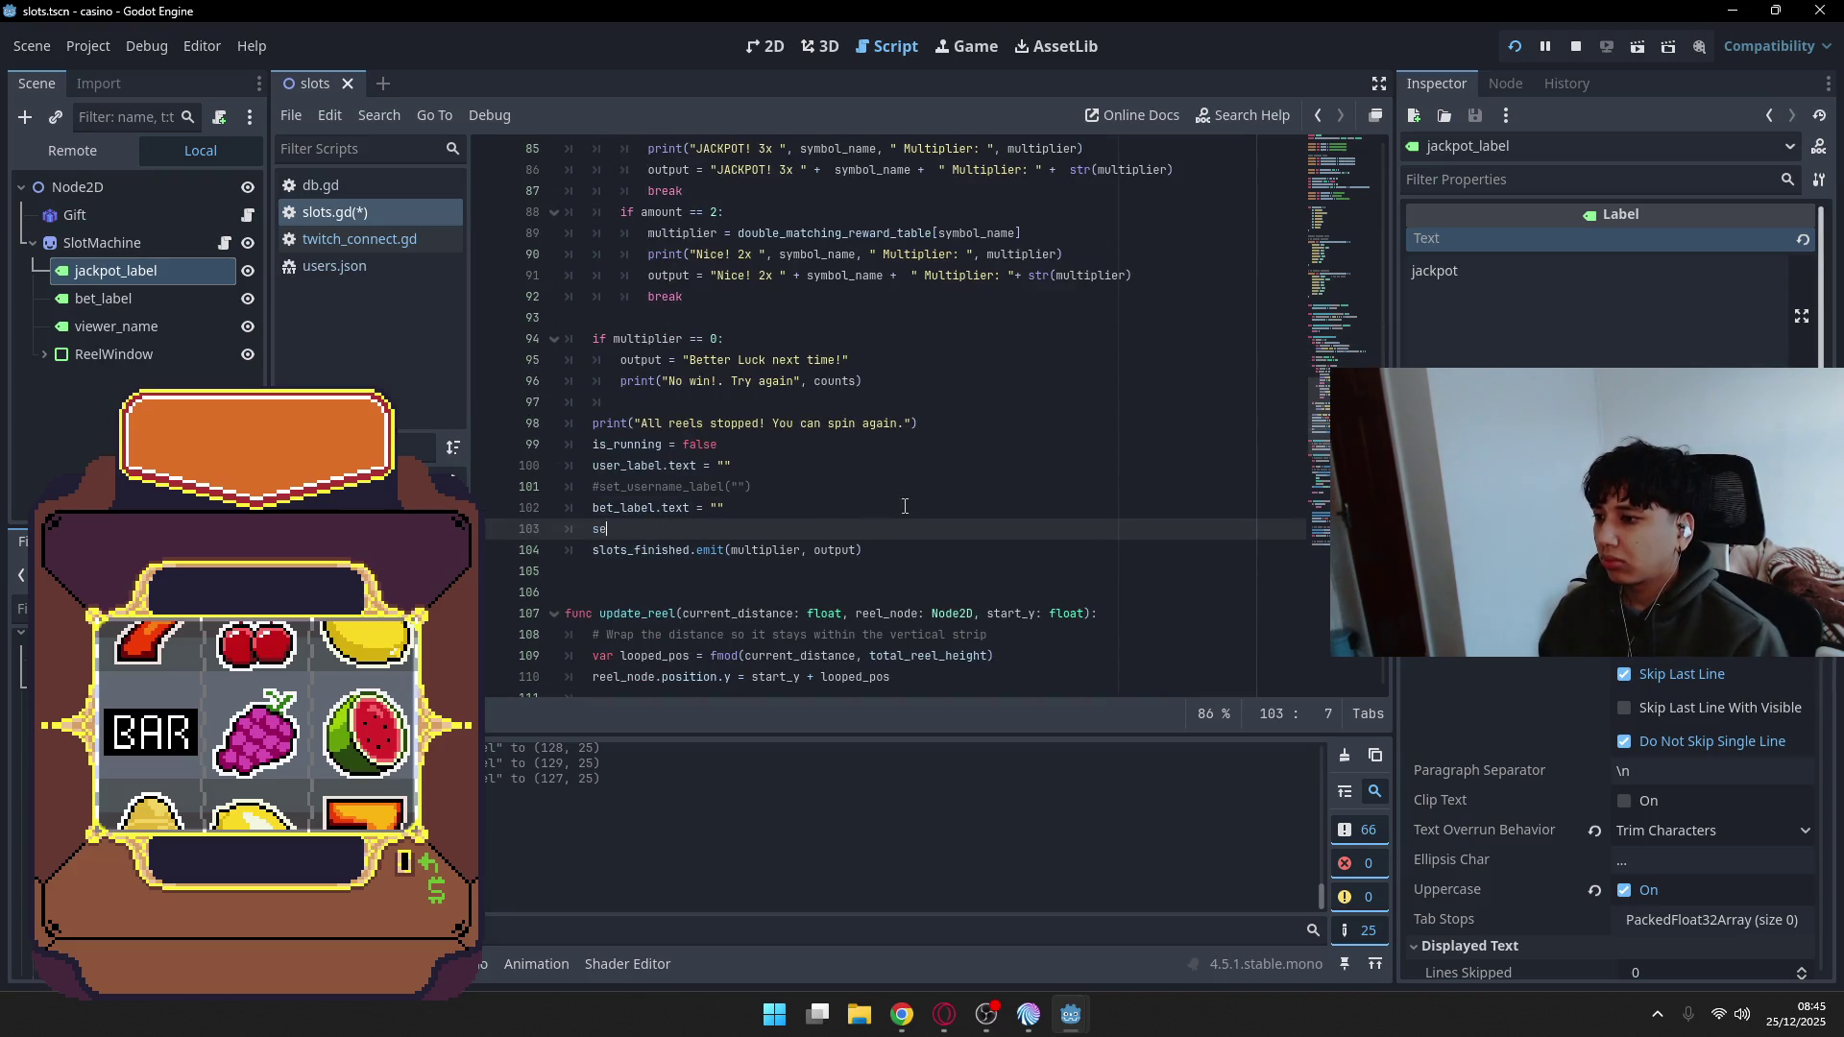
text(t)
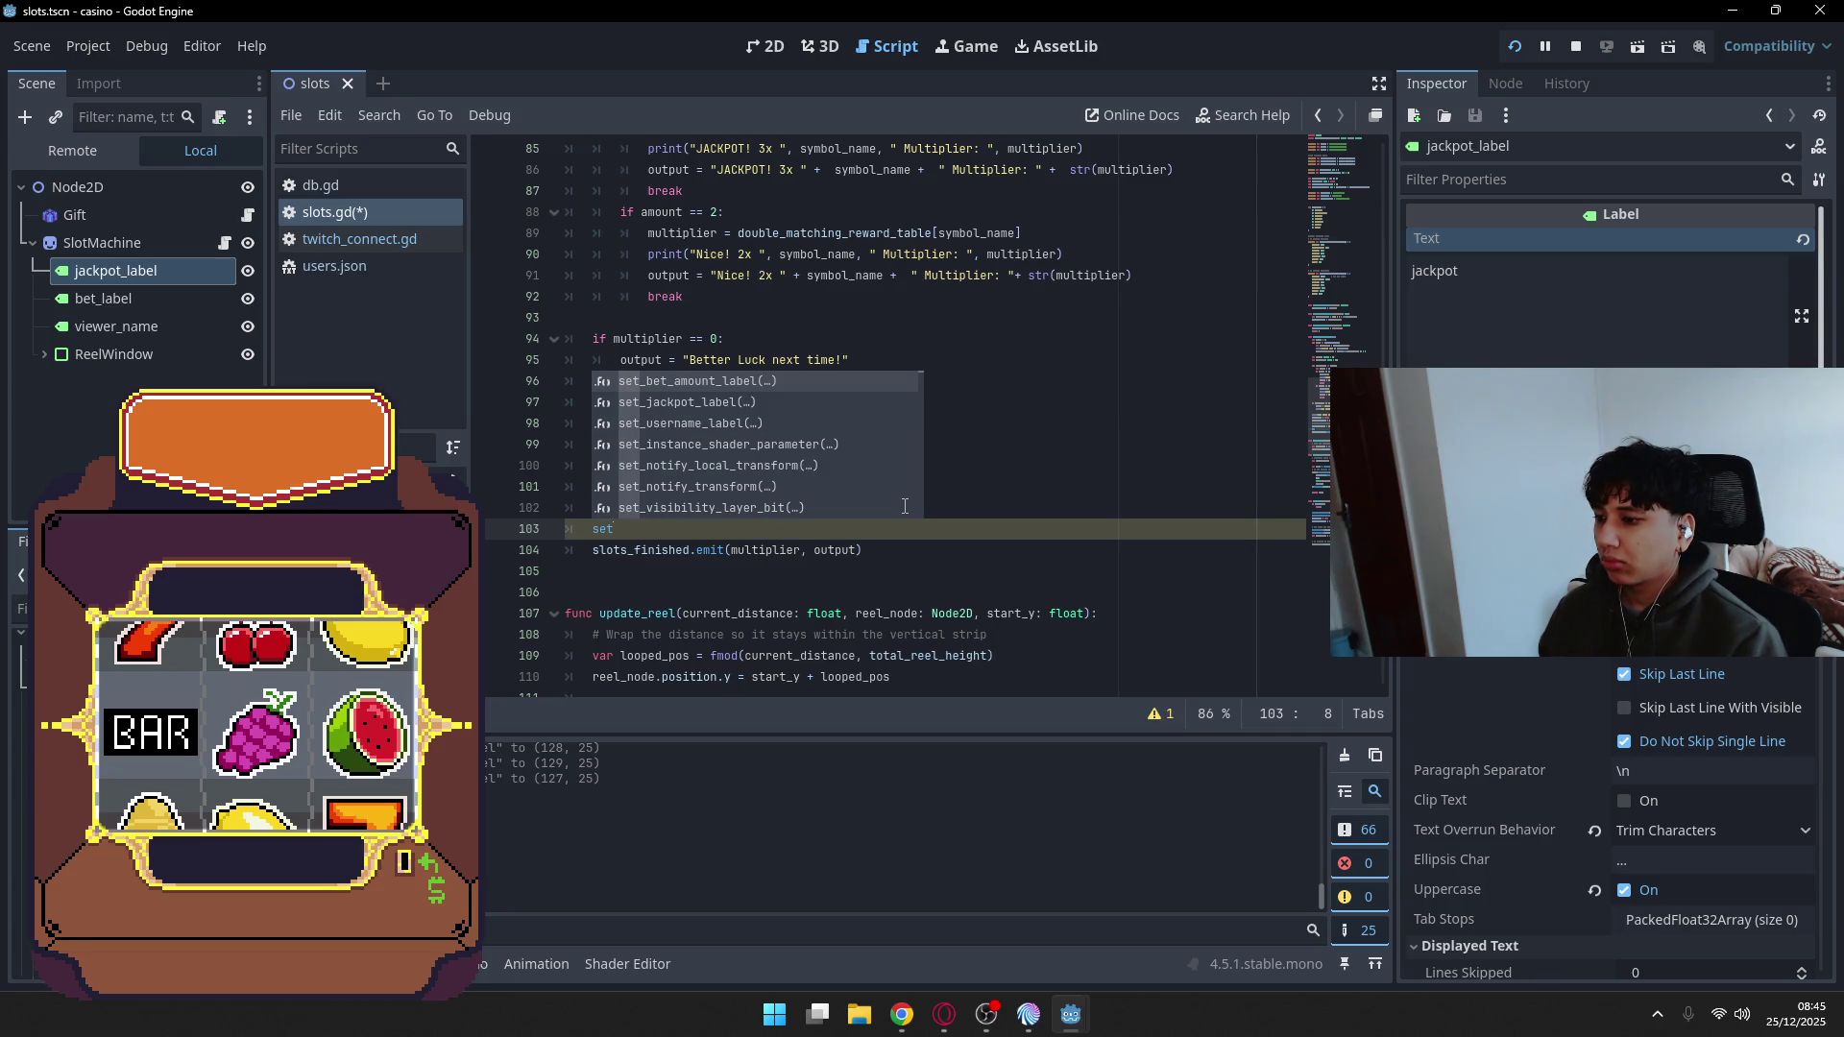
text(_resul)
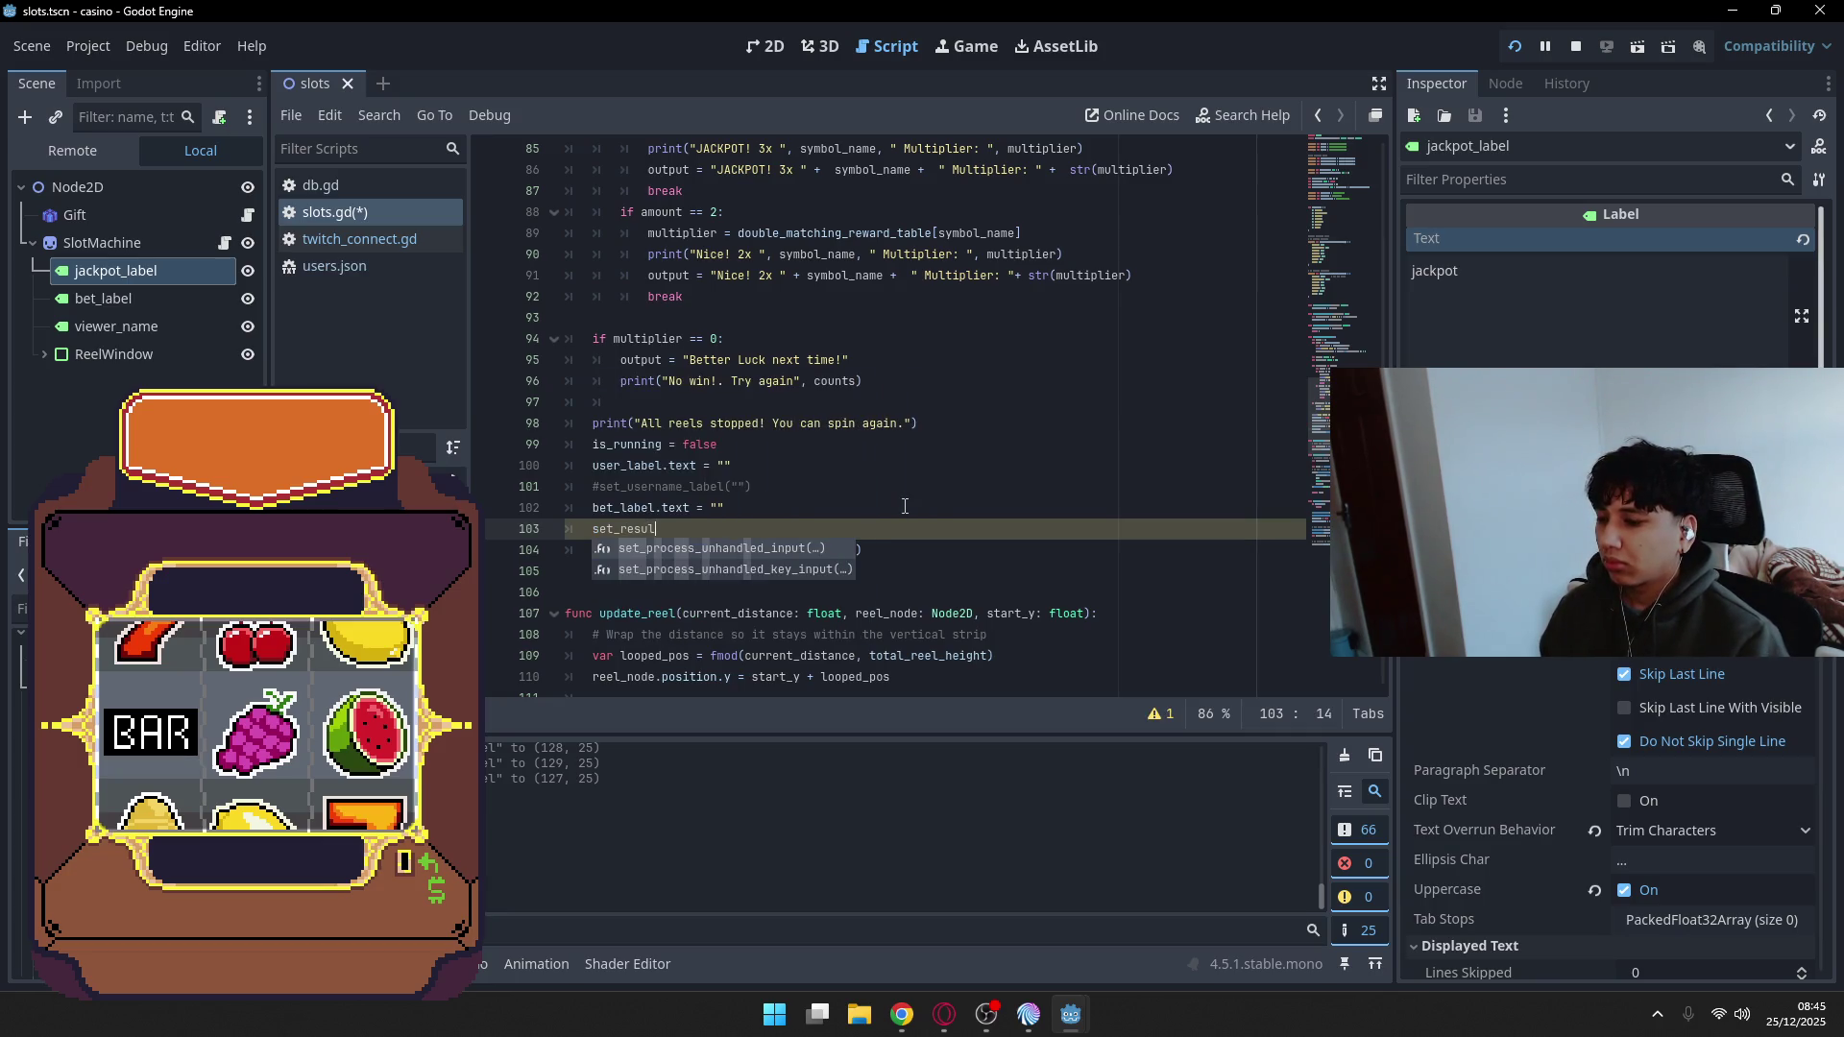
scroll(905, 507, up, 10)
double_click(648, 395)
scroll(750, 528, down, 8)
click(704, 664)
- Type set_jackpot_label("jackpot") on line 103, then return to the end of the Gemini prompt
key(shift+Home)
text(set_jackpot_label("JACKP)
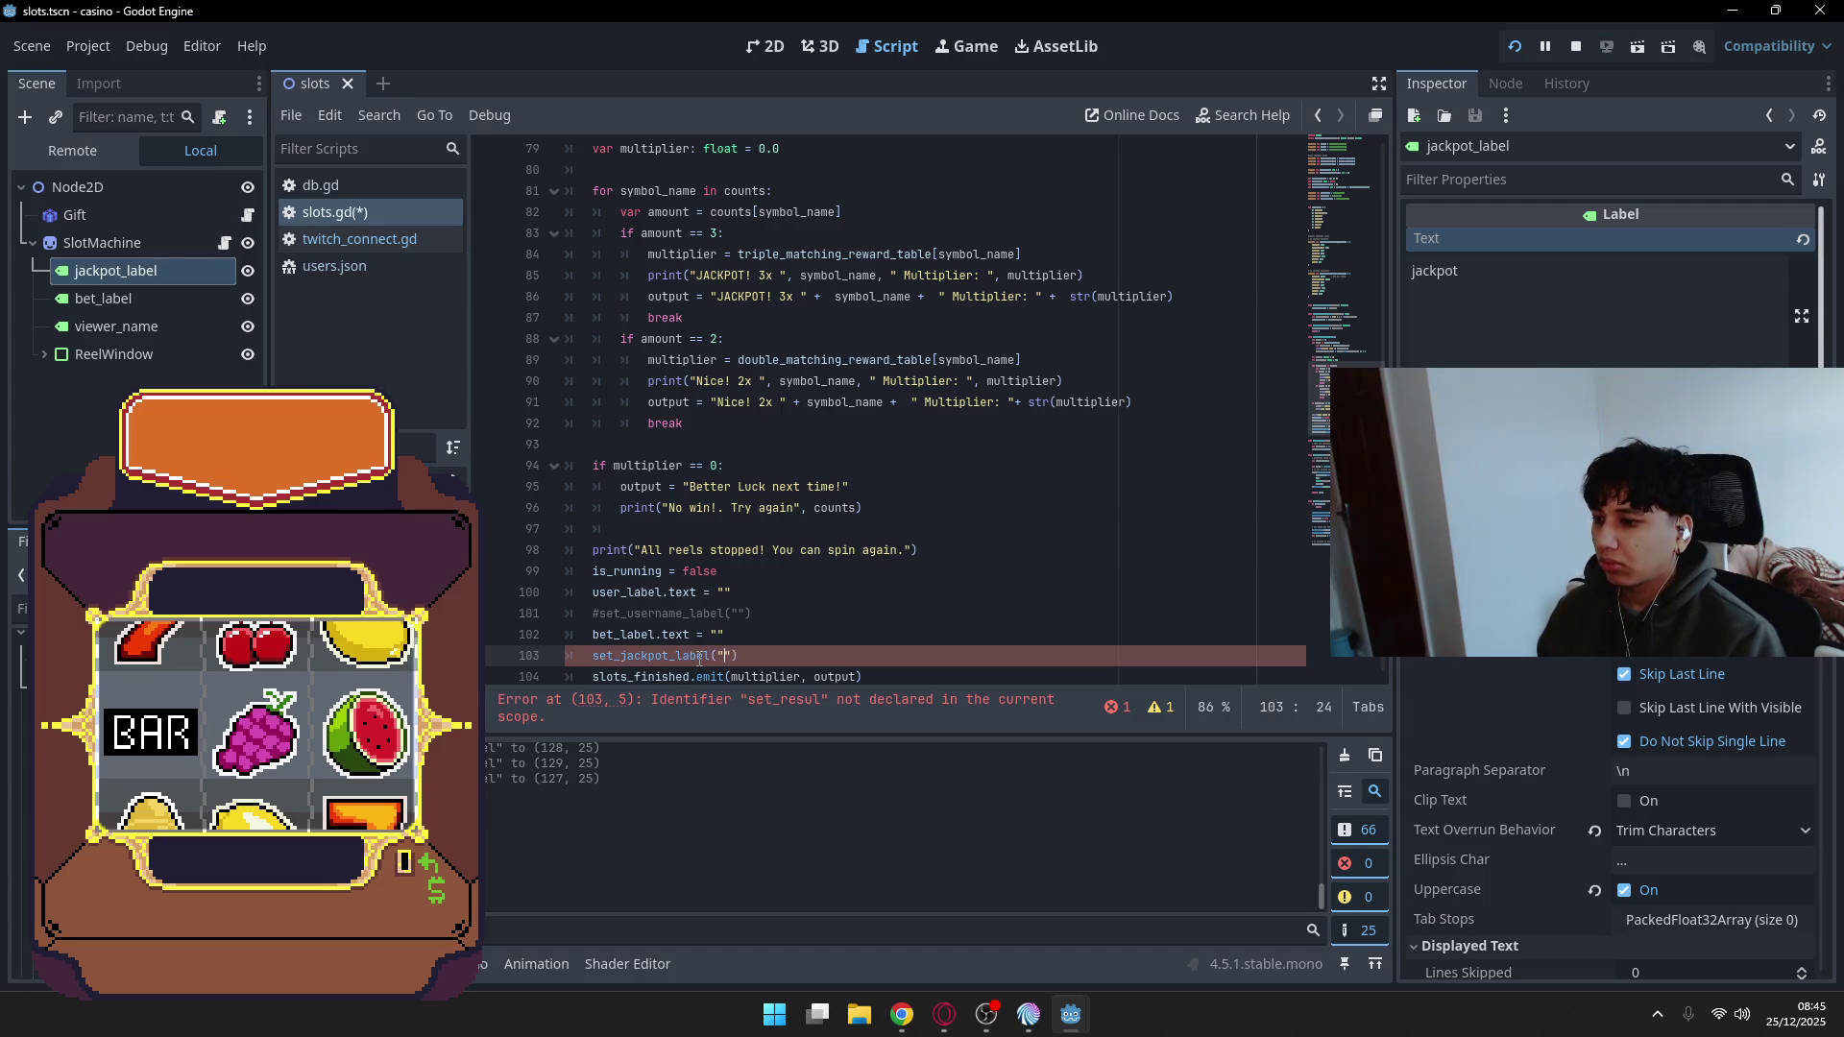
key(BackSpace)
key(BackSpace)
key(BackSpace)
text(jackp)
key(shift+Up)
key(shift+Up)
key(shift+Up)
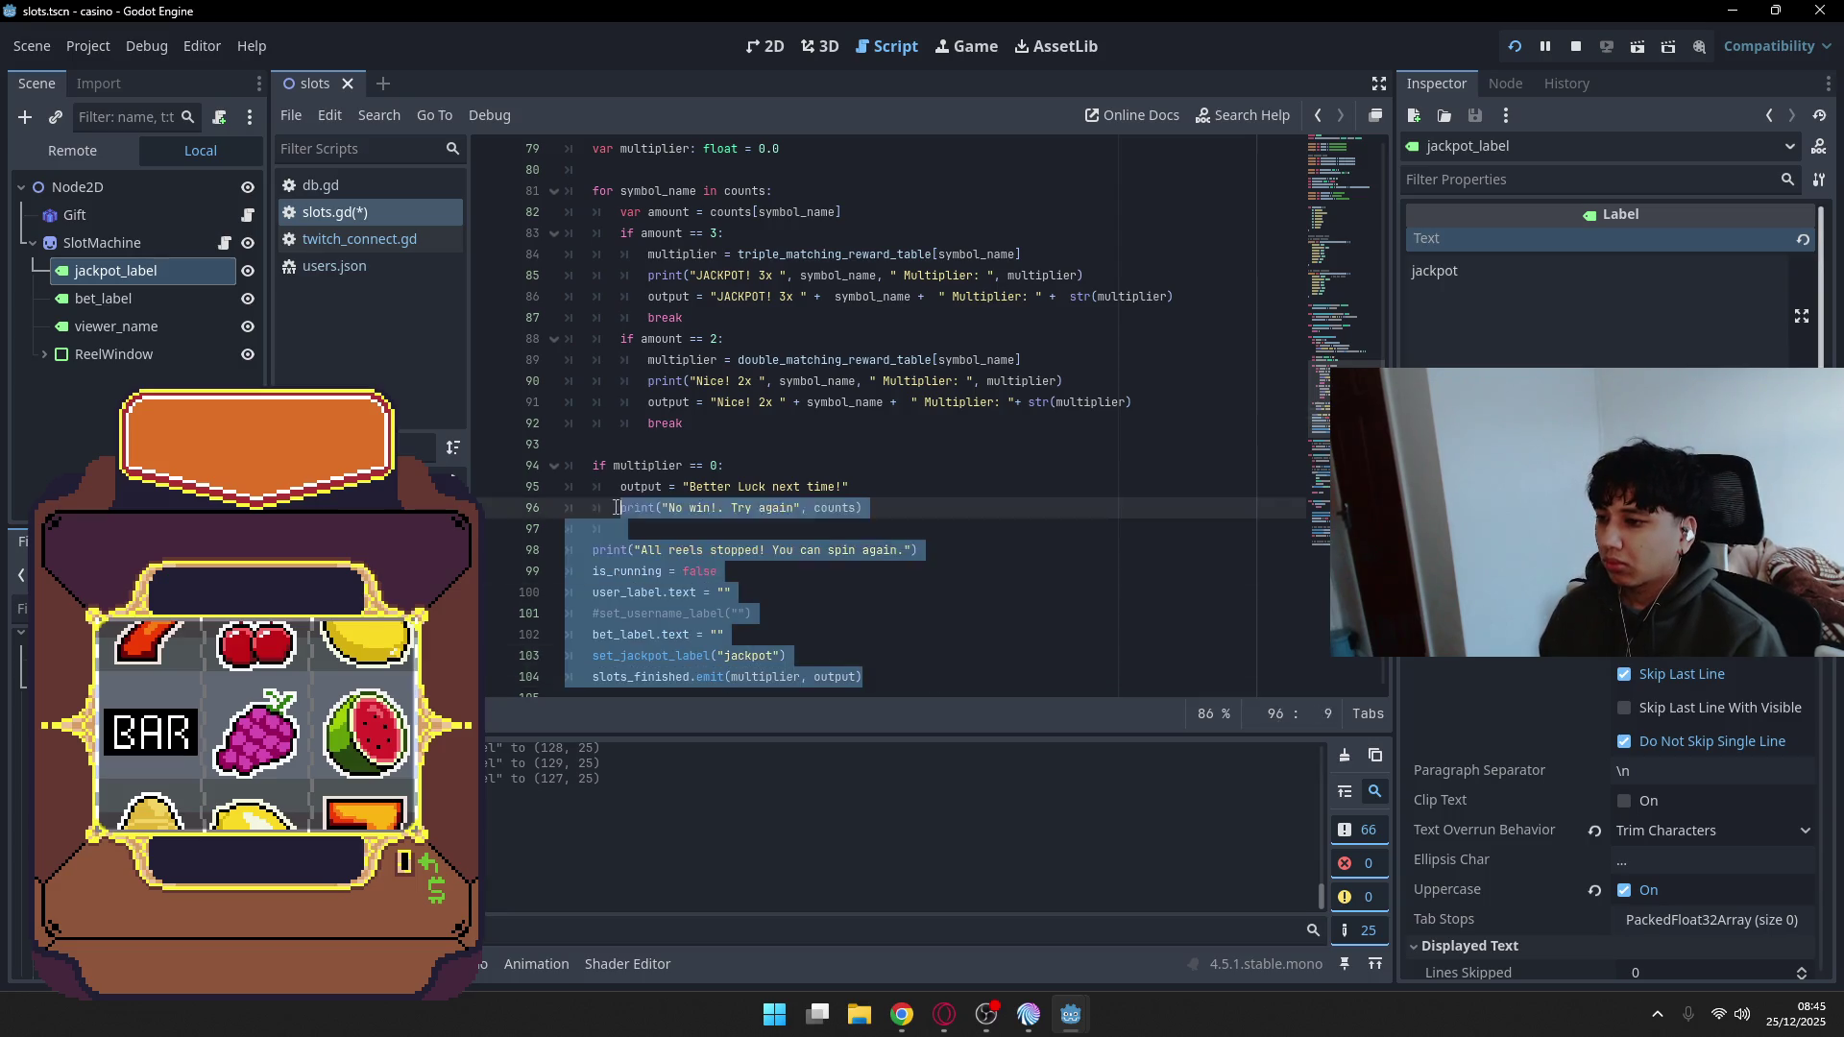
key(alt+Tab)
click(1193, 874)
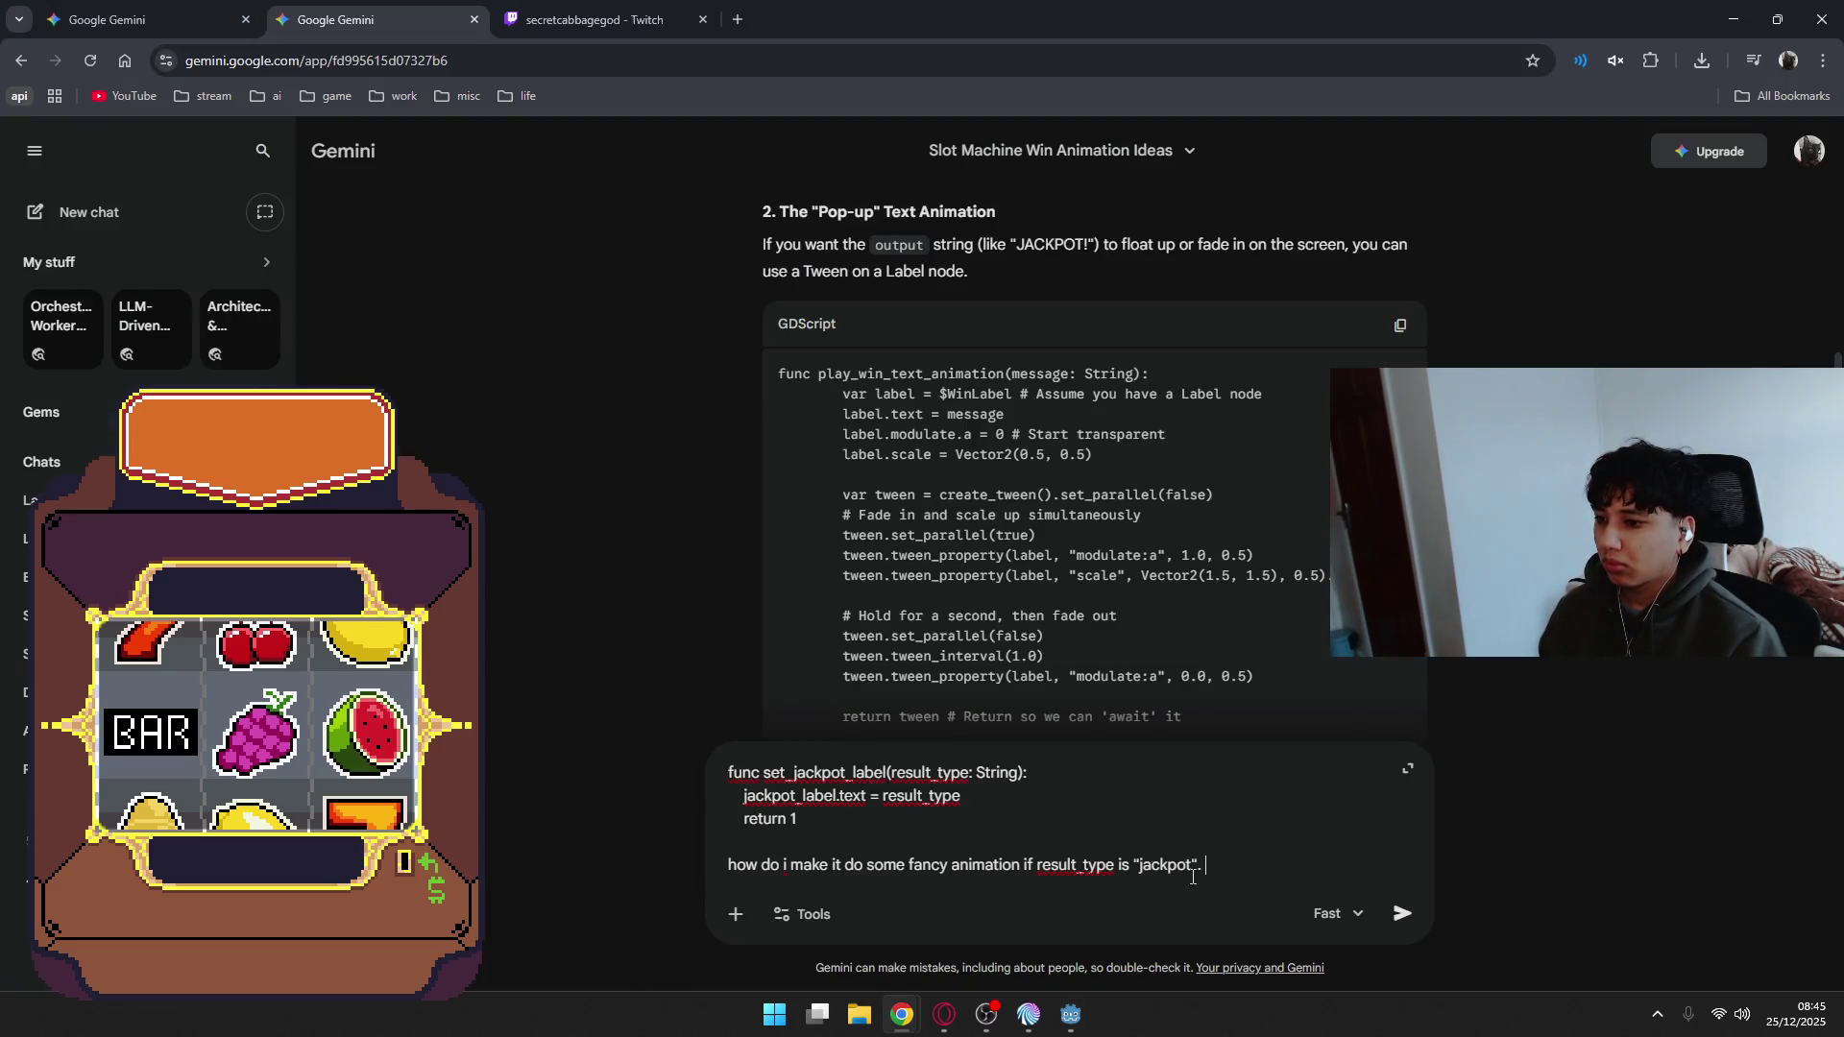
- Finish the question asking for a fancy animation lasting a set time before the signals are sent, and submit it
text(the code runs from this)
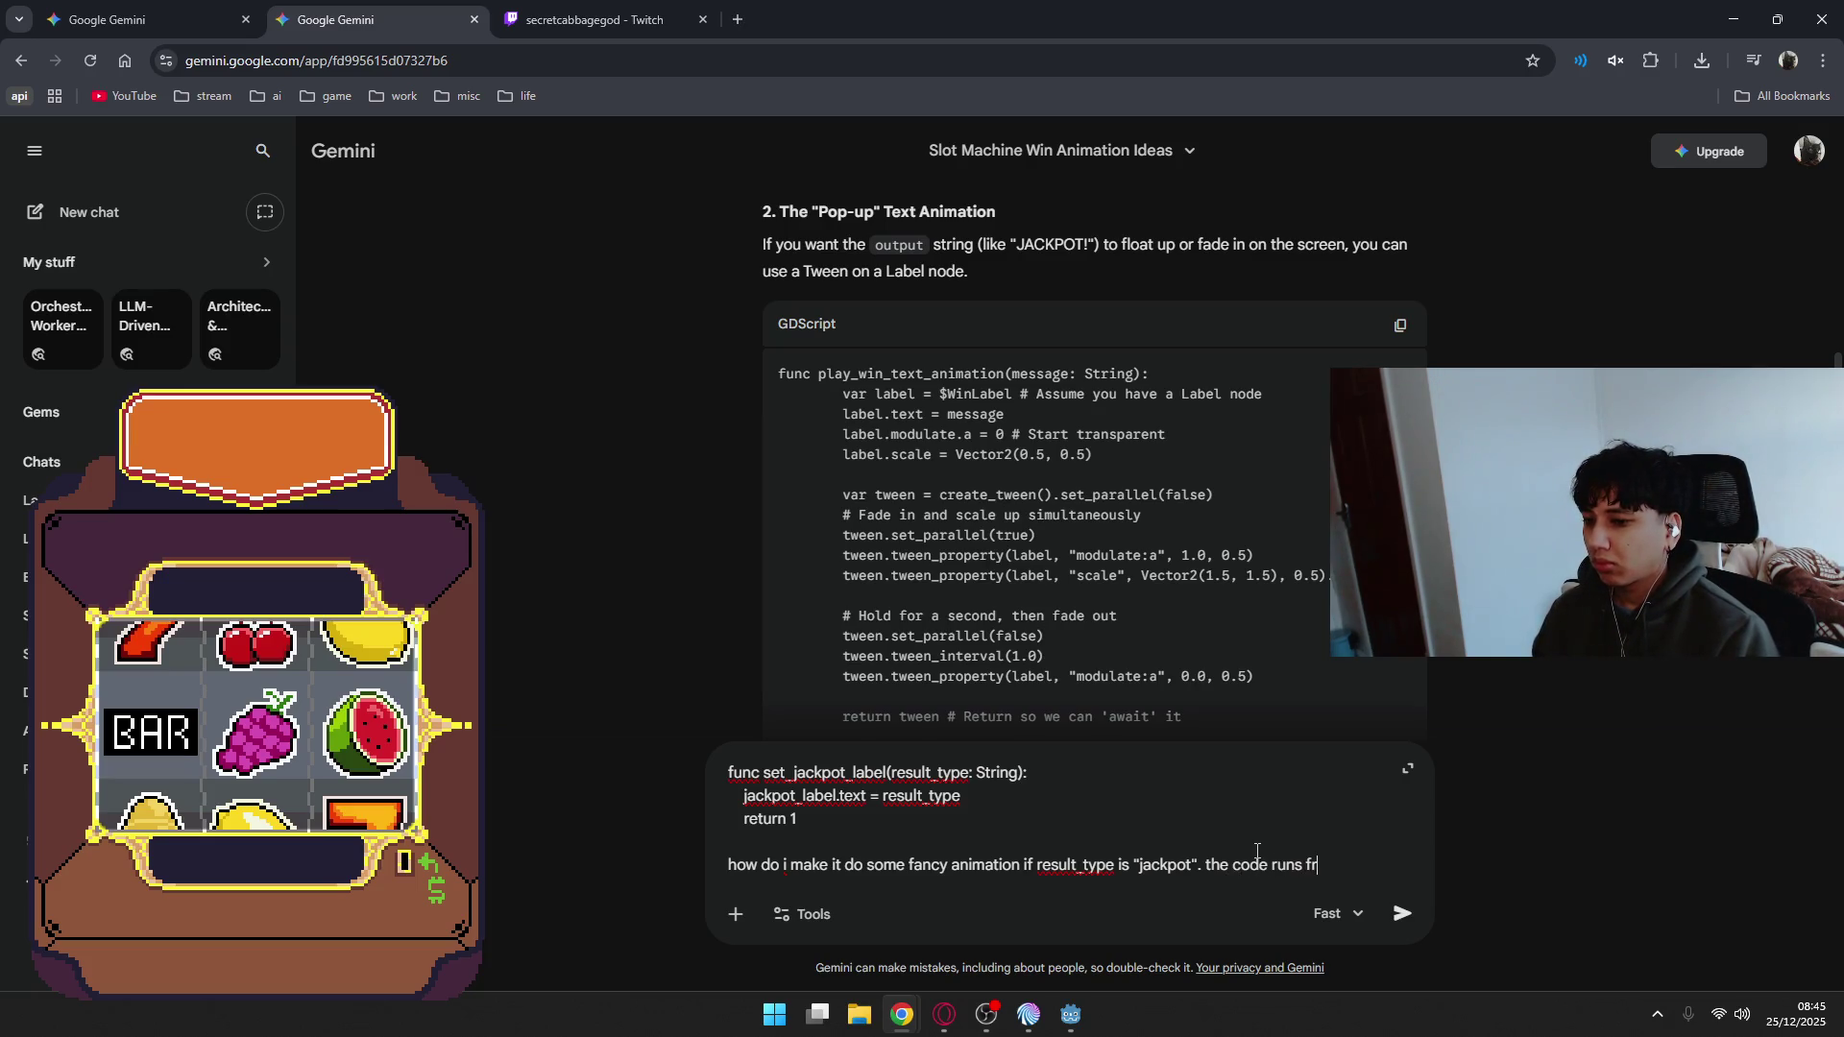
text(. and i want it t)
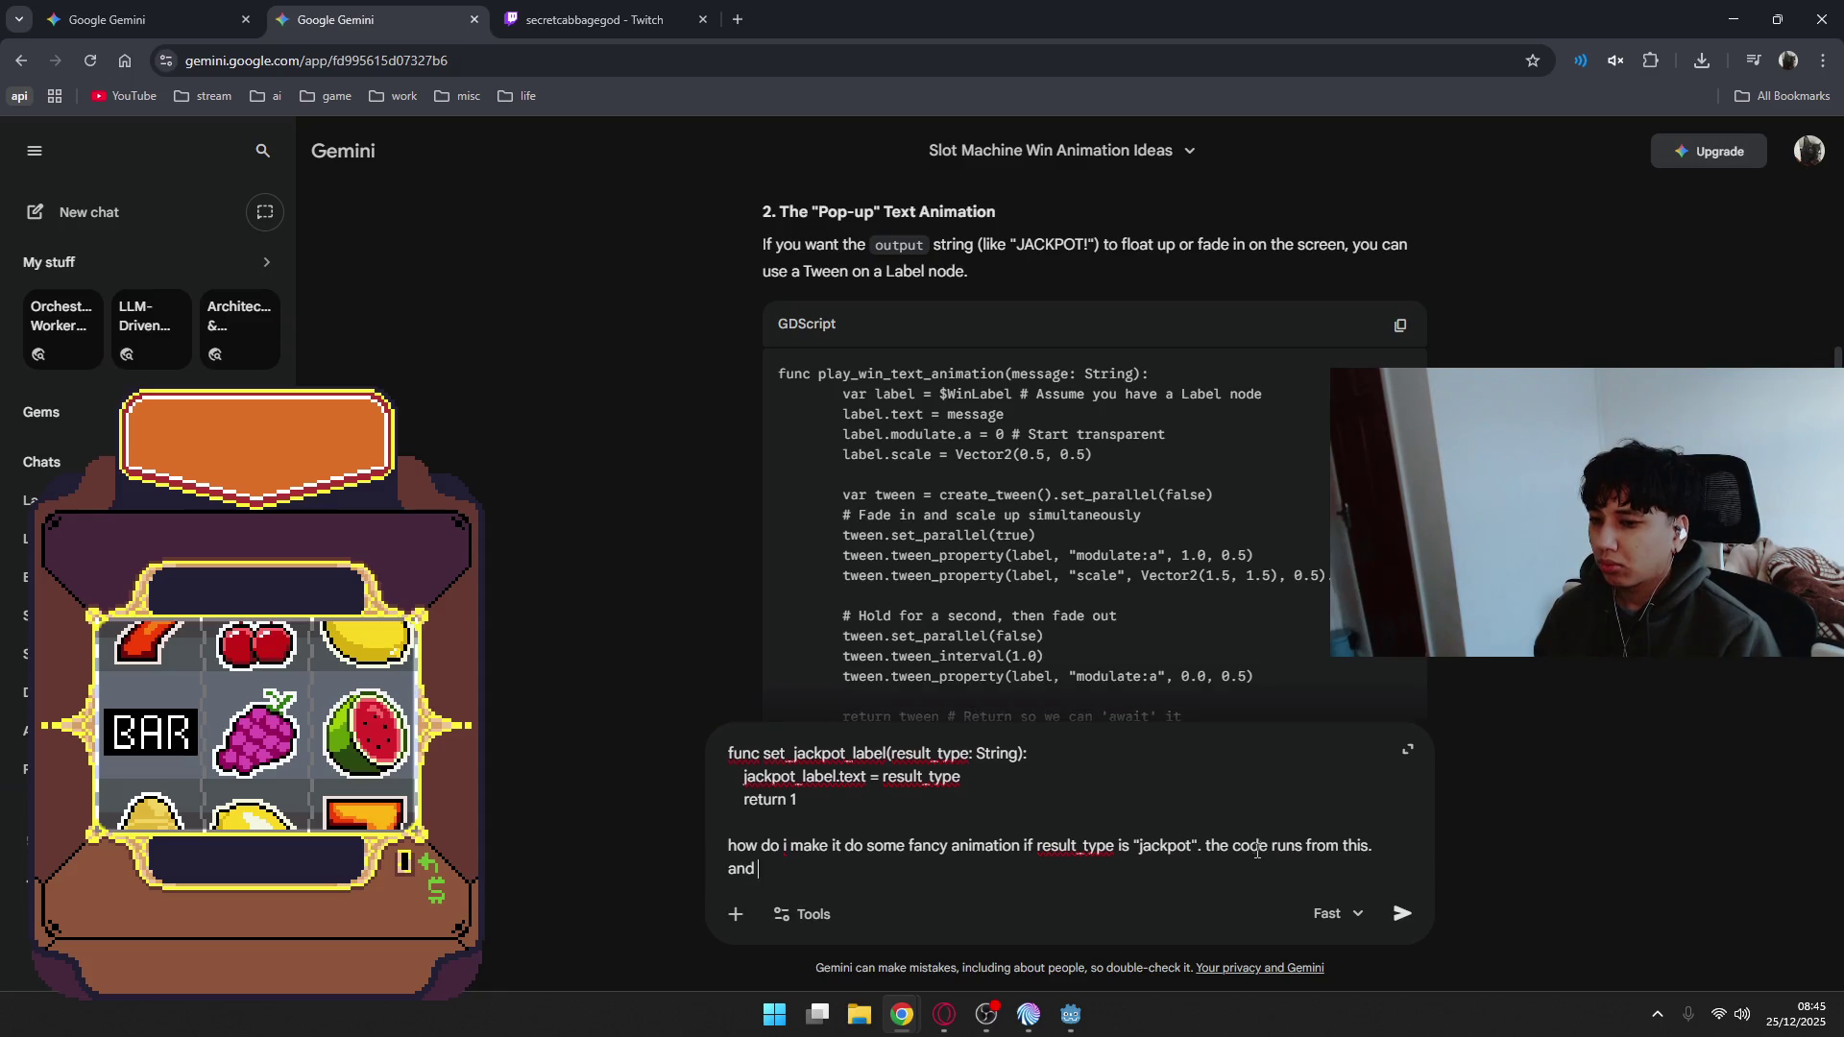
text(o do a fancy animation)
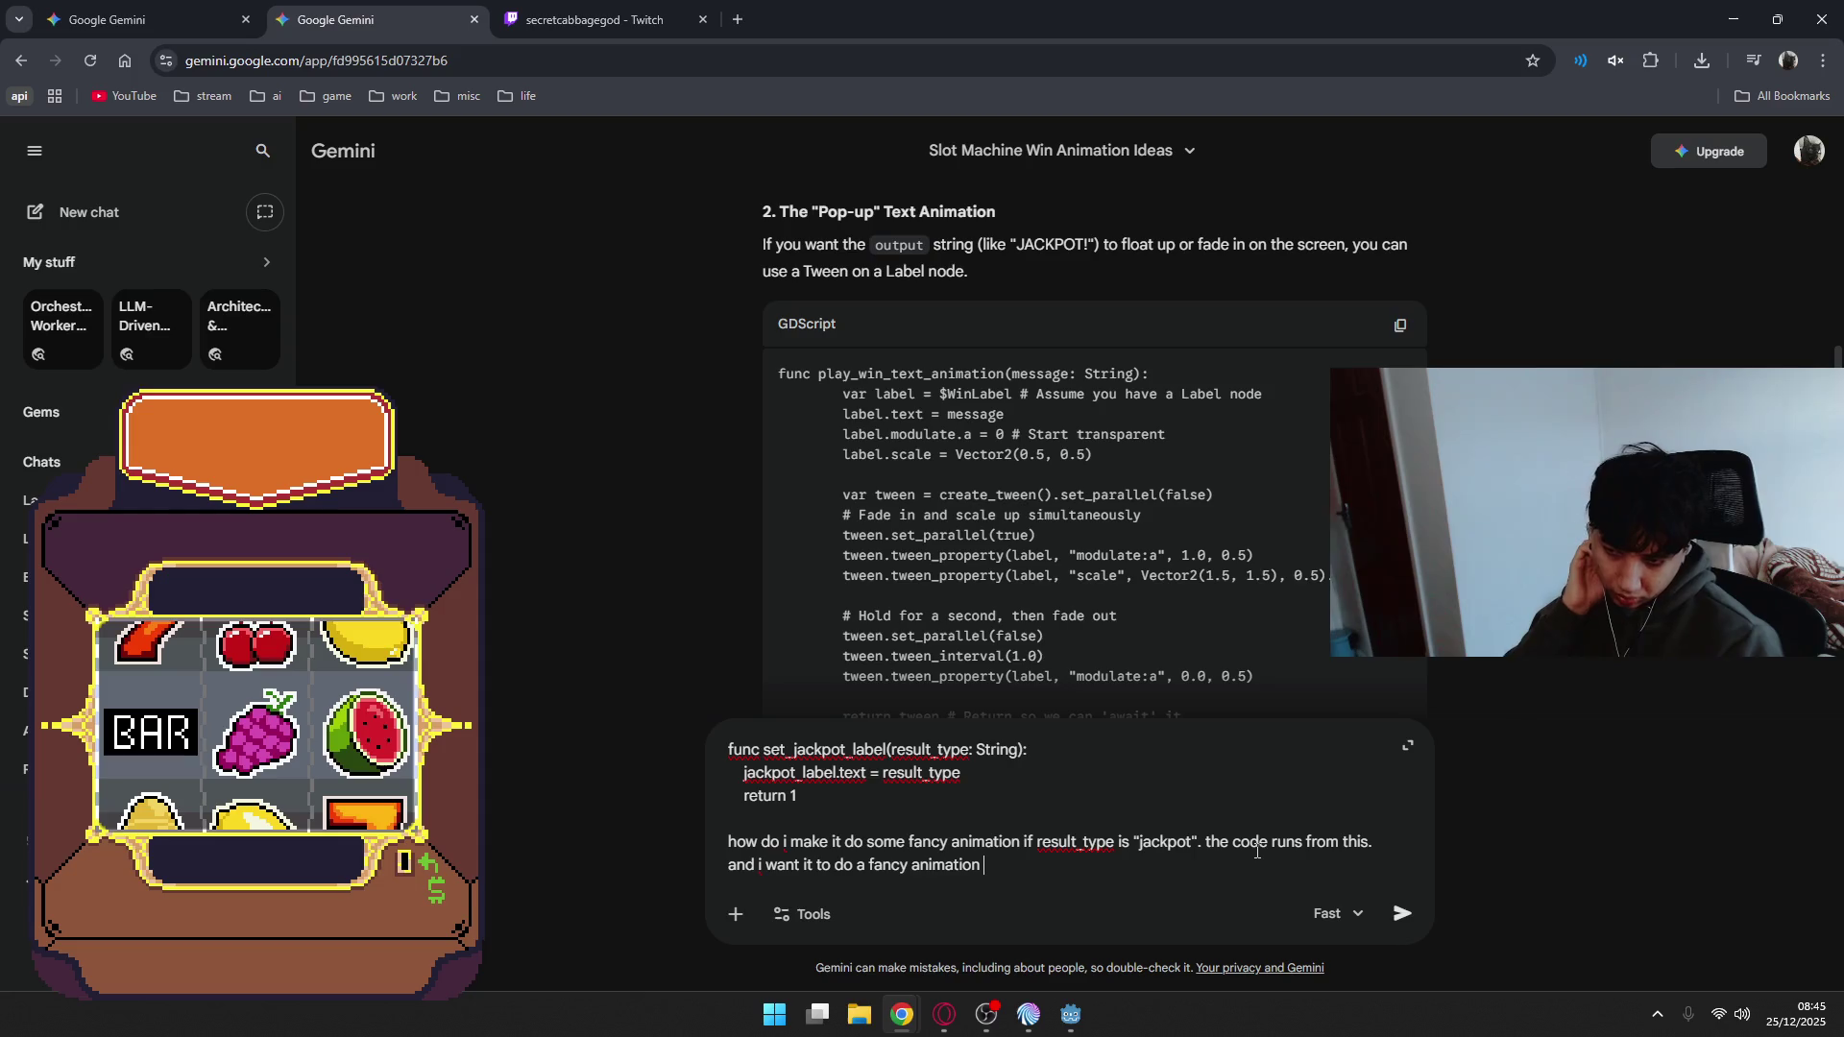
text( for a ce)
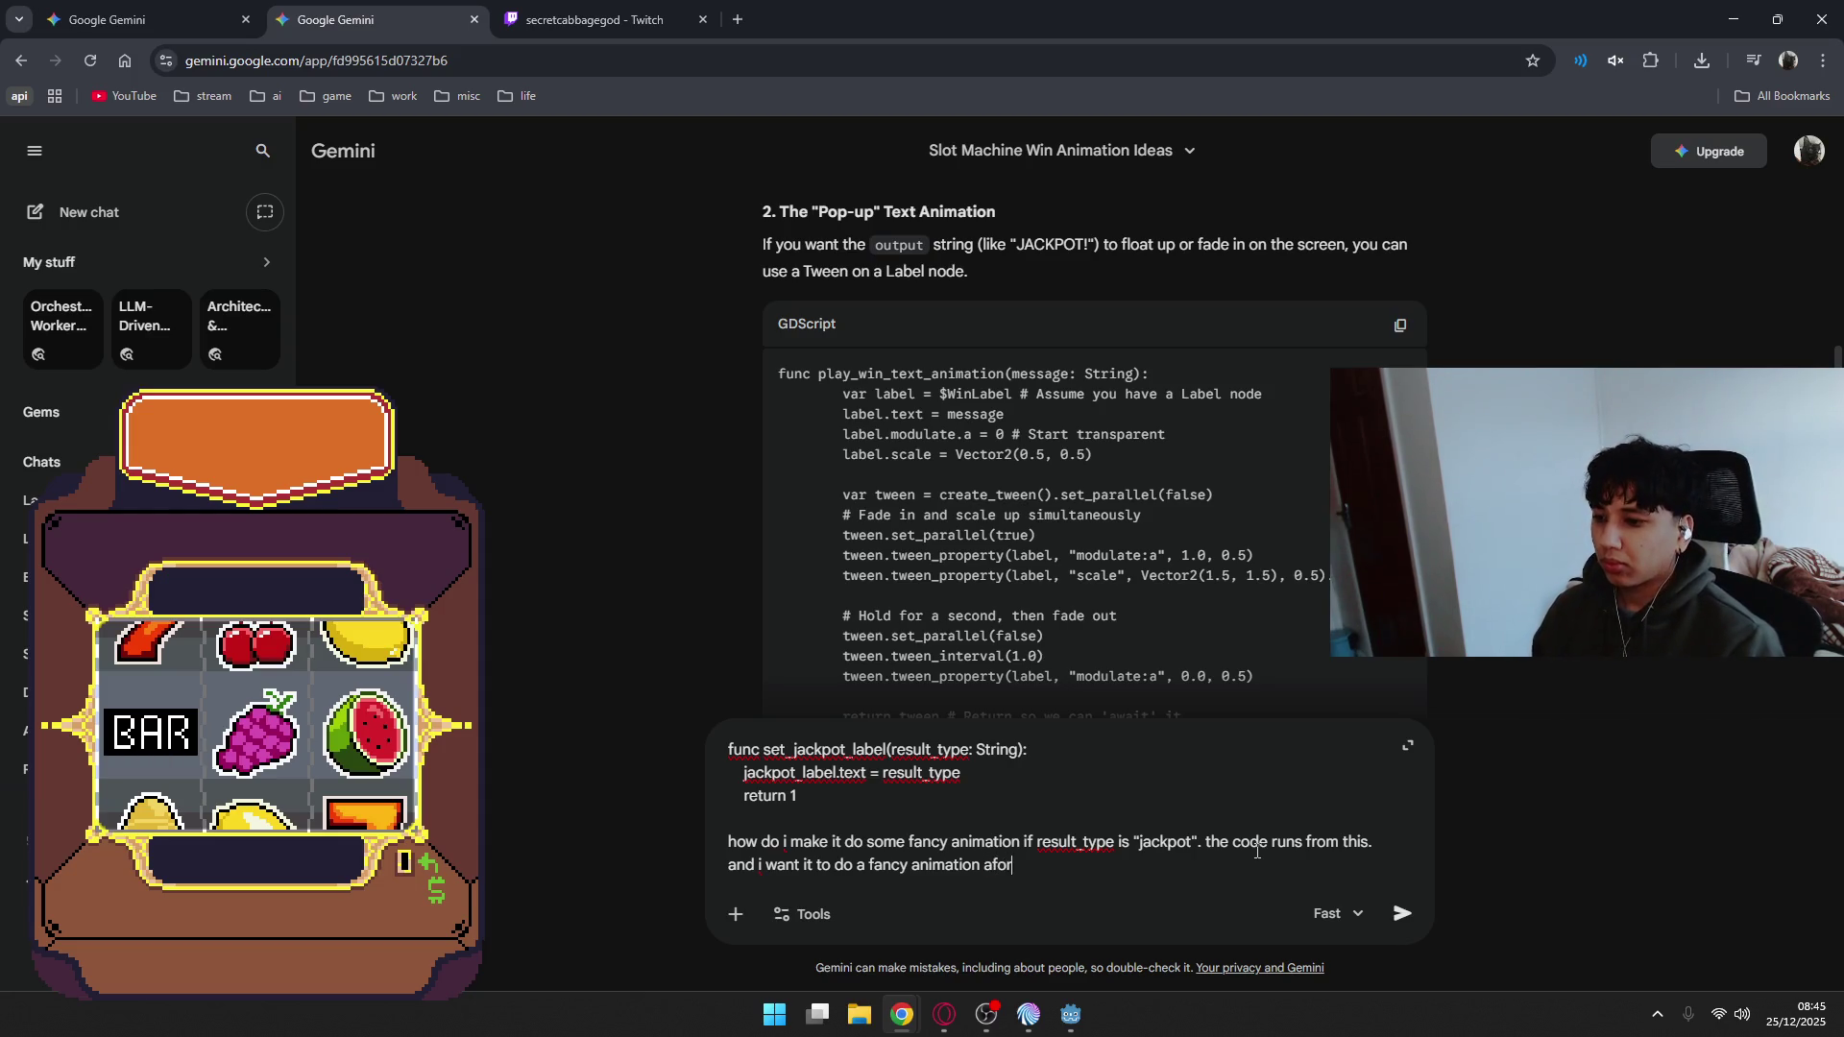
text(rtain amount of time before its)
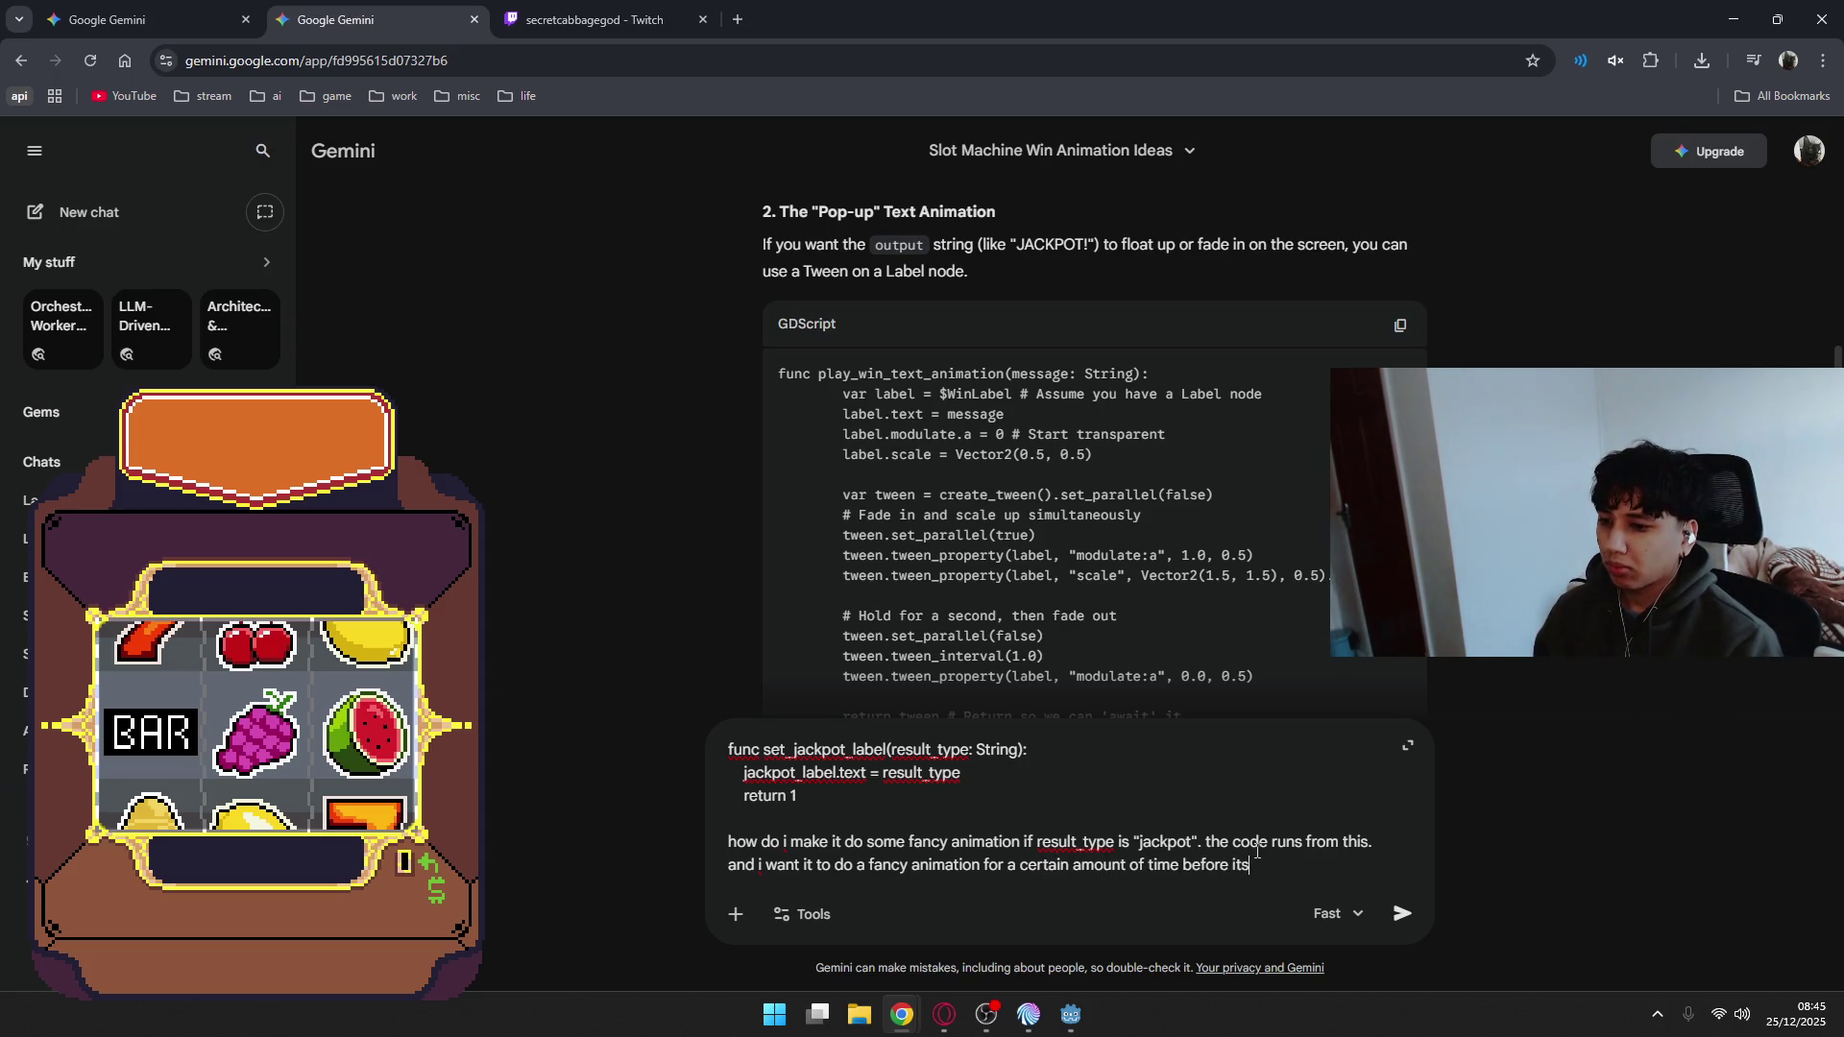
key(BackSpace)
key(BackSpace)
key(BackSpace)
text(the signal)
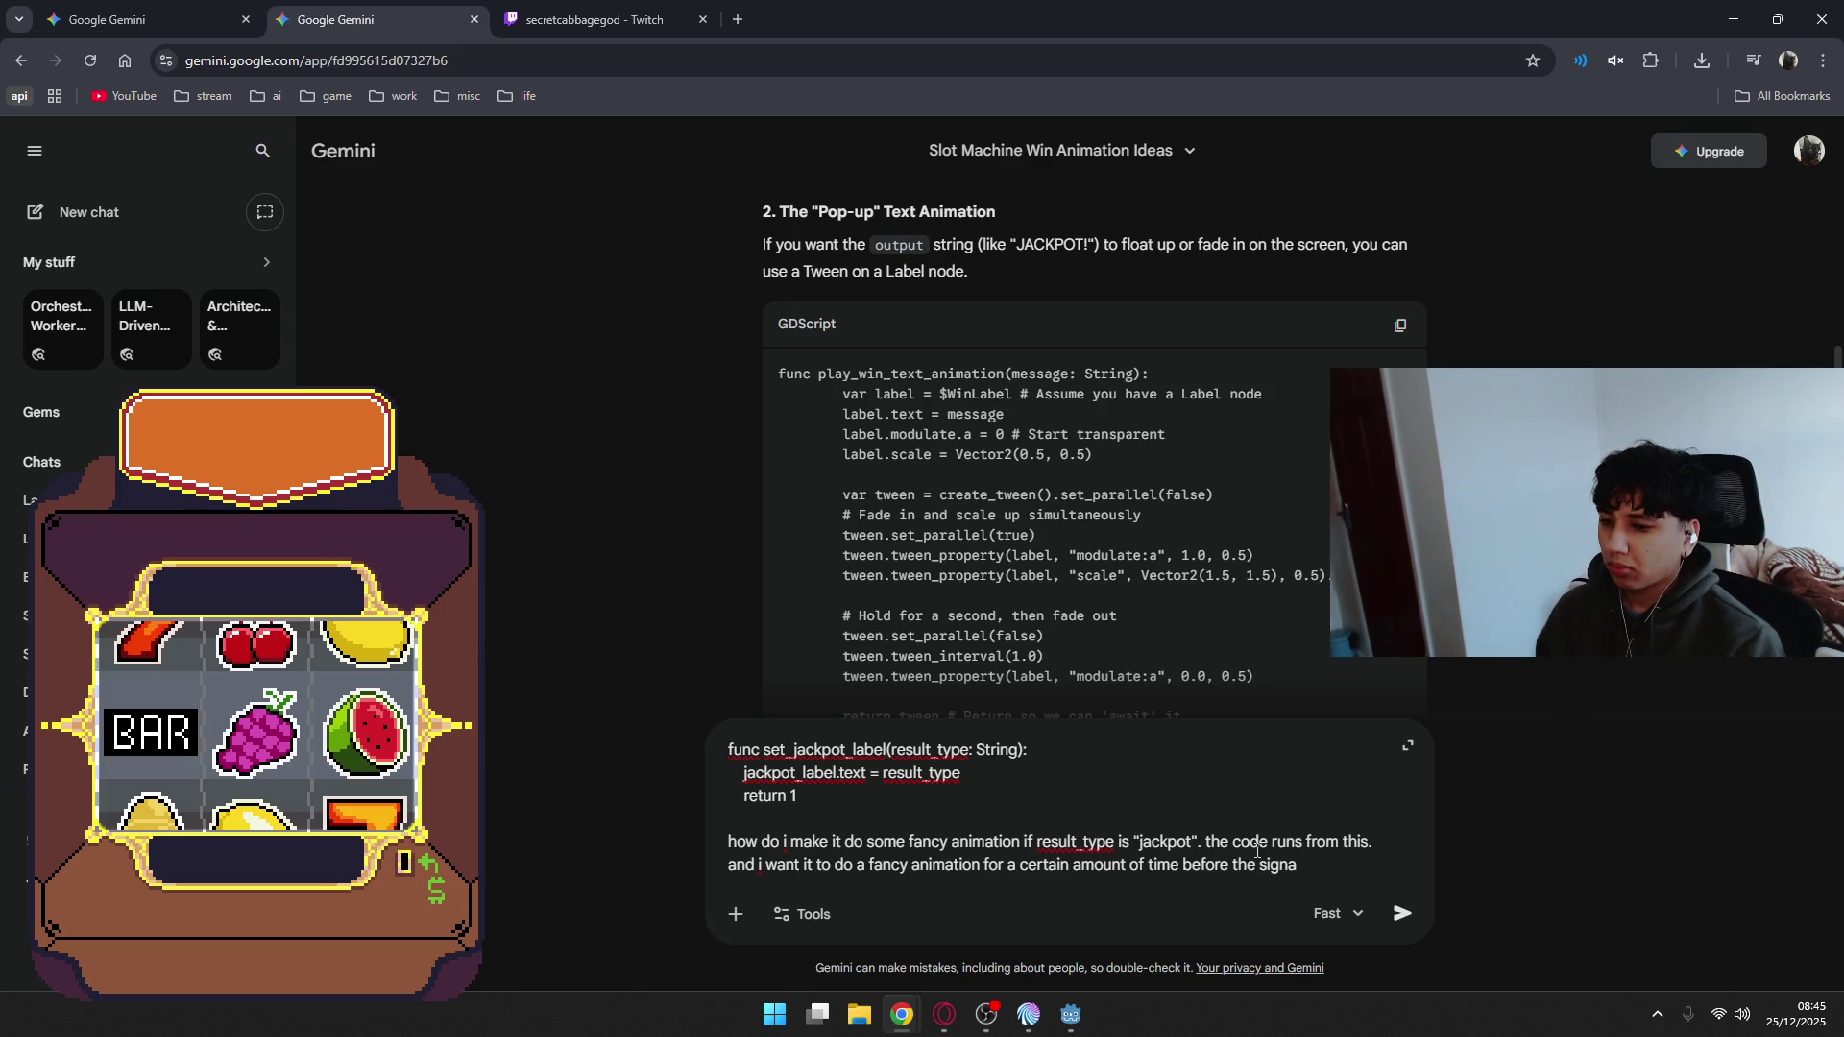
text(s sent)
key(Return)
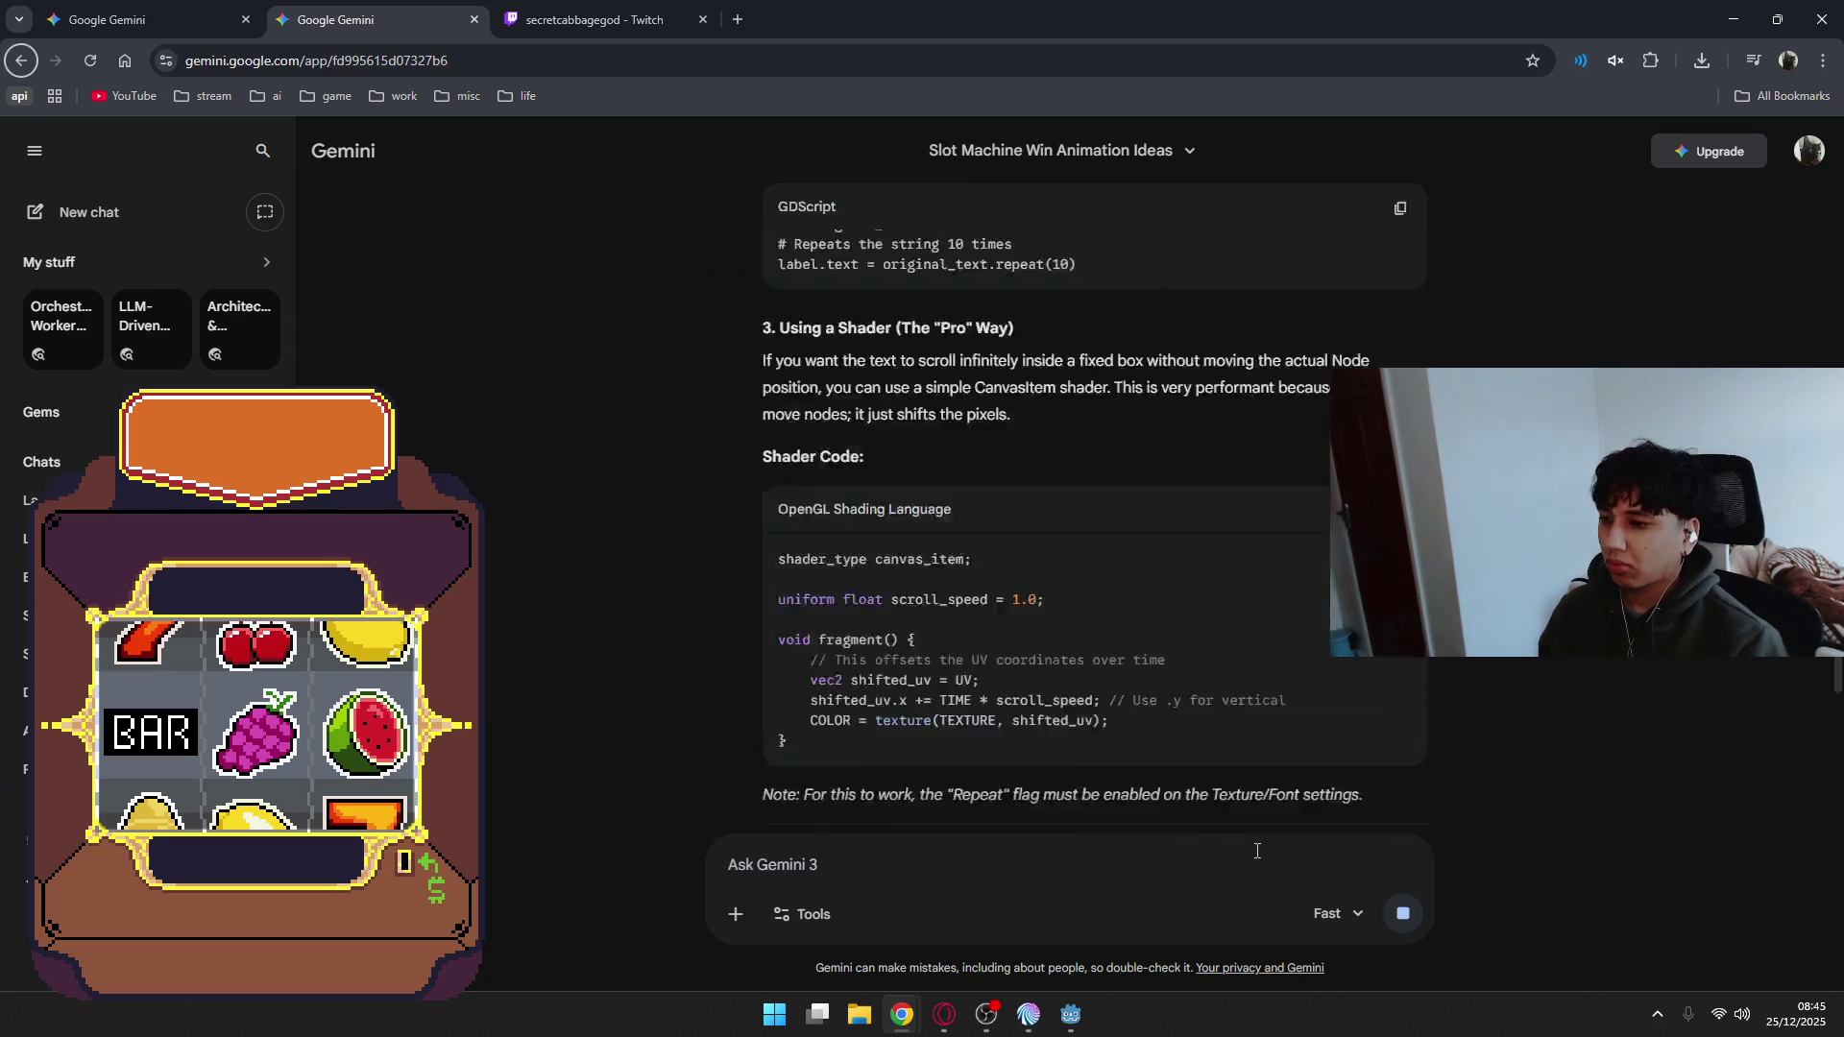
key(alt+Tab)
click(926, 593)
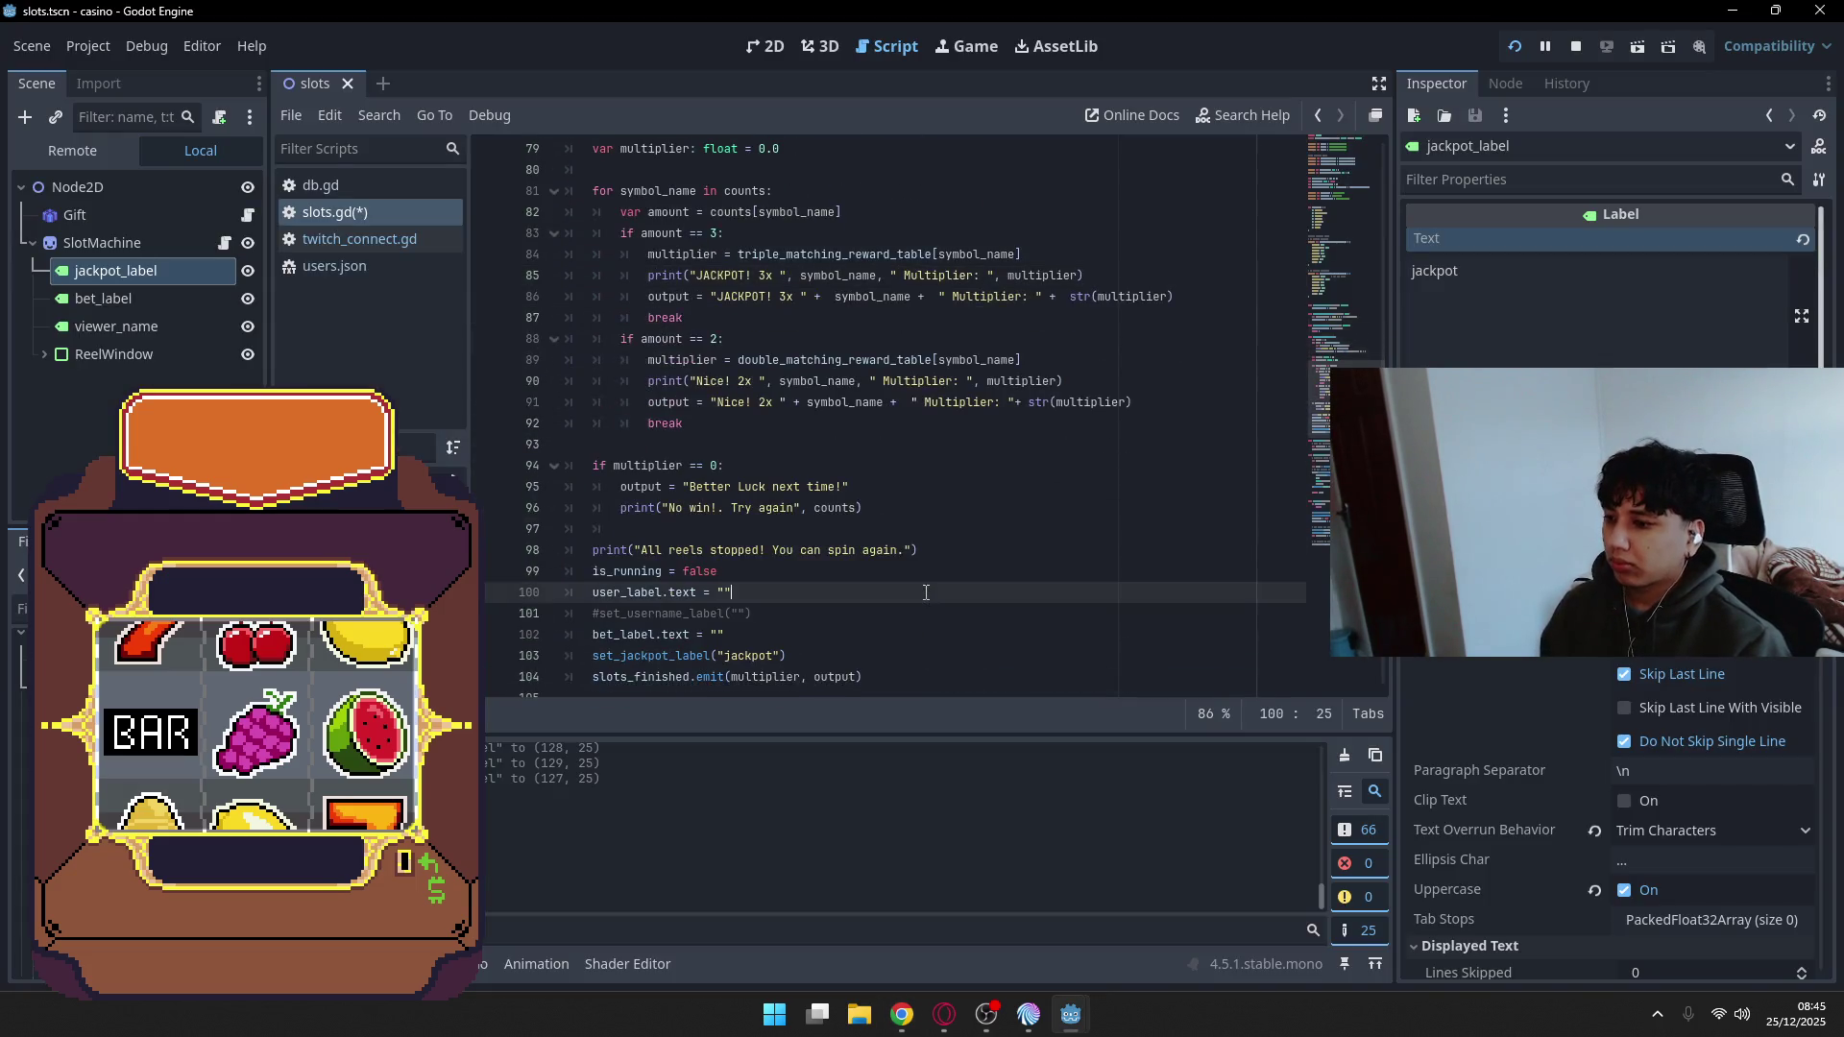
click(859, 511)
click(728, 574)
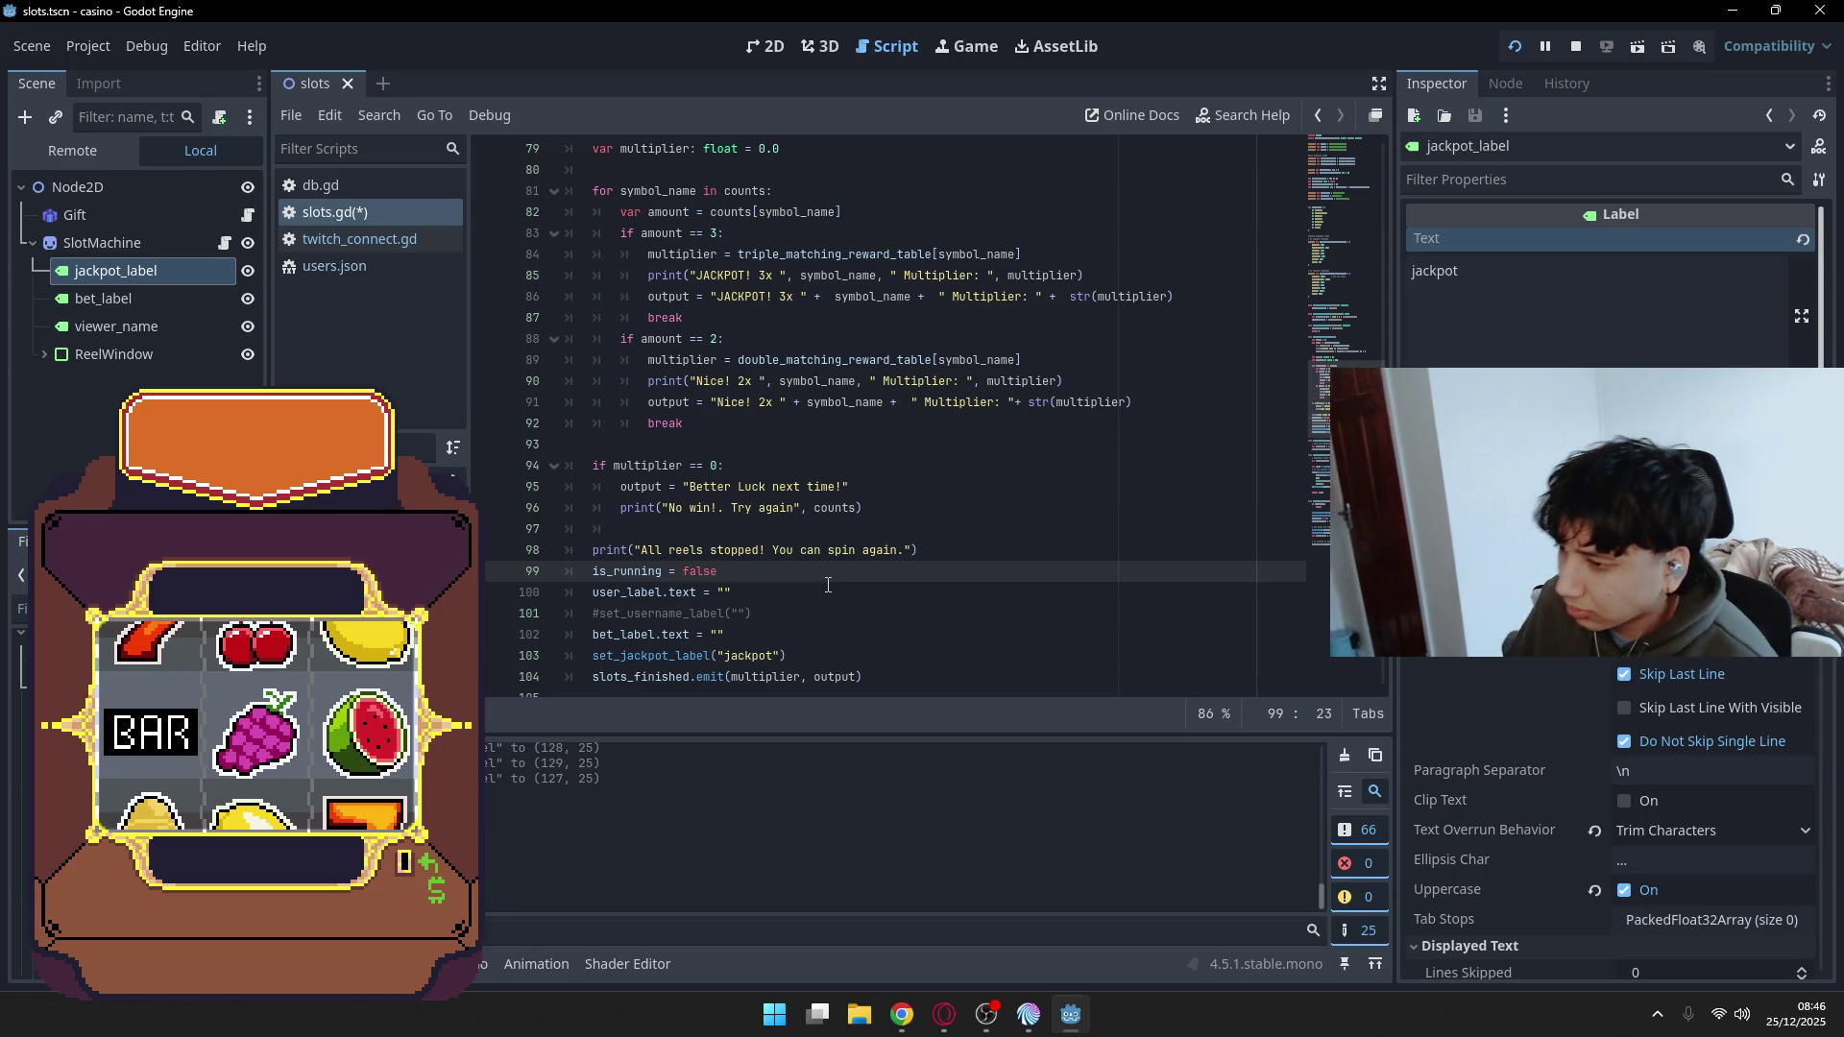
key(alt+Tab)
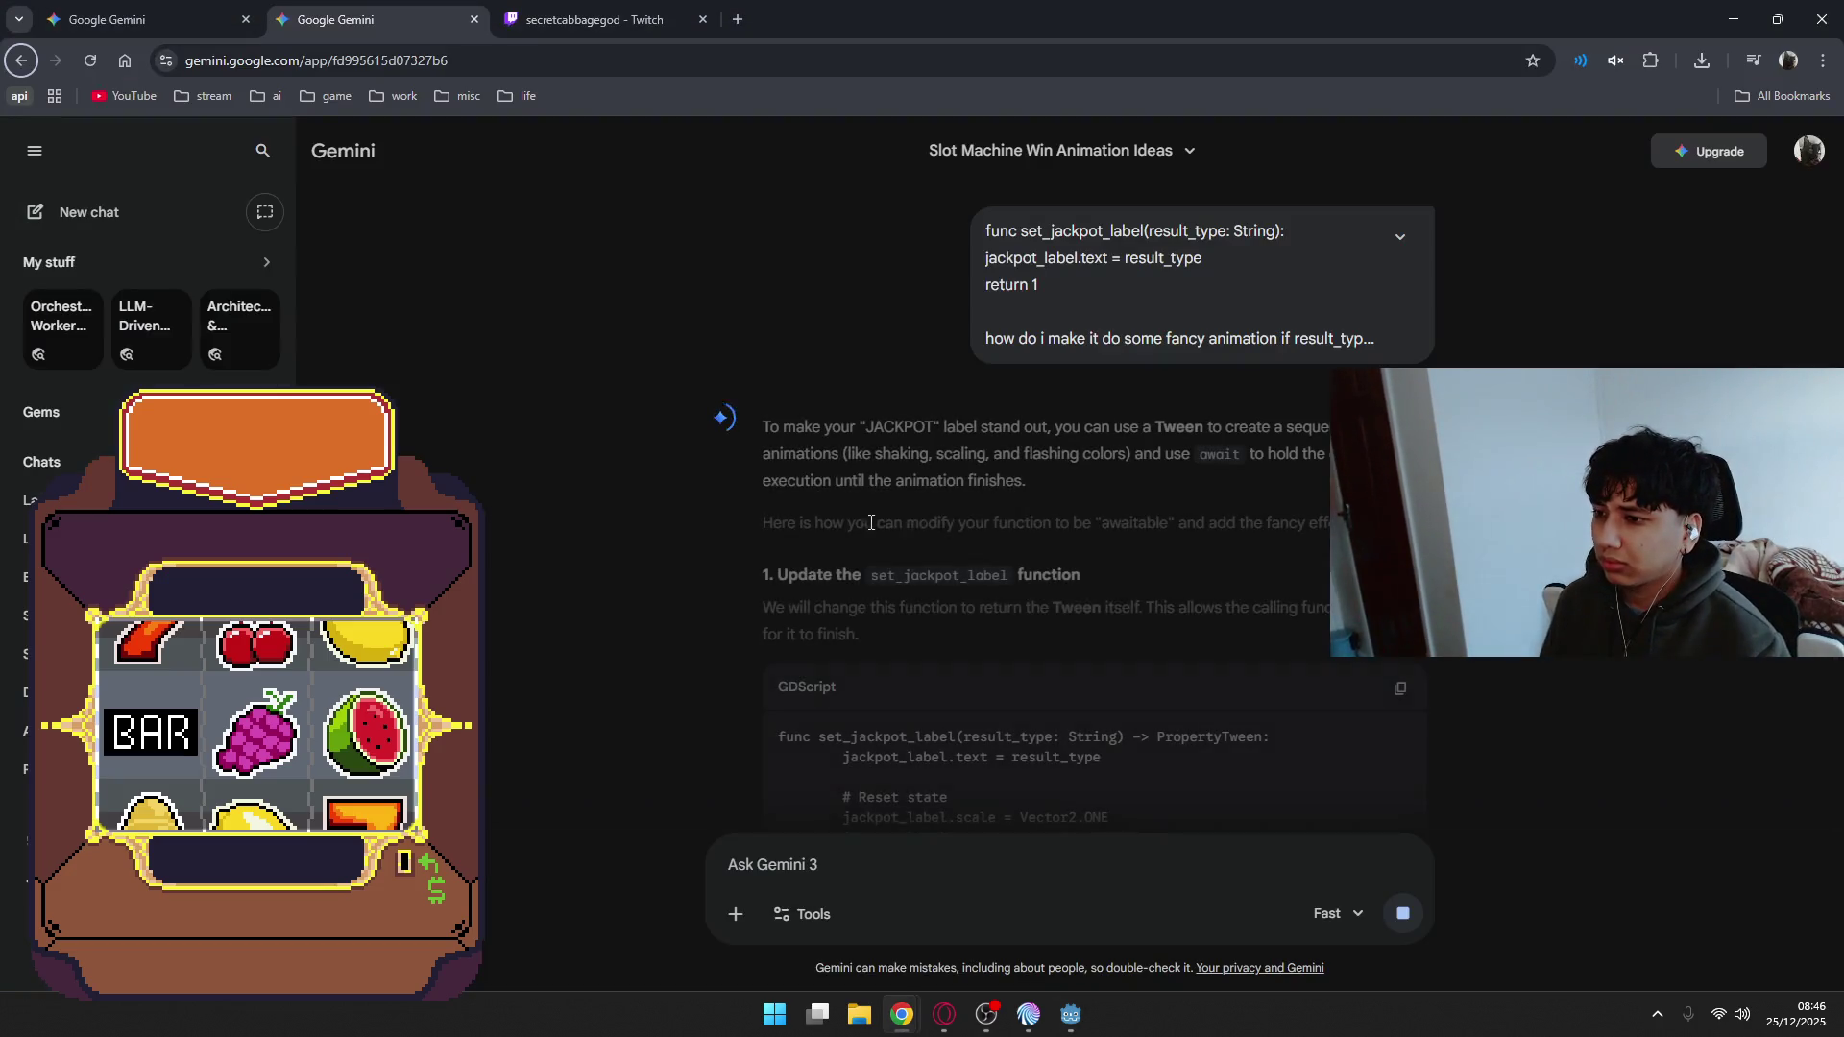
- Read Gemini's suggested set_jackpot_label code, from the return lines to the # Reset state block
scroll(977, 619, down, 2)
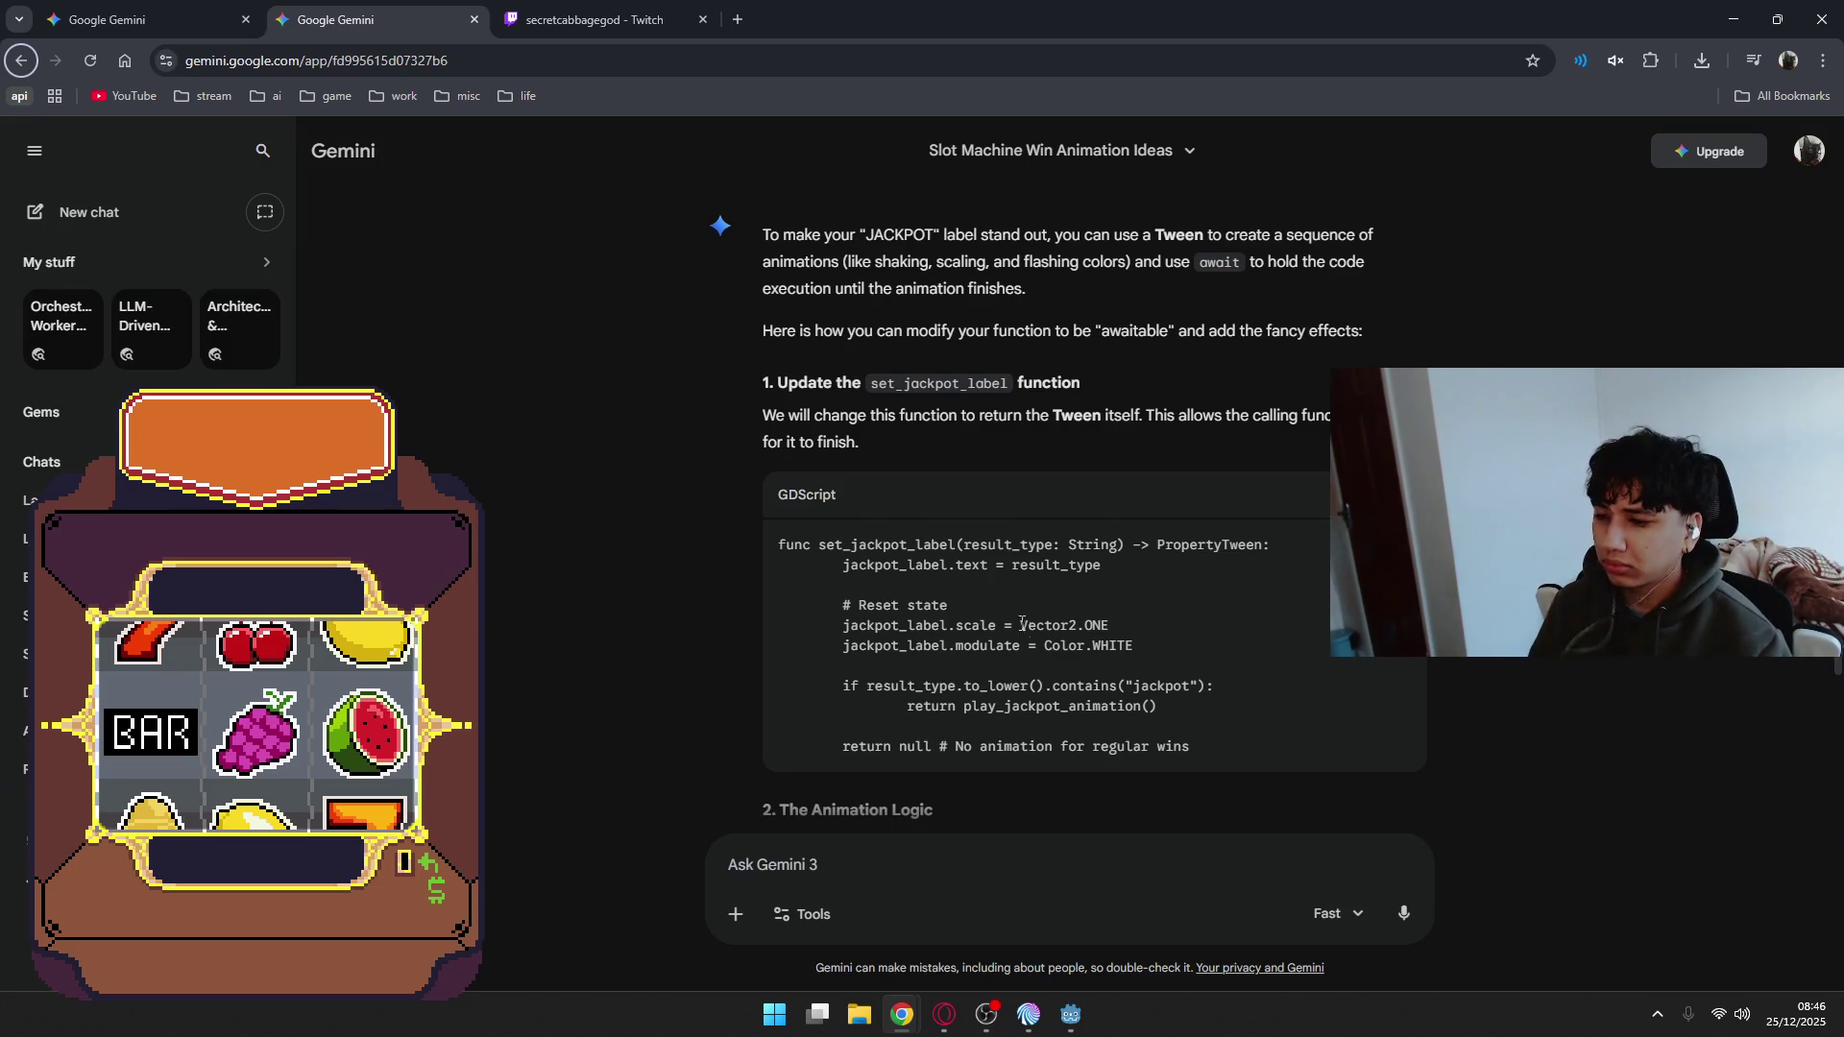
drag(1204, 751, 901, 702)
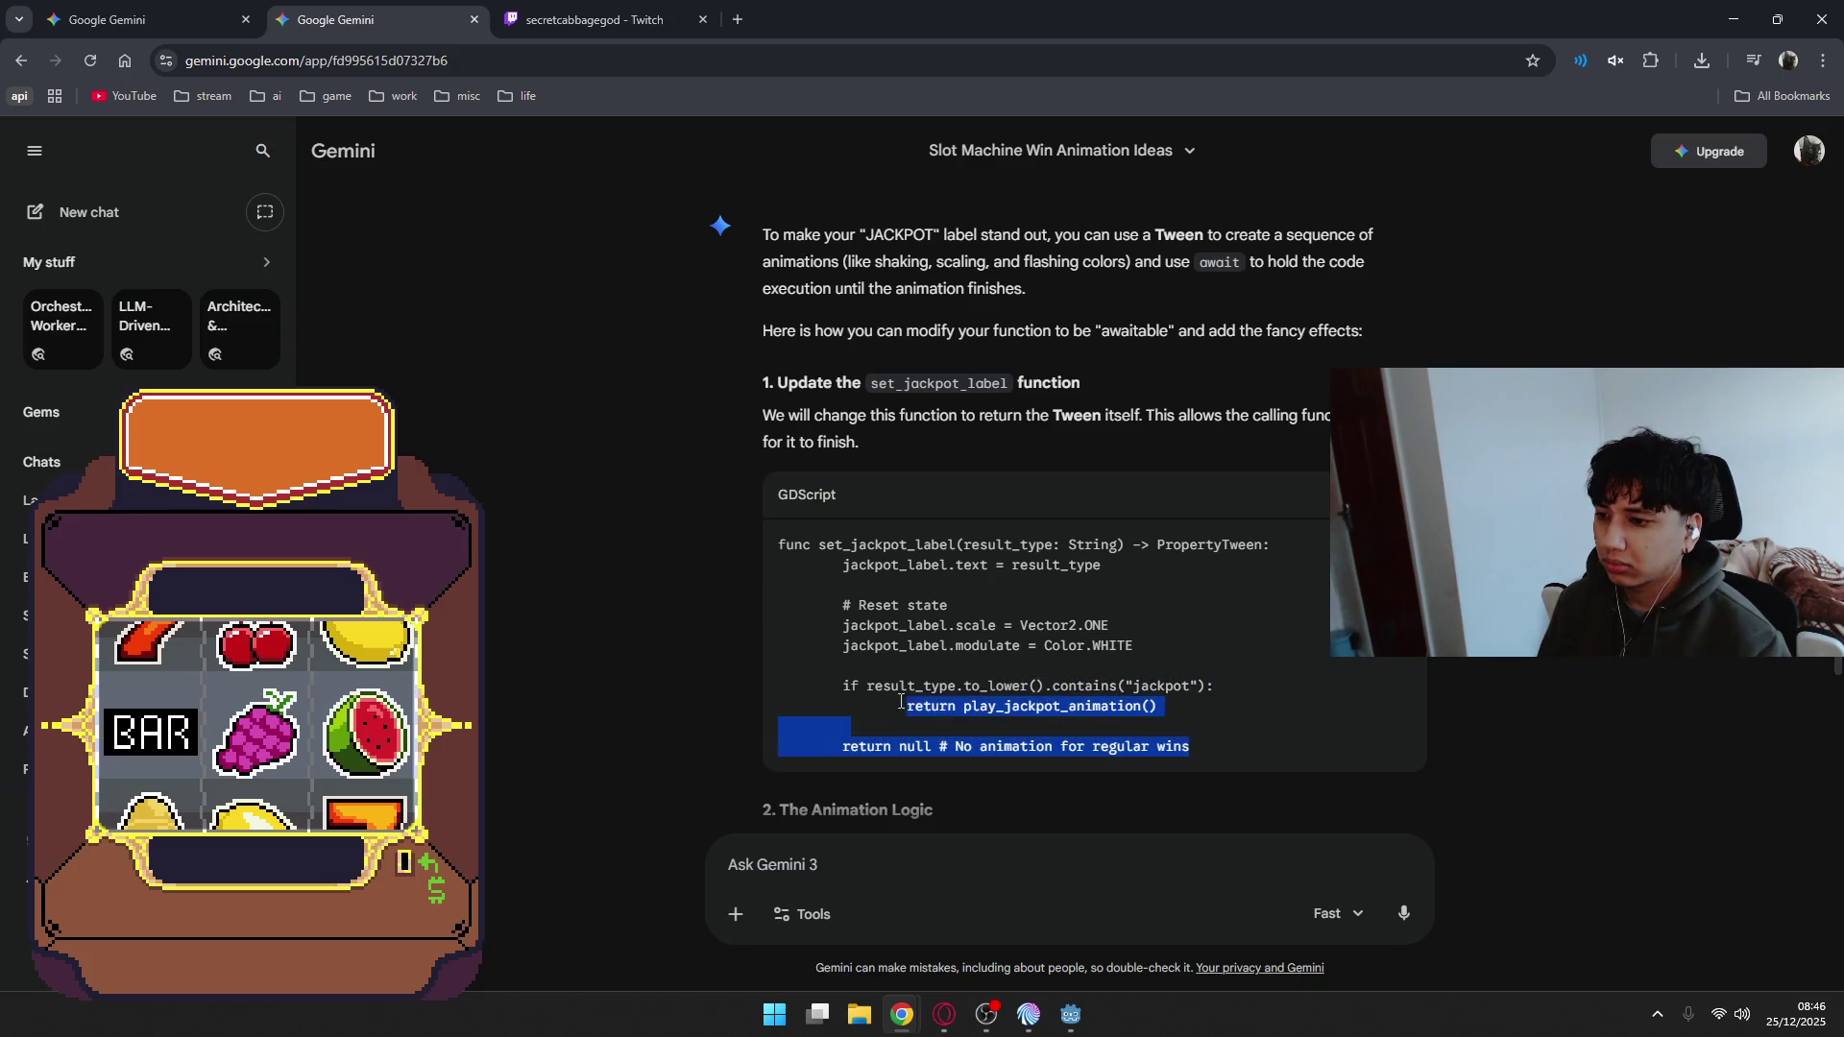
click(931, 707)
double_click(913, 706)
double_click(1057, 706)
mouse_move(1212, 749)
mouse_down()
mouse_move(994, 706)
mouse_move(752, 579)
mouse_move(765, 569)
mouse_up()
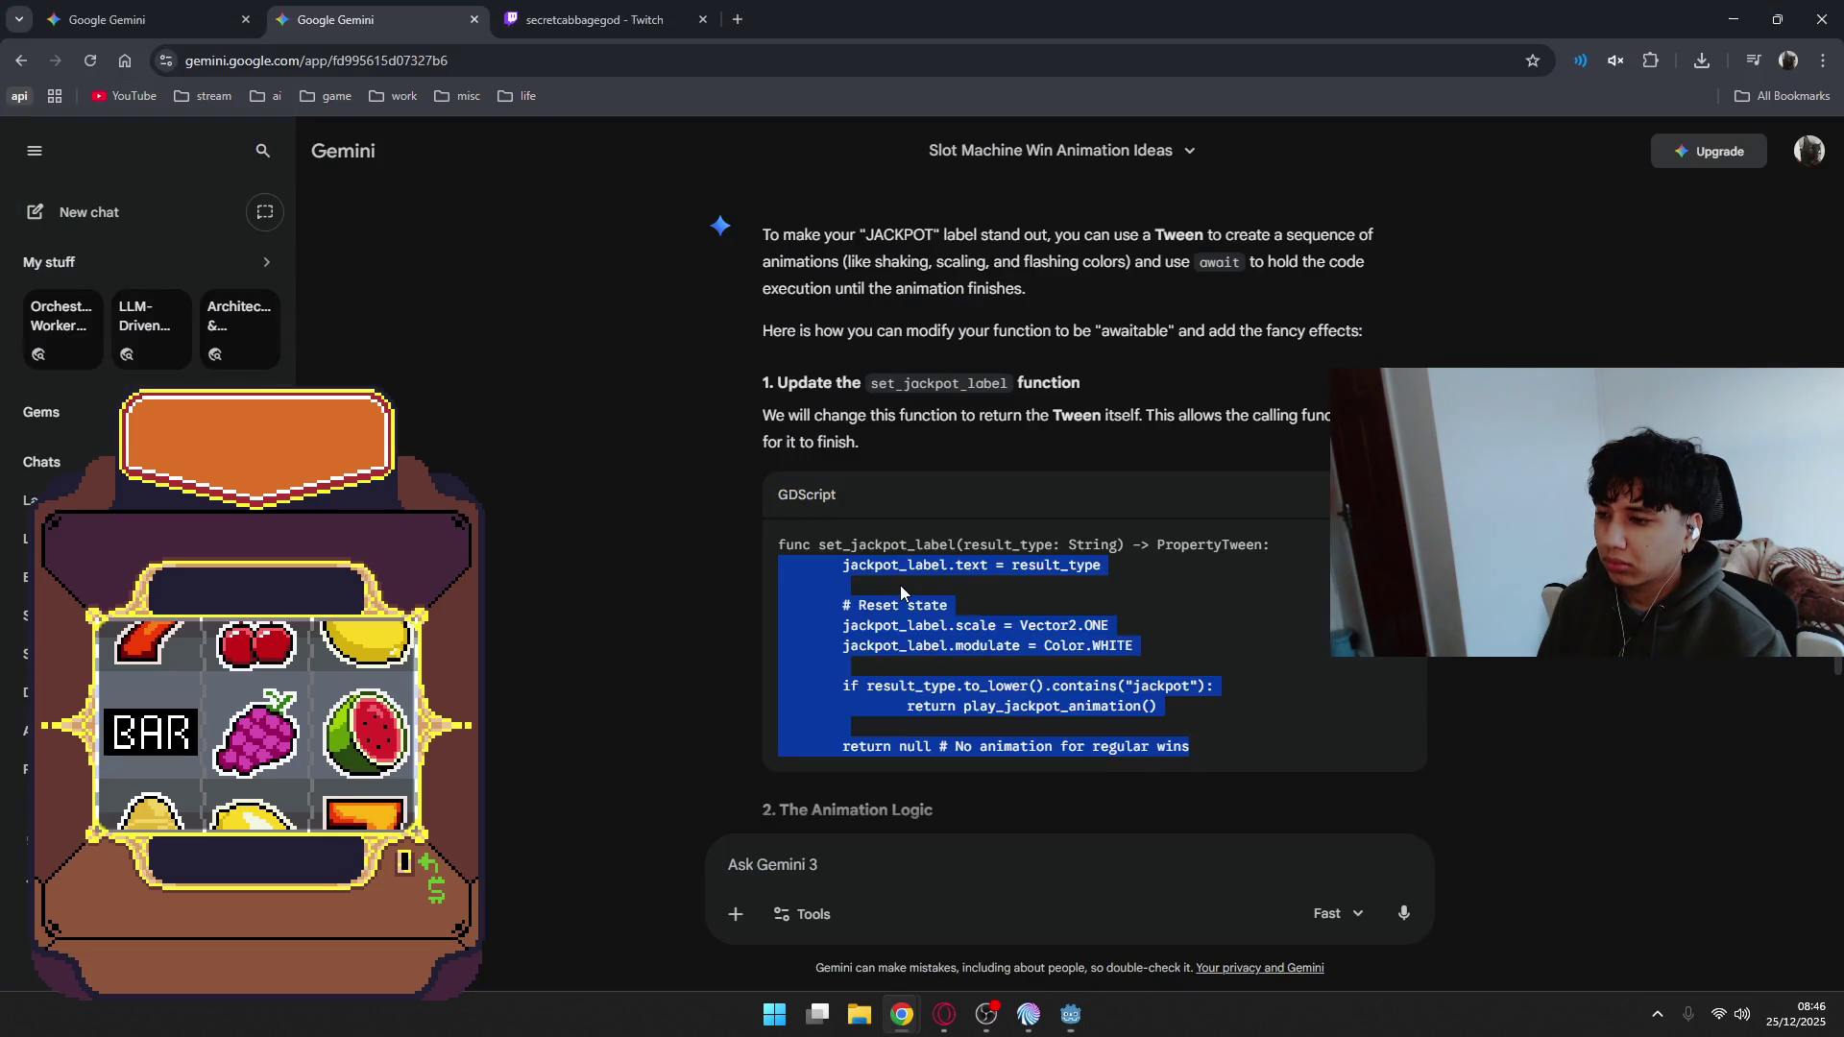
click(901, 587)
- Select the full set_jackpot_label code in the answer and copy it back to Godot
double_click(839, 418)
click(1032, 435)
double_click(1076, 415)
click(1153, 422)
drag(1175, 415, 1332, 415)
click(1332, 422)
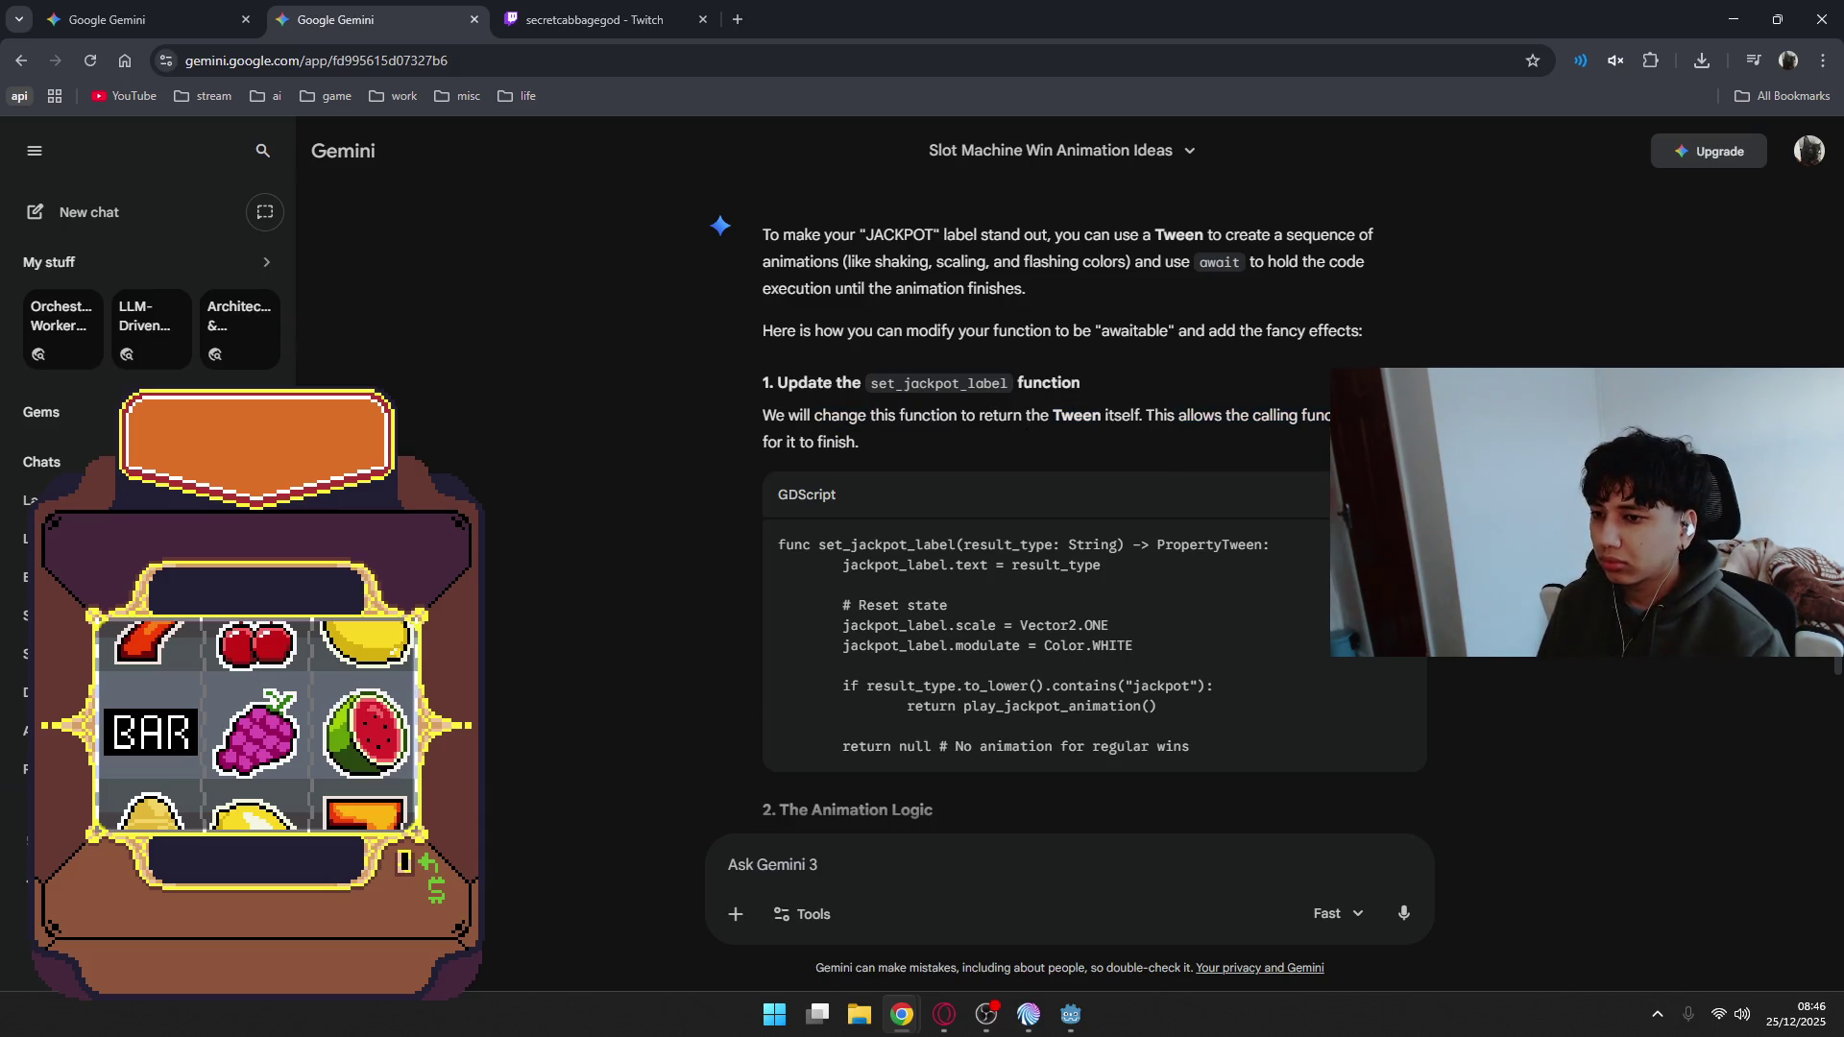
scroll(880, 631, down, 7)
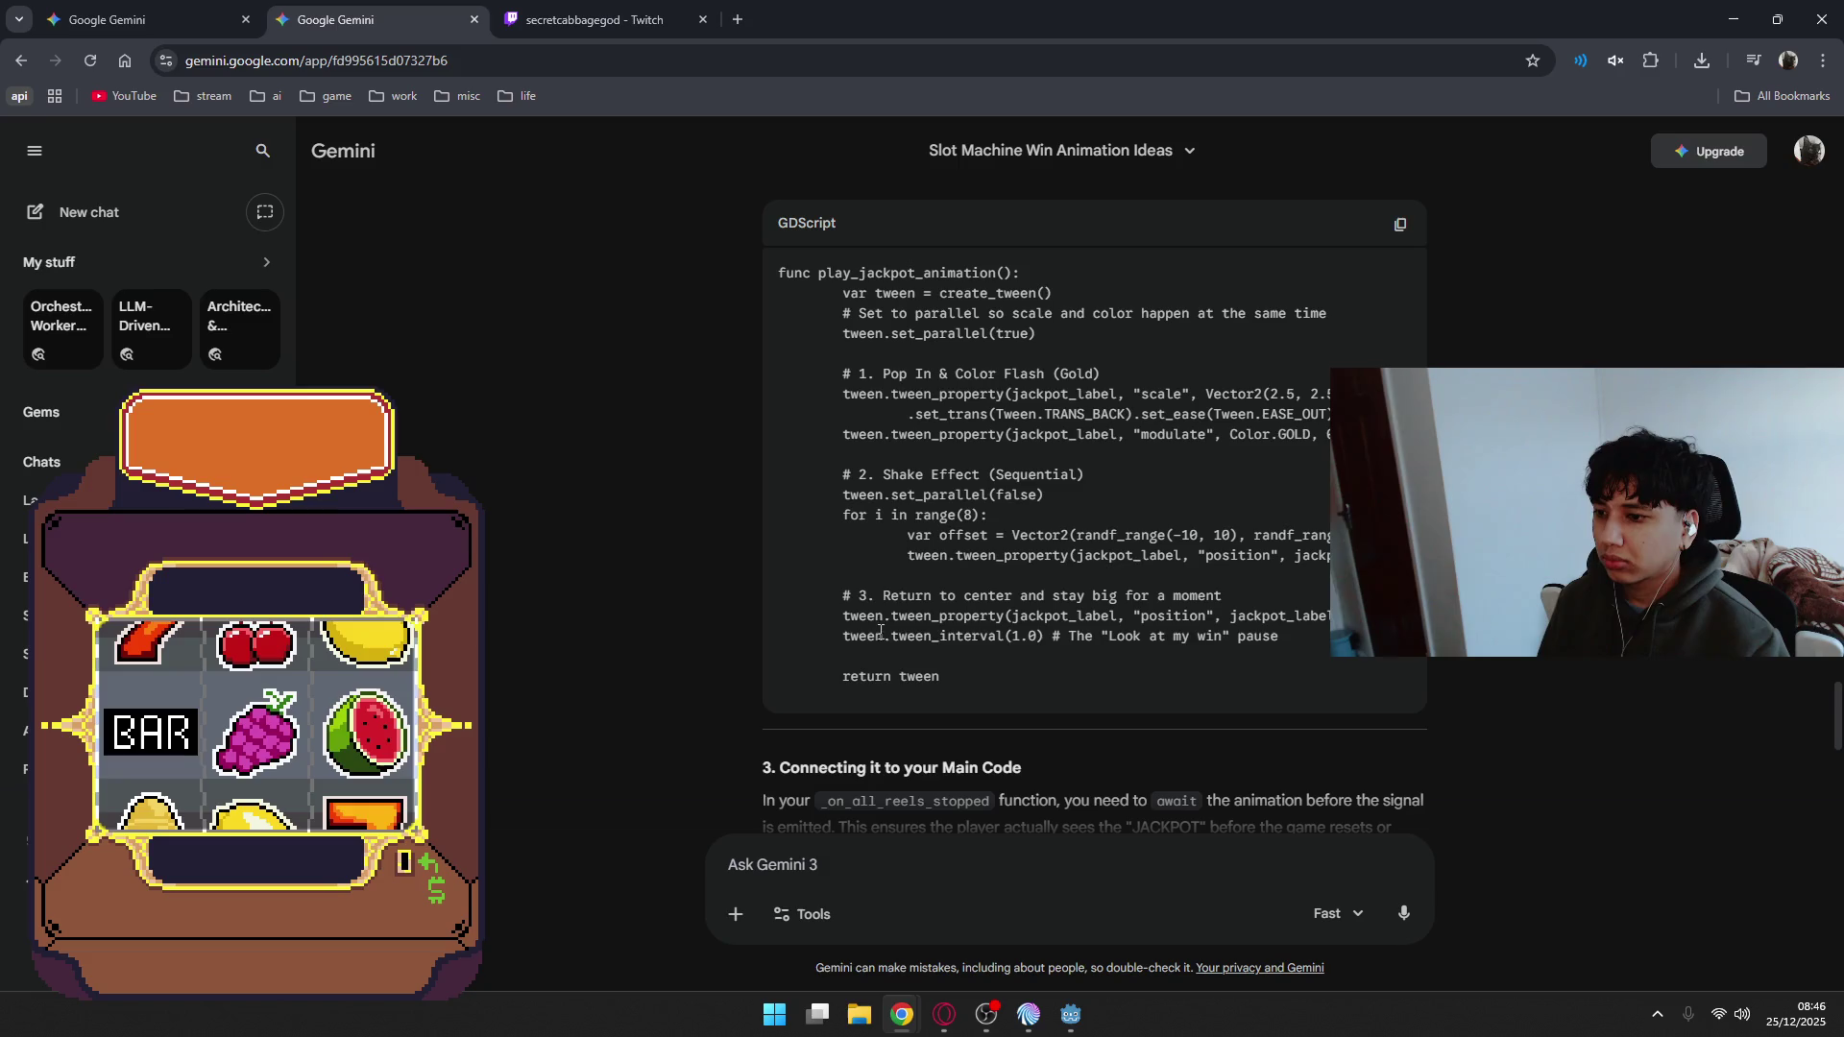
scroll(941, 631, up, 5)
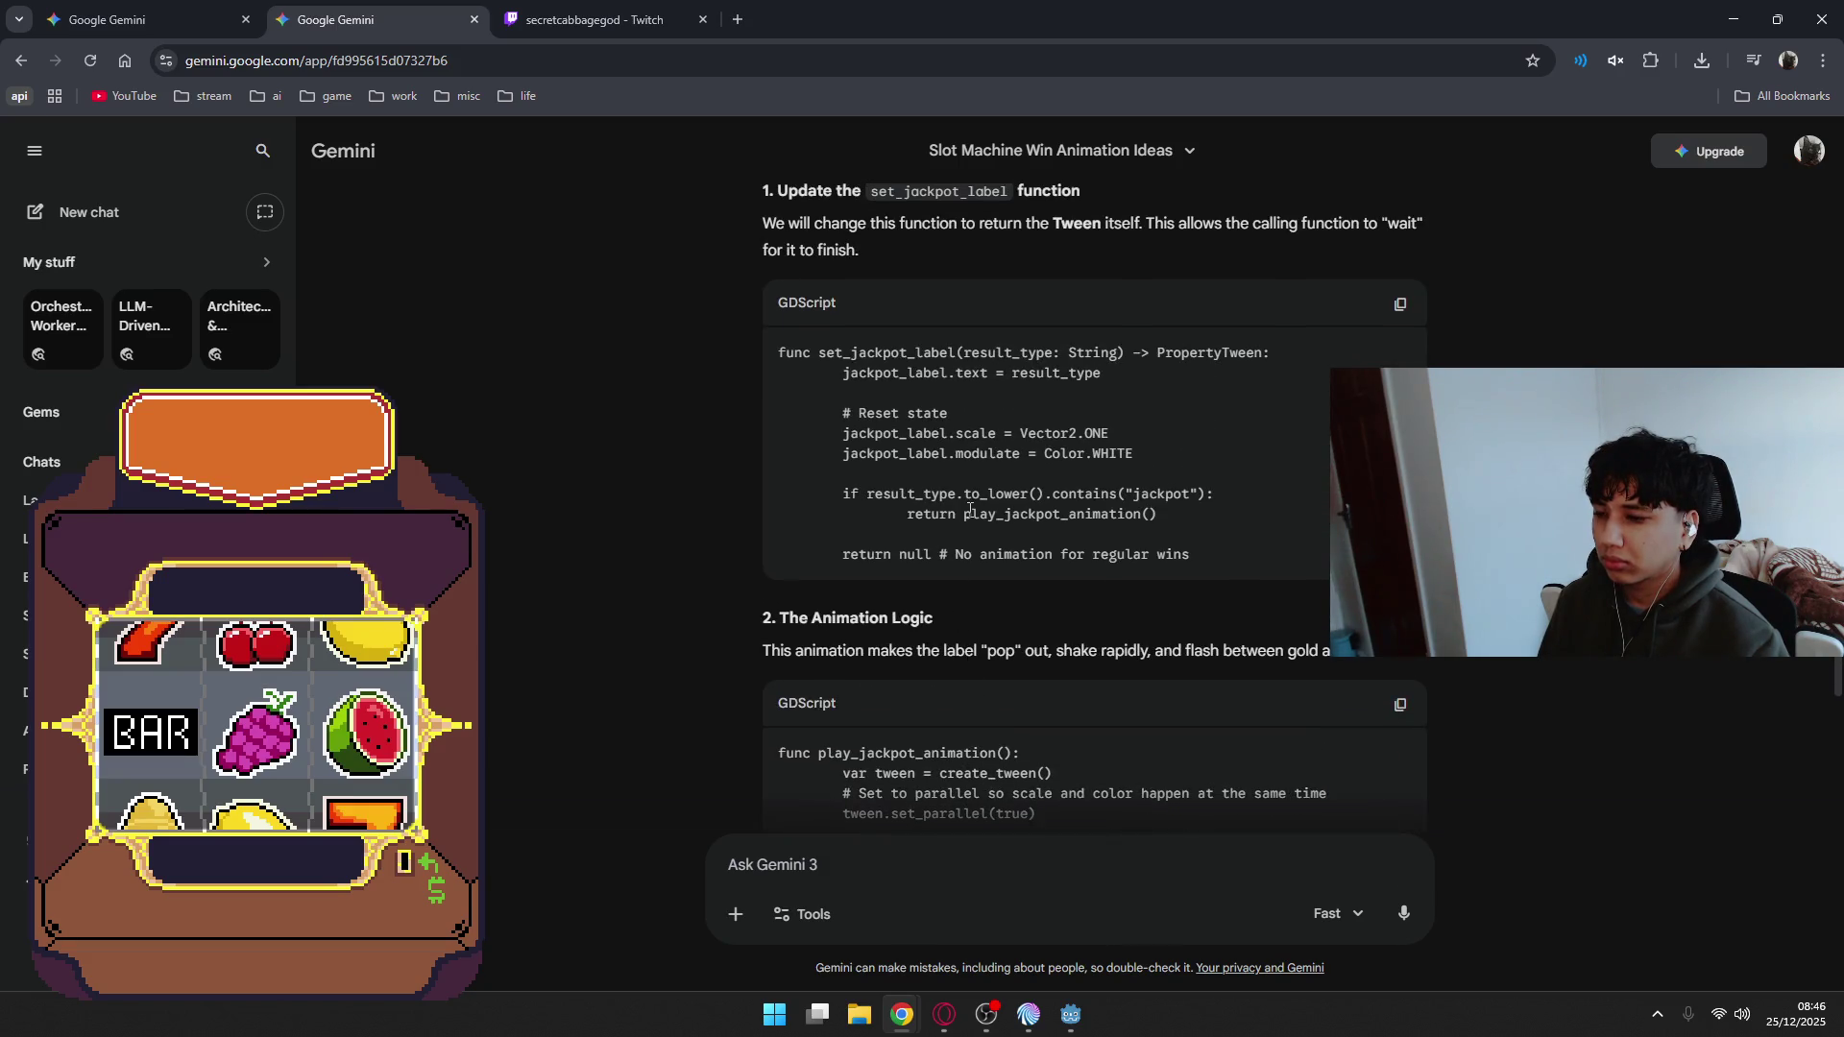
drag(1191, 555, 1134, 549)
click(815, 369)
drag(779, 353, 1206, 549)
key(ctrl+c)
key(alt+Tab)
scroll(814, 532, up, 10)
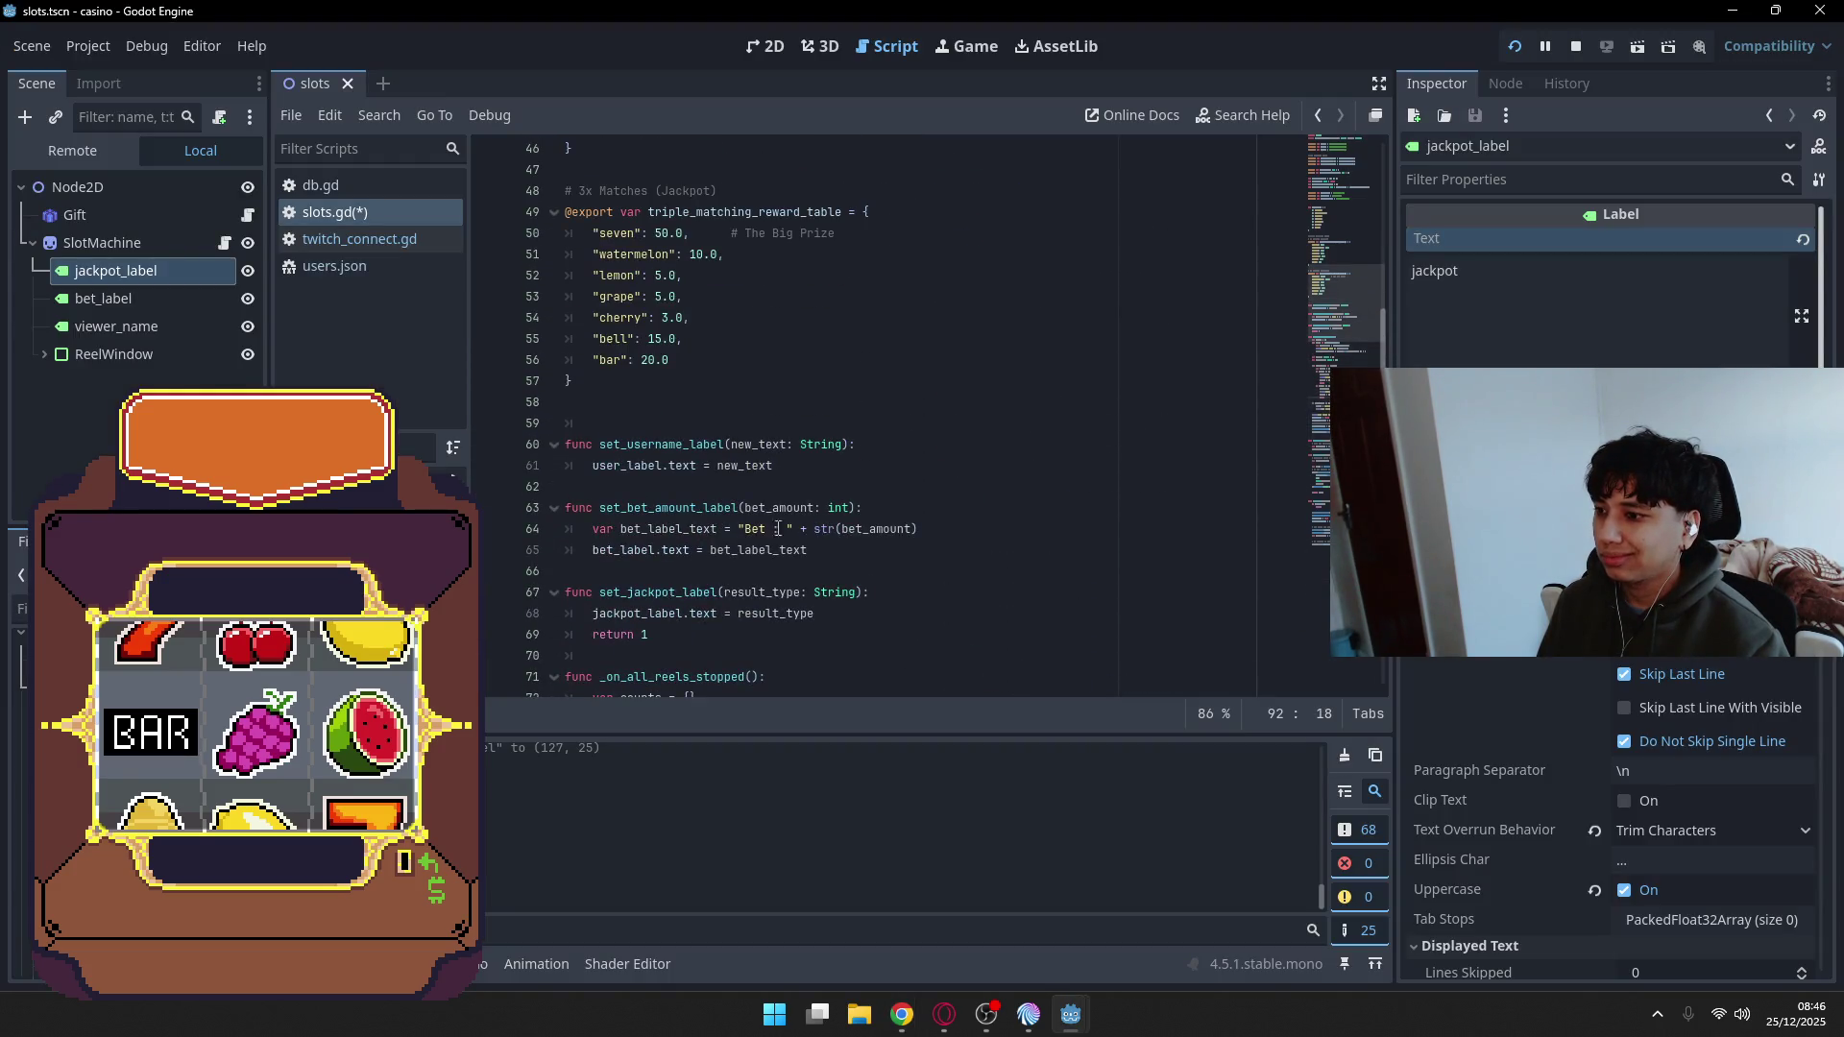
- Paste the new PropertyTween set_jackpot_label function at line 70 of slots.gd
drag(721, 636, 543, 589)
click(591, 655)
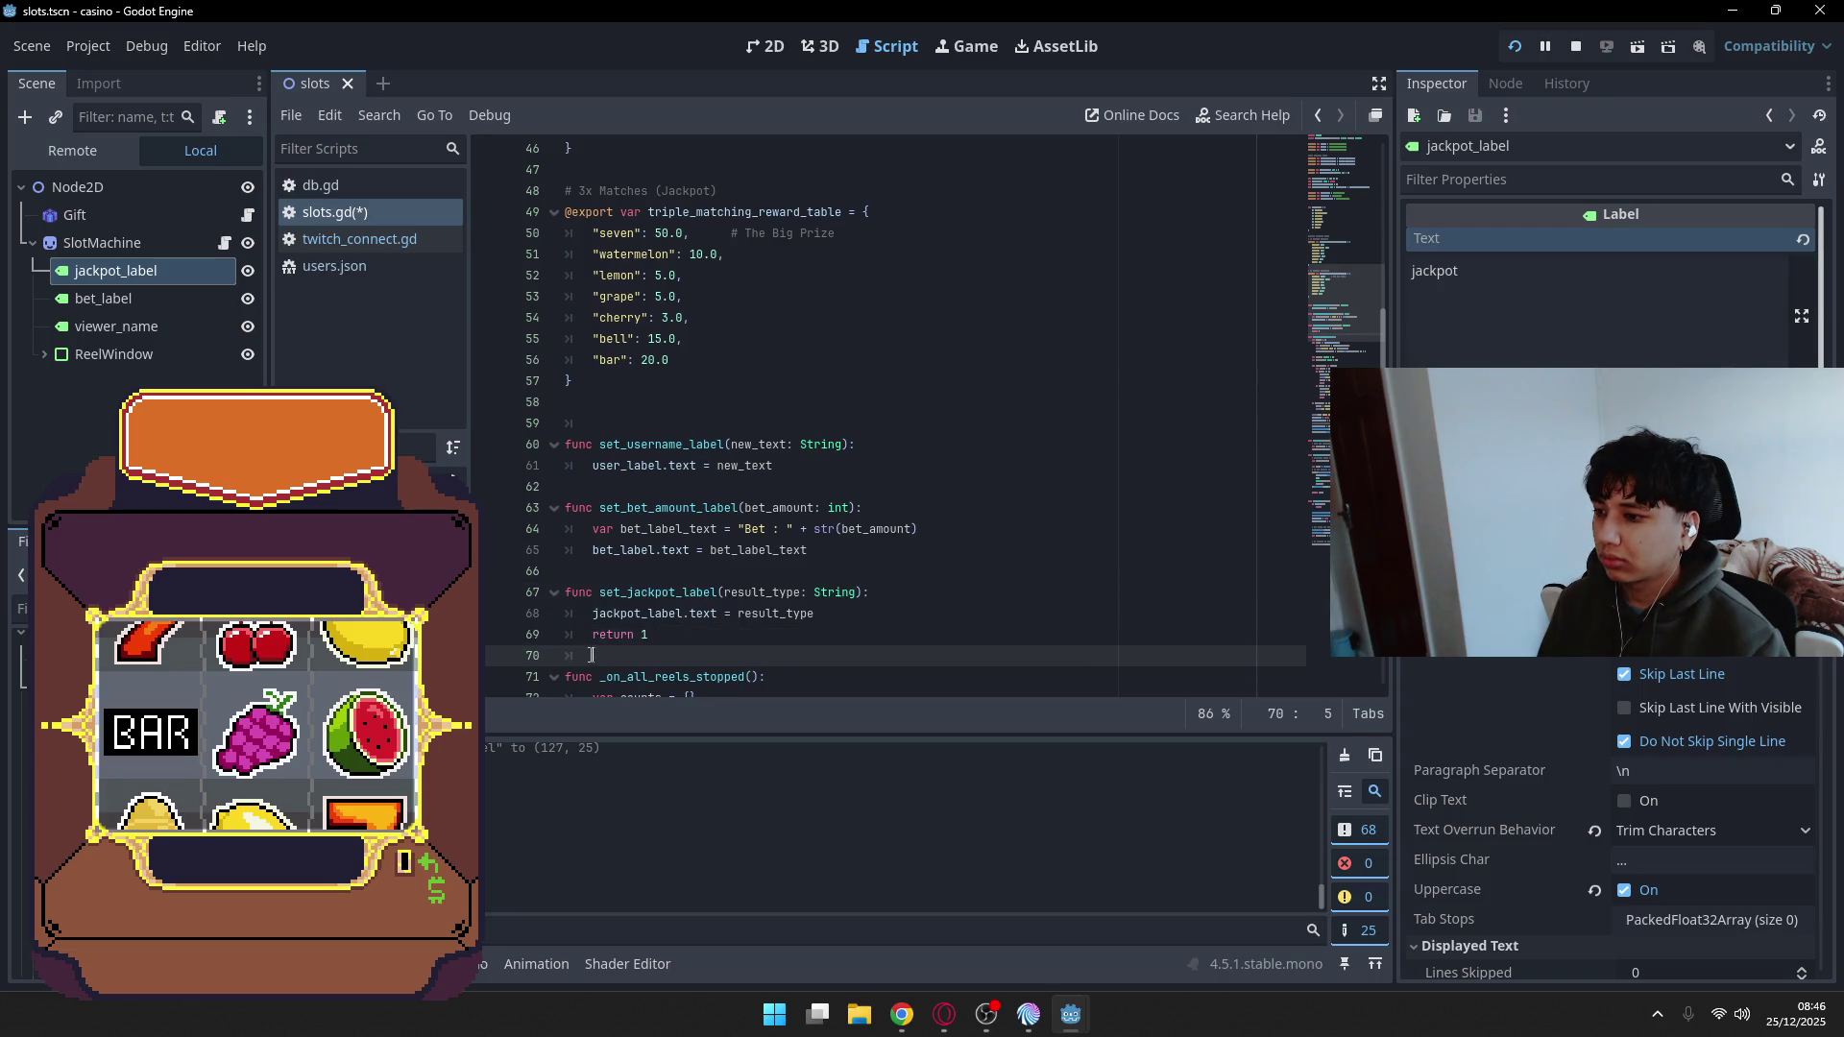
key(ctrl+v)
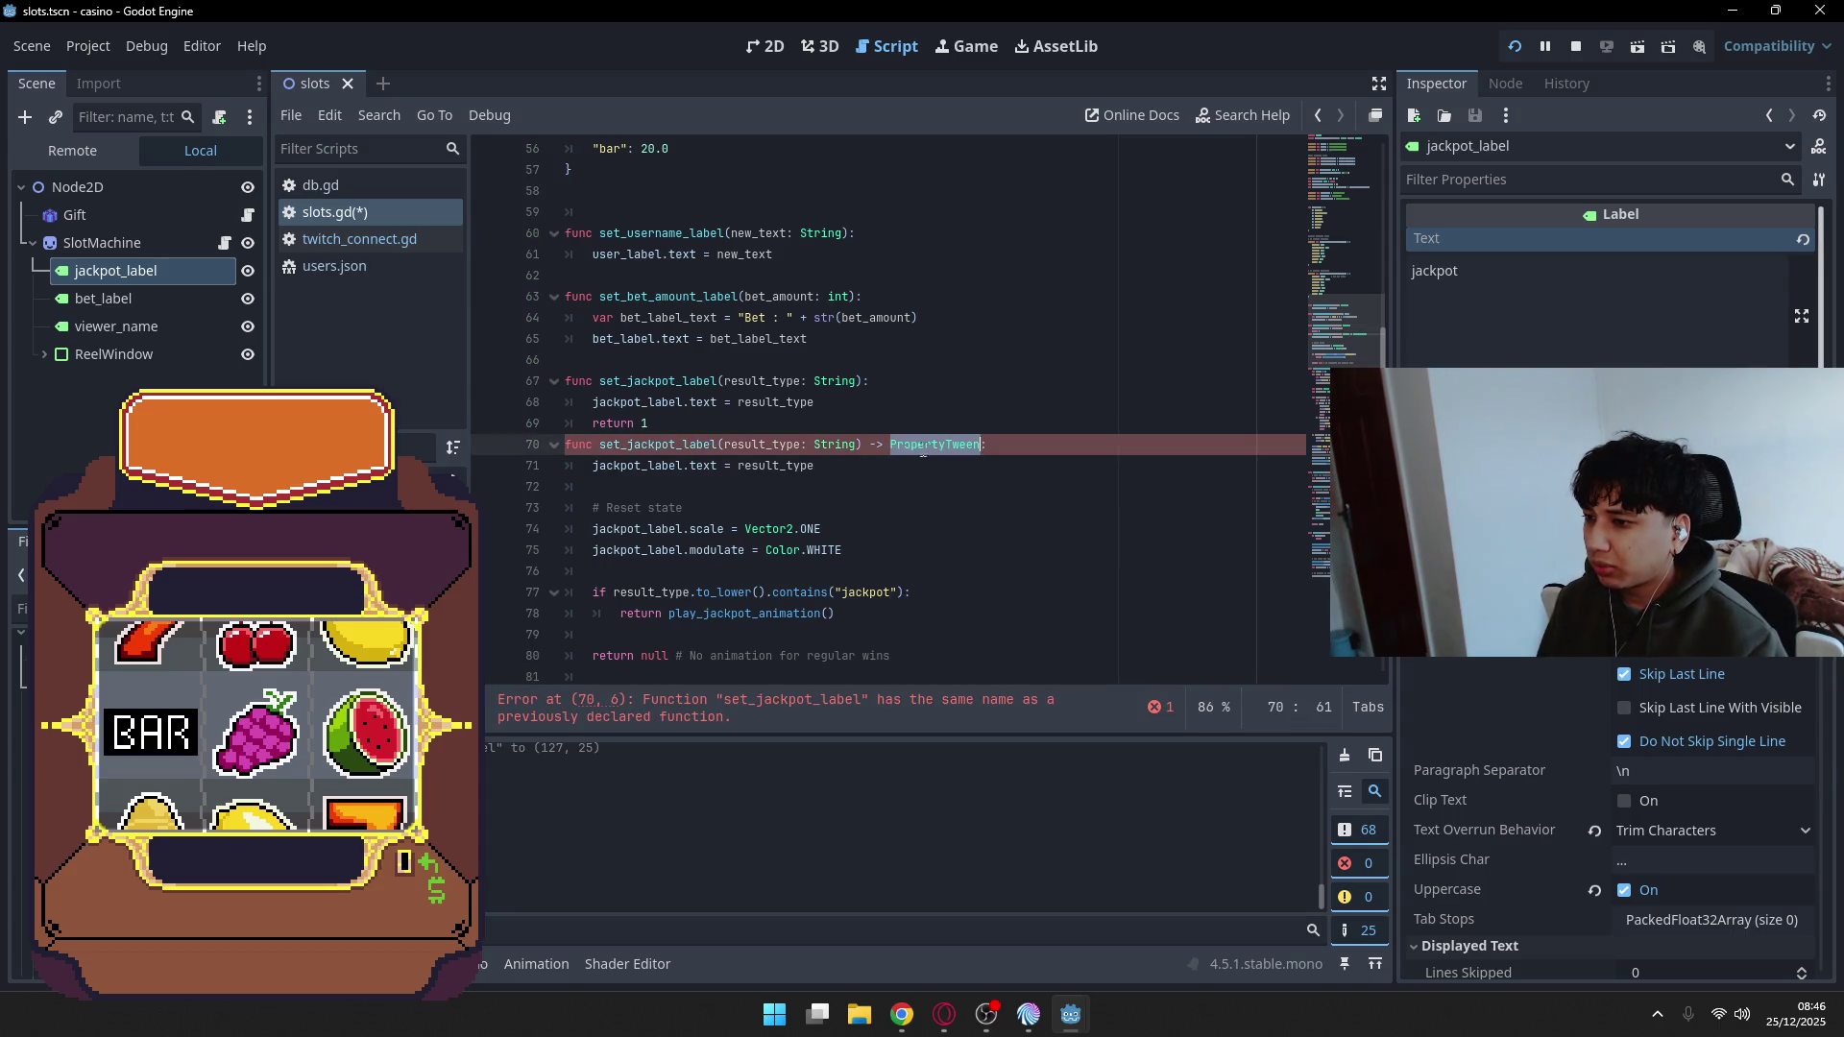
click(794, 425)
click(676, 480)
click(782, 529)
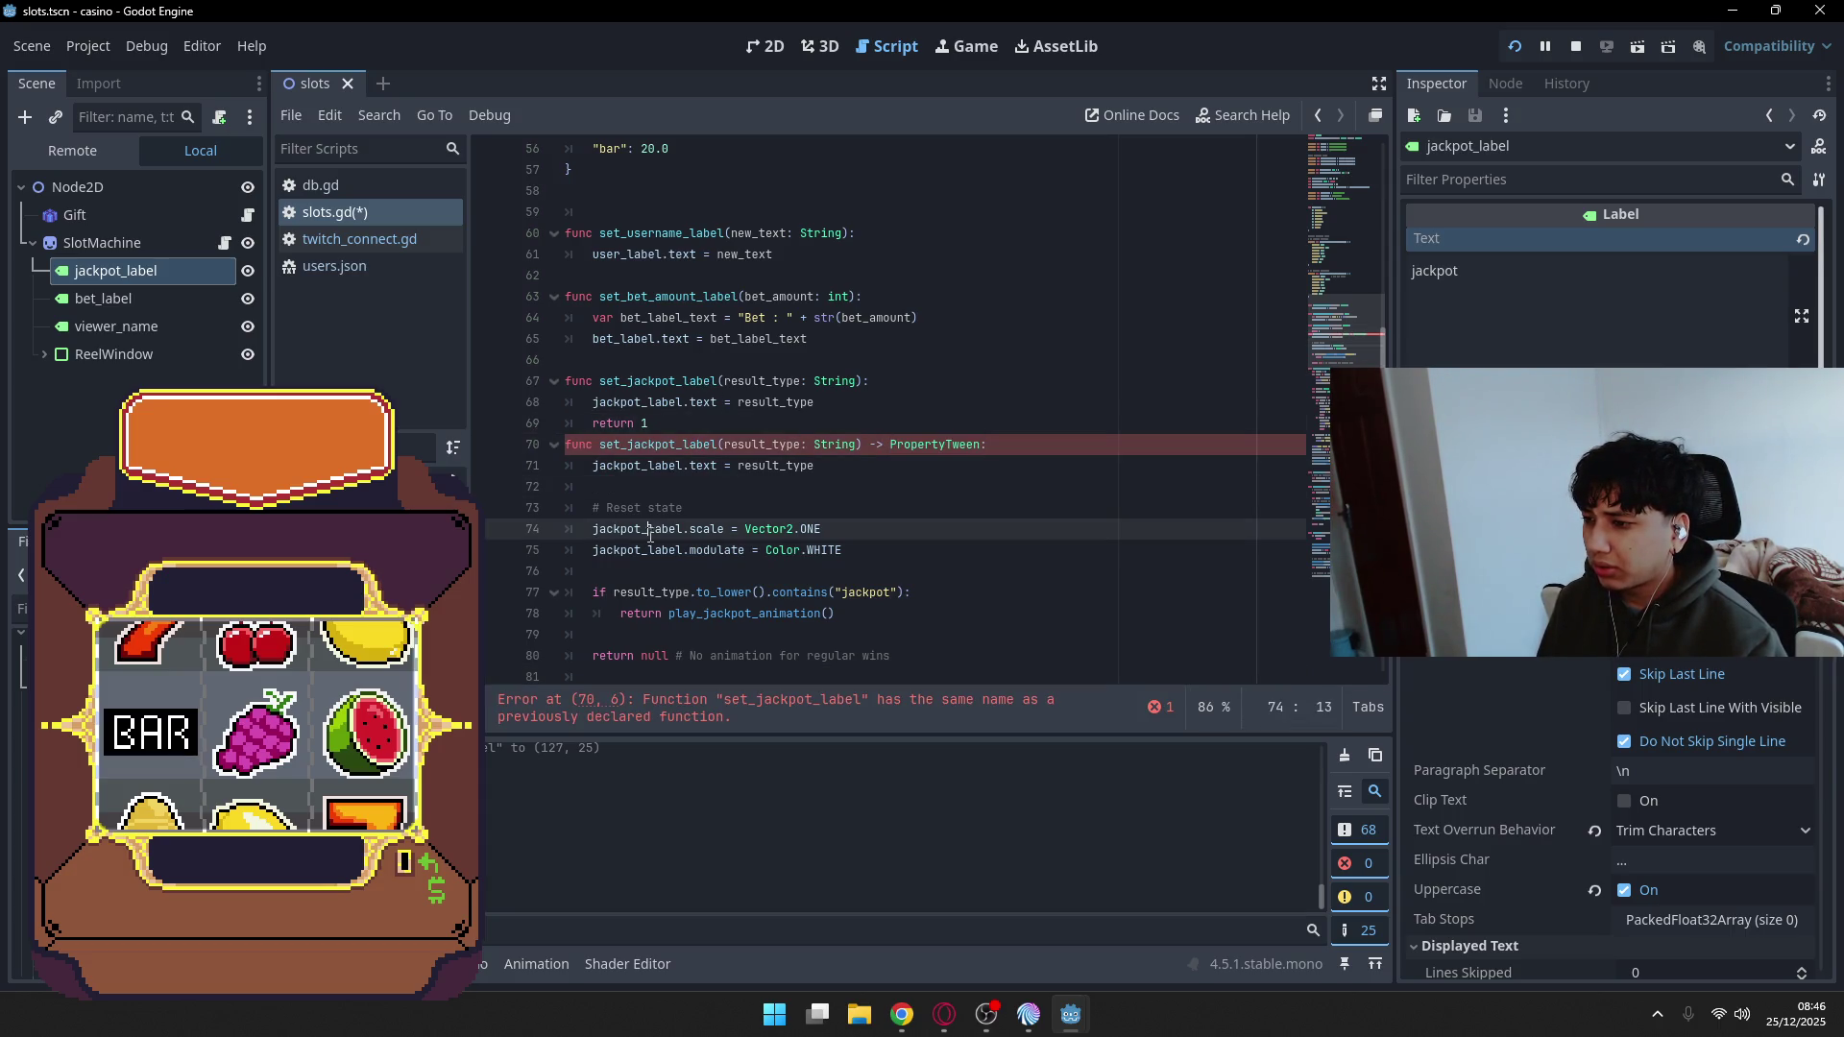
- Delete the old duplicate set_jackpot_label and review the null no-animation return on line 78
drag(675, 571, 576, 507)
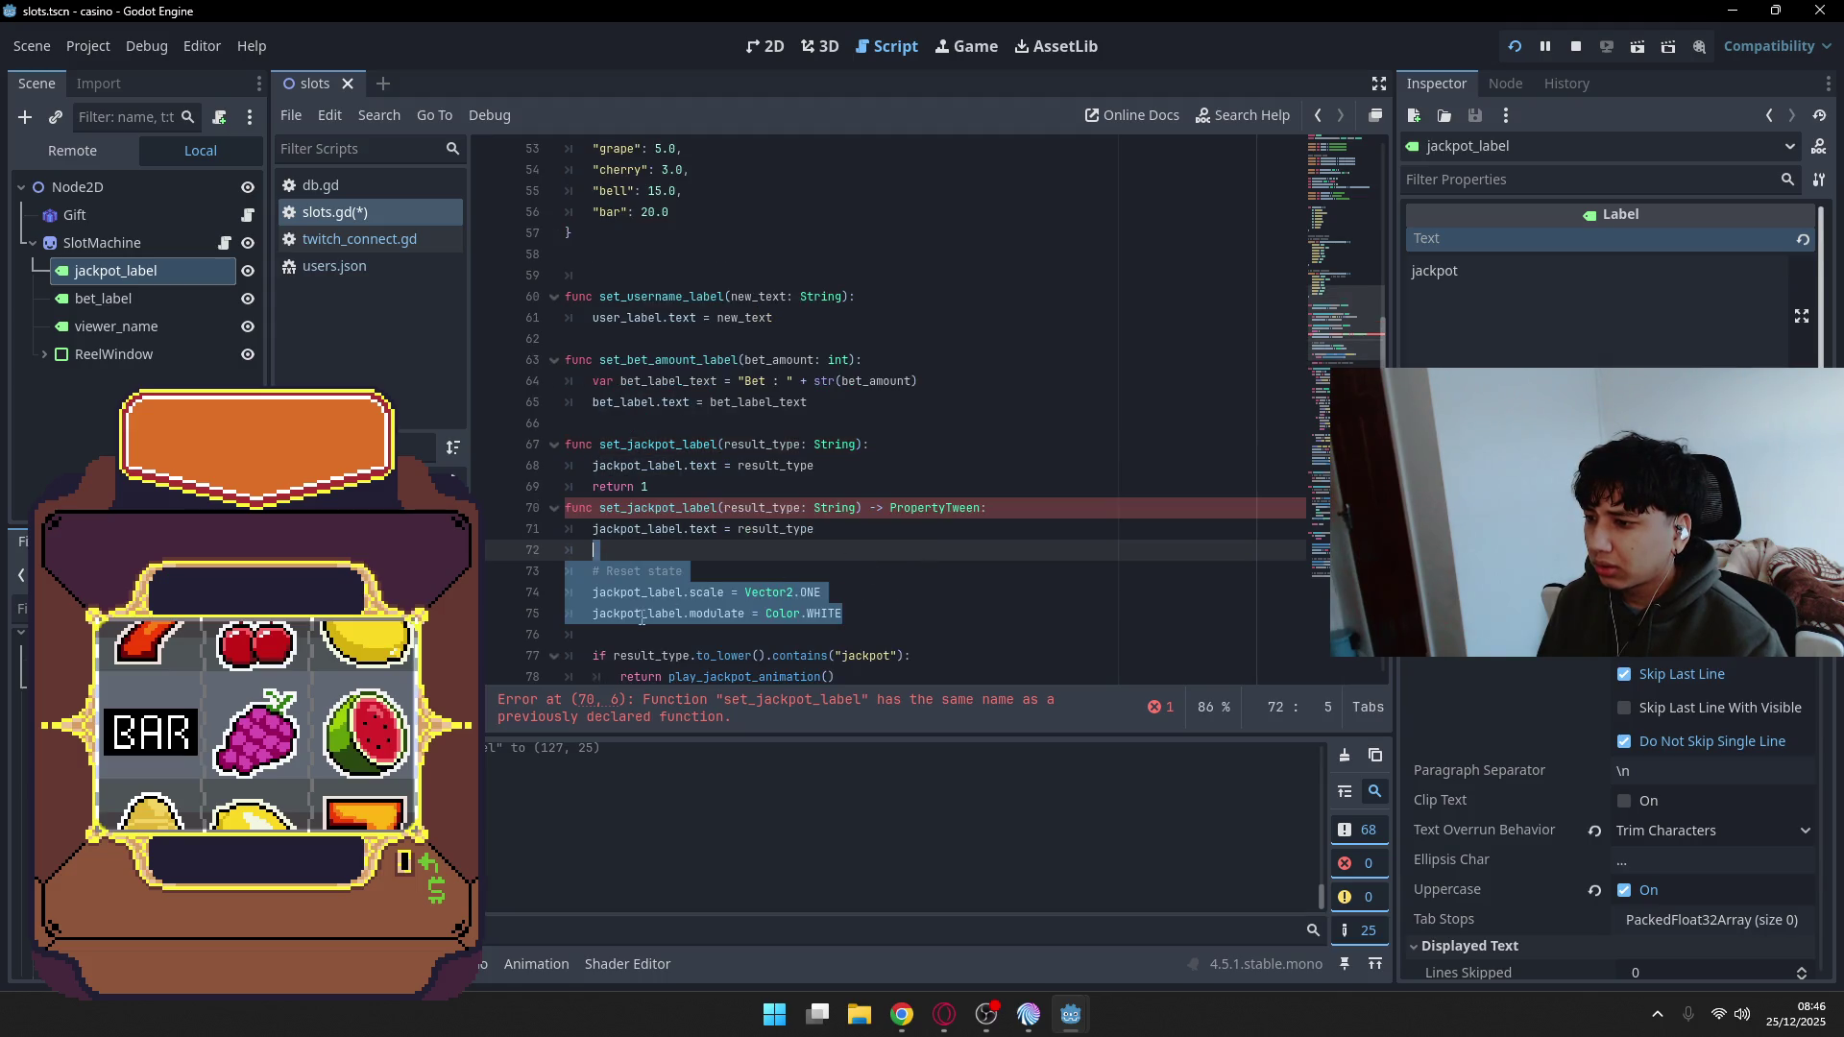
scroll(769, 528, down, 1)
click(923, 550)
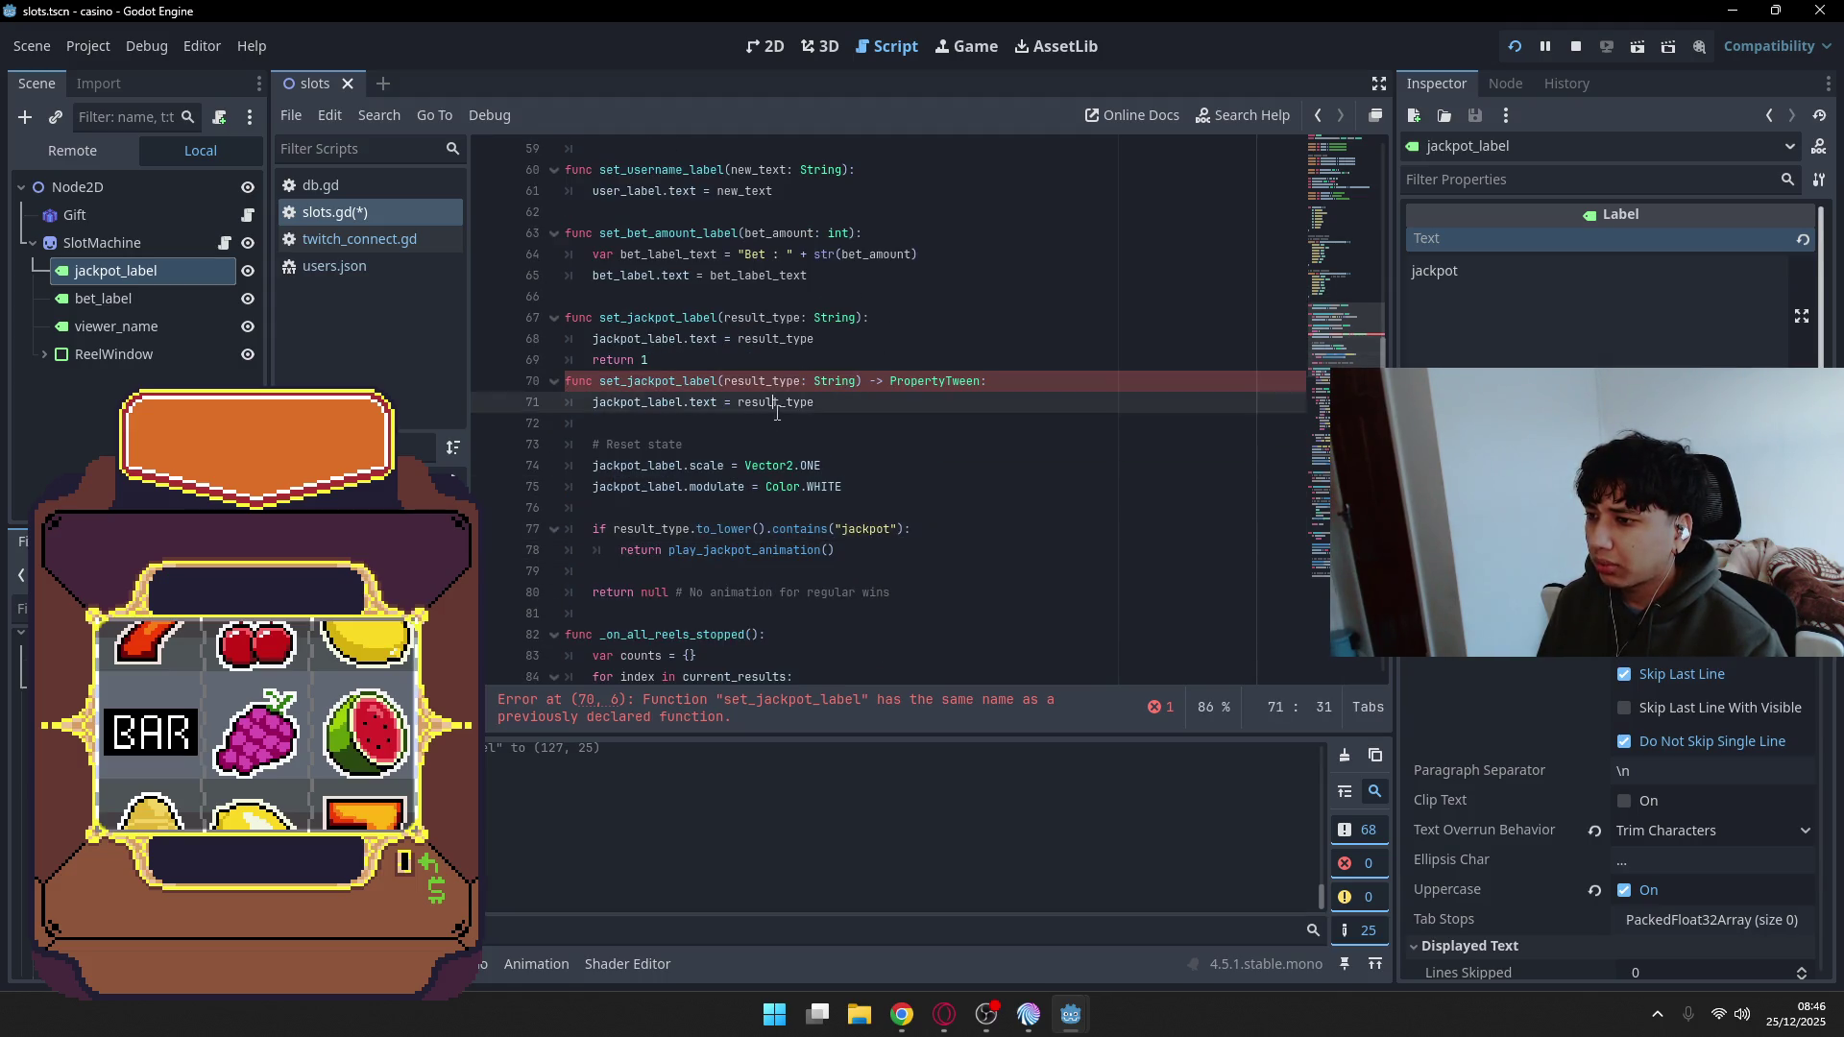
drag(662, 359, 509, 316)
key(BackSpace)
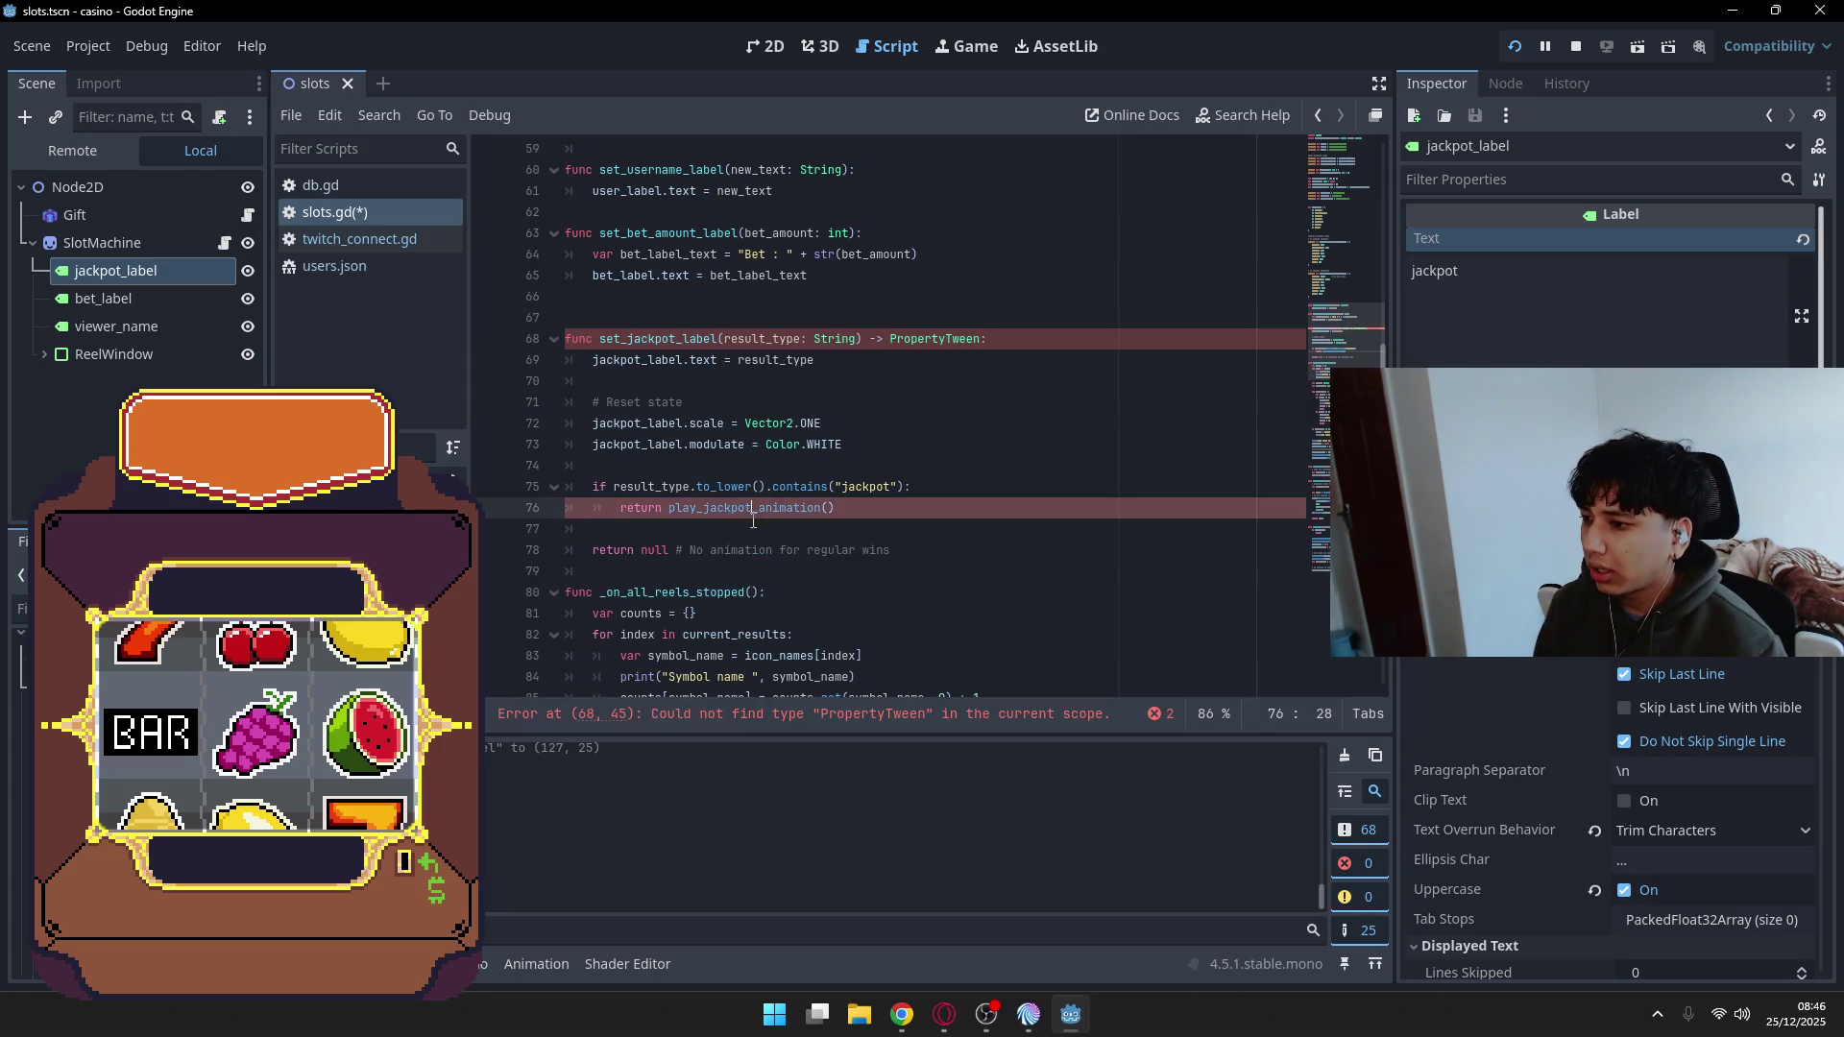
double_click(657, 550)
drag(677, 550, 932, 557)
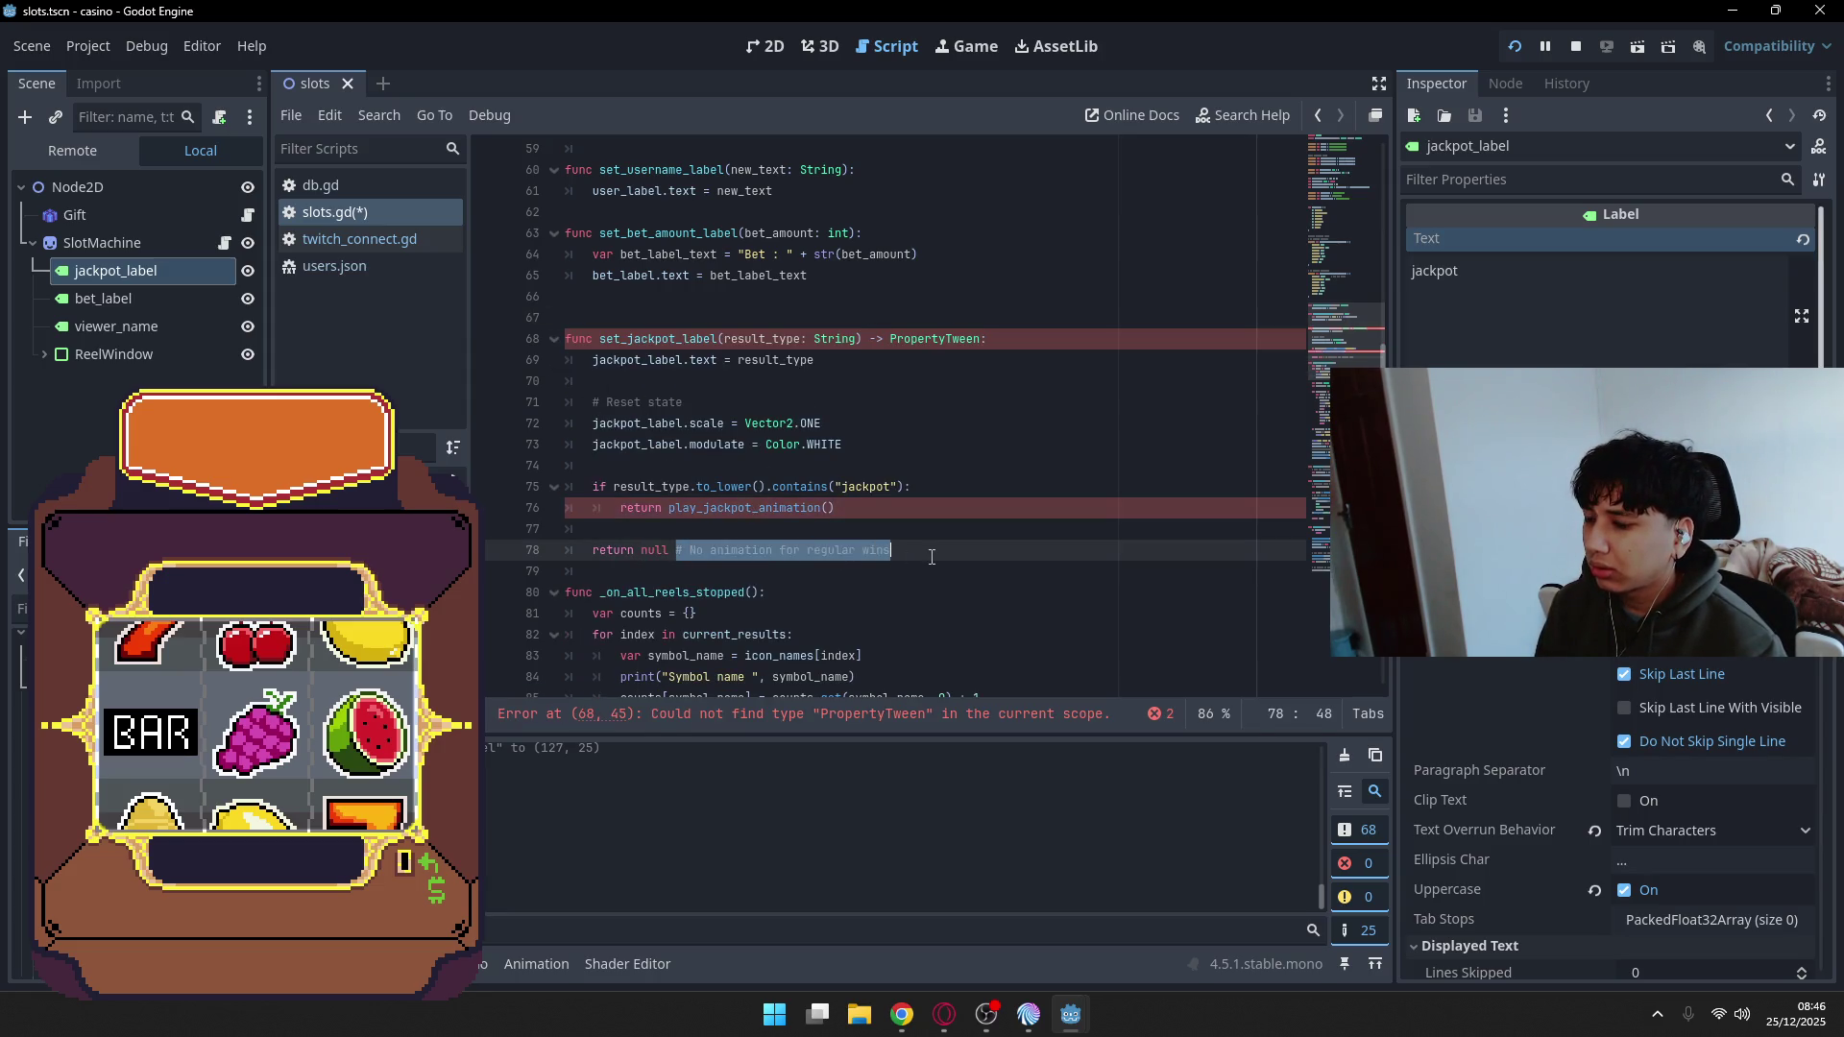
click(944, 530)
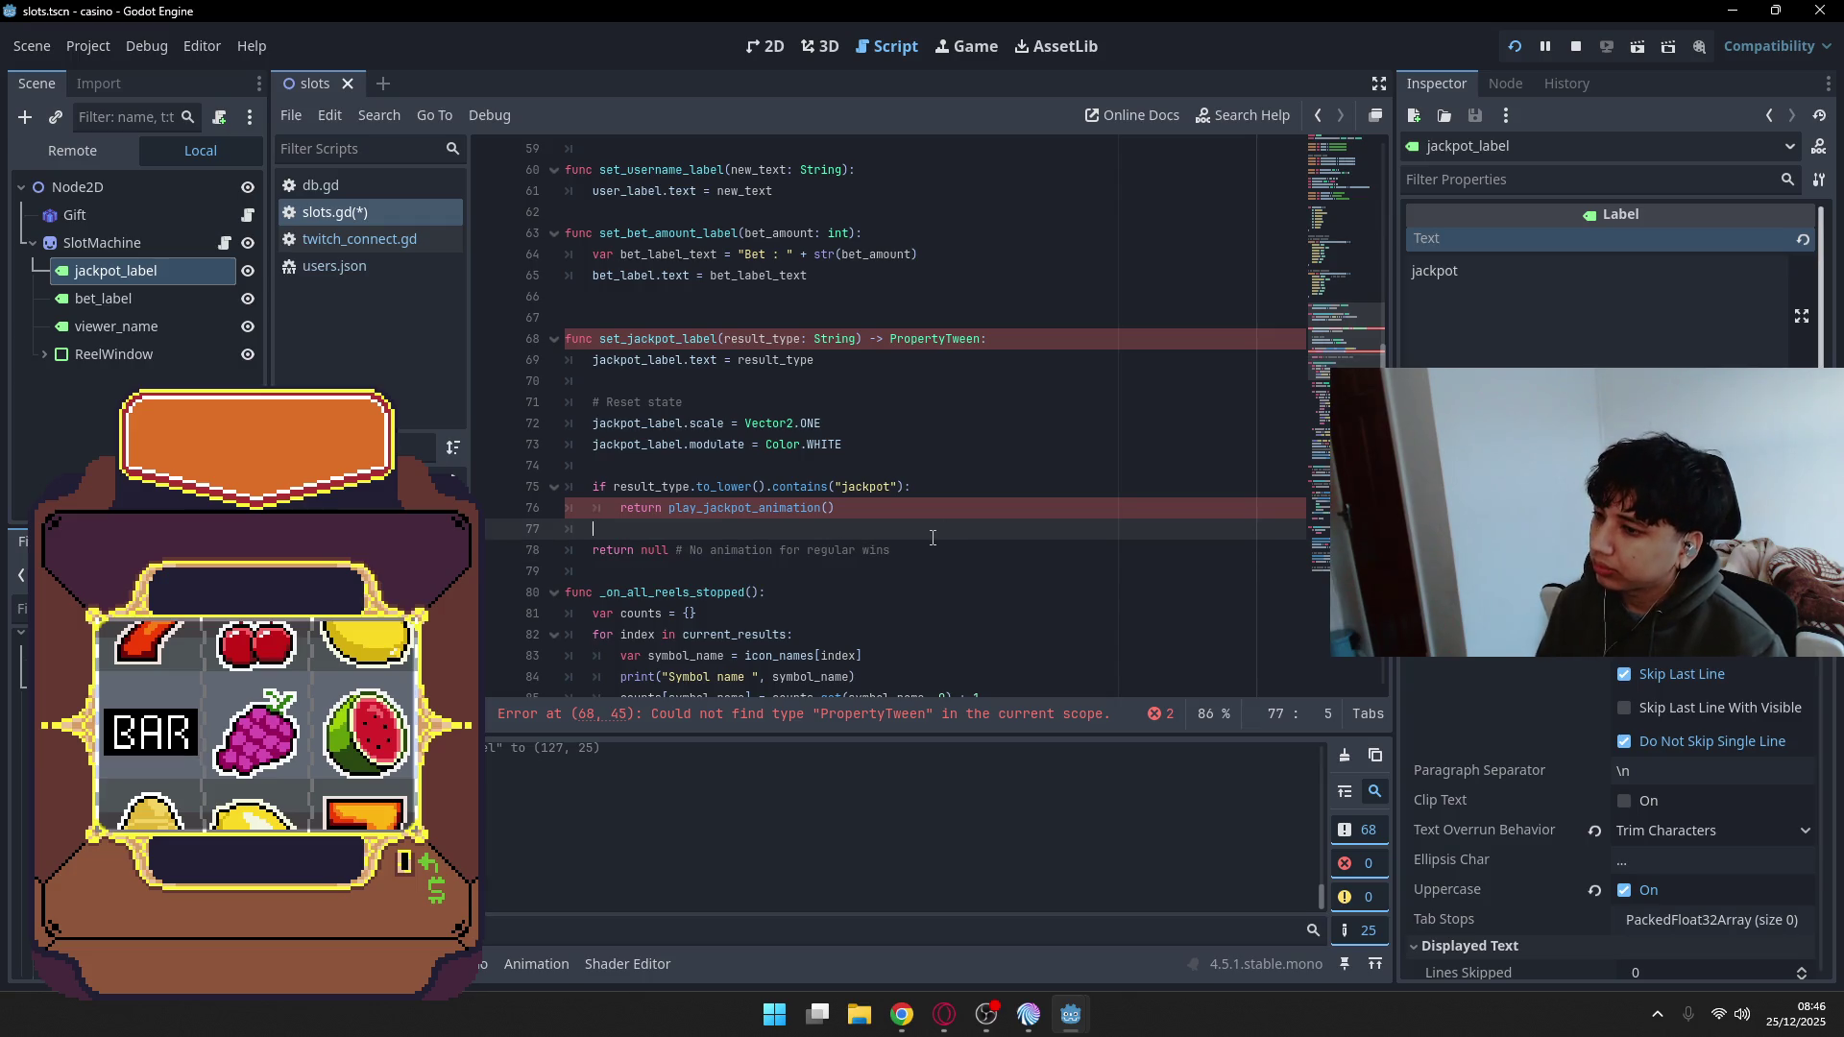
- Find the play_jackpot_animation function in Gemini's answer
key(alt+Tab)
scroll(920, 403, down, 4)
double_click(922, 370)
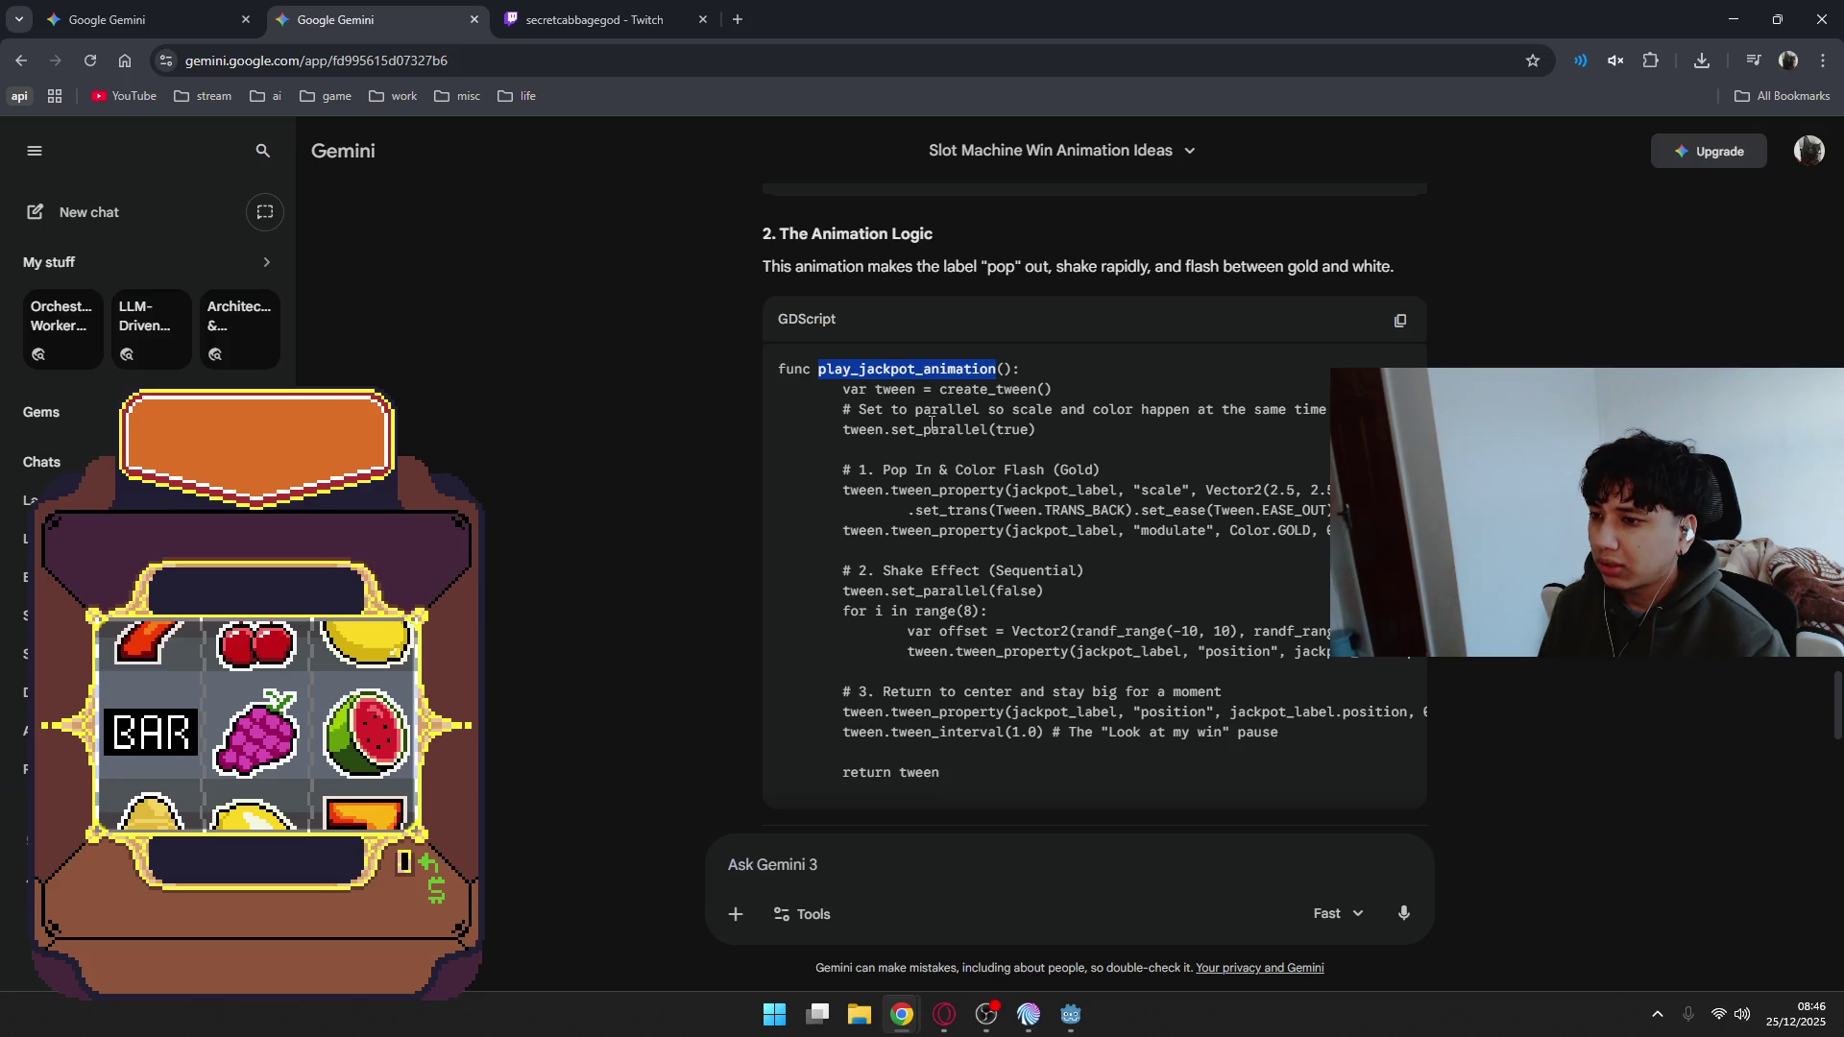
- Copy play_jackpot_animation from Gemini and paste it below set_jackpot_label in slots.gd
scroll(985, 653, down, 1)
click(951, 665)
mouse_move(946, 674)
mouse_down()
mouse_move(843, 518)
mouse_move(778, 288)
mouse_up()
key(alt+Tab)
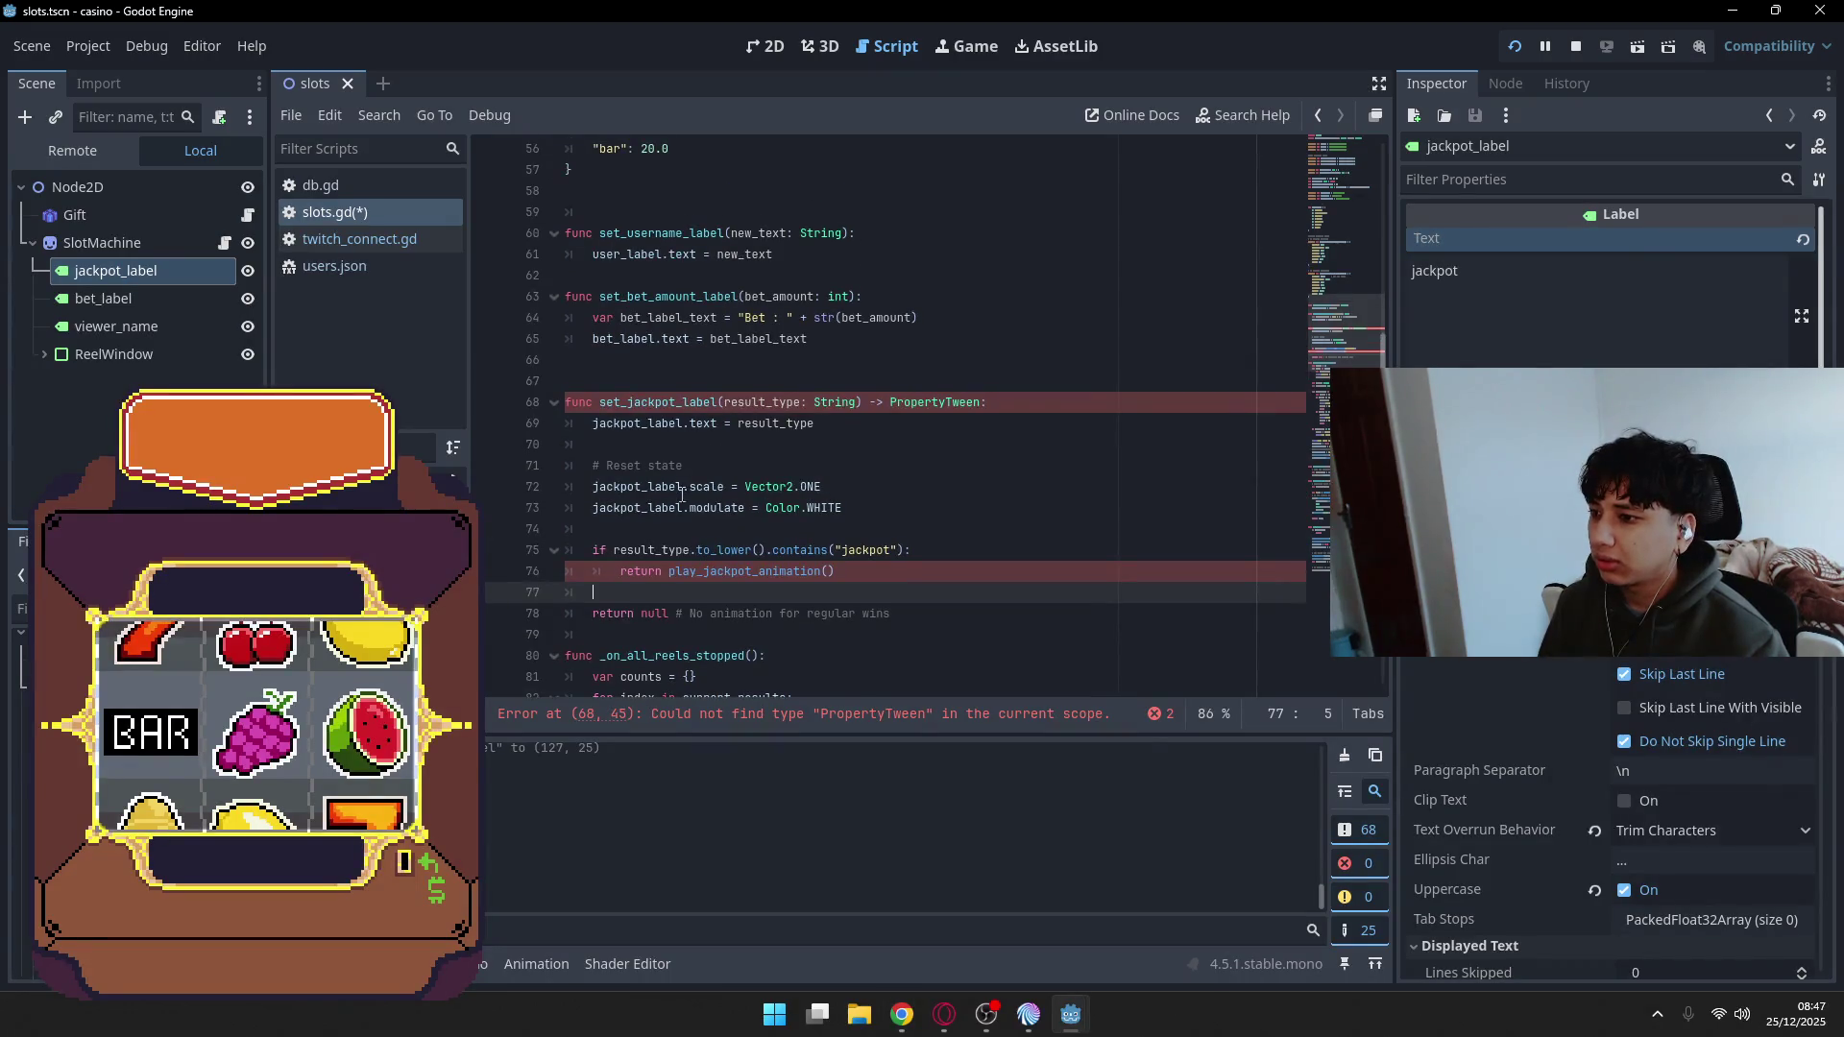
scroll(713, 529, down, 1)
click(704, 507)
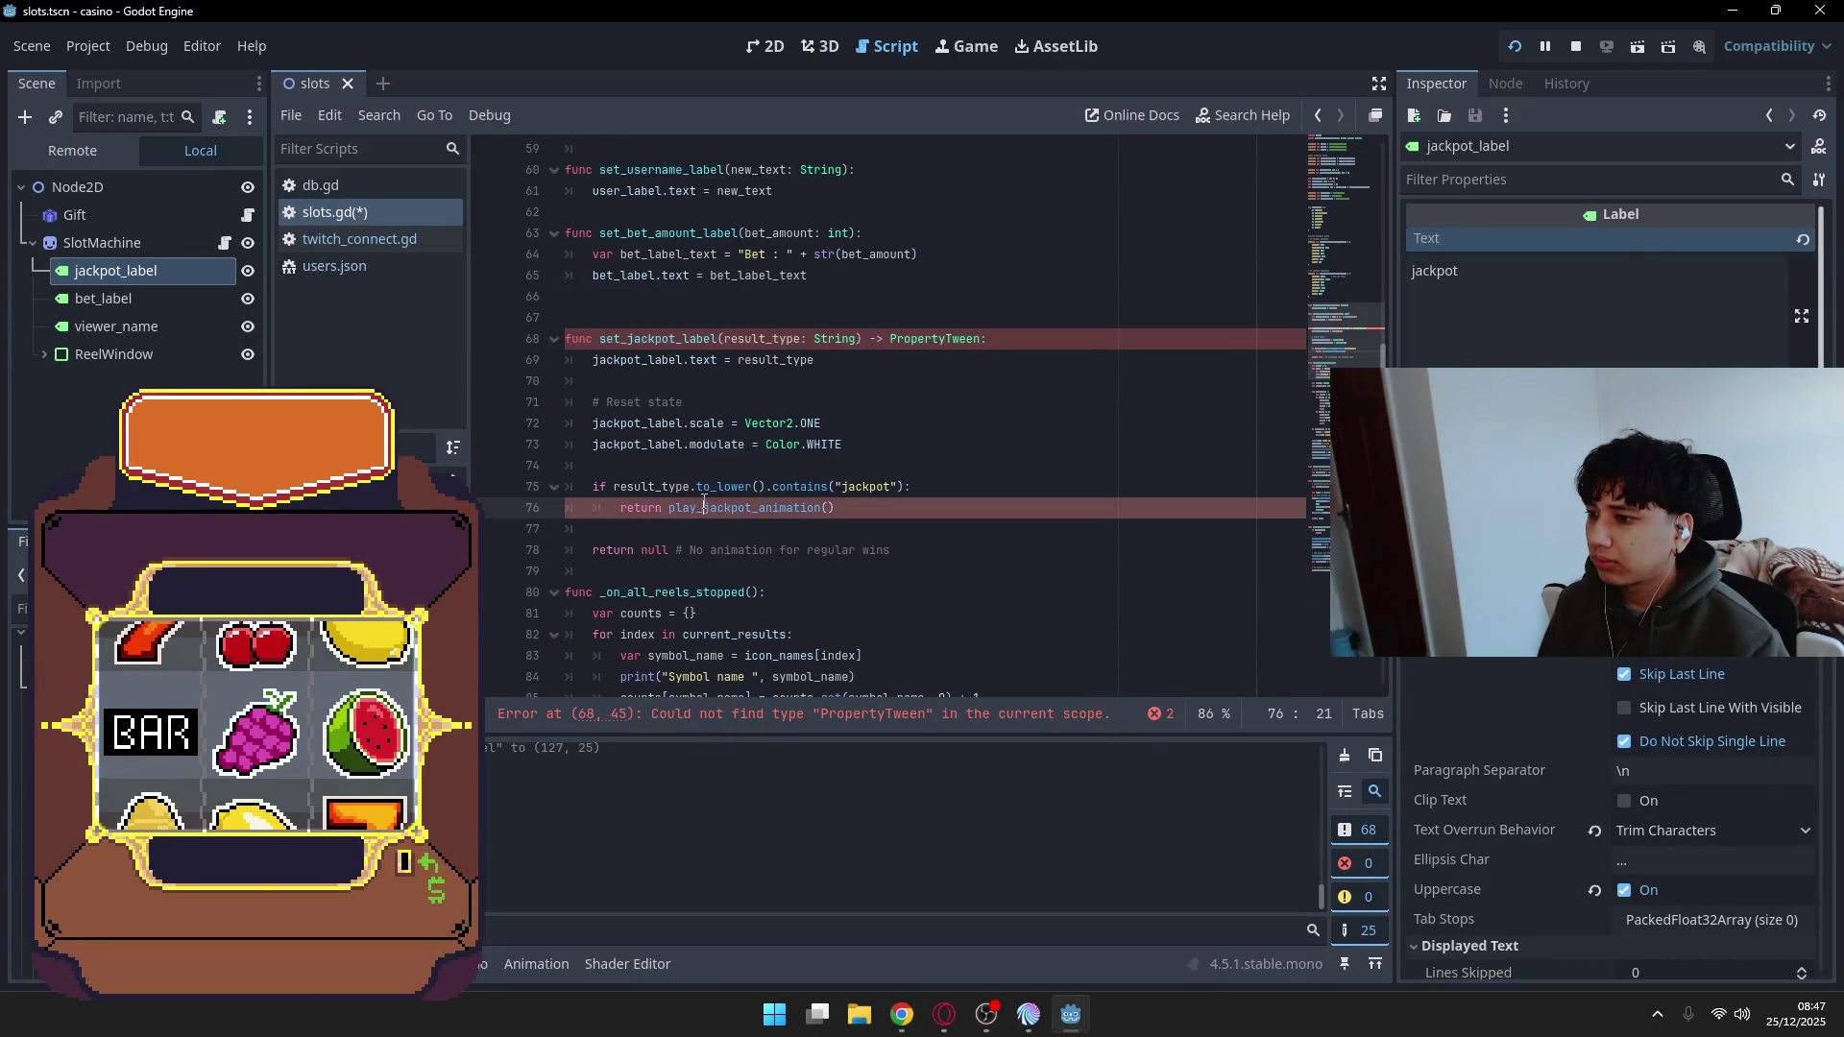
click(777, 559)
key(Down)
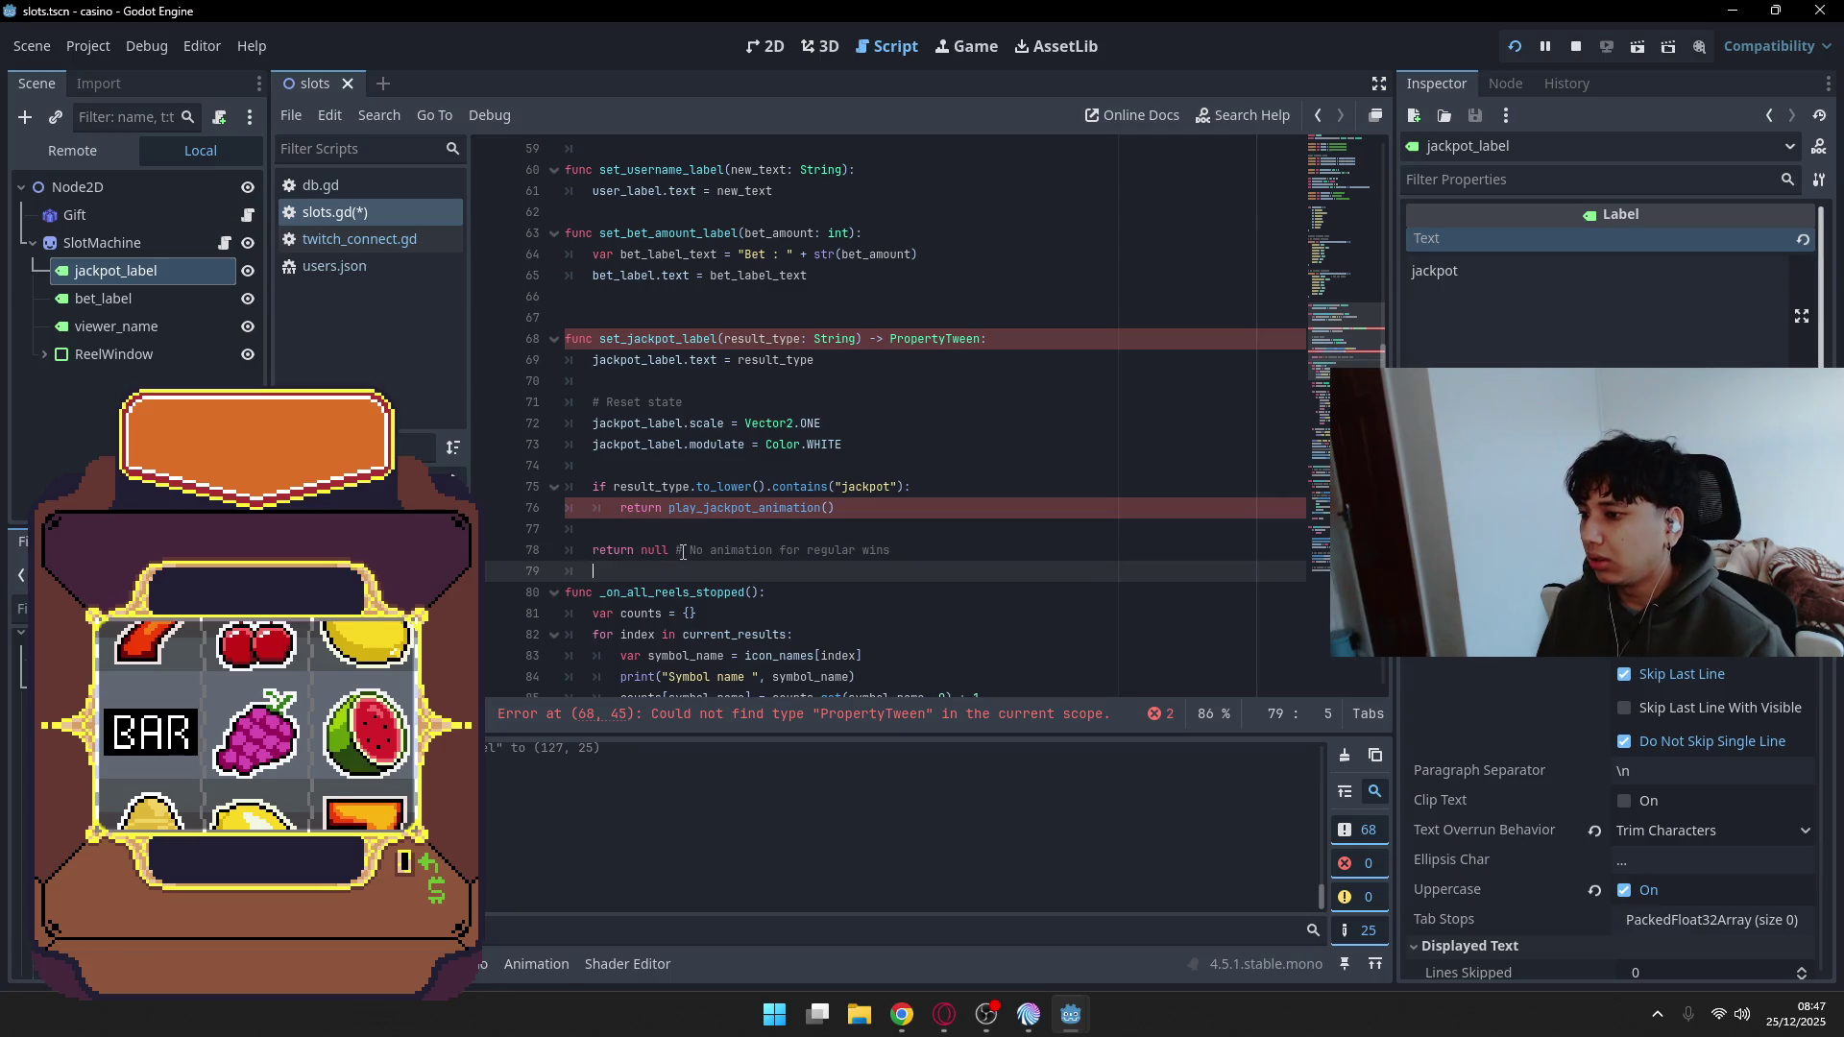
text(func play_jackpot_animation(): 	var tween = create_tween() 	# Set to parallel so scale and color happen at the same time 	tween.set_parallel(true) 	 	# 1. Pop In & Color Flash (Gold) 	tween.tween_property(jackpot_label, "scale", Vector2(2.5, 2.5), 0.3)\ 		.set_trans(Tween.TRANS_BACK).set_ease(Tween.EASE_OUT) 	tween.tween_property(jackpot_label, "modulate", Color.GOLD, 0.1) 	 	# 2. Shake Effect (Sequential) 	tween.set_parallel(false) 	for i in range(8): 		var offset = Vector2(randf_range(-10, 10), randf_range(-10, 10)) 		tween.tween_property(jackpot_label, "position", jackpot_label.position + offset, 0.05) 	 	# 3. Return to center and stay big for a moment 	tween.tween_property(jackpot_label, "position", jackpot_label.position, 0.05) 	tween.tween_interval(1.0) # The "Look at my win" pause 	 	return tween)
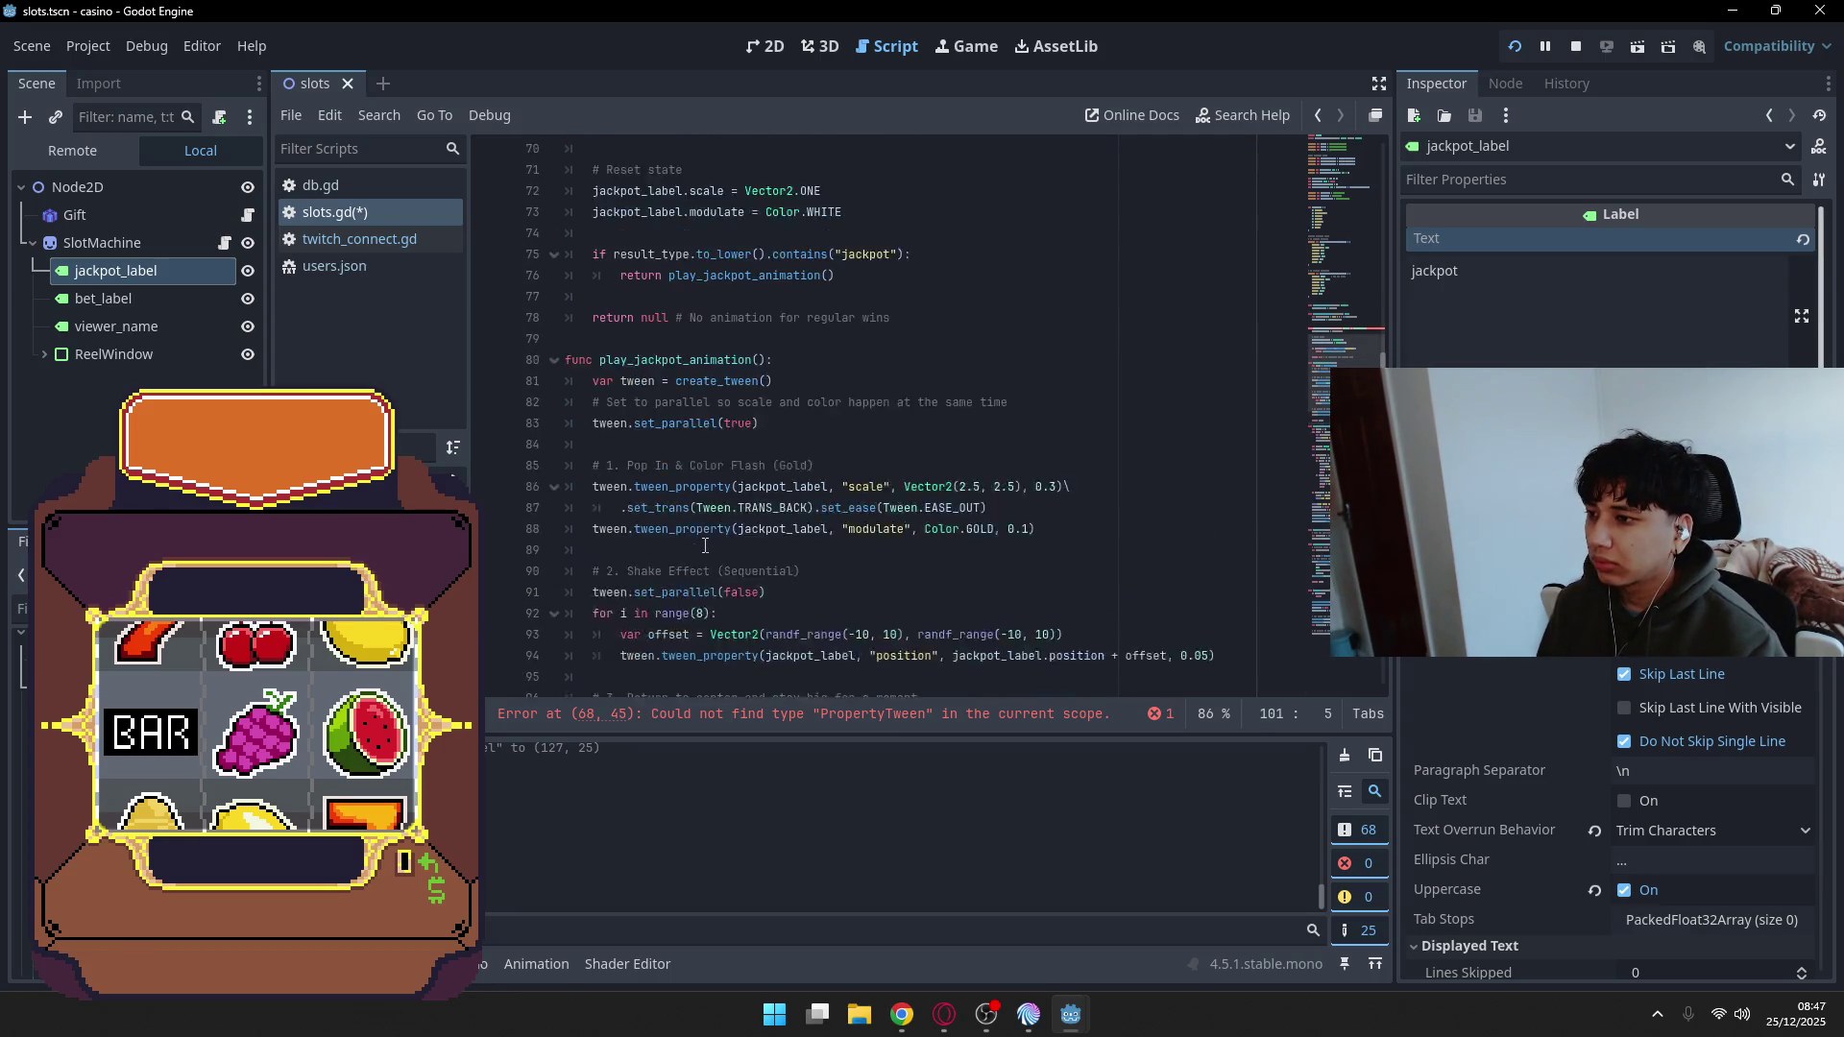
- Check the set_jackpot_label function and its set_jackpot_label("jackpot") call on line 134
scroll(705, 546, up, 2)
click(645, 240)
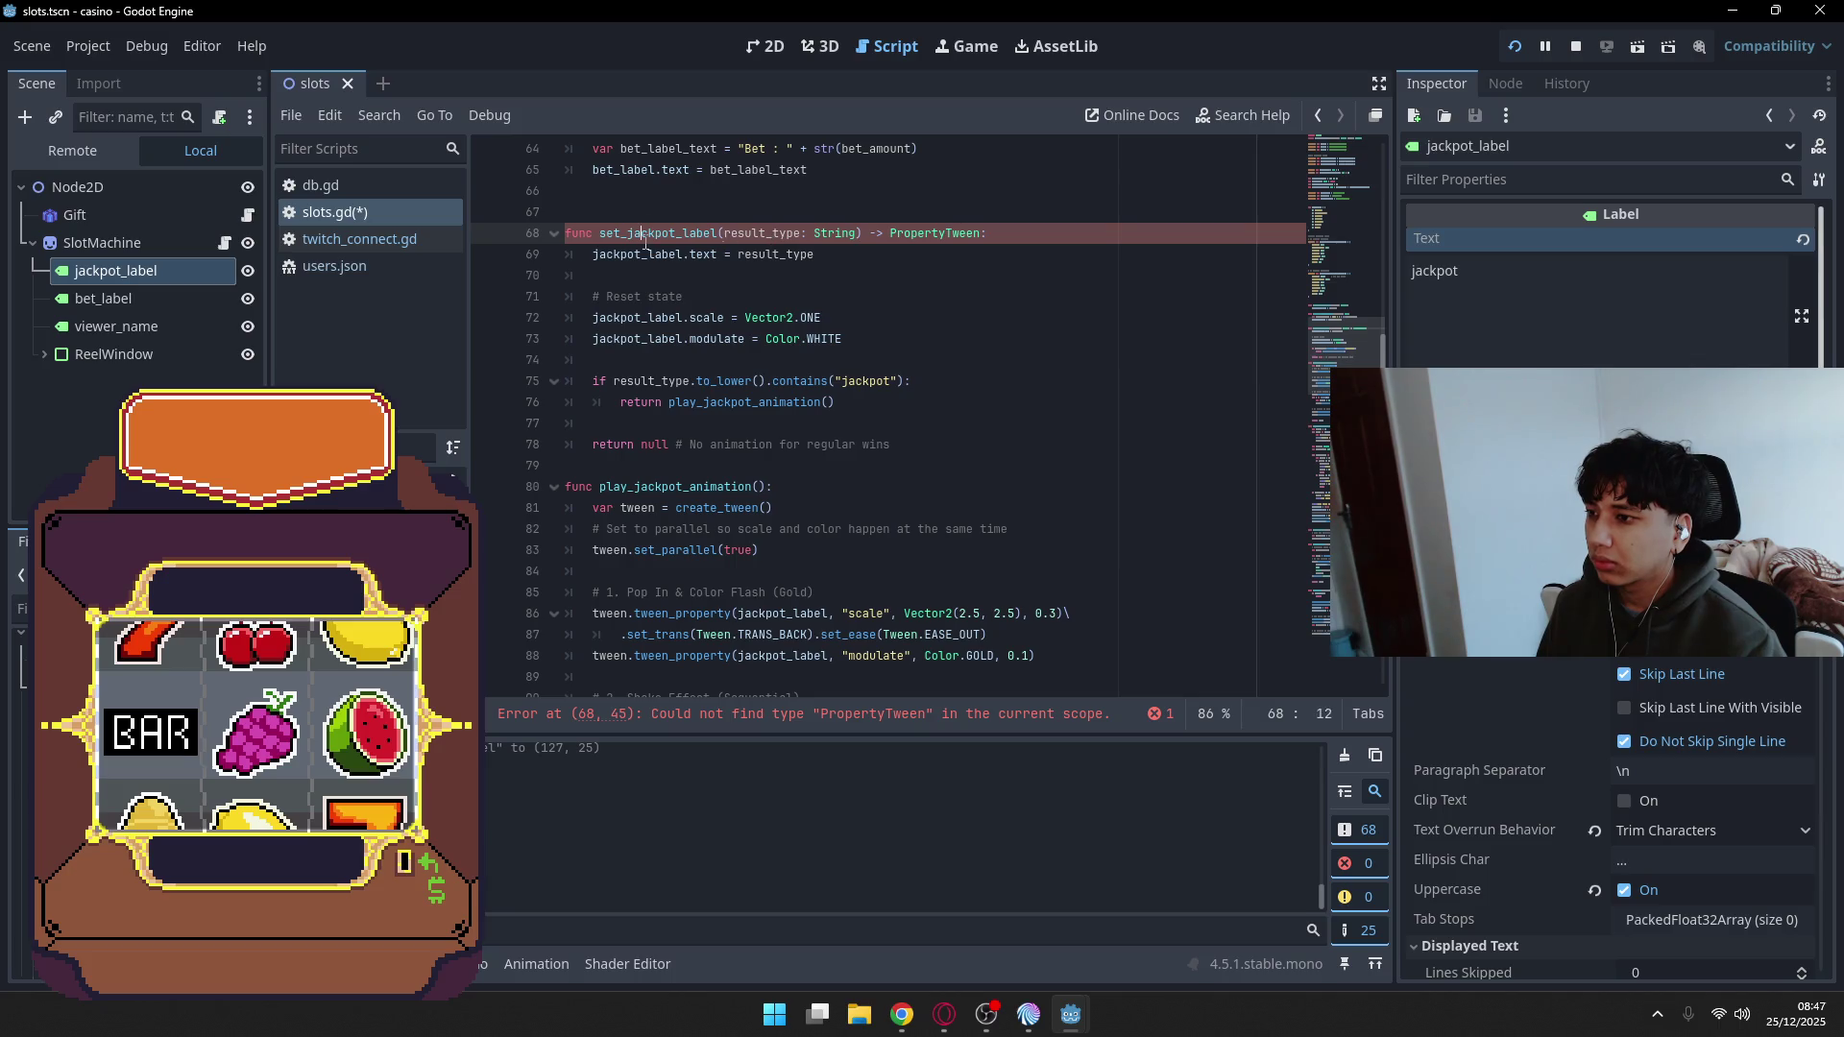
double_click(645, 240)
scroll(646, 240, up, 2)
scroll(871, 508, down, 10)
scroll(871, 507, down, 7)
click(712, 613)
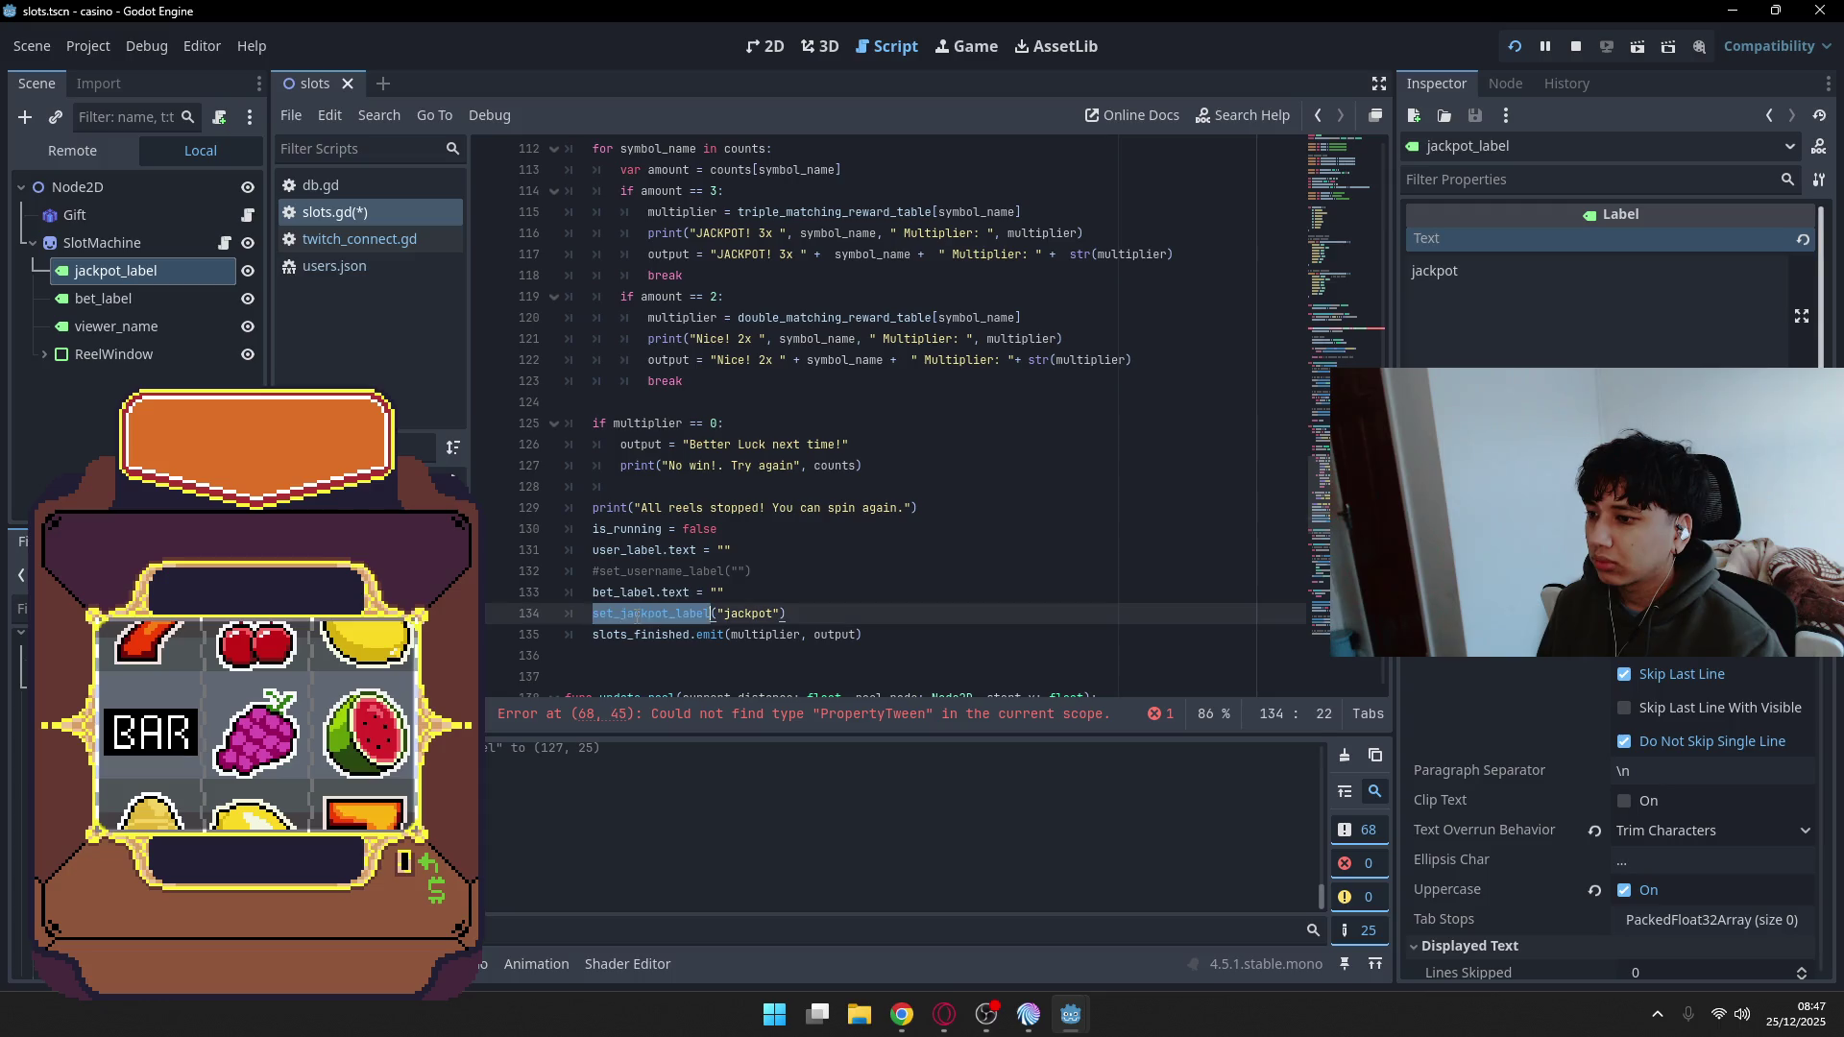
scroll(903, 619, up, 20)
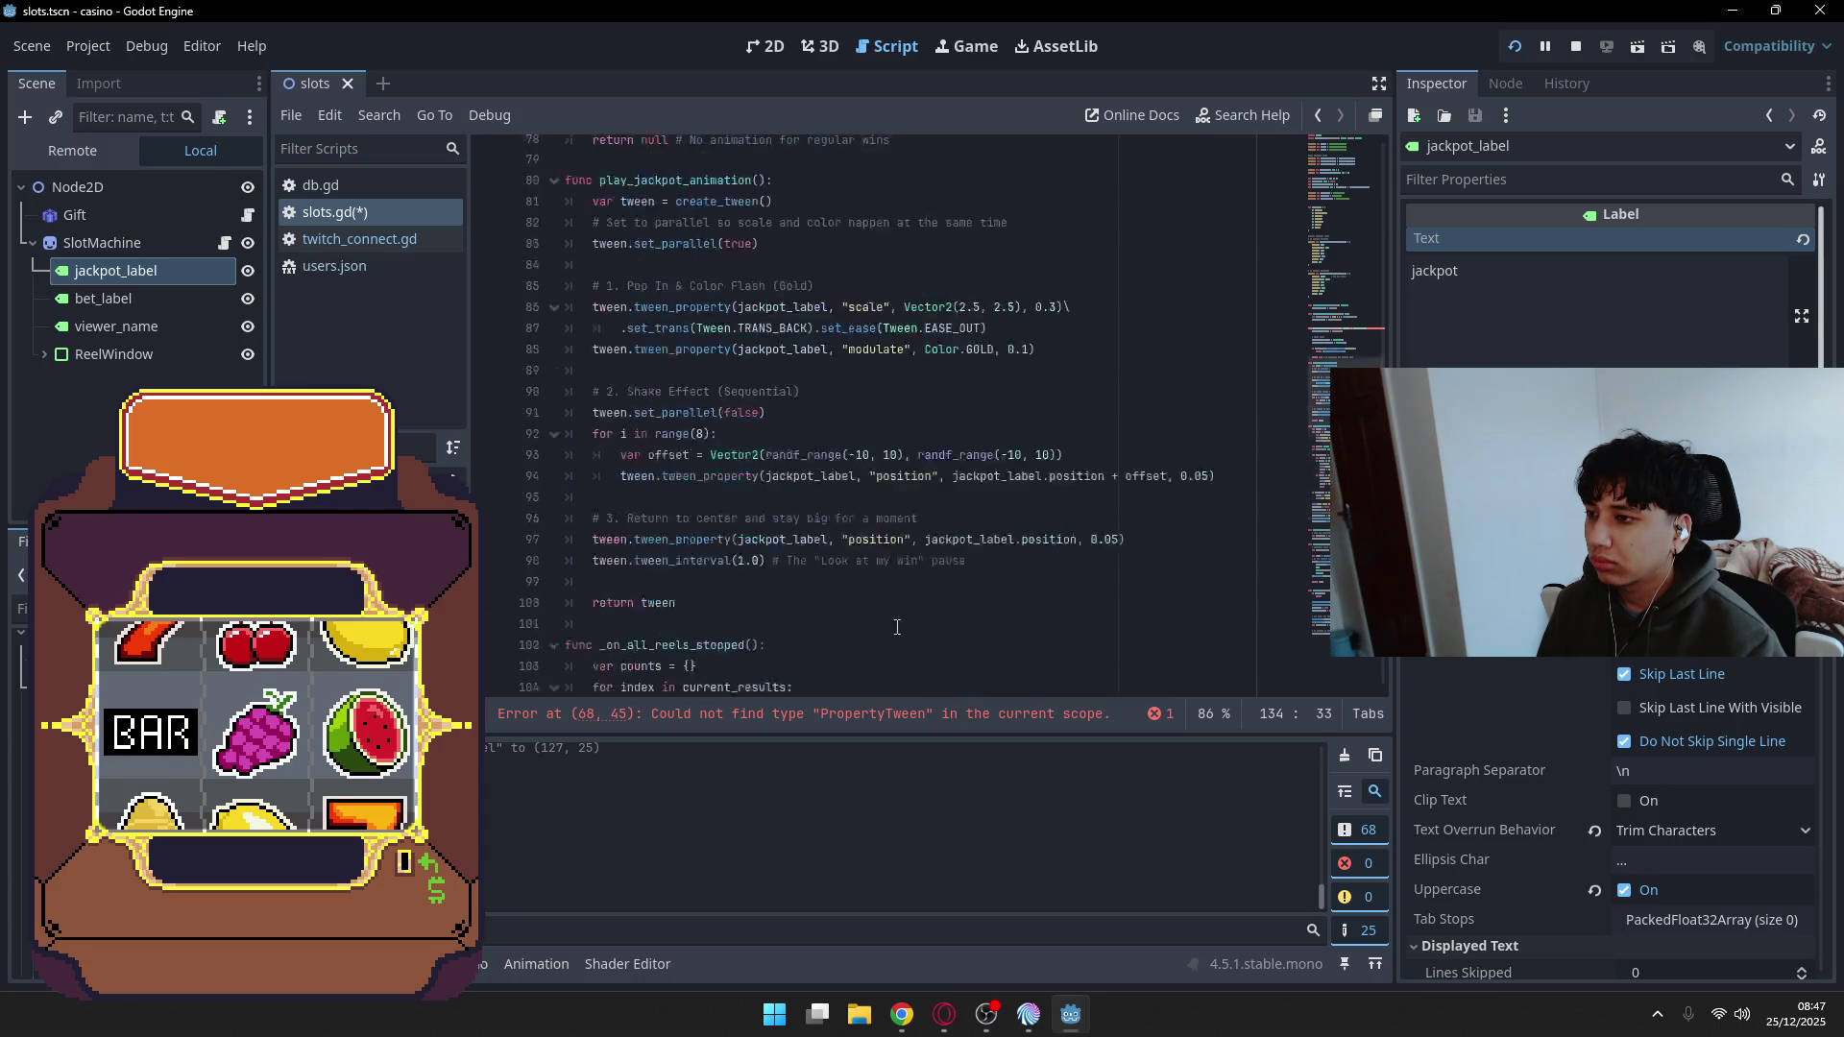
- Remove the empty line above set_jackpot_label and tidy the lines under its header
click(893, 592)
scroll(865, 538, down, 2)
key(BackSpace)
click(762, 486)
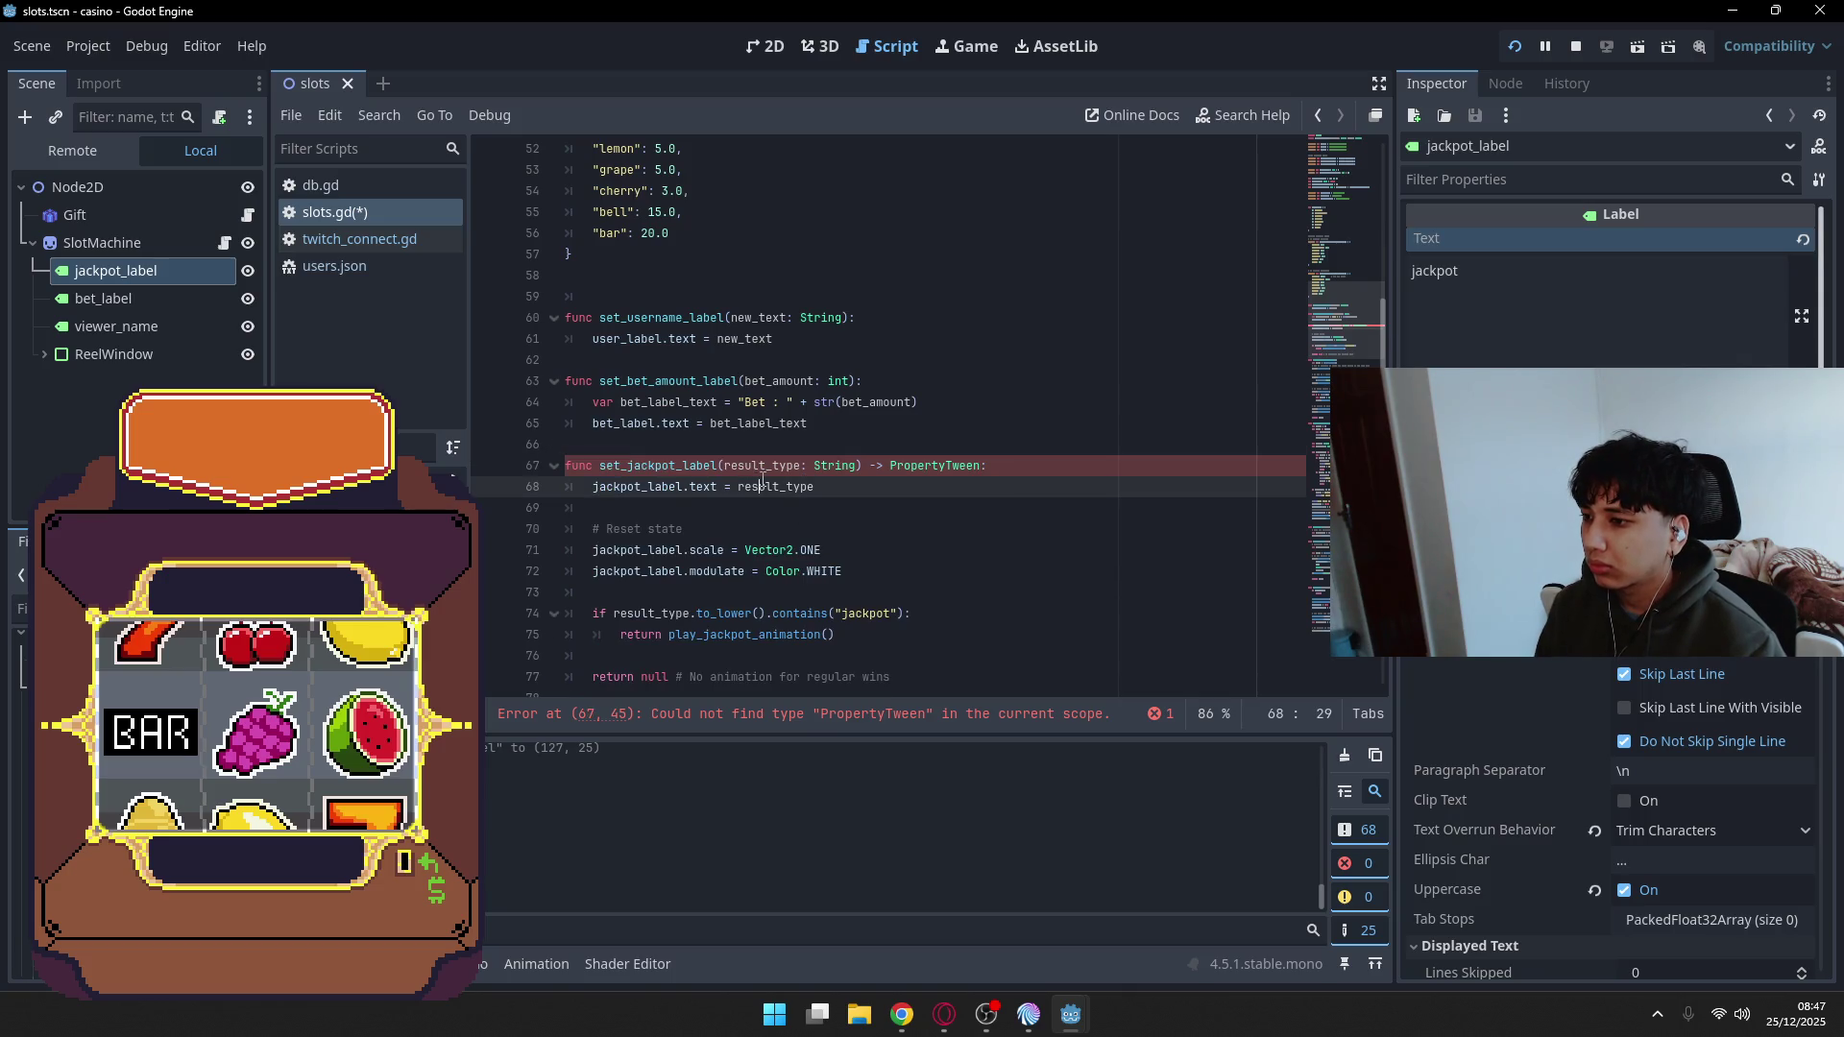
click(556, 467)
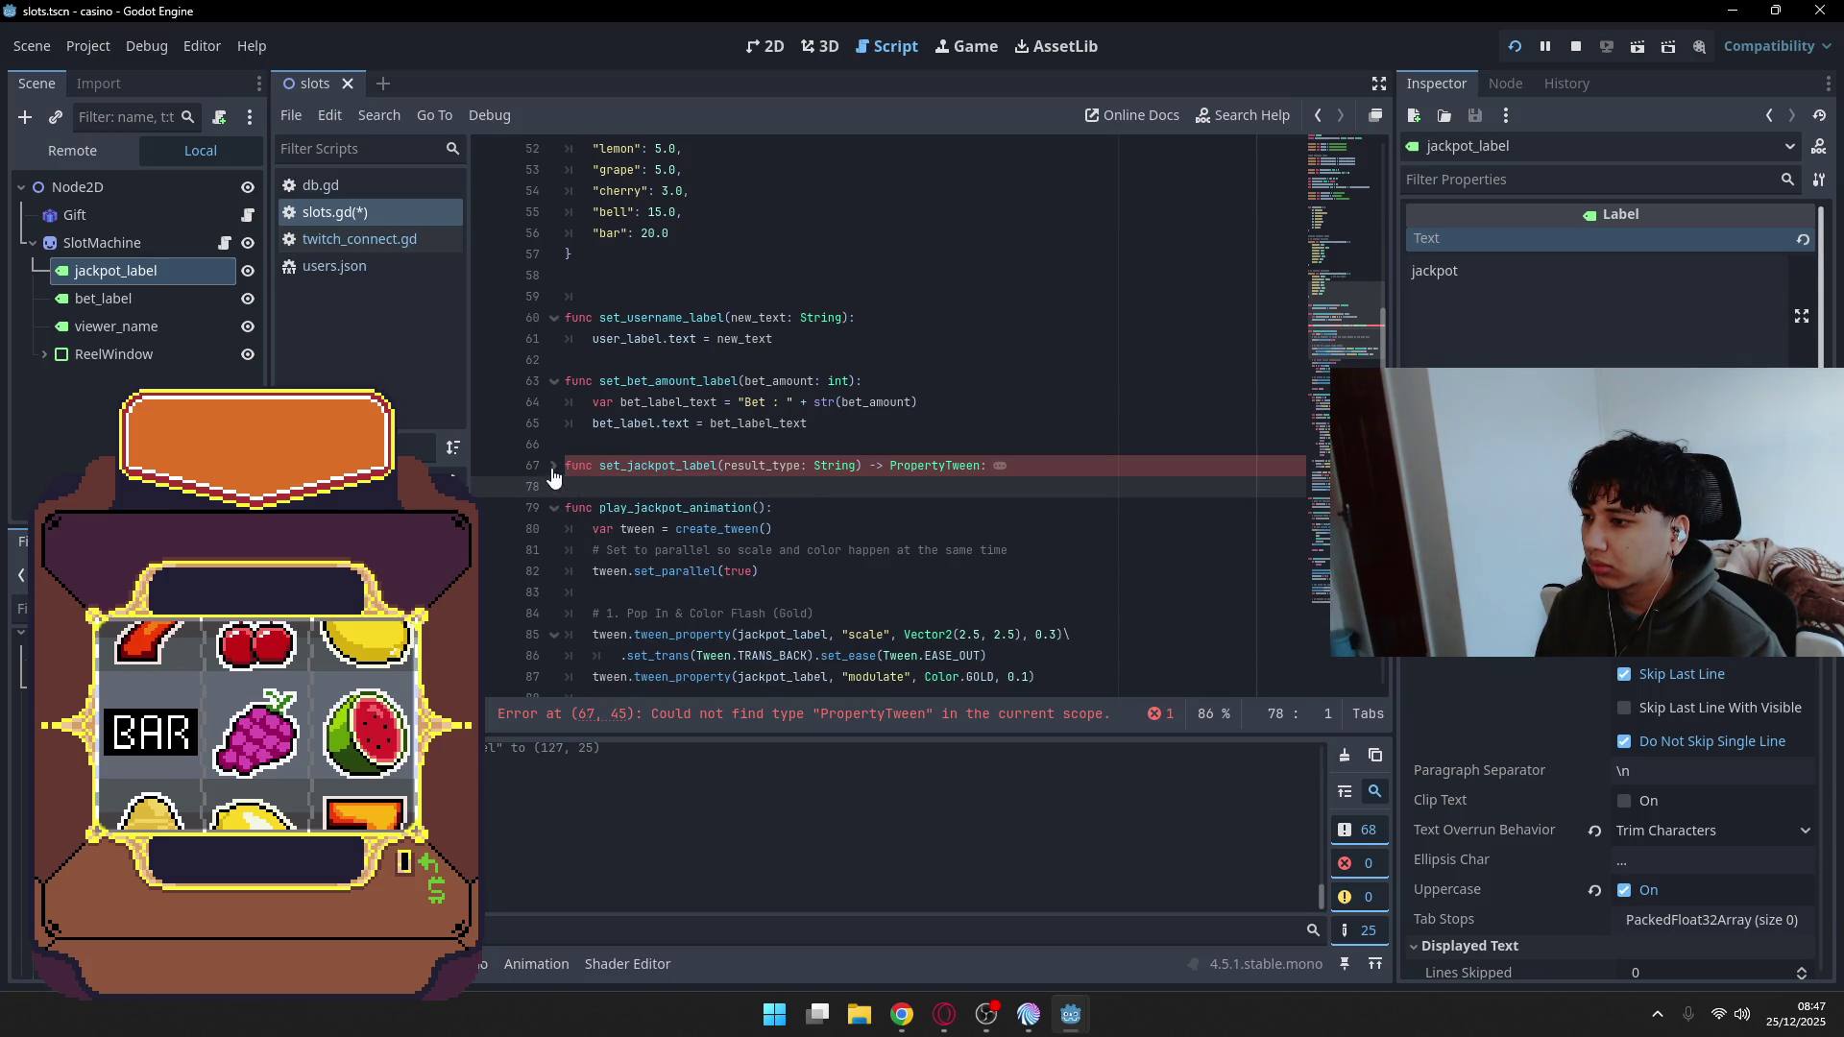
click(555, 466)
scroll(636, 384, down, 1)
click(636, 317)
key(BackSpace)
key(BackSpace)
key(Return)
key(Down)
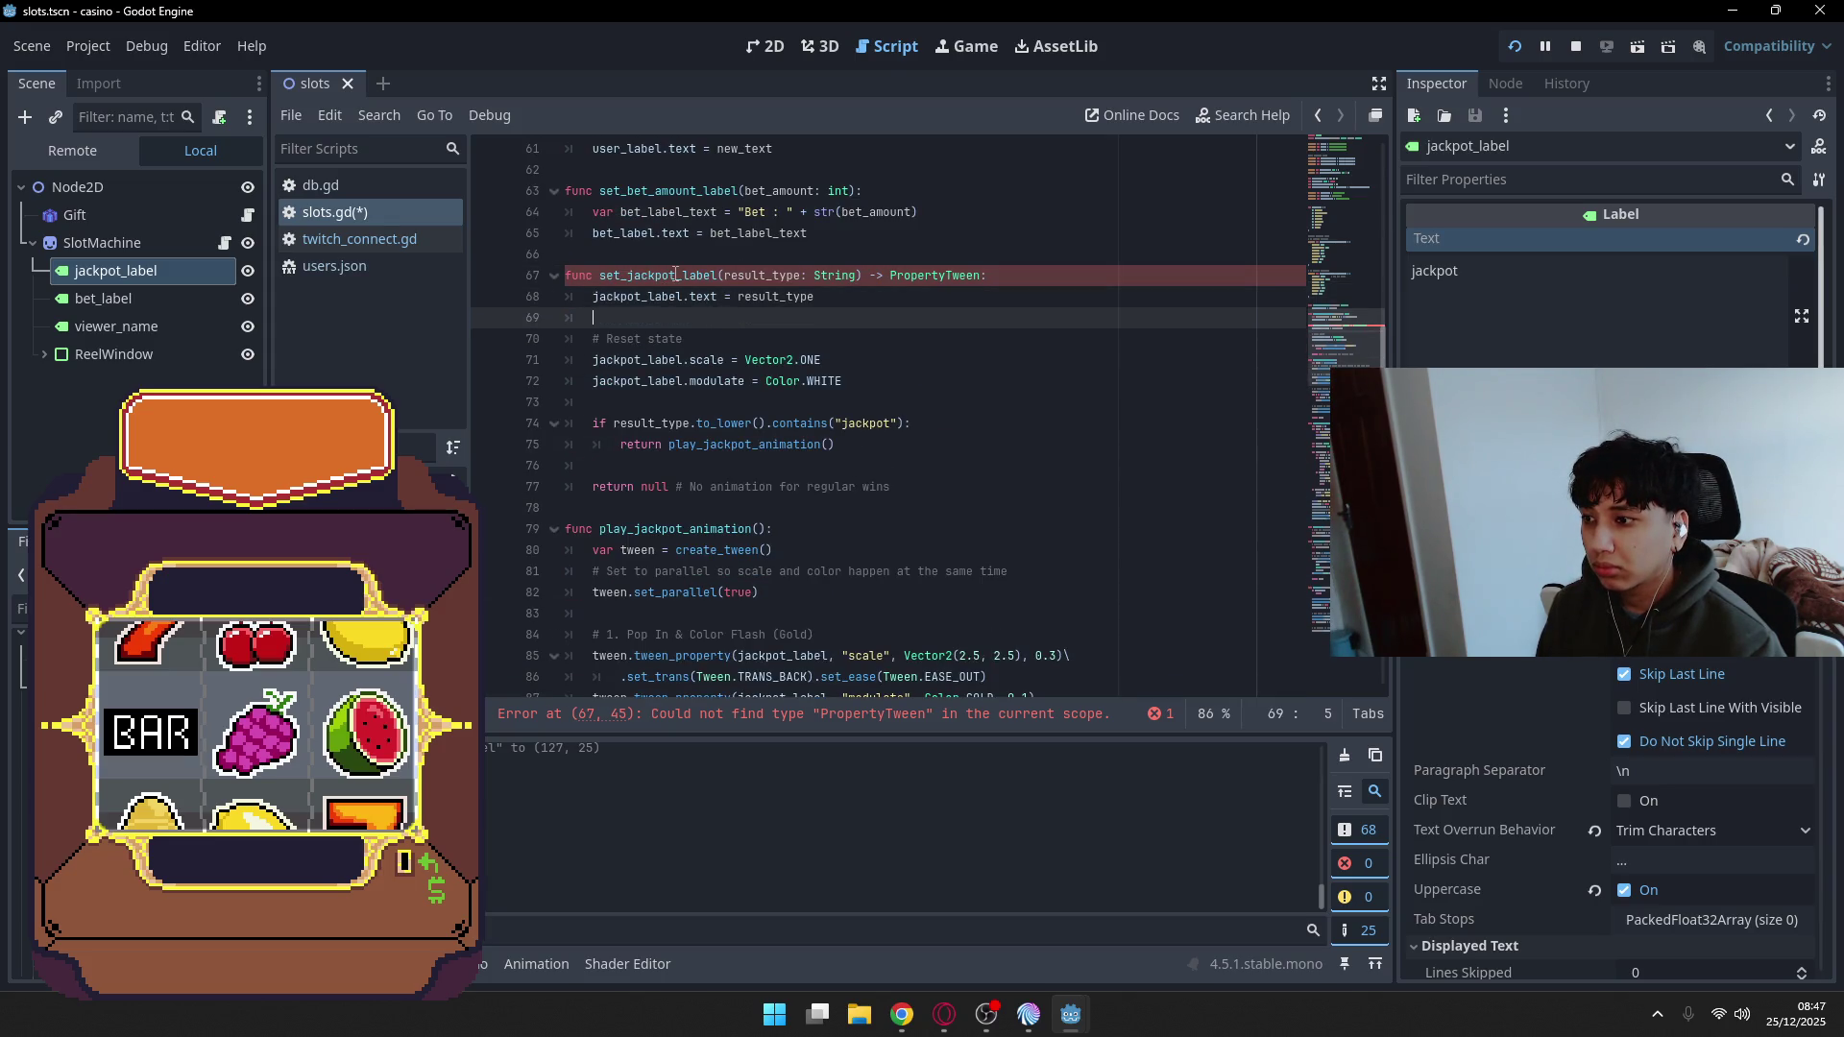
click(676, 275)
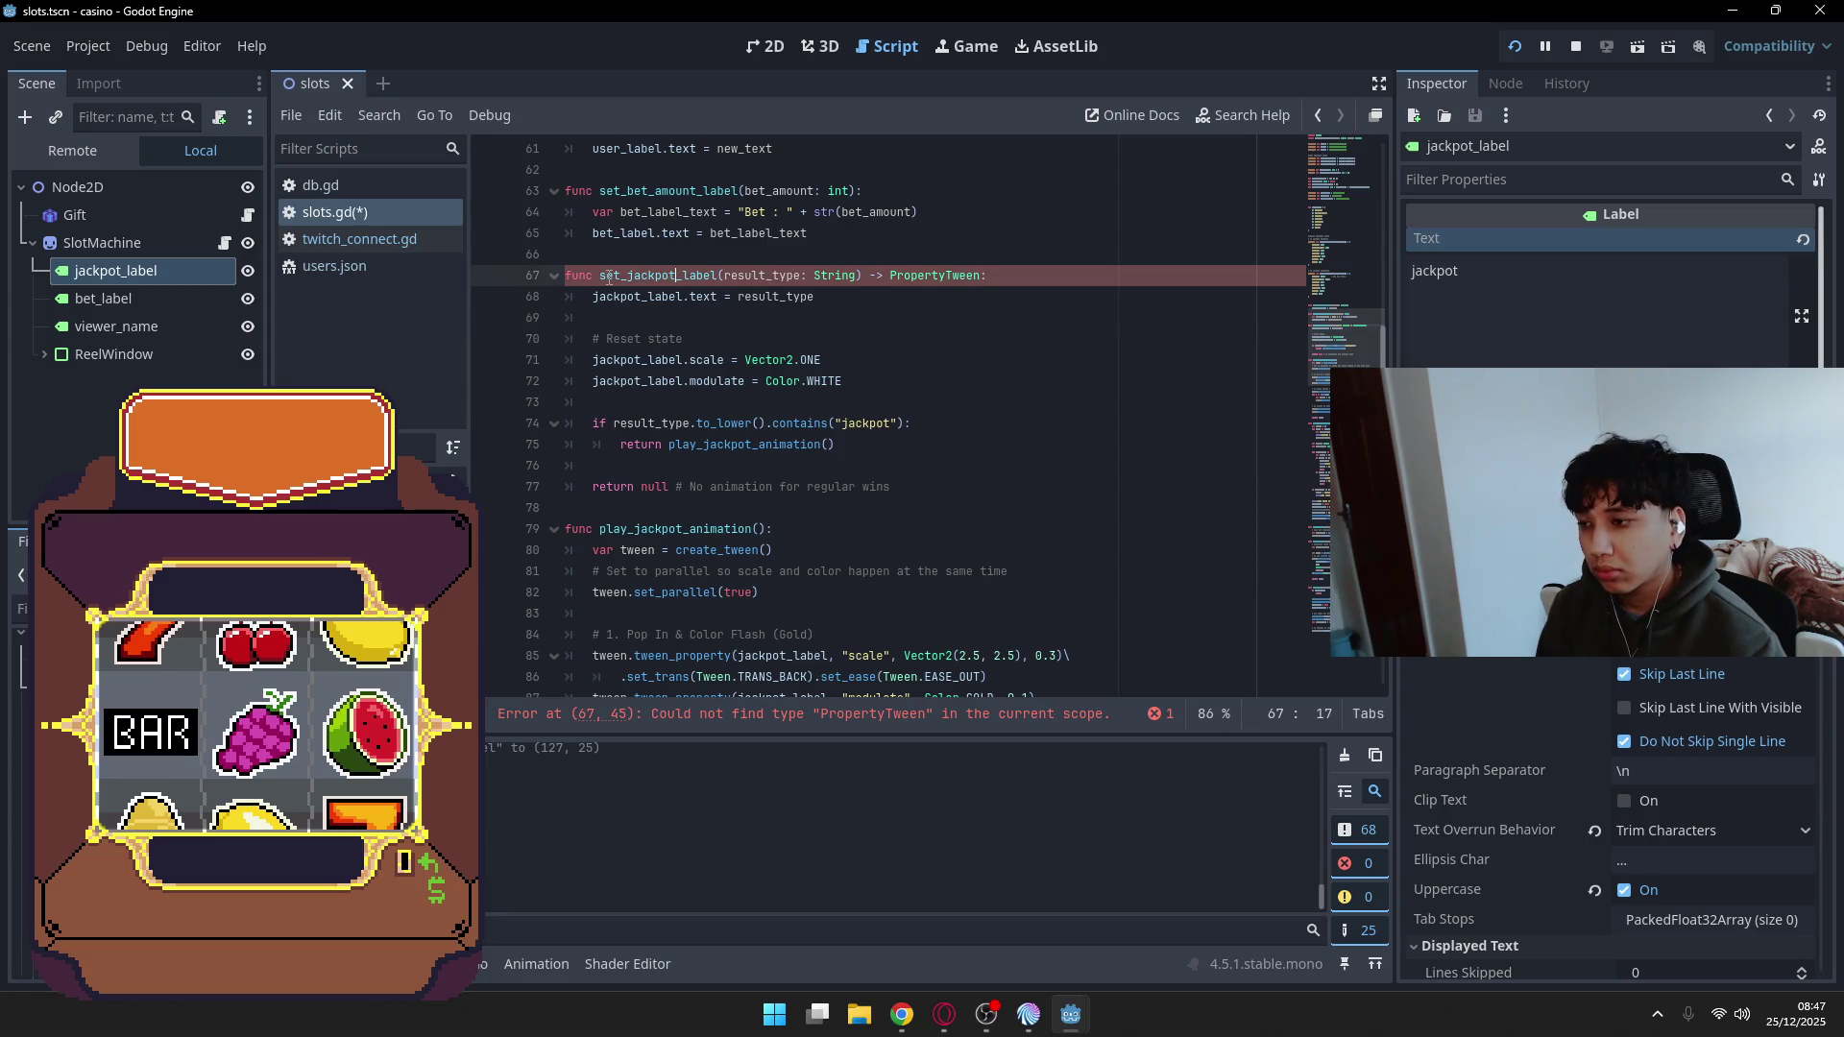
- Delete the empty line 59 and check the spacing around line 68
scroll(603, 279, up, 4)
click(654, 401)
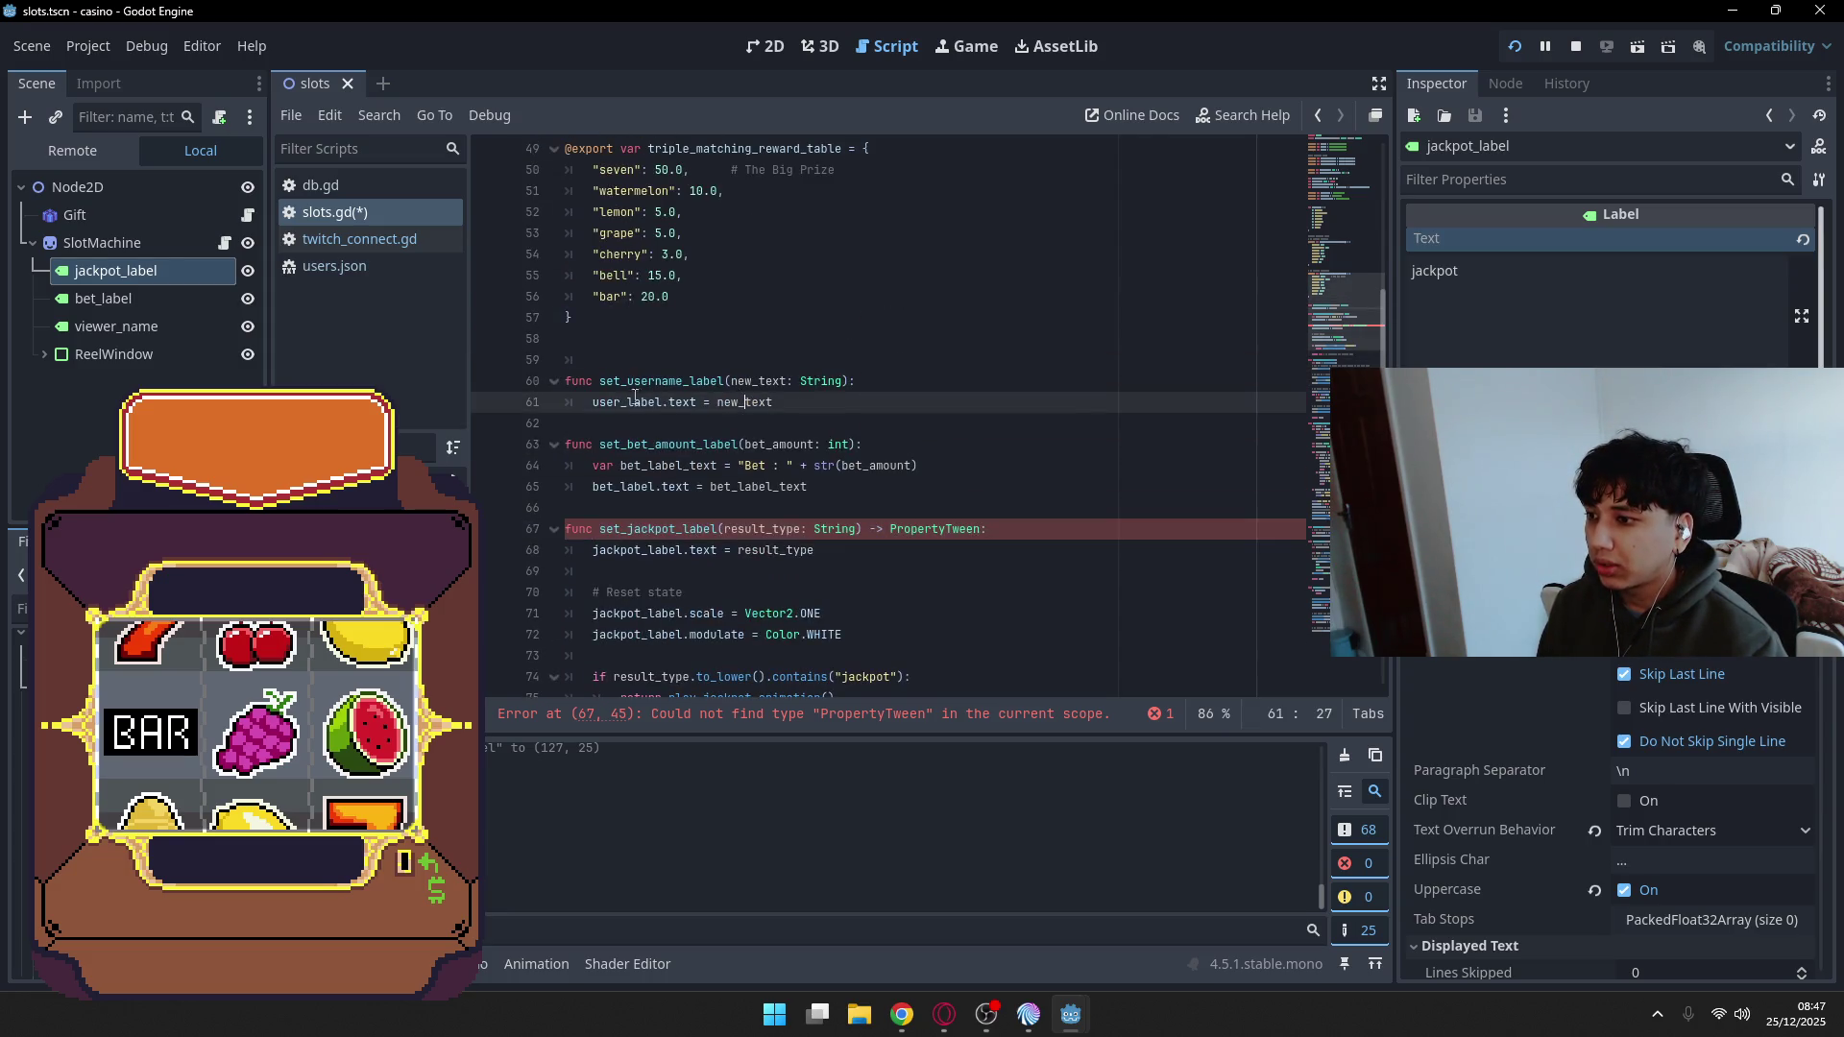
click(654, 361)
key(BackSpace)
key(BackSpace)
click(839, 487)
click(840, 403)
click(673, 466)
click(672, 487)
scroll(663, 480, down, 2)
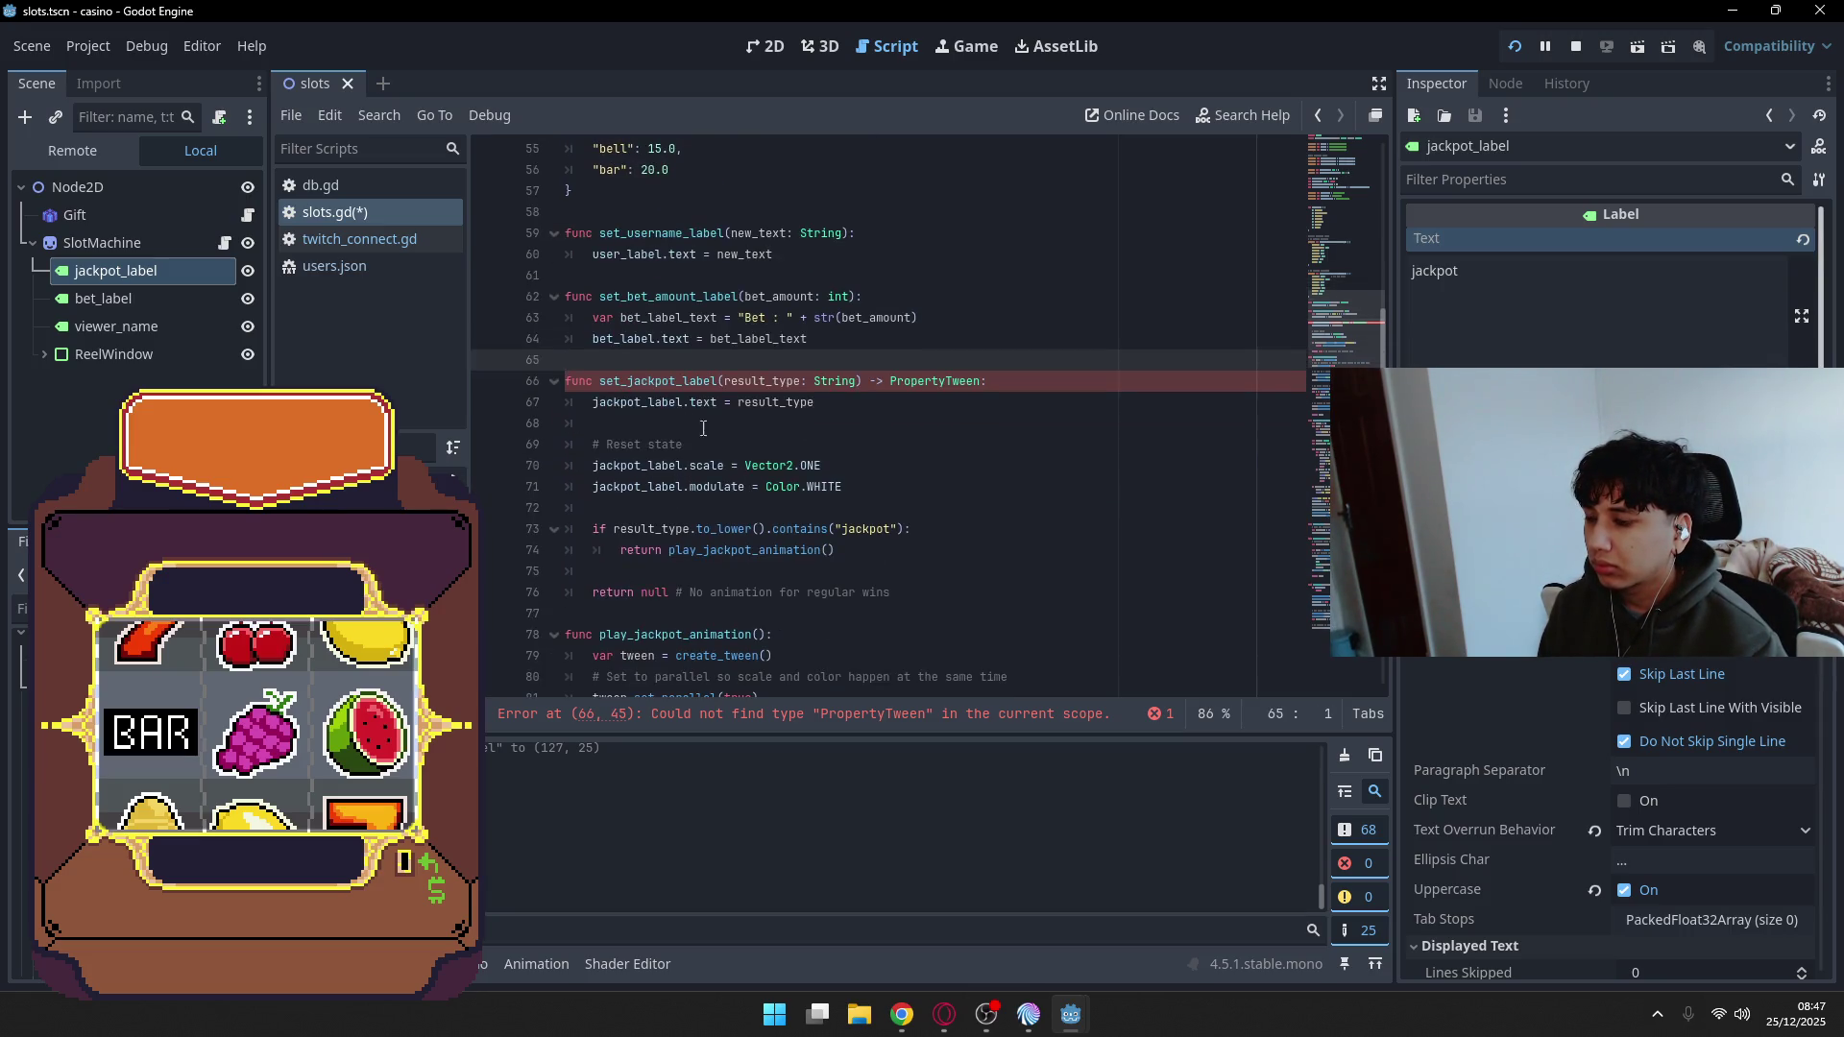
click(657, 423)
- Keep a single blank line after line 67 between the jackpot functions
scroll(673, 432, down, 2)
click(758, 465)
click(796, 423)
click(758, 465)
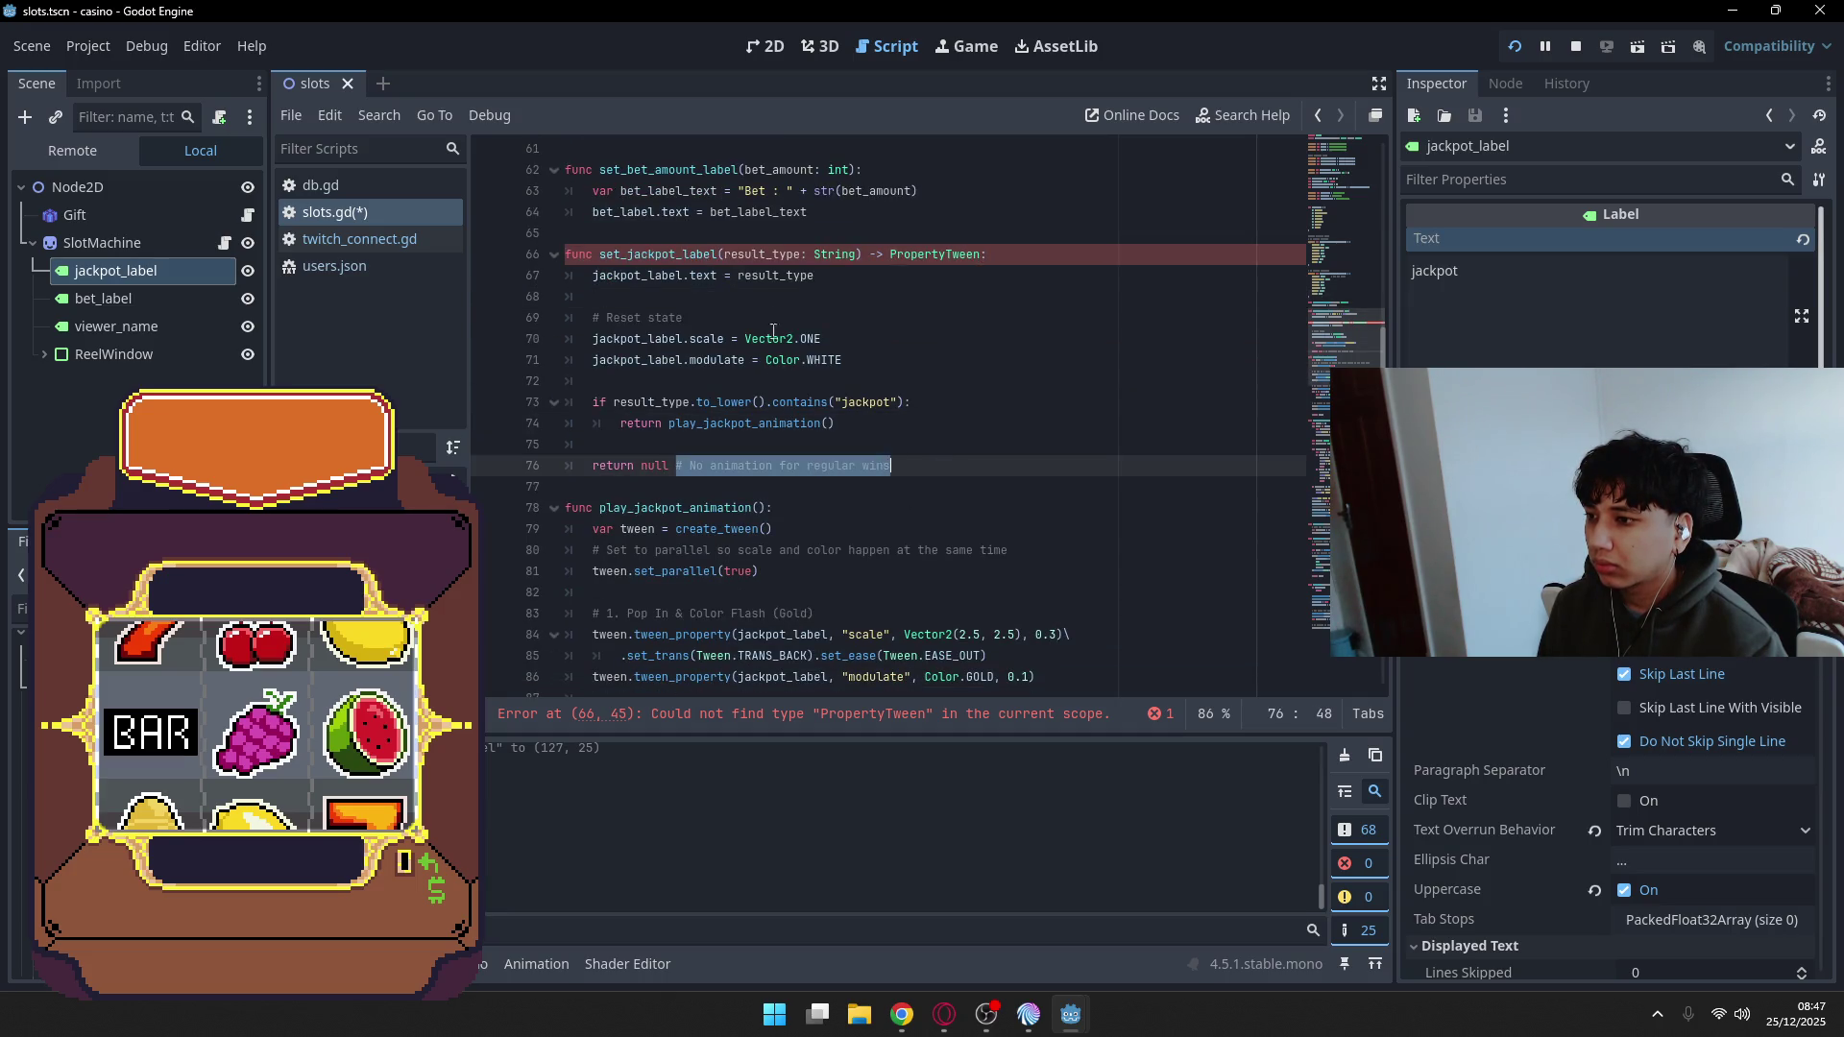
click(766, 297)
key(BackSpace)
key(Return)
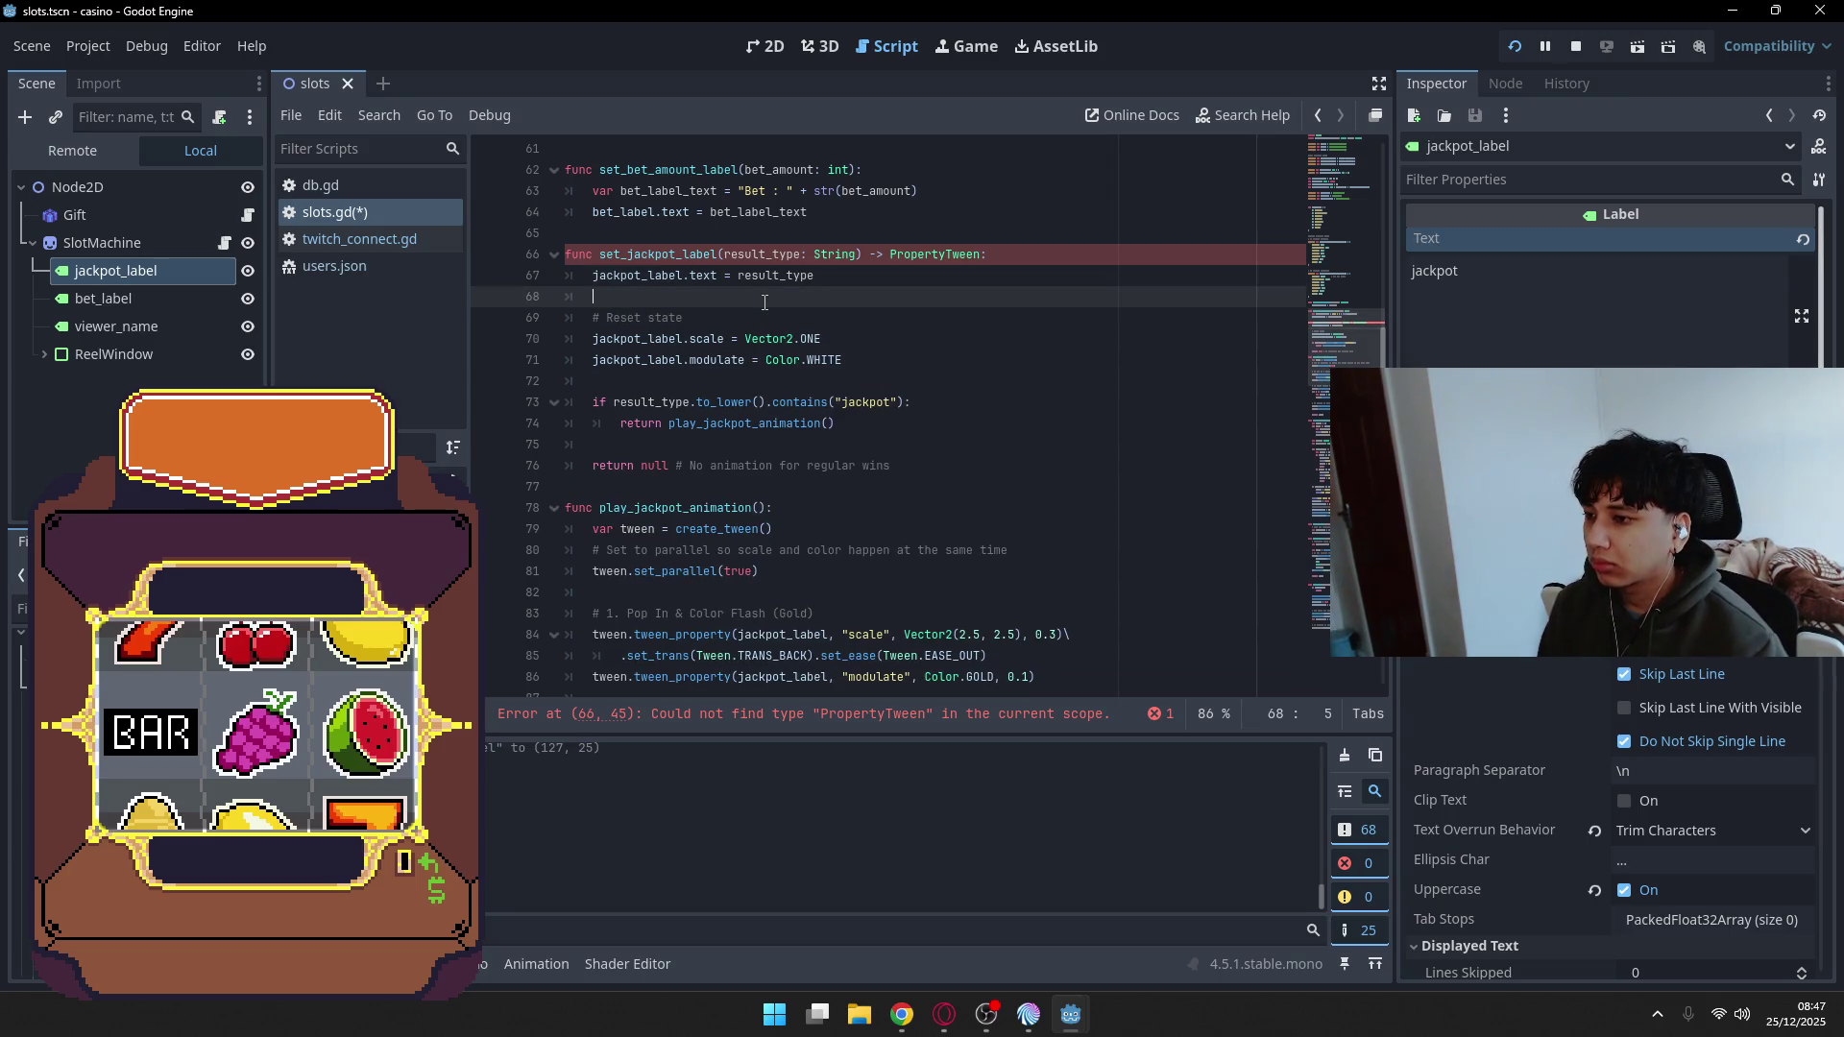
click(774, 276)
- Review the play_jackpot_animation call and find set_jackpot_label("jackpot") in the reel-stop handler
scroll(951, 365, down, 2)
click(959, 365)
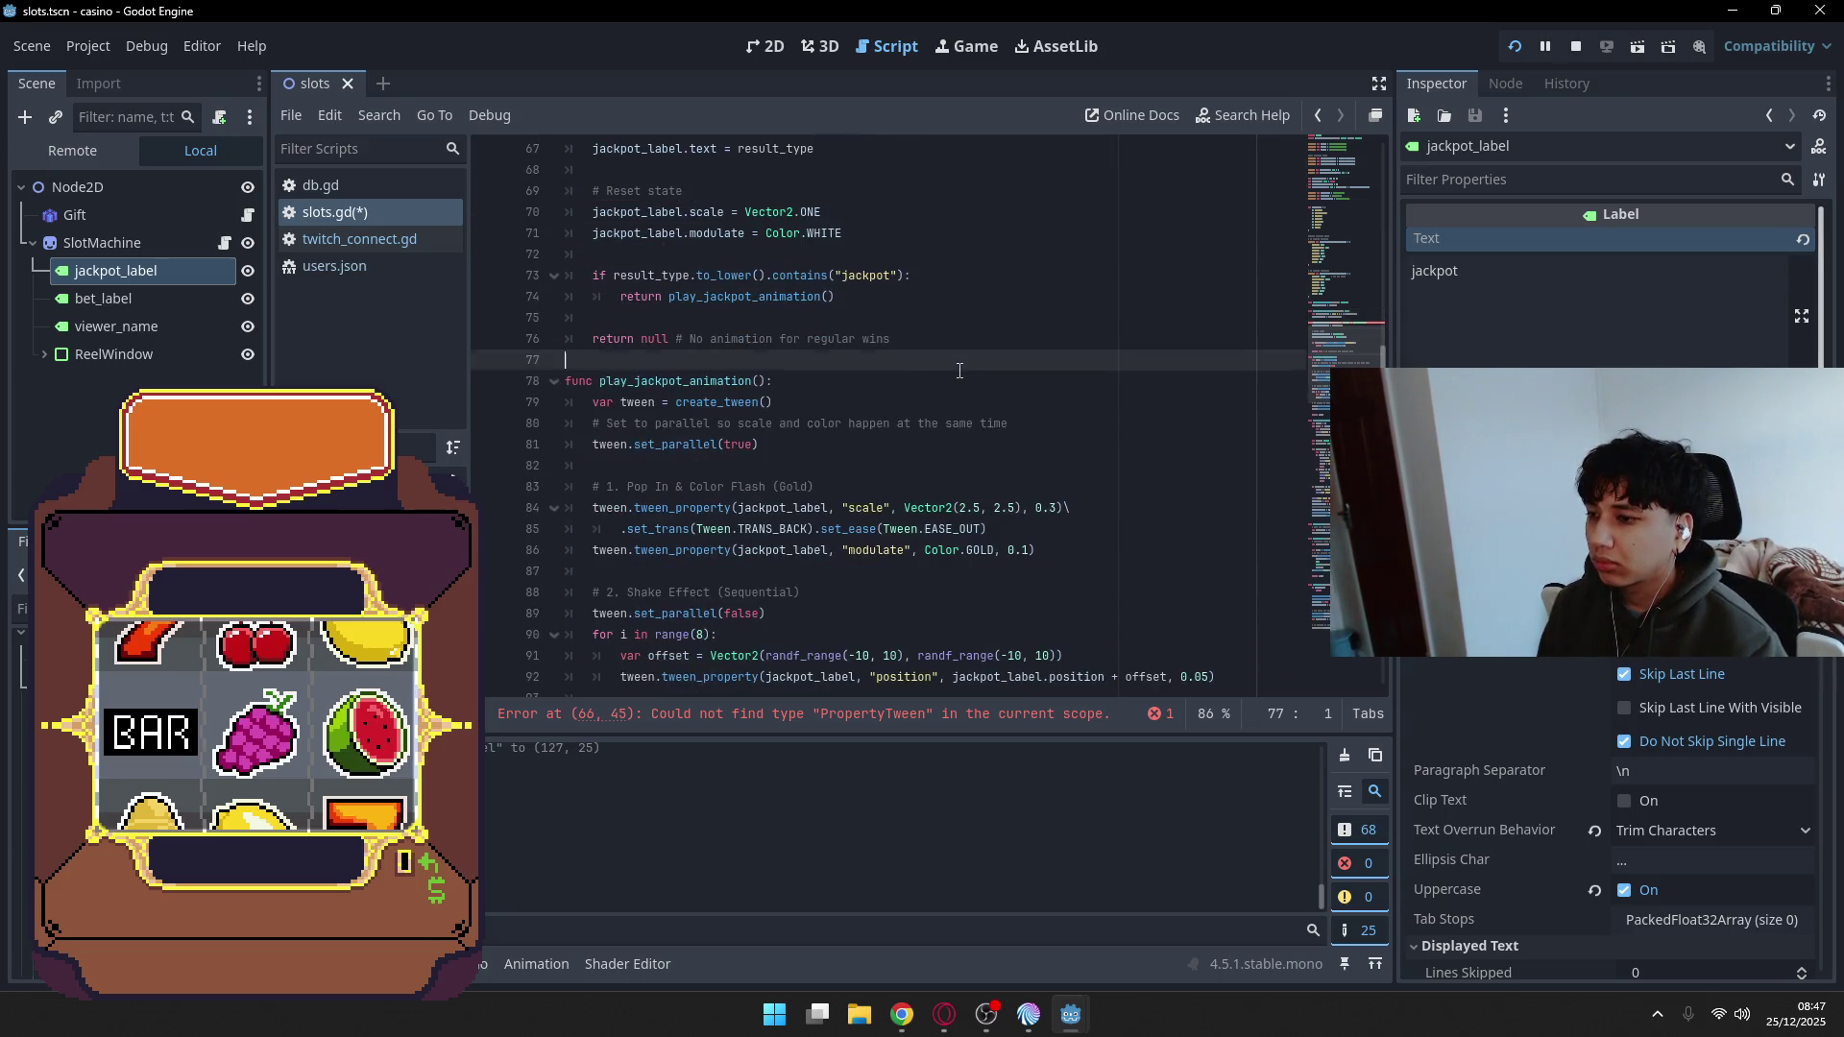
scroll(798, 370, down, 3)
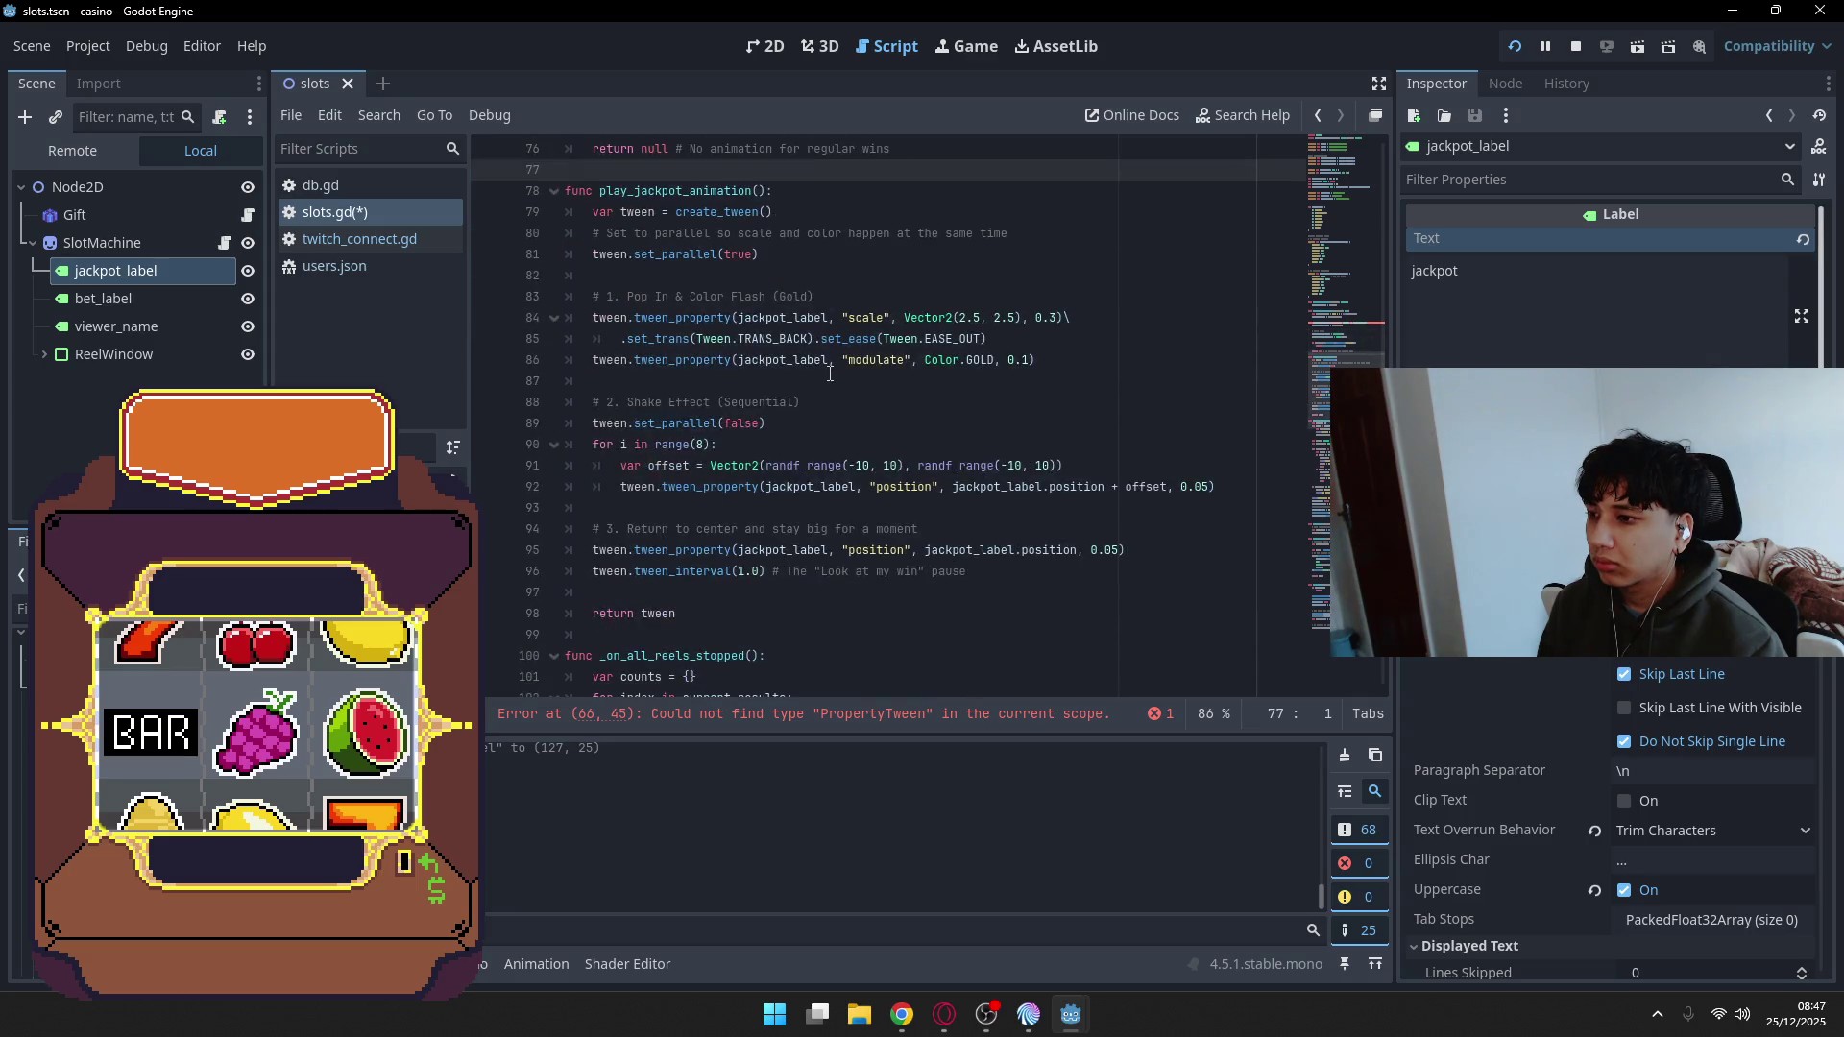
scroll(785, 562, up, 4)
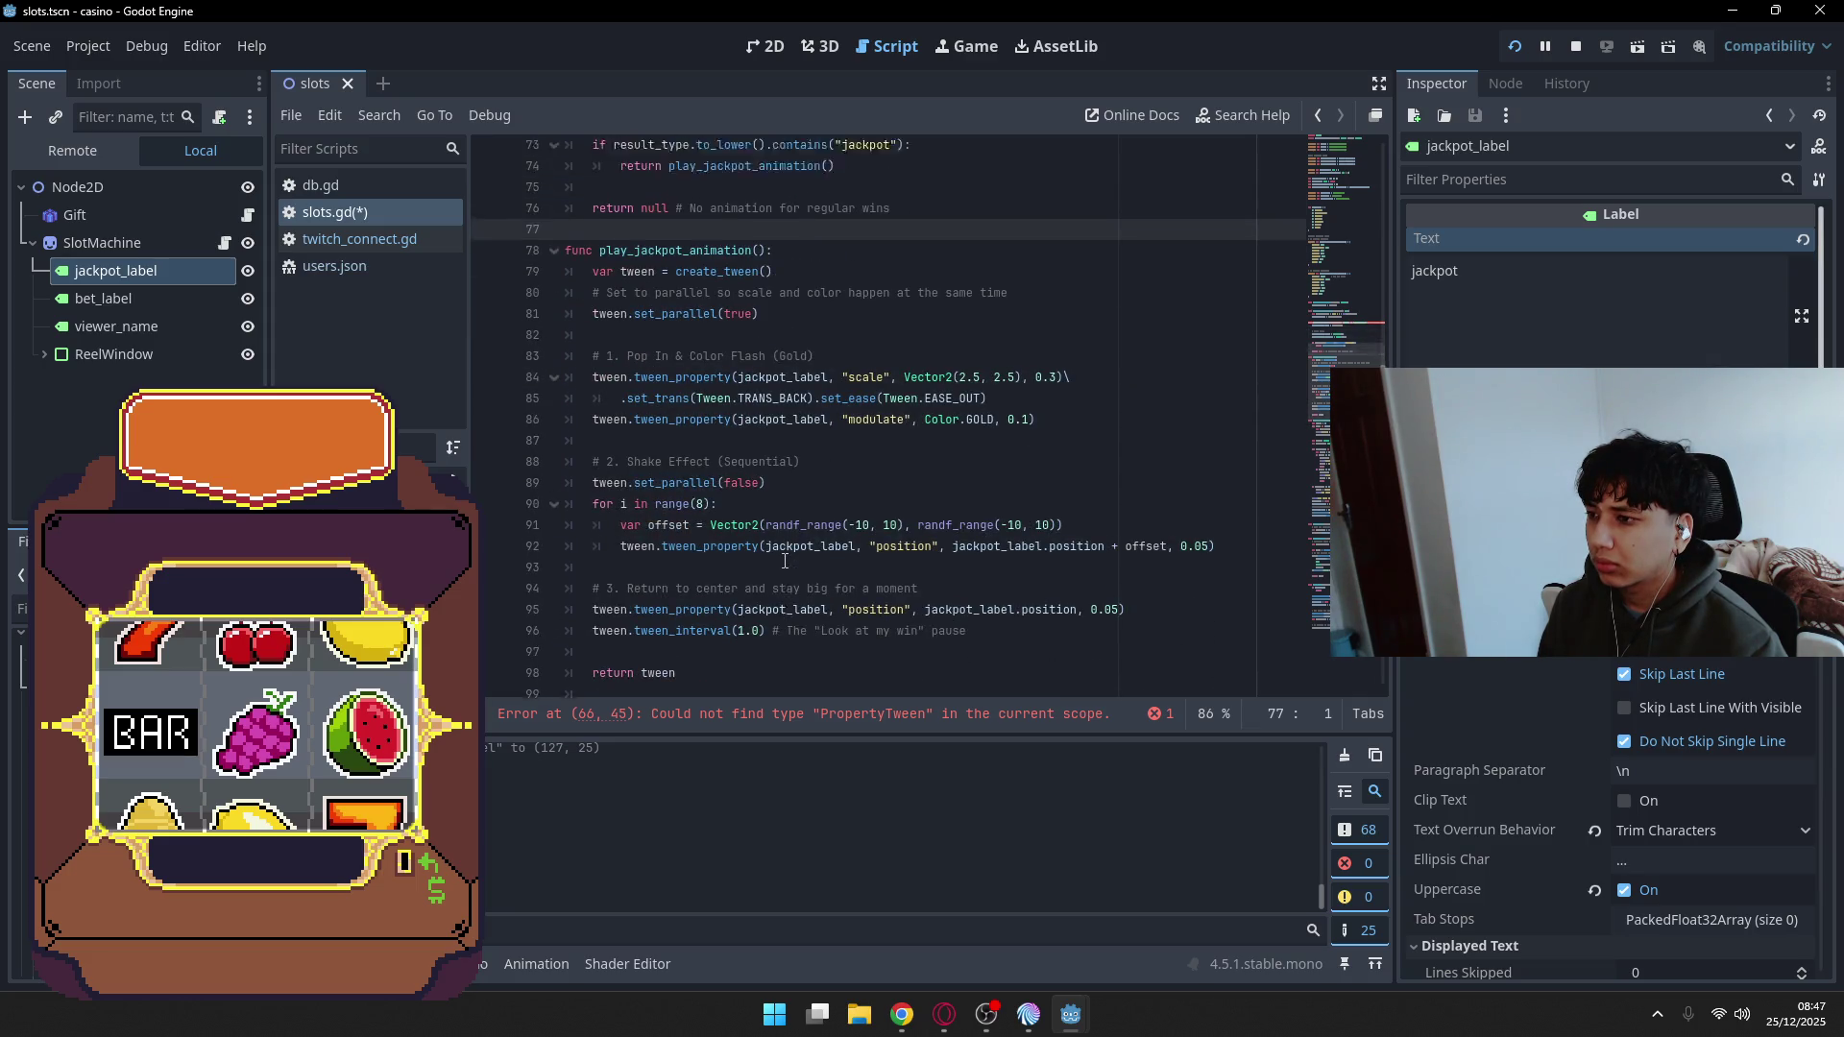
double_click(821, 361)
scroll(688, 318, up, 1)
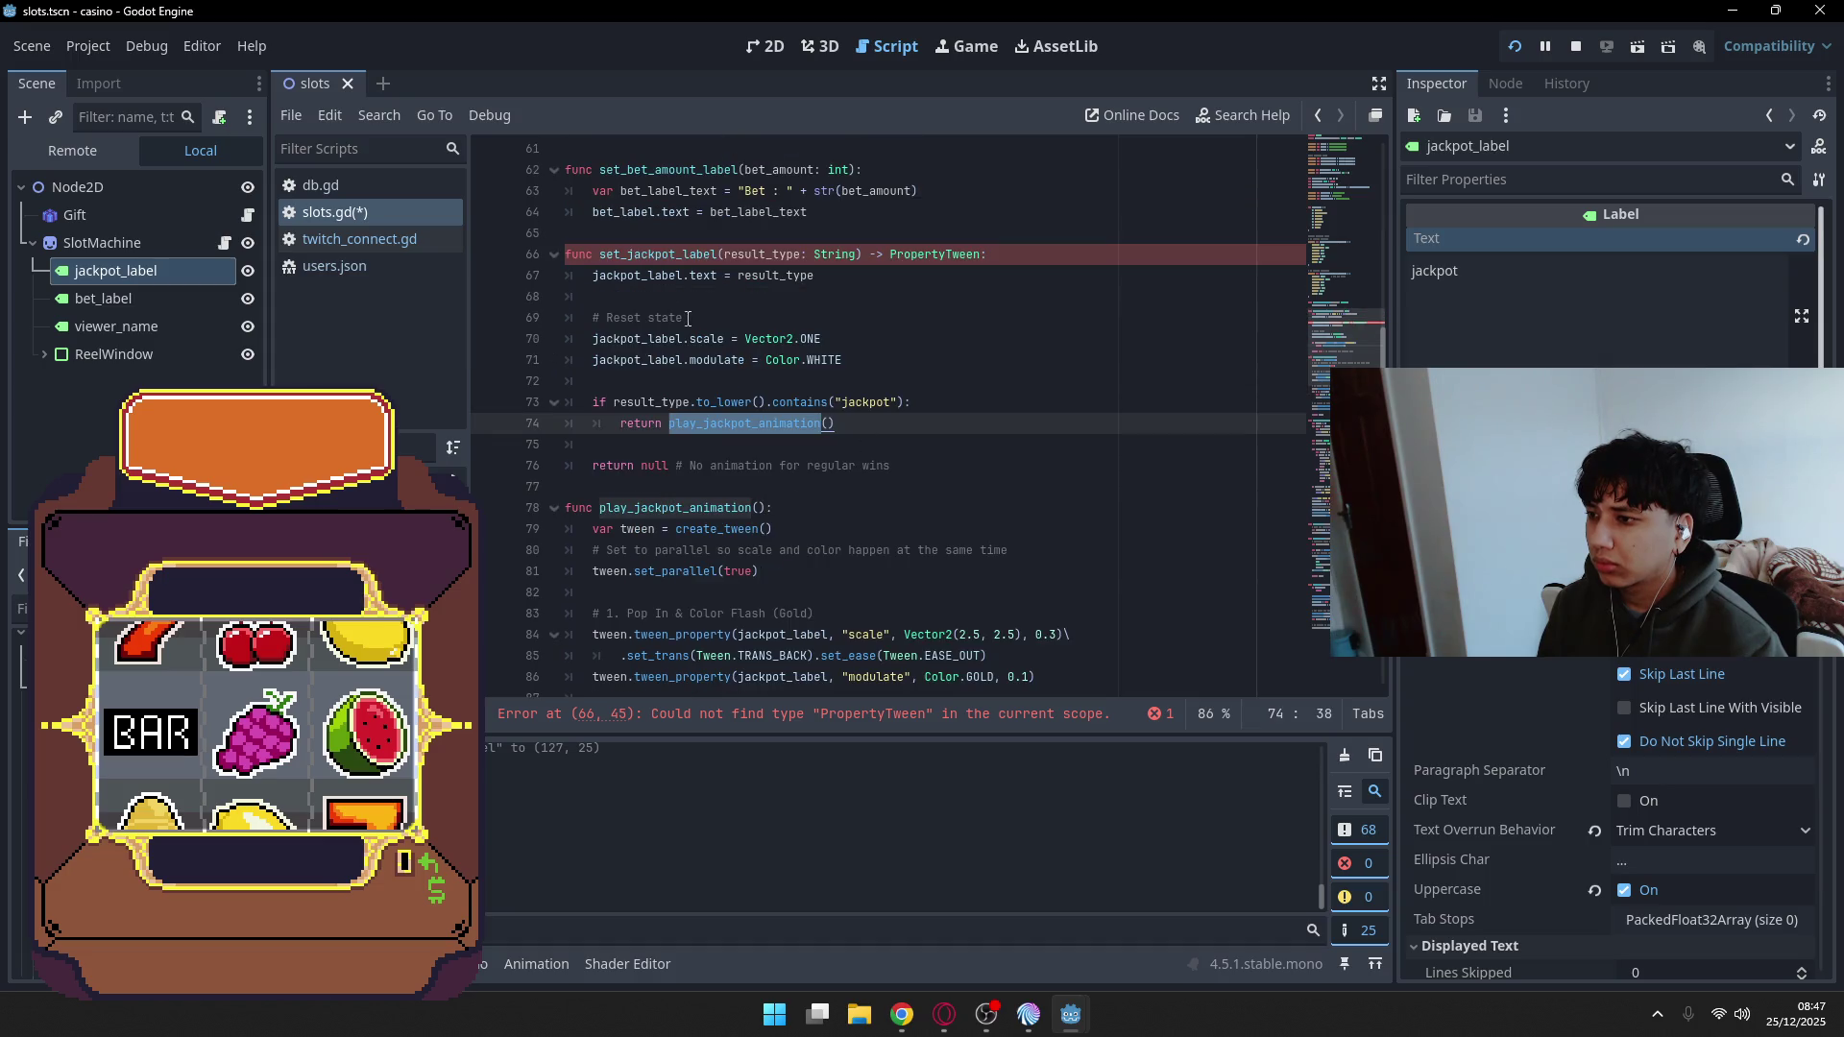
click(692, 255)
scroll(730, 384, down, 9)
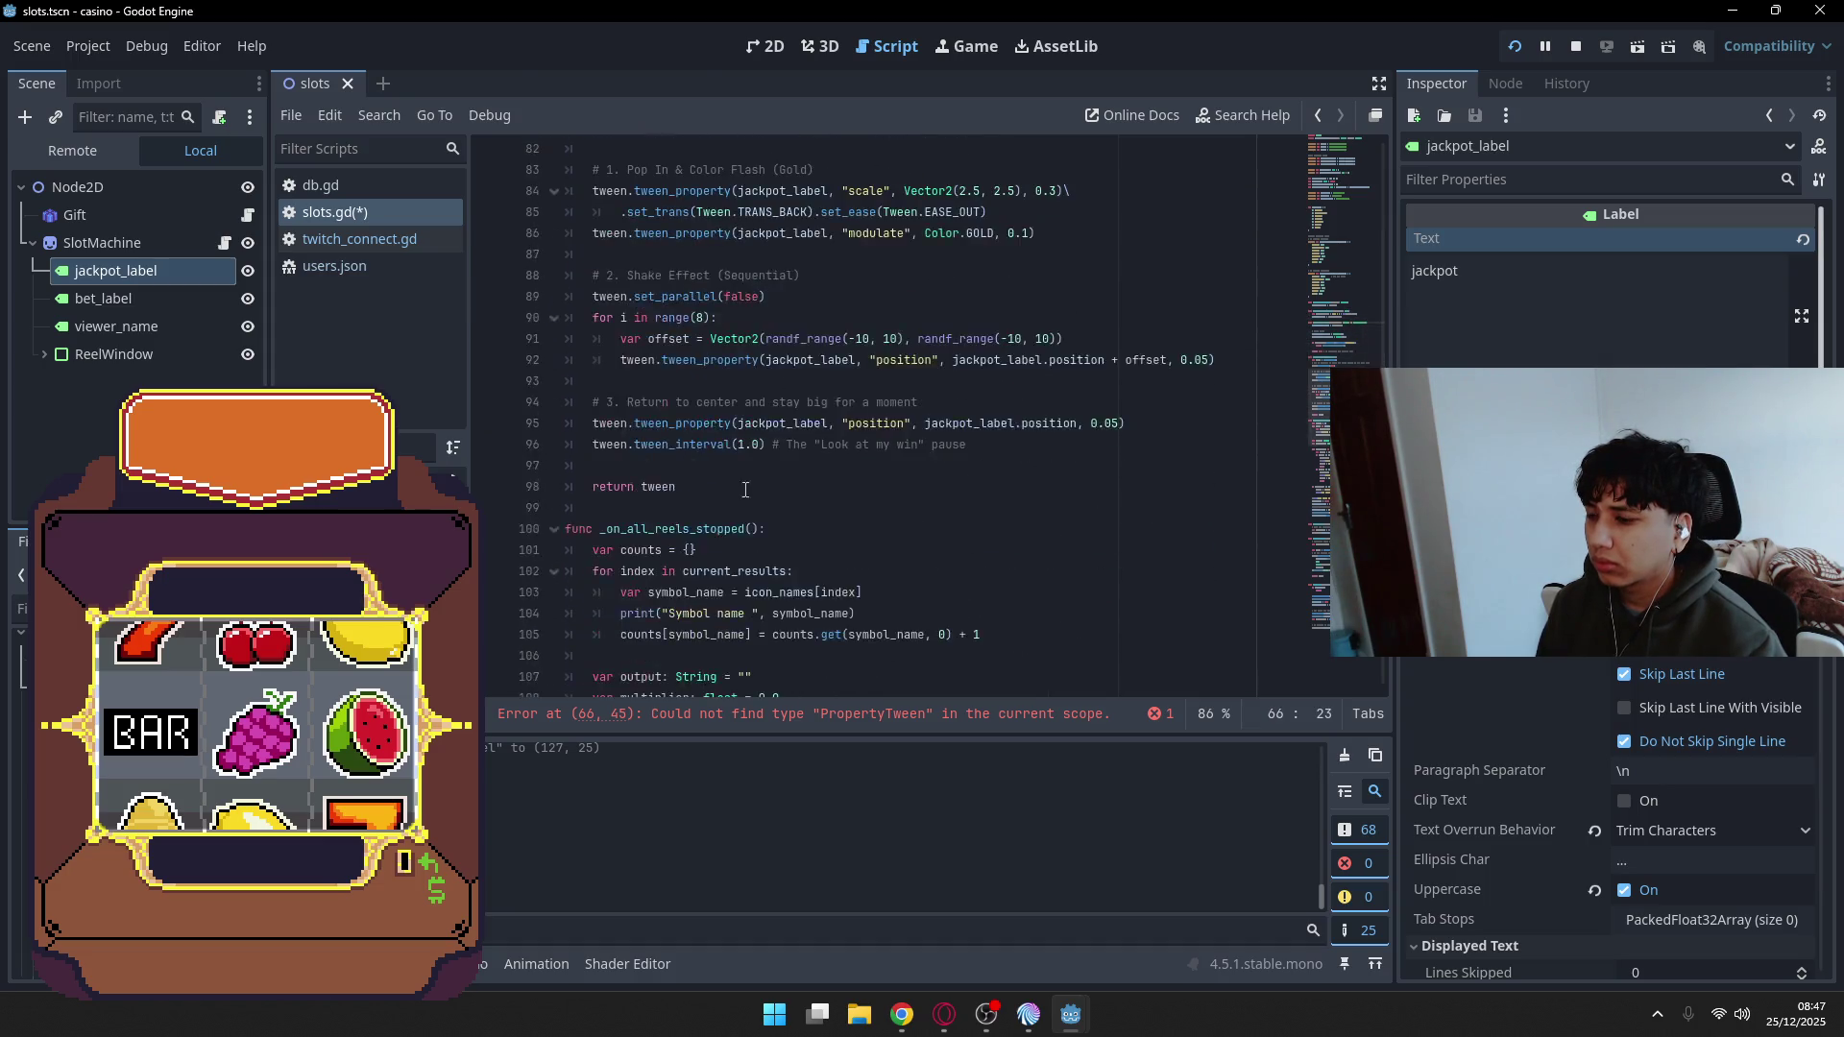
scroll(756, 498, down, 9)
click(771, 541)
click(786, 508)
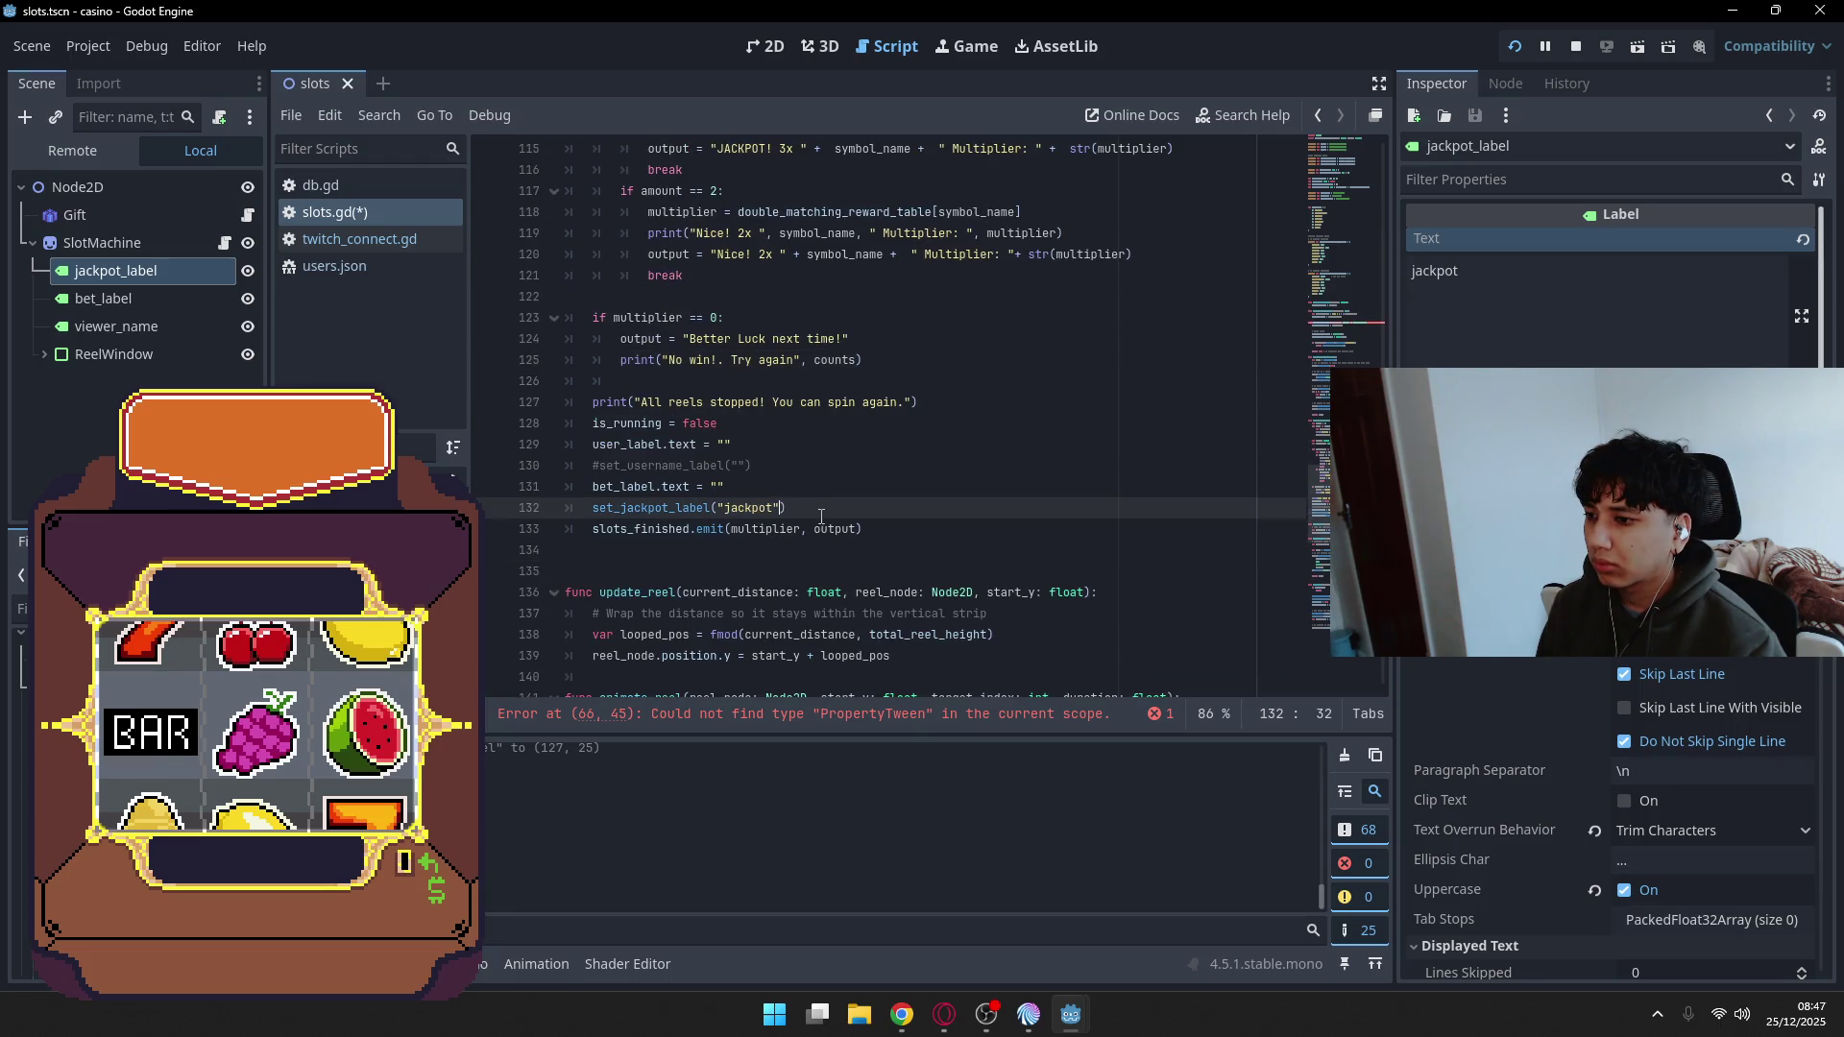
- Move the trailing set_jackpot_label("jackpot") call into the triple-match branch
scroll(822, 517, up, 7)
click(921, 471)
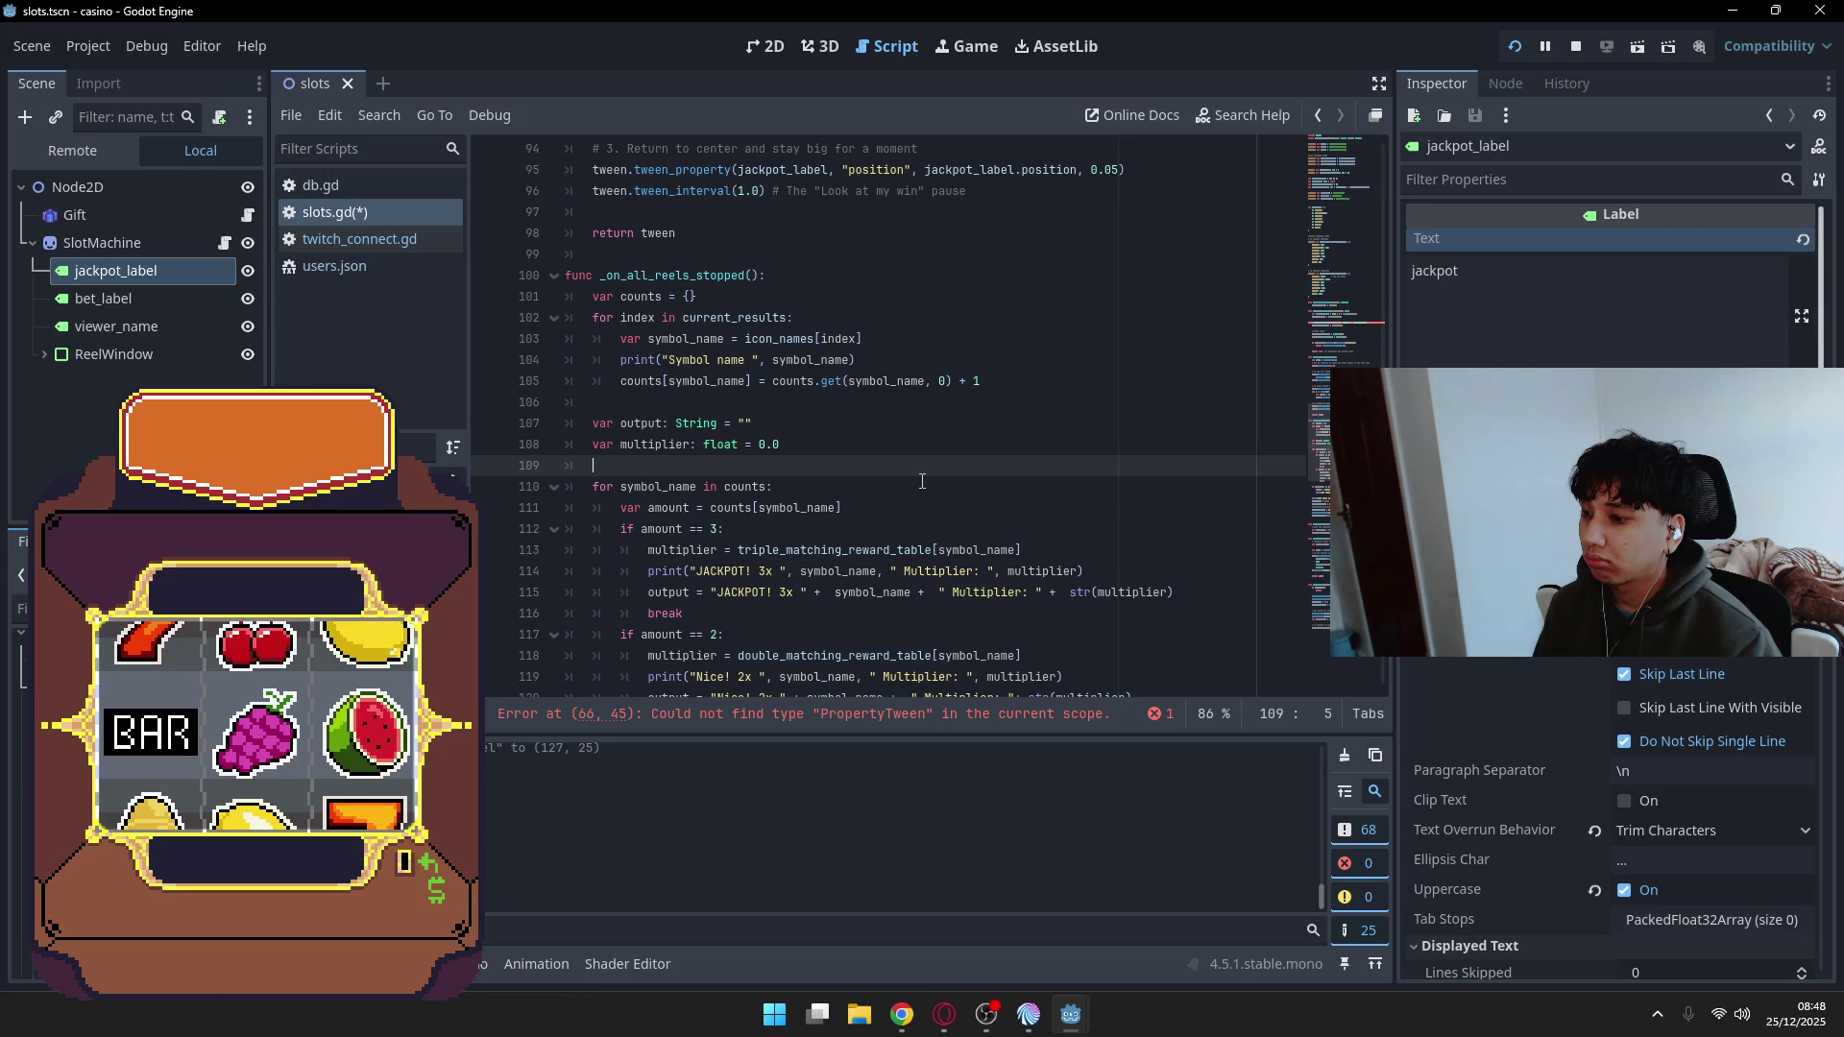
scroll(766, 550, down, 6)
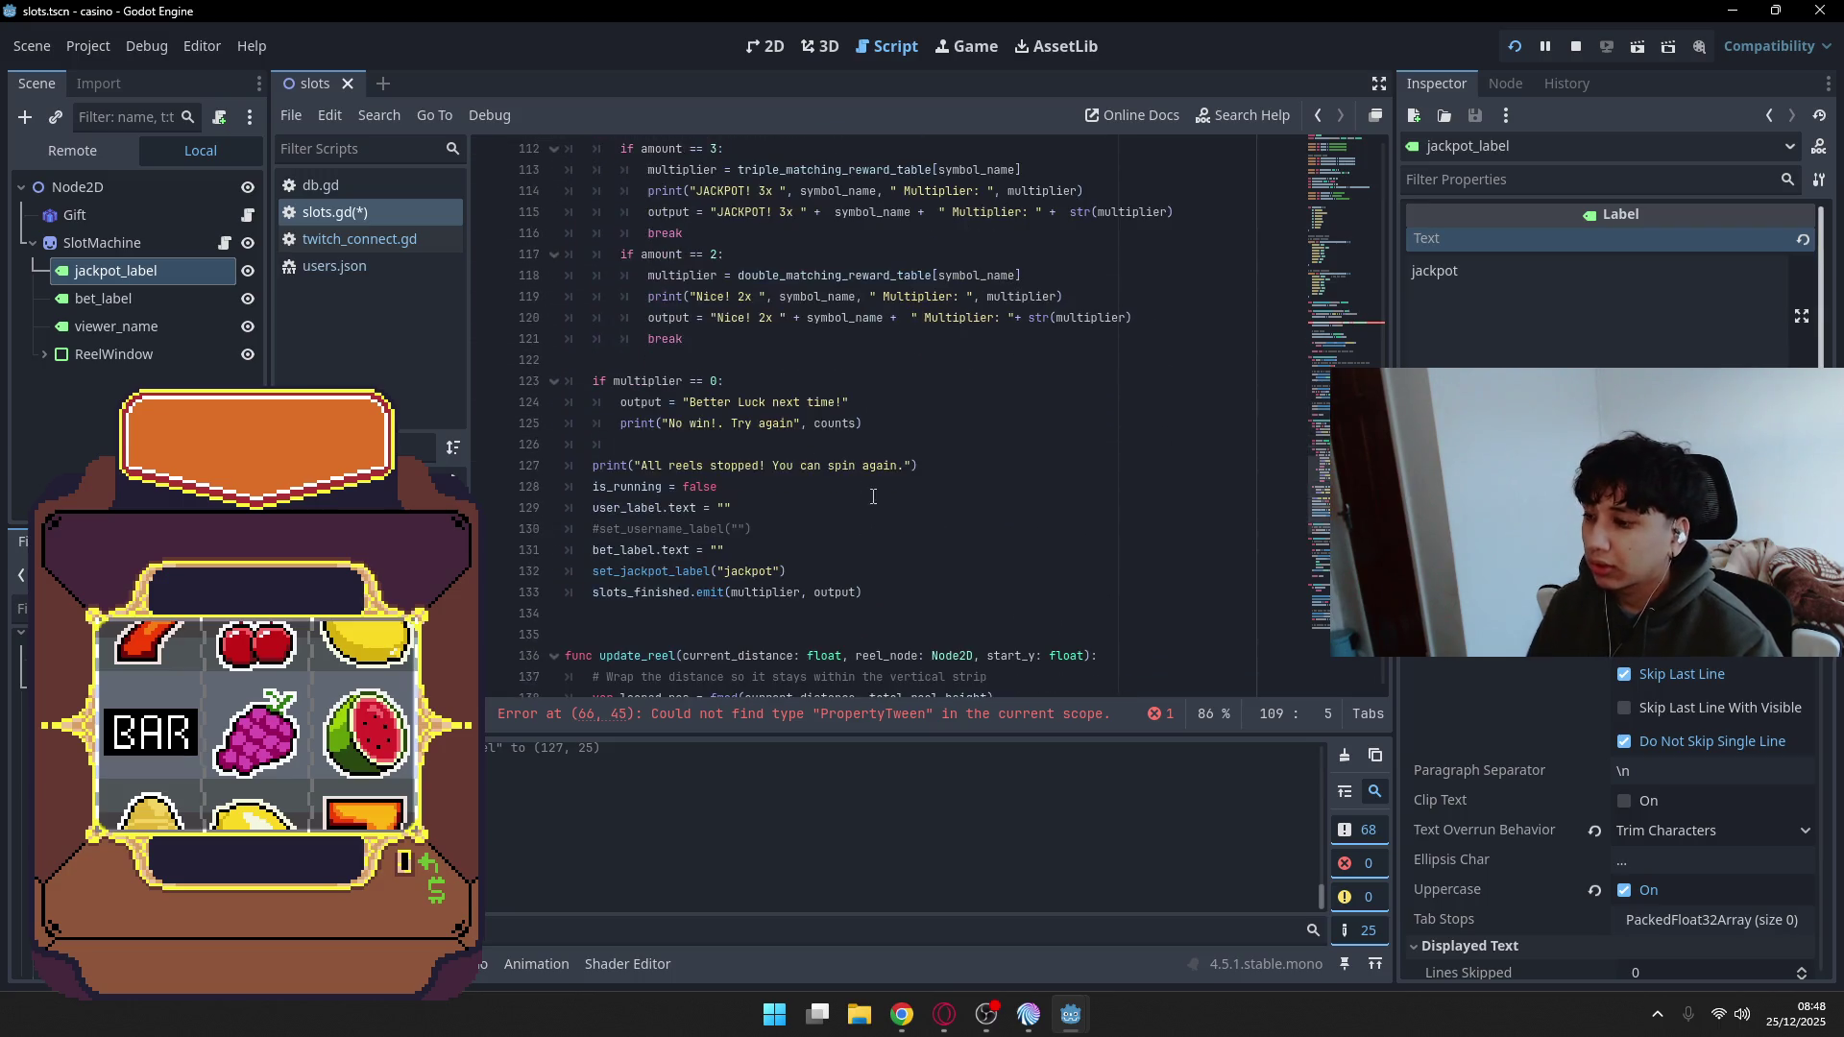
click(818, 567)
drag(797, 570, 590, 571)
key(ctrl+c)
key(BackSpace)
key(BackSpace)
key(BackSpace)
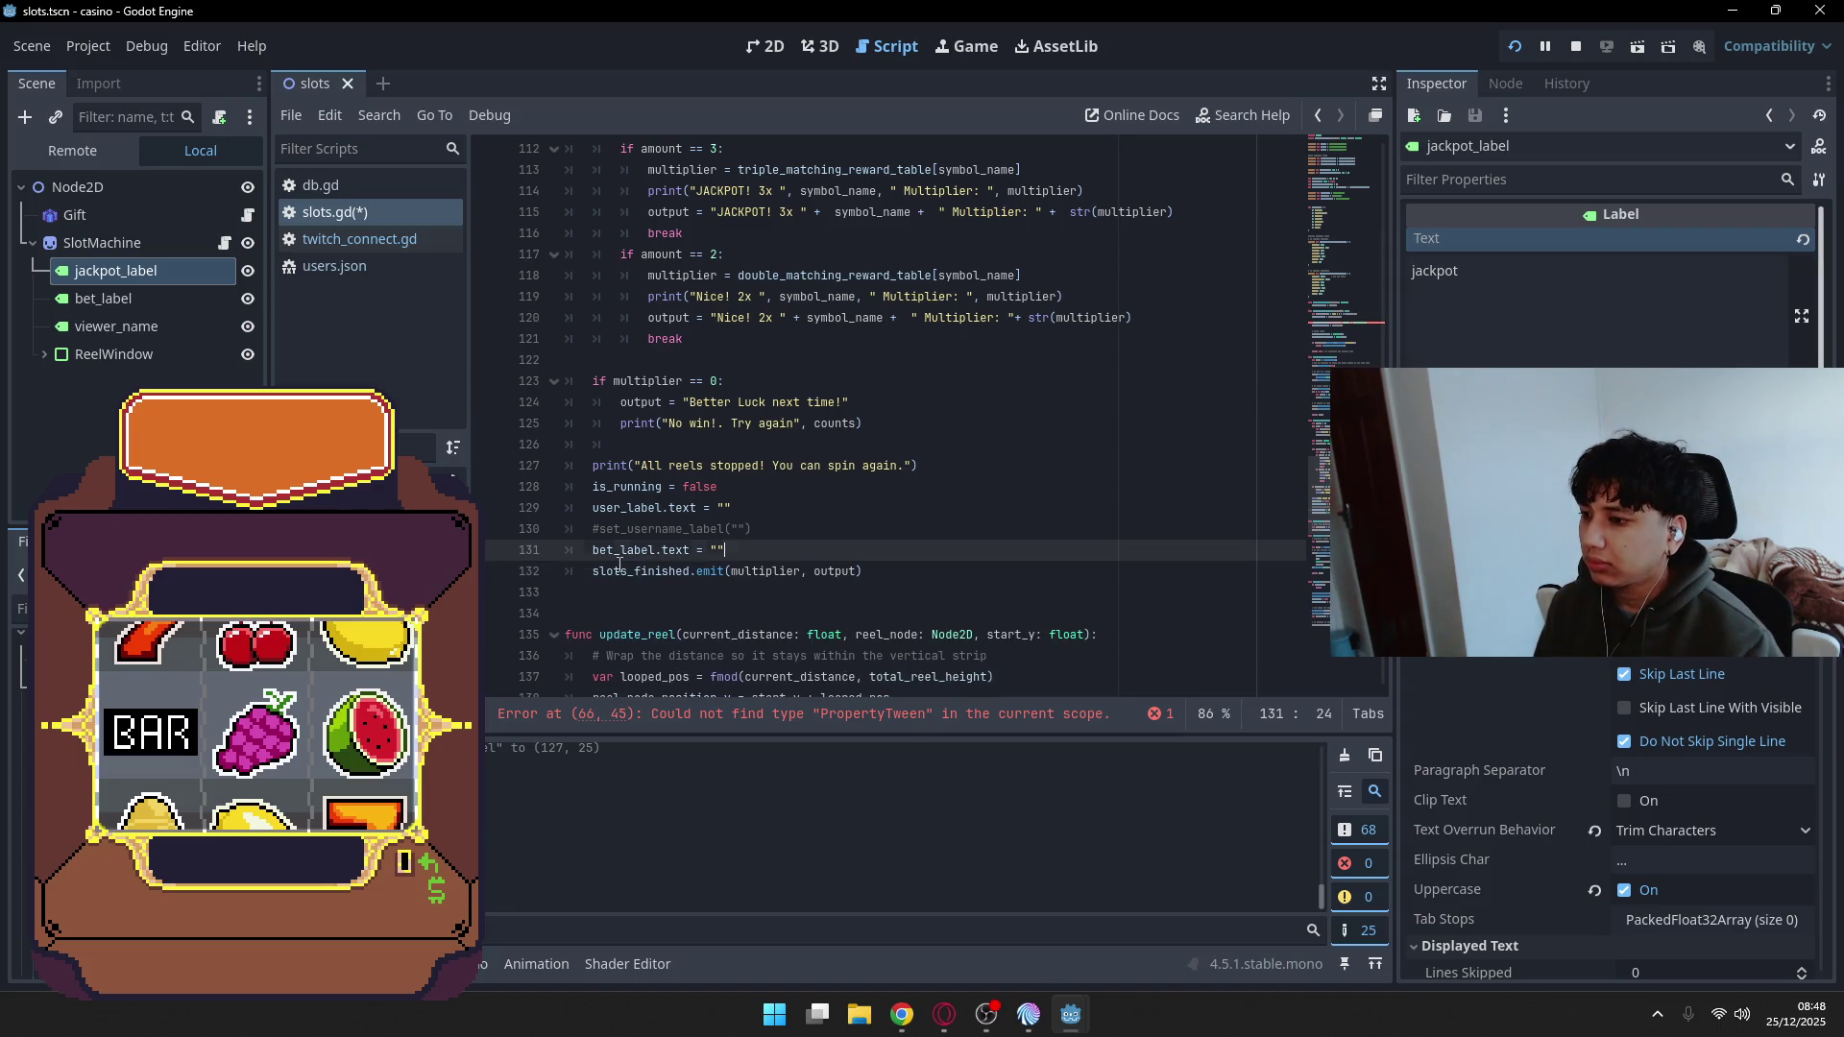
scroll(878, 444, up, 4)
click(1187, 465)
key(Return)
key(ctrl+v)
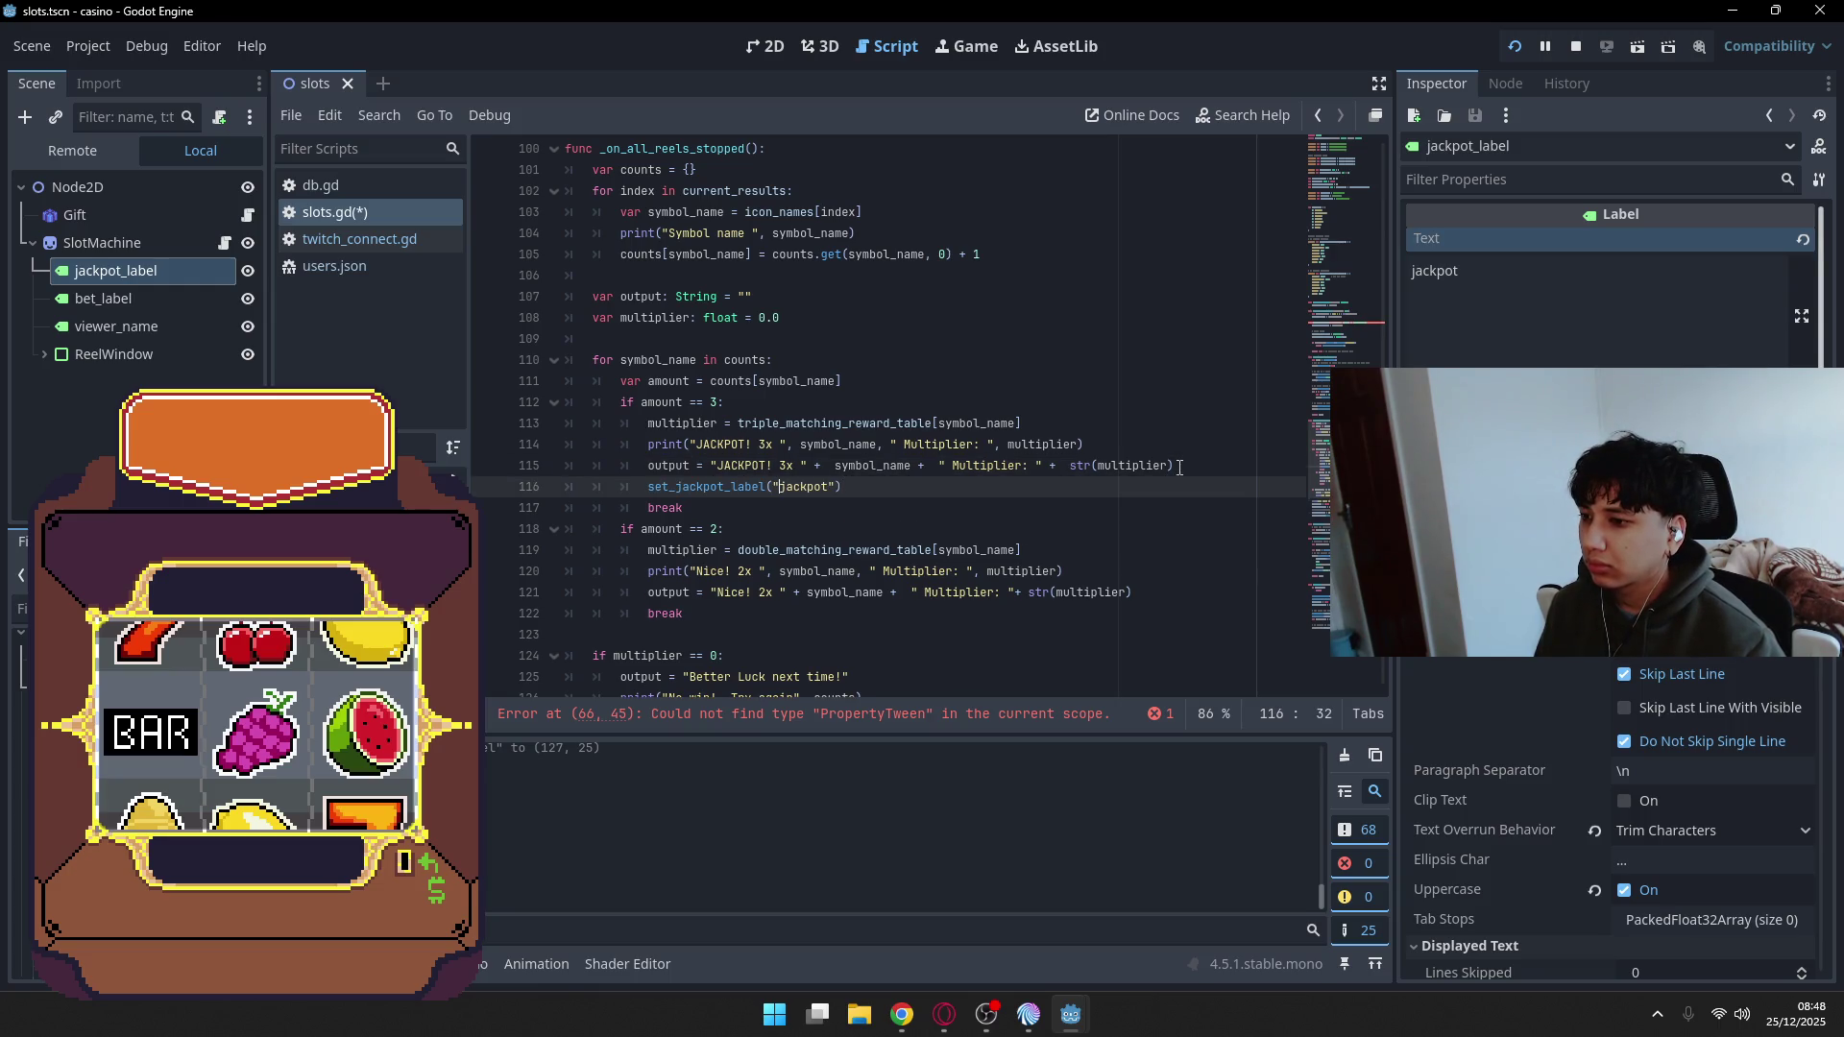
- Add set_jackpot_label("winner") below the output line in the double-match branch
click(1185, 568)
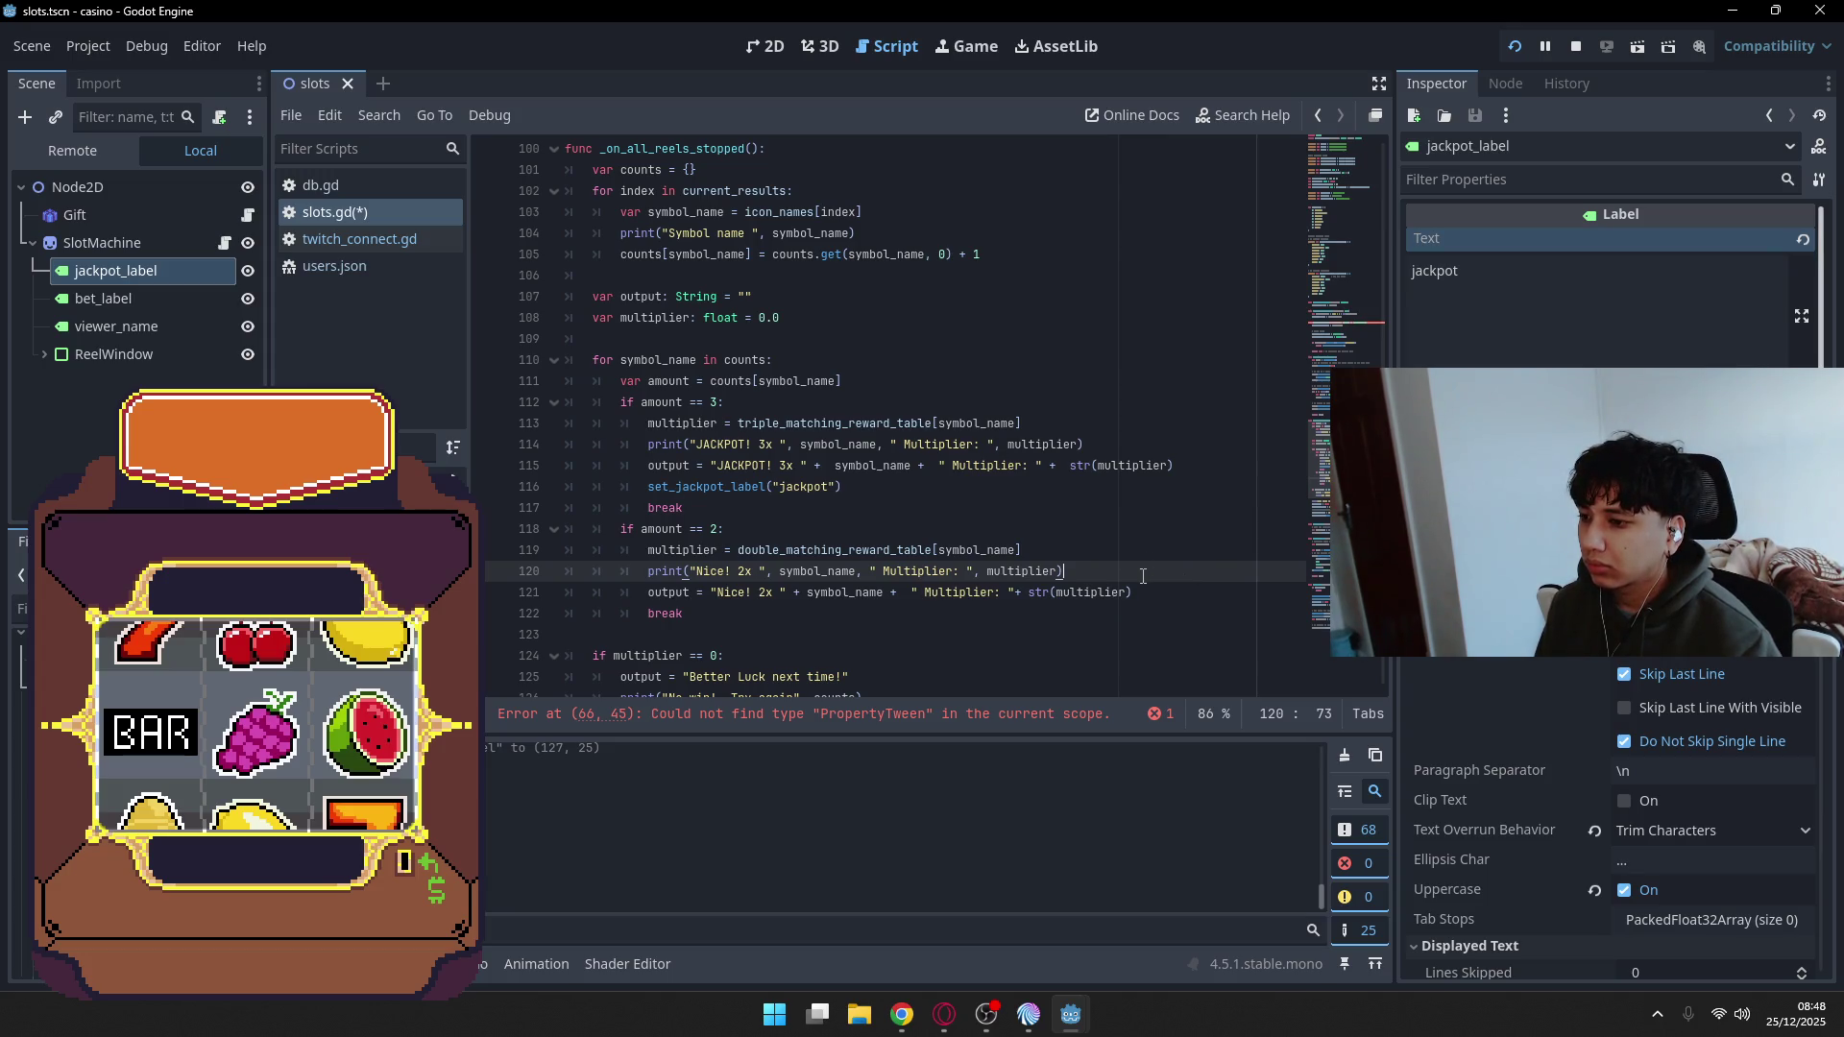
key(Return)
key(ctrl+v)
key(ctrl+shift+Left)
text(win)
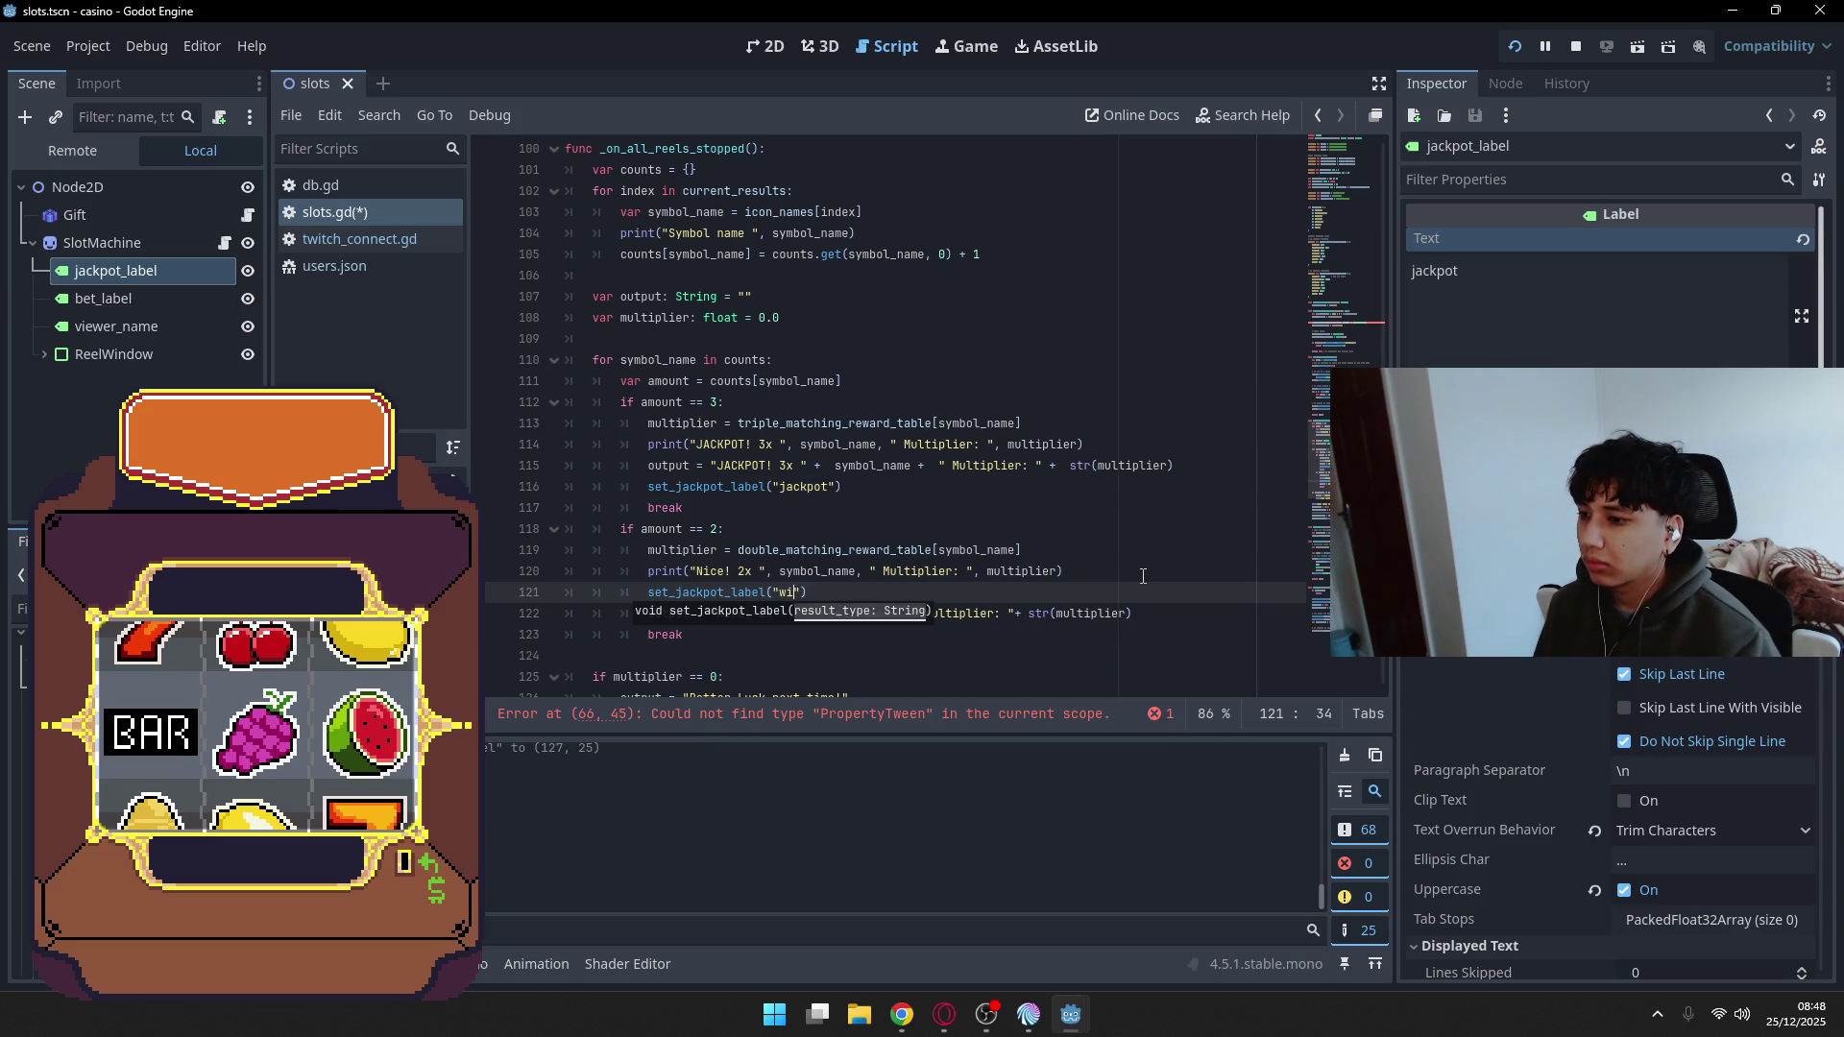
text(ner)
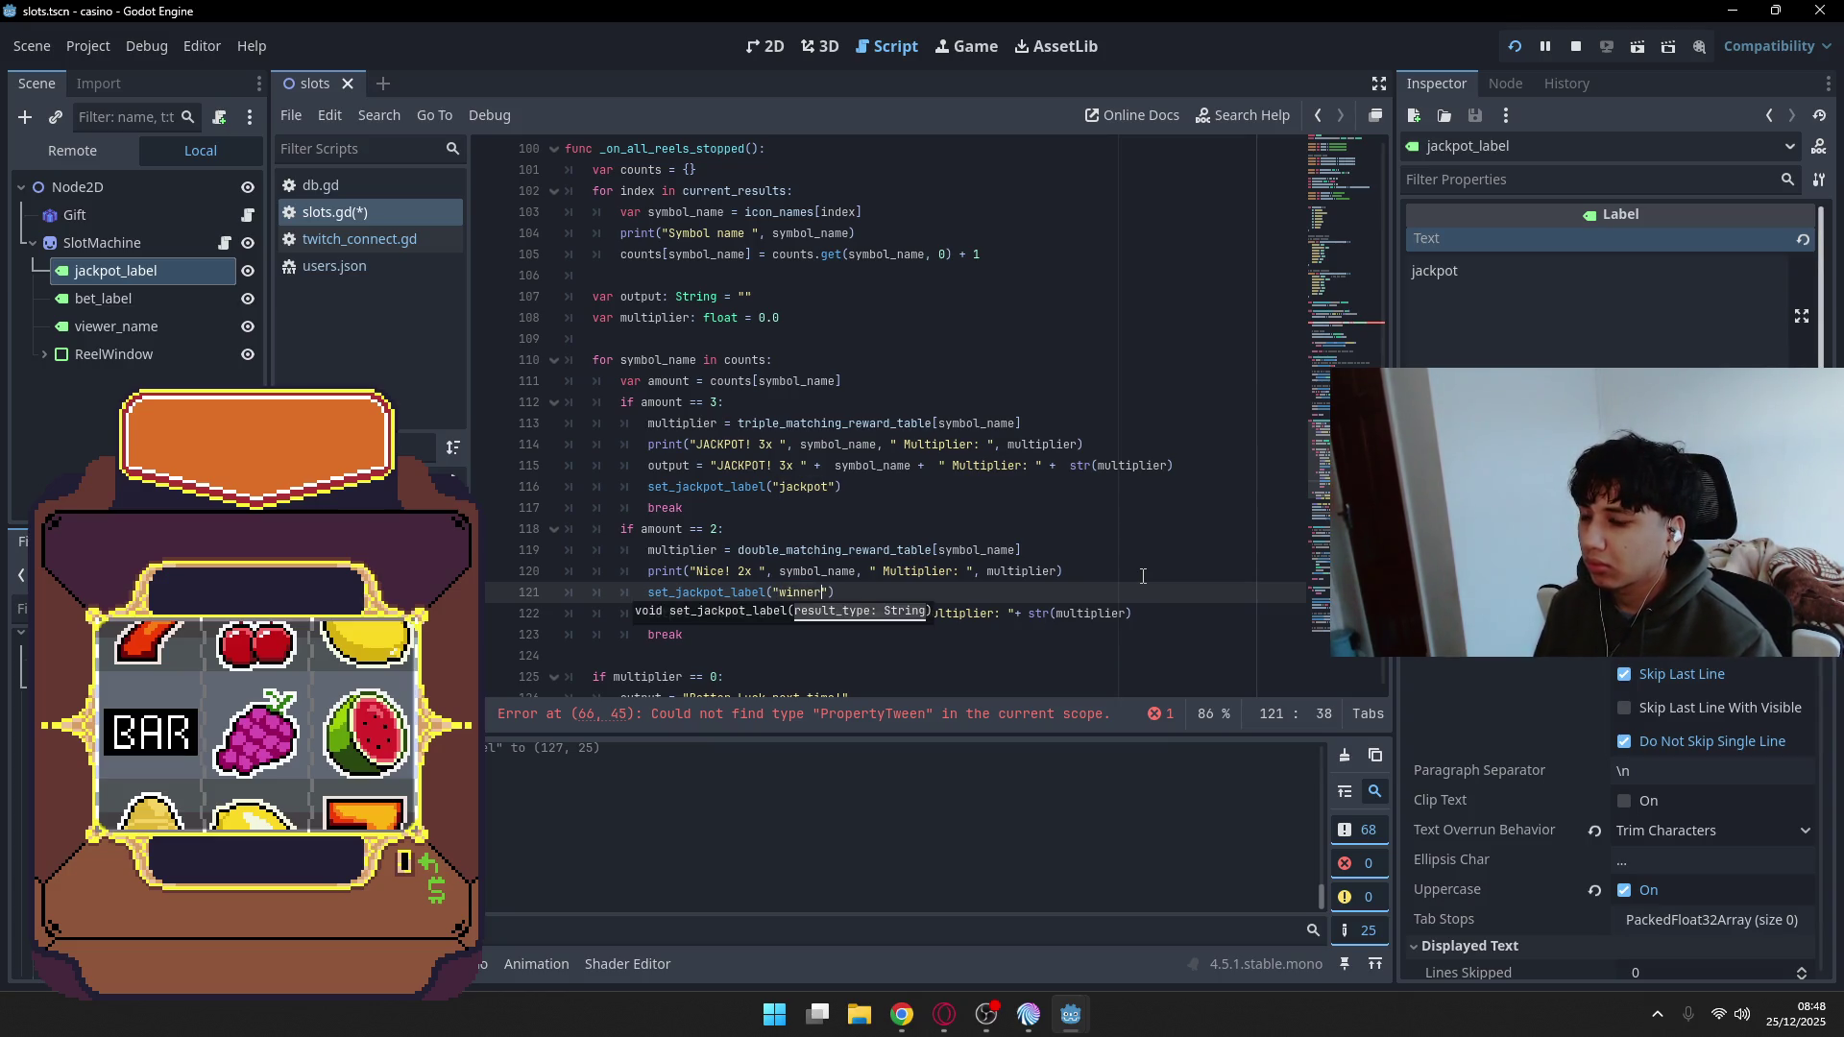
click(1027, 585)
key(alt+Down)
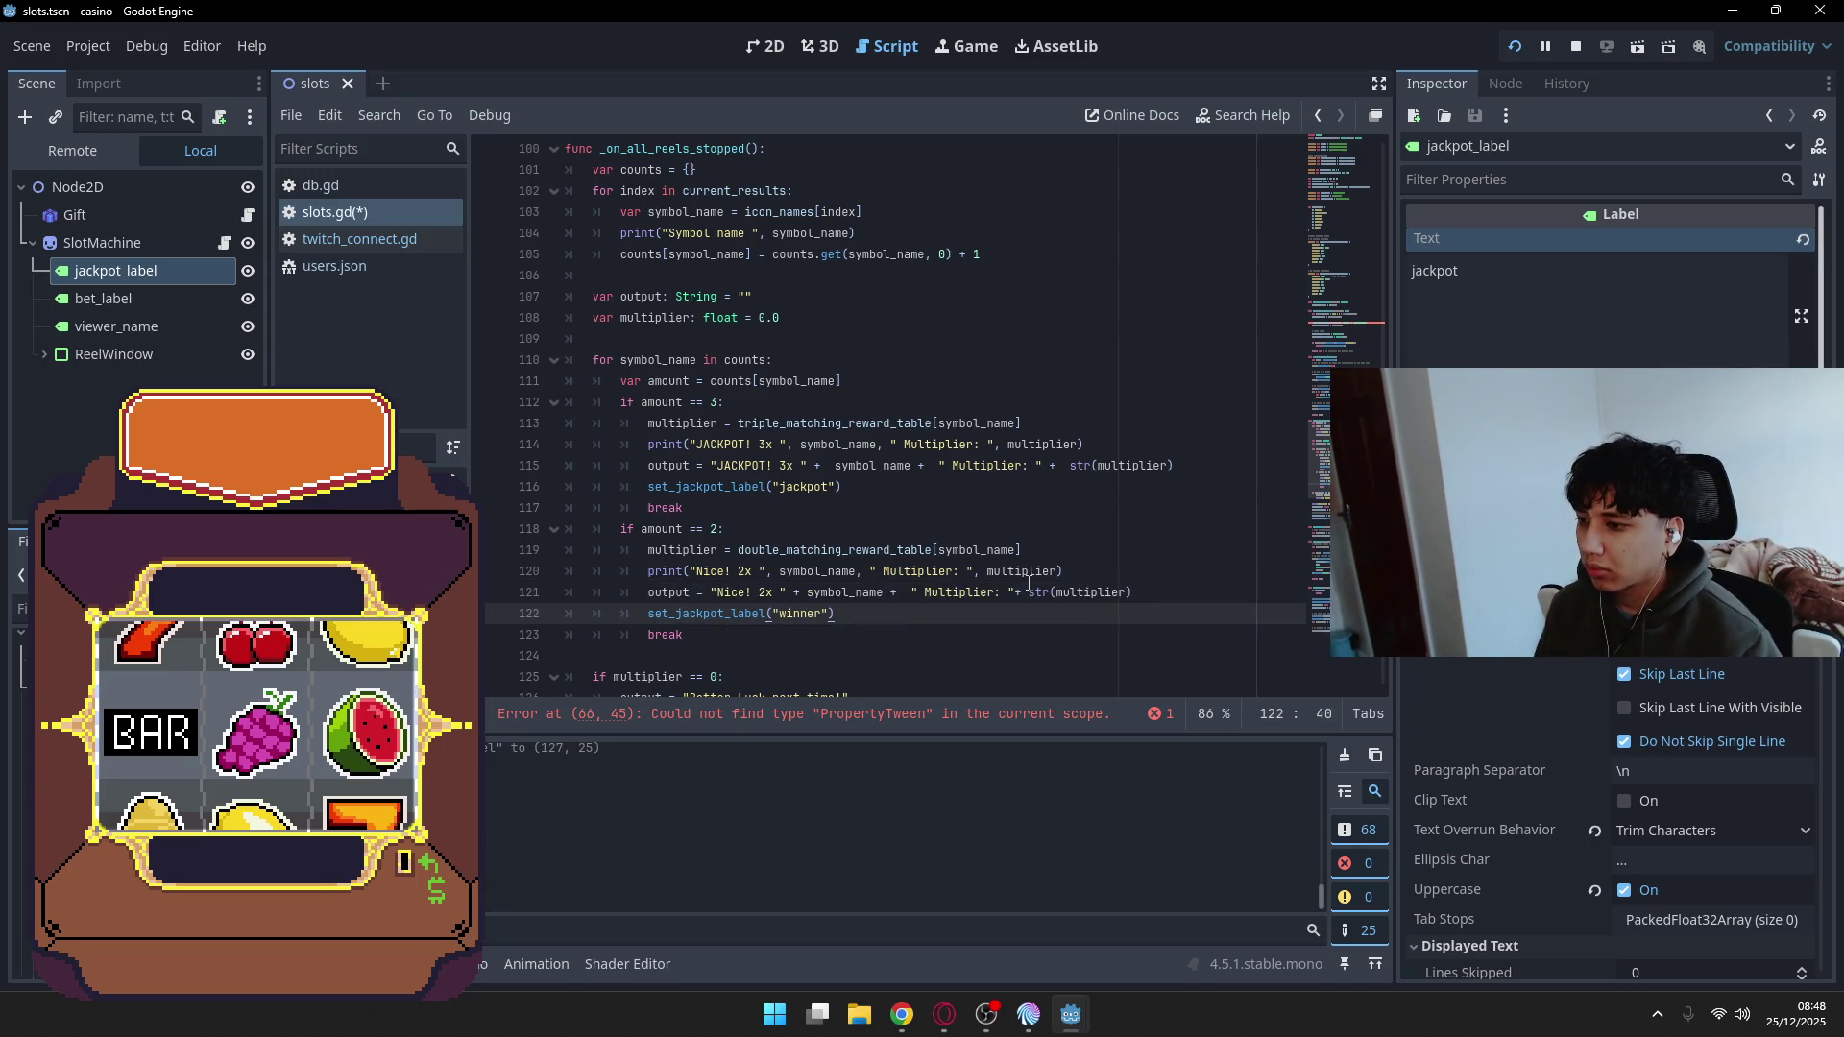
- Try a set_jackpot_label("jackpot") line after the bet label reset, then undo it
scroll(1025, 617, down, 4)
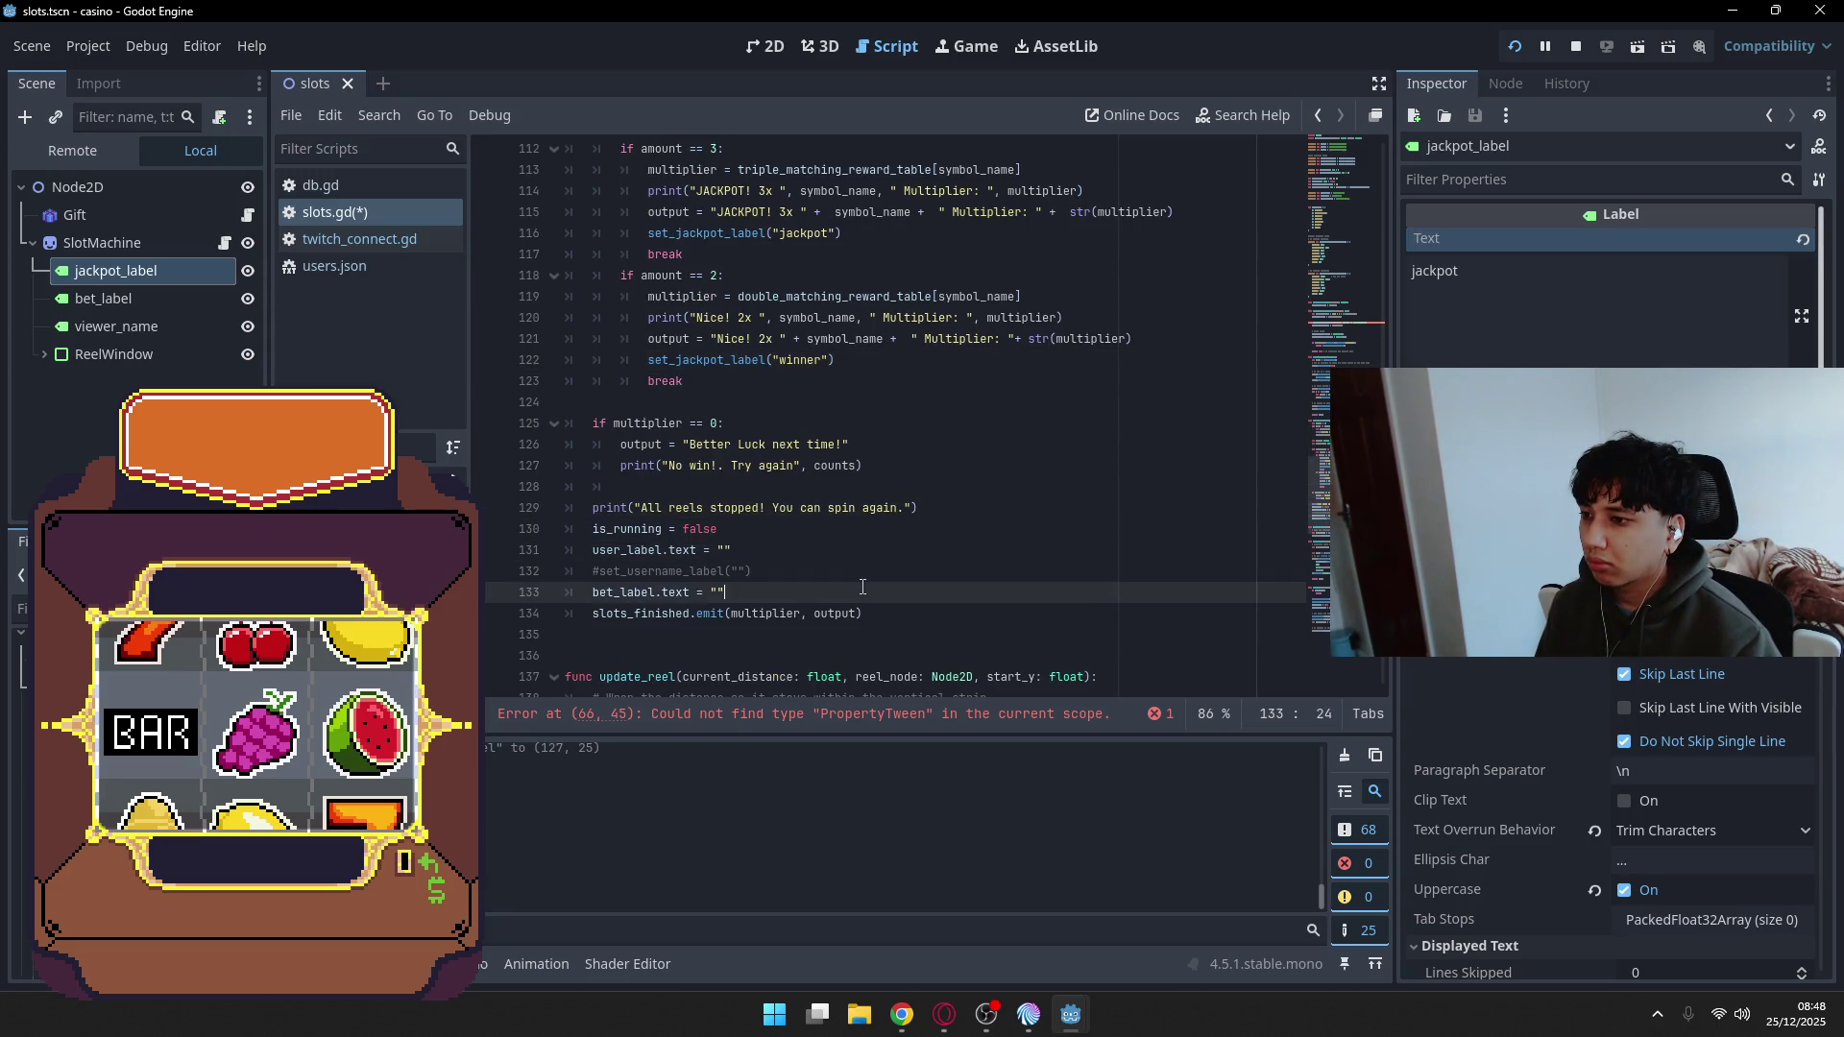
click(825, 576)
click(794, 585)
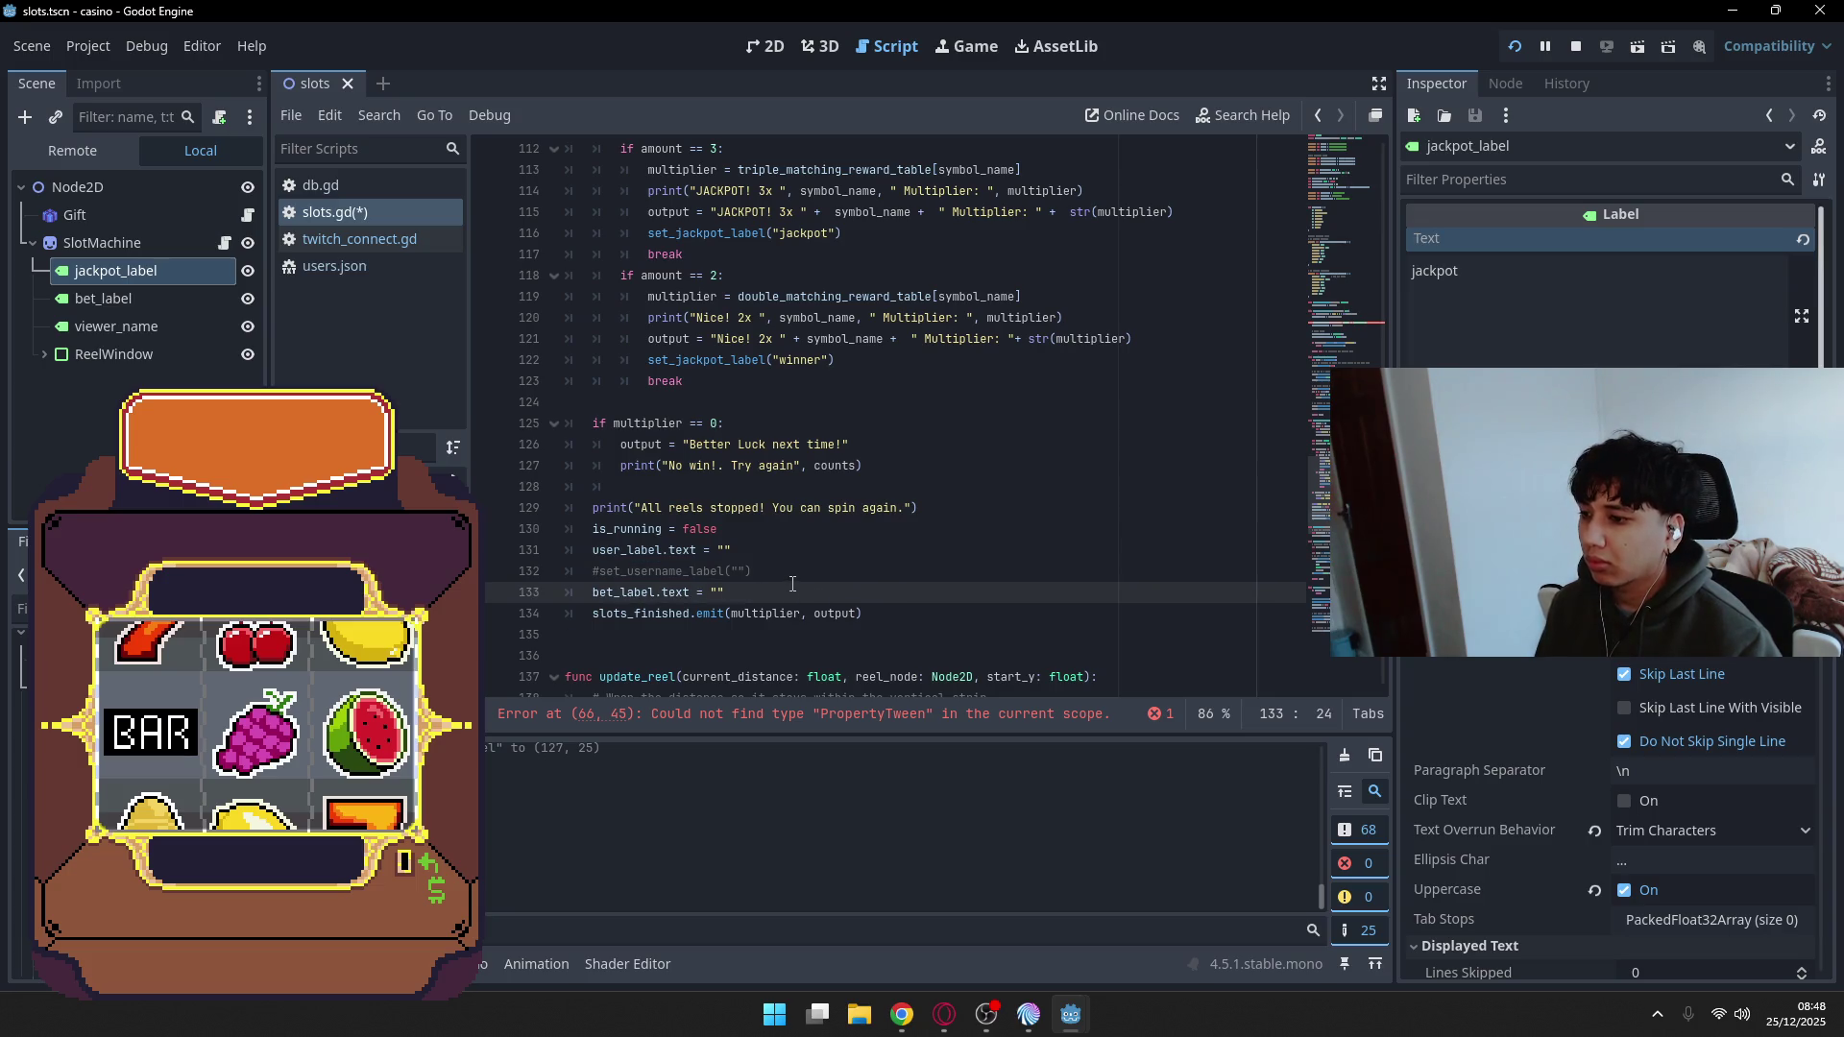
key(Return)
text(set_jackpot_label("jackpot"))
key(ctrl+z)
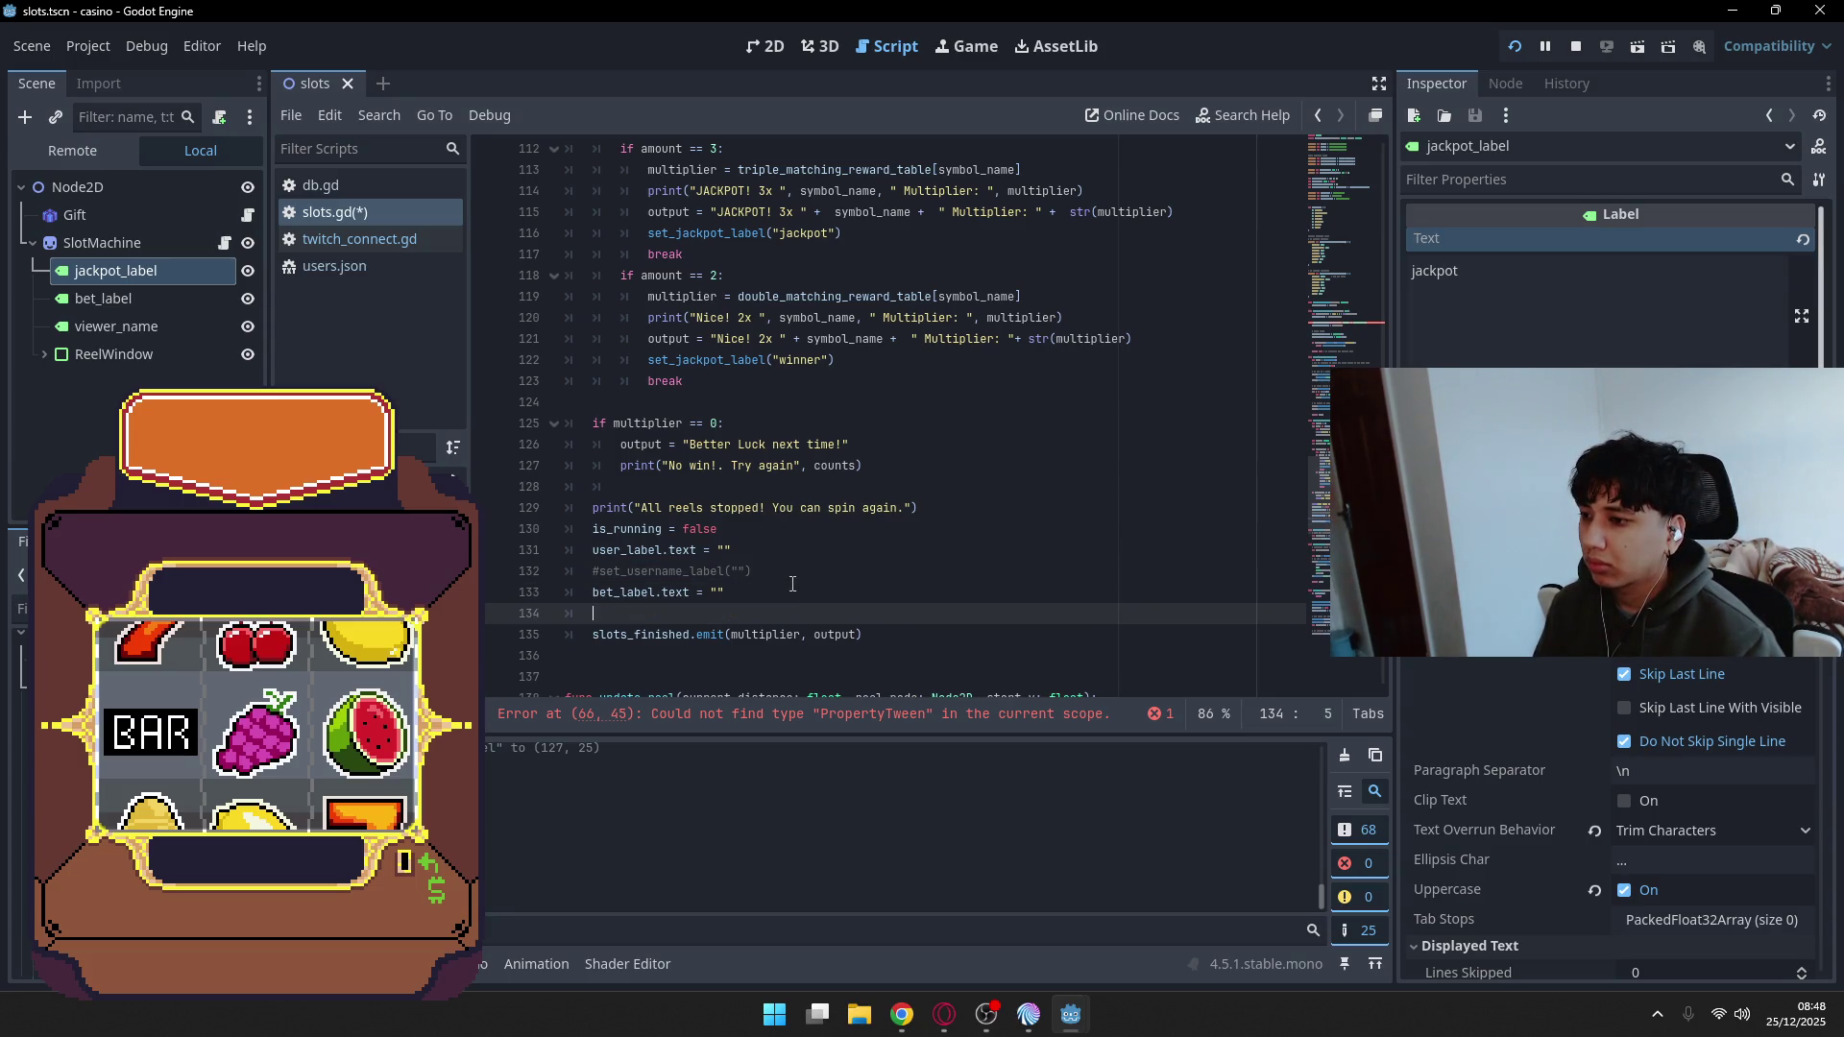
- Add set_jackpot_label("unlucky") to the no-win branch and save the script
click(940, 448)
key(Return)
text(set_jackpot_label("jackpot"))
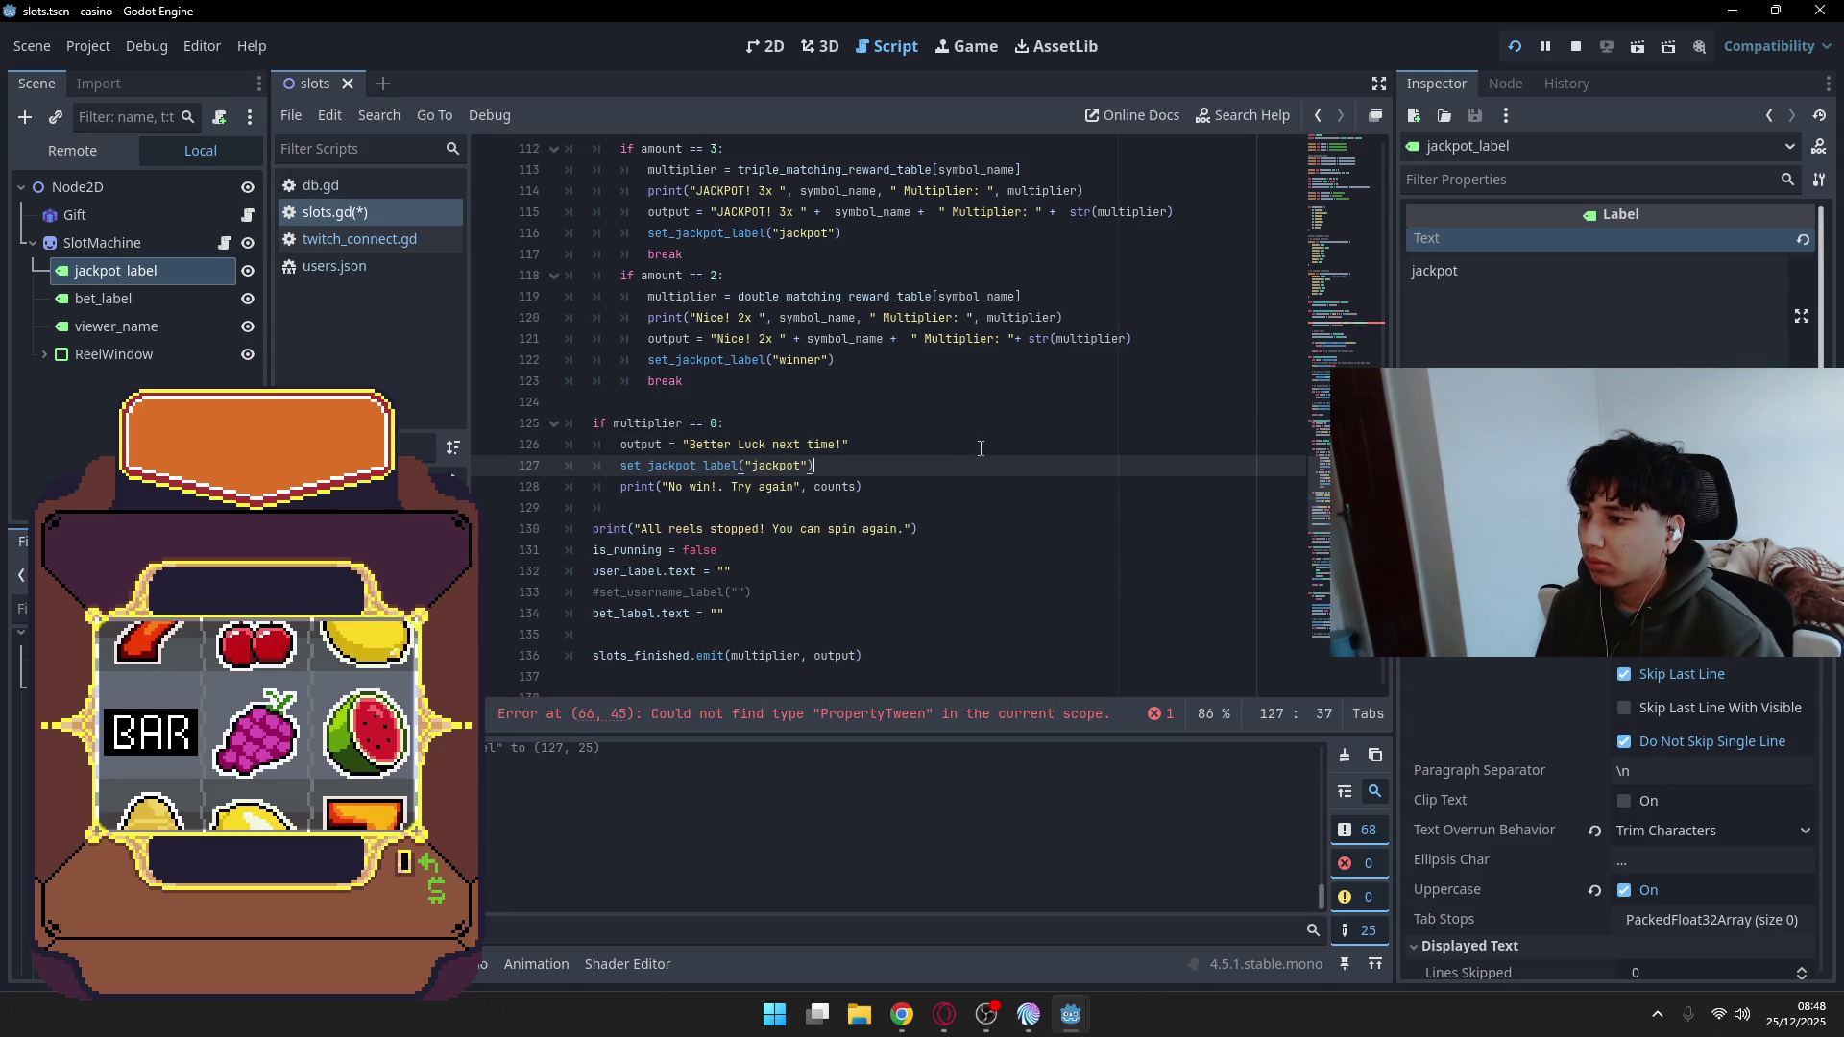
key(ctrl+shift+Right)
key(Delete)
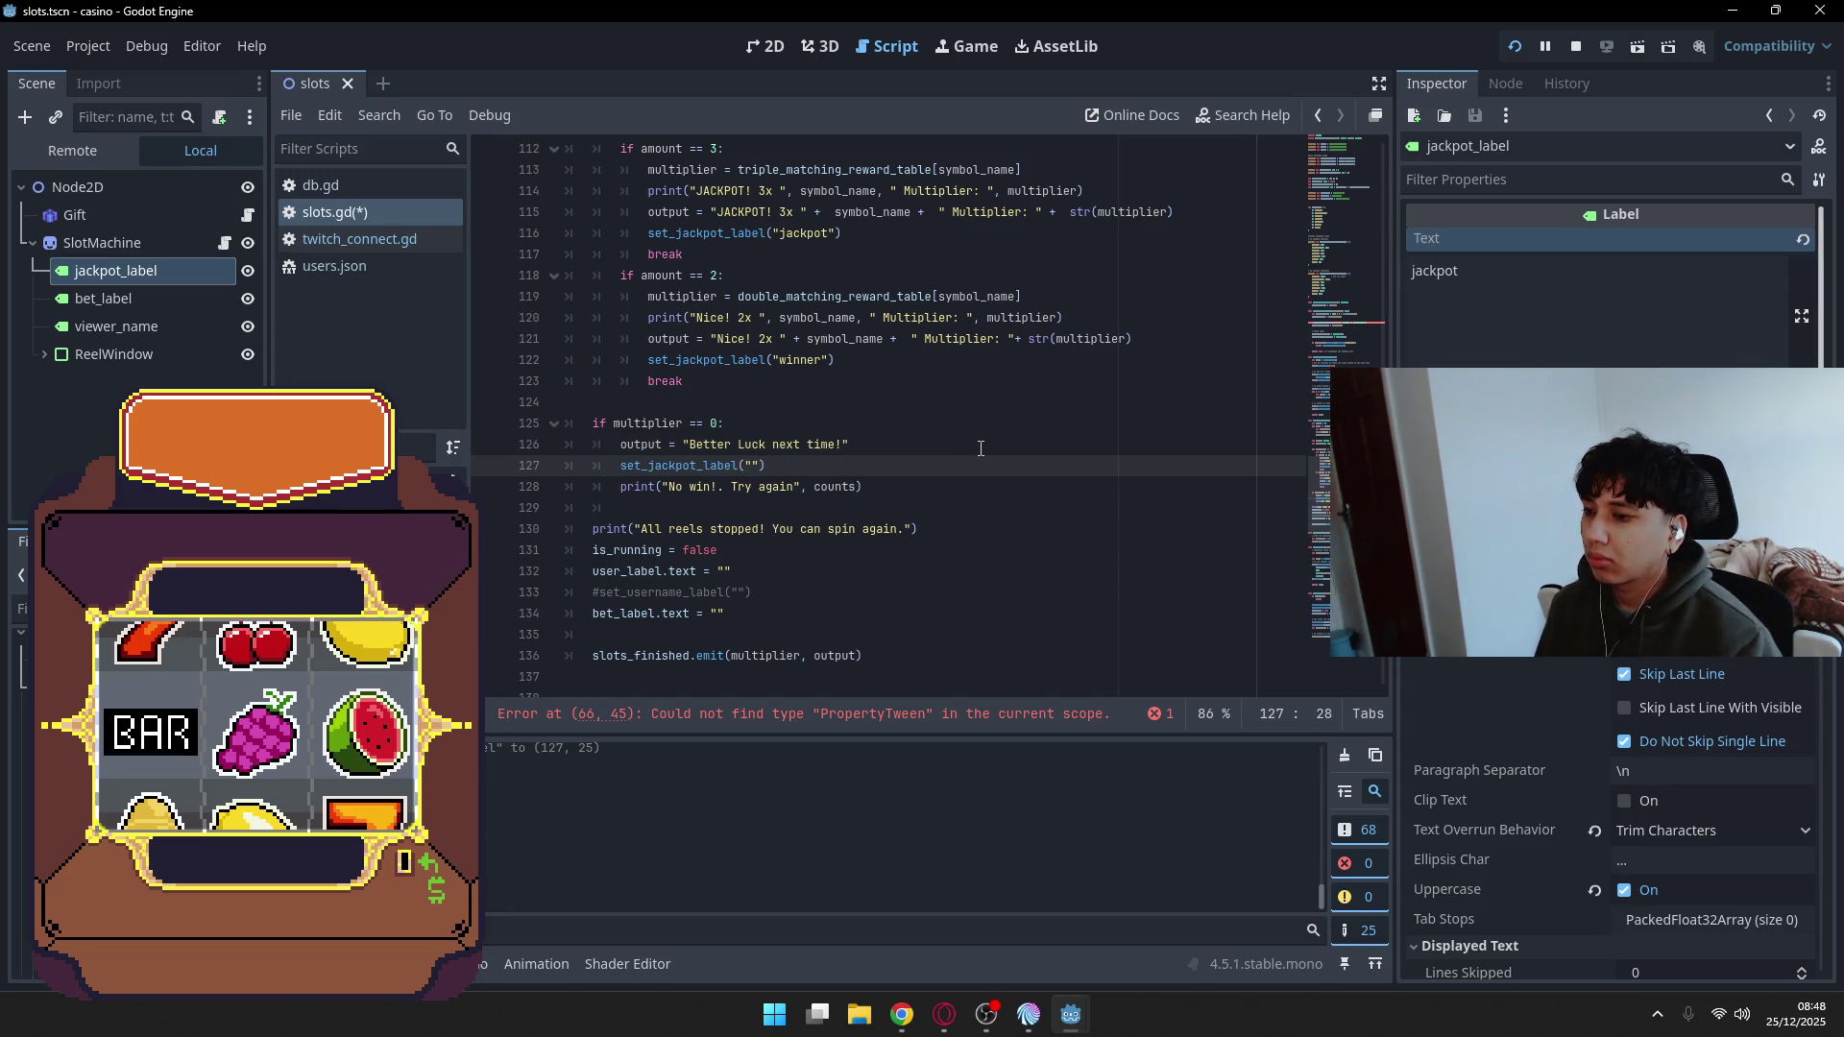
text(i)
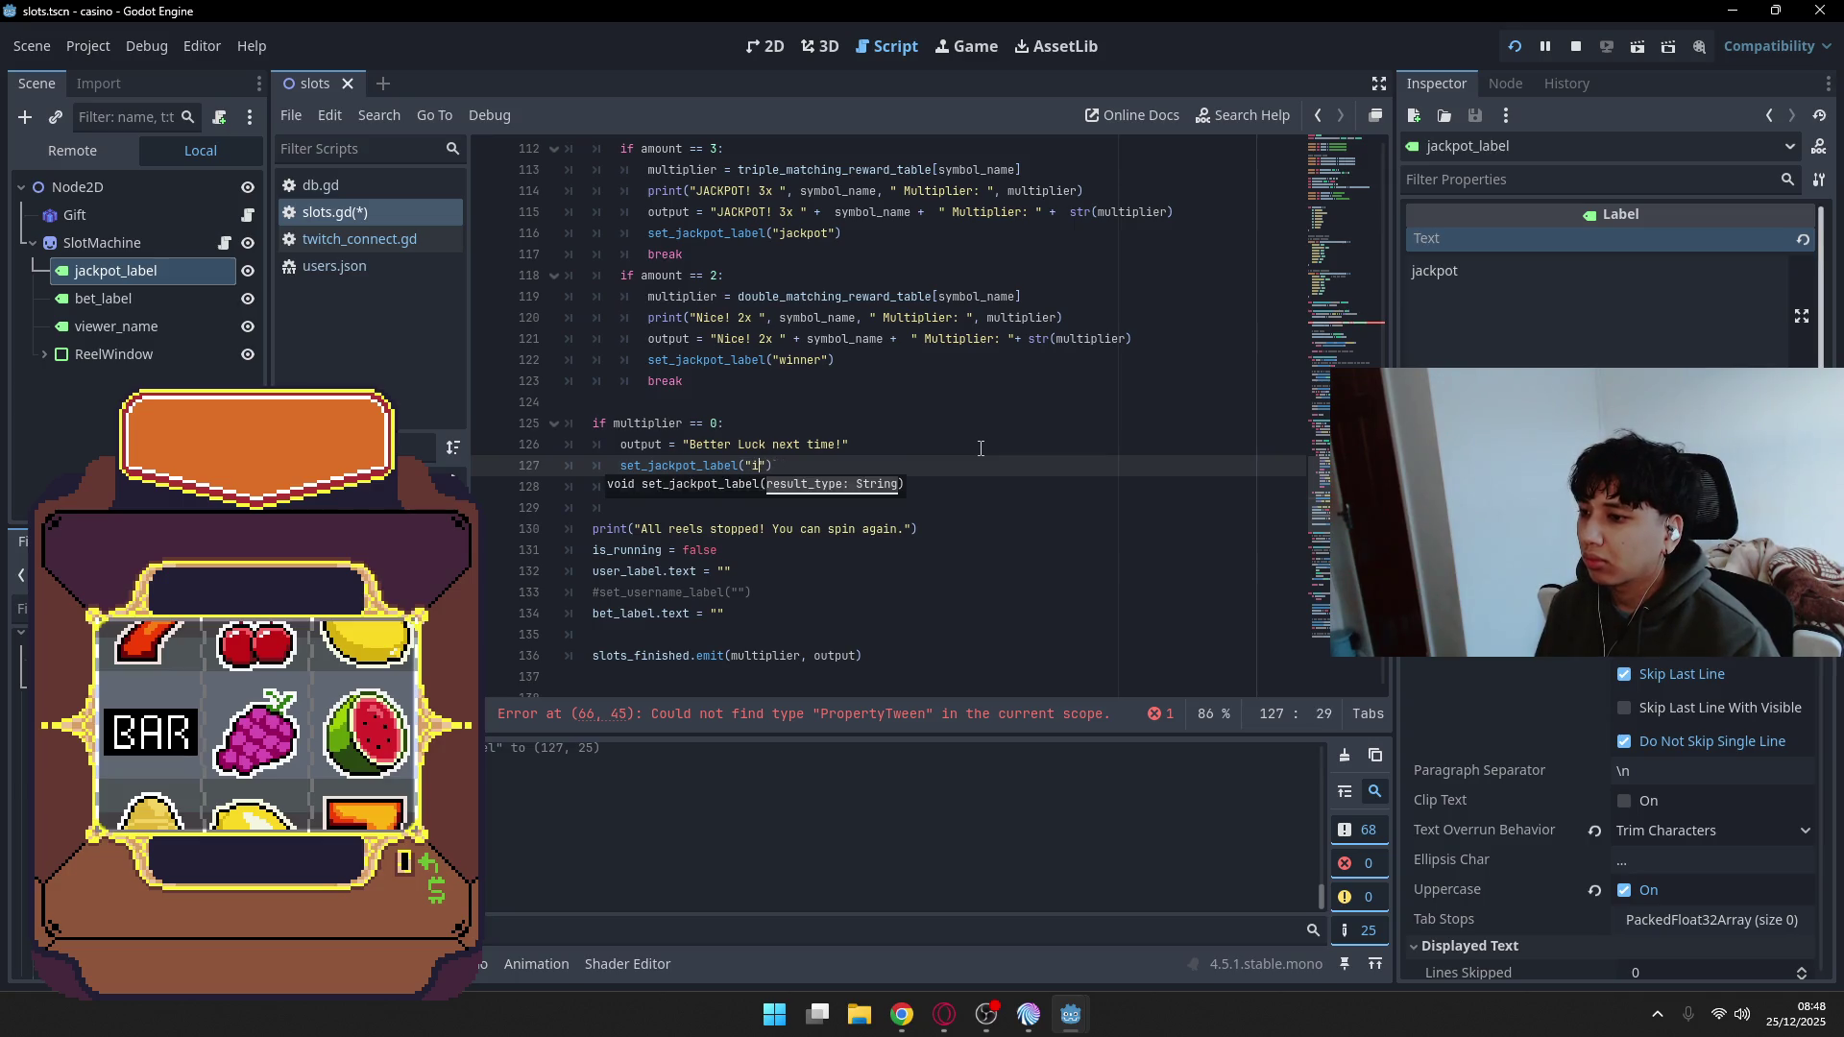
key(BackSpace)
text(cky)
key(End)
key(ctrl+s)
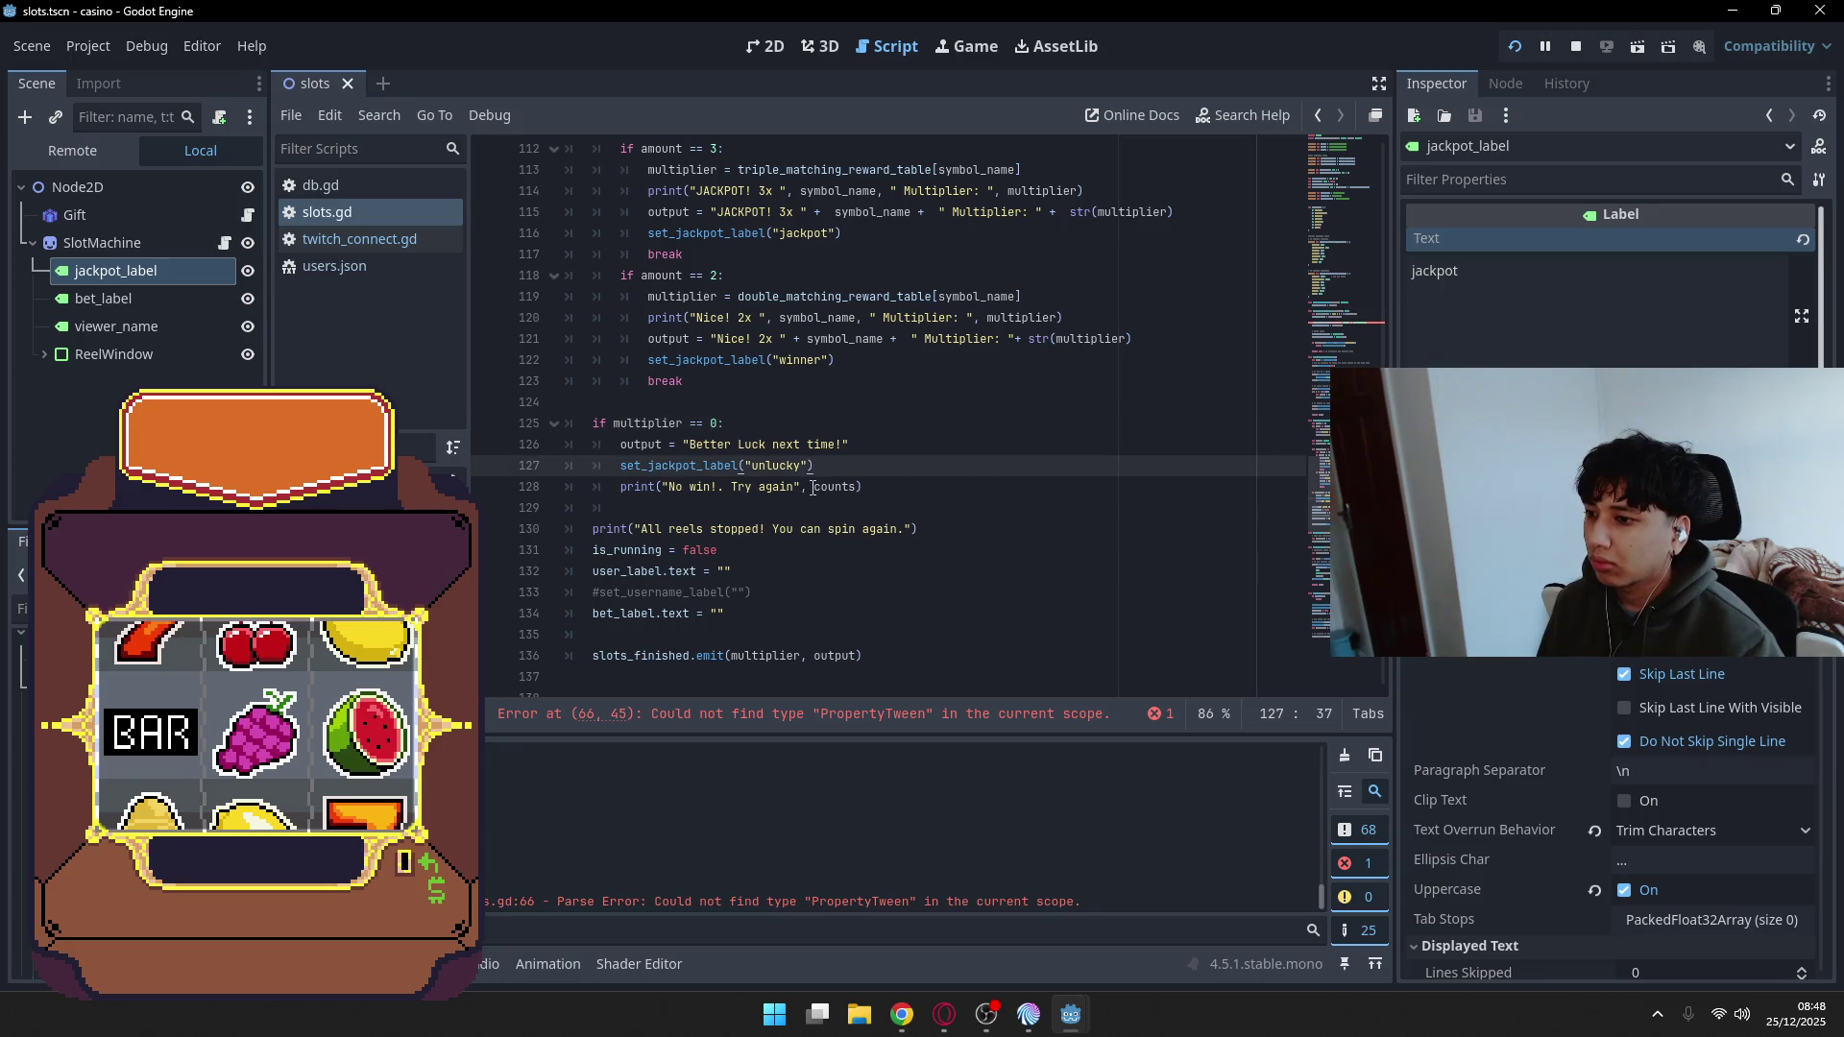
- Replace "winner" with "jackpot" in the double-match call, save, and return to Gemini
click(813, 487)
scroll(824, 240, up, 2)
double_click(805, 359)
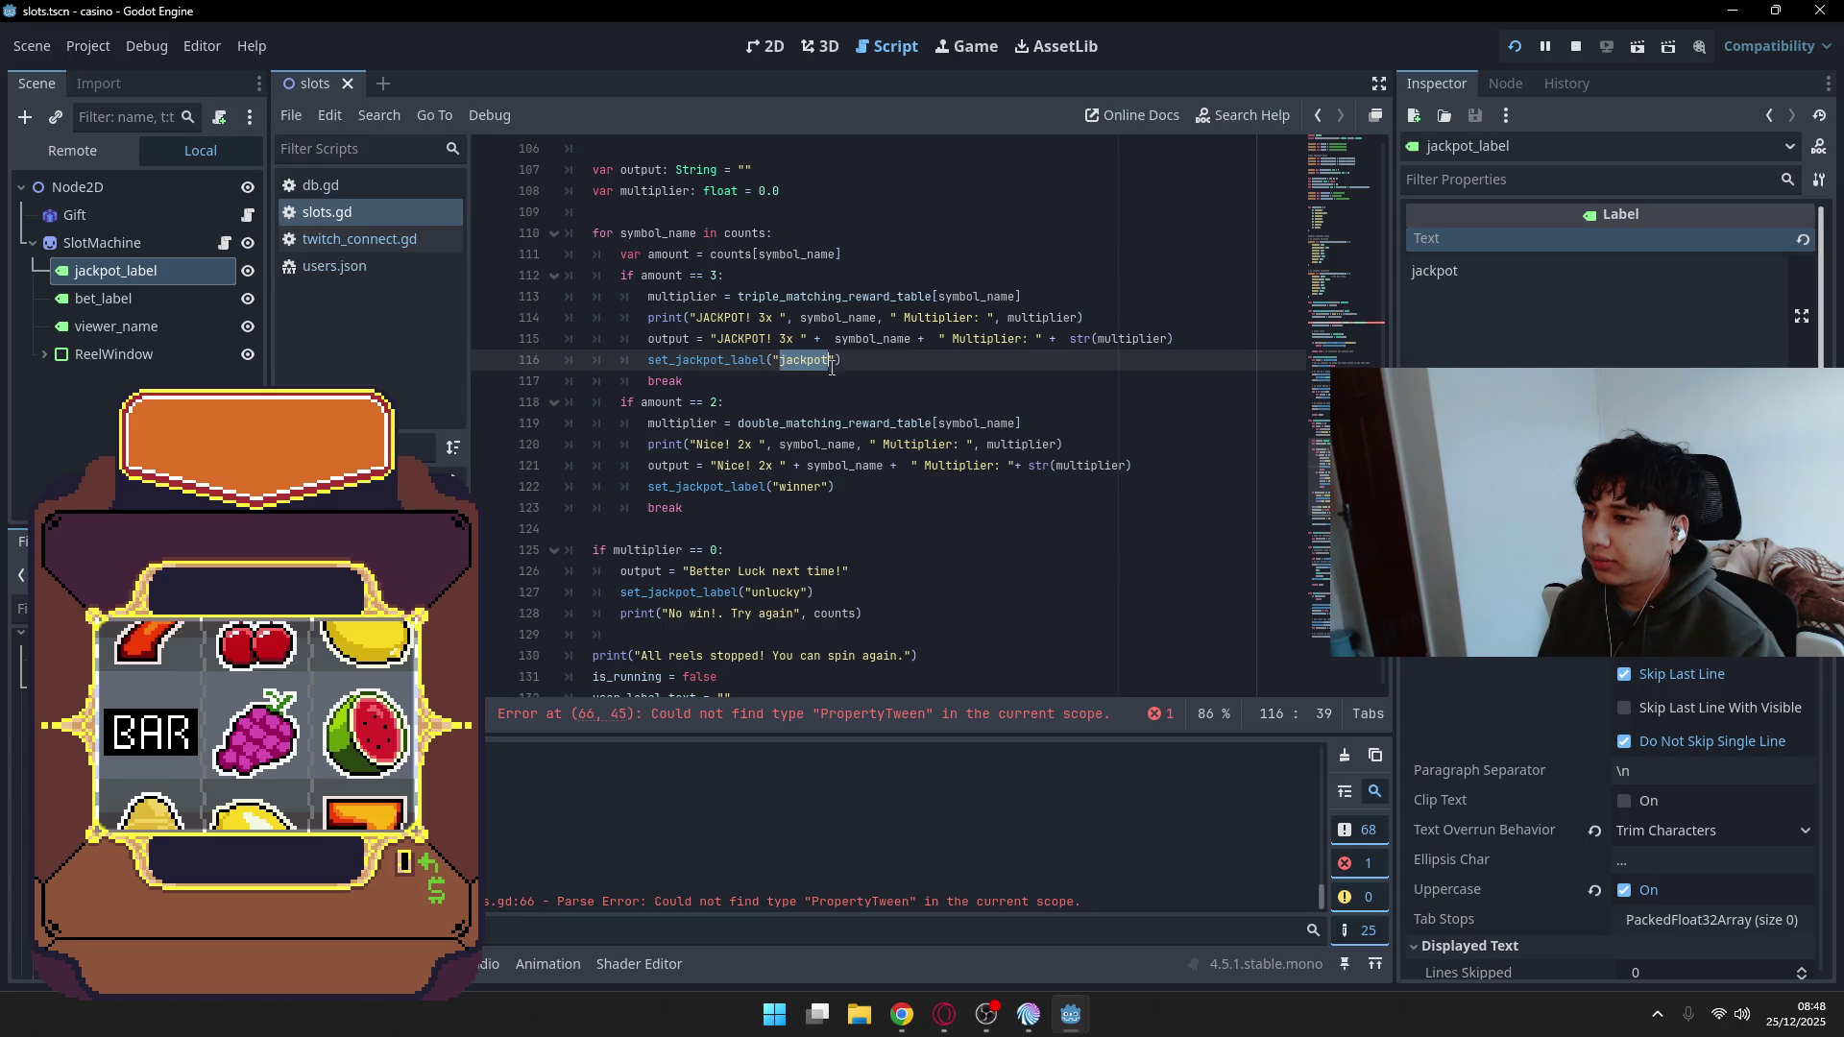
double_click(815, 487)
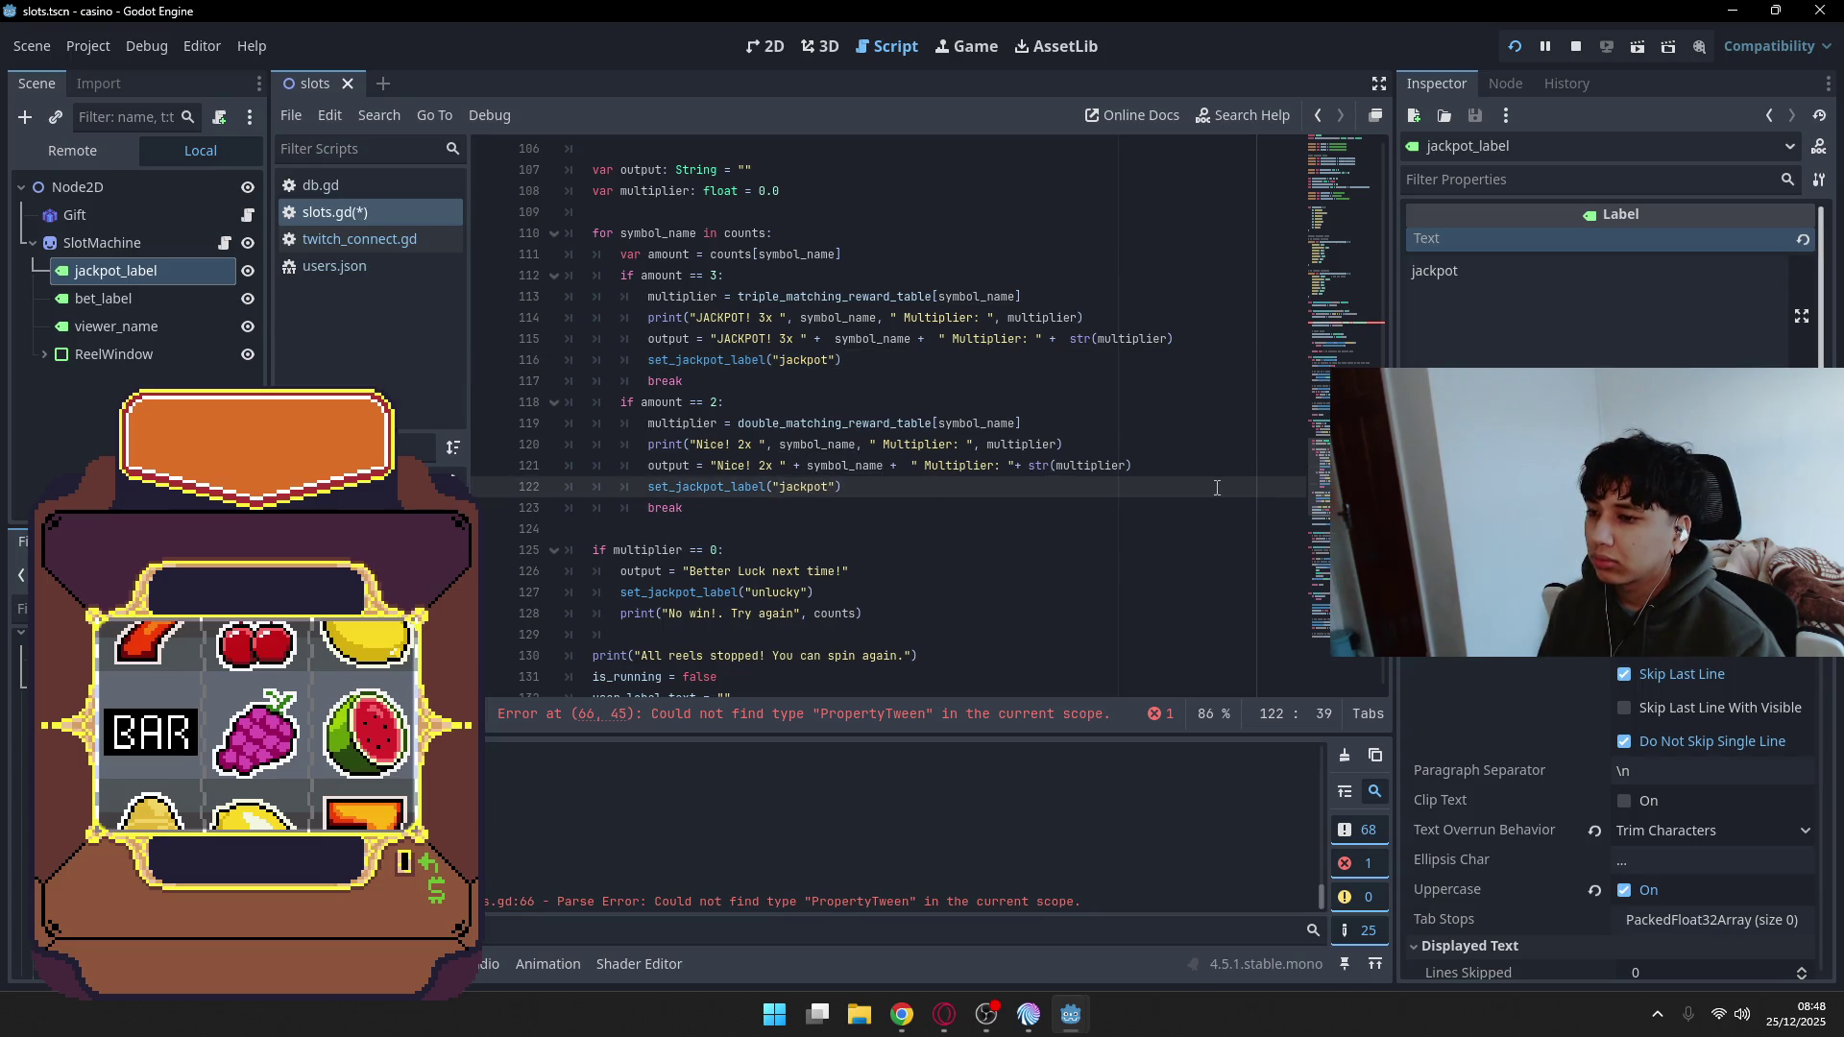
key(ctrl+s)
key(alt+Tab)
key(alt+Tab)
click(1008, 573)
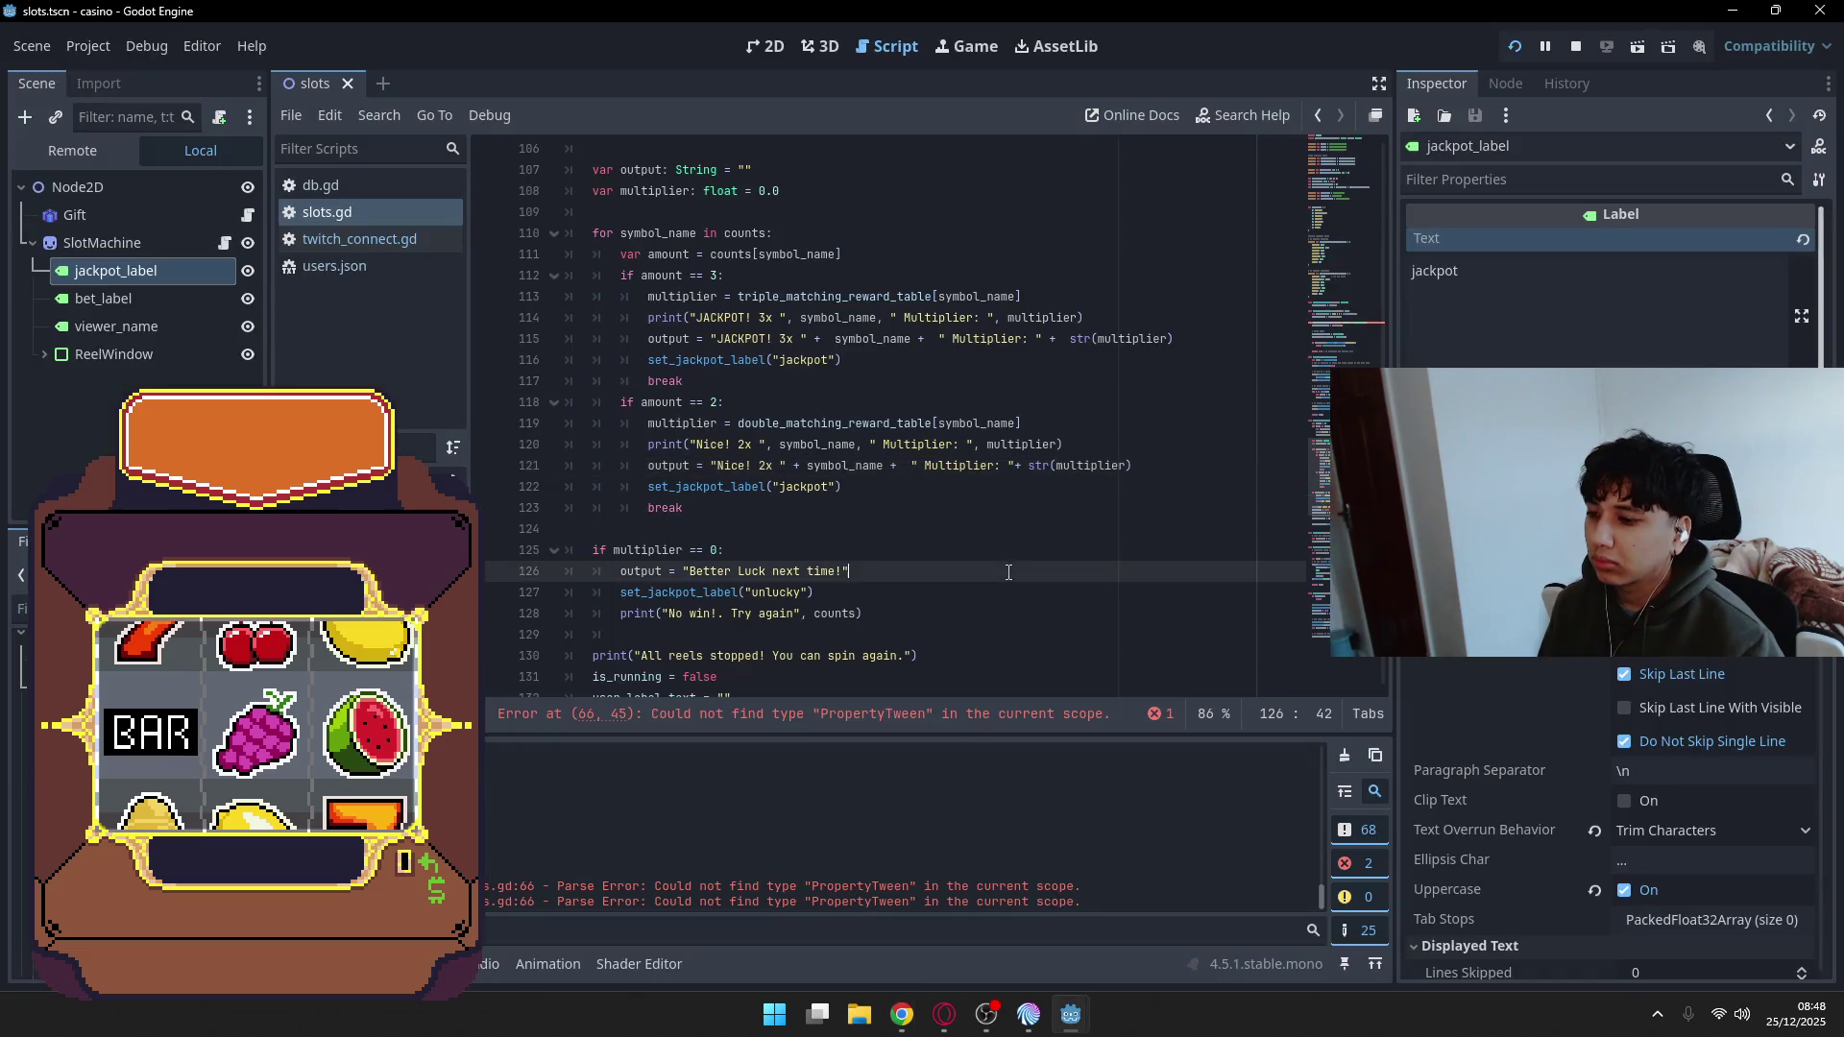
click(922, 487)
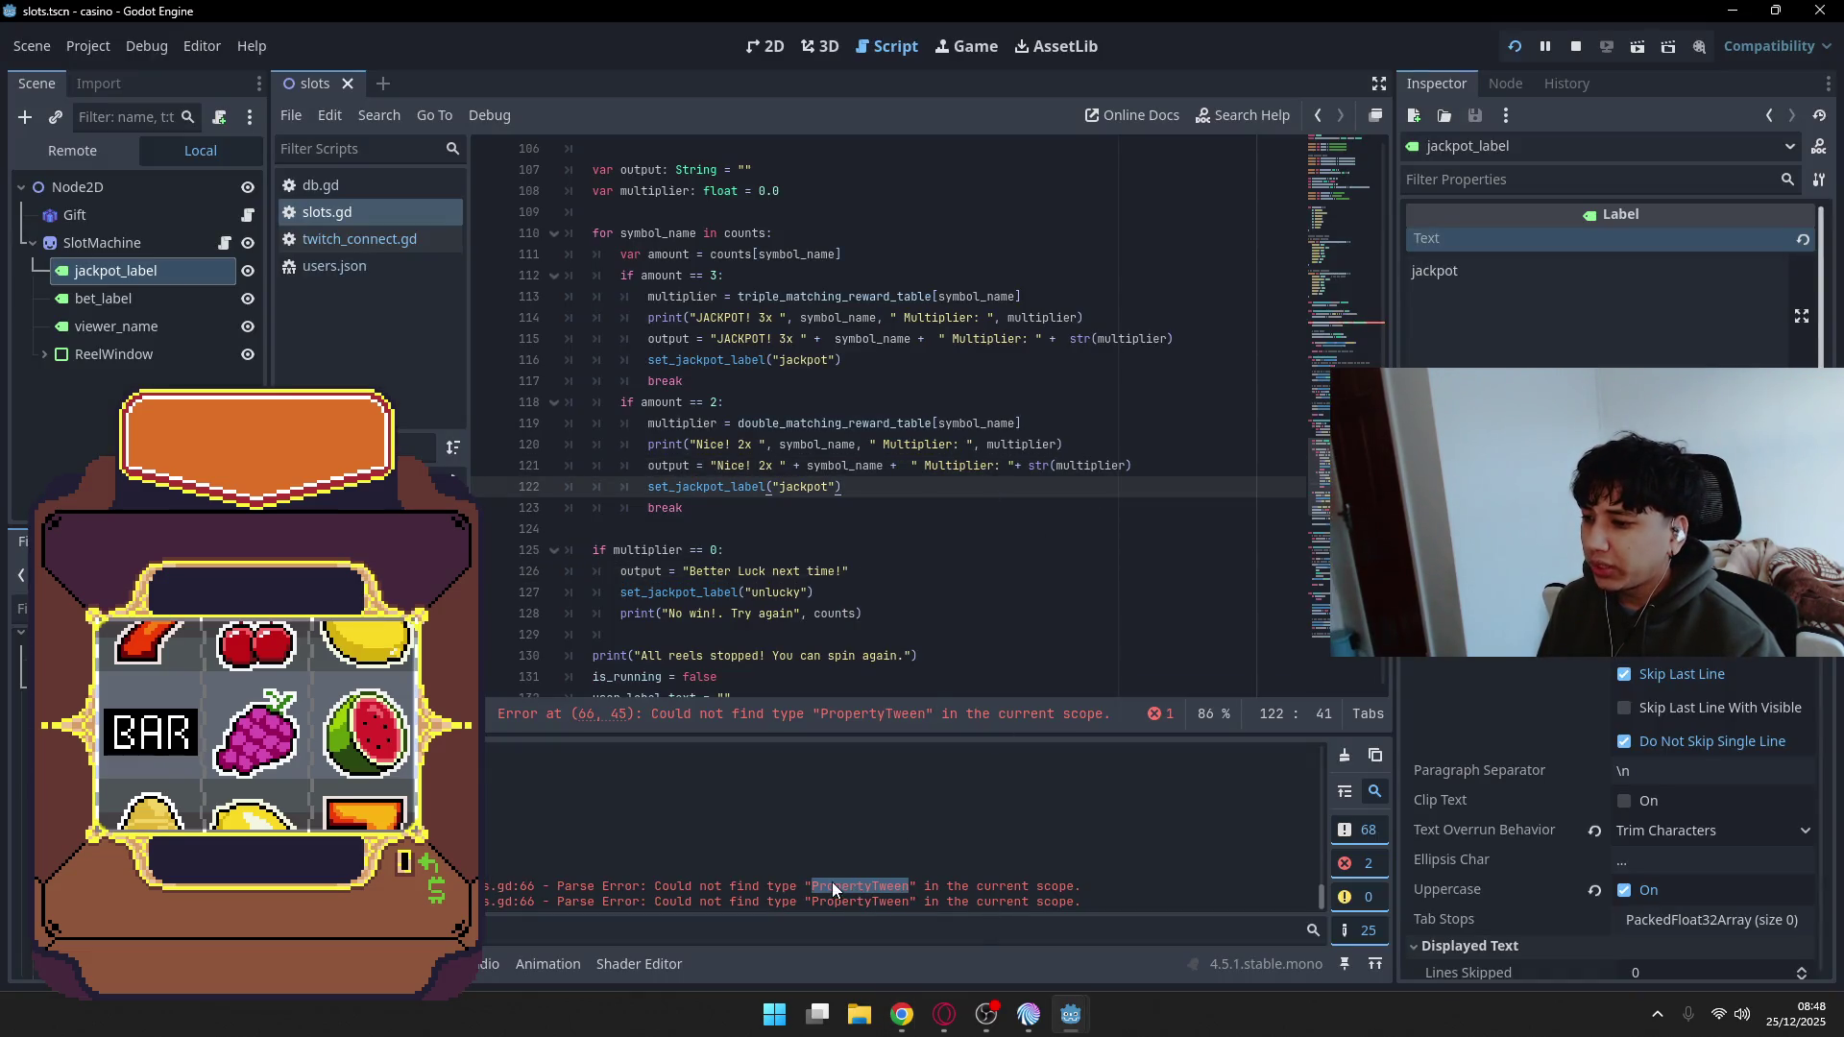
scroll(924, 462, up, 15)
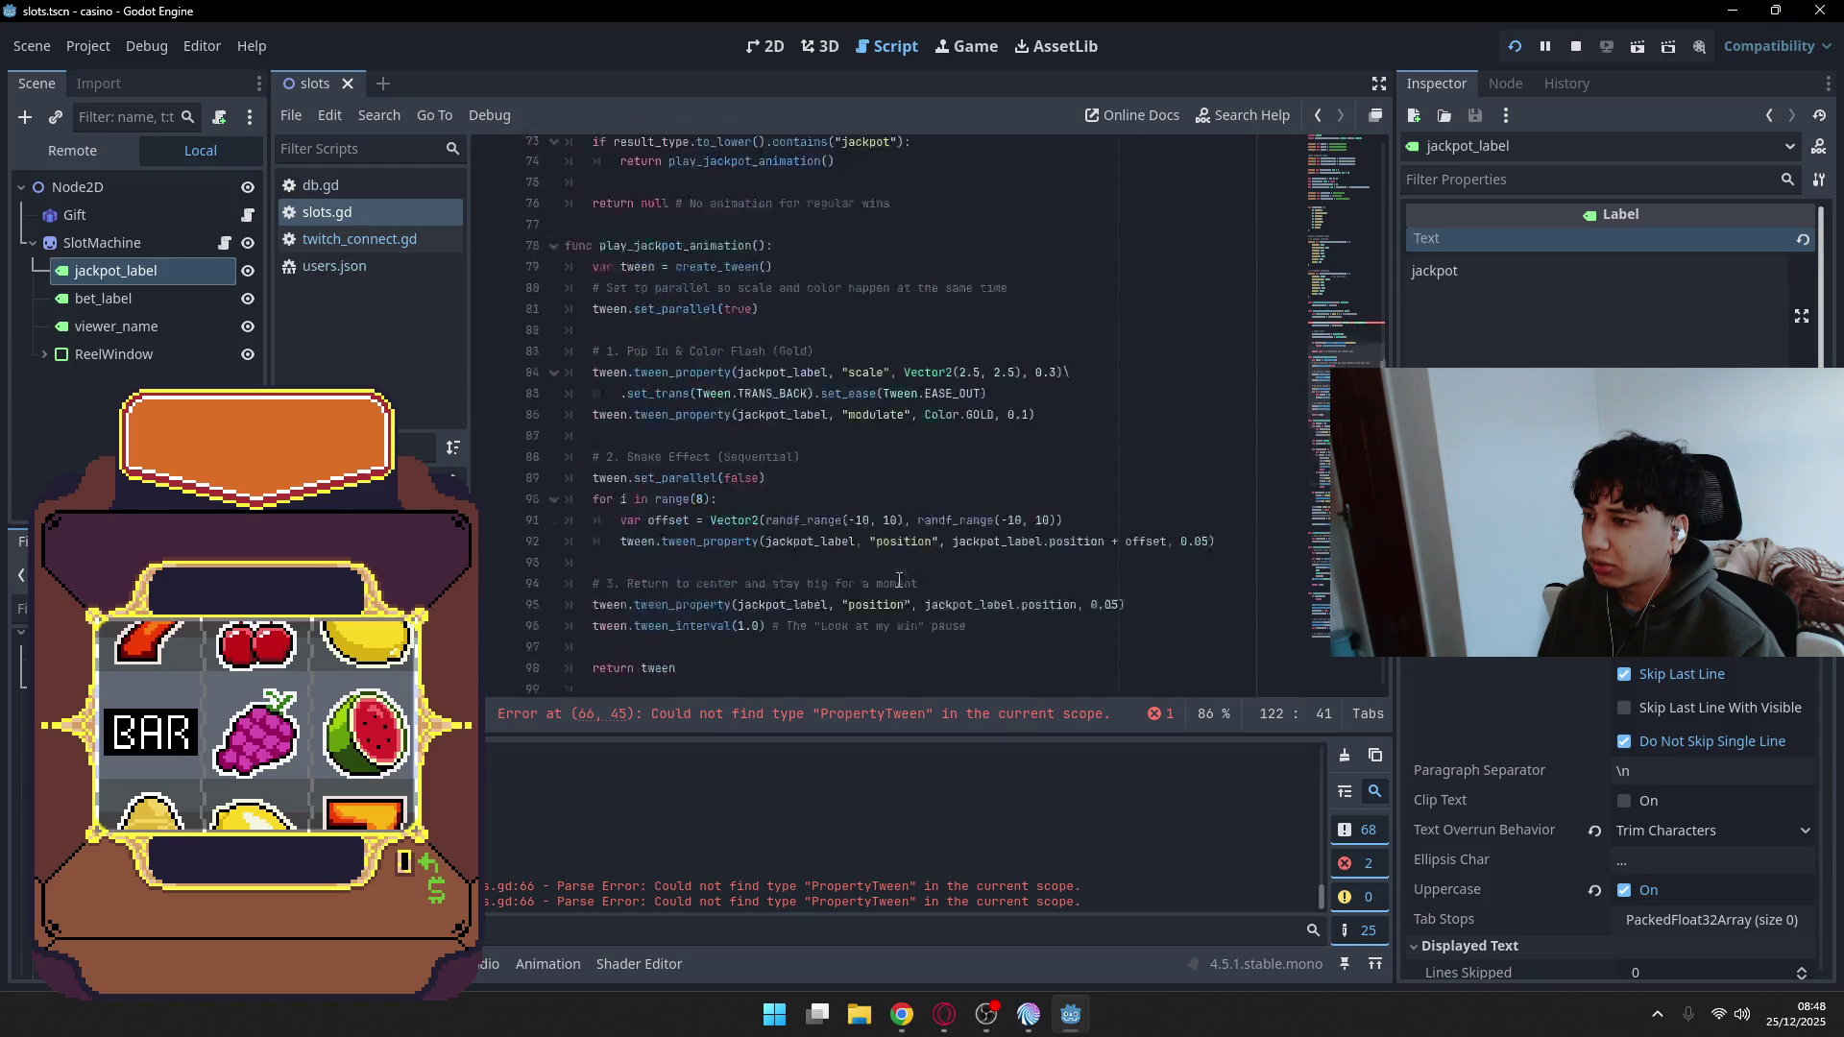
scroll(928, 582, up, 2)
key(alt+Tab)
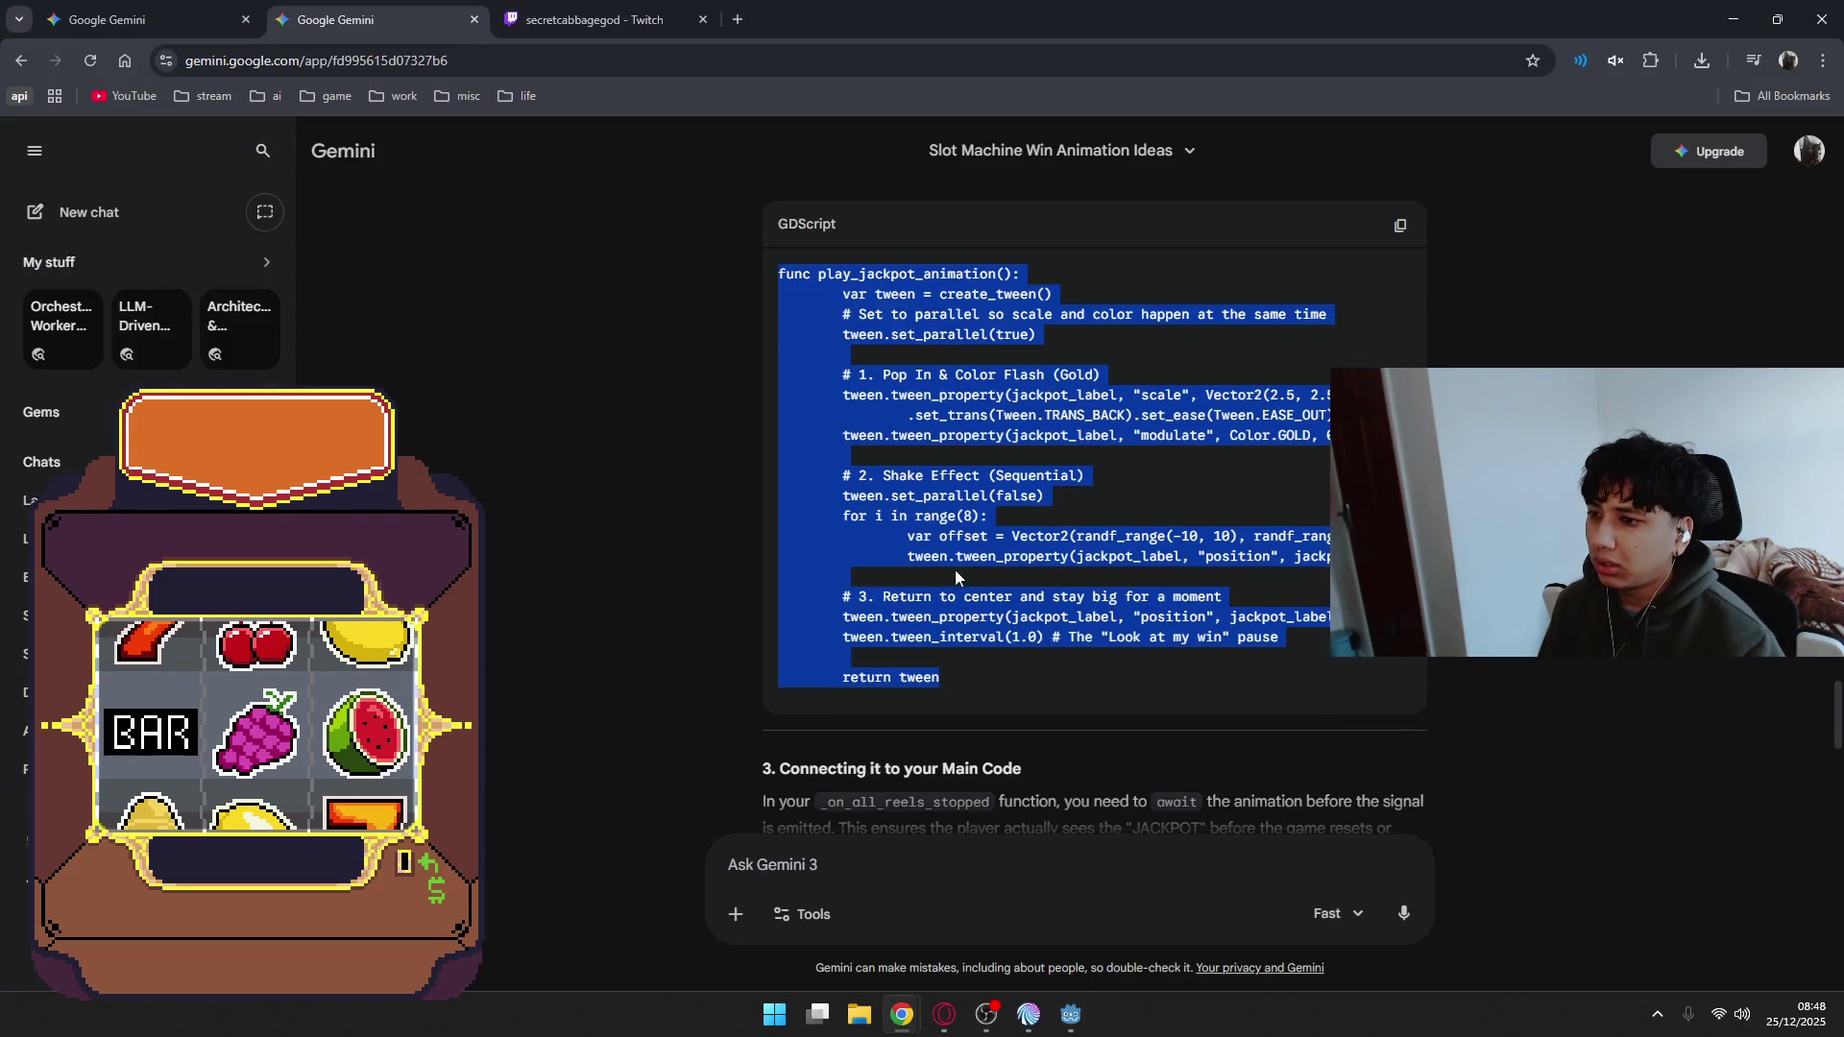
- Back in Godot, delete the "-> PropertyTween" return type from set_jackpot_label on line 66
scroll(946, 552, up, 4)
click(1028, 1016)
click(1029, 1017)
click(989, 1026)
click(989, 1026)
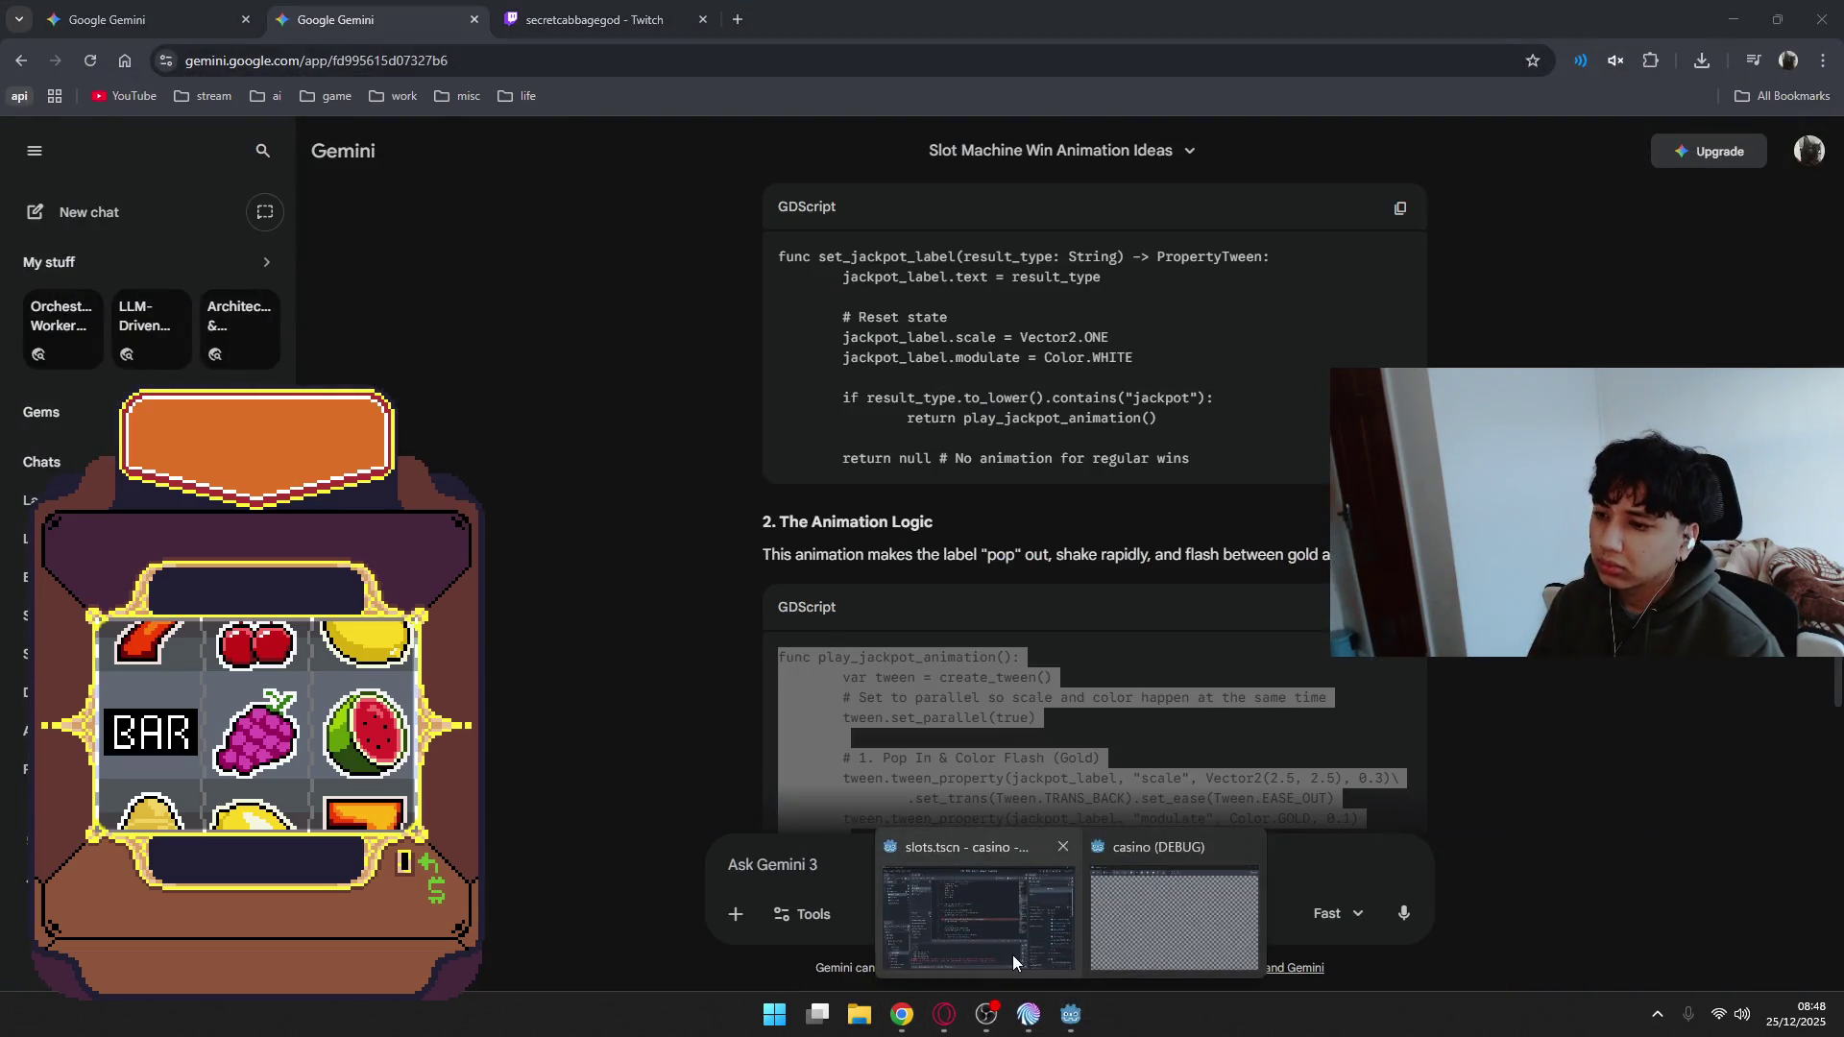
click(898, 855)
click(826, 458)
drag(869, 509, 989, 509)
key(BackSpace)
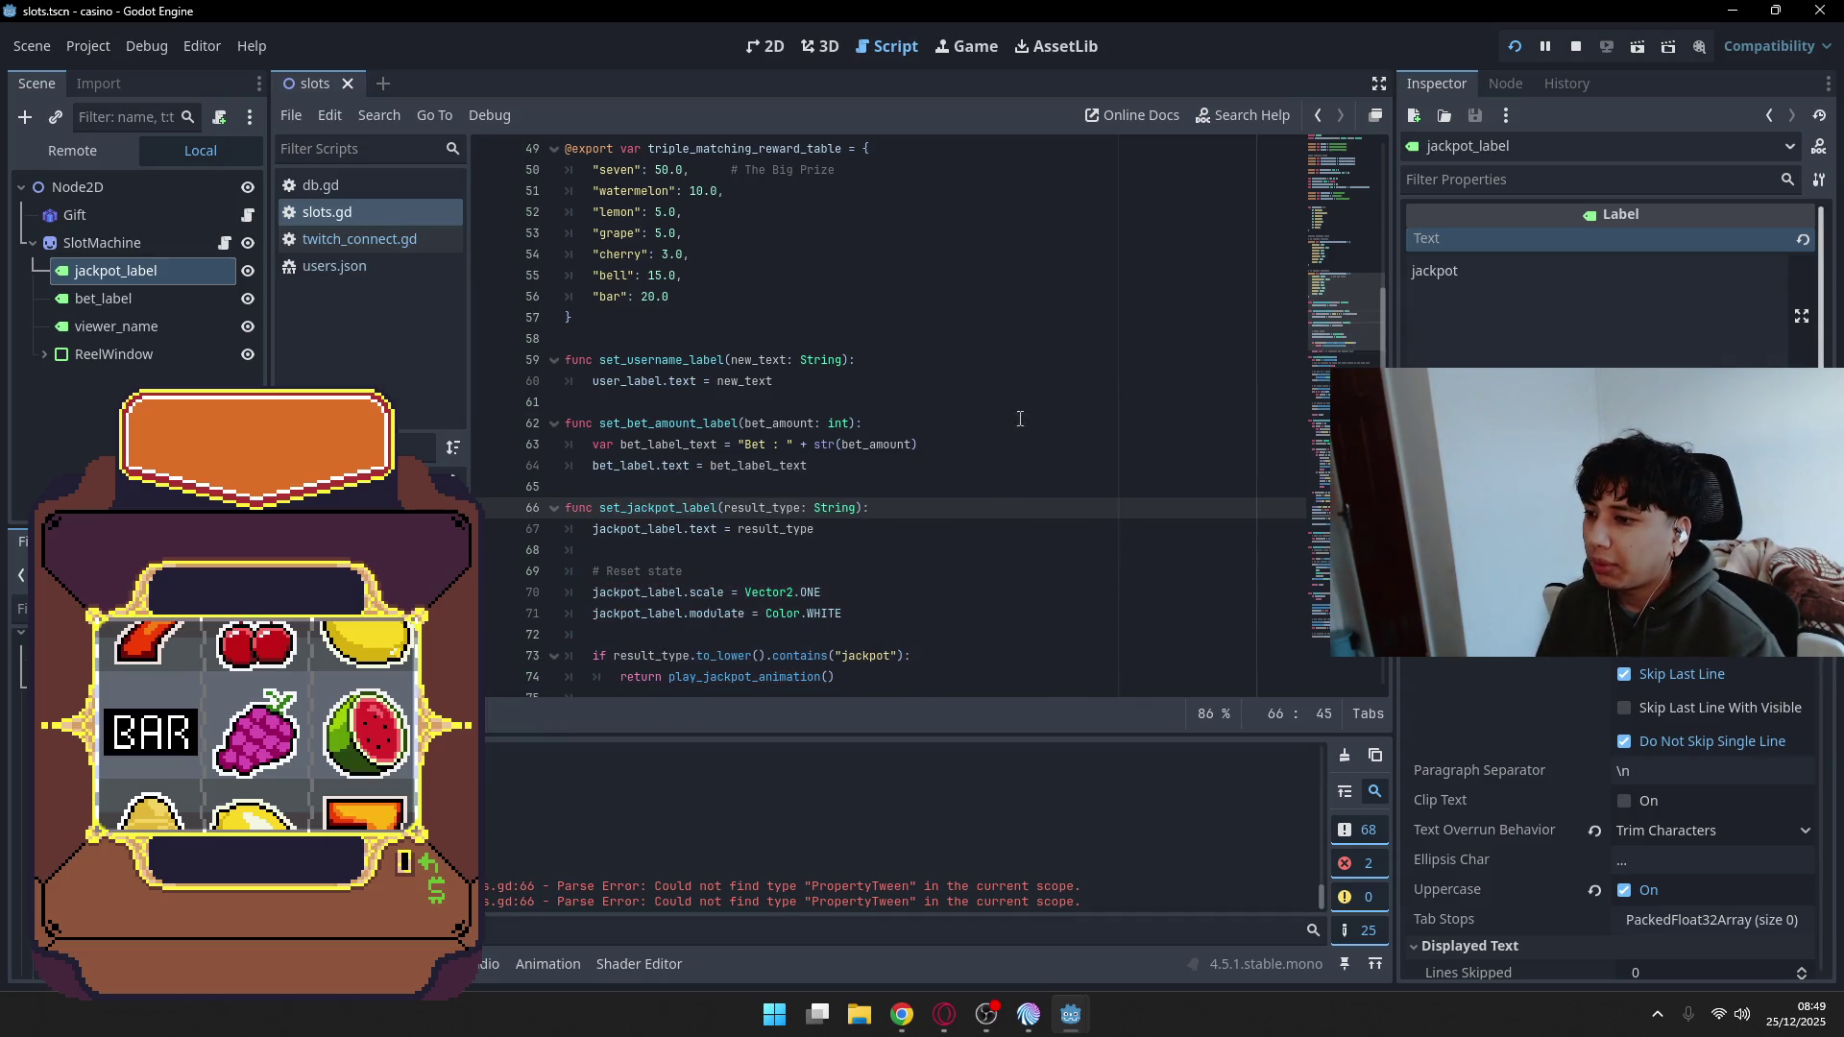
- Uncomment set_username_label("") on line 133 with Ctrl+K and save
scroll(1018, 480, down, 4)
click(1047, 470)
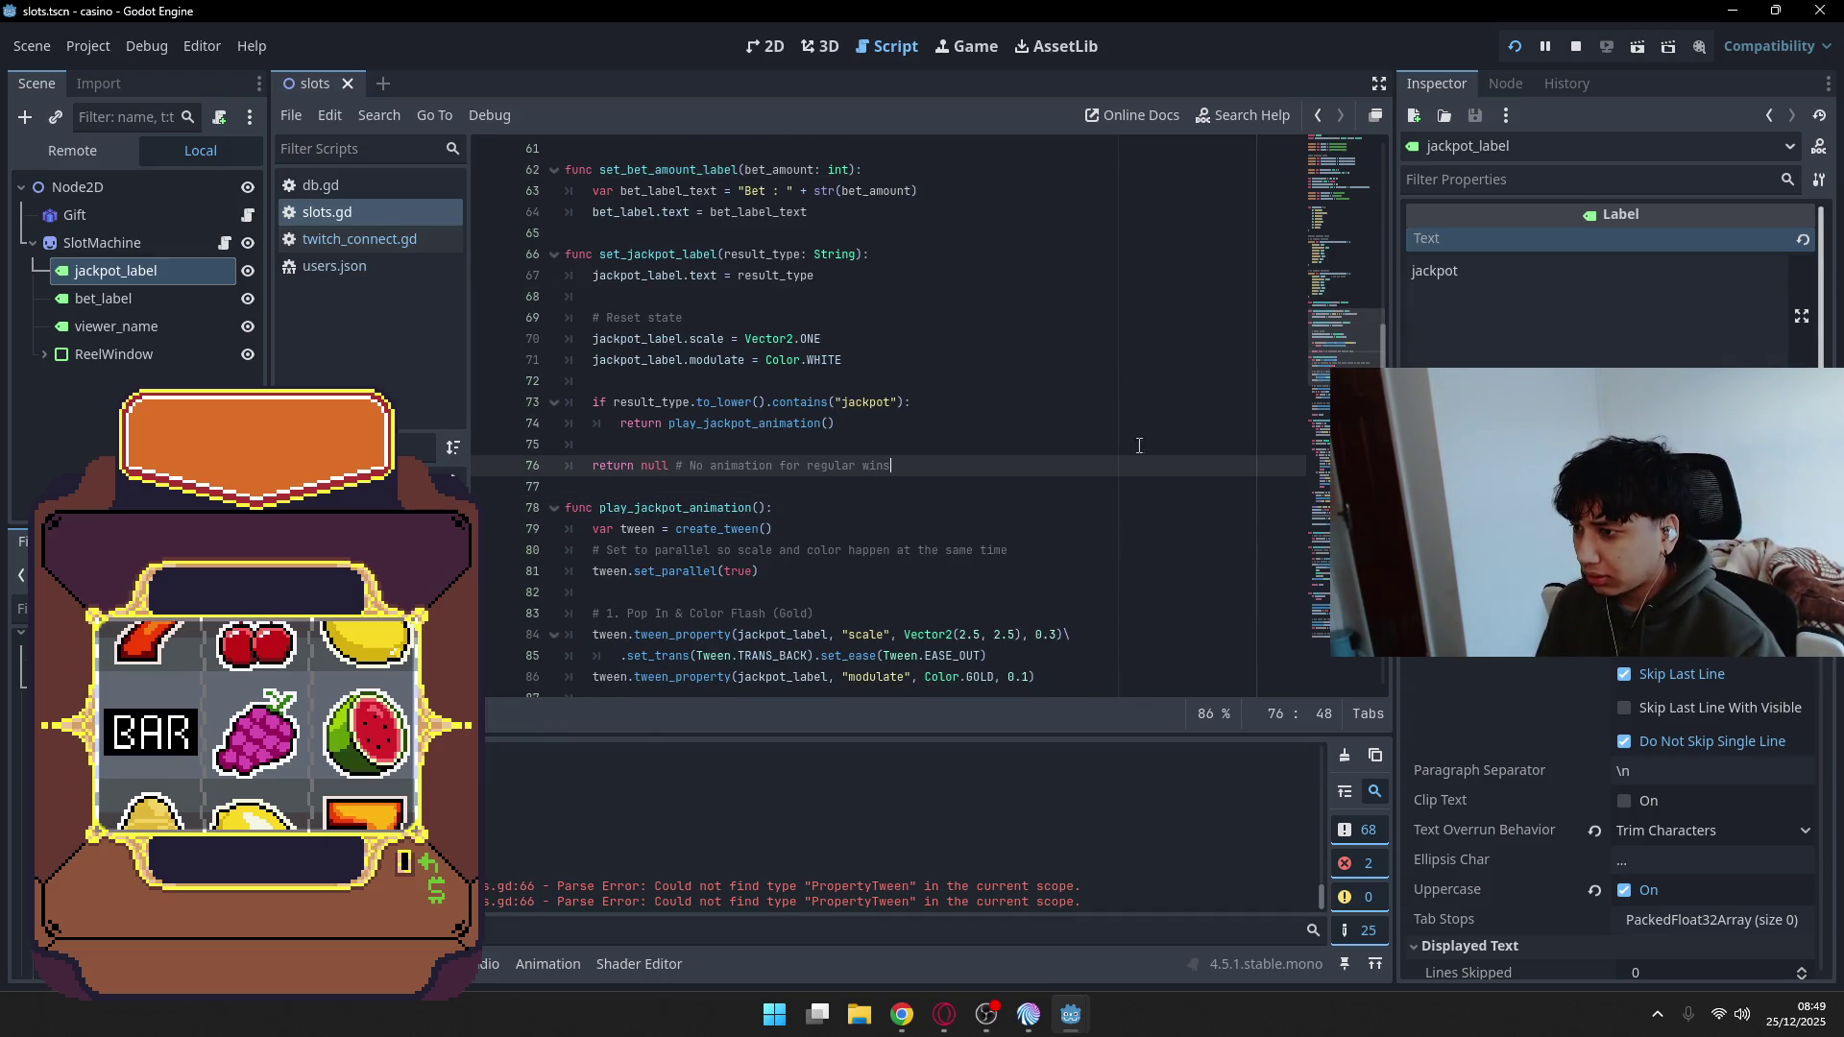
scroll(1604, 288, down, 2)
scroll(1122, 677, down, 12)
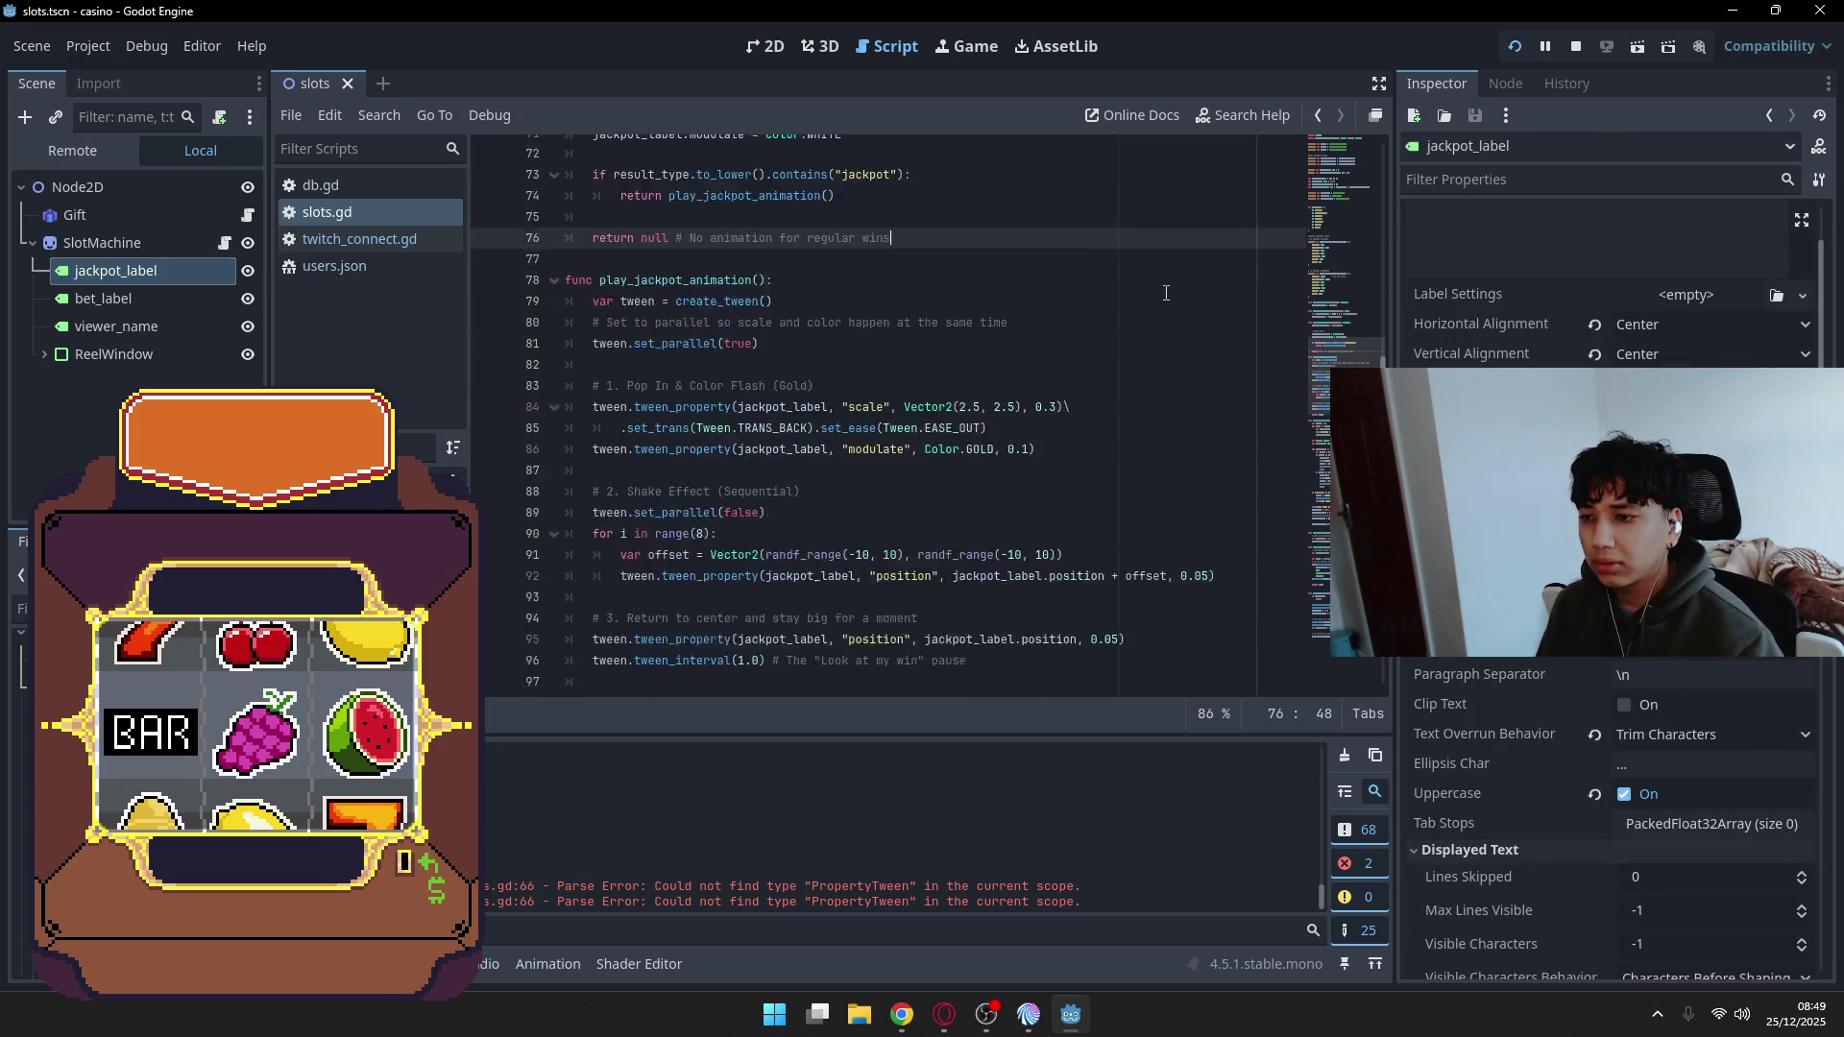
scroll(734, 614, down, 5)
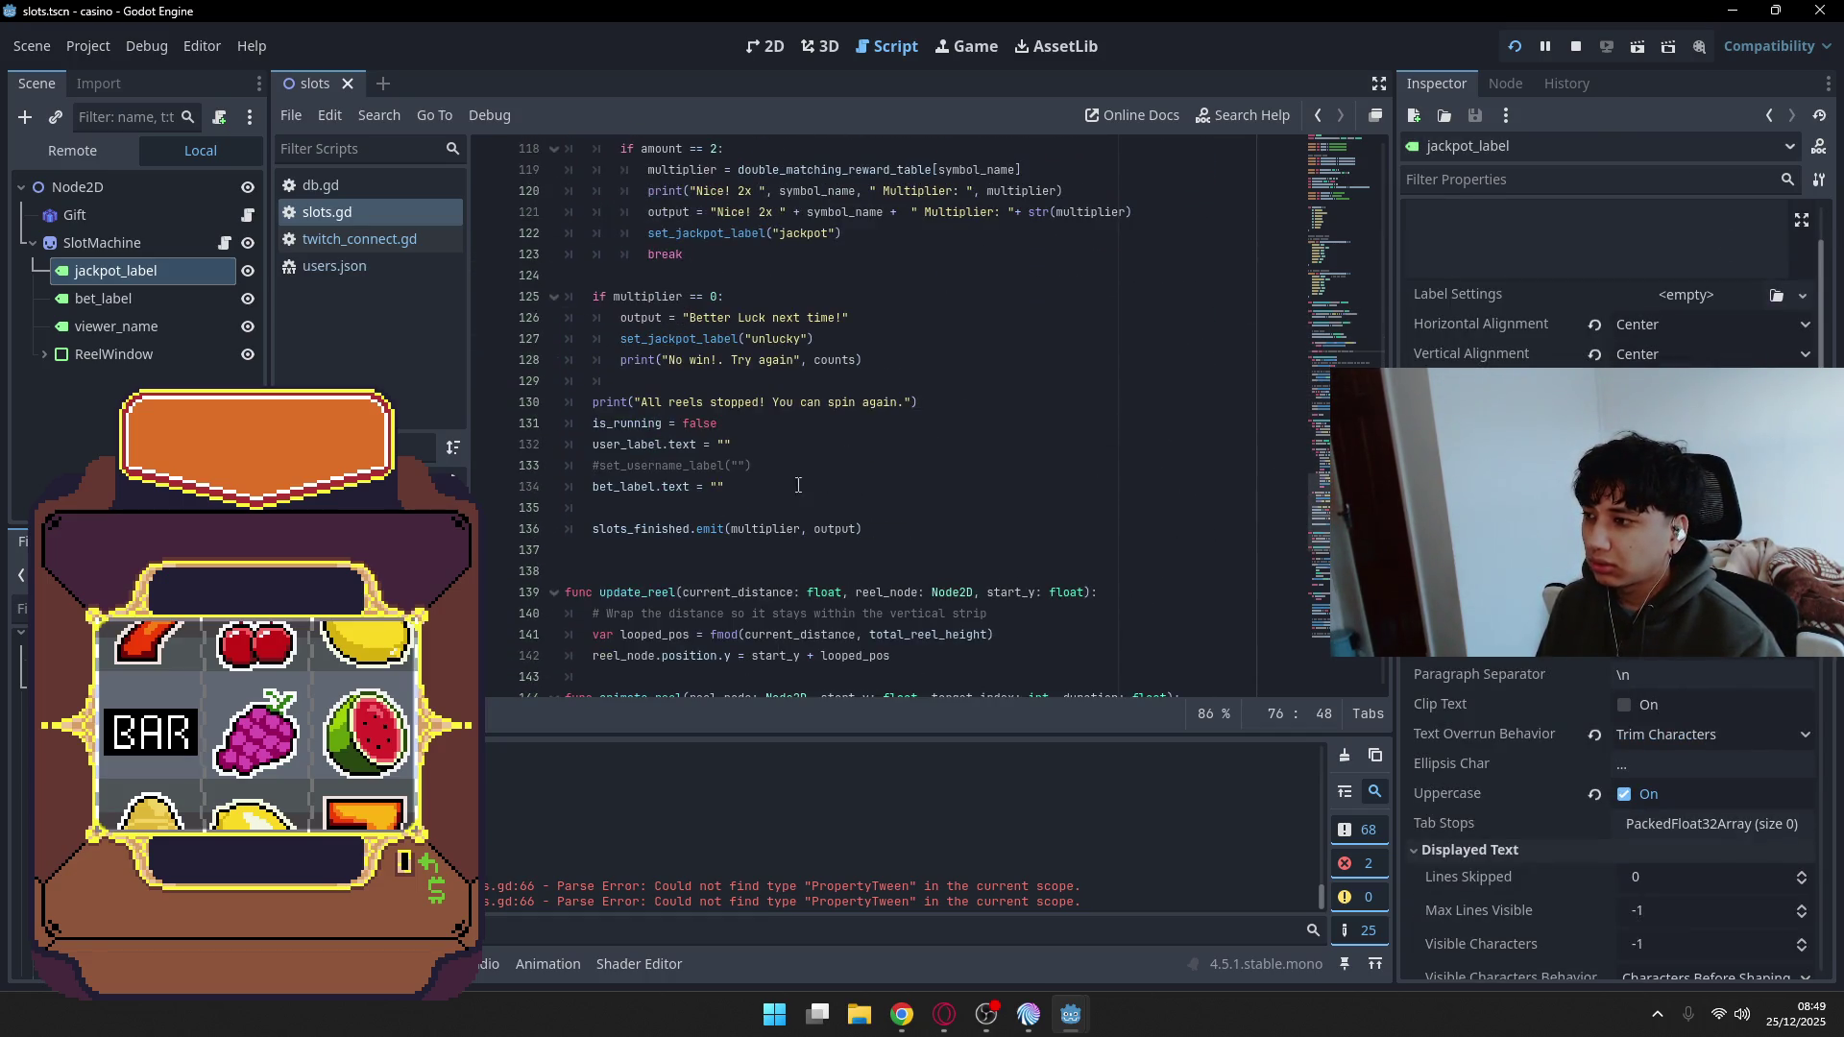
scroll(816, 471, down, 6)
scroll(941, 423, up, 5)
click(952, 415)
click(817, 382)
click(788, 393)
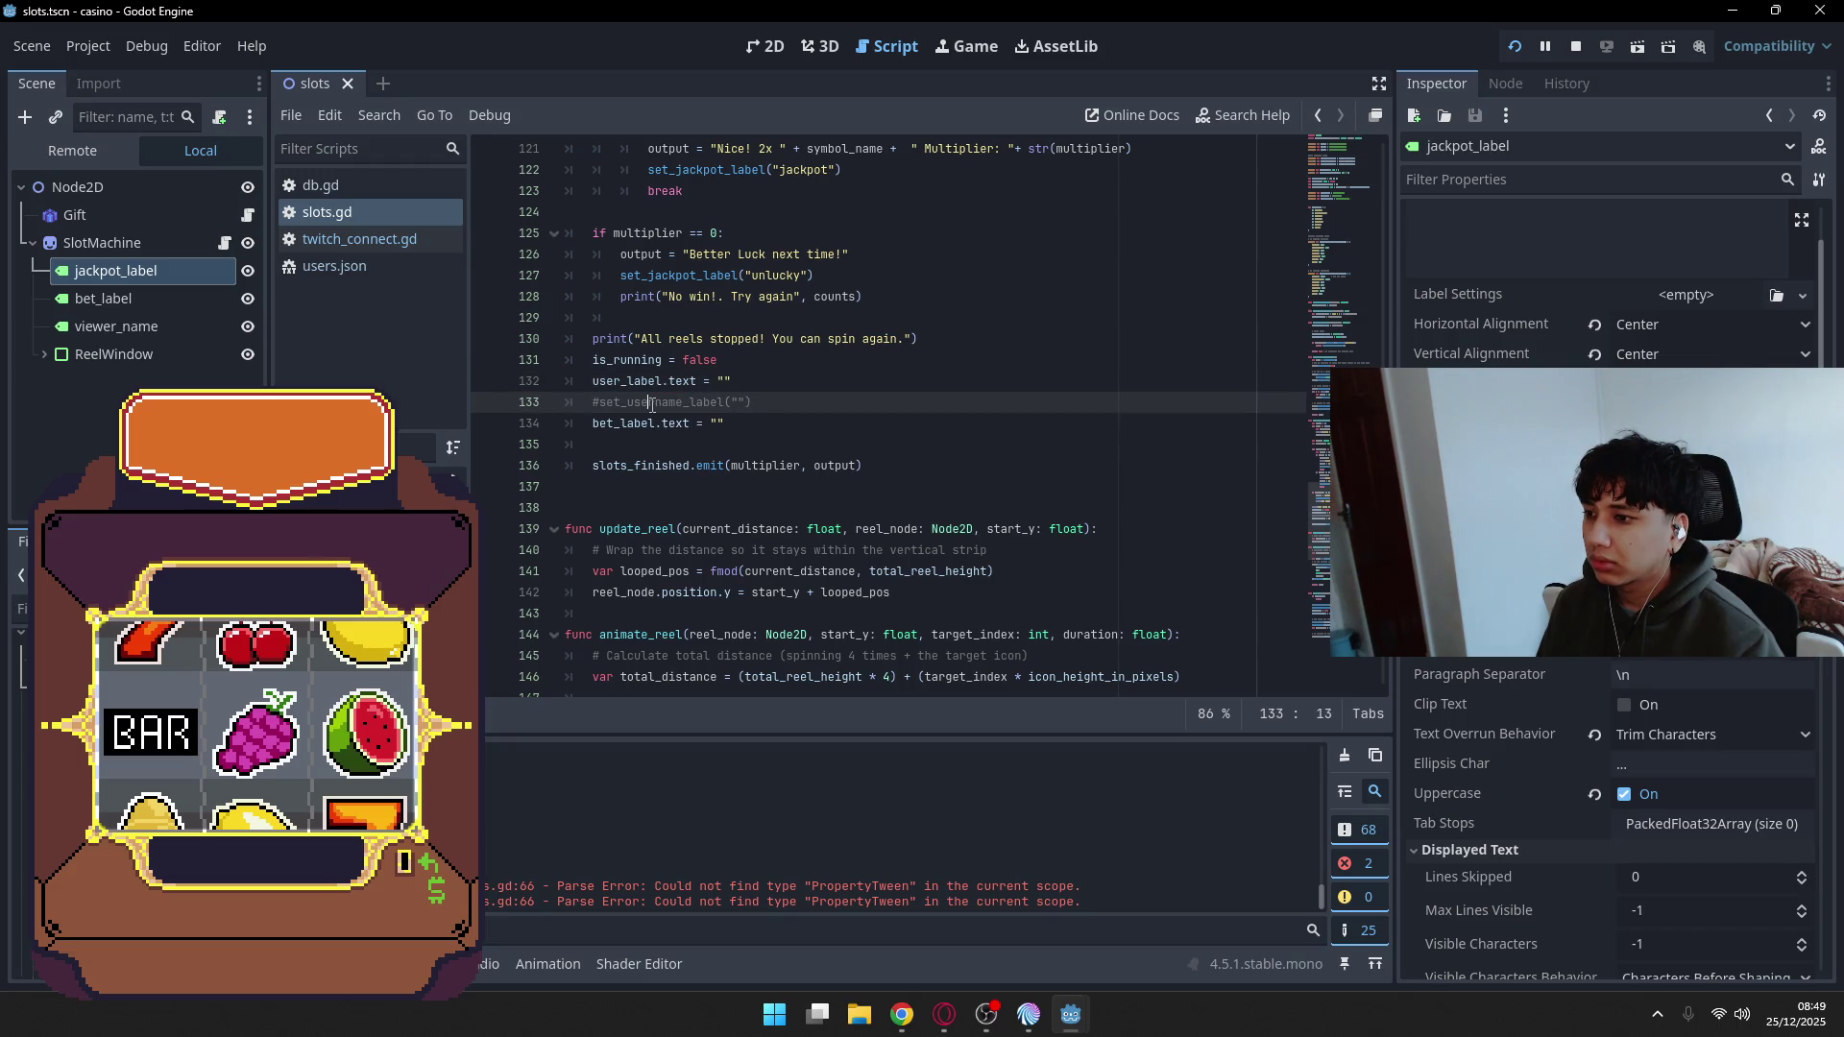
drag(754, 402, 507, 401)
key(ctrl+k)
key(ctrl+s)
- Review the set_username_label and "jackpot" label calls, then run the project
click(692, 444)
double_click(663, 401)
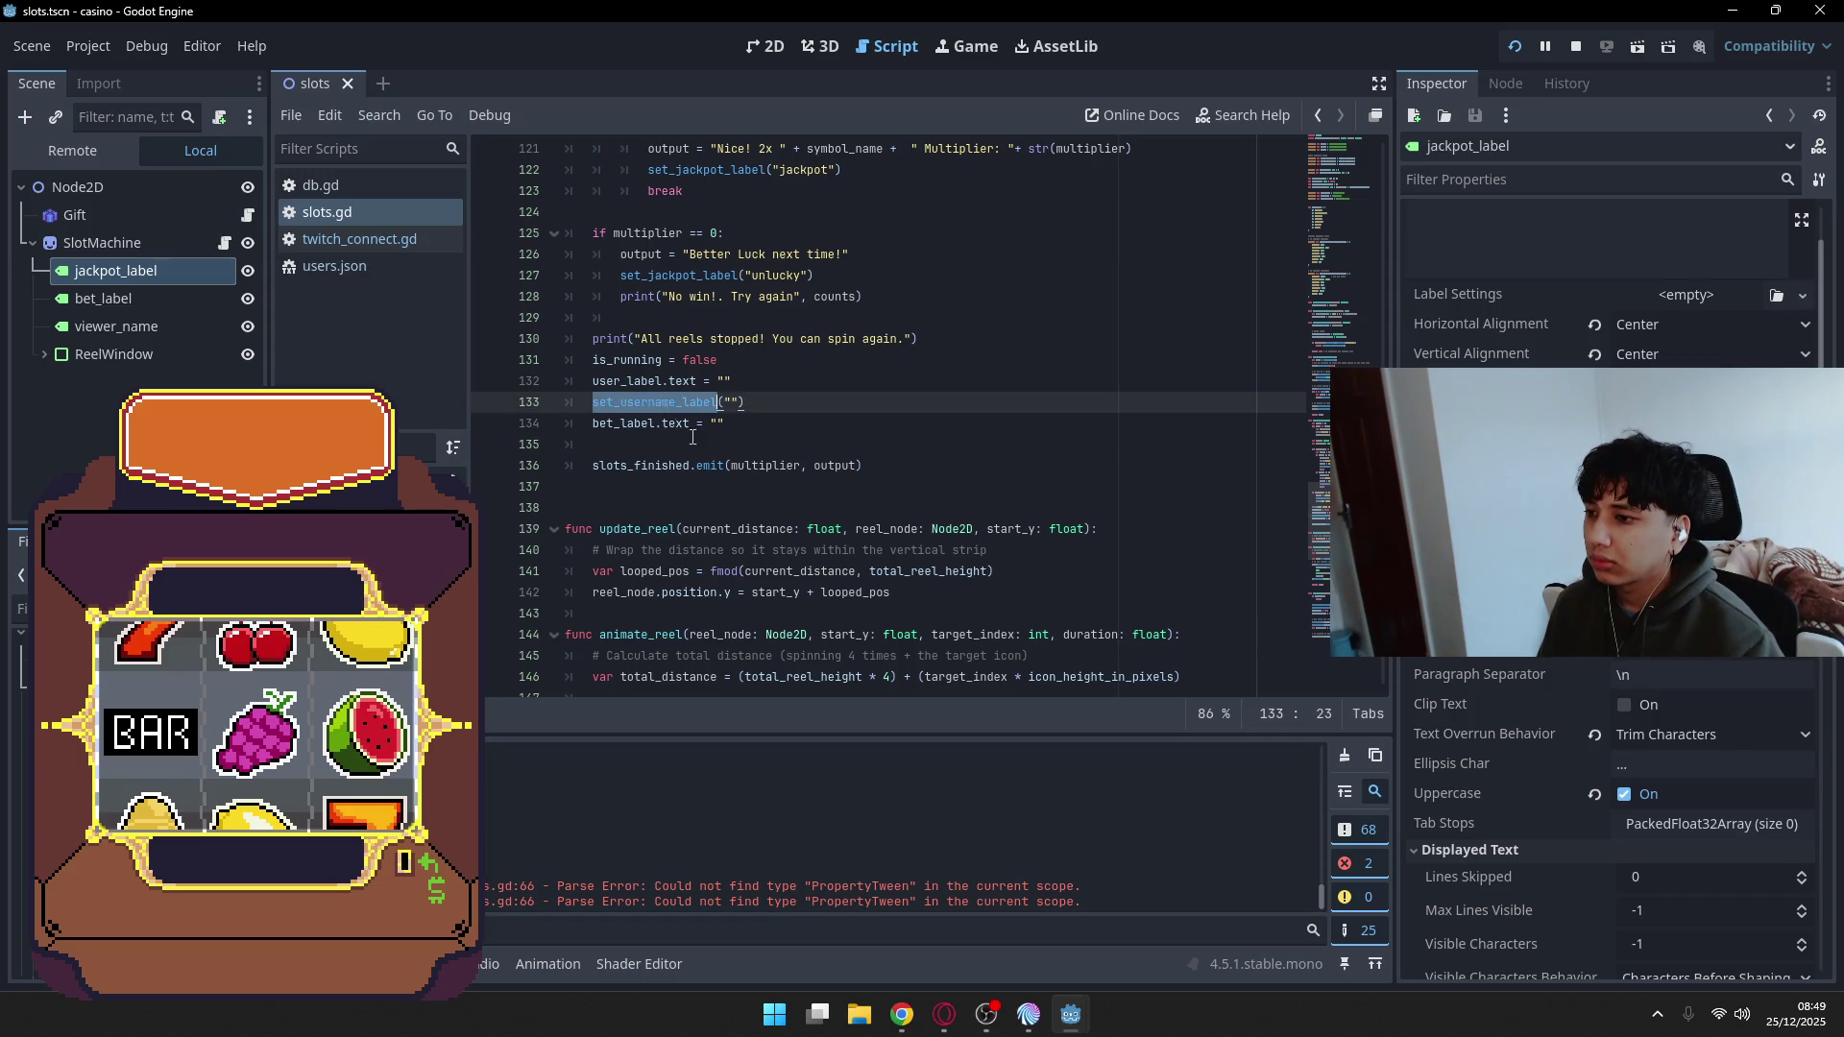
scroll(693, 437, up, 20)
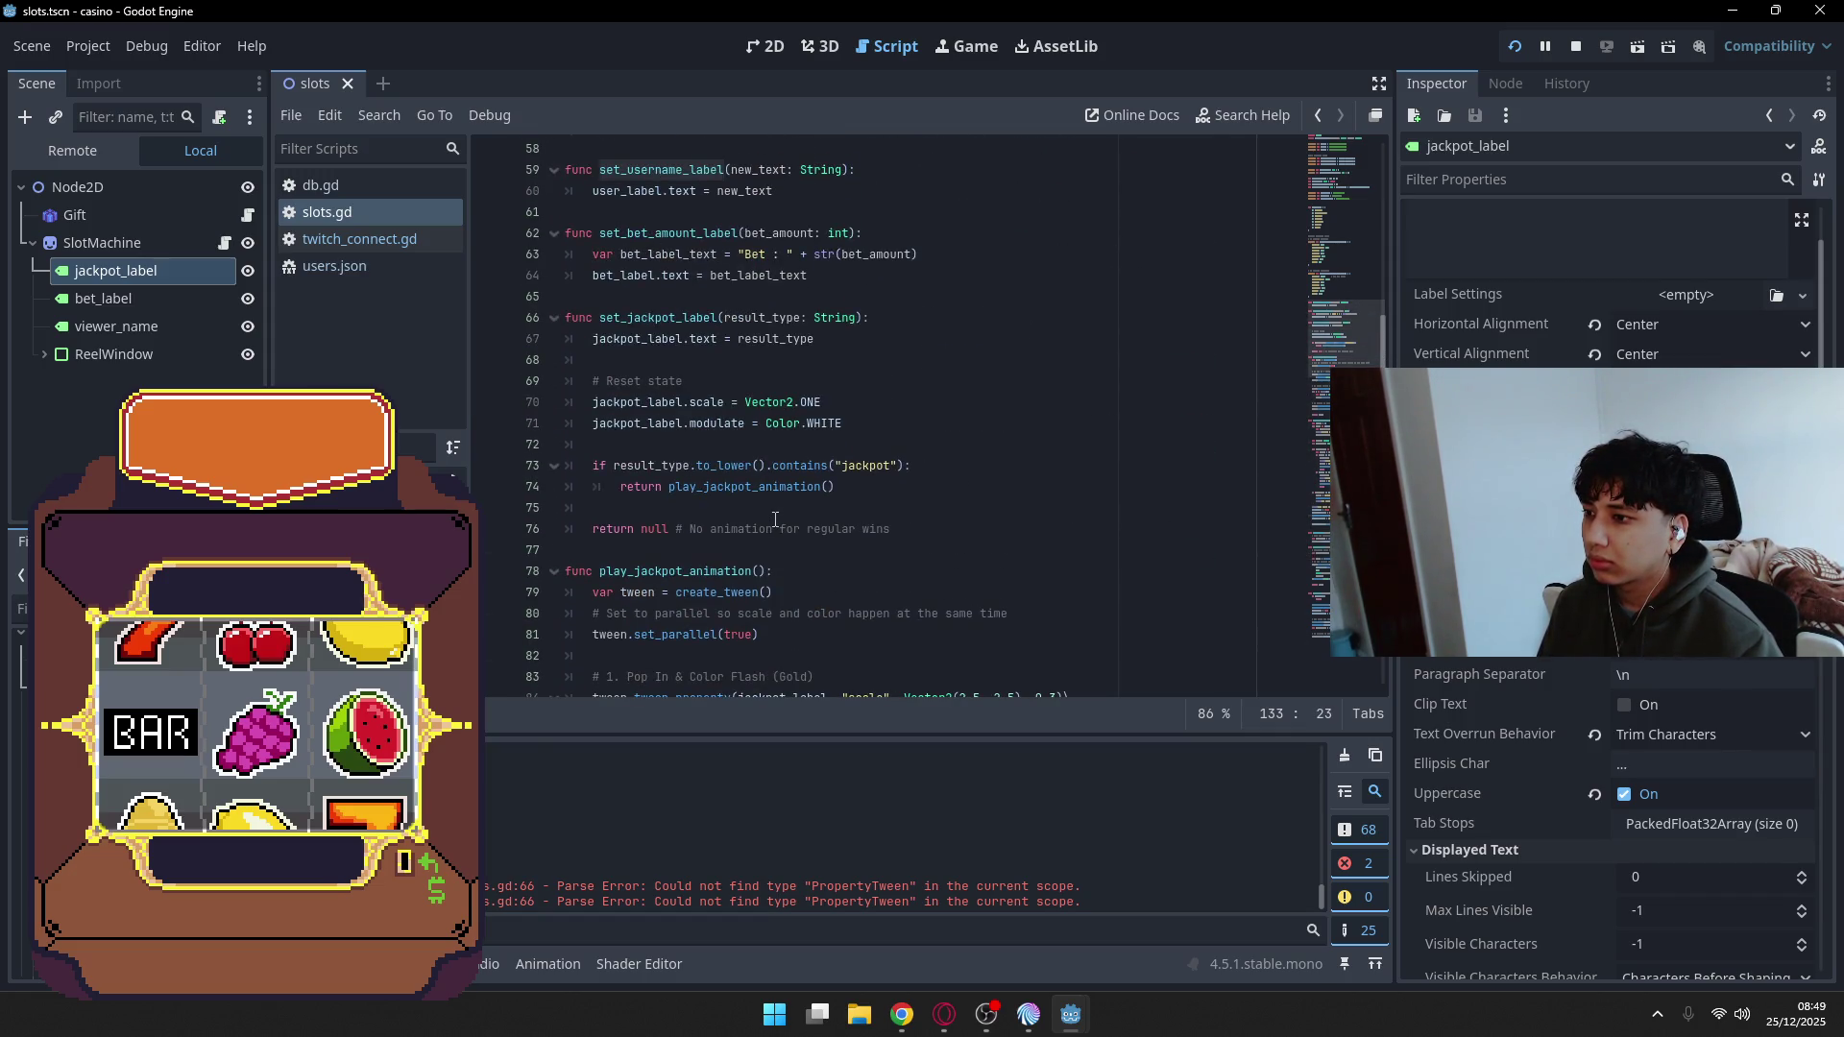
scroll(775, 519, up, 2)
click(799, 334)
scroll(803, 461, down, 14)
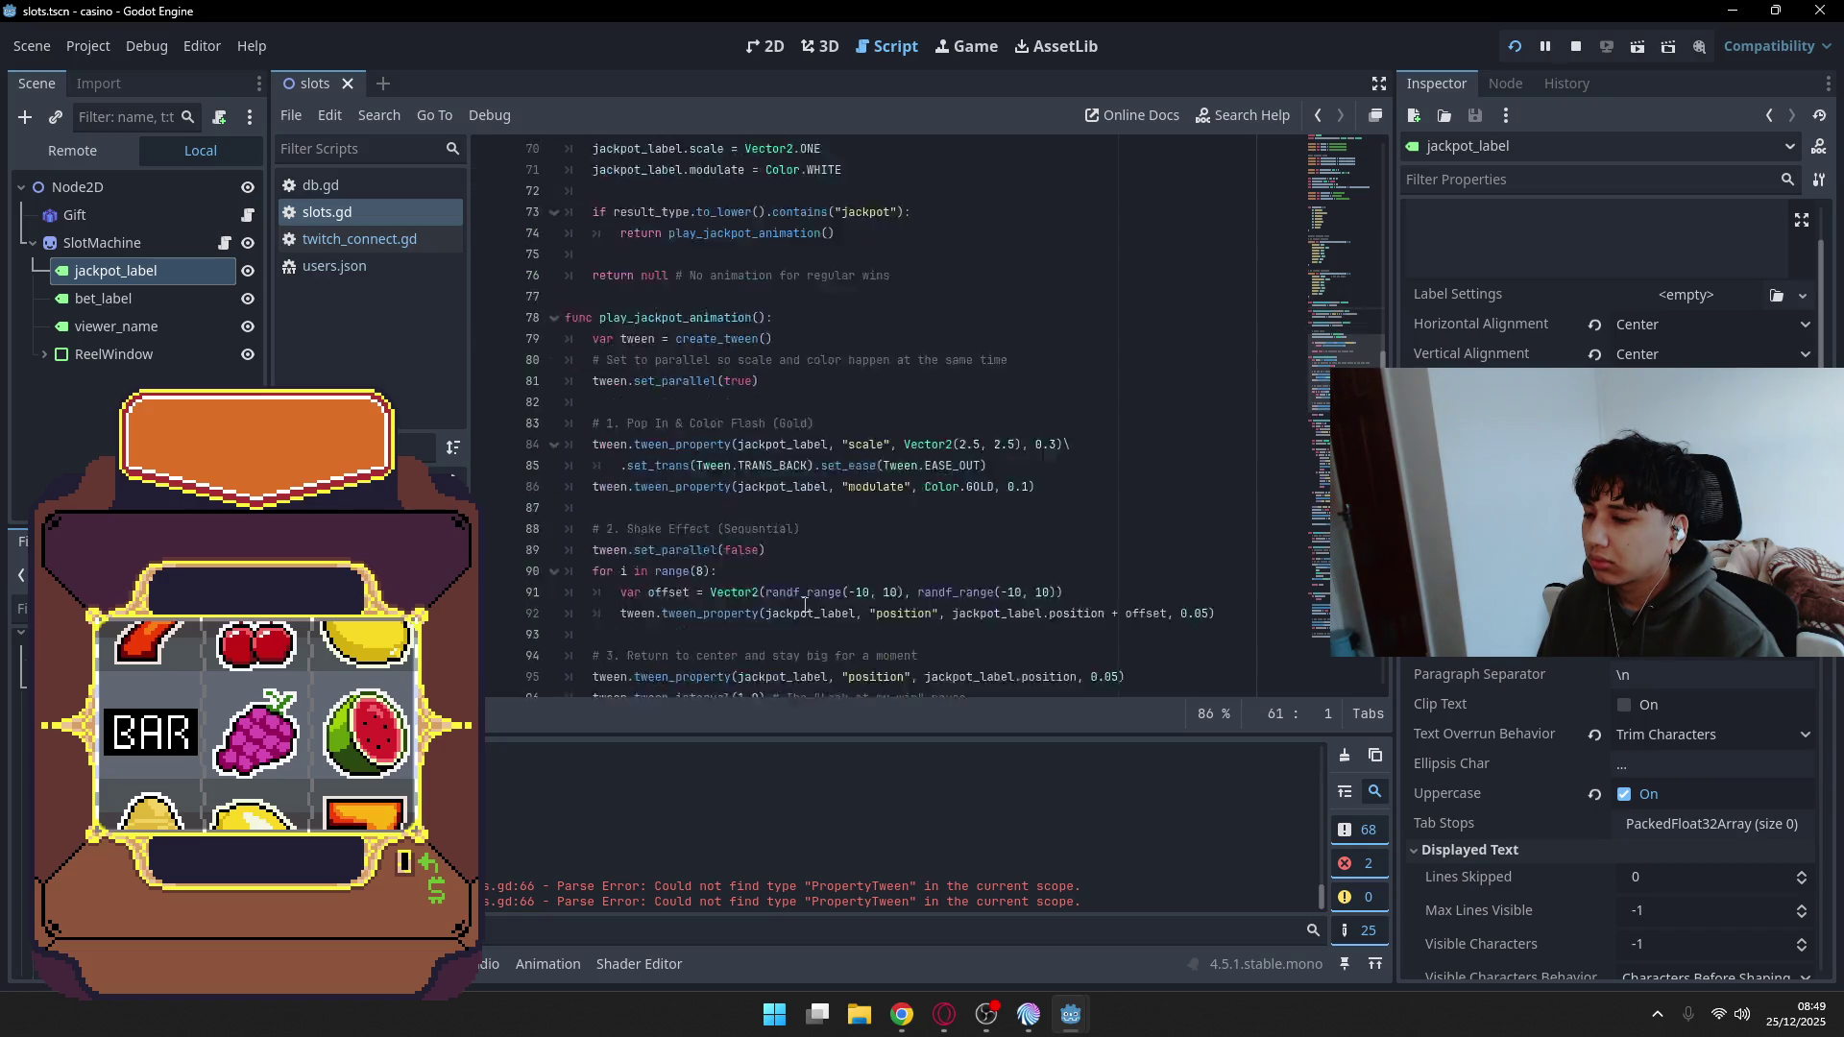
double_click(805, 609)
scroll(808, 593, down, 3)
scroll(808, 594, down, 2)
click(806, 592)
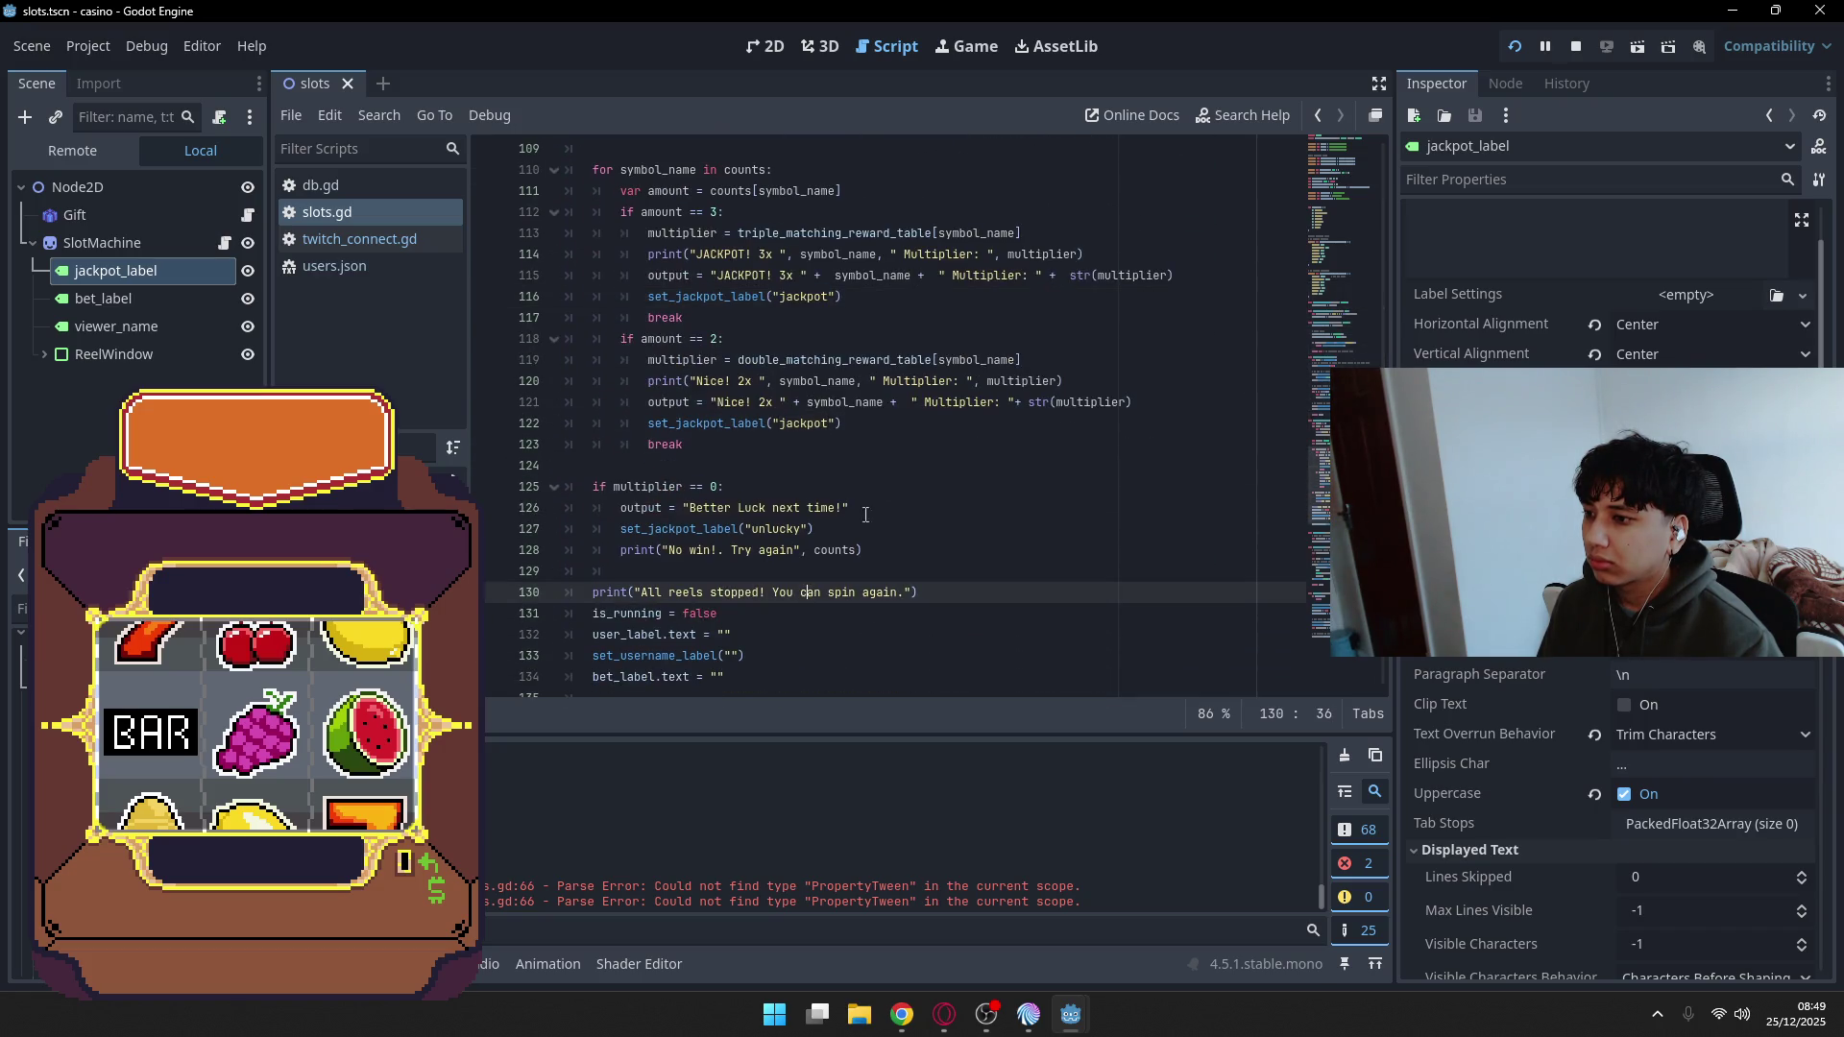
click(1517, 46)
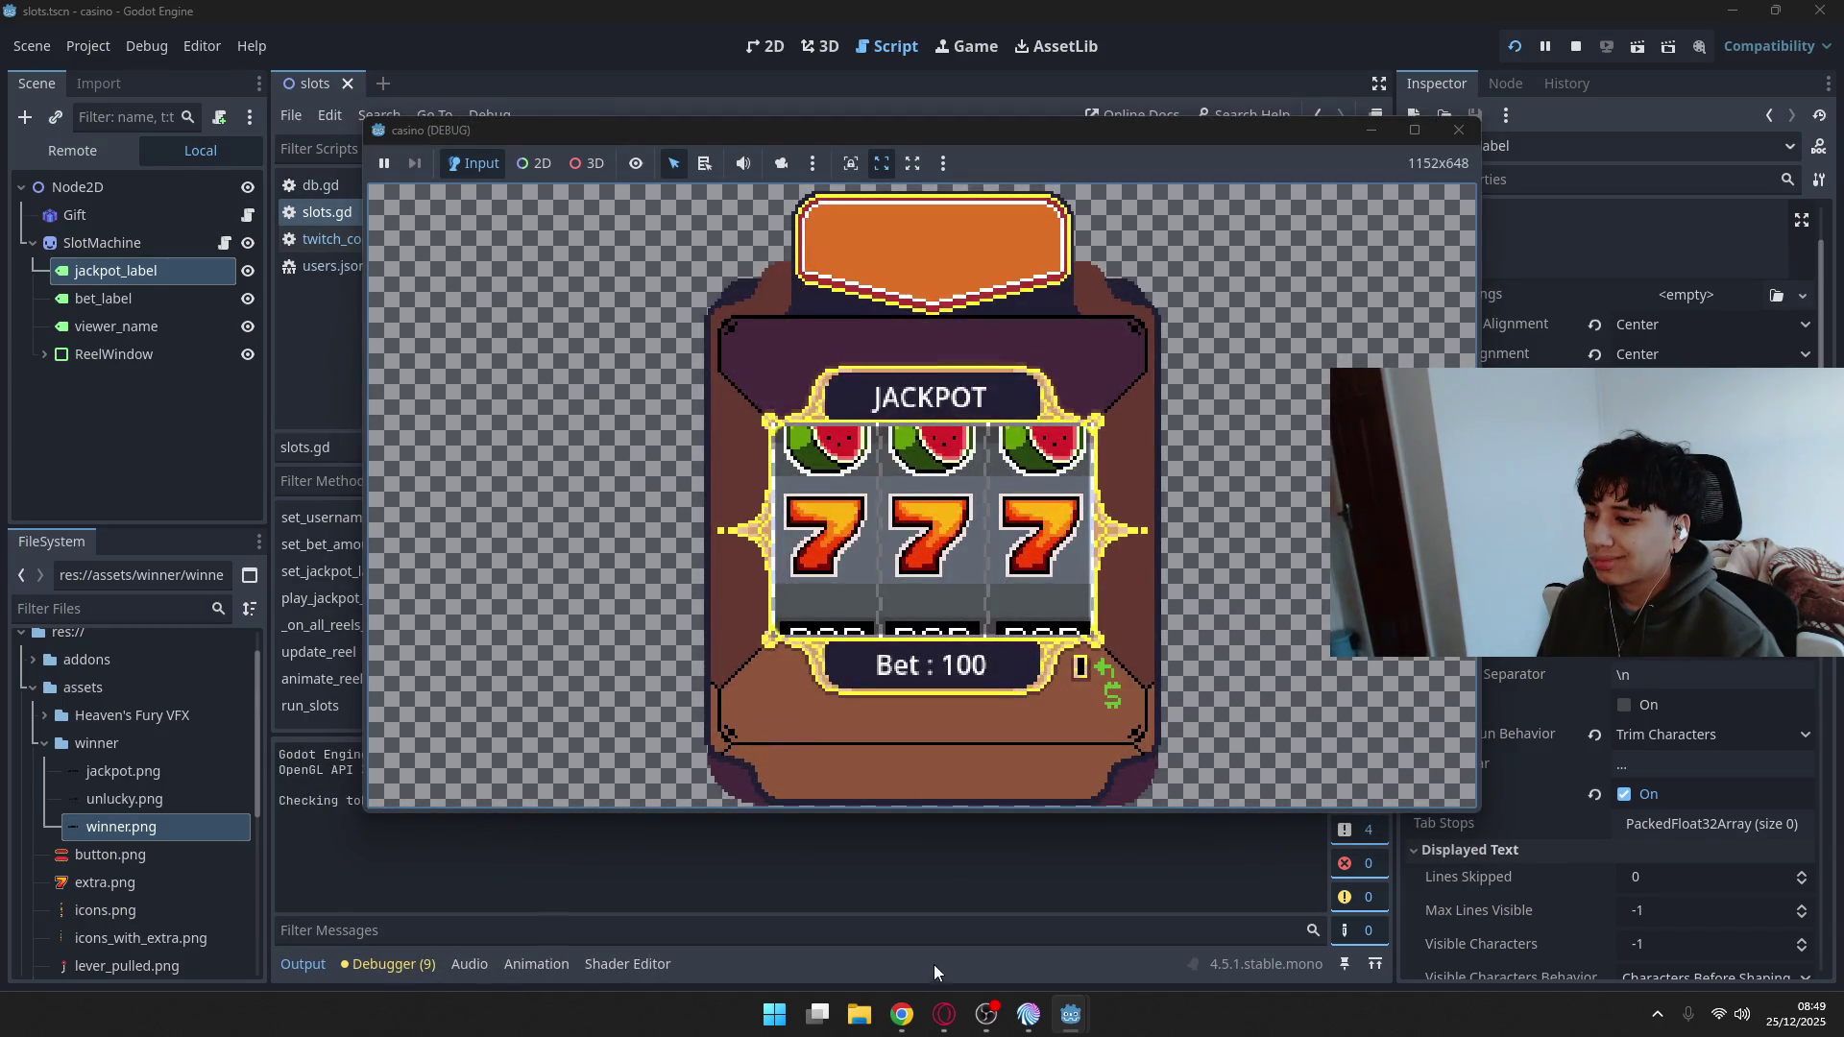
- Snap the casino game window to the left half with OBS on the right
click(1109, 134)
key(super+Left)
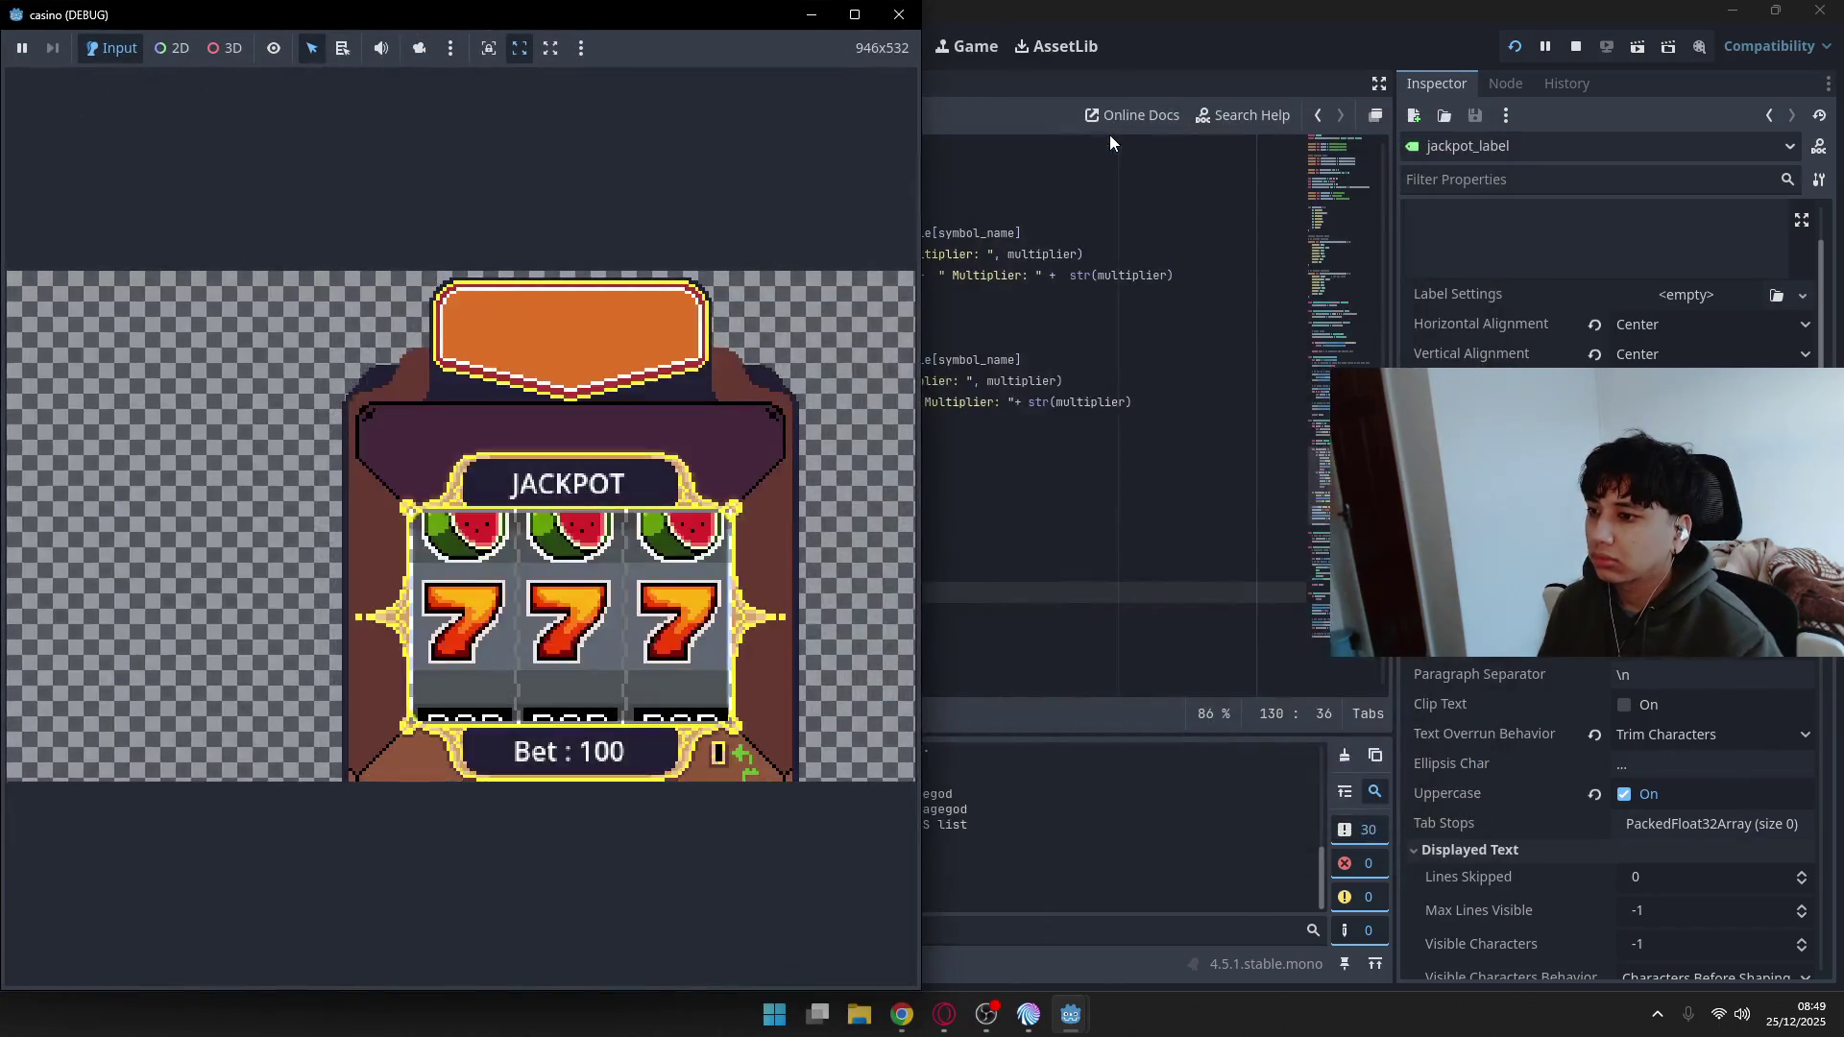
key(alt+Tab)
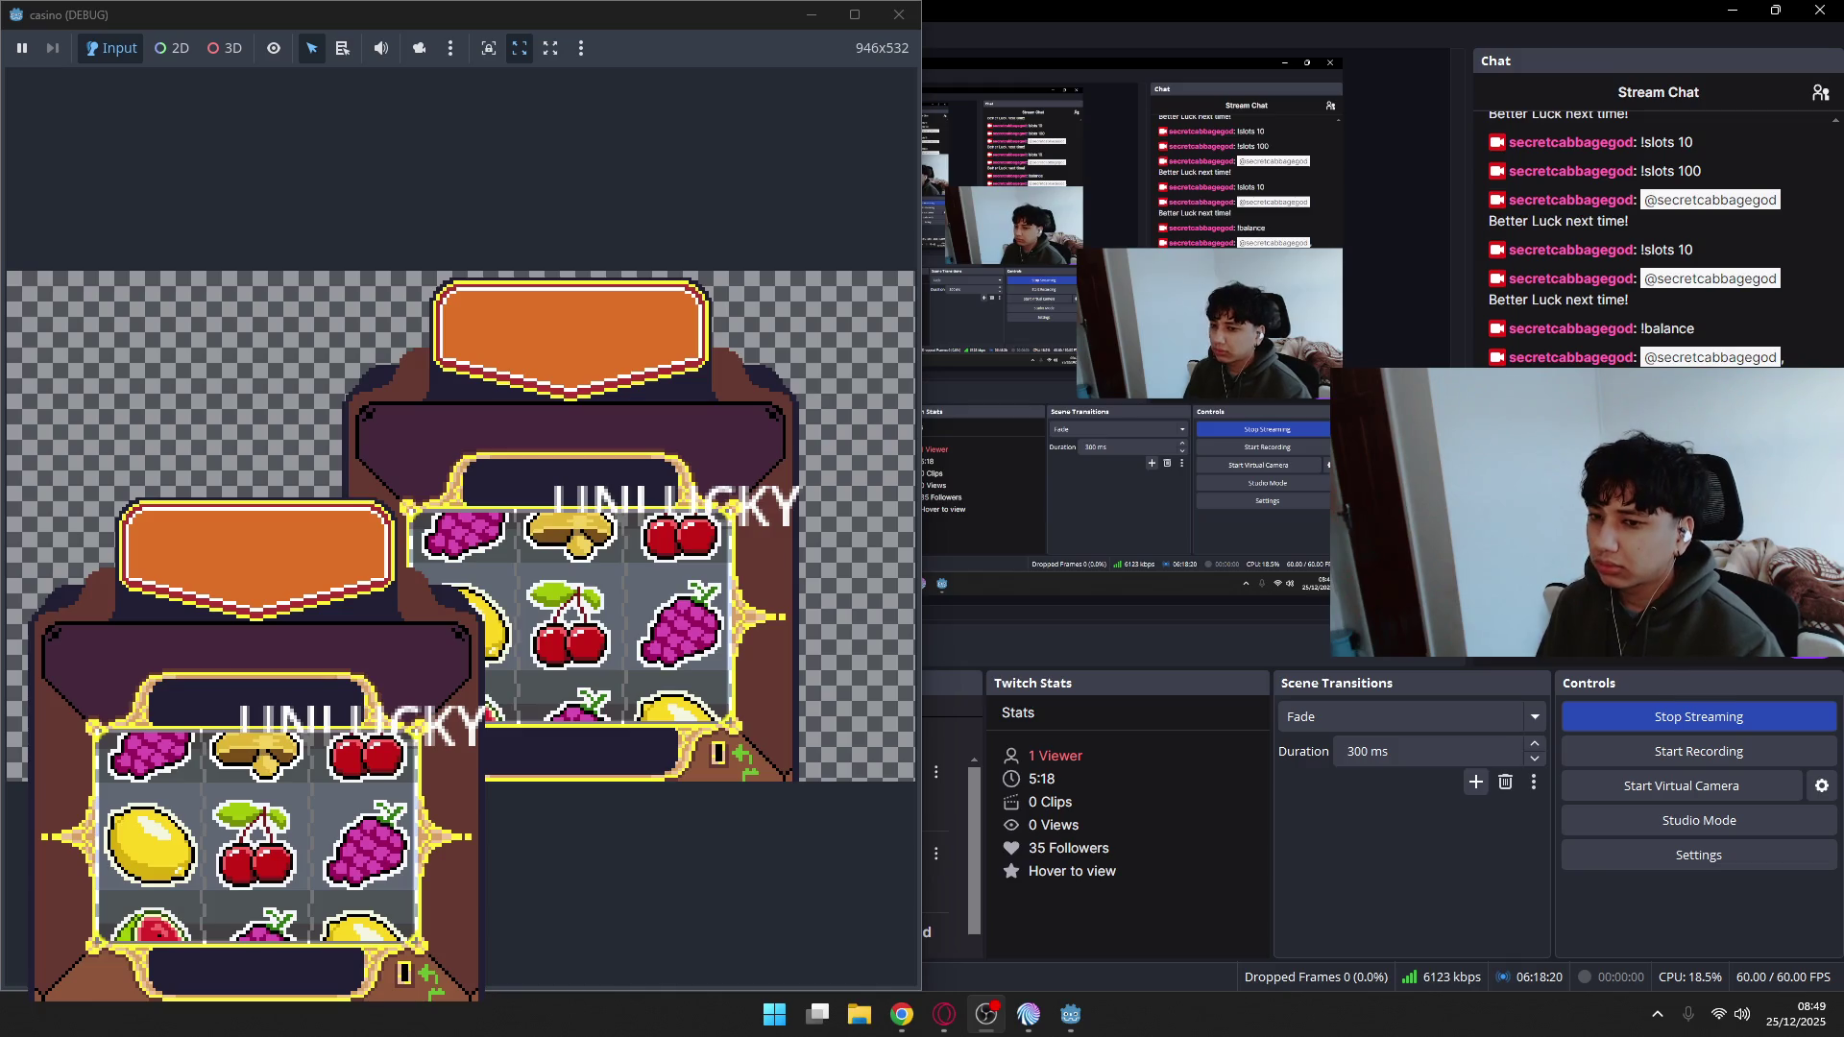
- Minimise the casino game window and check the Mix It Up chat
click(803, 25)
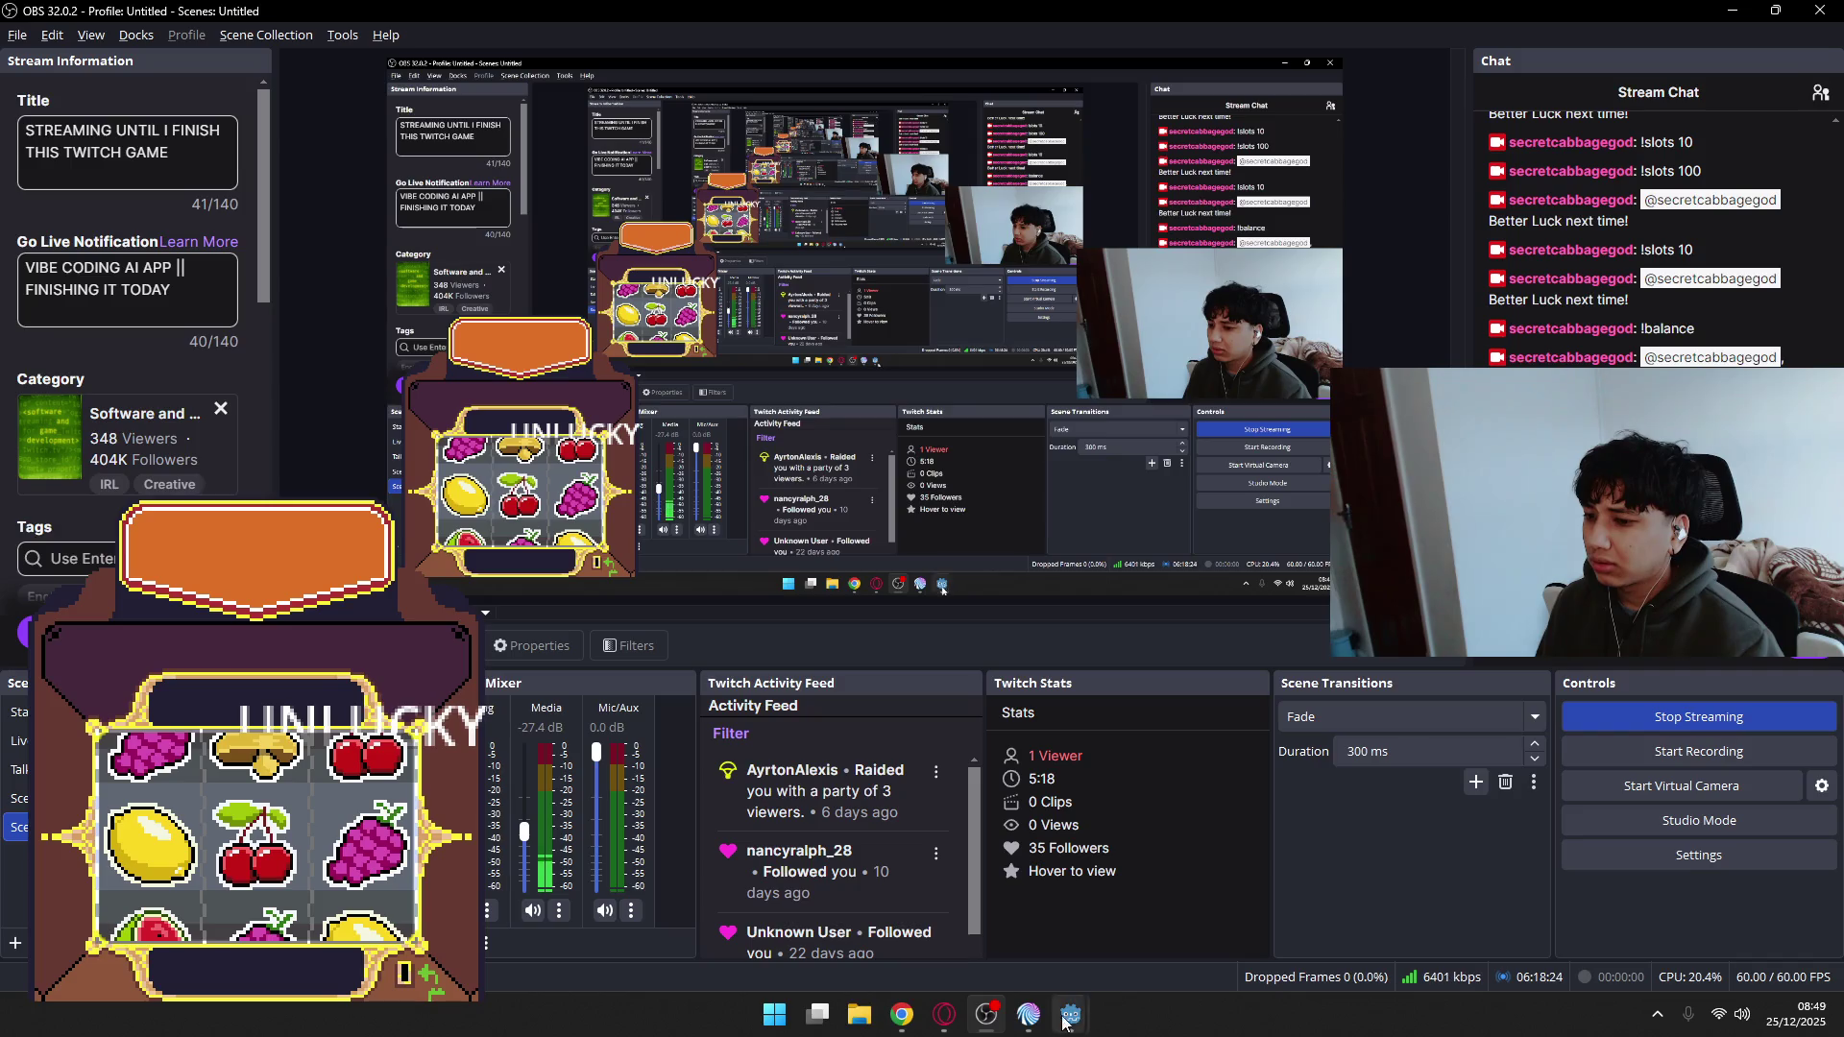
click(1029, 1014)
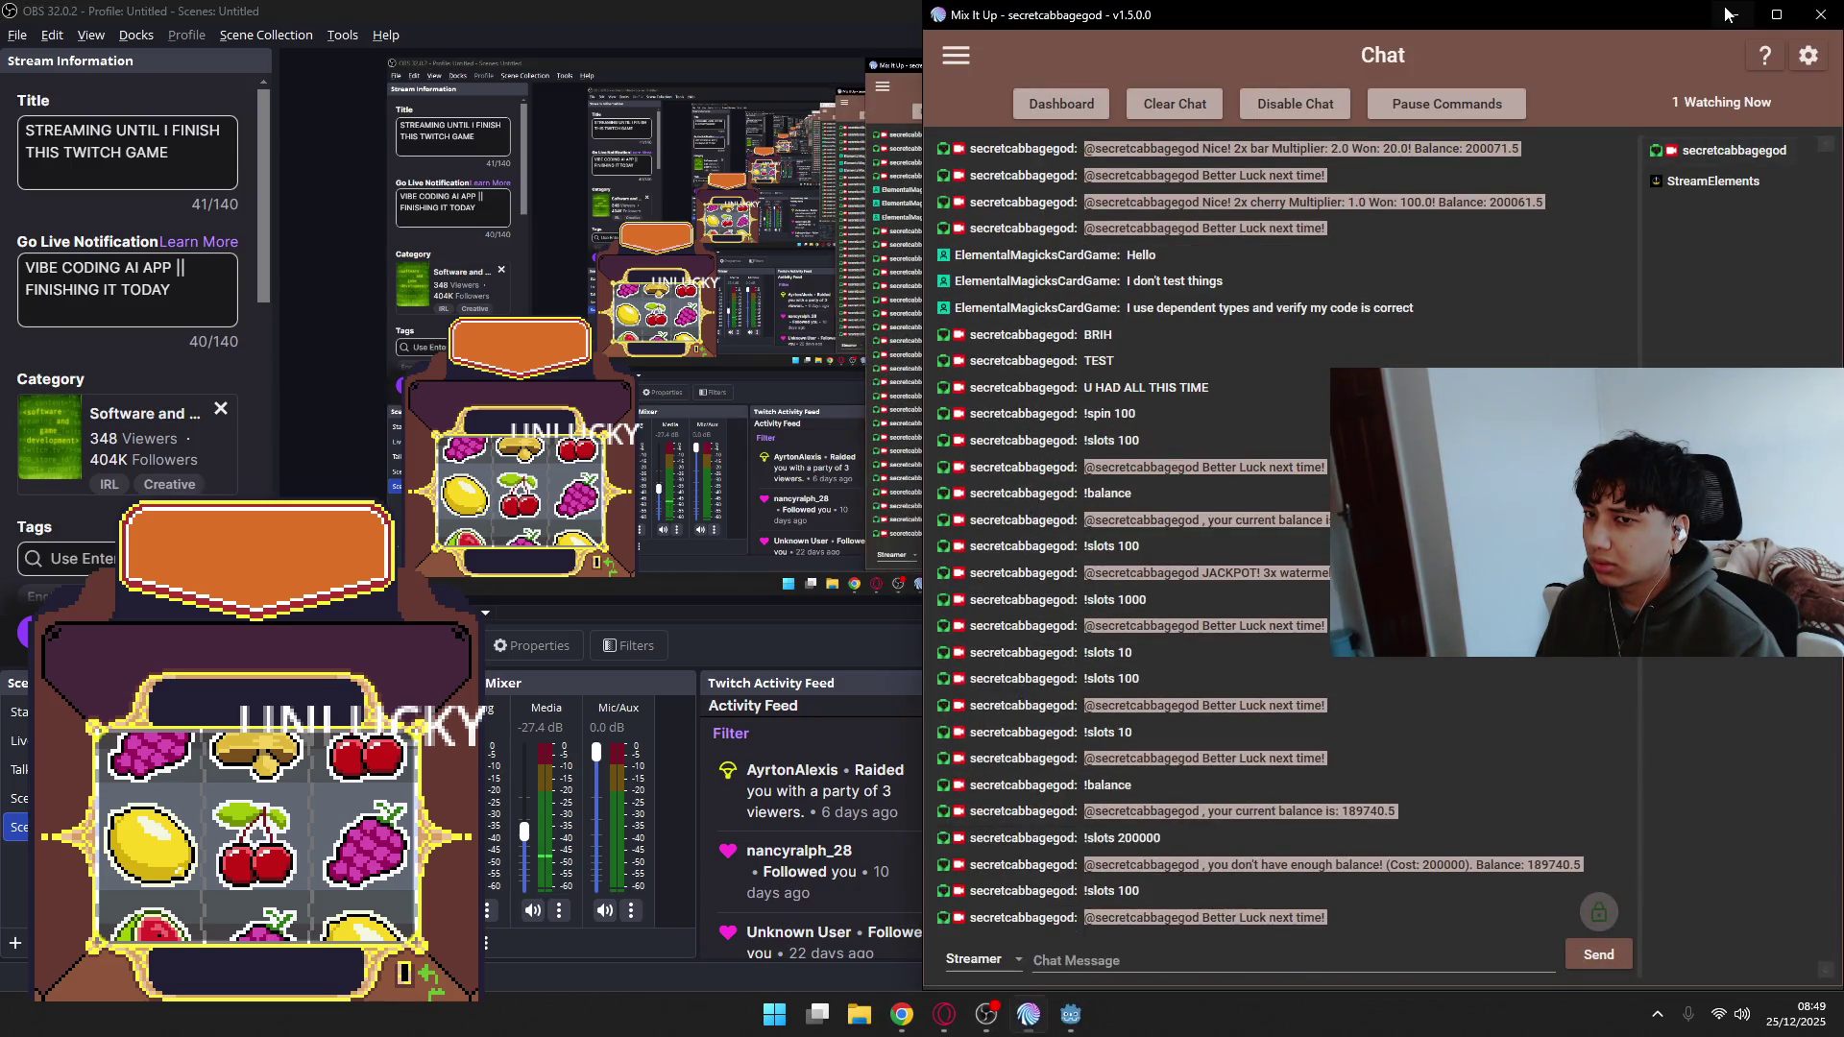
click(1029, 1016)
click(1029, 1018)
click(1029, 1020)
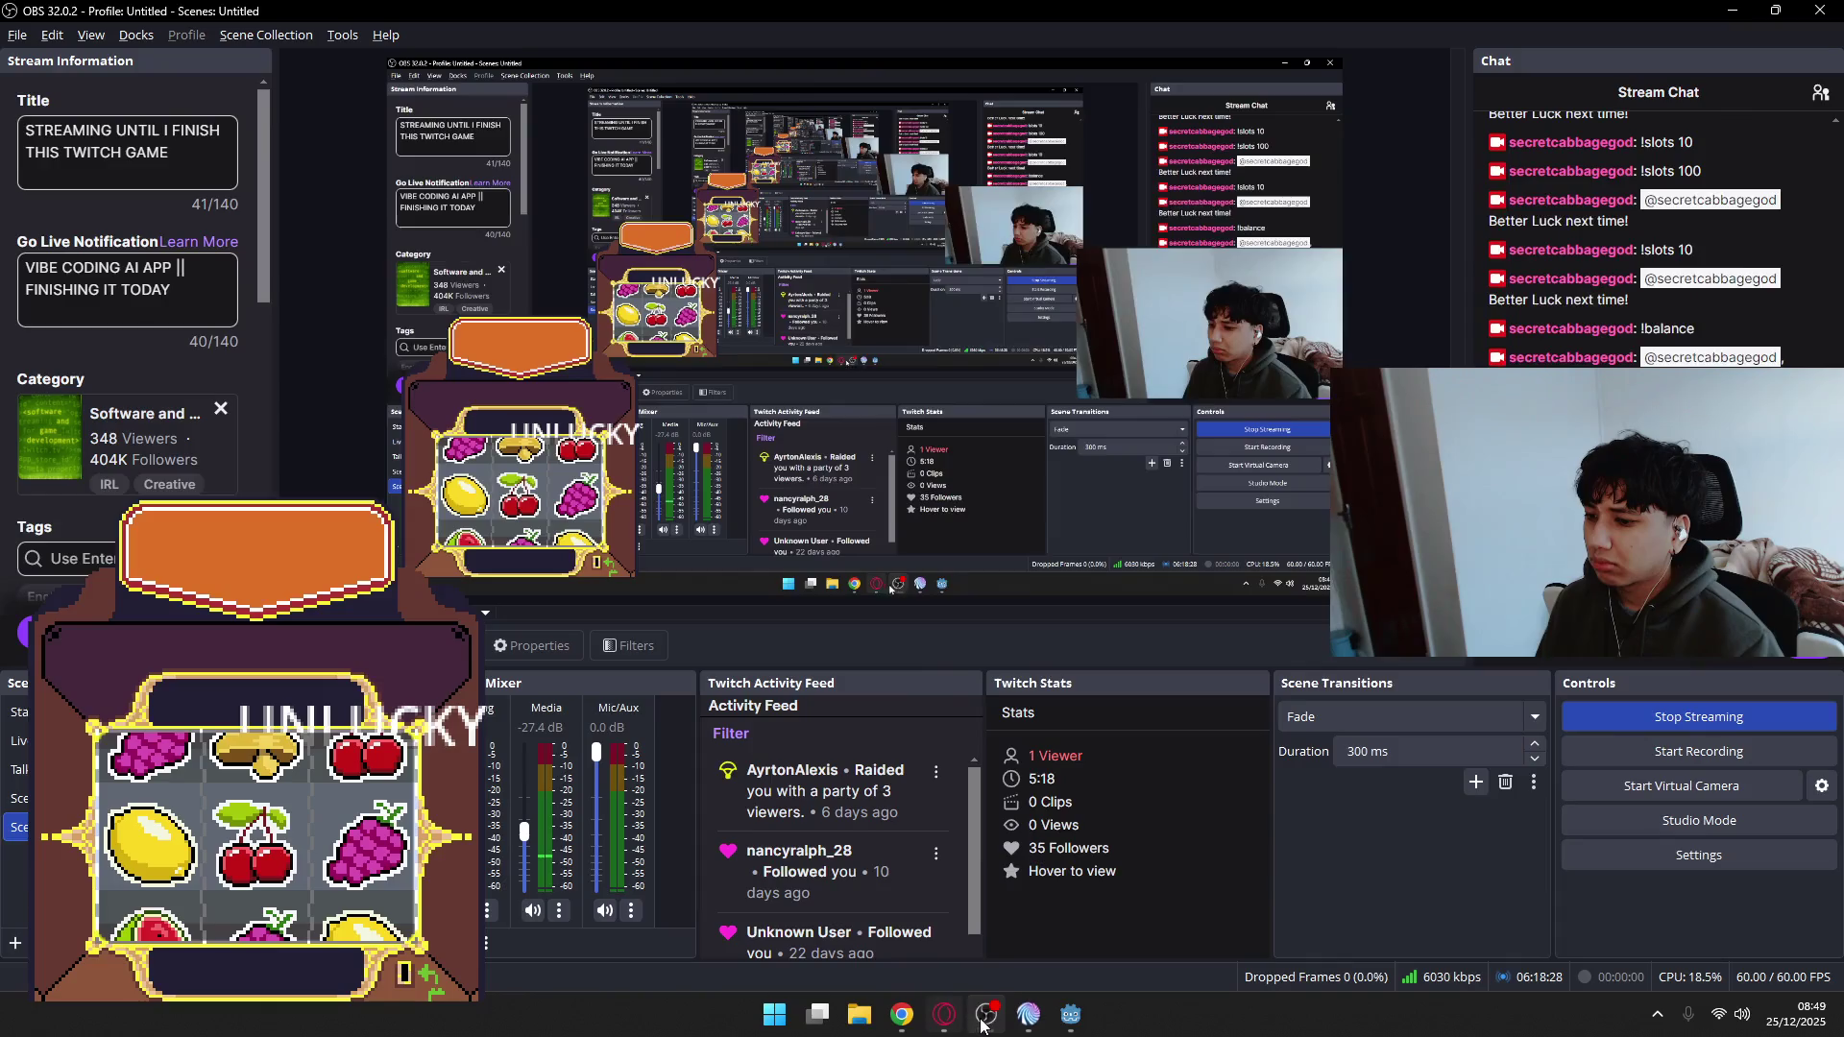
- Watch a 100-bet chat spin pay a 2x bell win of 150.0 in OBS, then return to Godot
click(987, 1018)
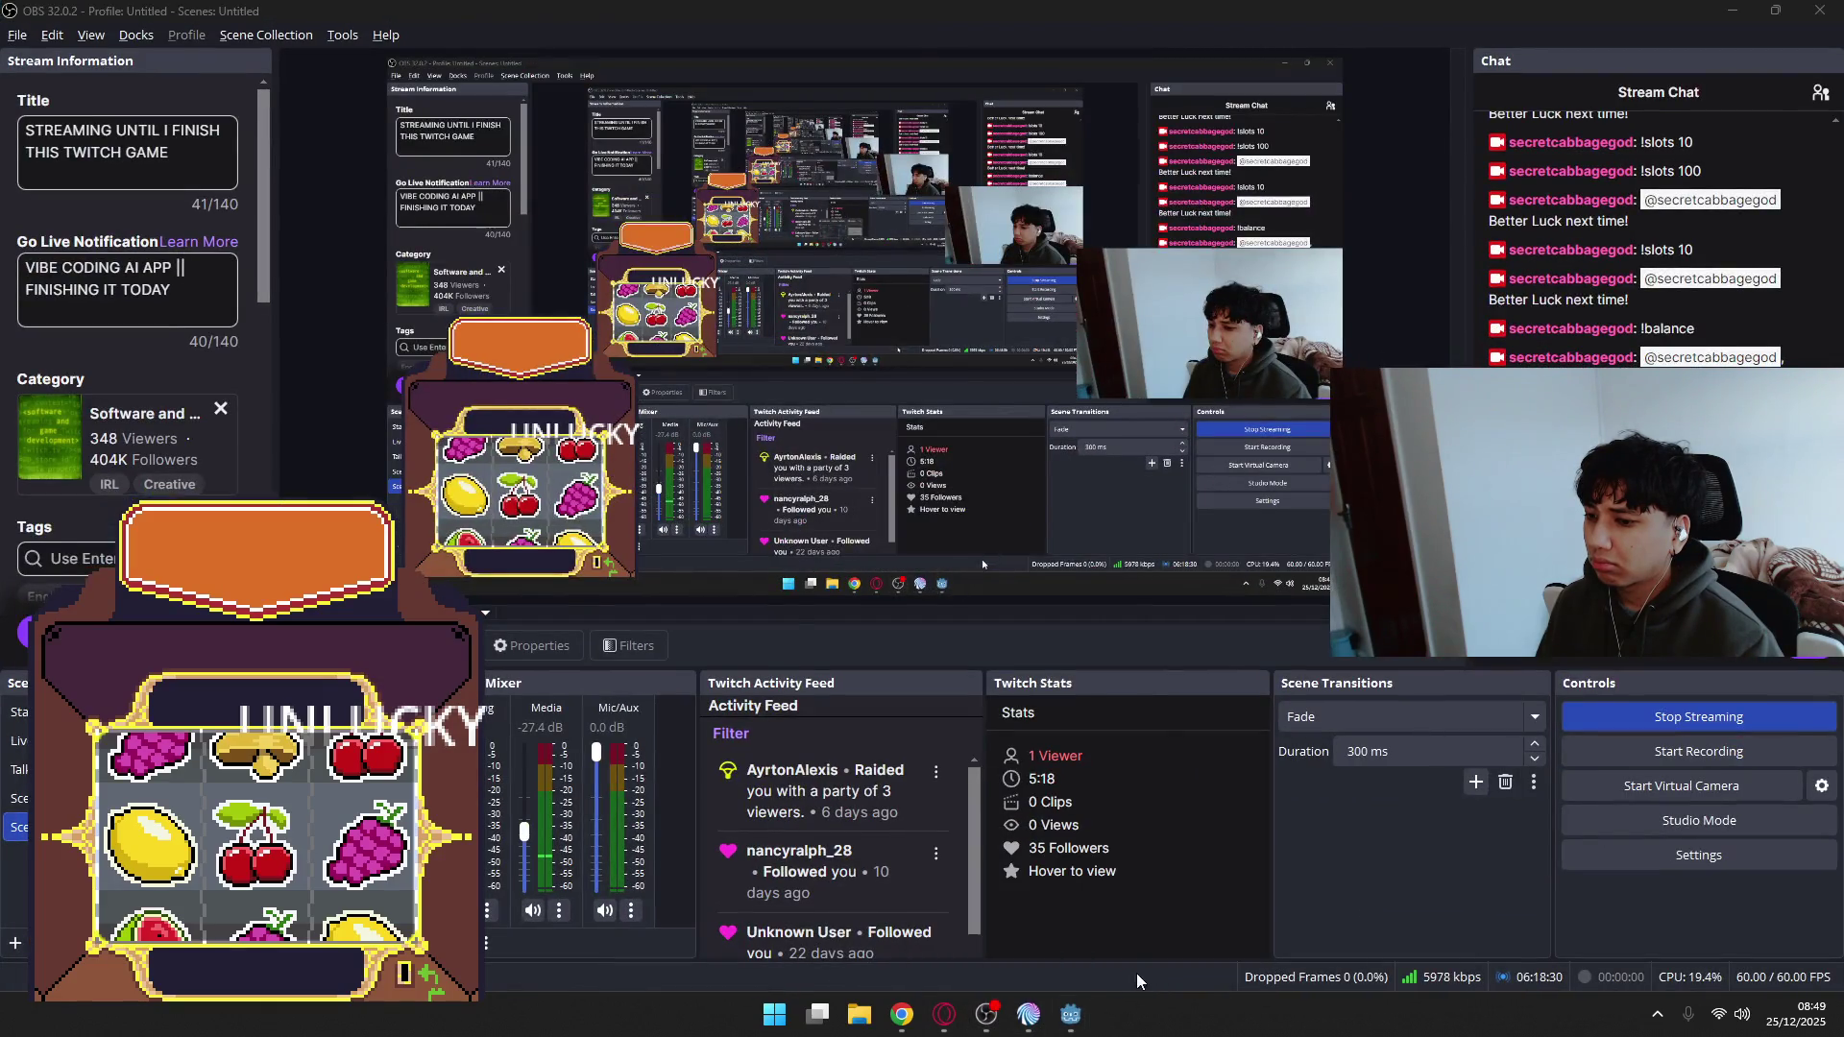
click(986, 1017)
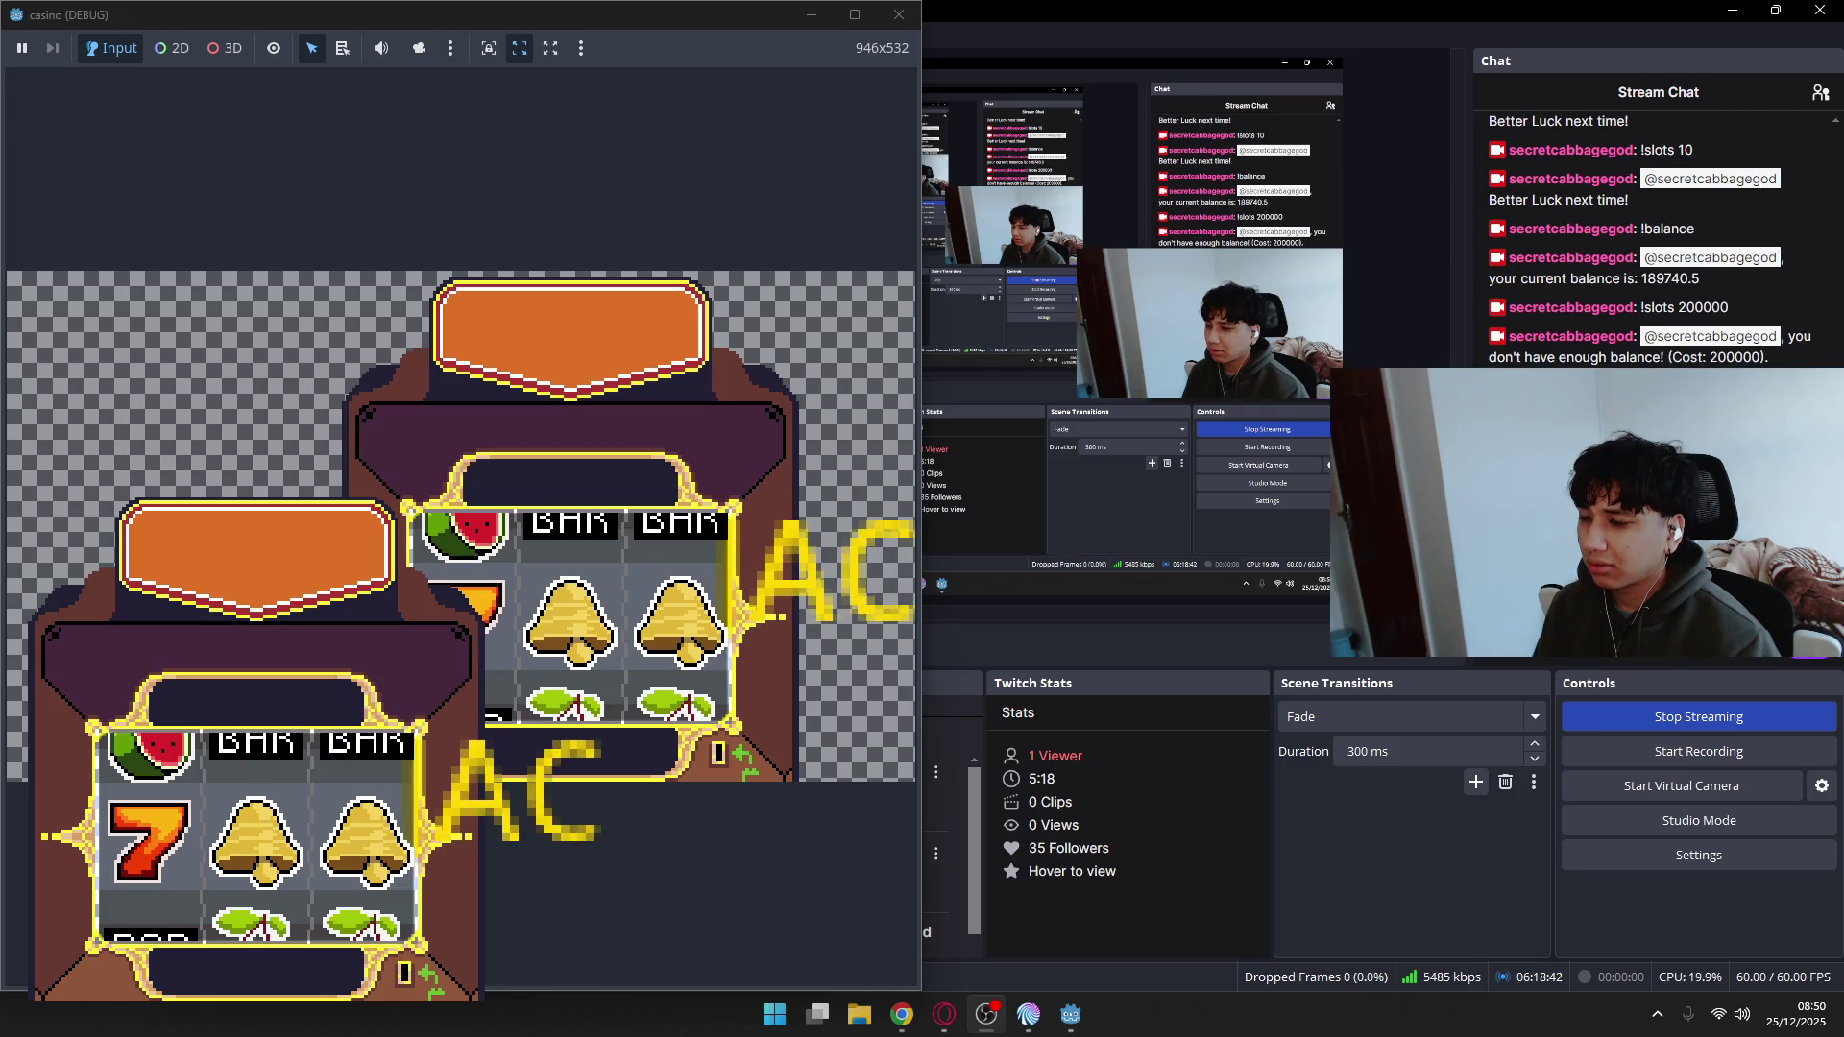
click(813, 28)
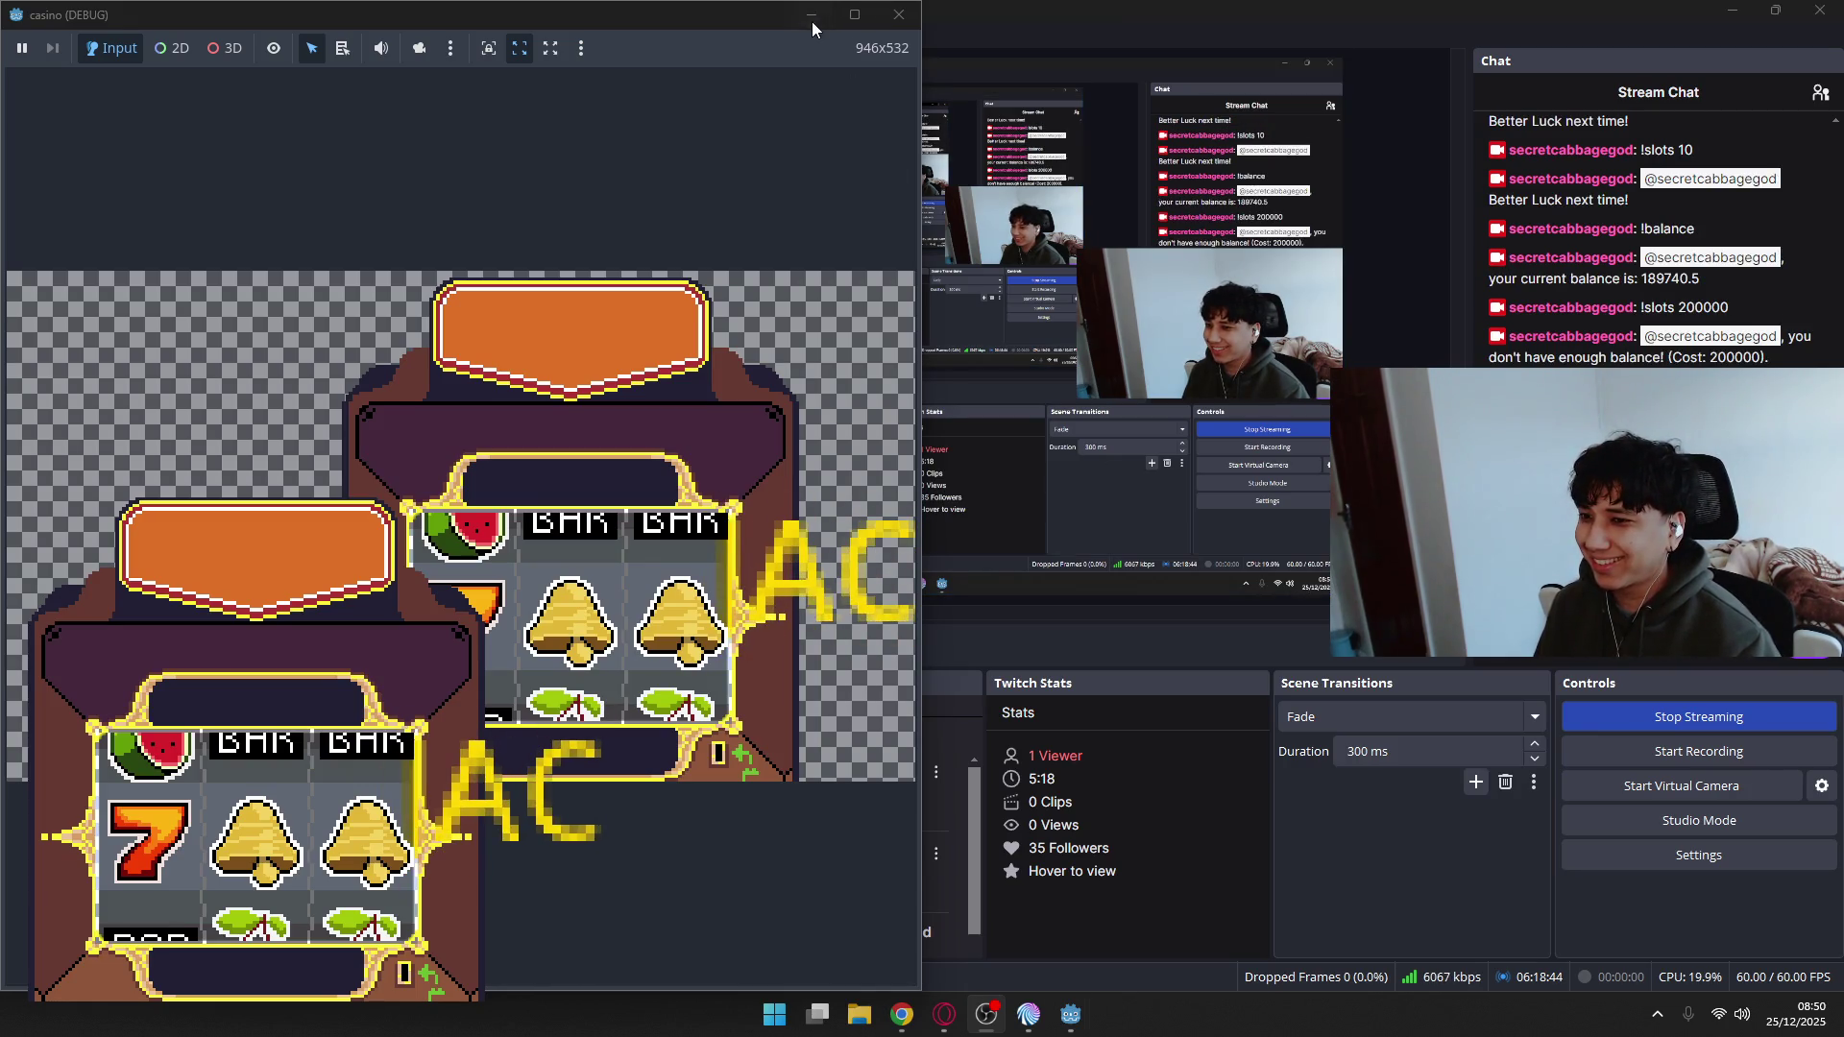
click(813, 28)
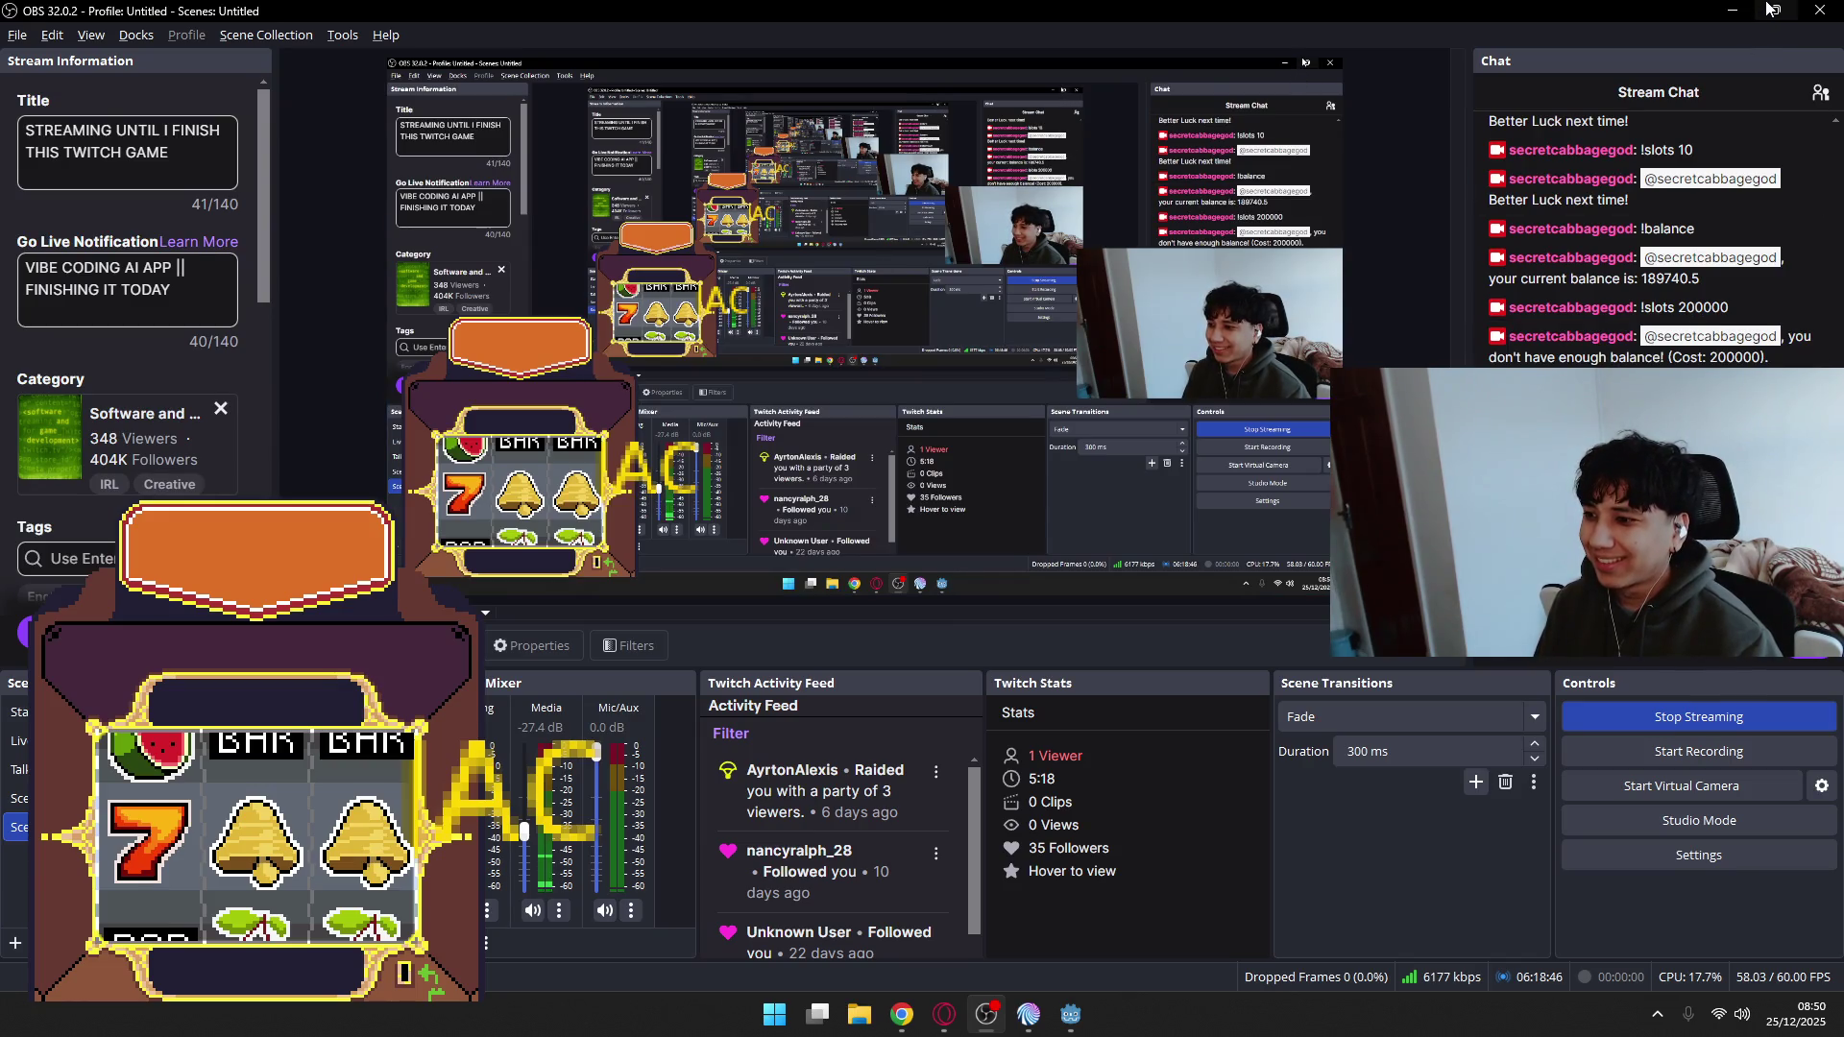
click(1733, 9)
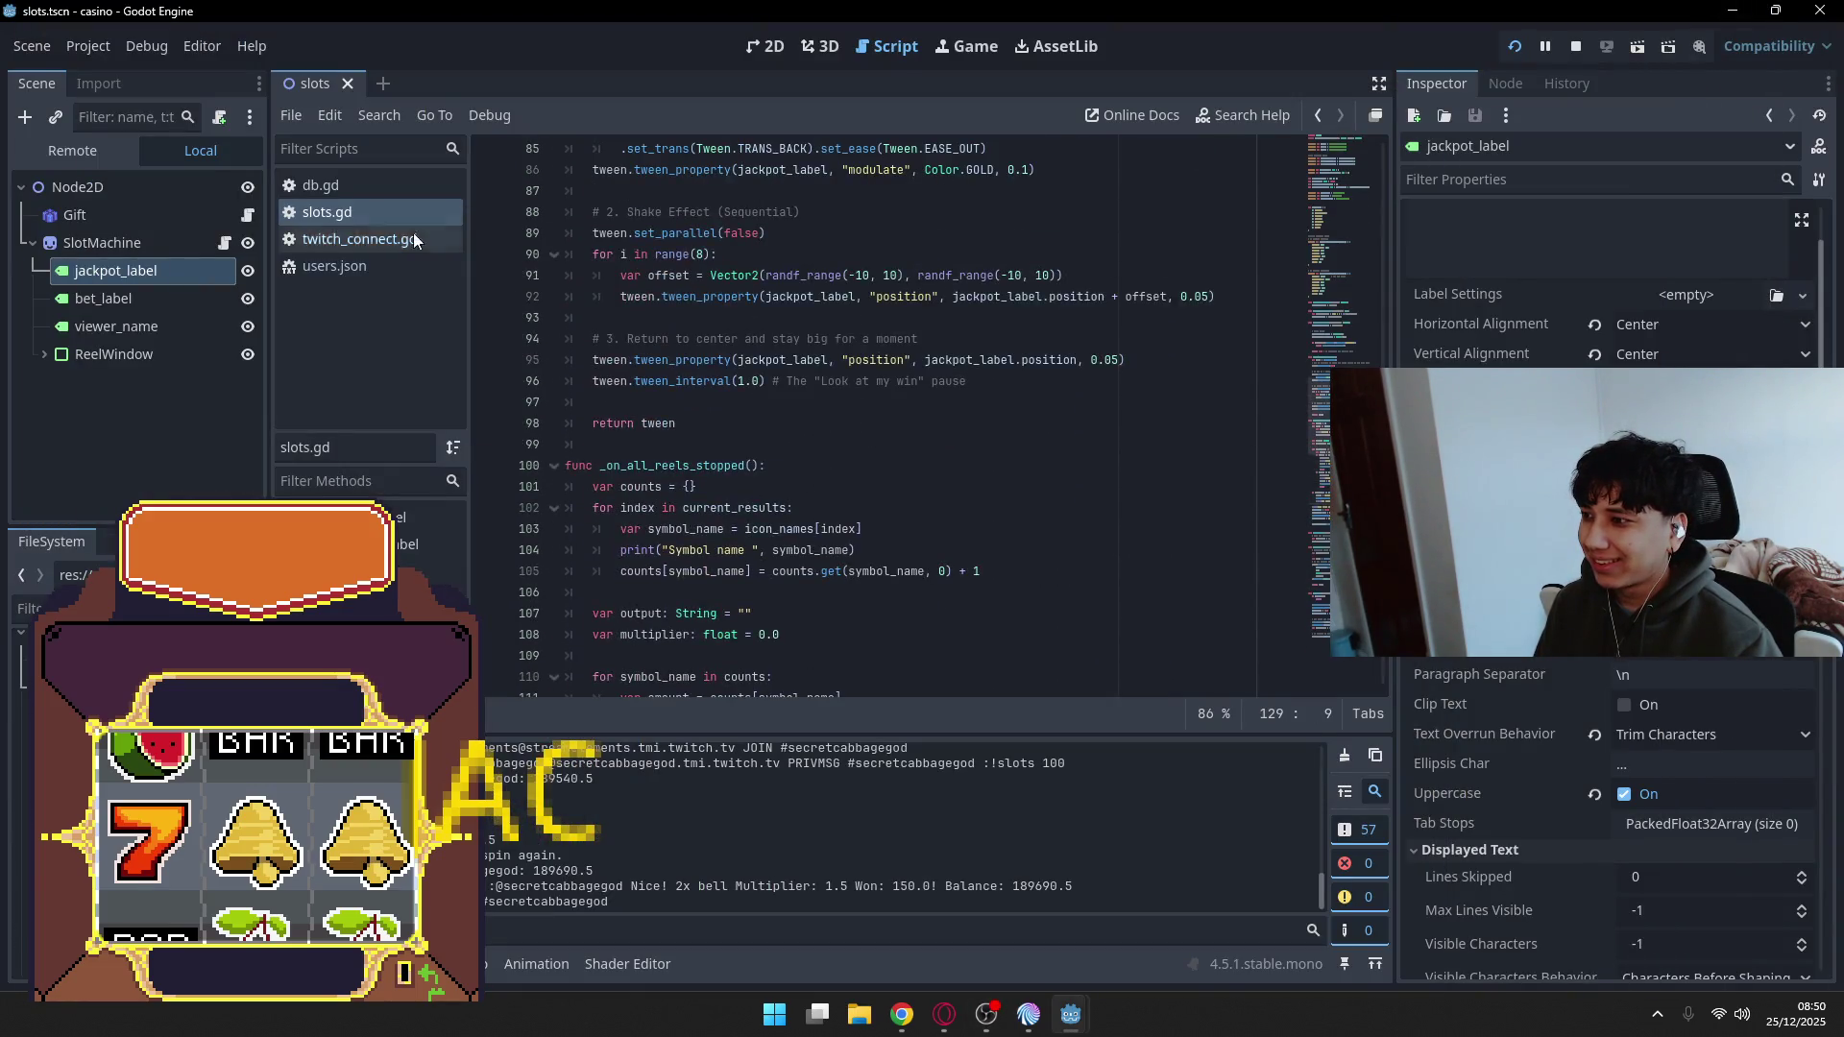
click(766, 46)
click(120, 293)
click(127, 274)
scroll(891, 446, up, 4)
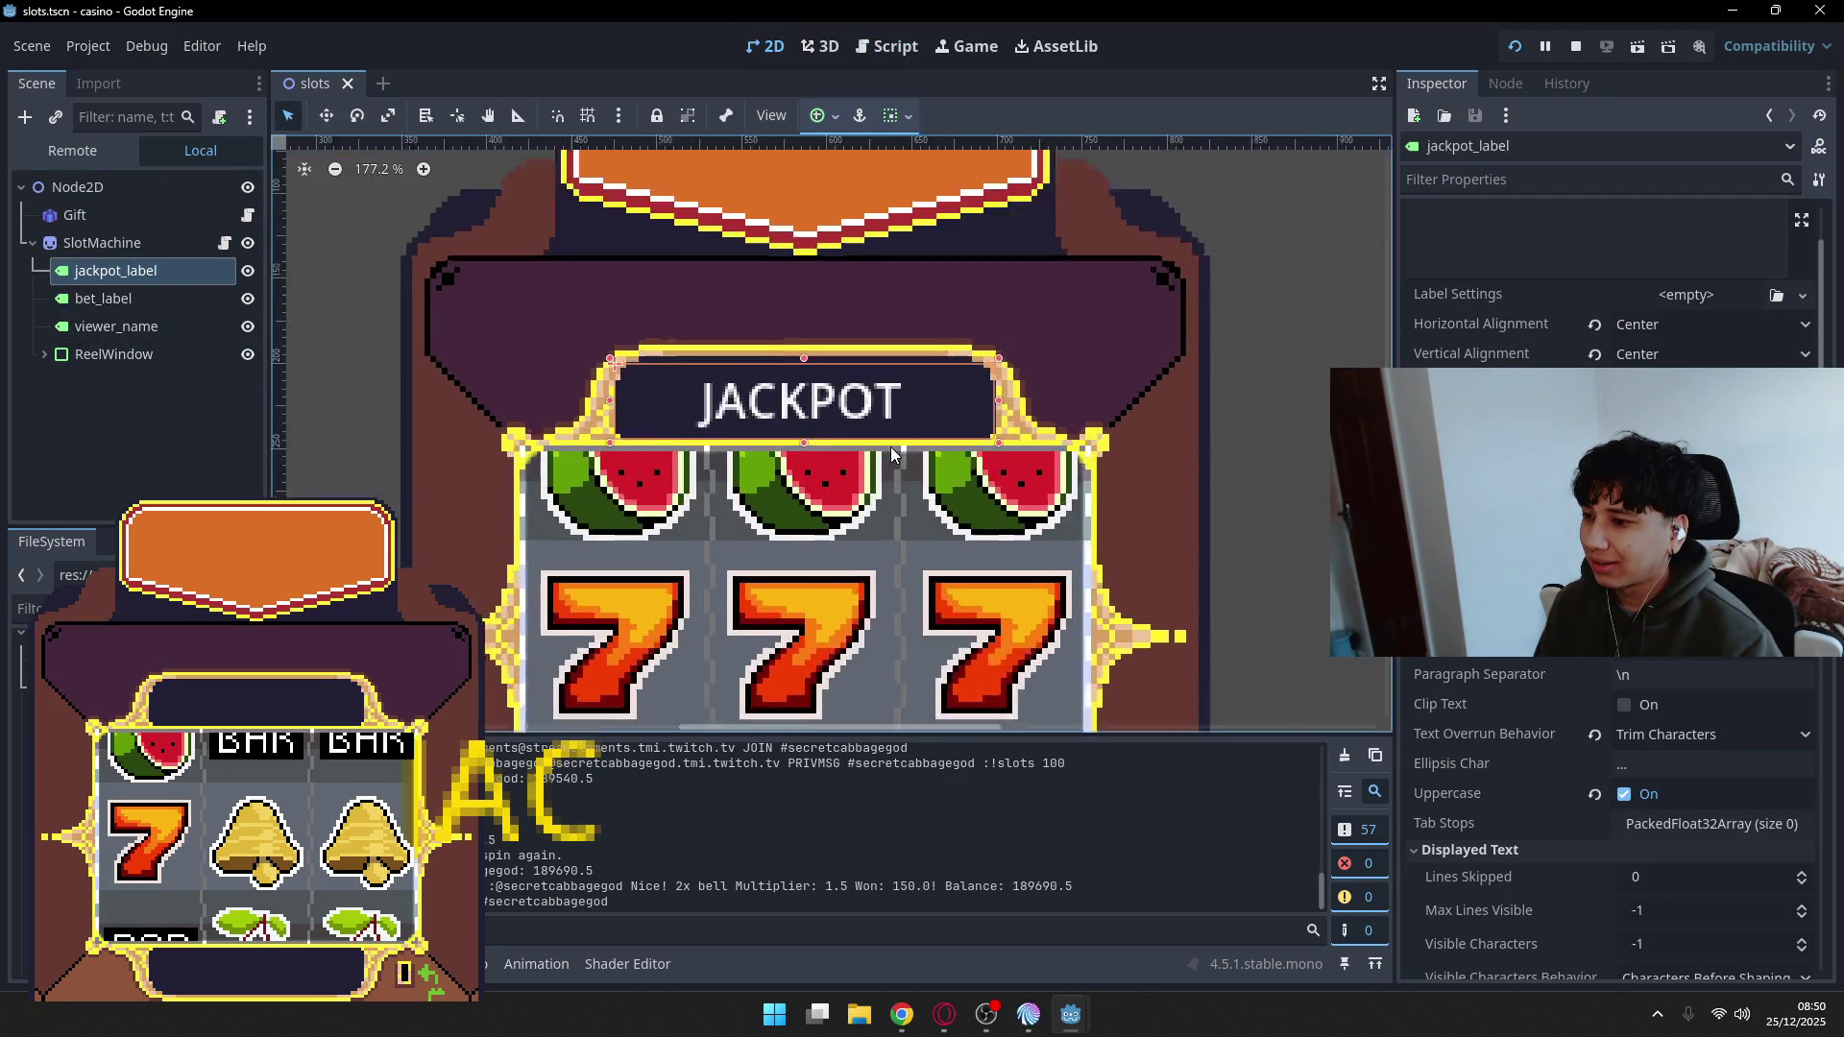
scroll(903, 443, up, 4)
scroll(899, 432, down, 6)
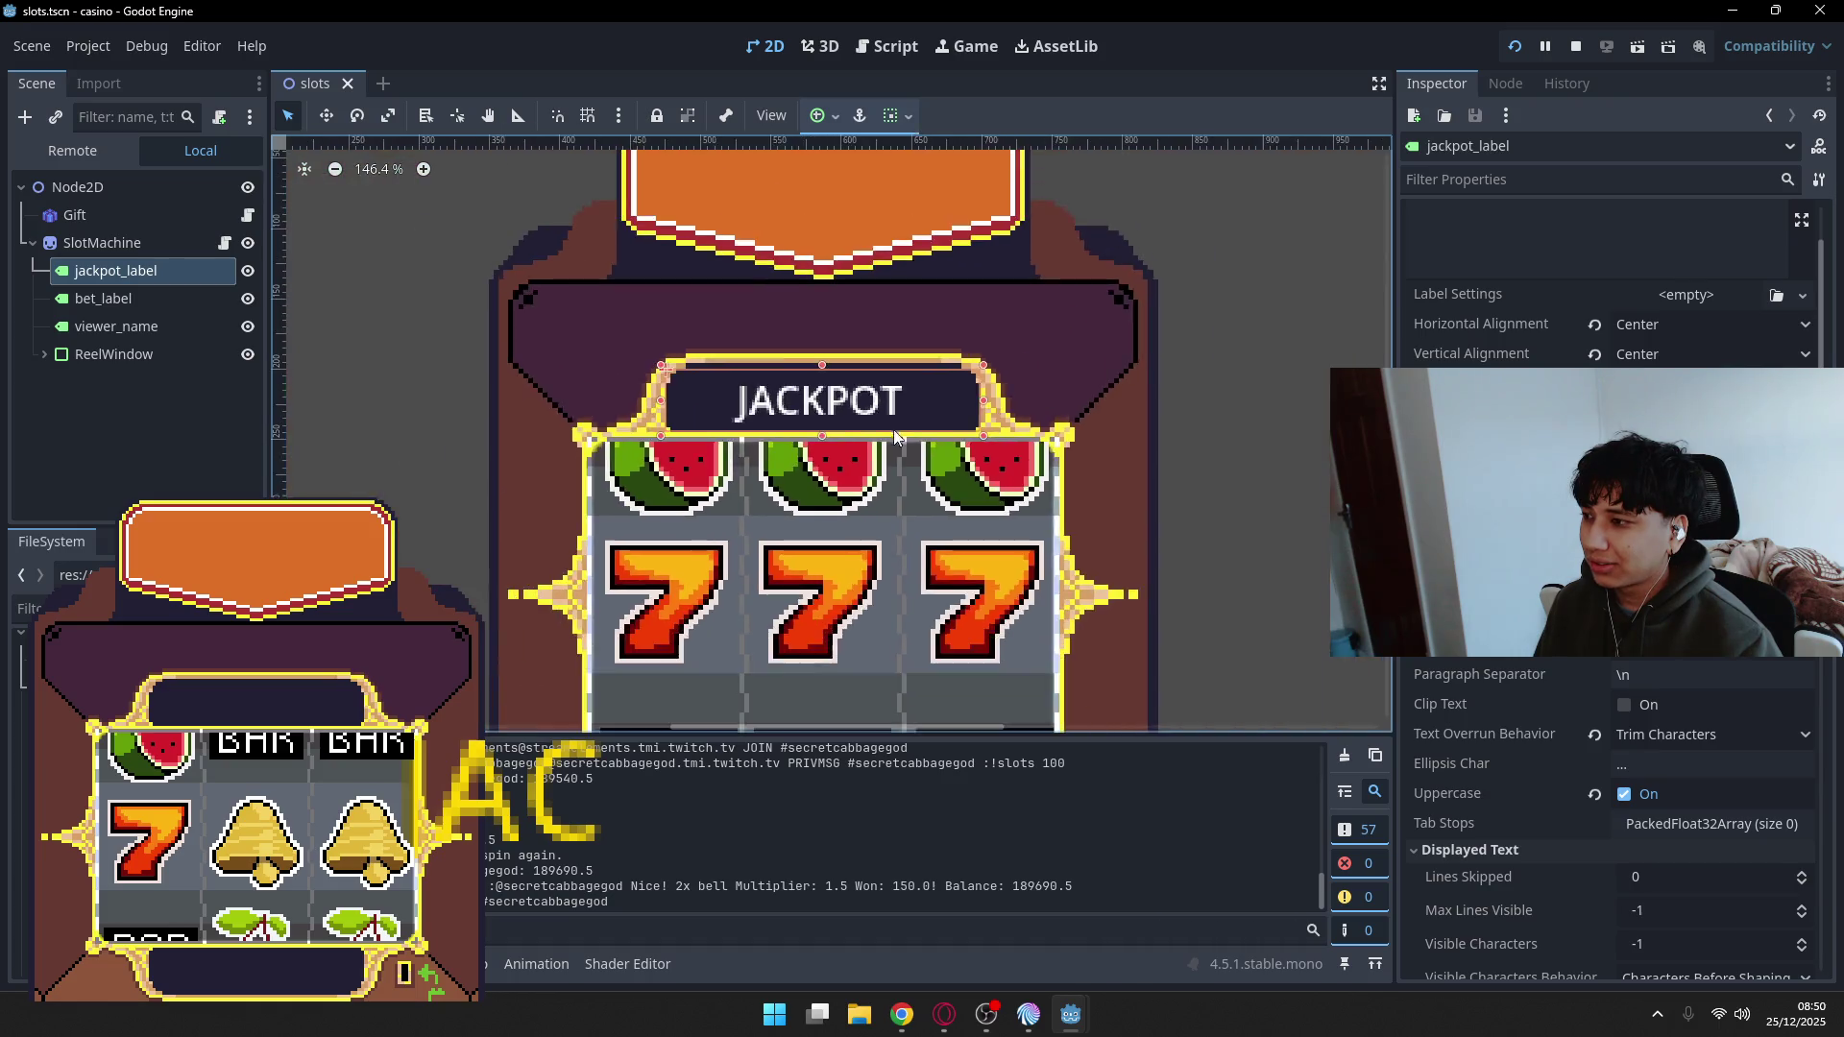
scroll(893, 429, down, 7)
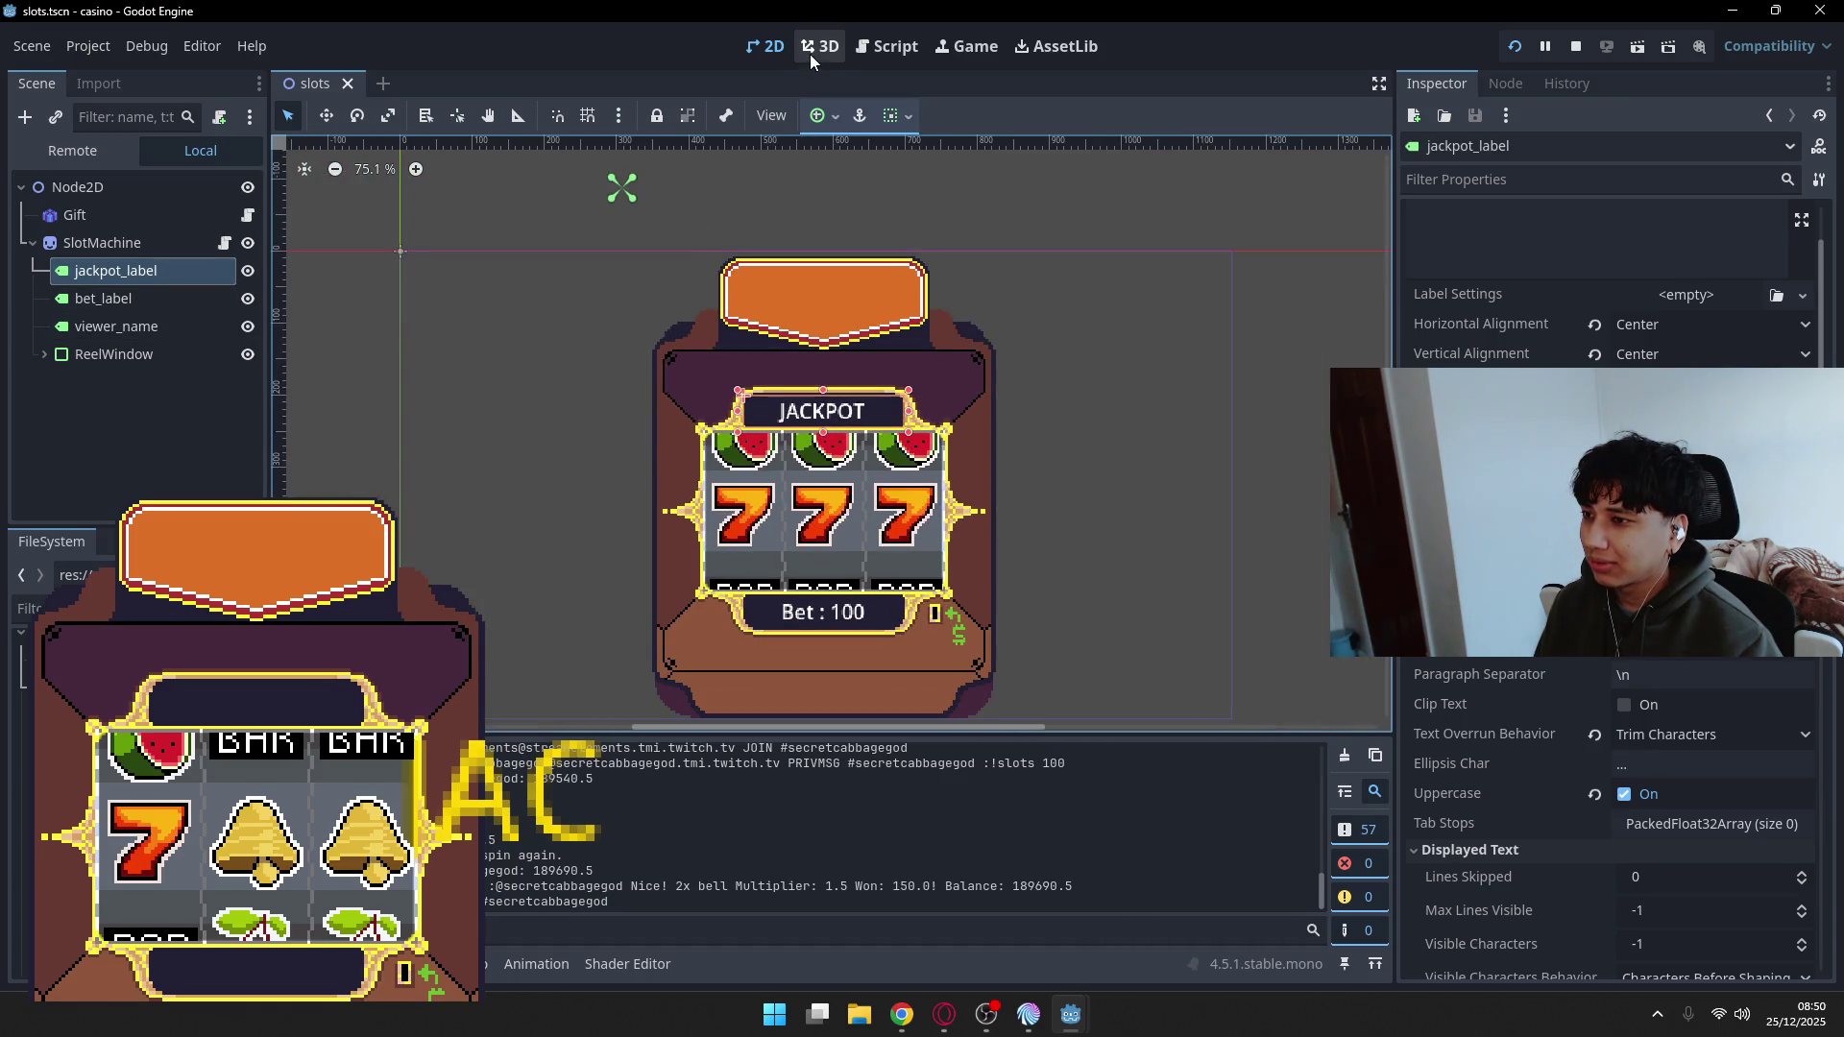
click(888, 47)
scroll(776, 346, up, 5)
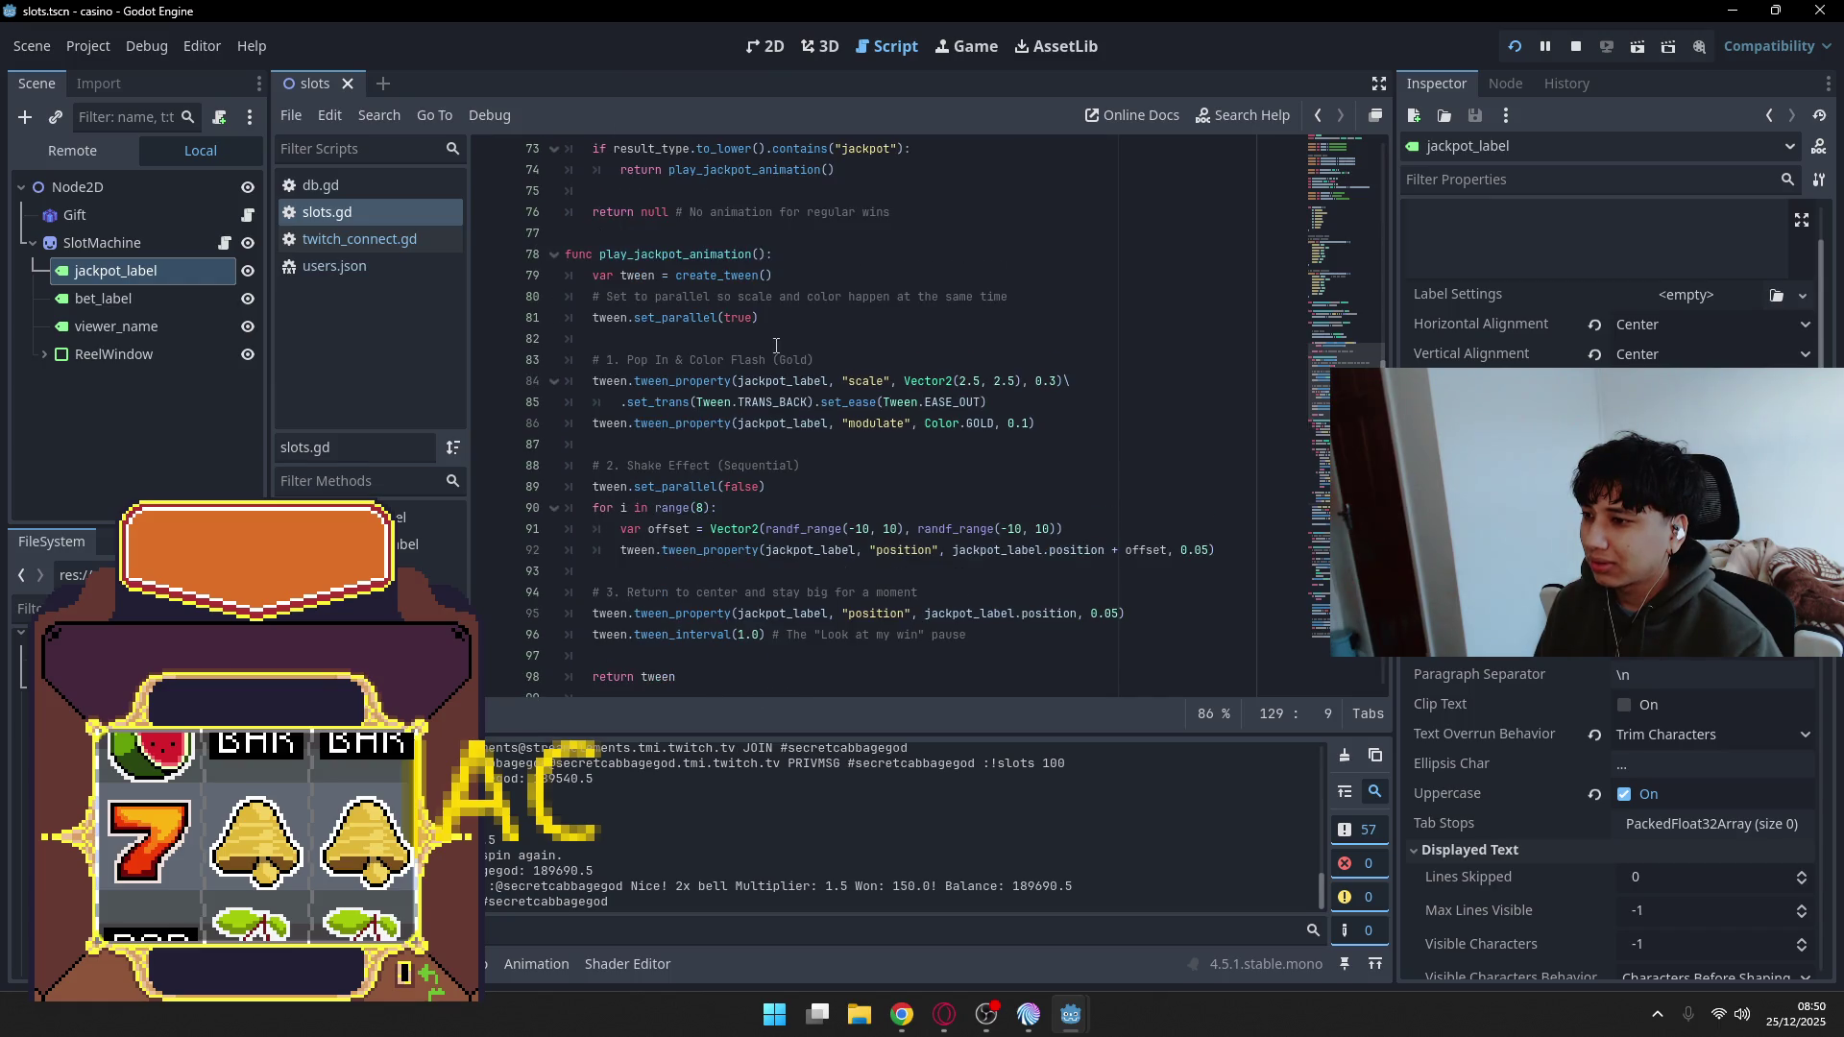
click(848, 381)
double_click(864, 381)
click(954, 382)
click(827, 318)
scroll(828, 335, up, 2)
scroll(827, 335, up, 5)
click(796, 318)
mouse_move(702, 398)
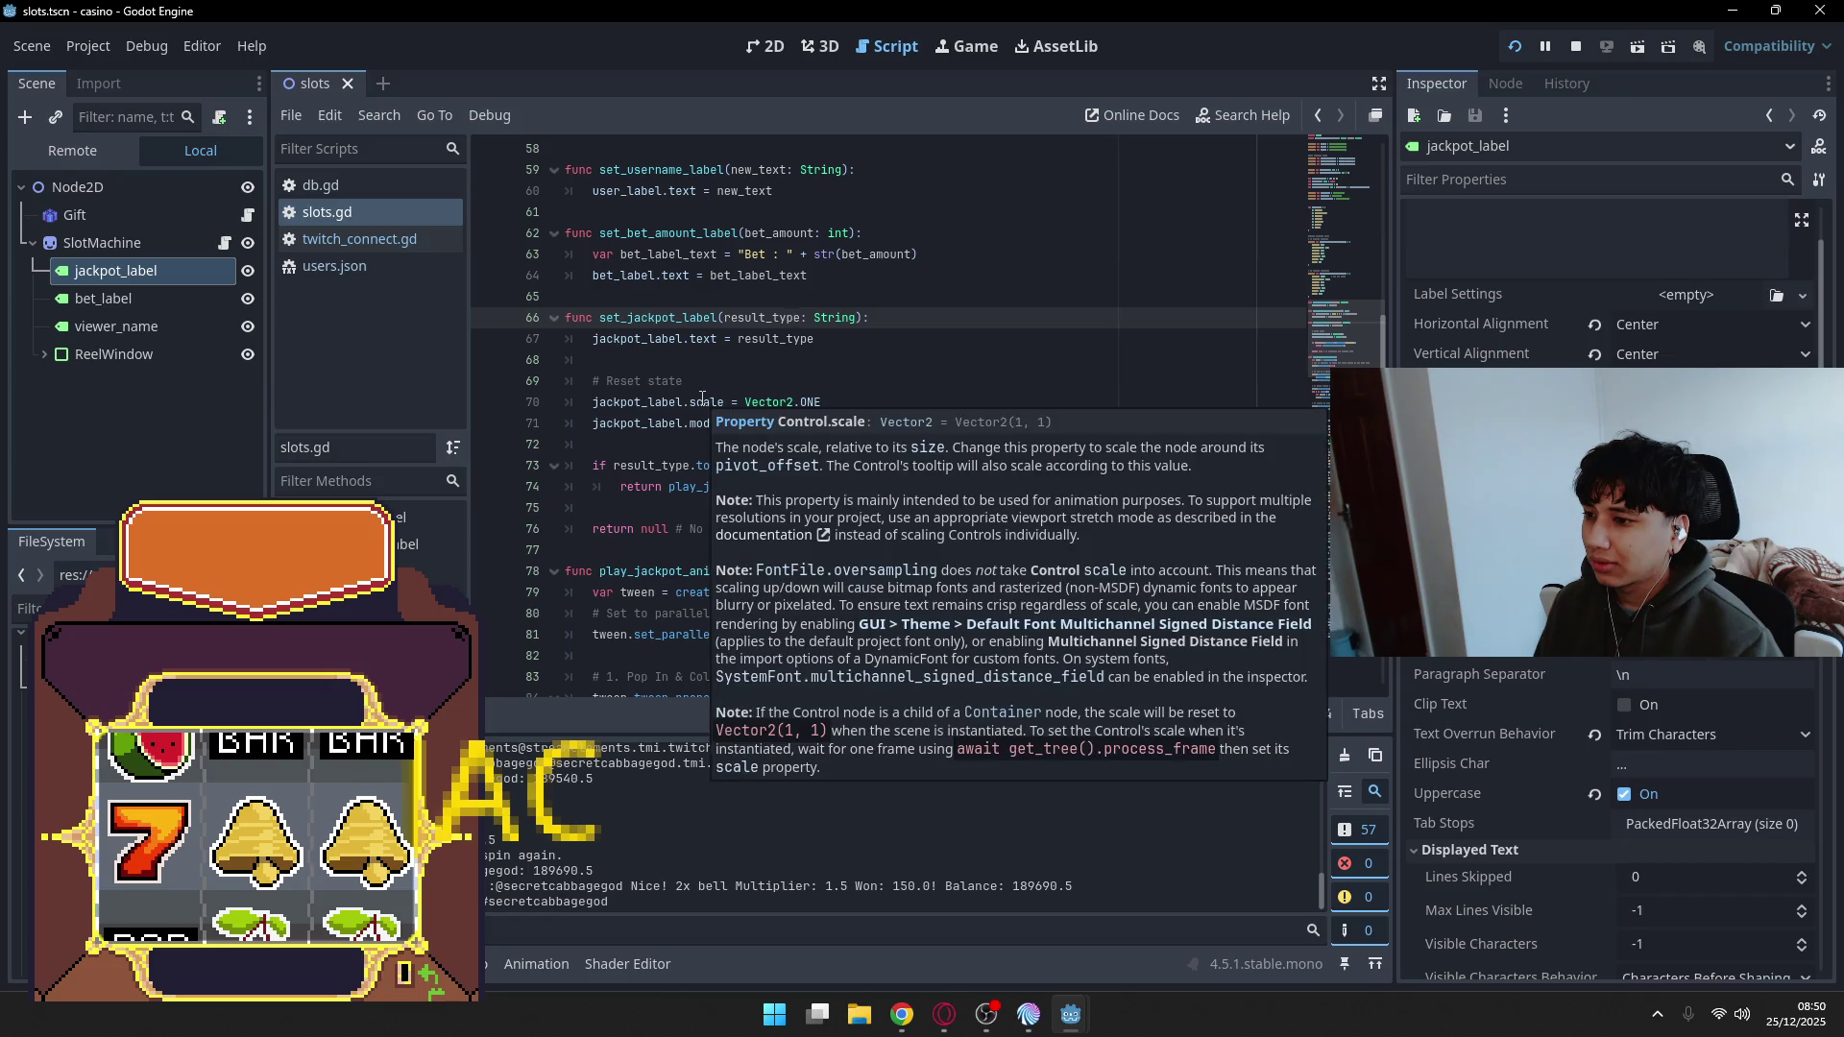
mouse_move(803, 402)
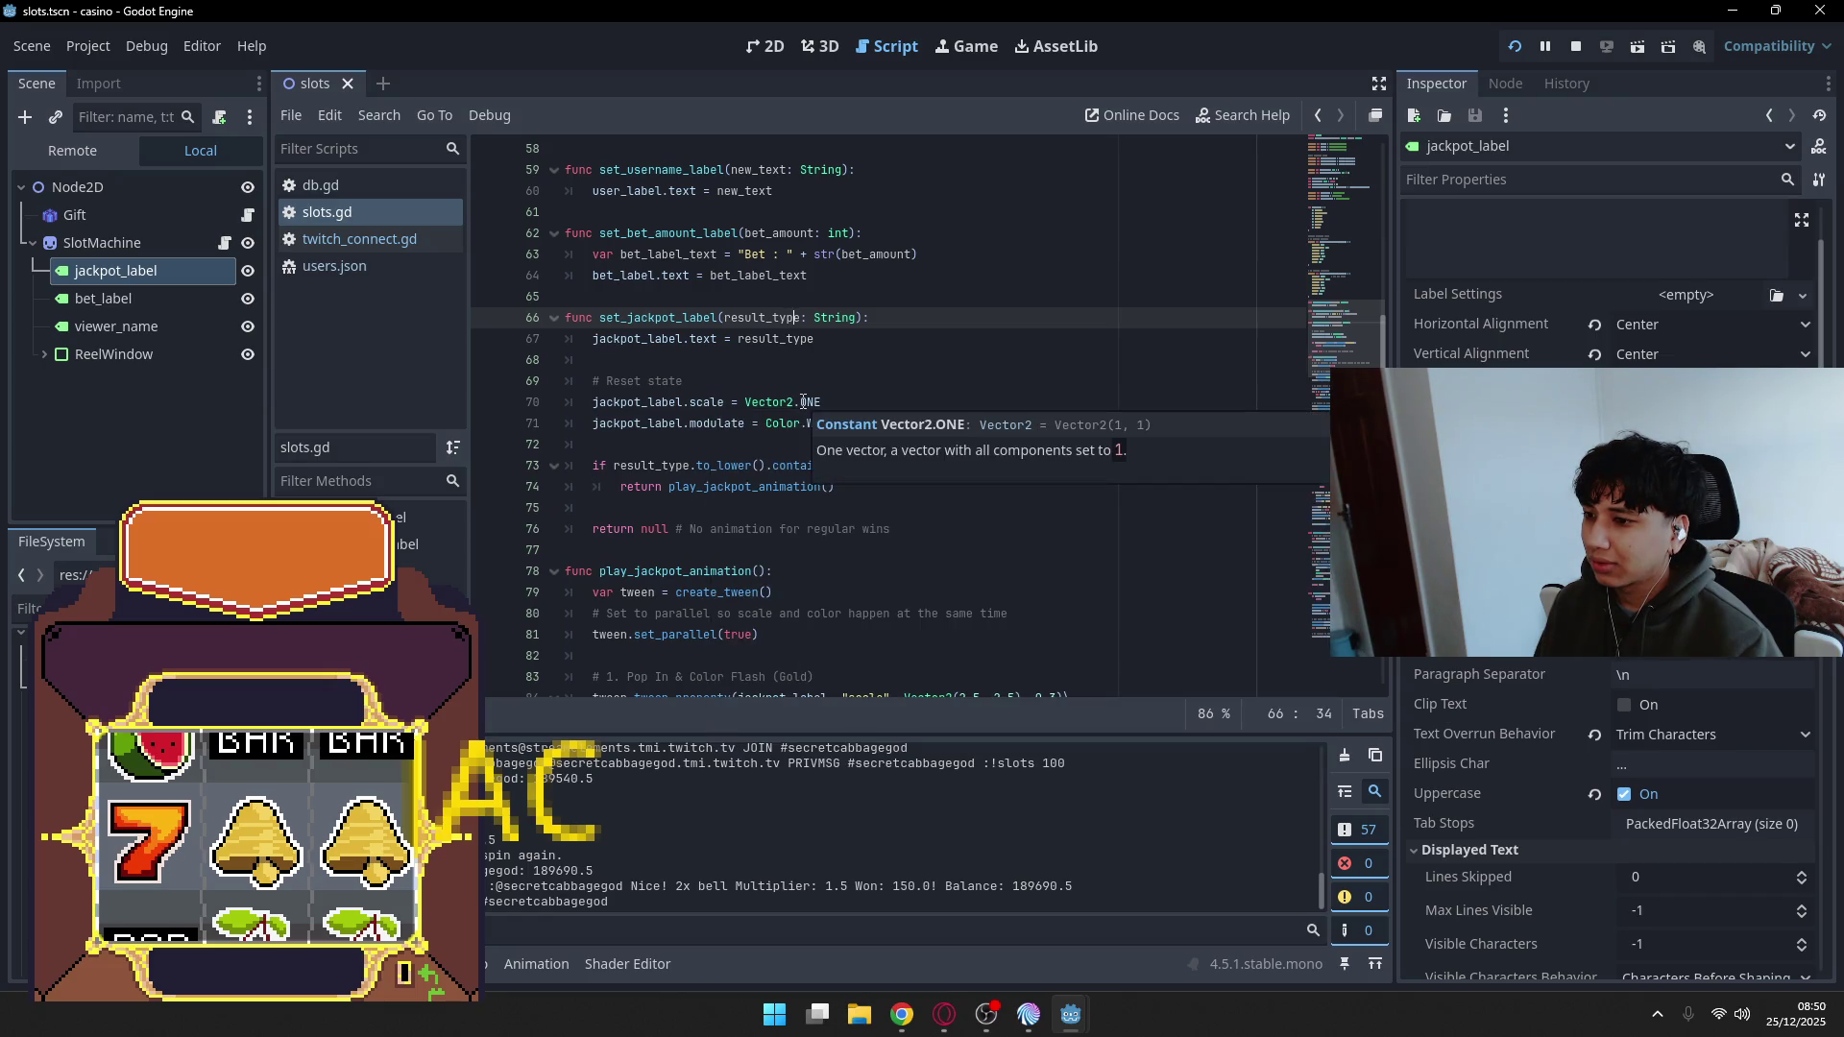
click(803, 401)
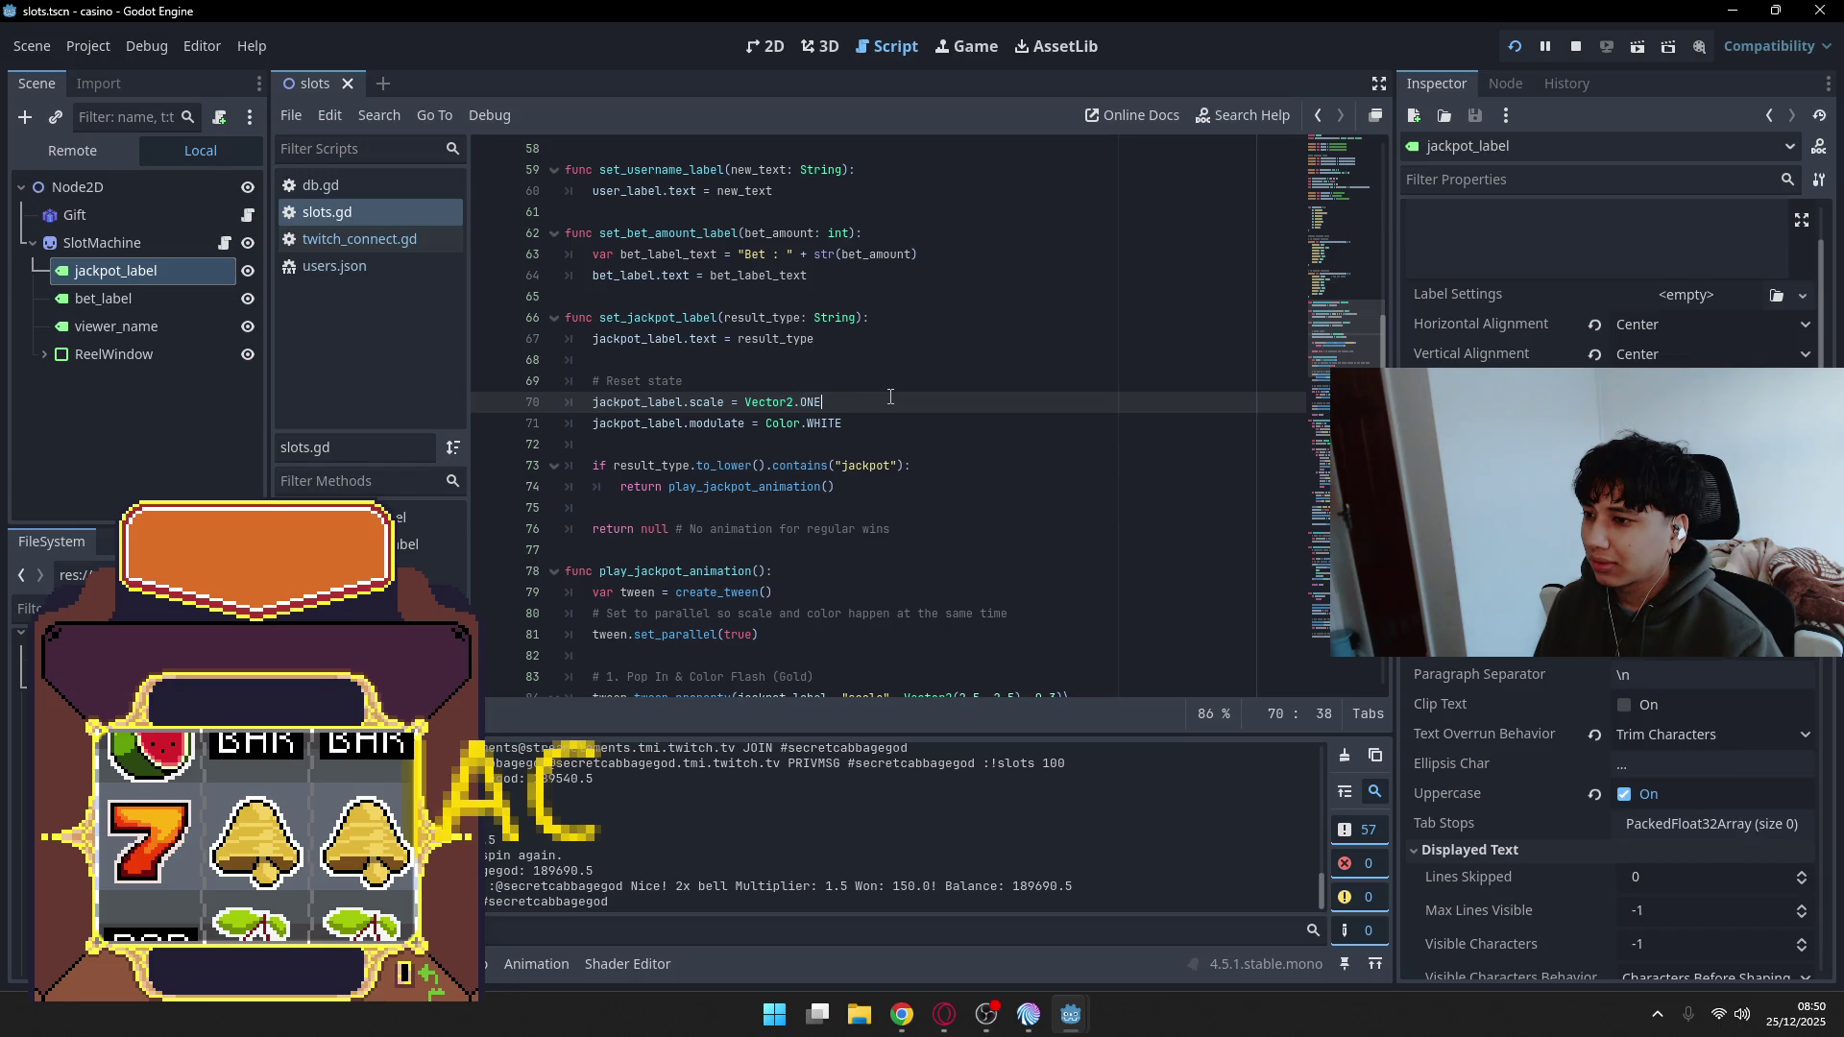
click(798, 383)
key(shift+Home)
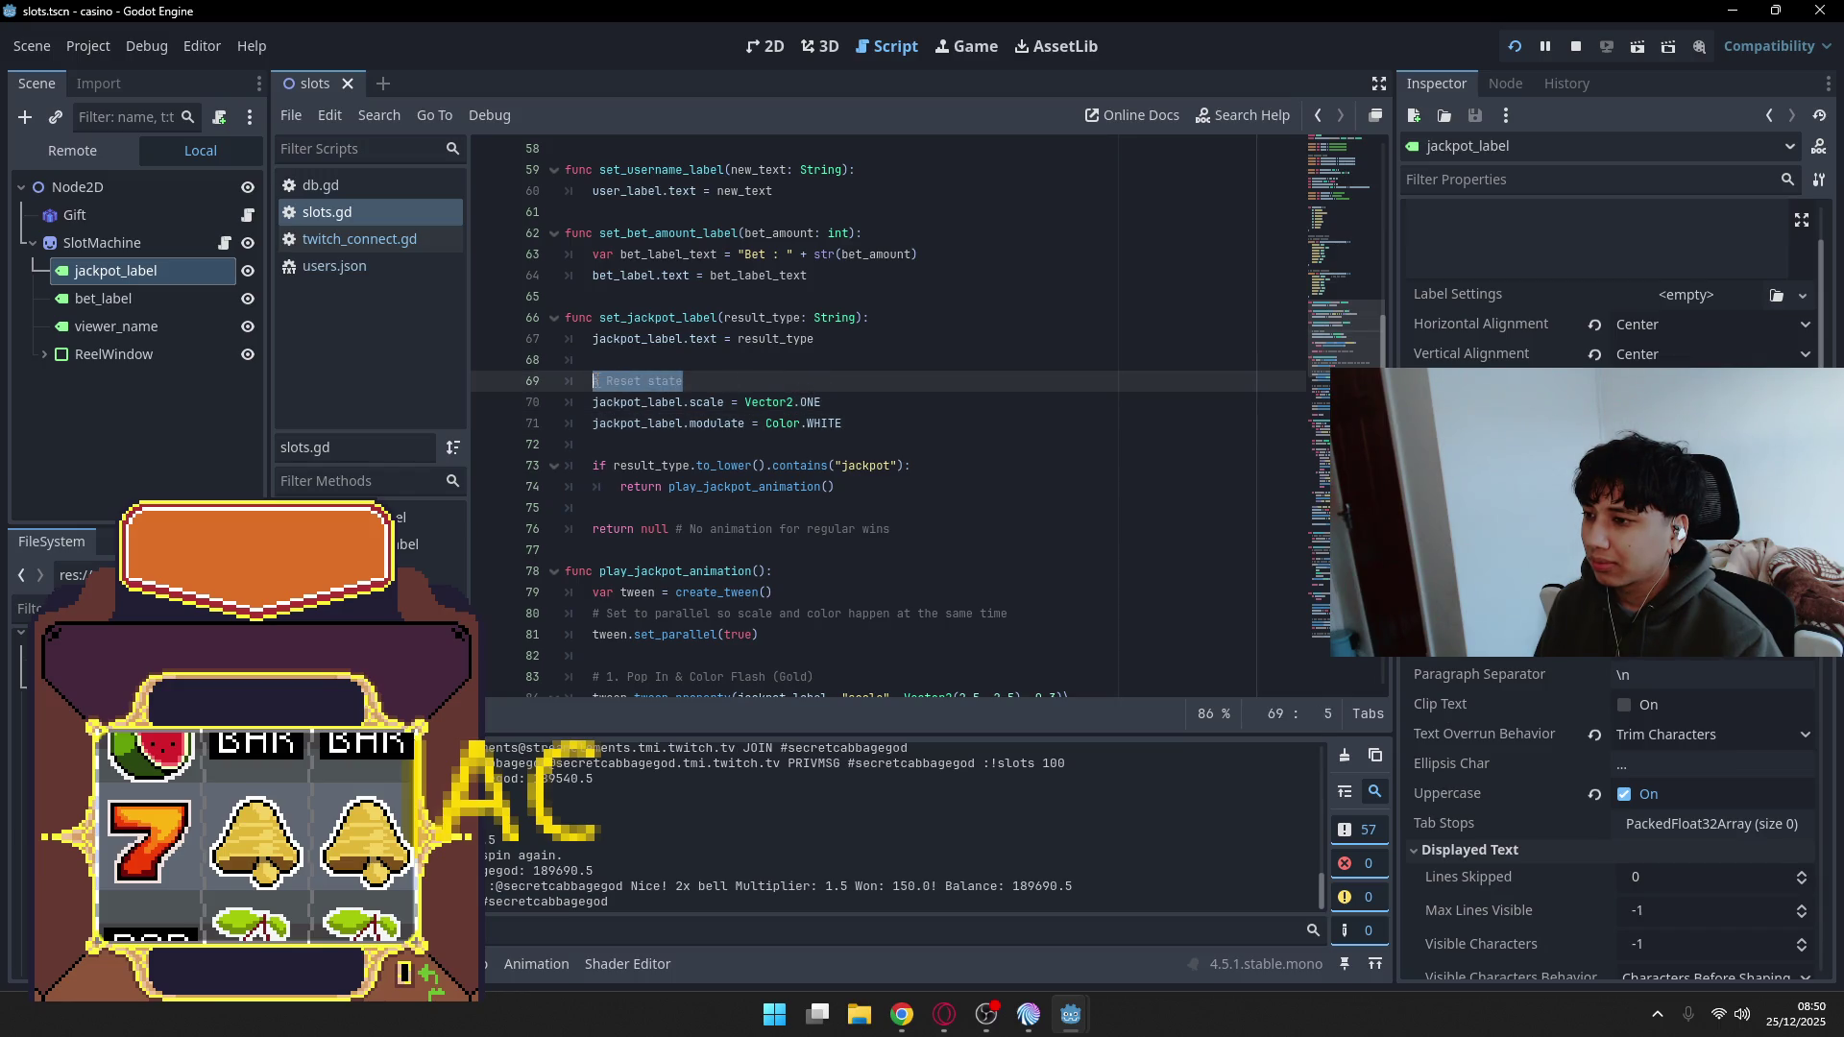
click(764, 383)
key(Down)
key(Down)
key(Down)
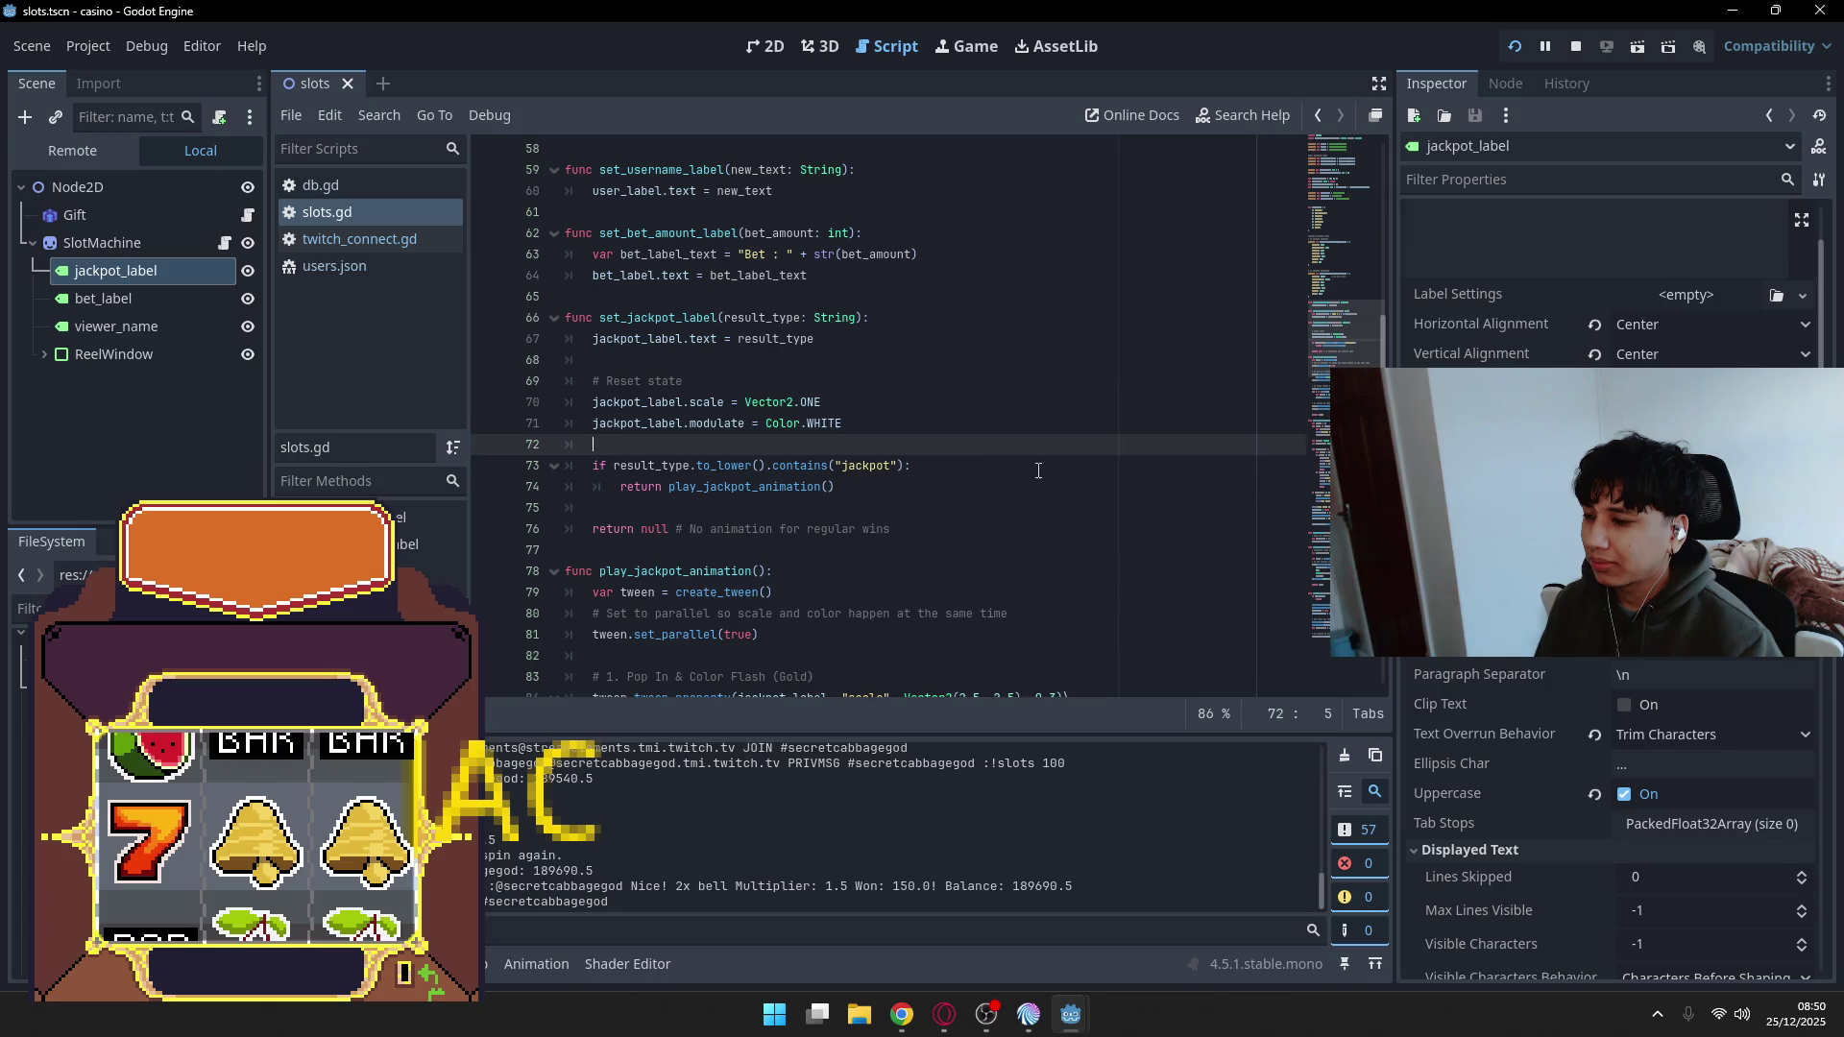
scroll(1027, 463, down, 5)
click(1026, 463)
scroll(1027, 463, down, 4)
click(1027, 467)
click(828, 413)
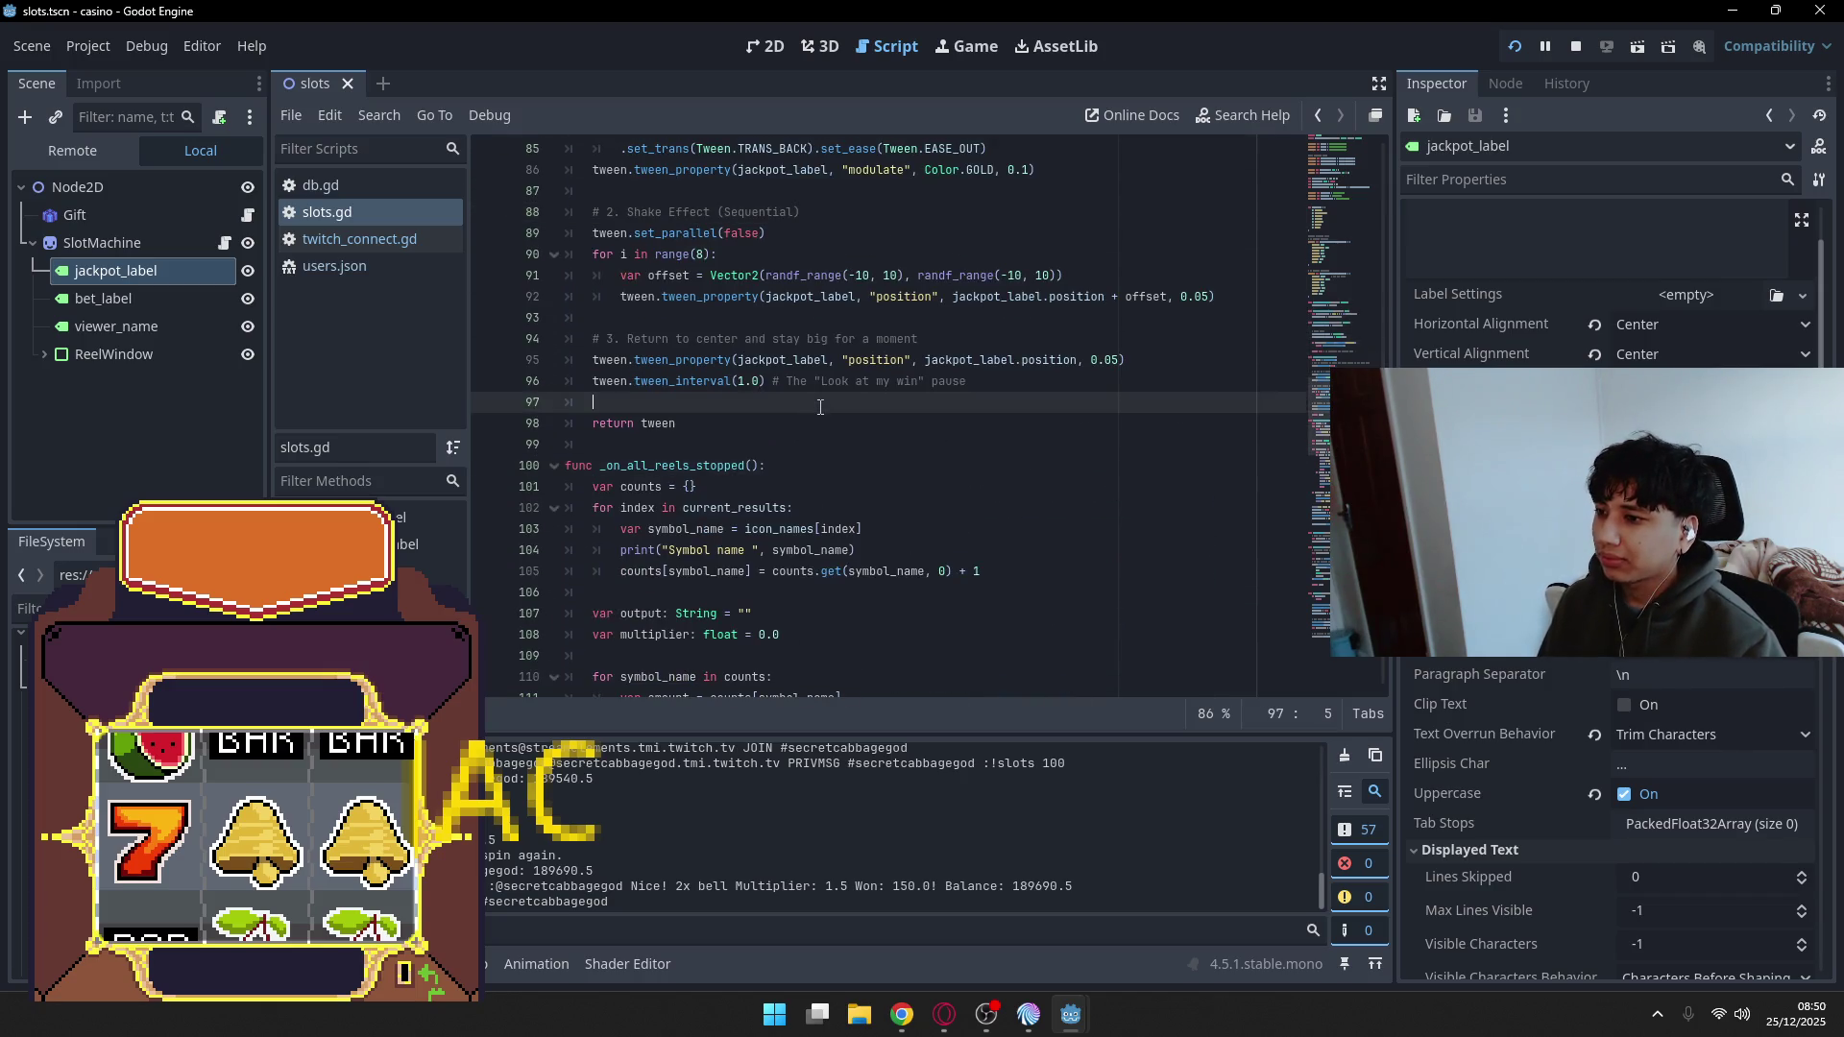
scroll(828, 430, down, 2)
scroll(828, 430, down, 6)
click(886, 440)
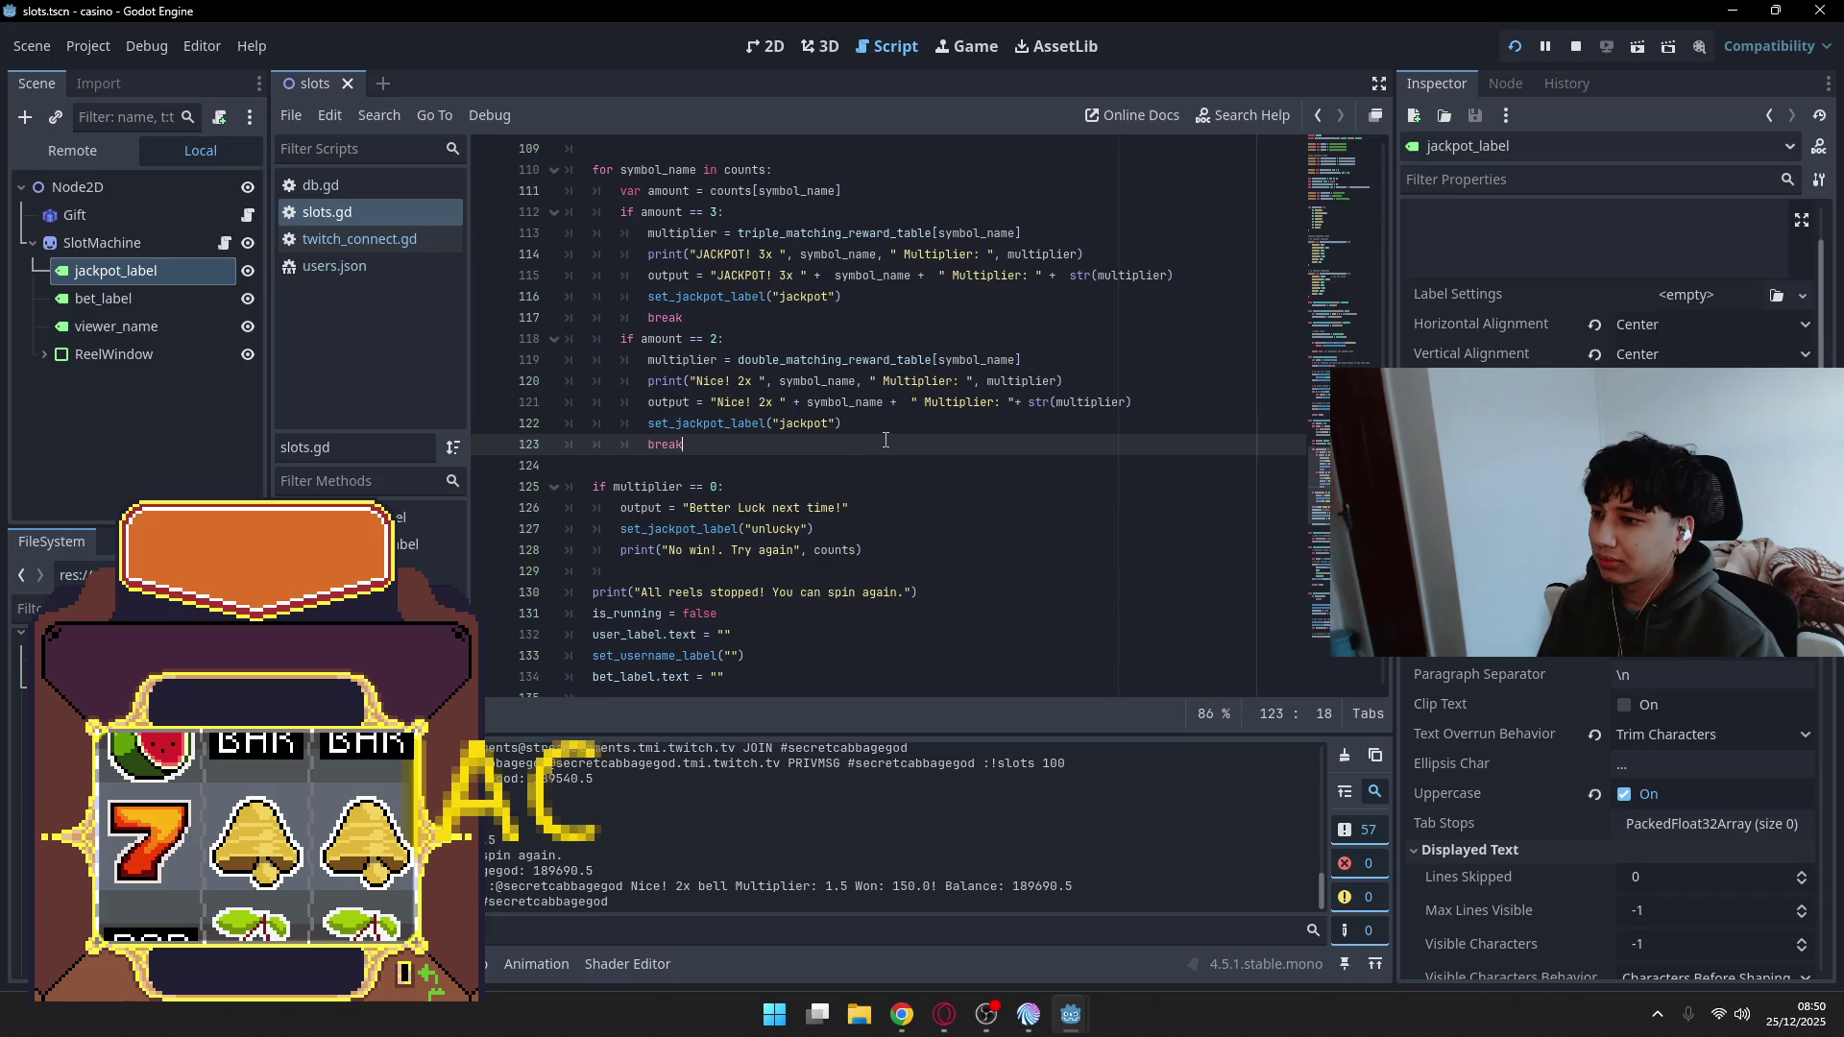
scroll(883, 440, up, 10)
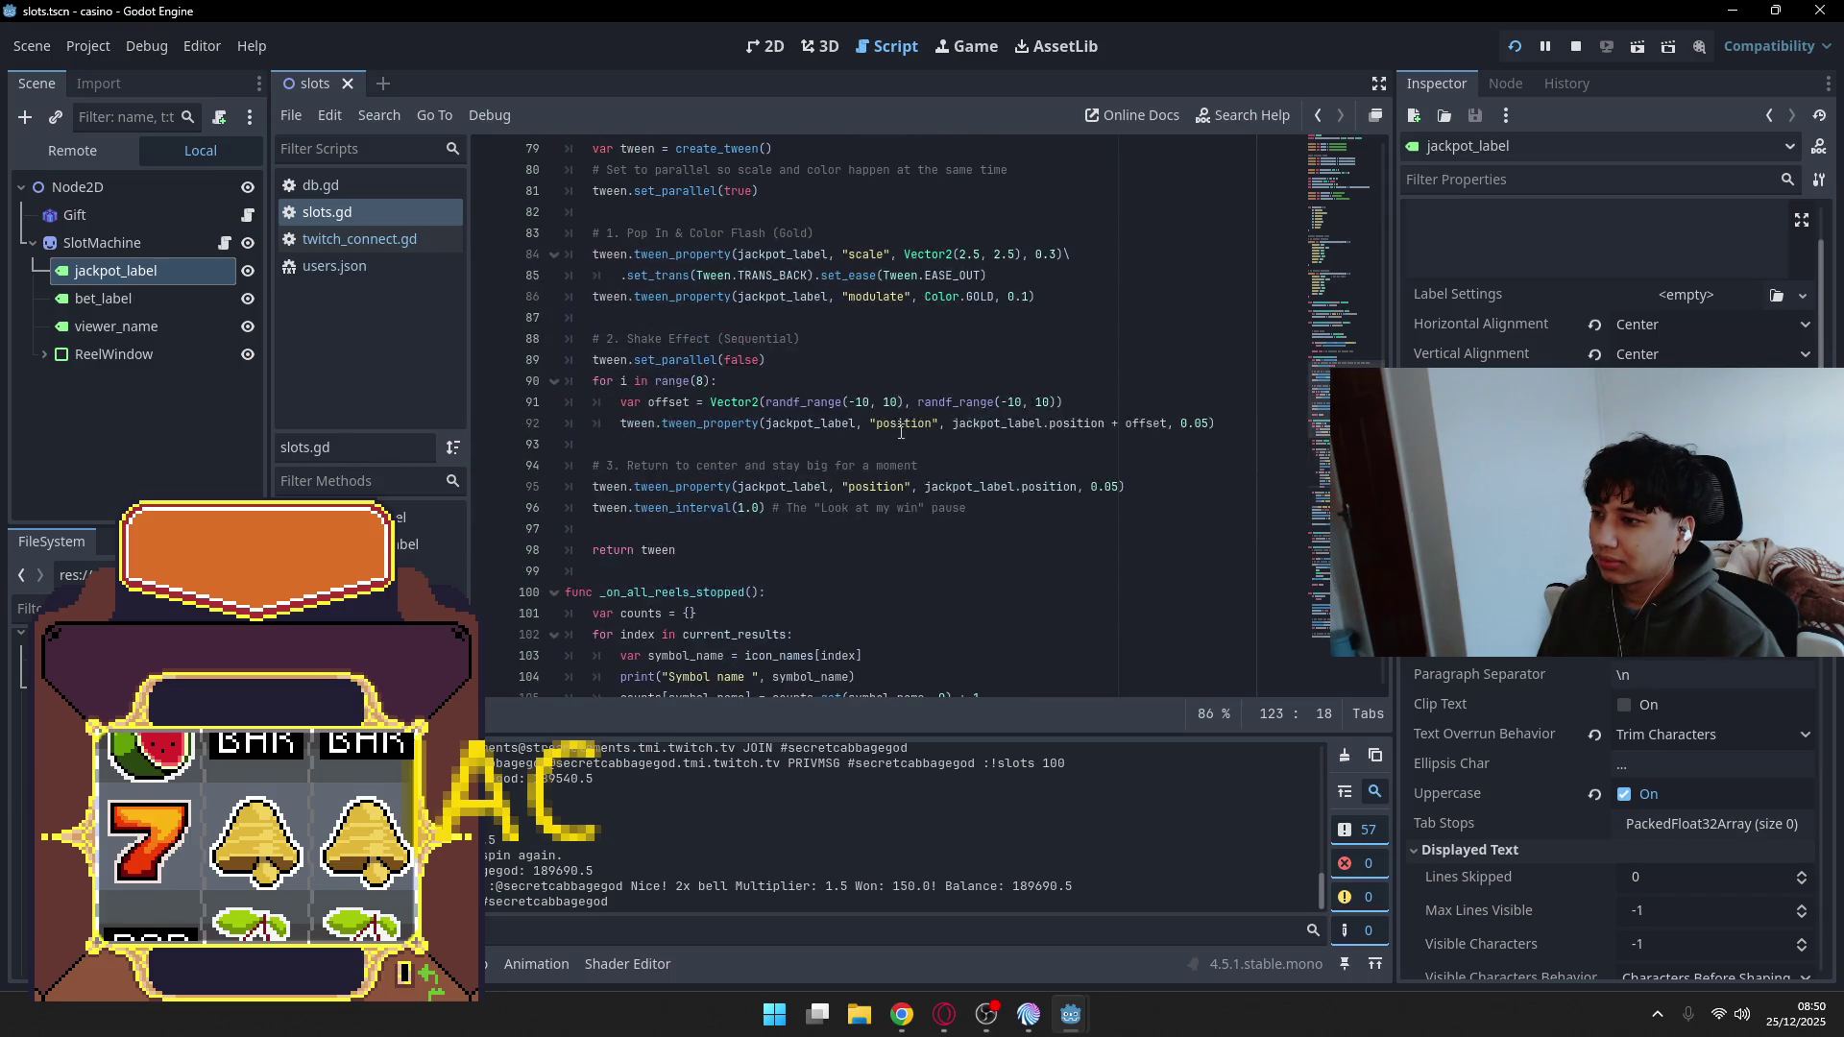
click(685, 560)
scroll(685, 560, up, 4)
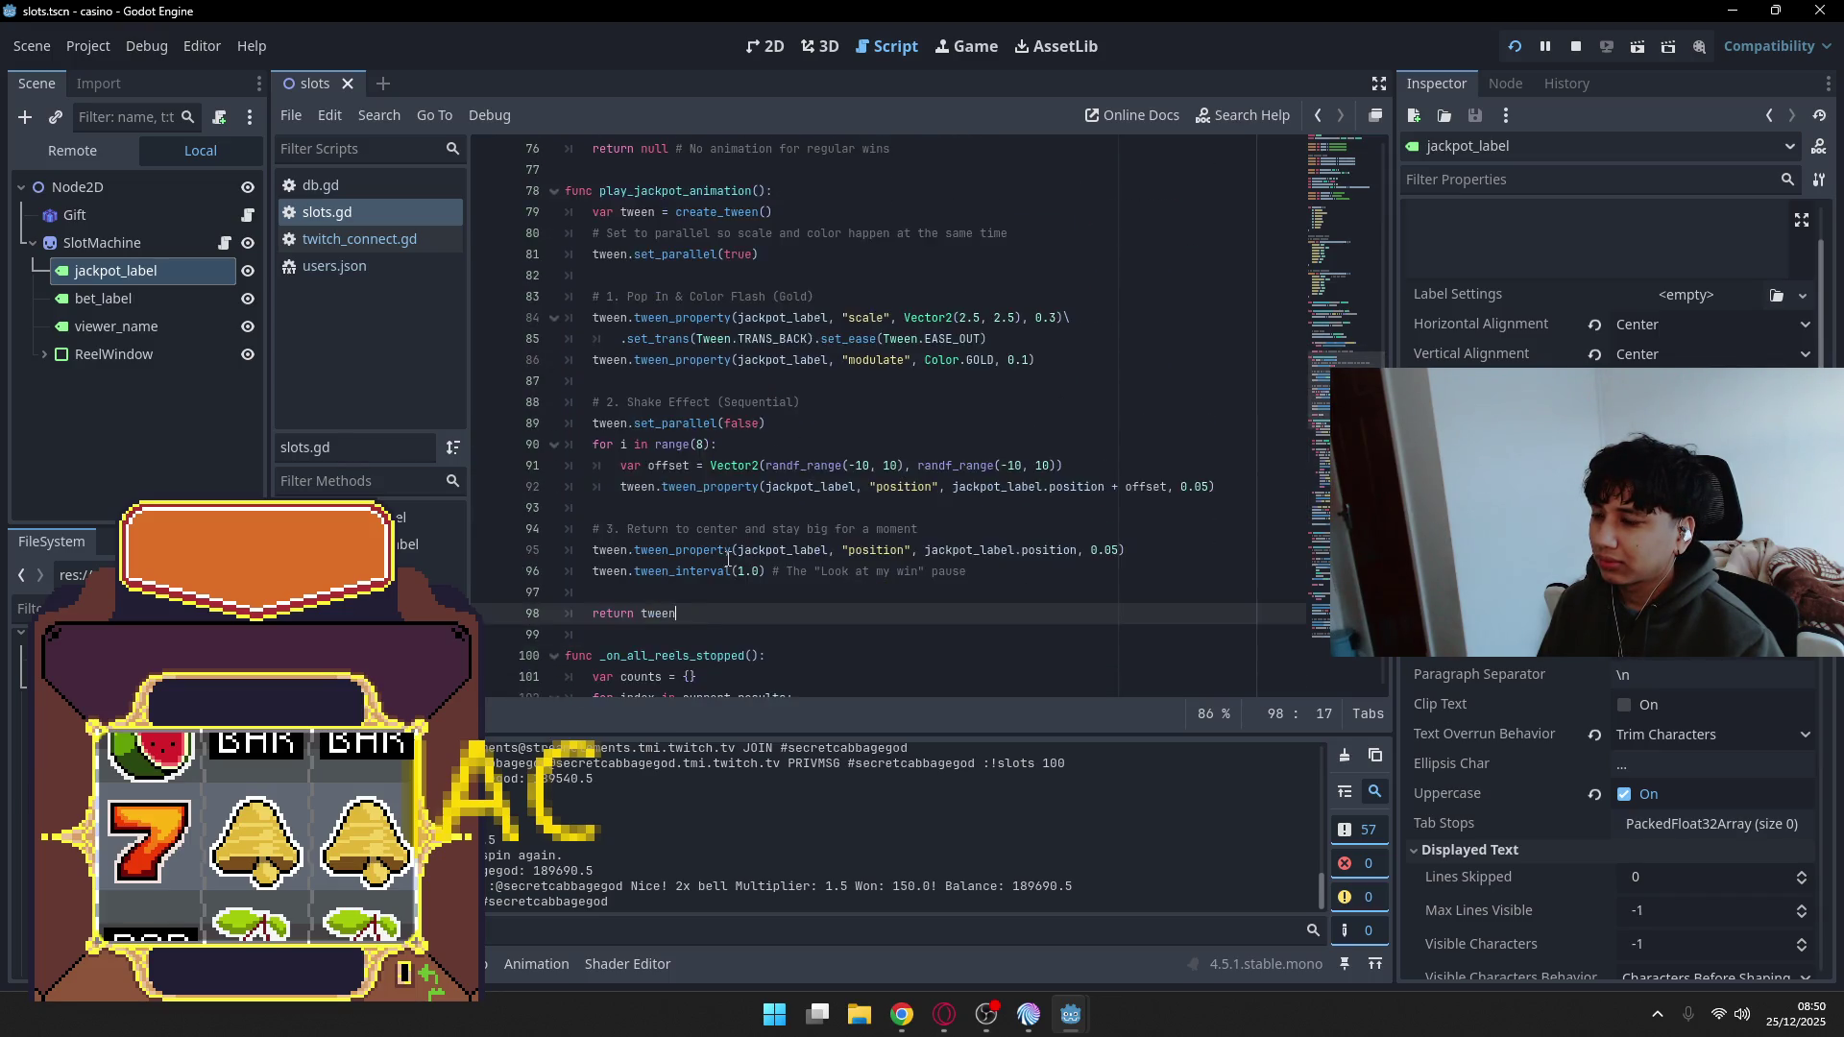
mouse_move(902, 1015)
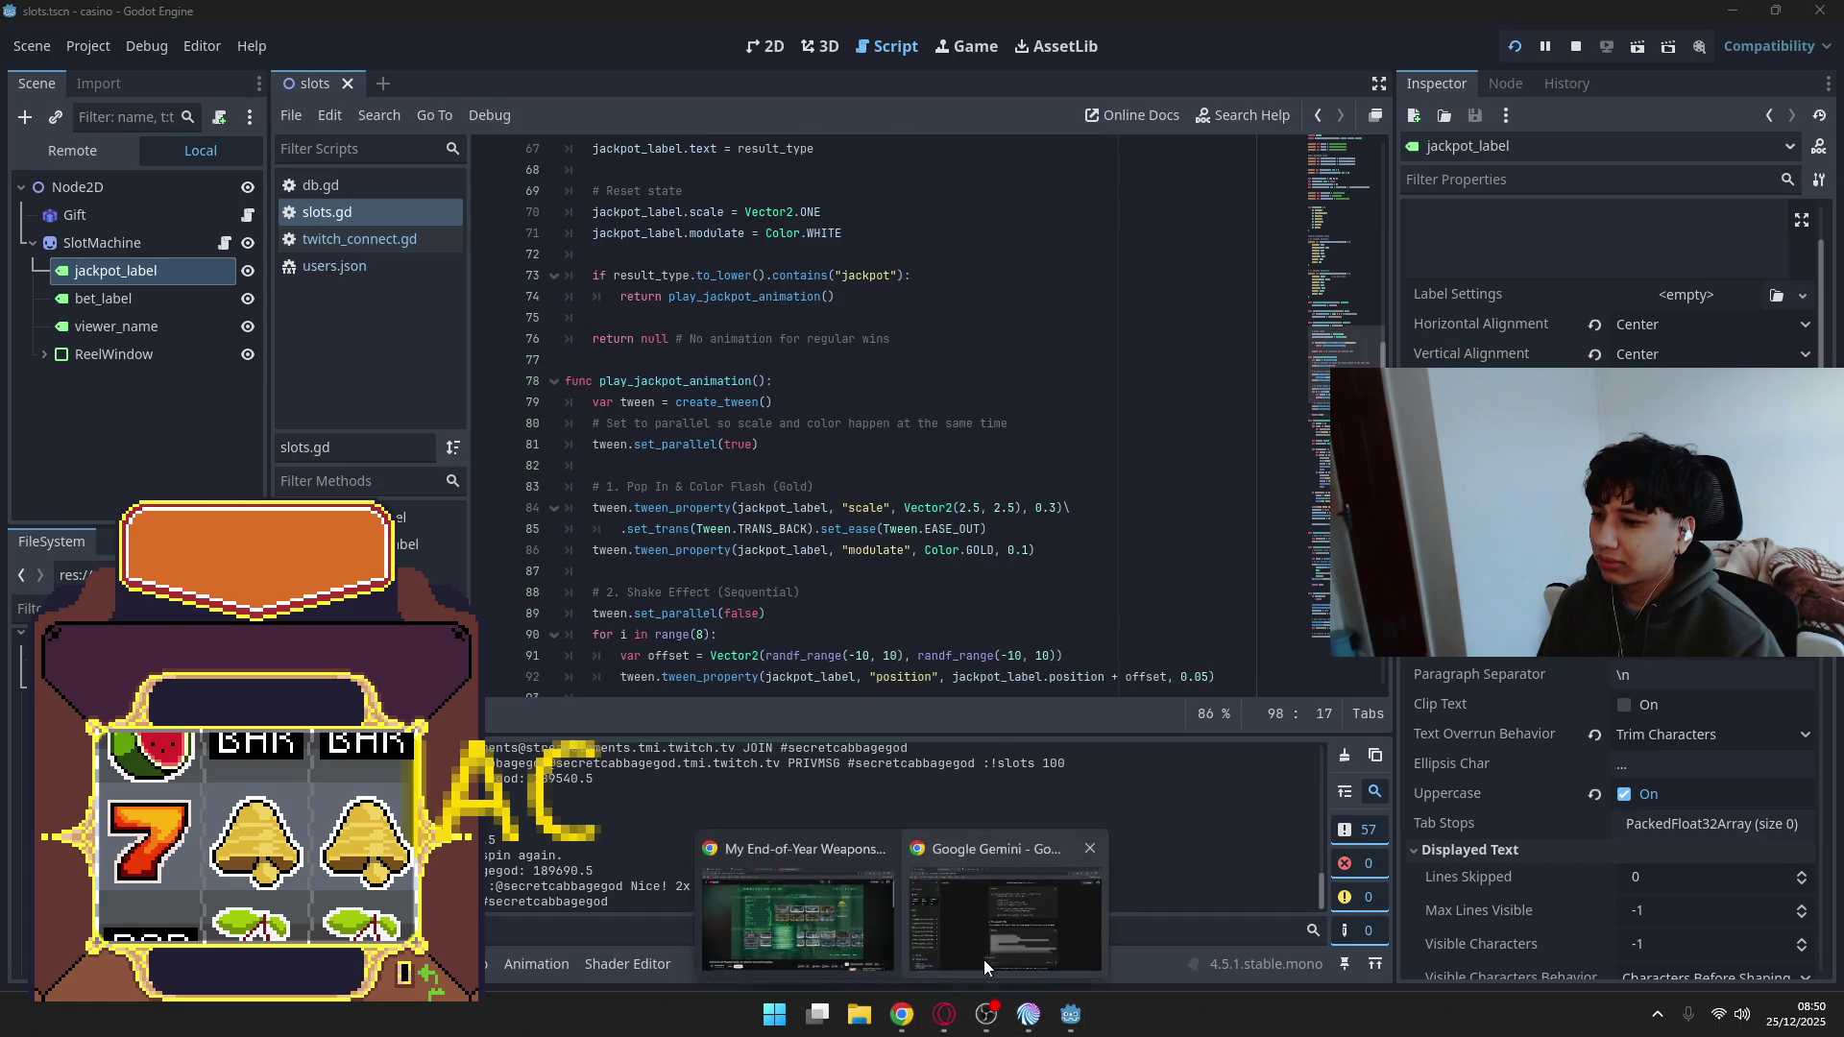
- Ask Gemini why the jackpot label, originally scaled to 0.5, runs from a different position
click(980, 958)
click(978, 880)
text(i have set)
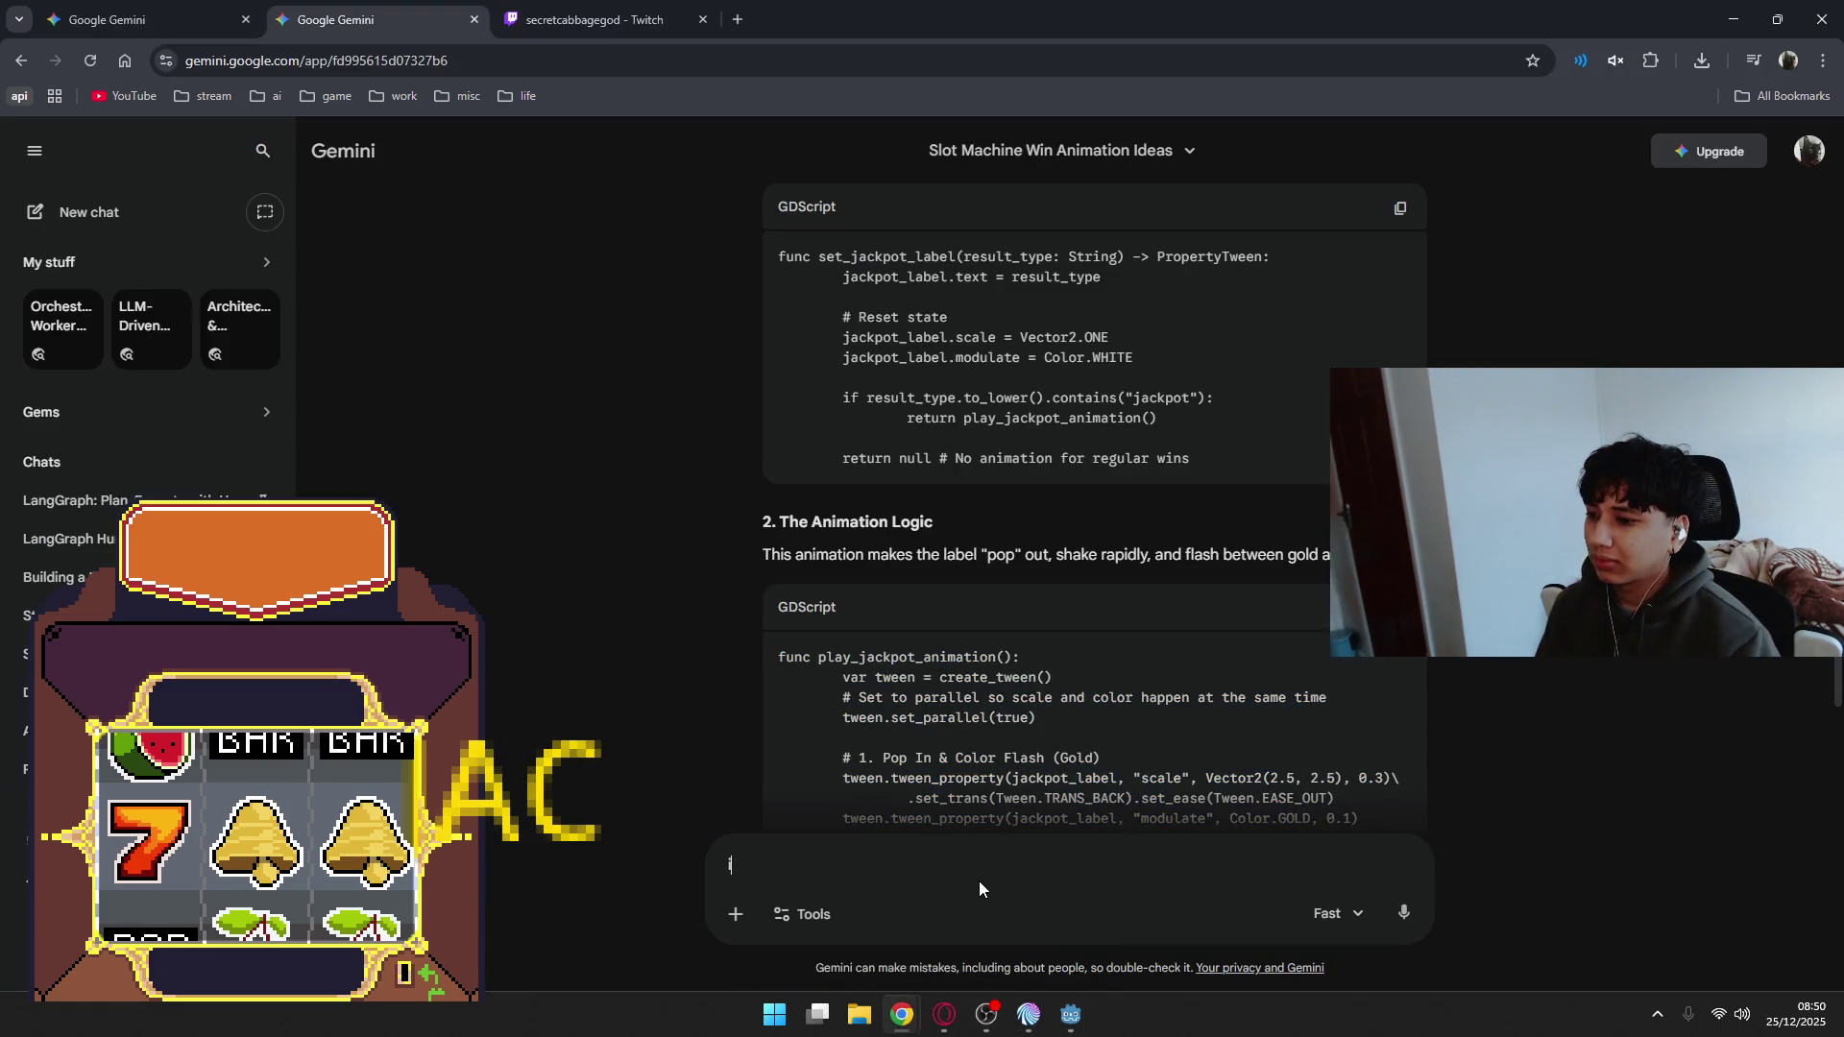
text( the scale of )
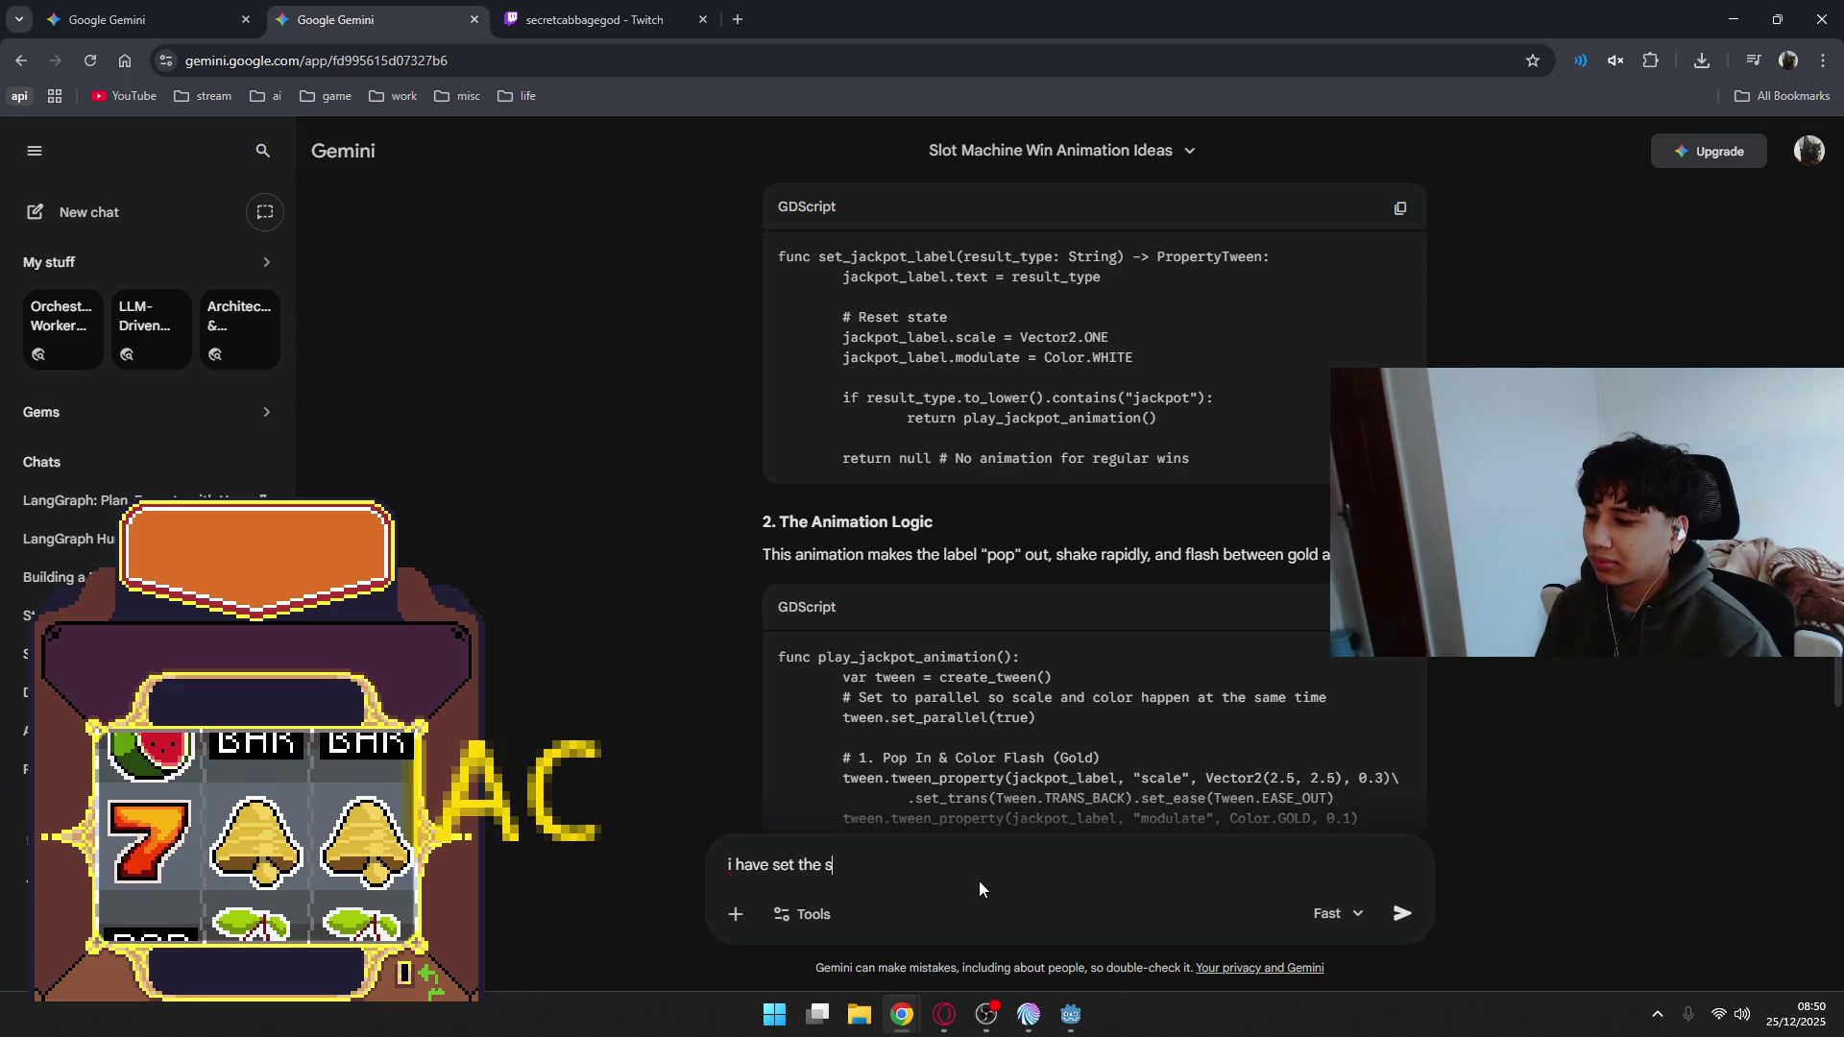
text(the label orignally )
text(to 0.5. i)
key(BackSpace)
text(now, when the jackpot runs, why does it ru)
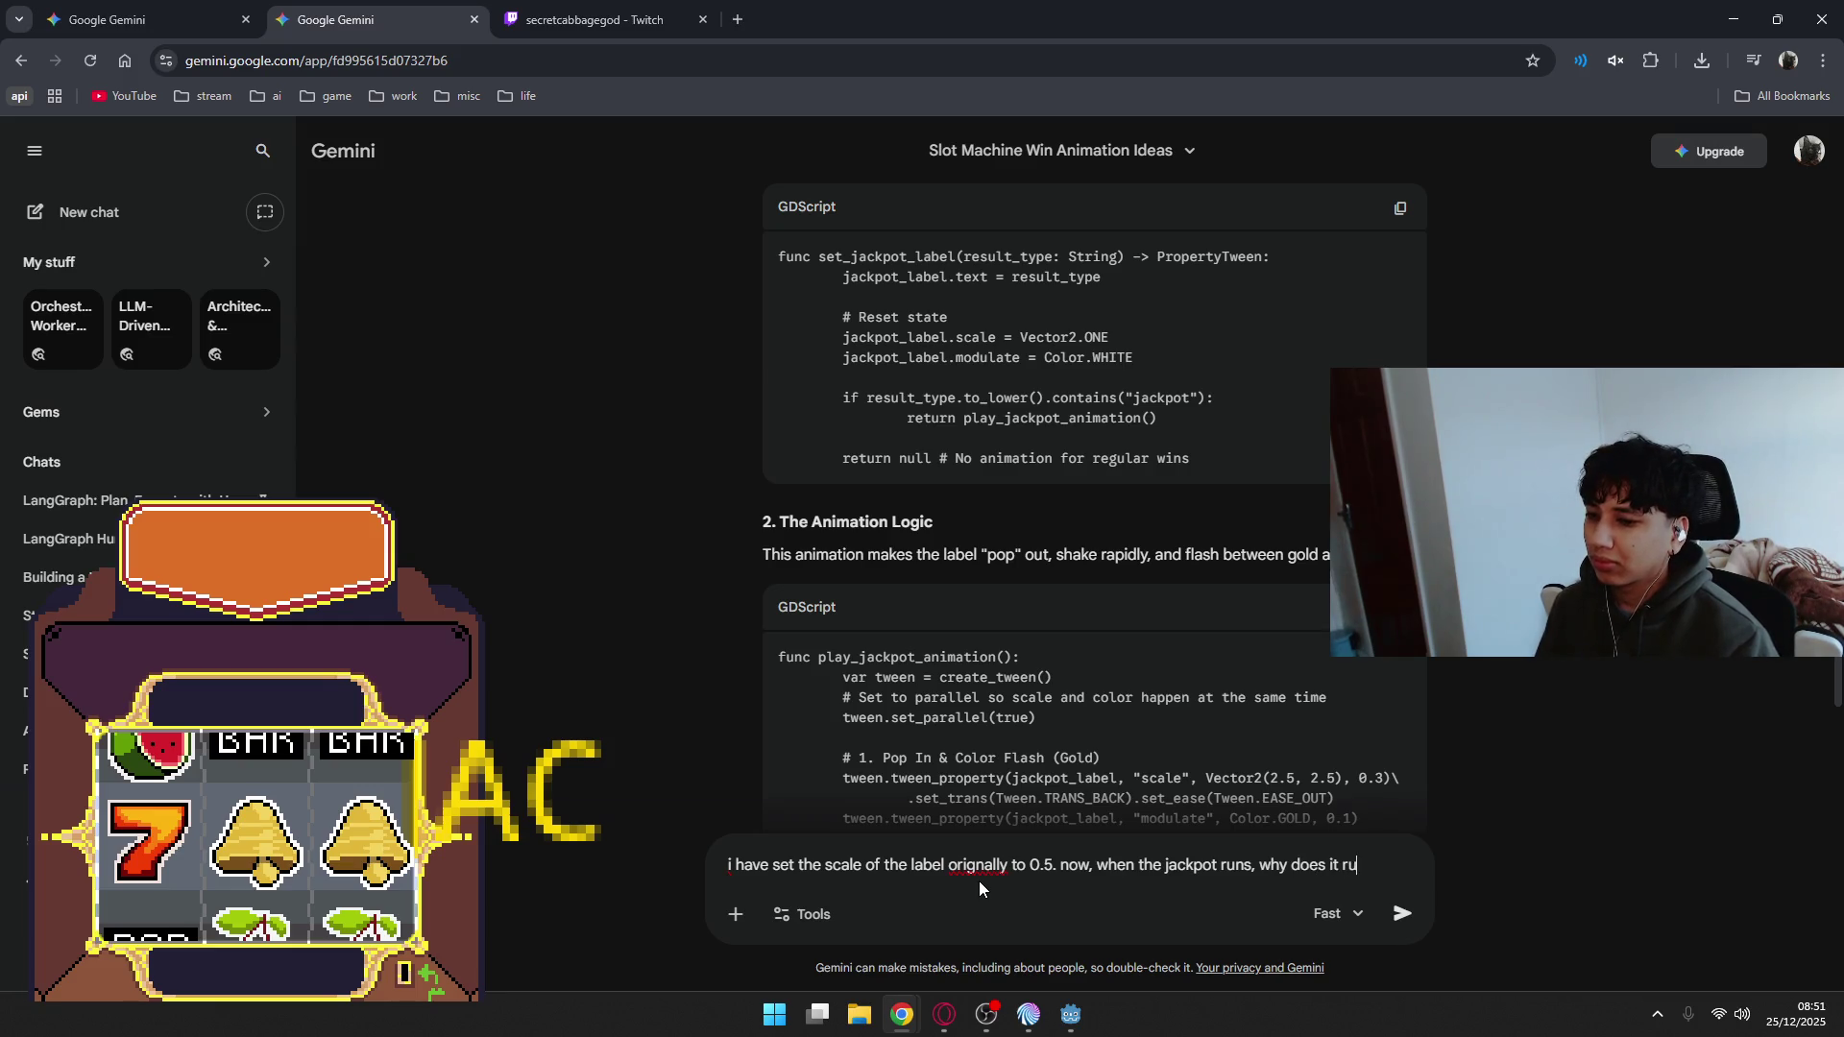
text(n on a)
key(BackSpace)
text(from a different place than i set)
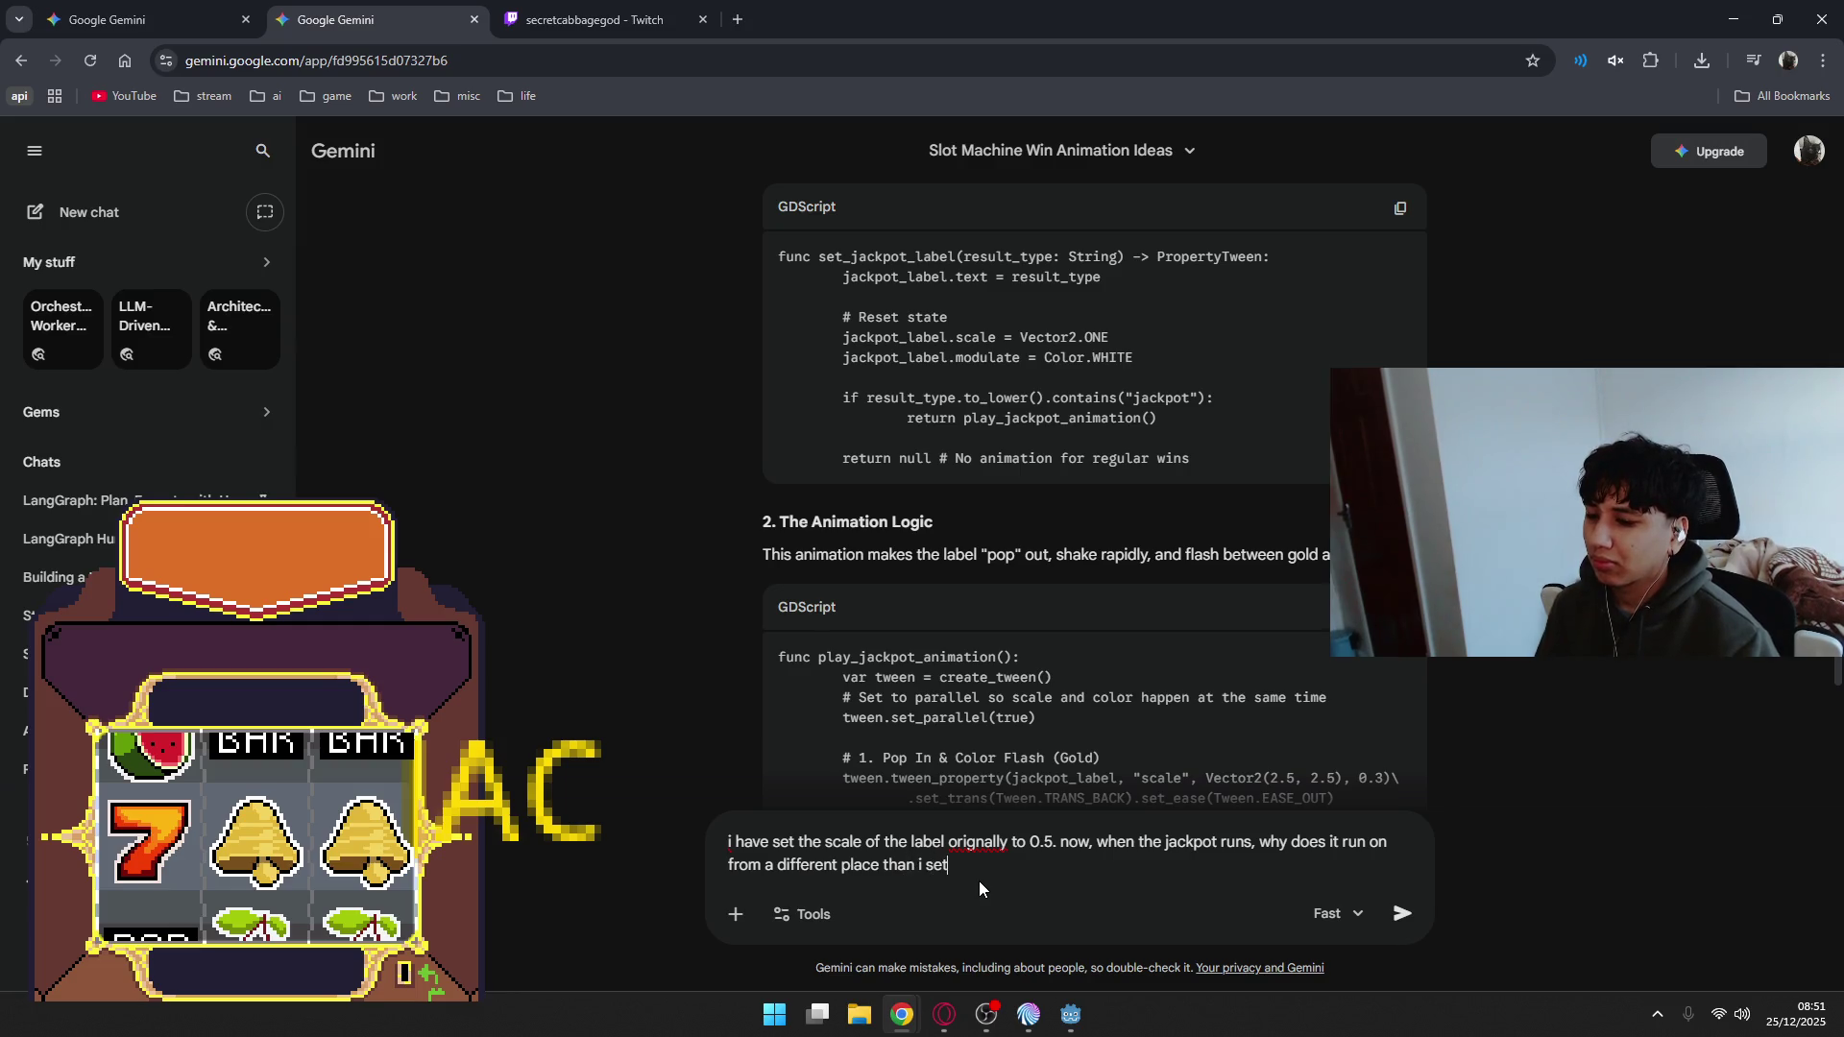
key(ctrl+shift+Right)
text(pso)
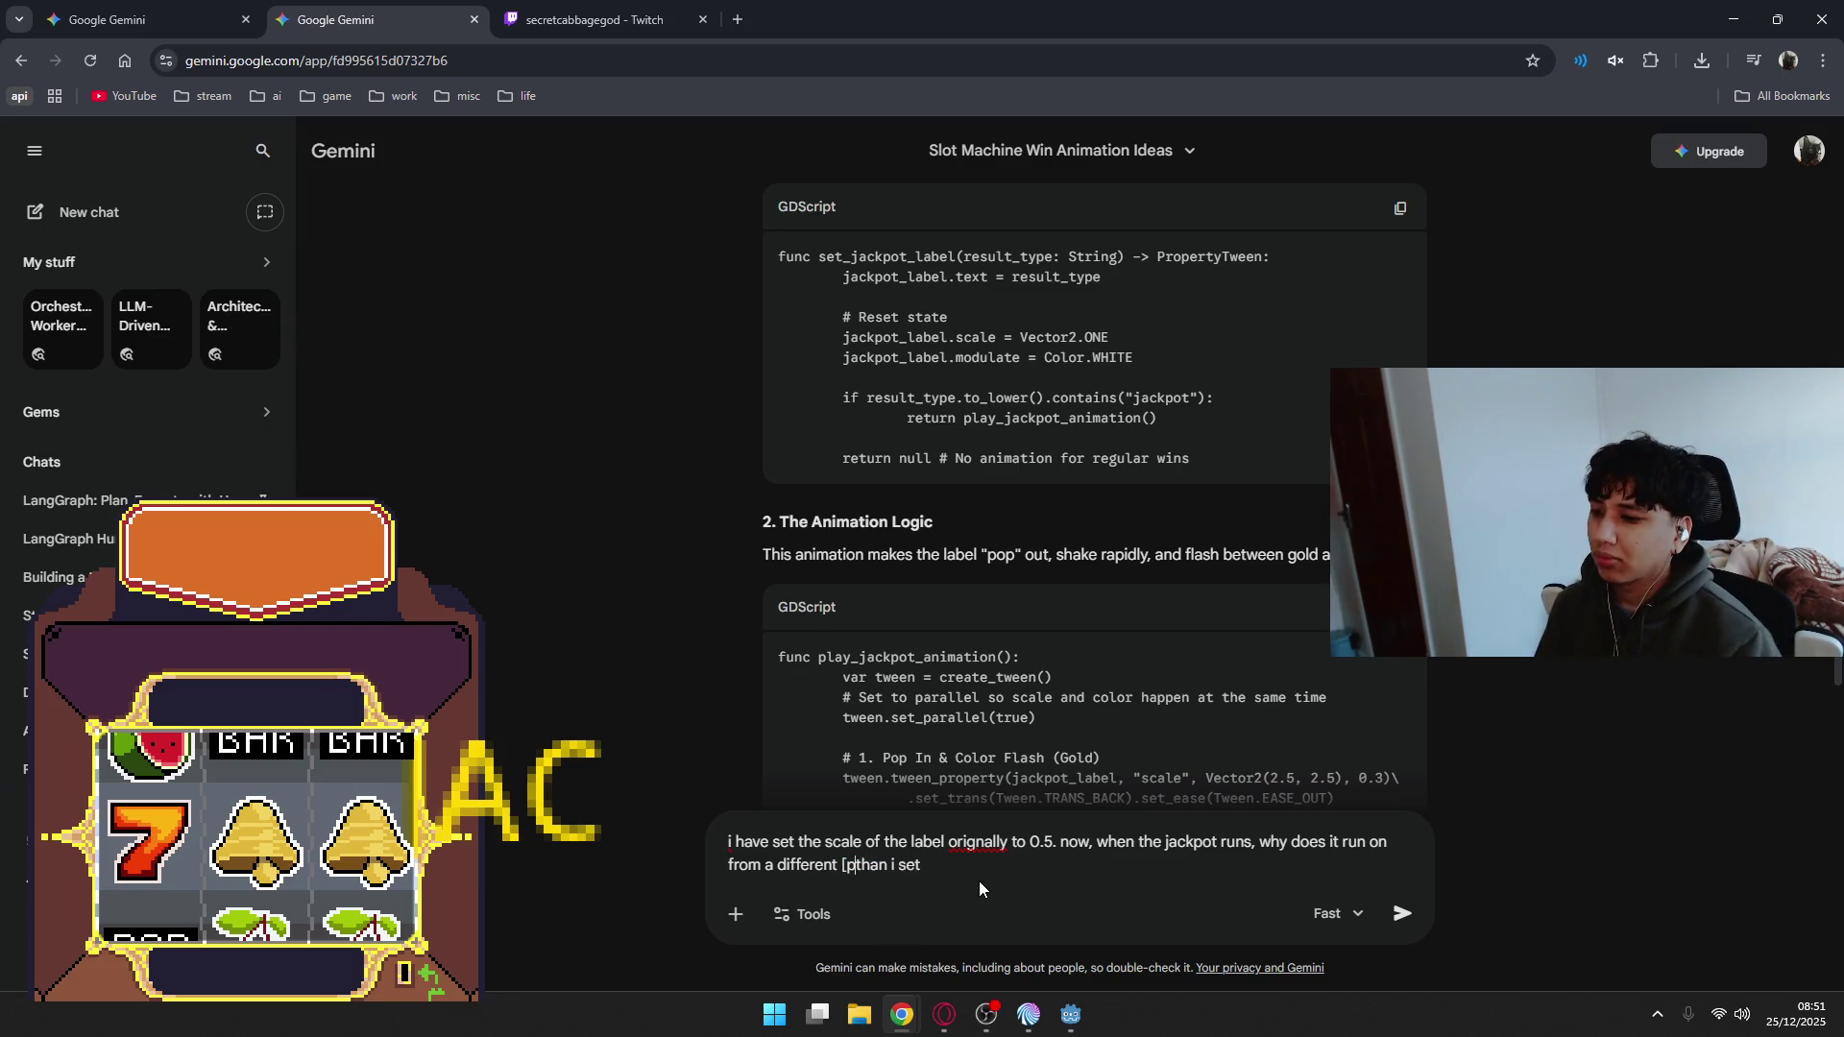
key(BackSpace)
key(BackSpace)
text(osition)
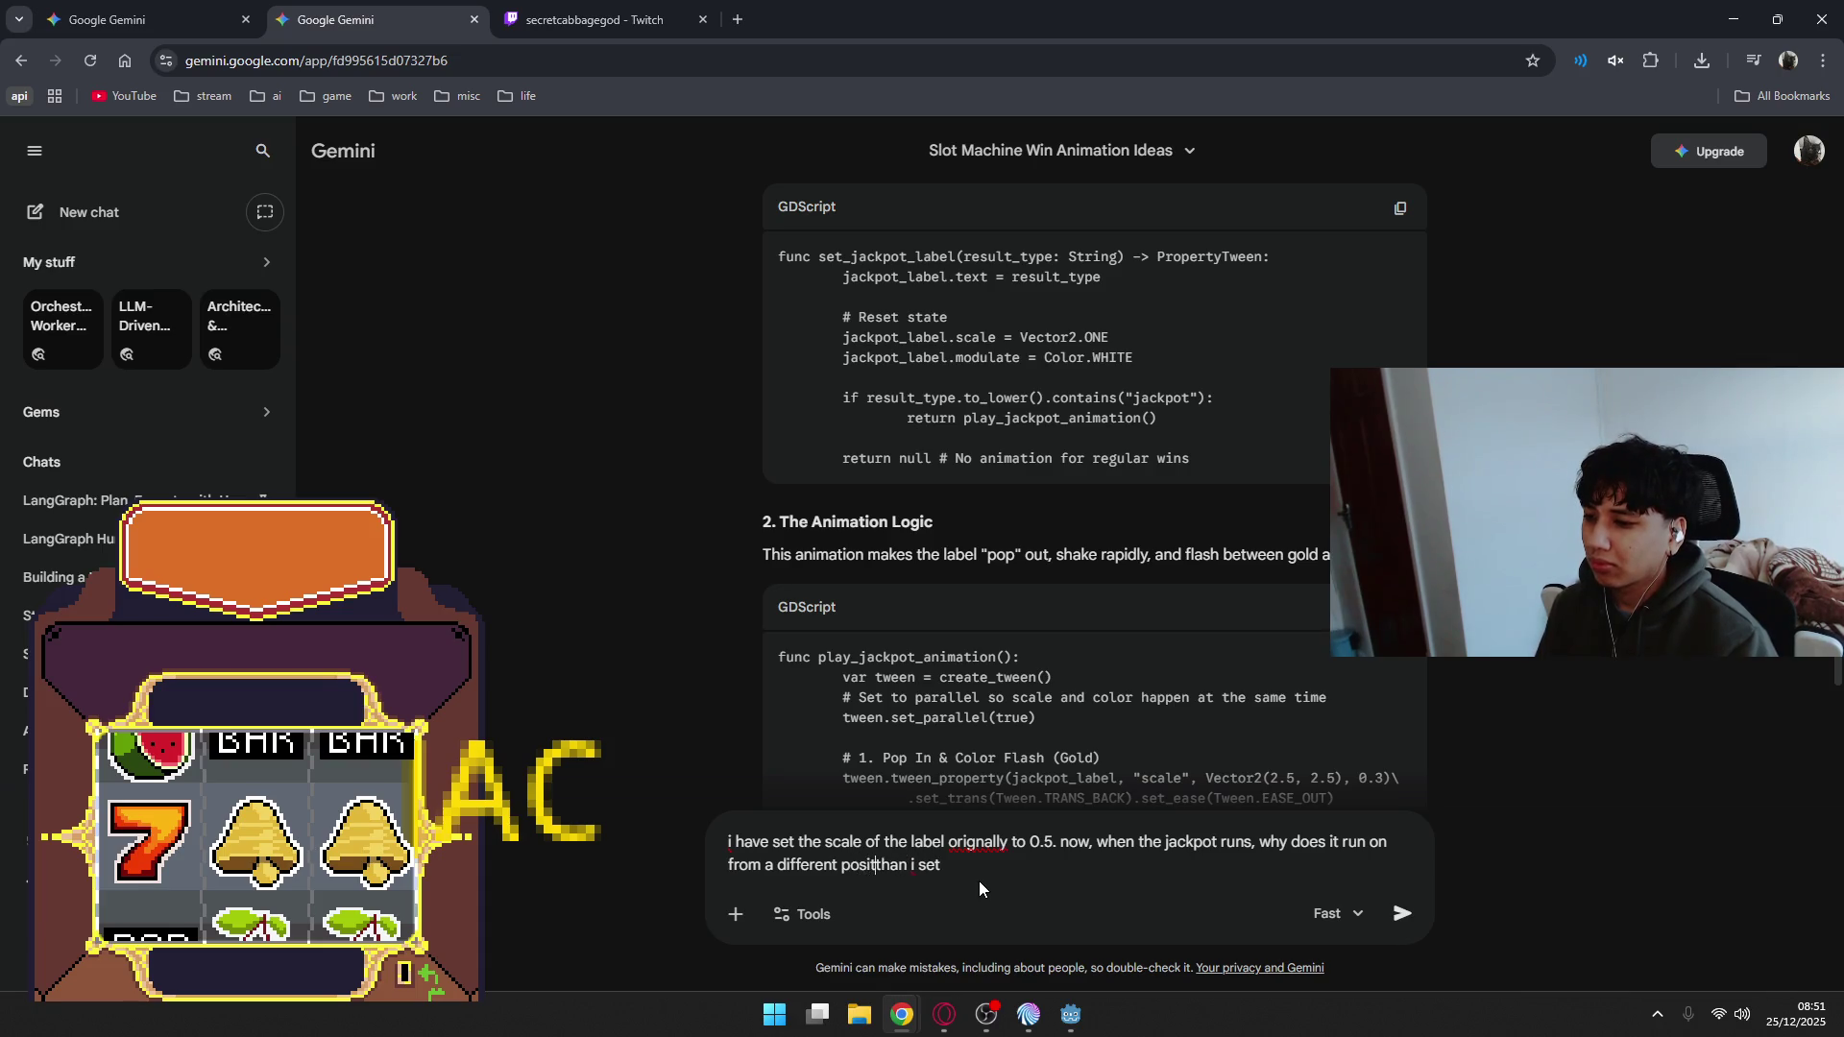
key(Return)
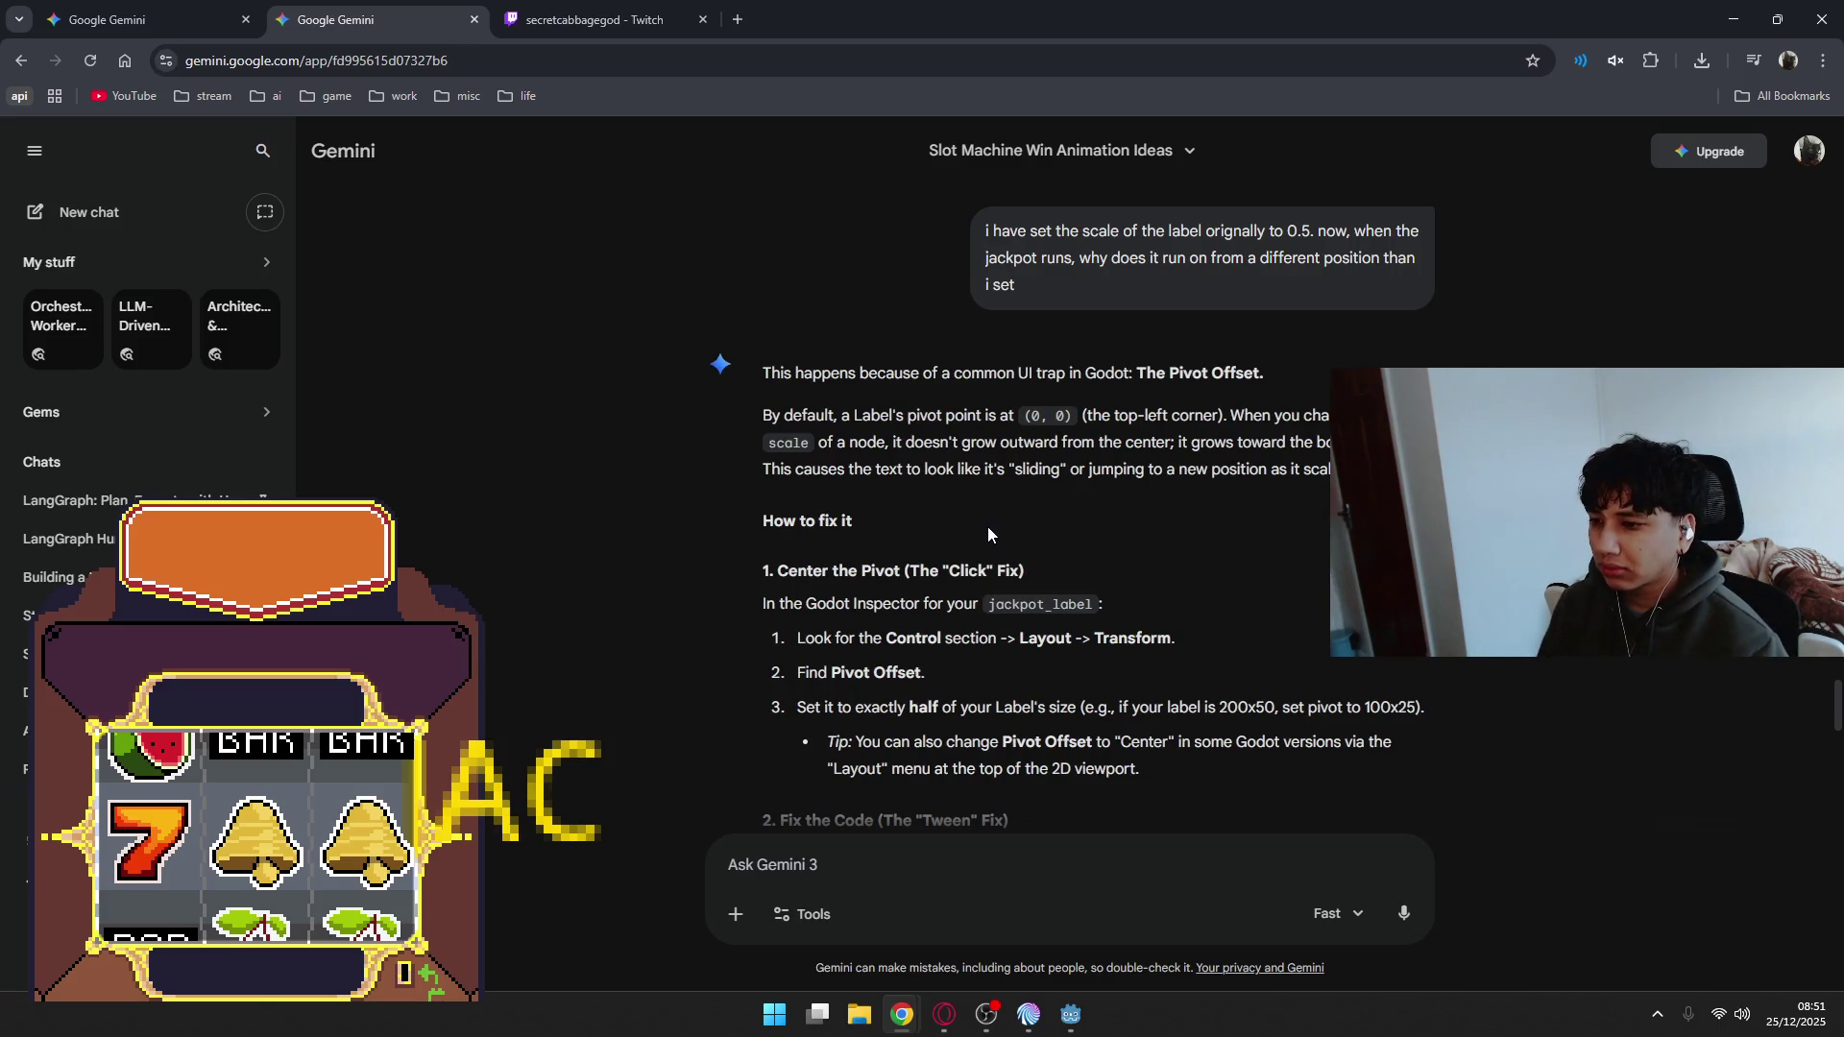
- Read Gemini's pivot-offset answer, then select the jackpot_label node back in Godot
scroll(995, 524, down, 2)
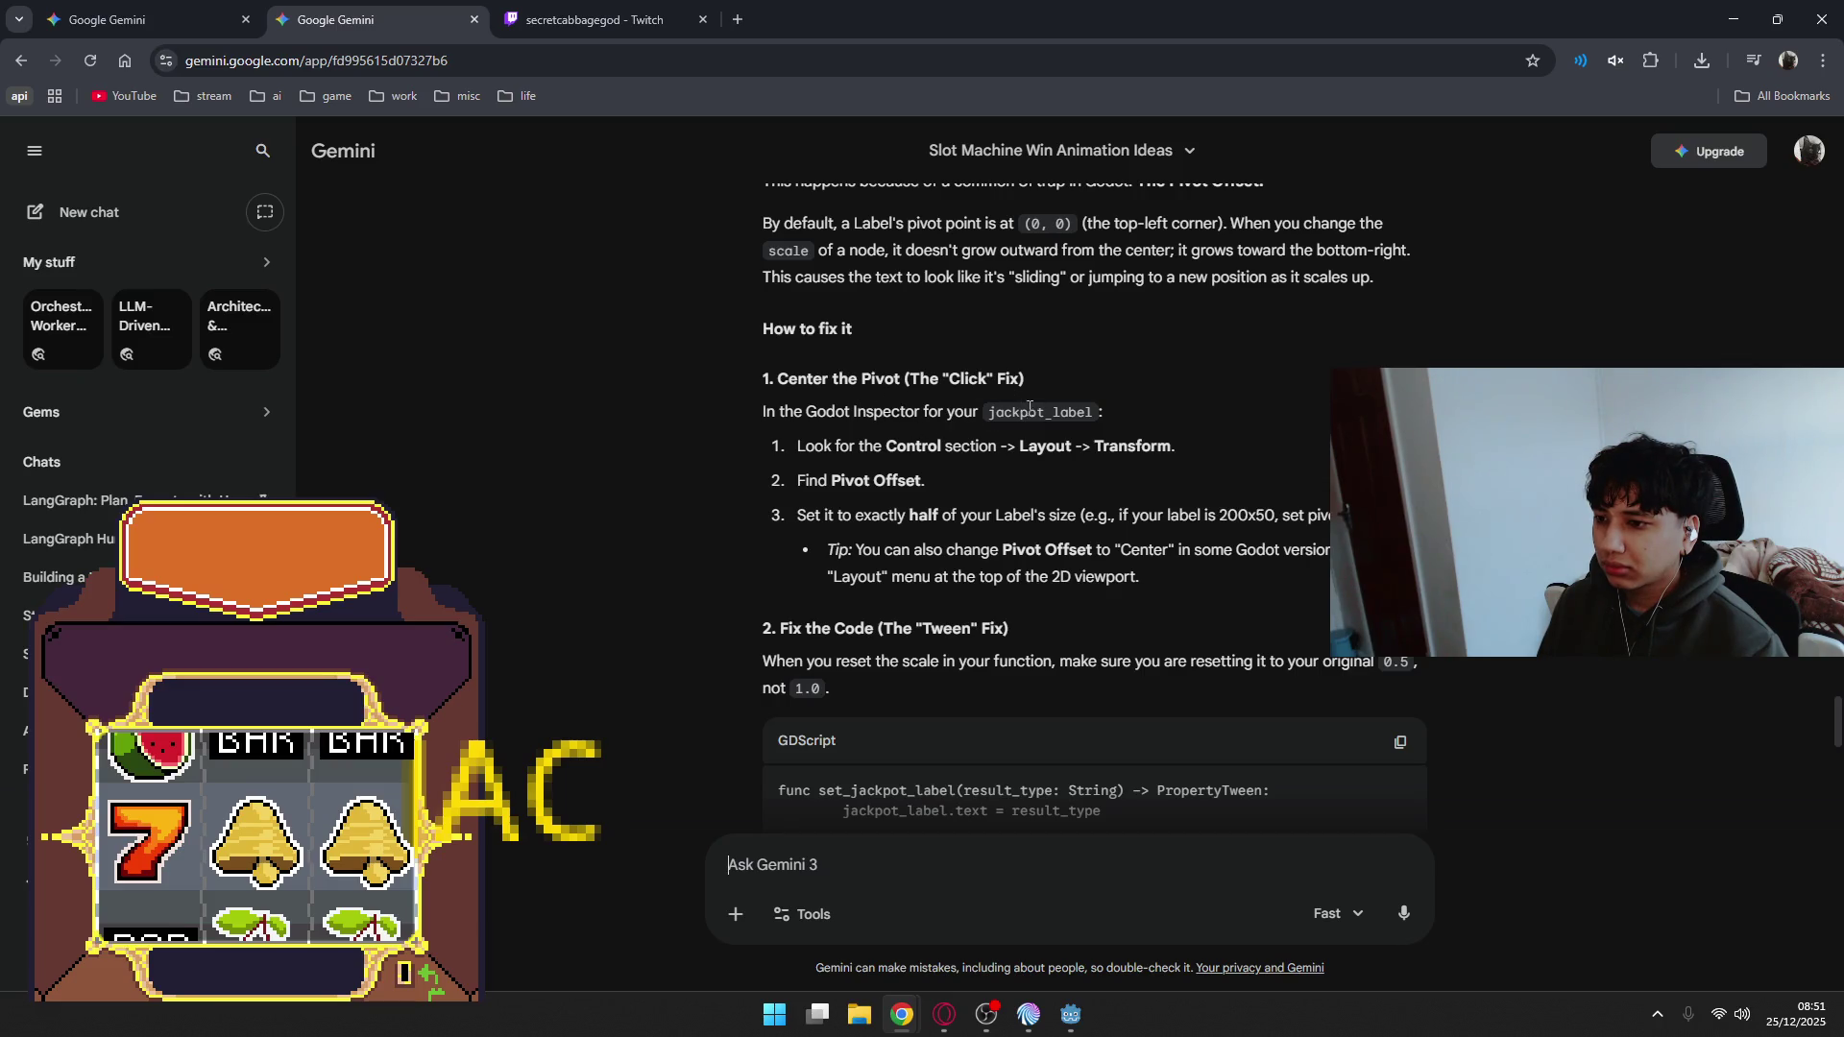
click(1733, 19)
click(171, 279)
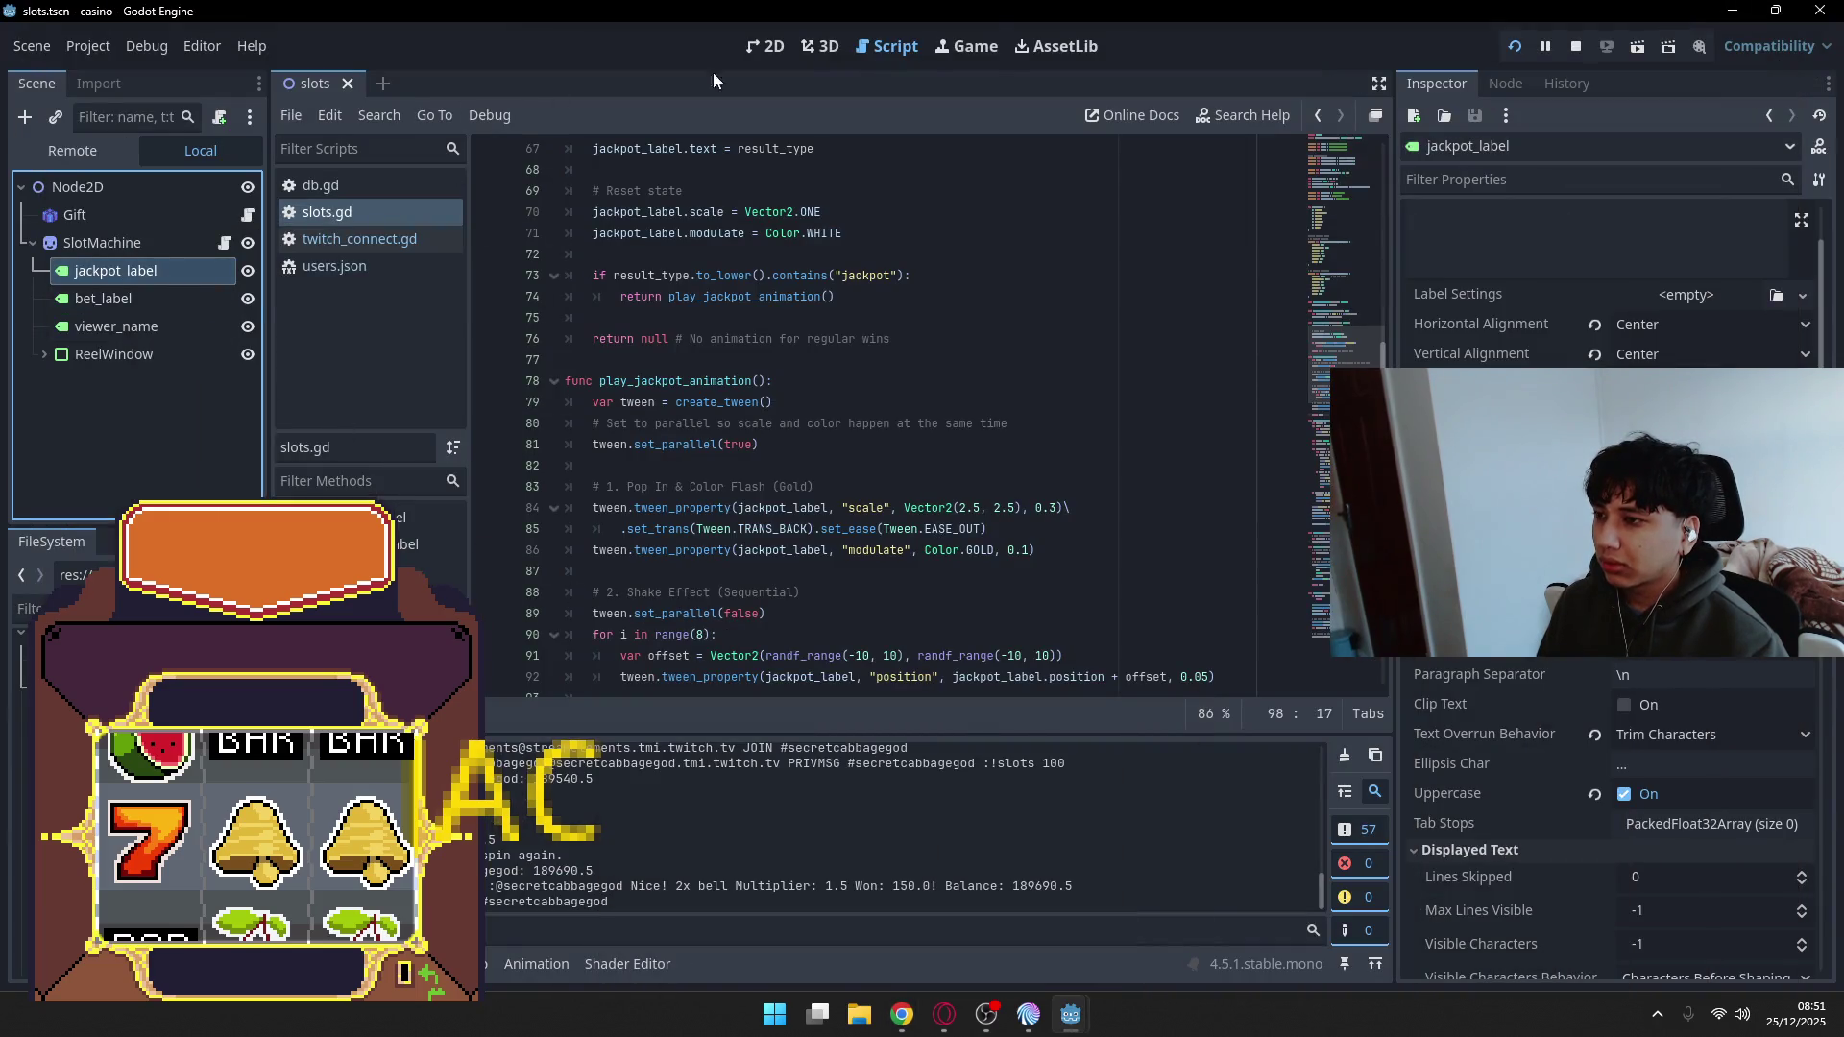
- Filter jackpot_label's Inspector for 'PIVOT' in the 2D view and confirm Pivot Offset is 0, 0
click(765, 48)
scroll(1564, 308, up, 10)
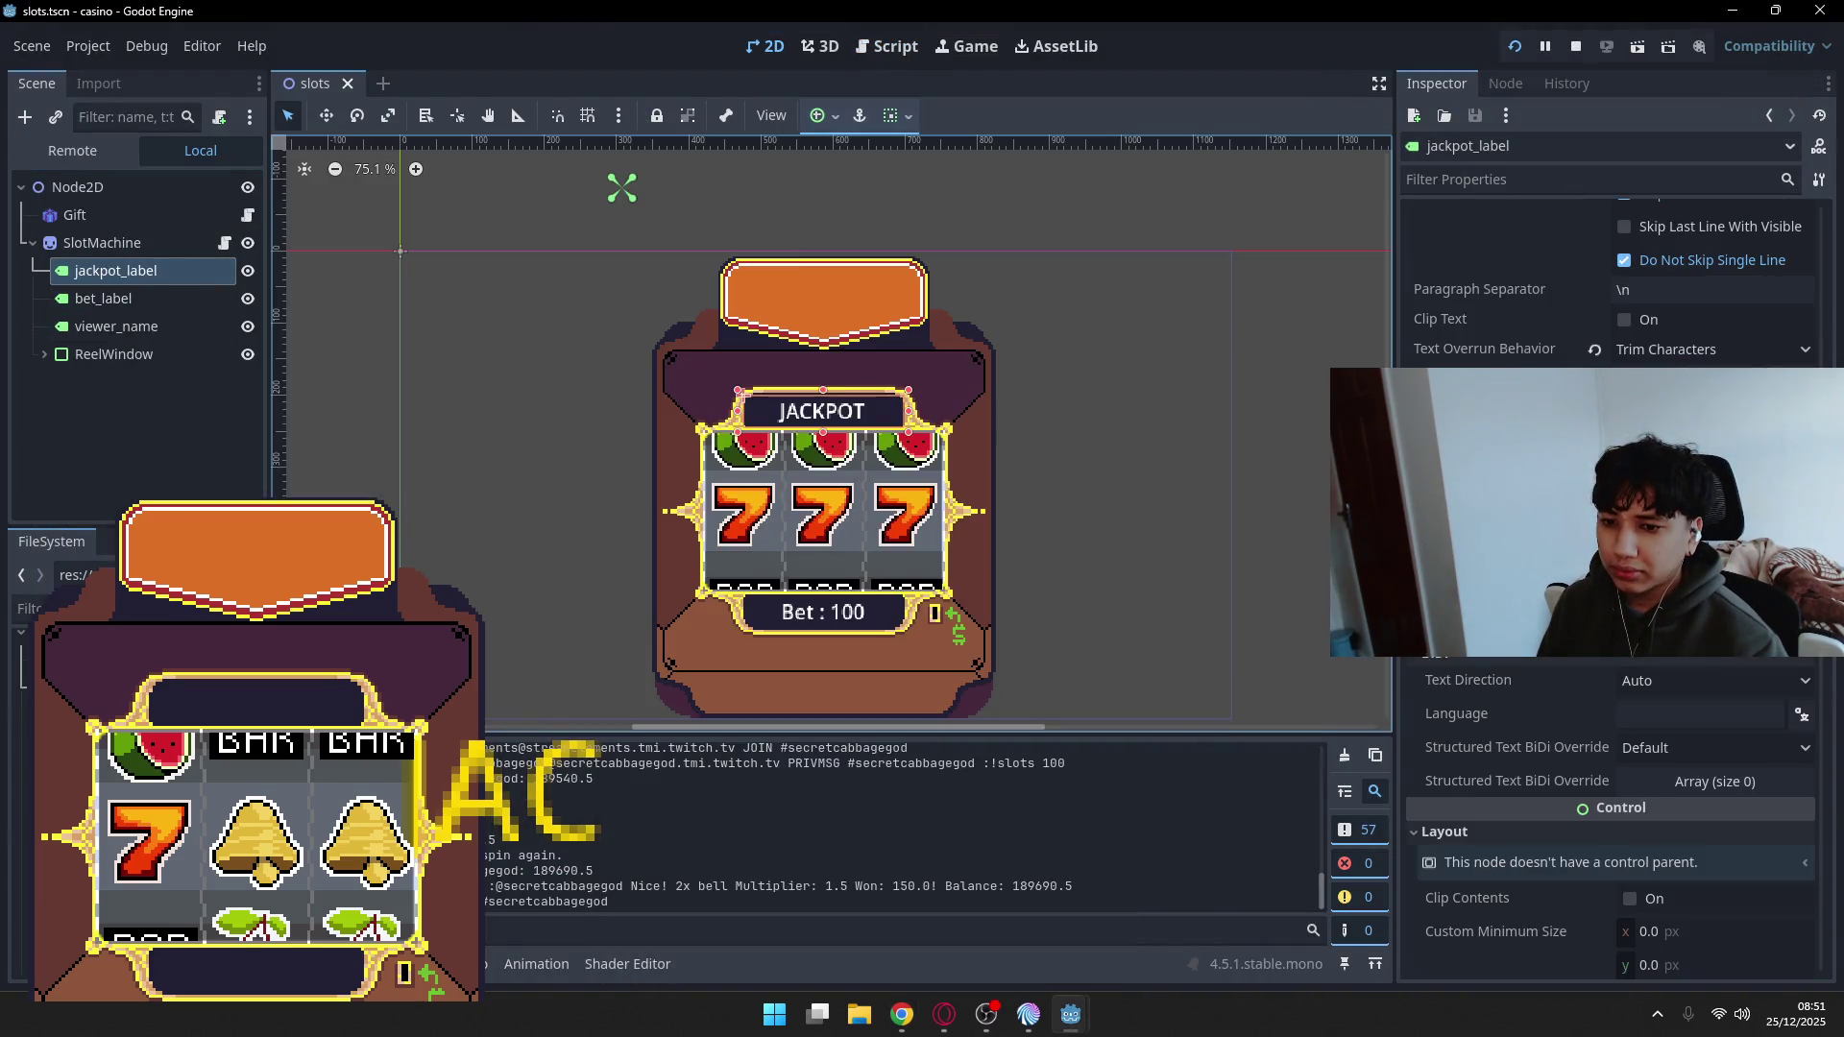
click(1537, 187)
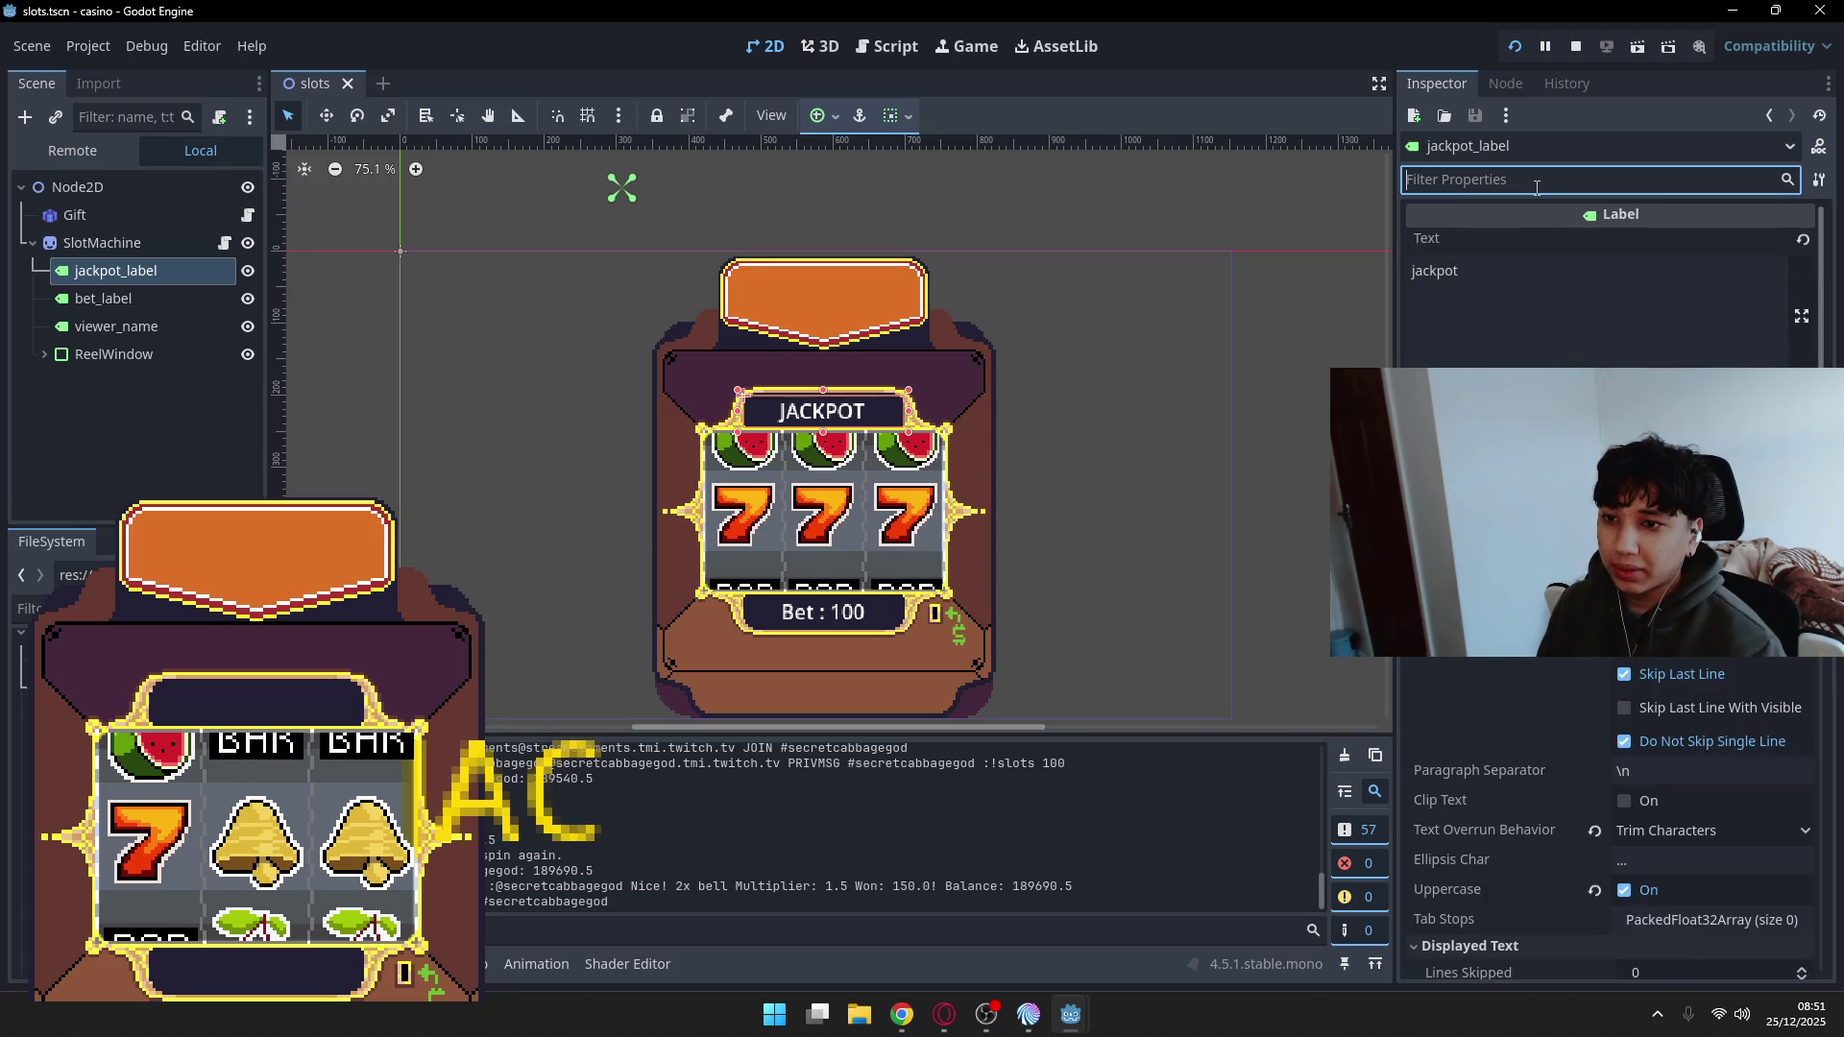
text(PIVOT)
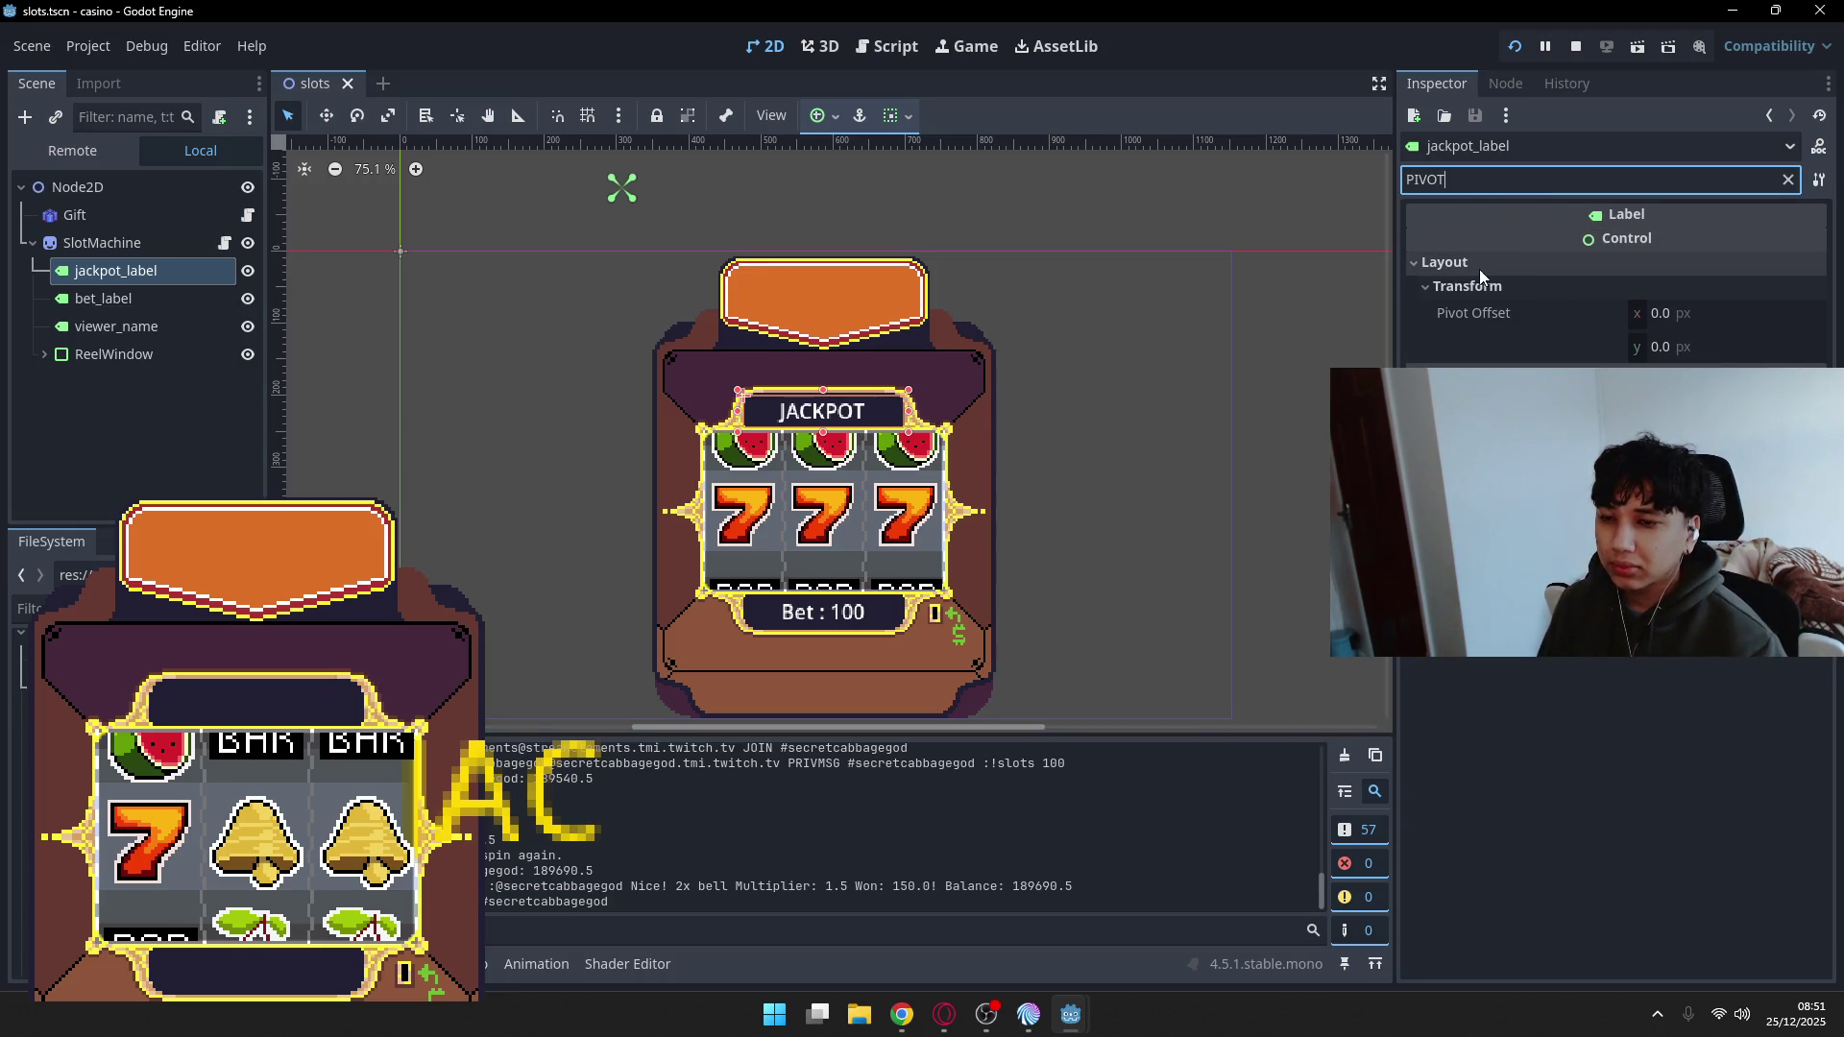
click(1466, 284)
click(1466, 285)
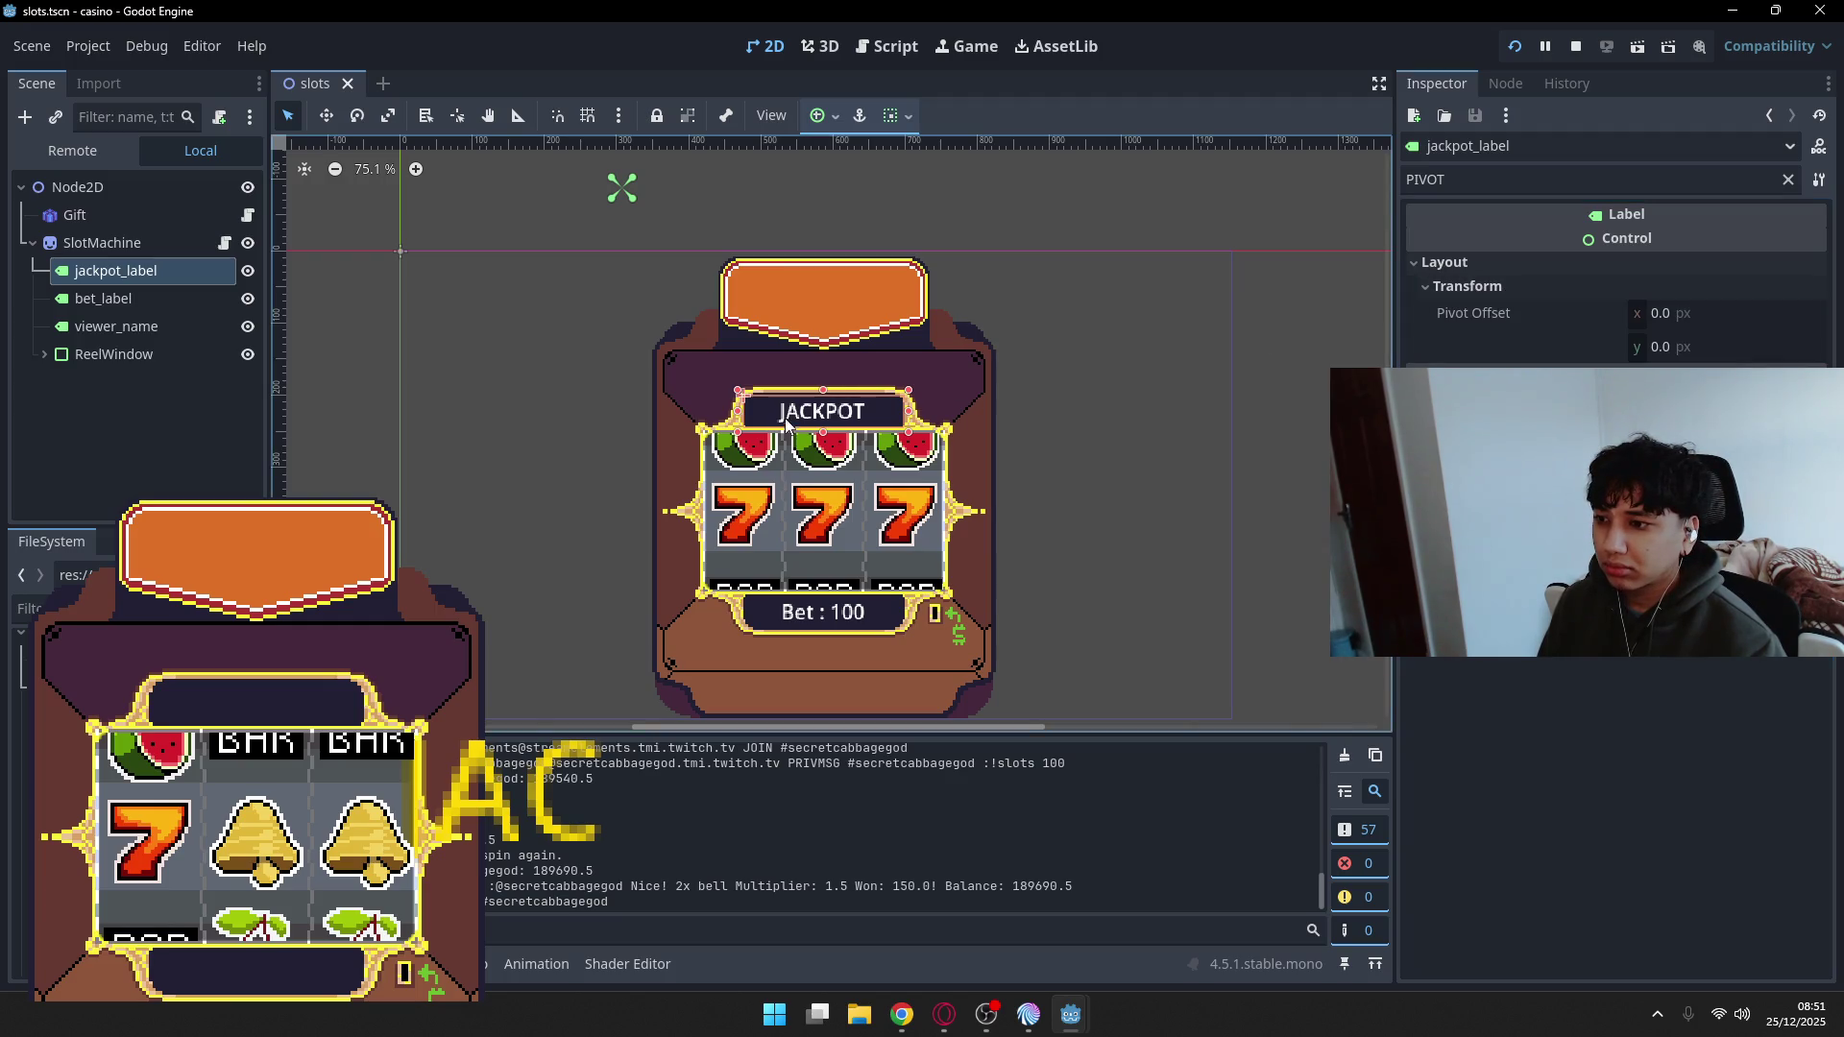
click(142, 301)
click(125, 315)
click(156, 278)
click(1732, 10)
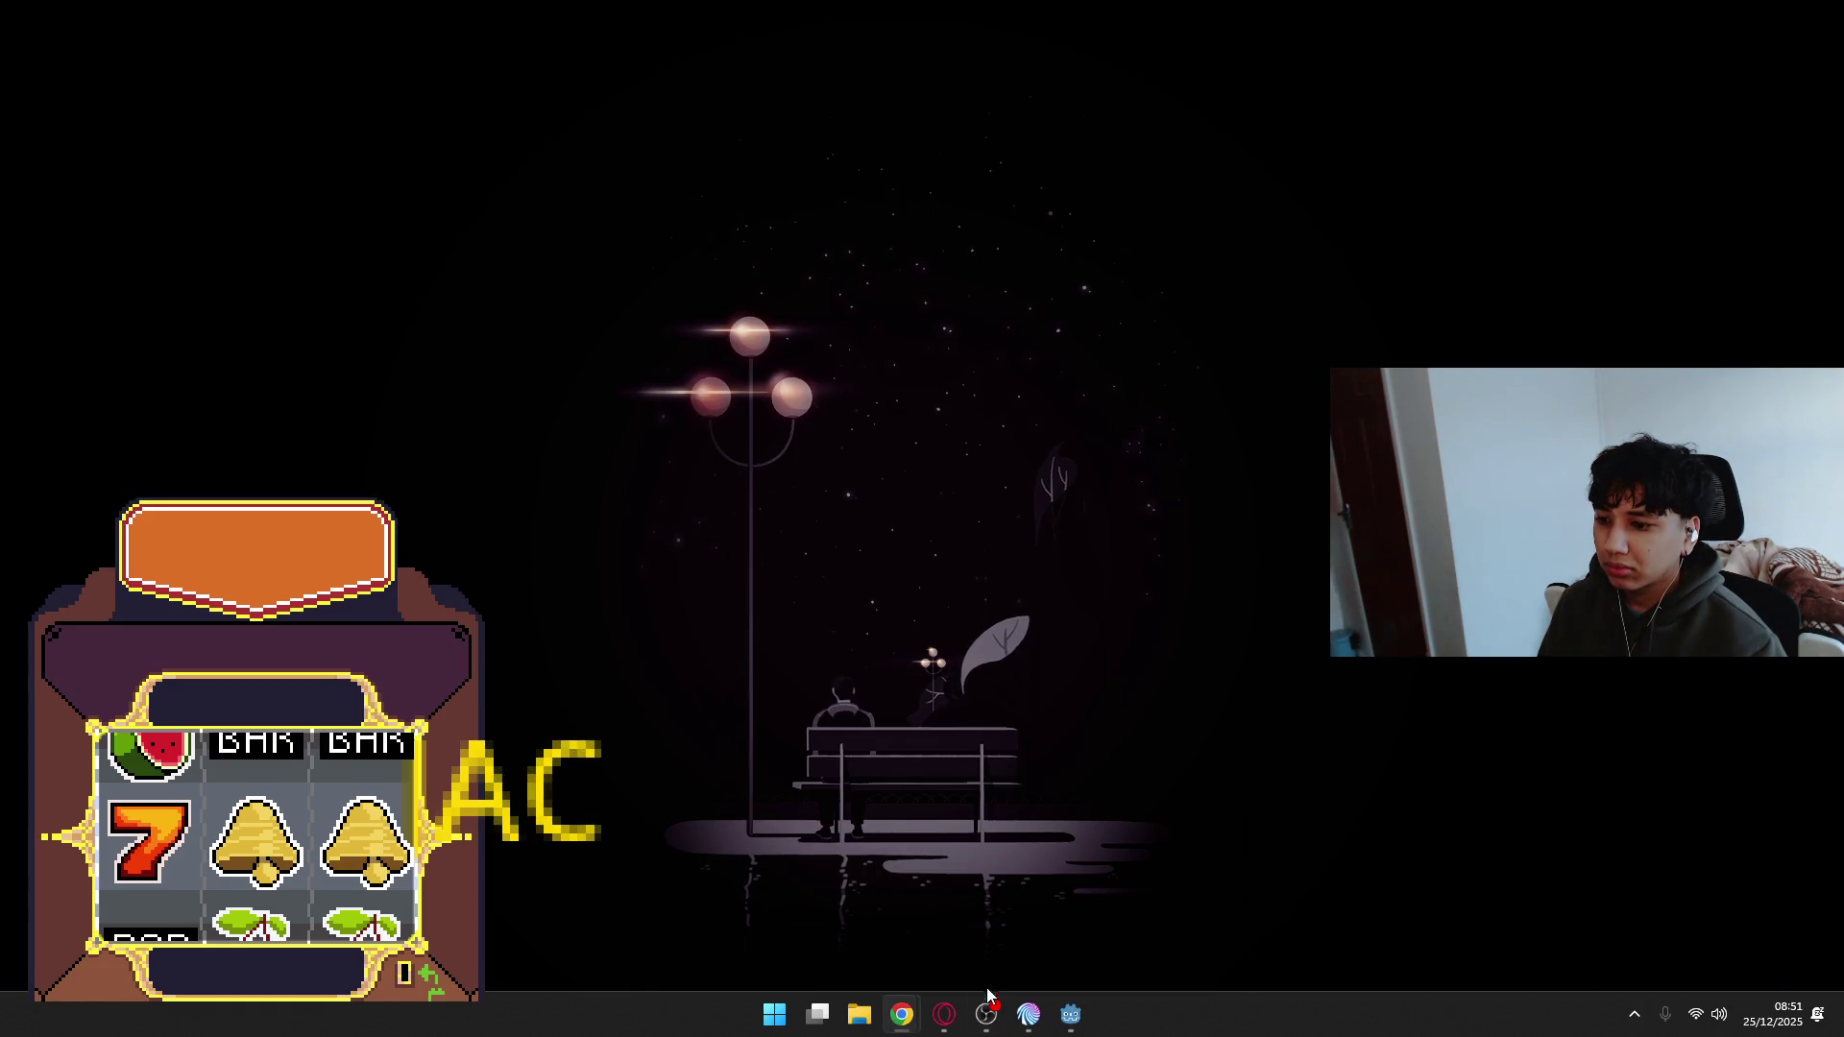
- Read Gemini's 'Fix the Code' suggestion resetting the label scale to Vector2(0.5, 0.5)
mouse_move(901, 1015)
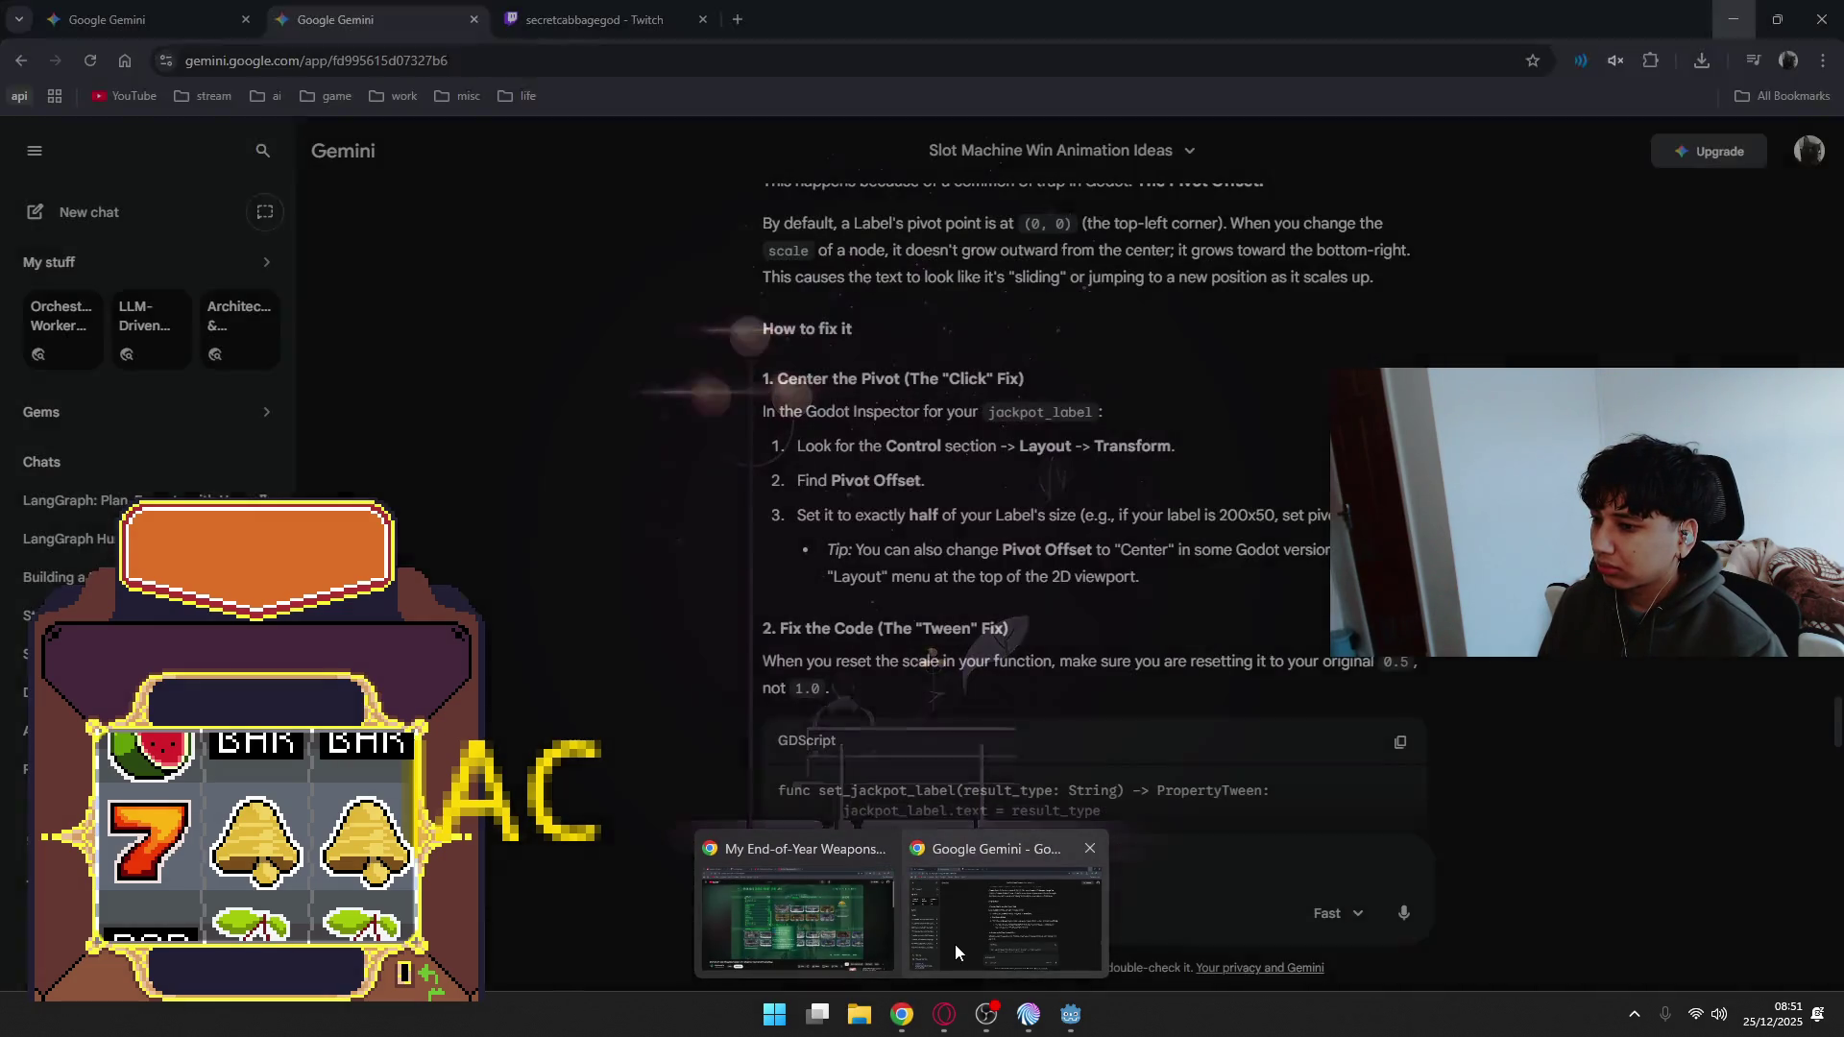
click(955, 944)
scroll(955, 944, down, 4)
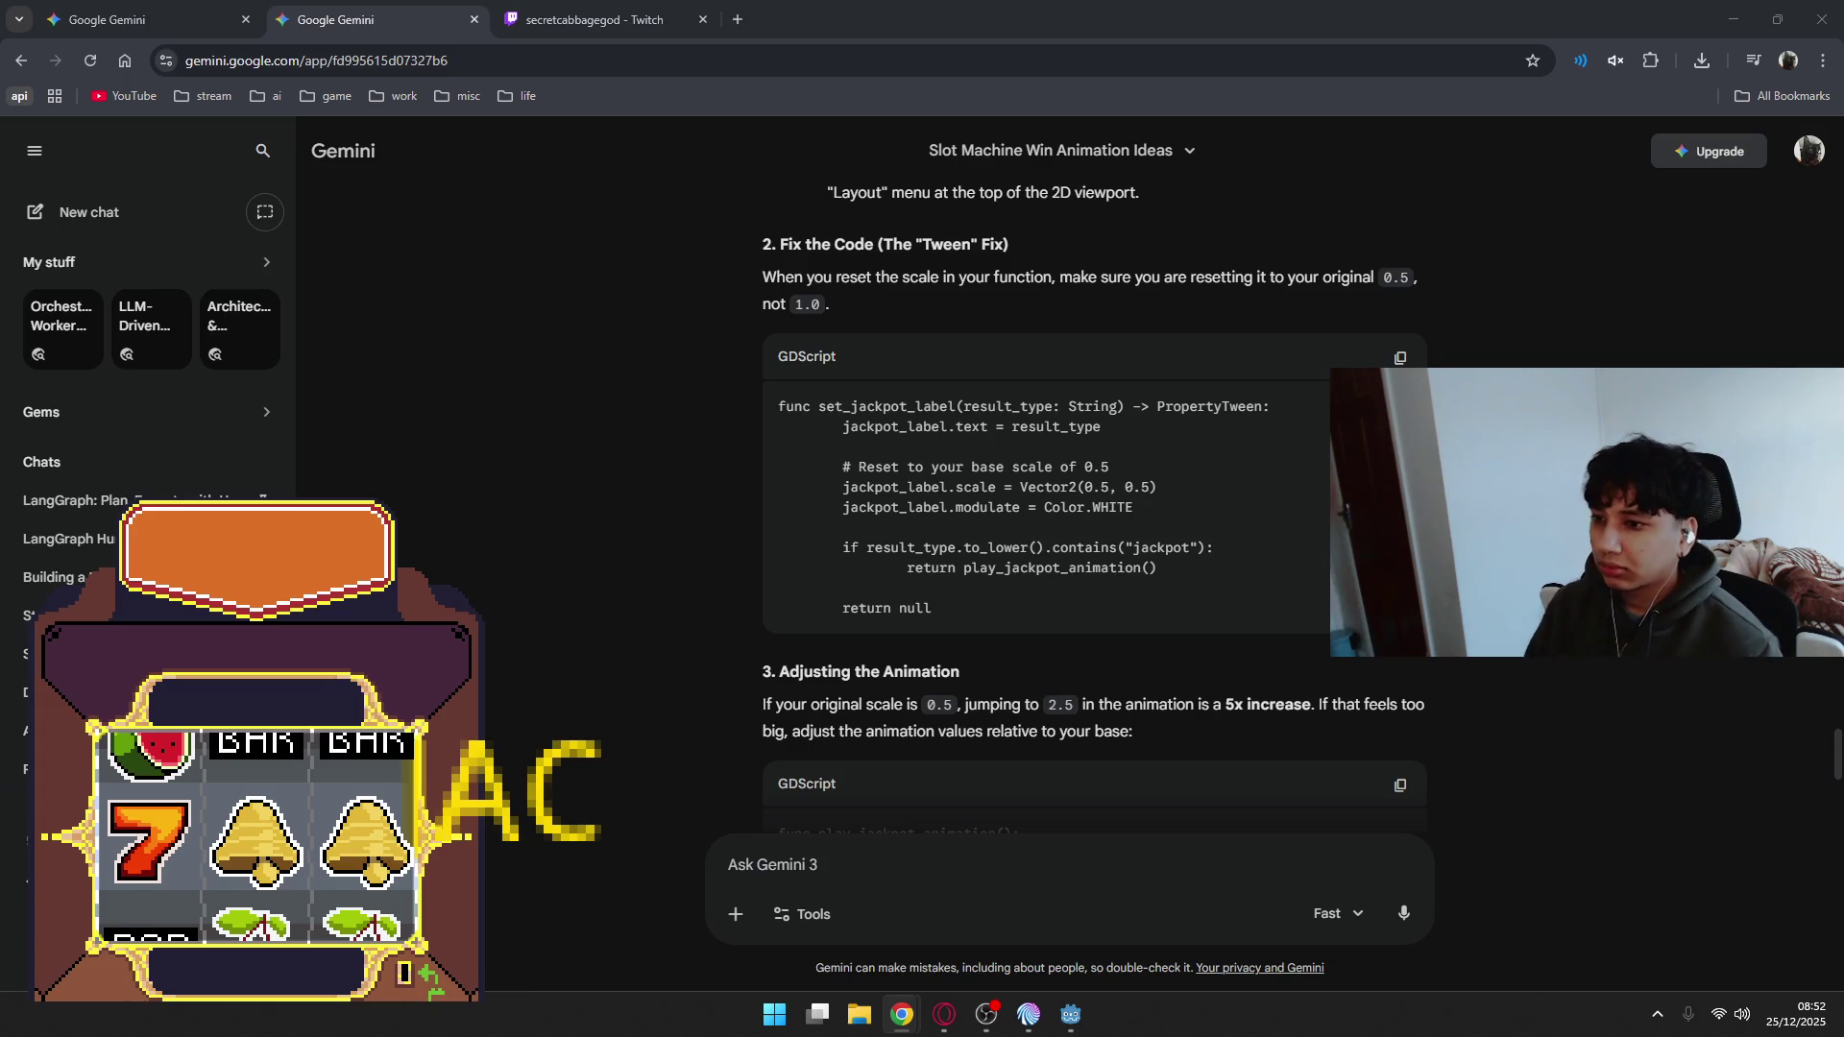
- Return to slots.gd in Godot's script editor and place the caret in set_jackpot_label
click(1028, 1014)
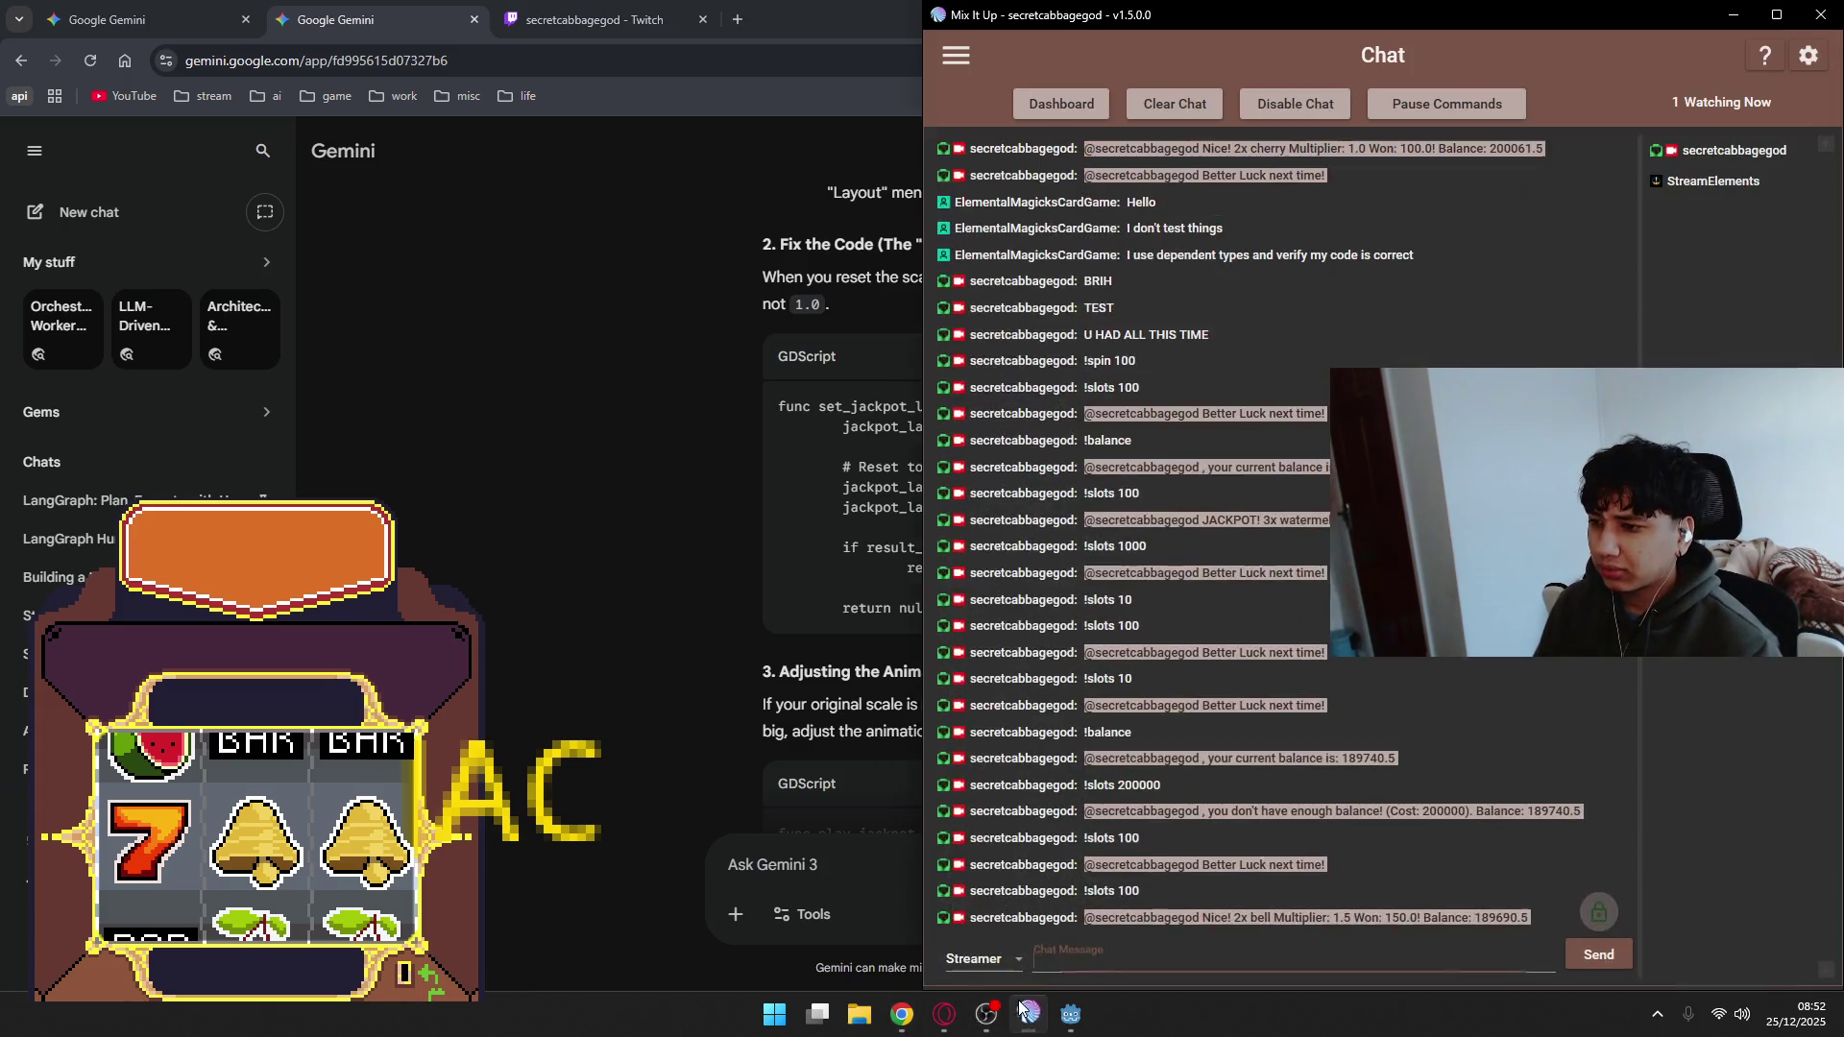
click(1026, 1015)
mouse_move(1071, 1015)
click(987, 940)
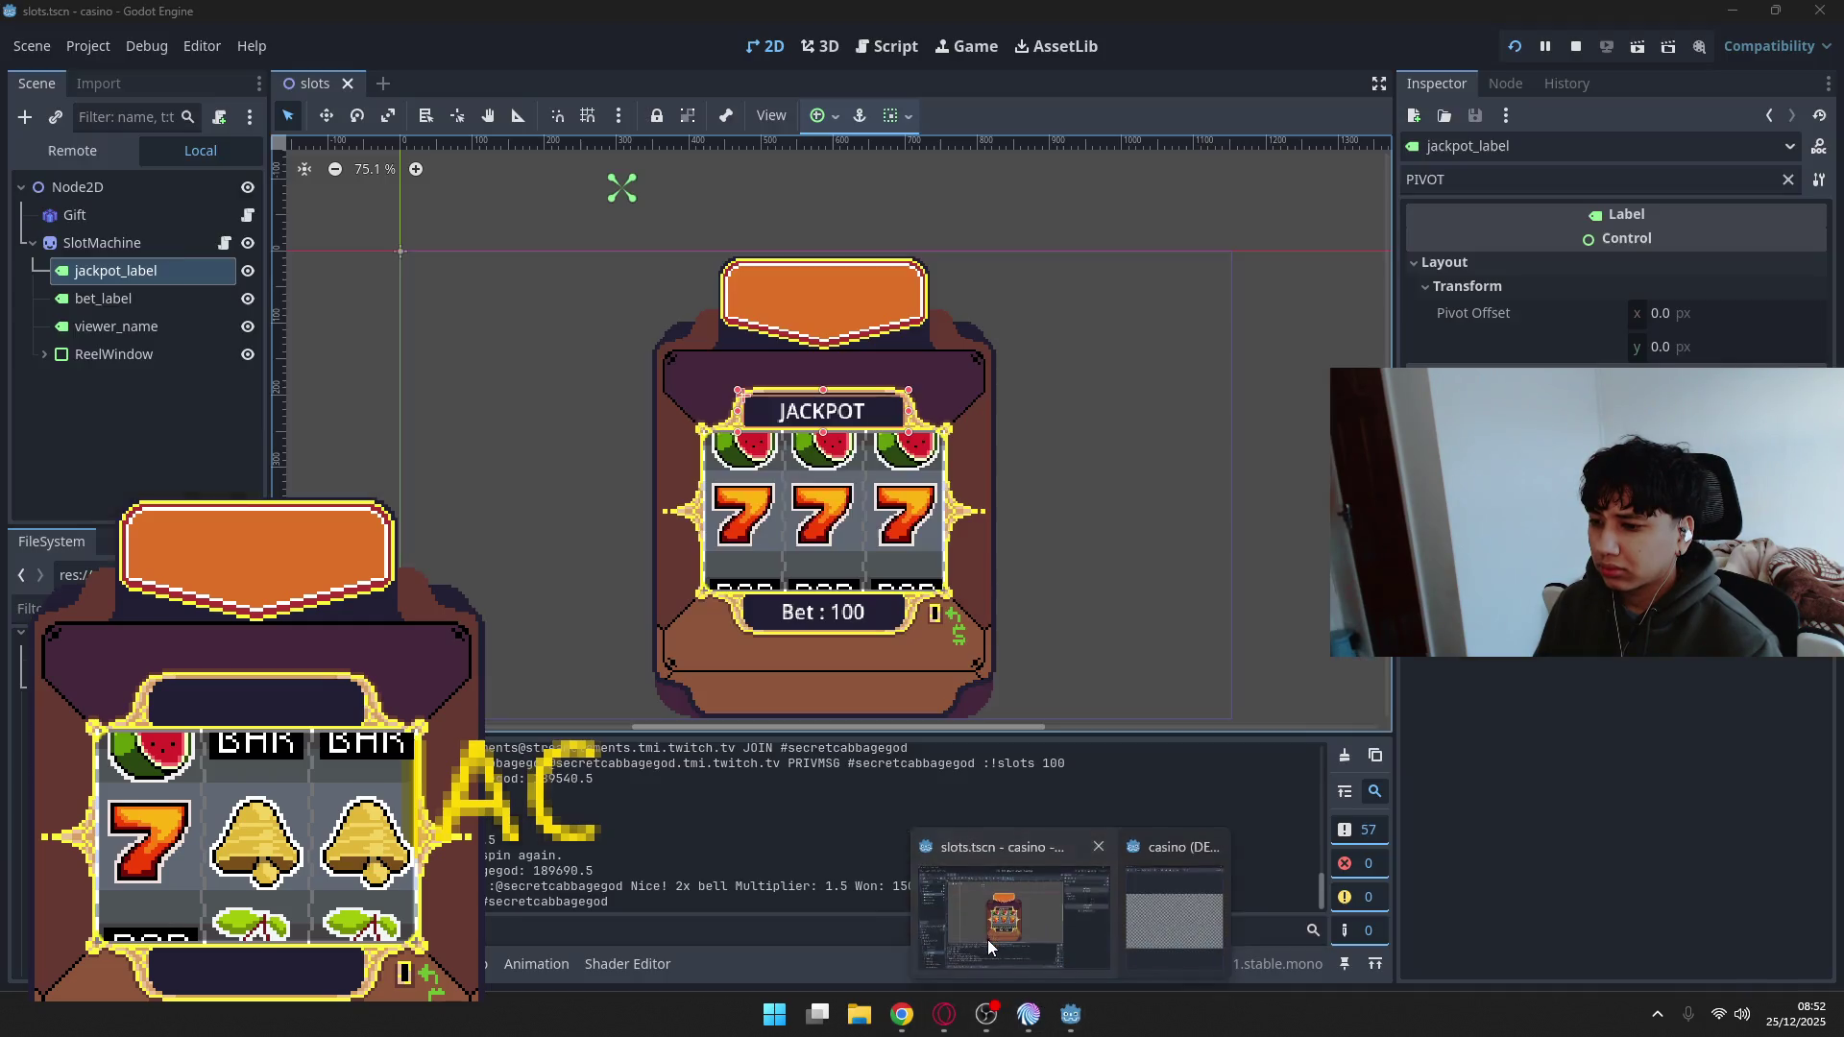
click(886, 46)
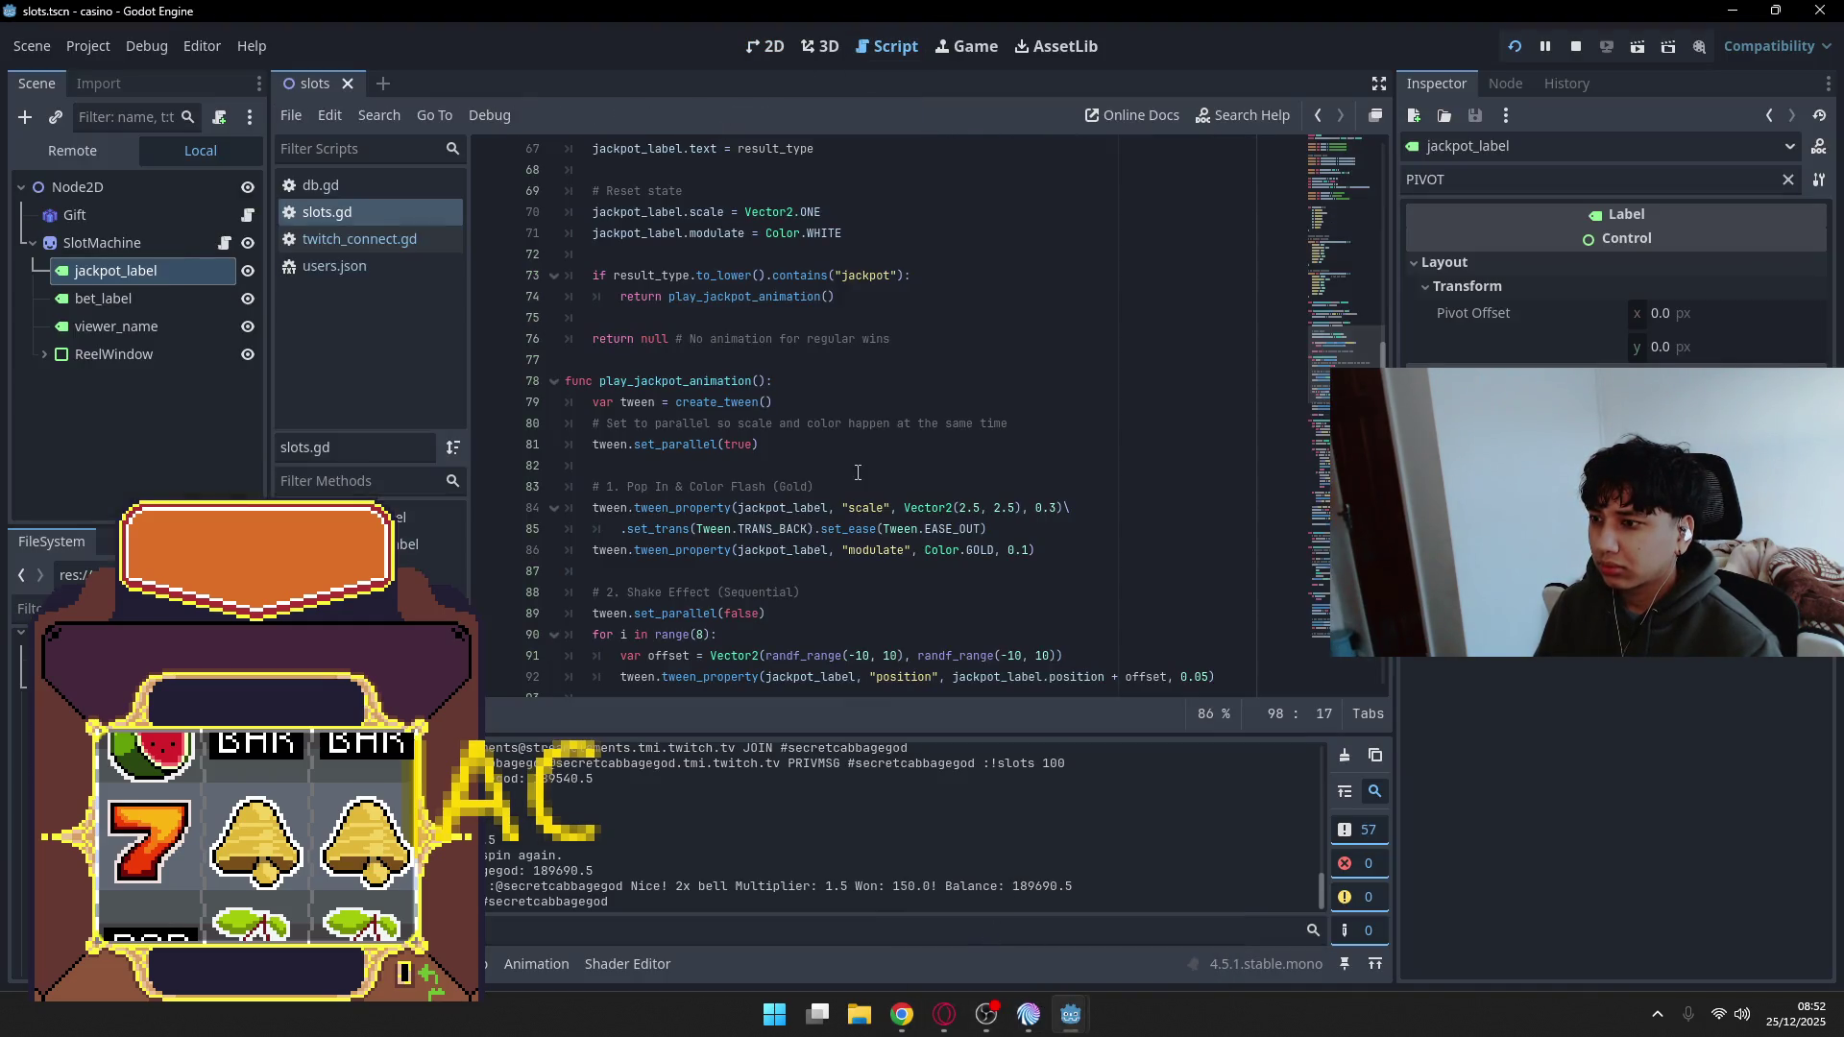
scroll(834, 578, up, 4)
click(956, 470)
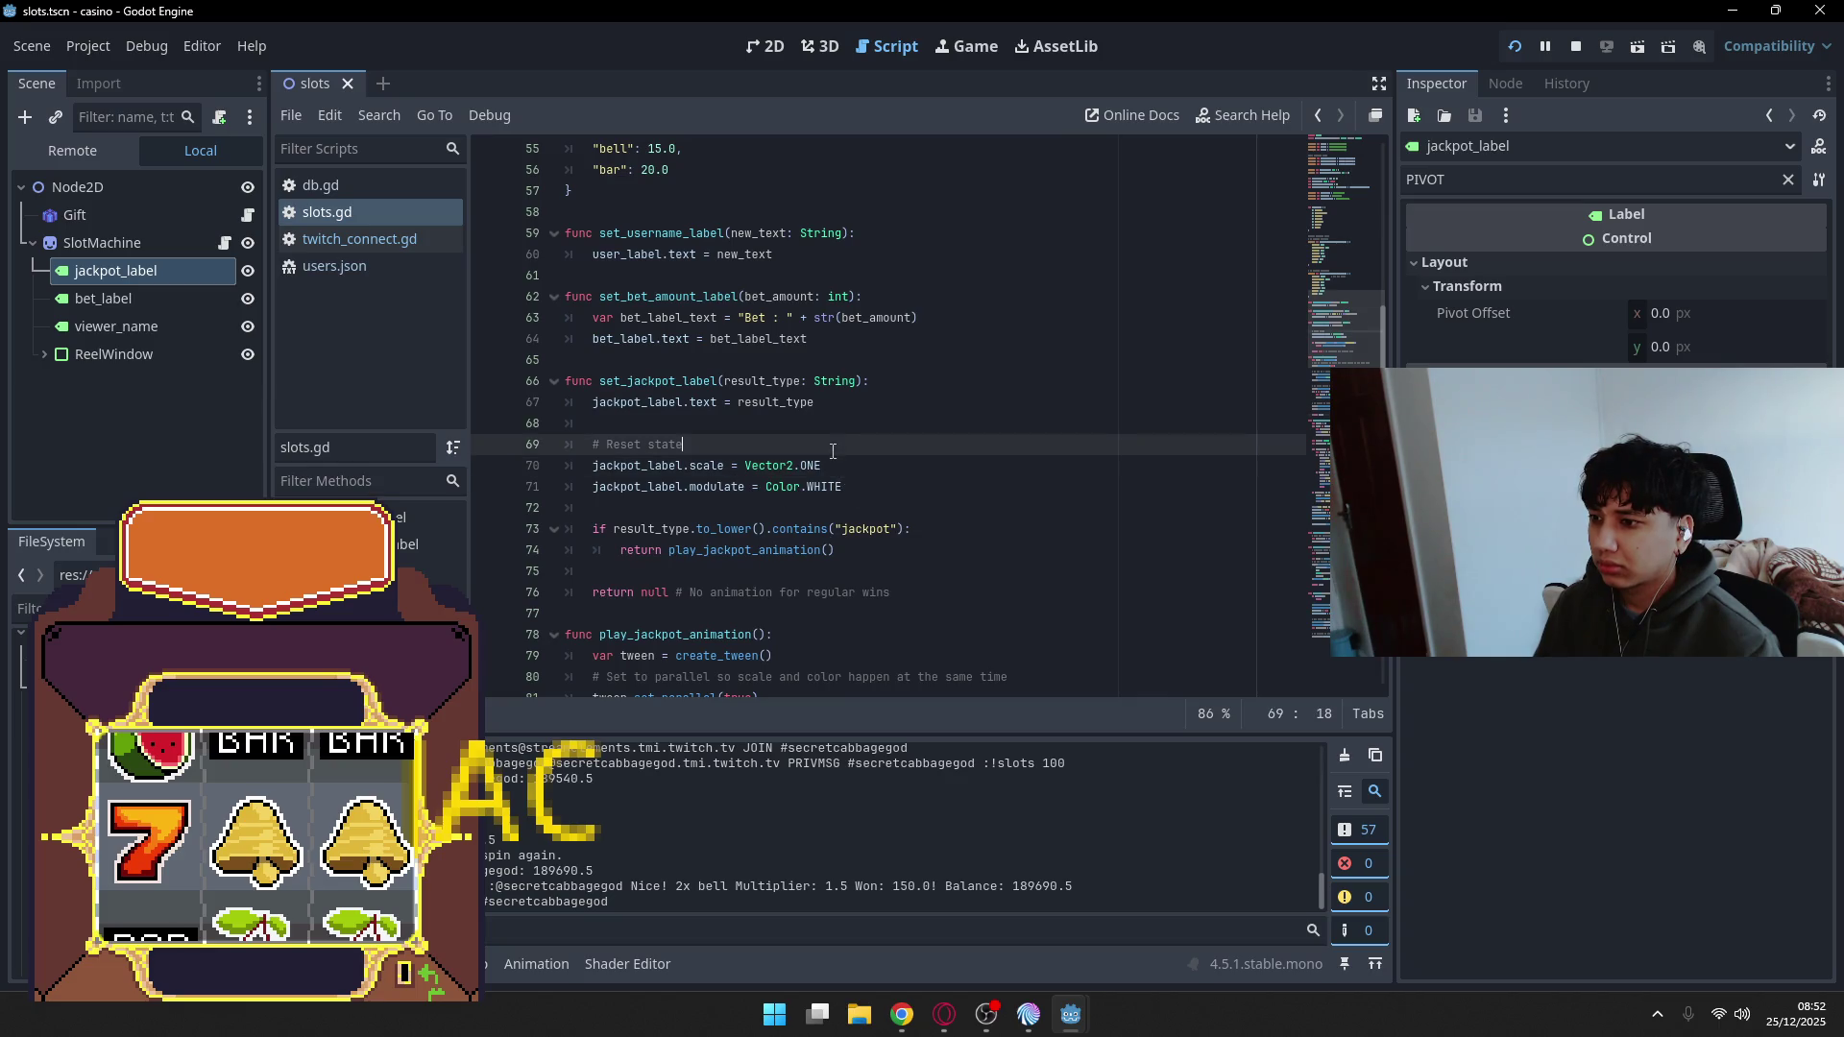
- Copy Gemini's two reset lines and paste them under # Reset state in set_jackpot_label
click(957, 483)
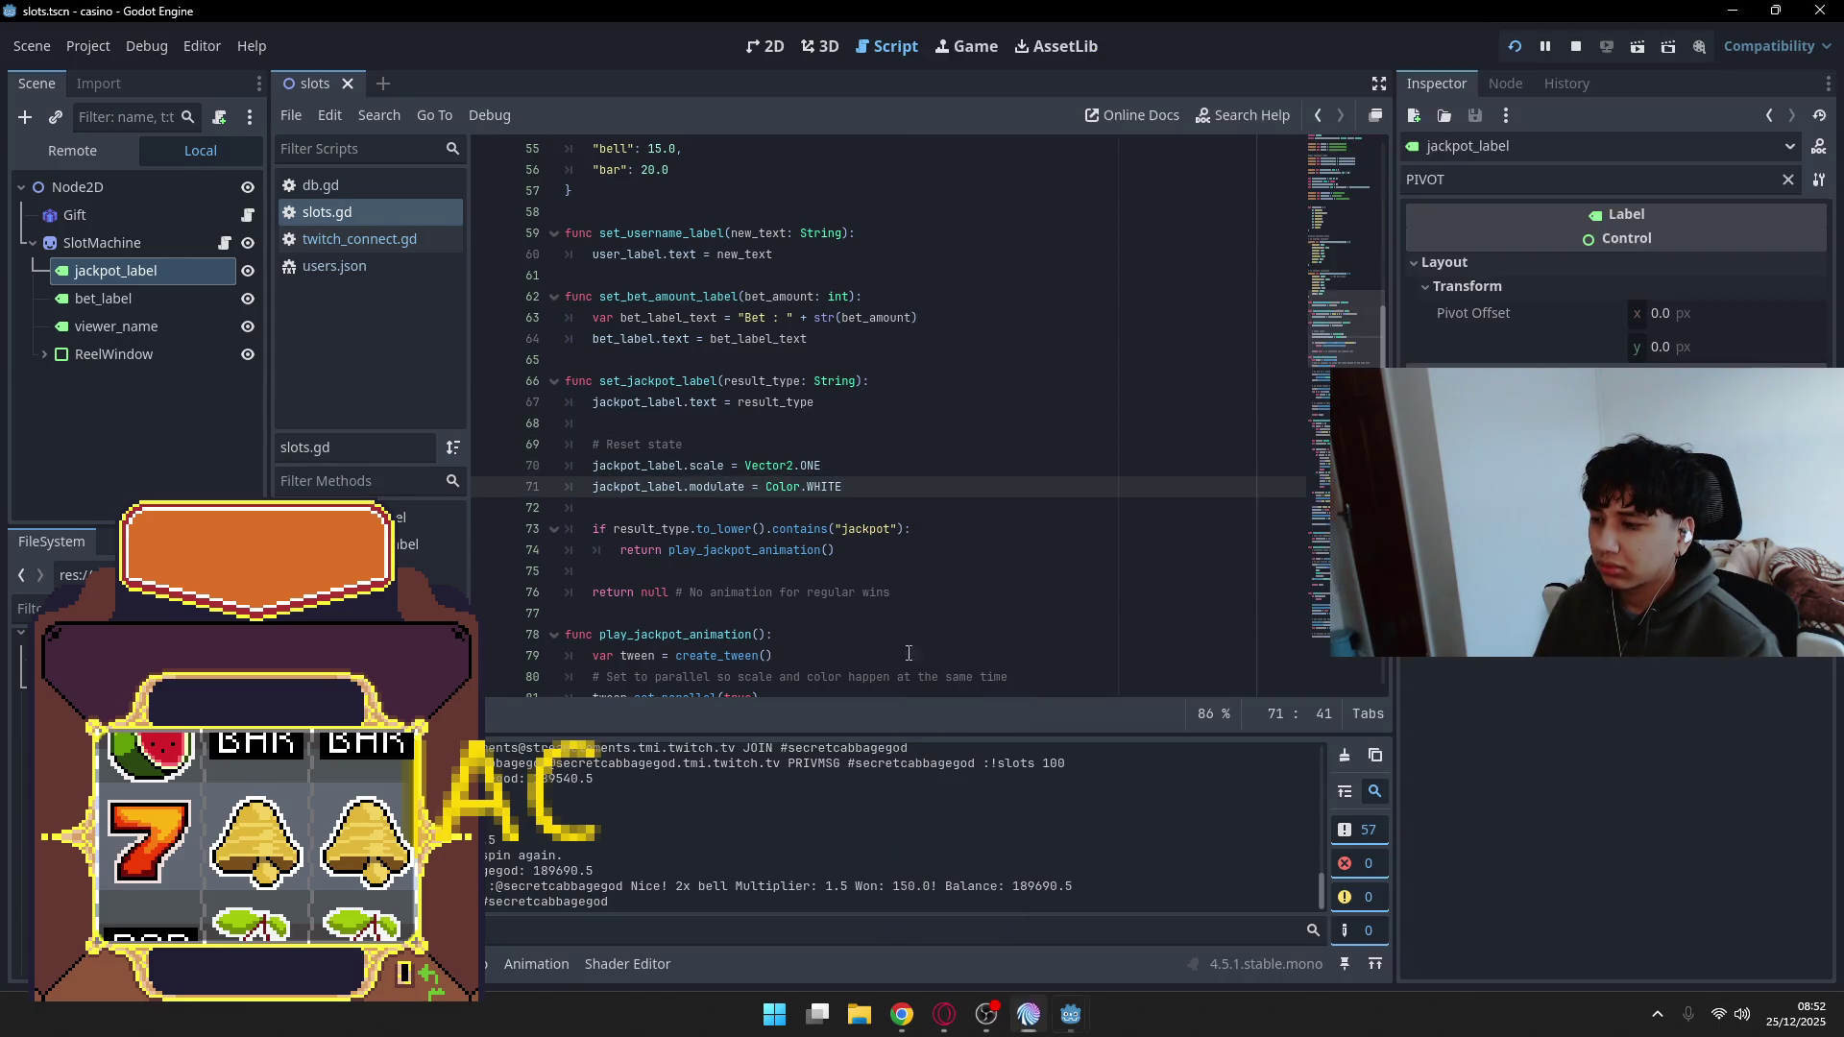
click(901, 1015)
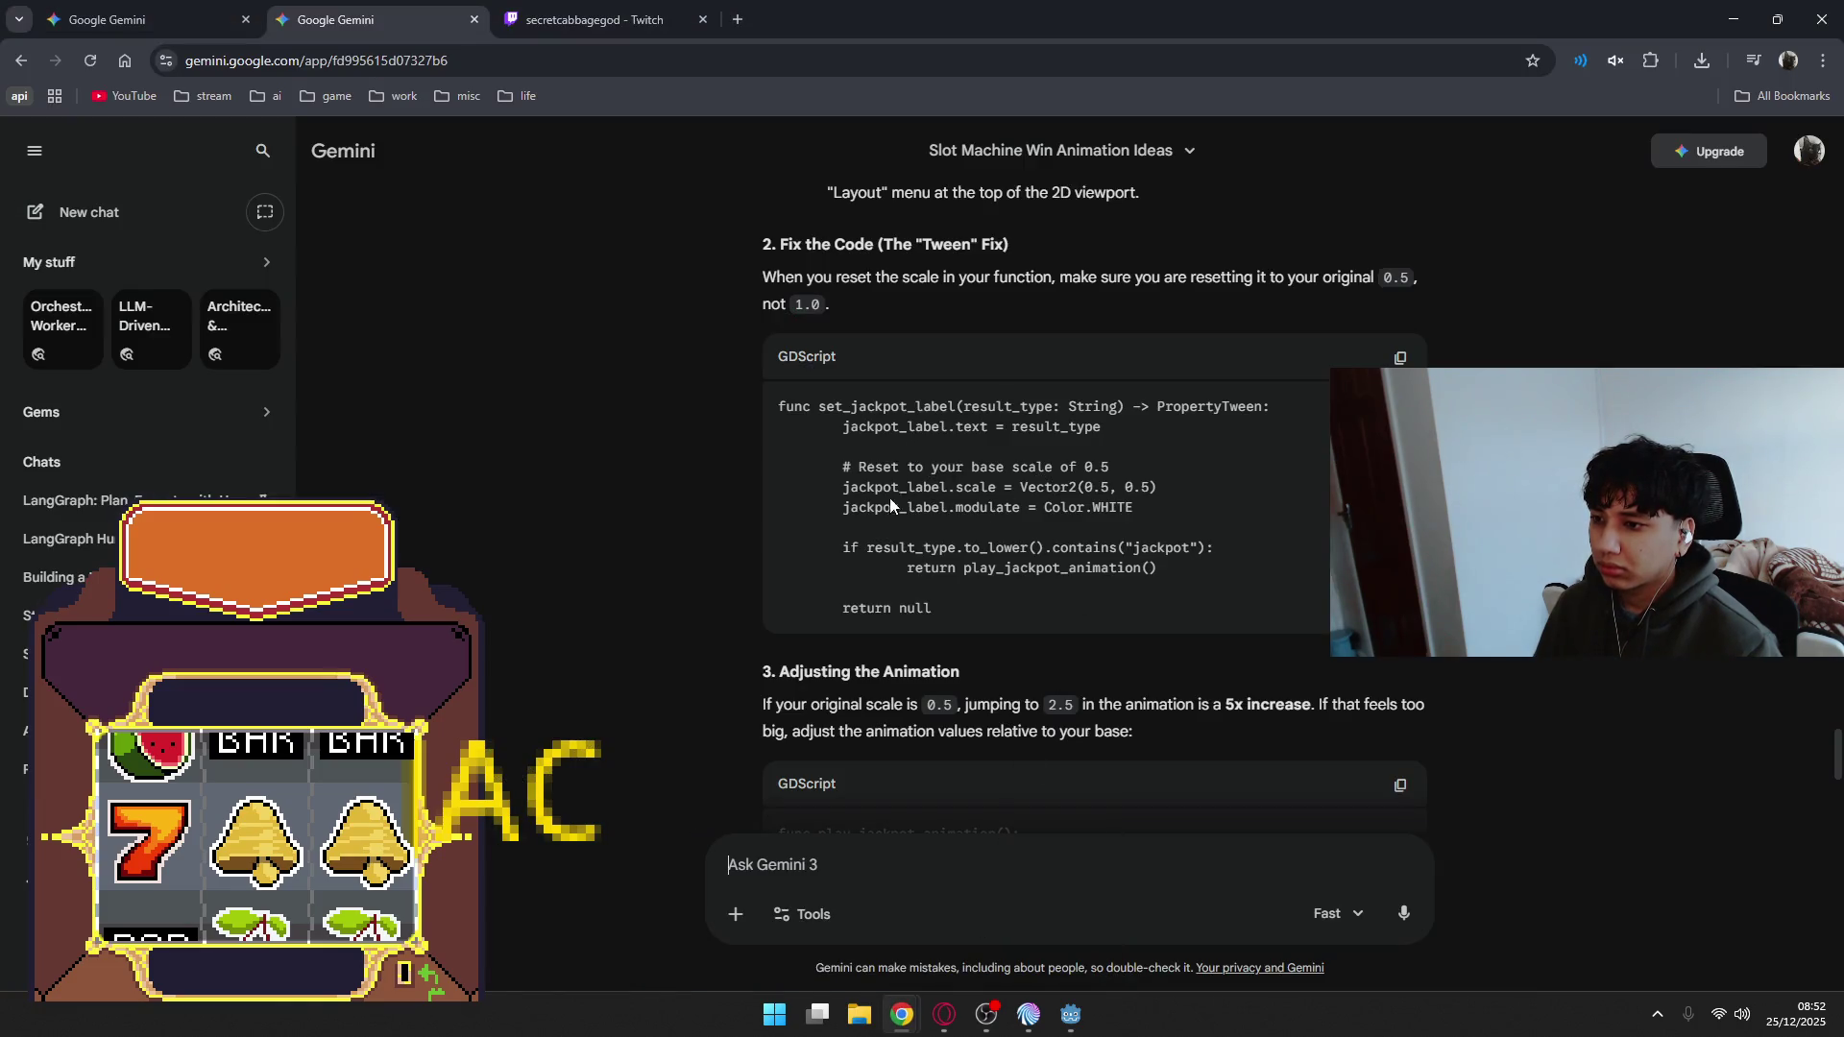
drag(848, 497, 1143, 509)
key(ctrl+c)
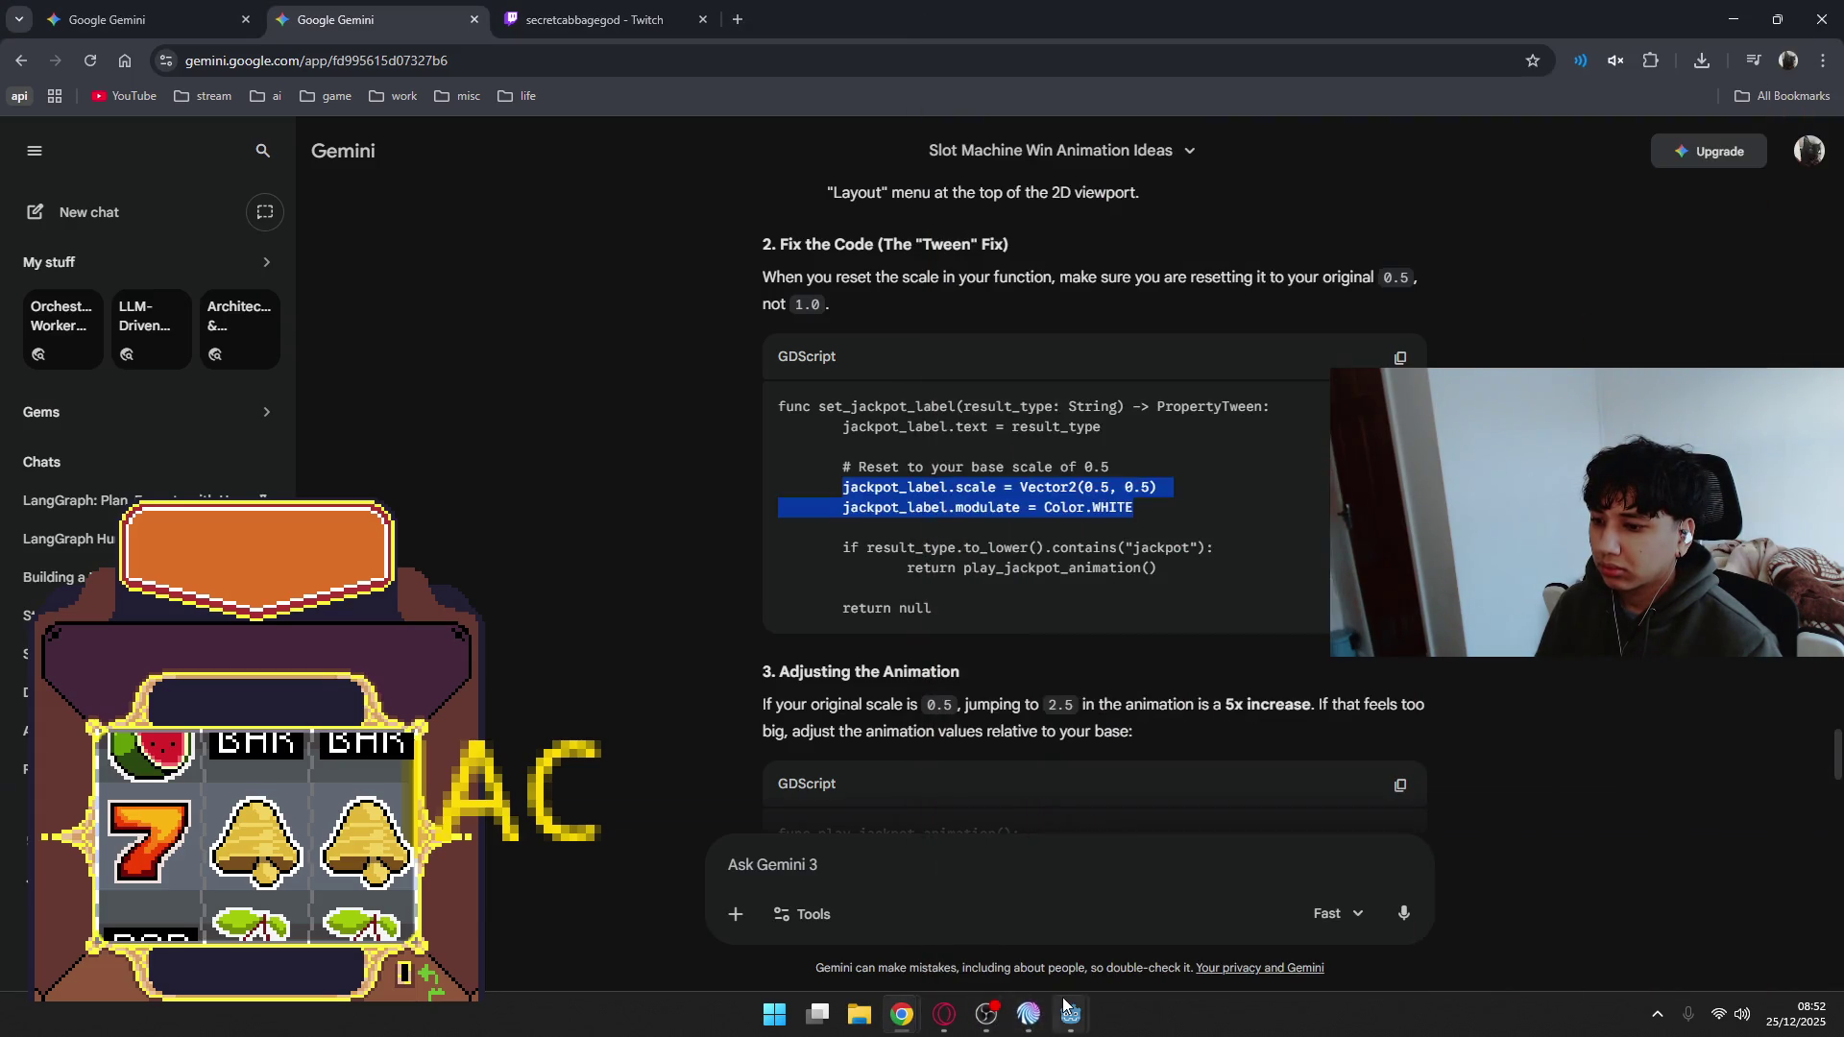
mouse_move(1071, 1013)
click(1103, 931)
click(896, 450)
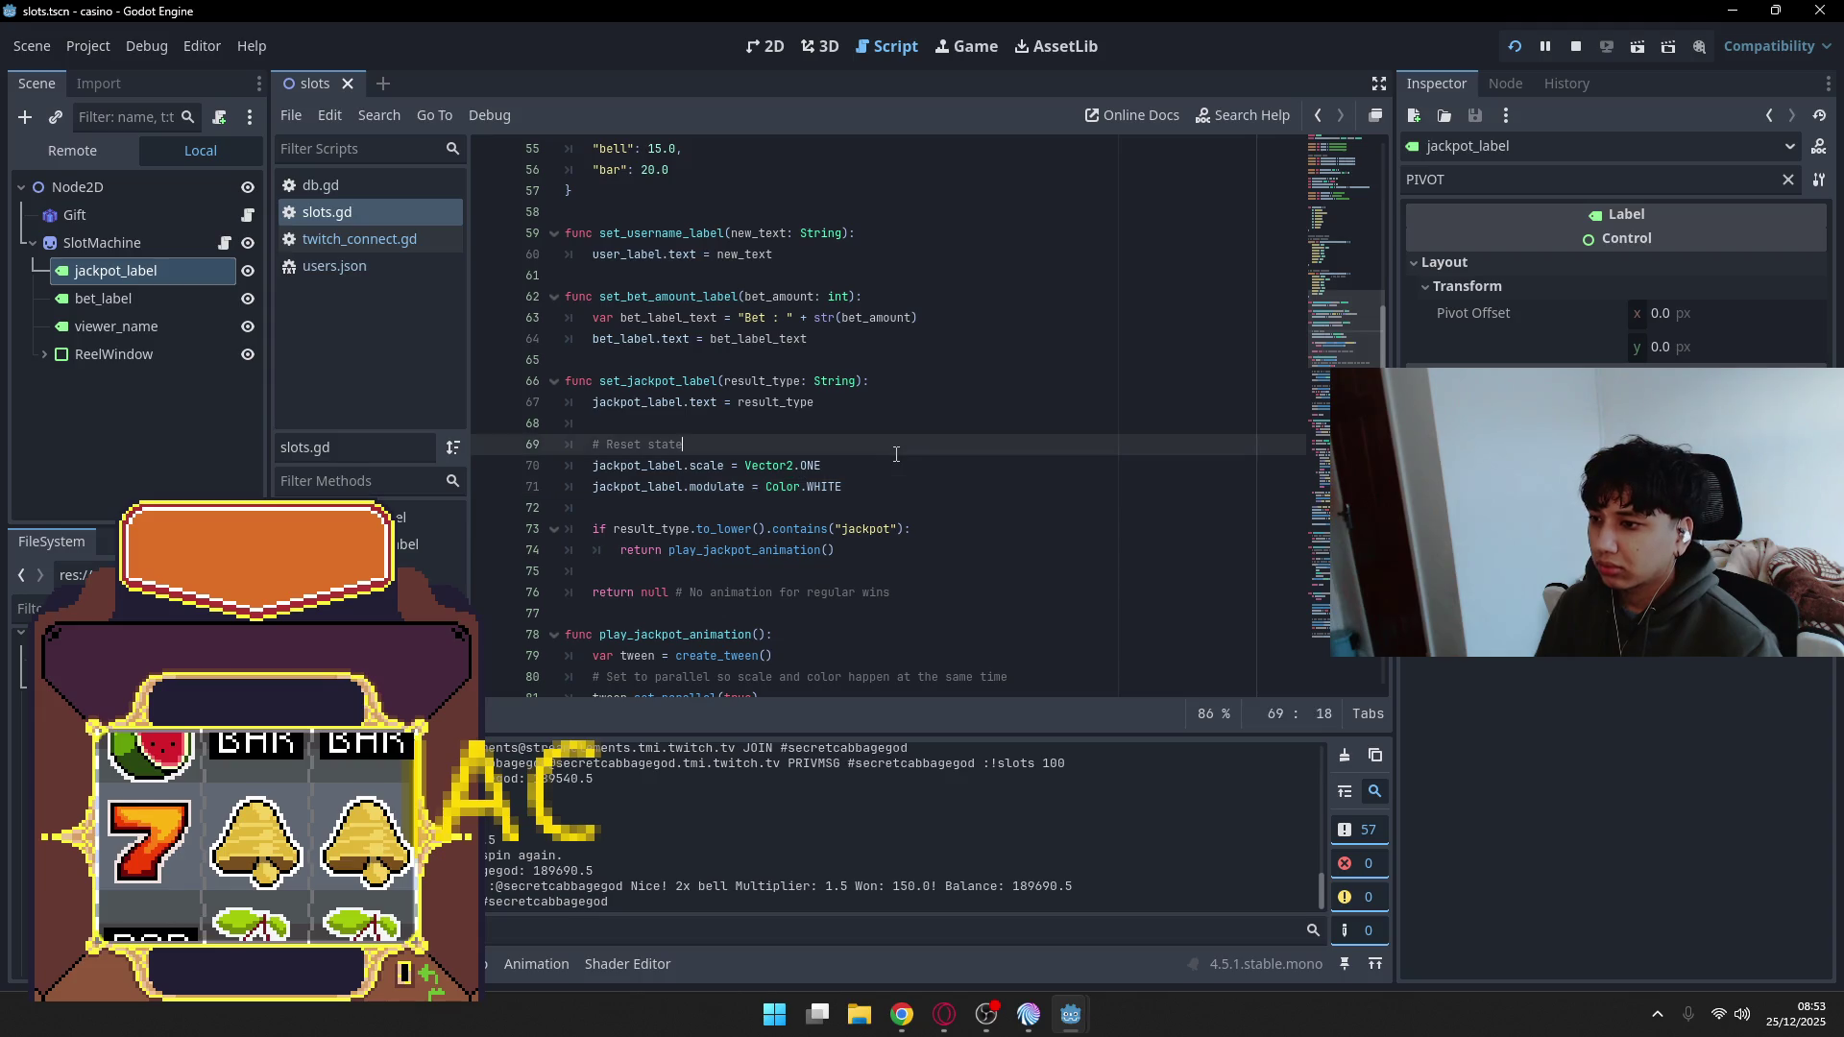
key(ctrl+v)
- Delete the old Vector2.ONE scale and duplicate modulate lines, save, and rerun the game with F5
drag(845, 507, 542, 503)
key(BackSpace)
key(BackSpace)
key(ctrl+s)
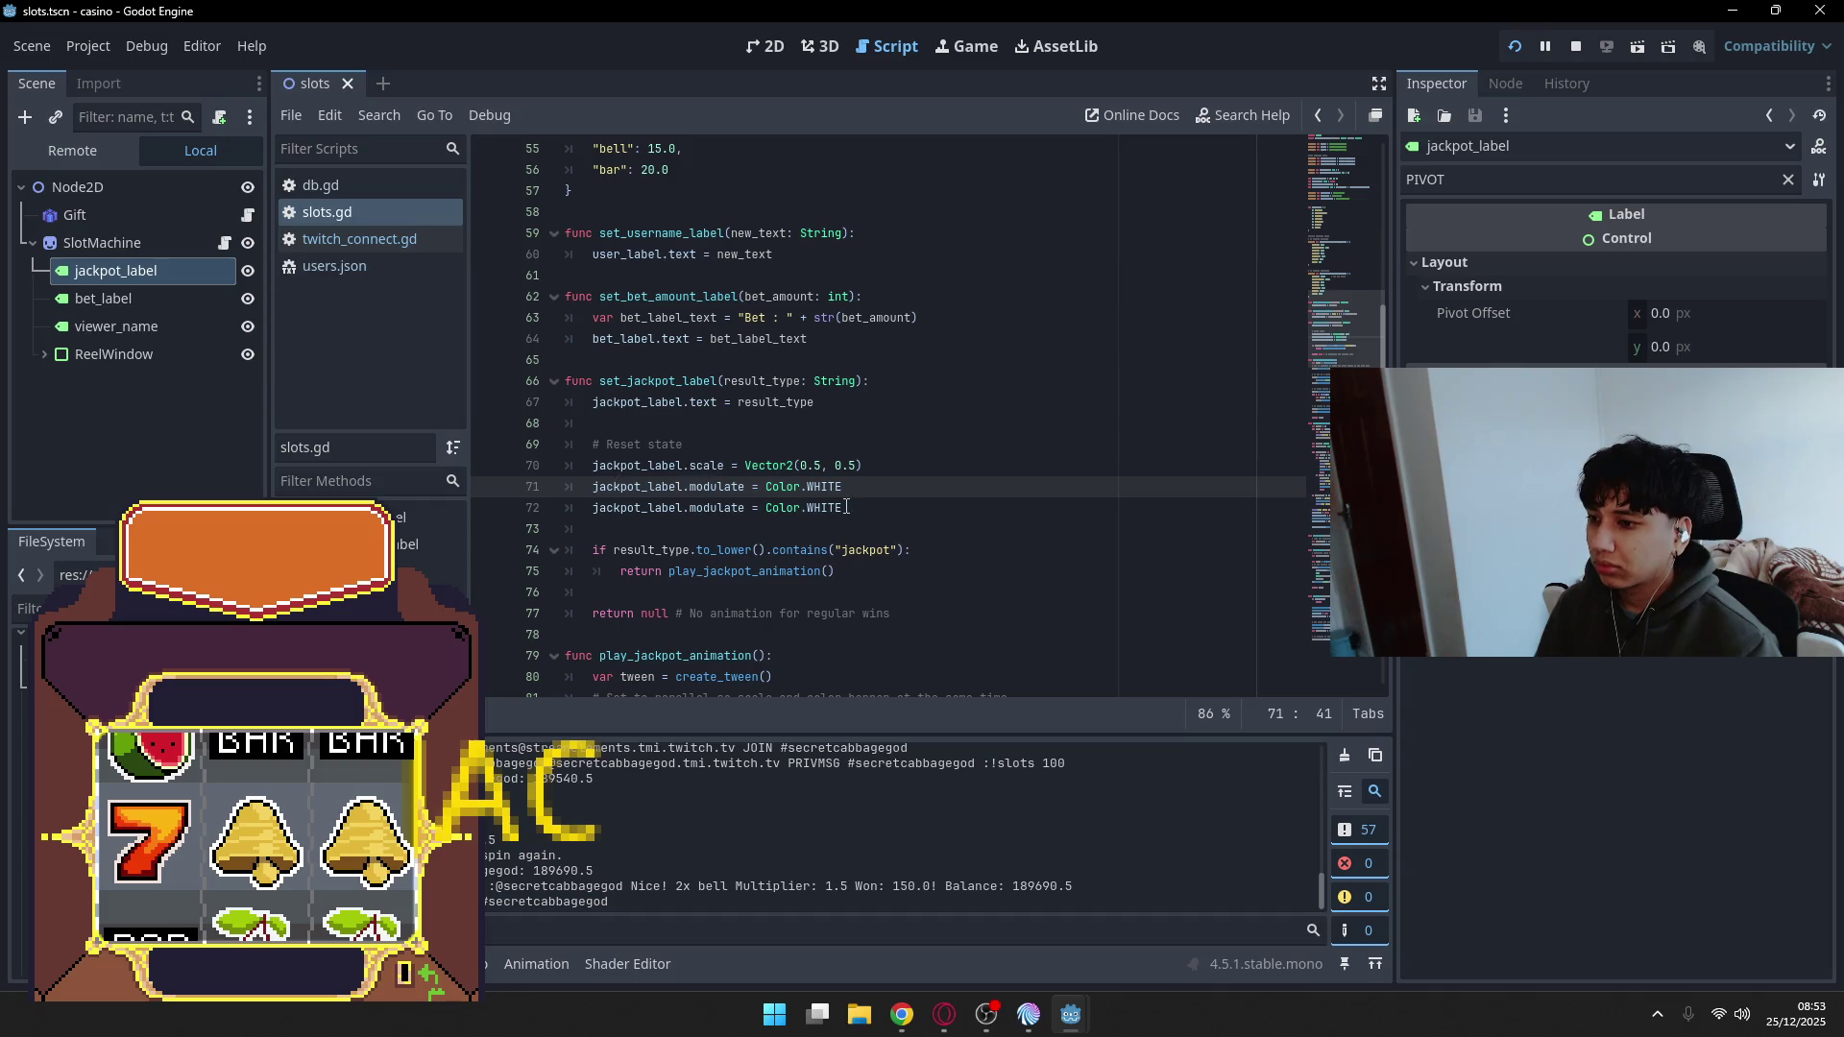
key(ctrl+shift+k)
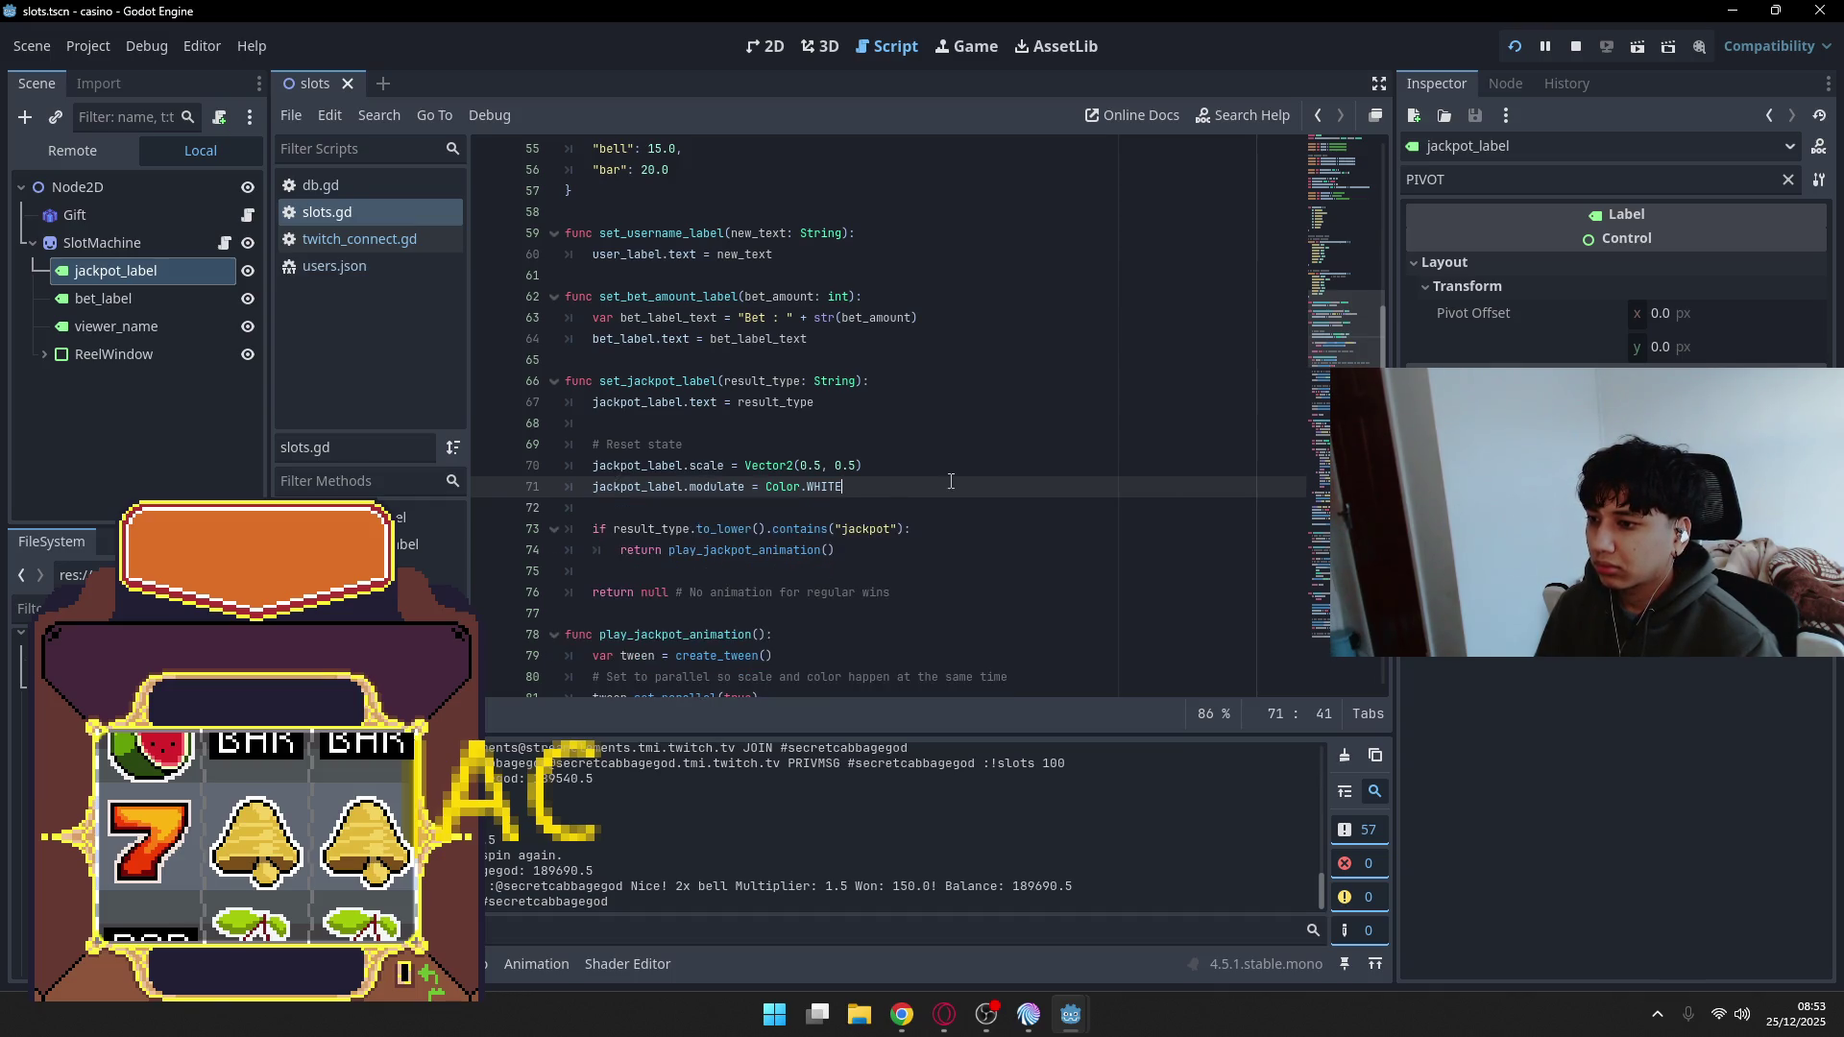
key(F5)
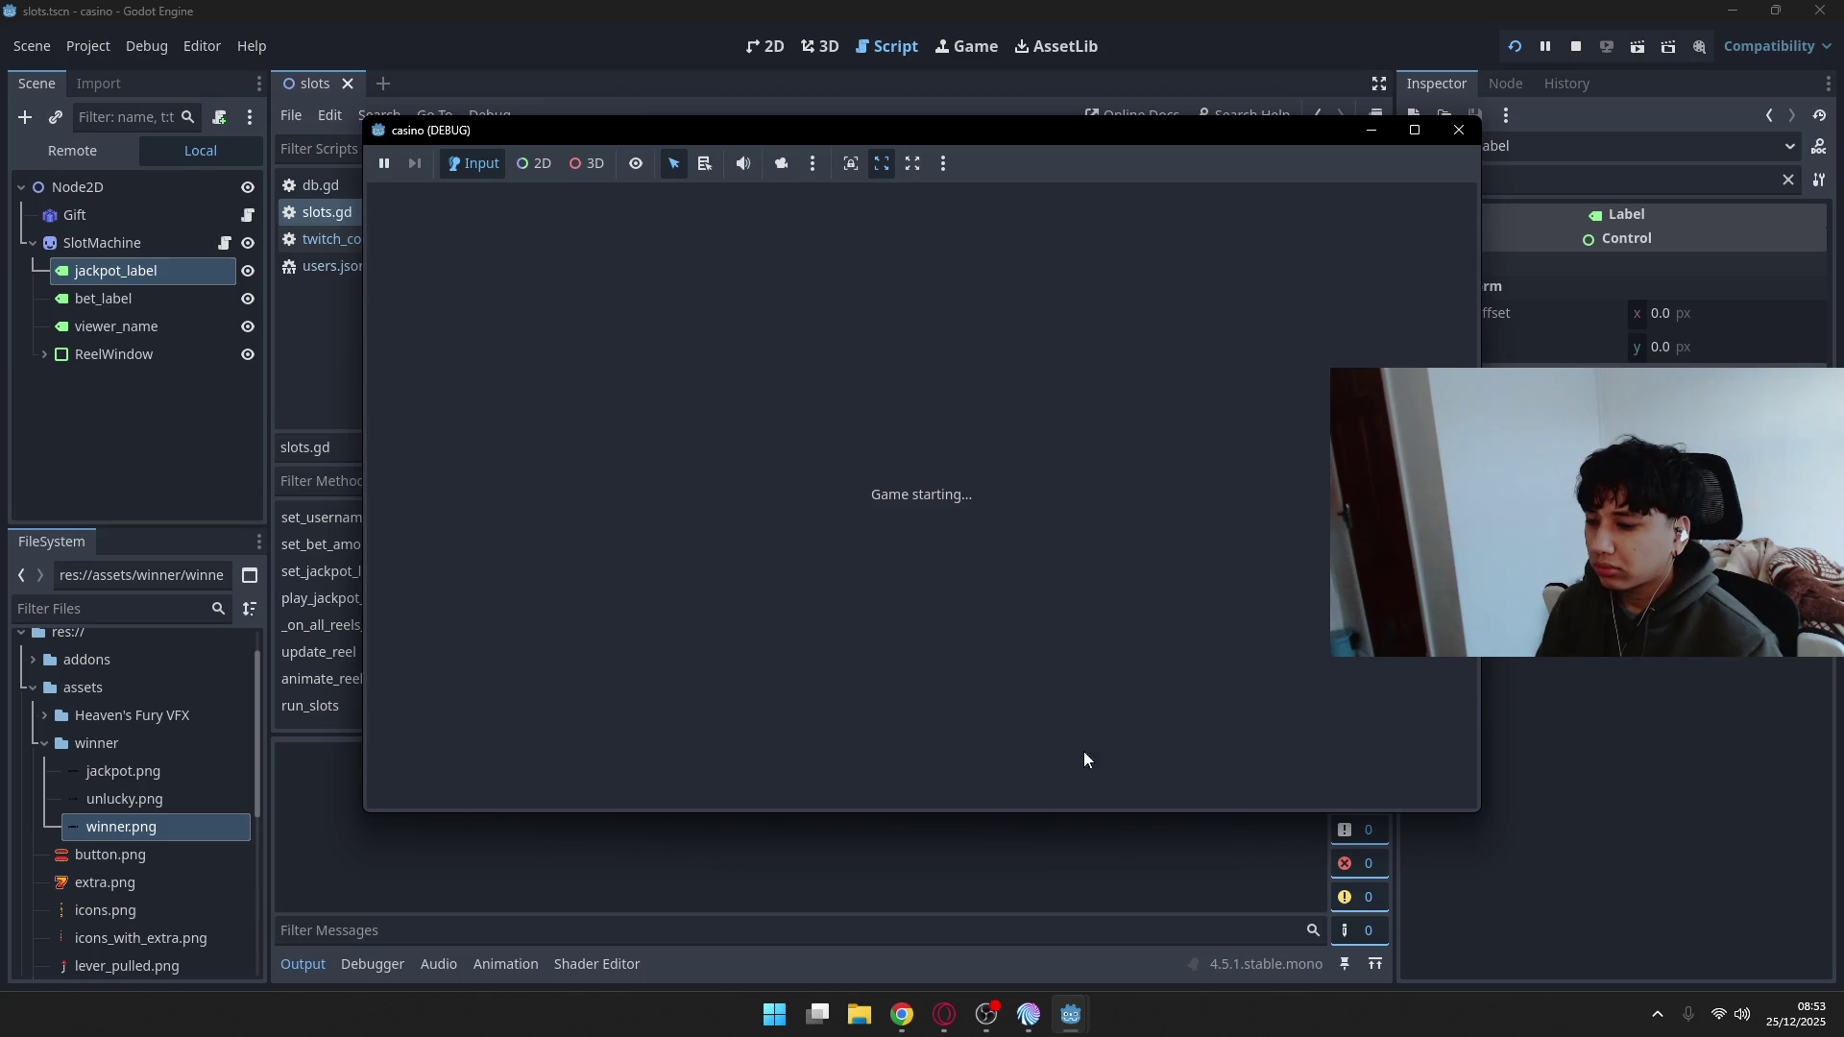
- Watch the restarted game's JACKPOT label balloon past the machine on the OBS stream
click(987, 1014)
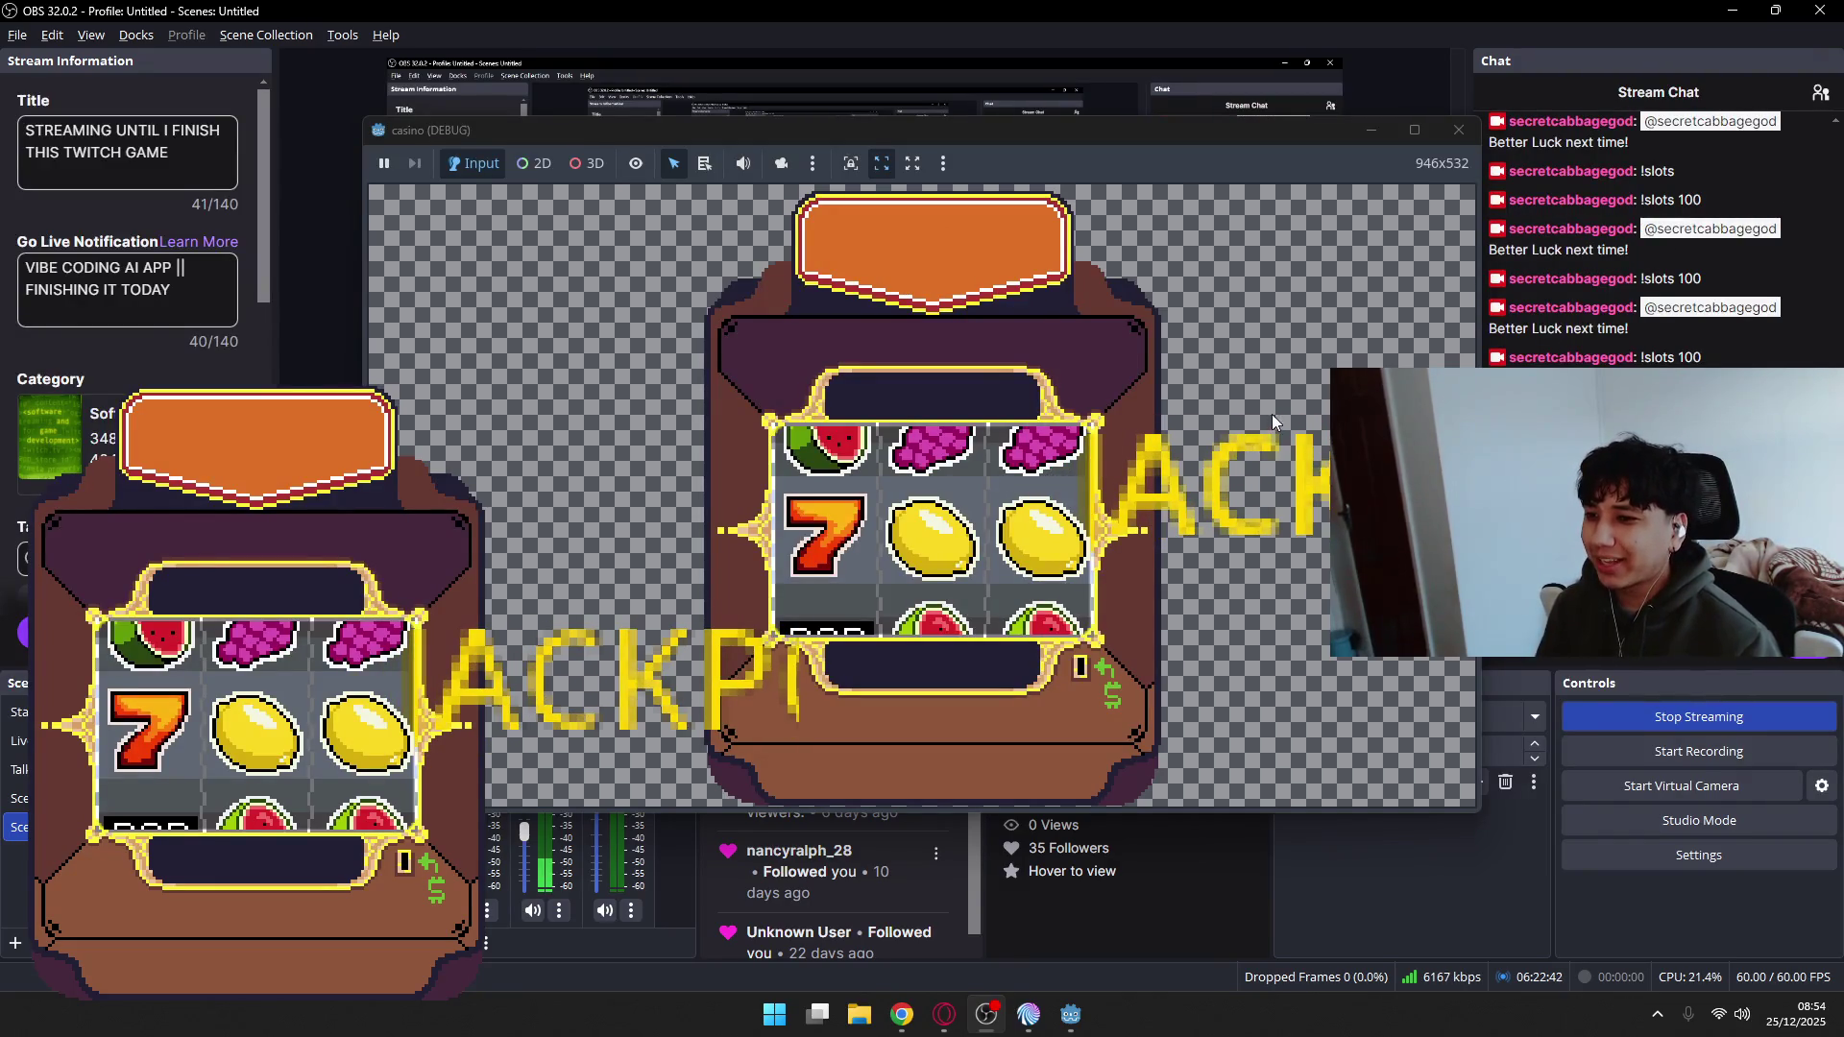
click(1732, 11)
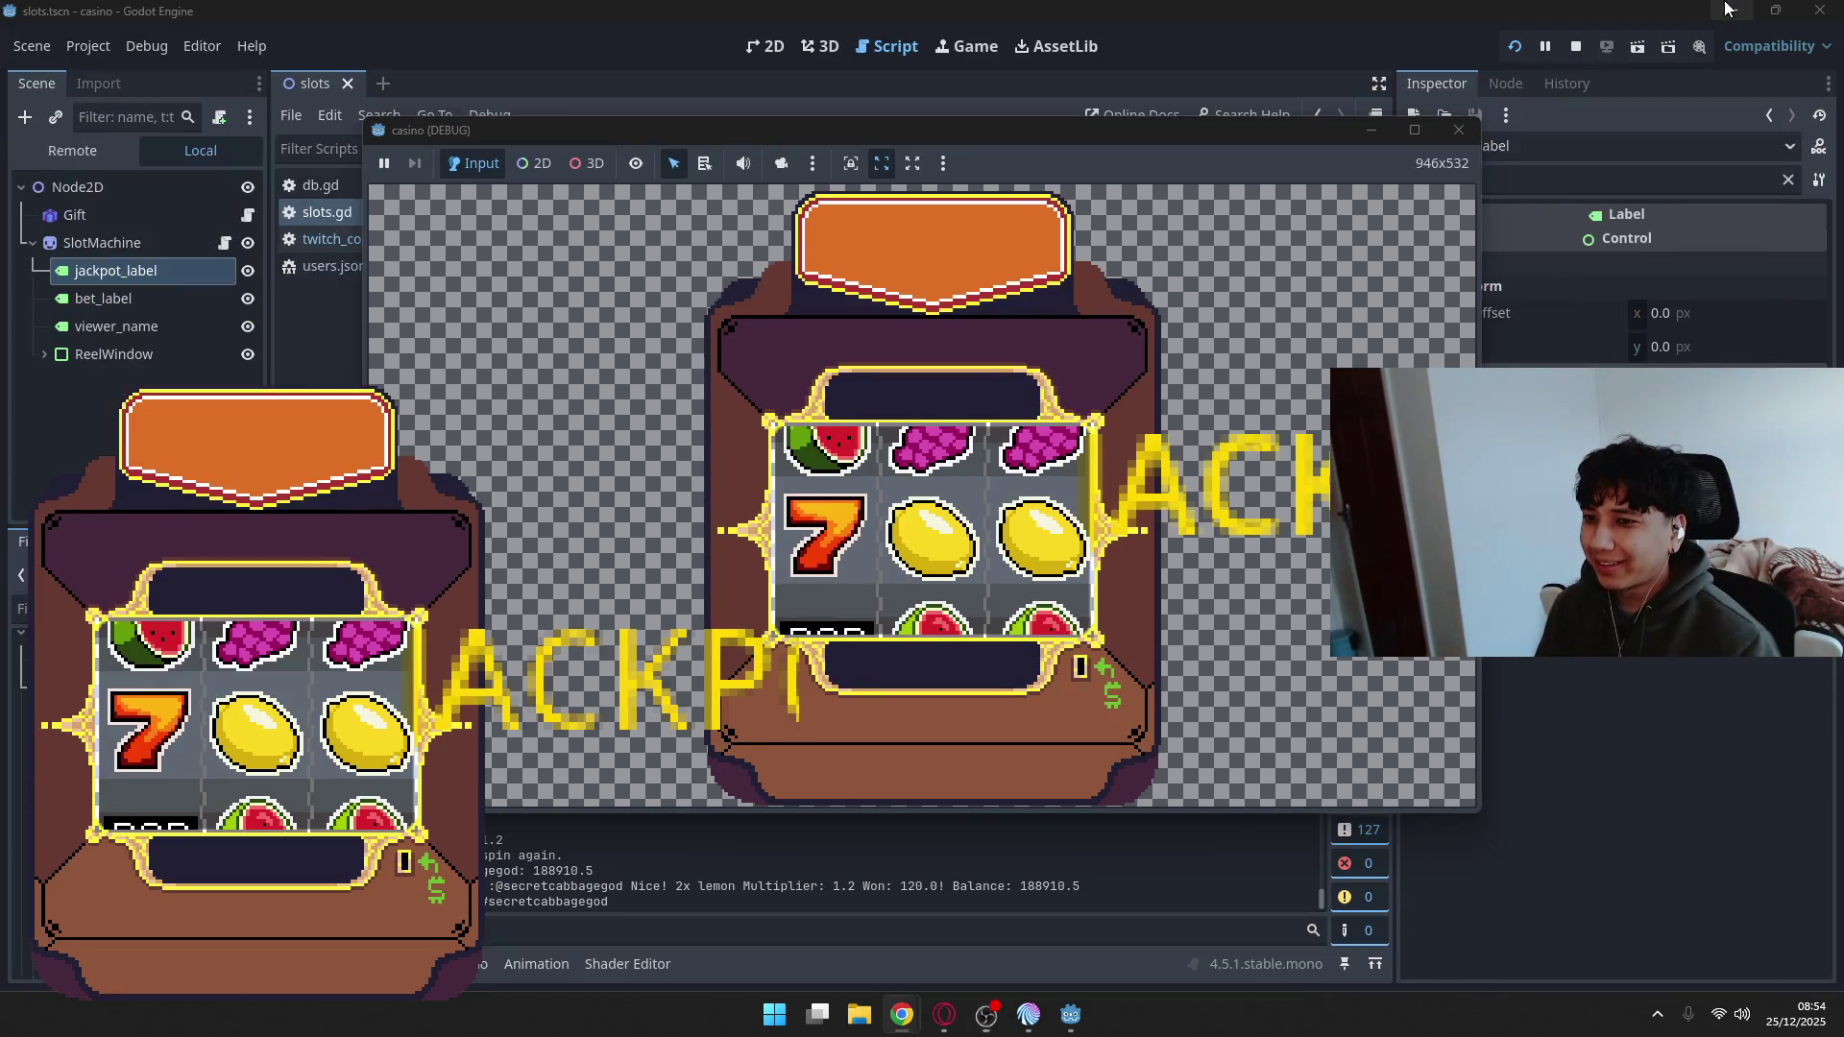
- Minimise the game, save, and locate the 2.5 scale tween on line 84 of slots.gd
click(1370, 129)
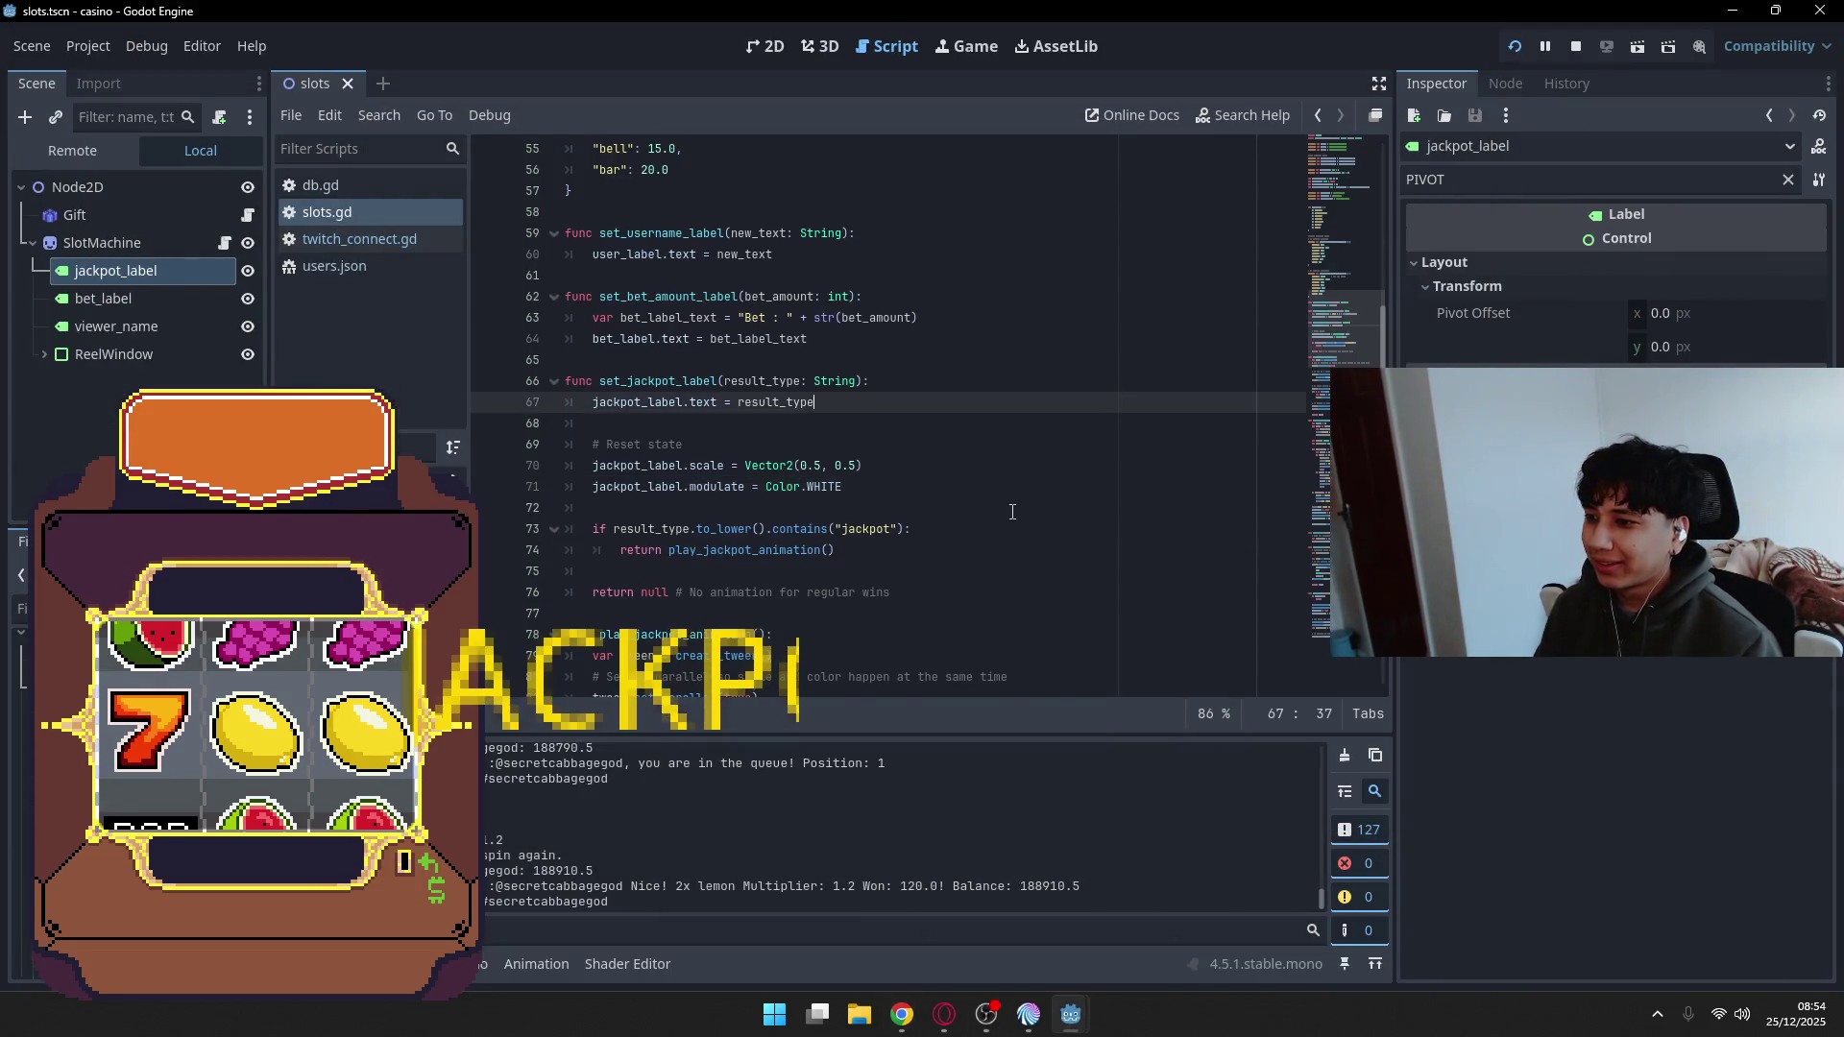
key(ctrl+s)
key(Up)
key(End)
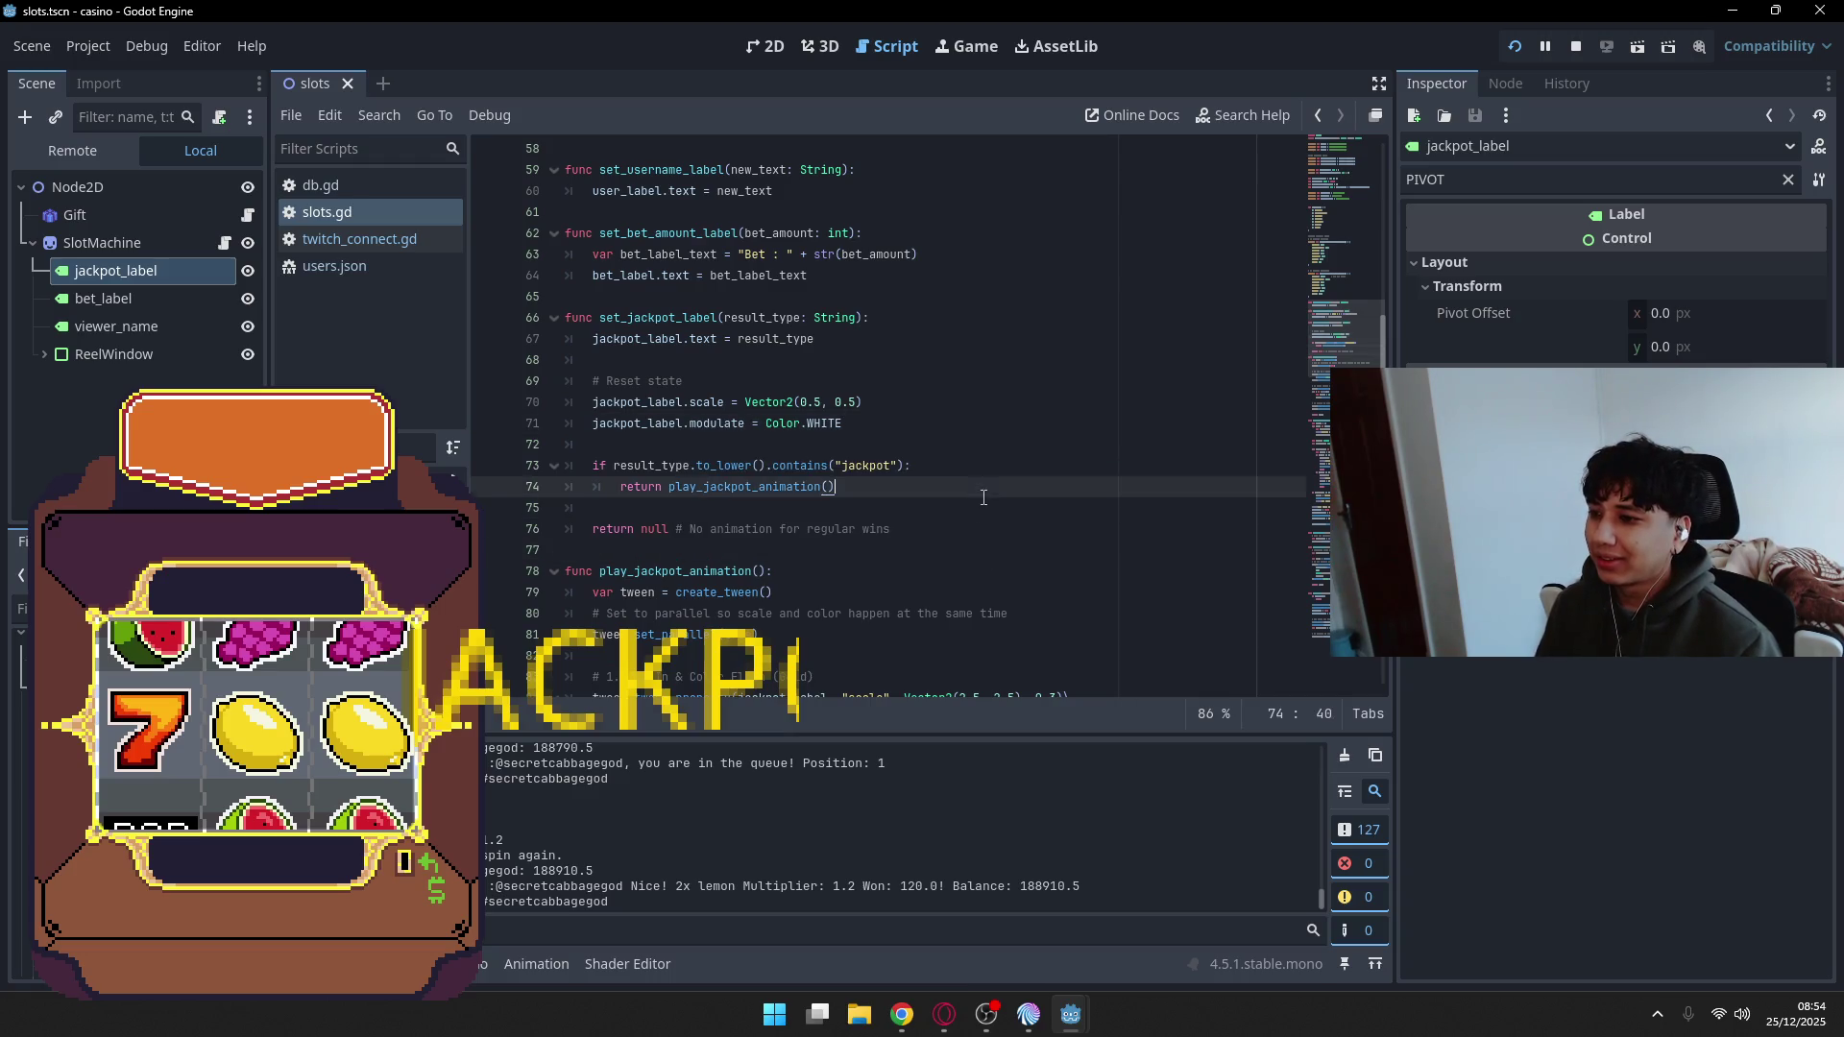
scroll(985, 501, down, 2)
scroll(955, 413, up, 1)
double_click(824, 359)
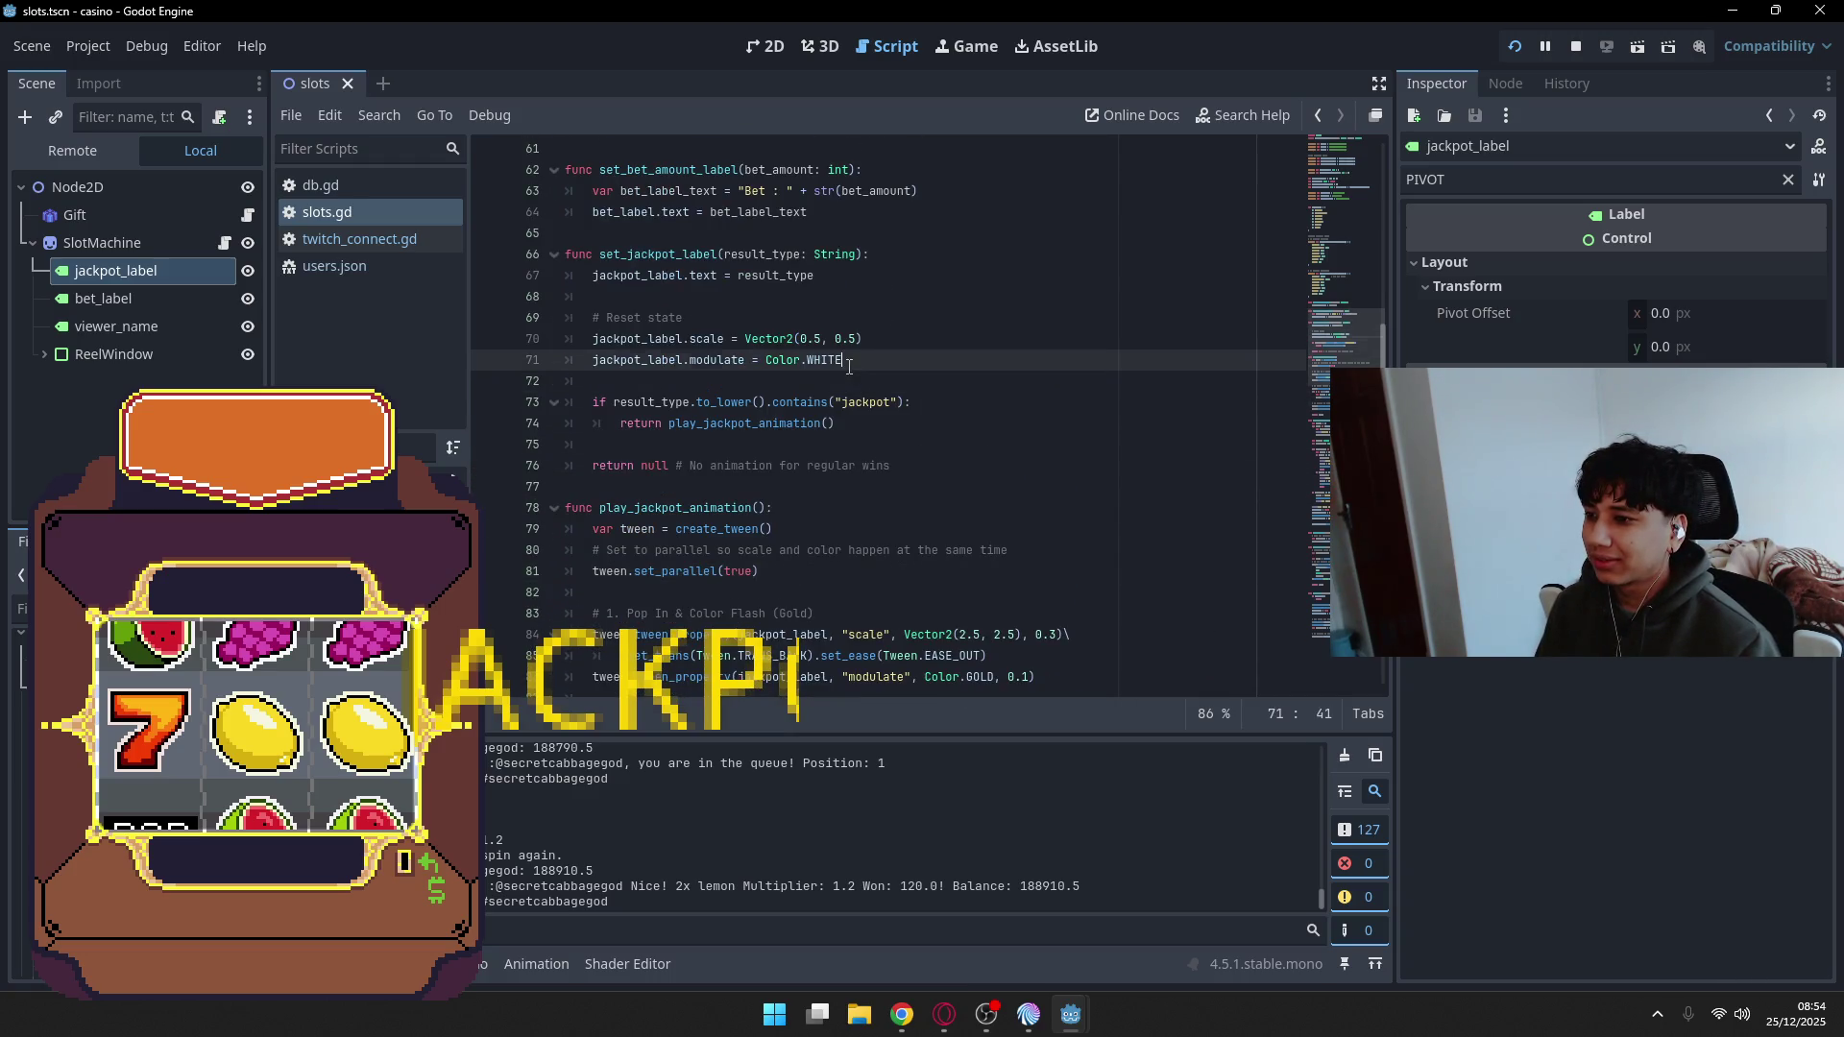
key(Right)
scroll(894, 347, down, 3)
click(939, 443)
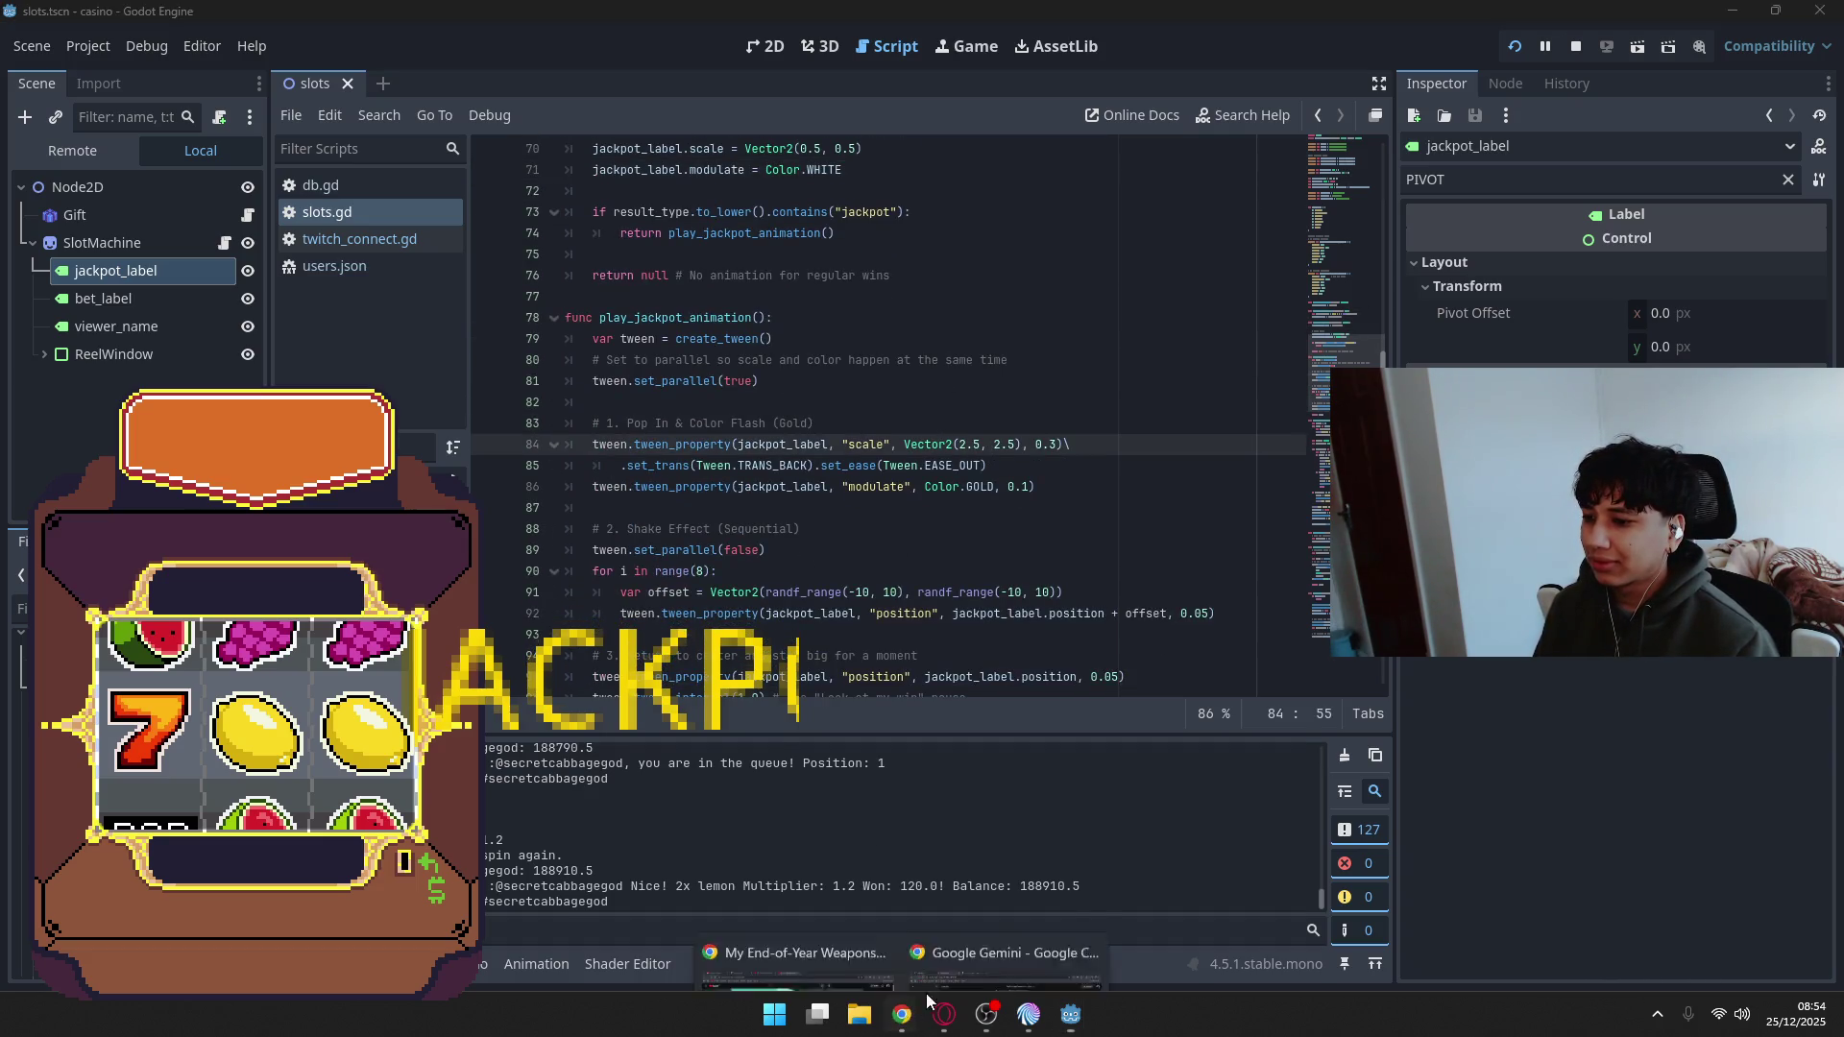
- Read Gemini's reply suggesting a scale tween from 0.5 to Vector2(1.5, 1.5)
click(902, 1015)
scroll(945, 649, down, 5)
scroll(946, 654, up, 1)
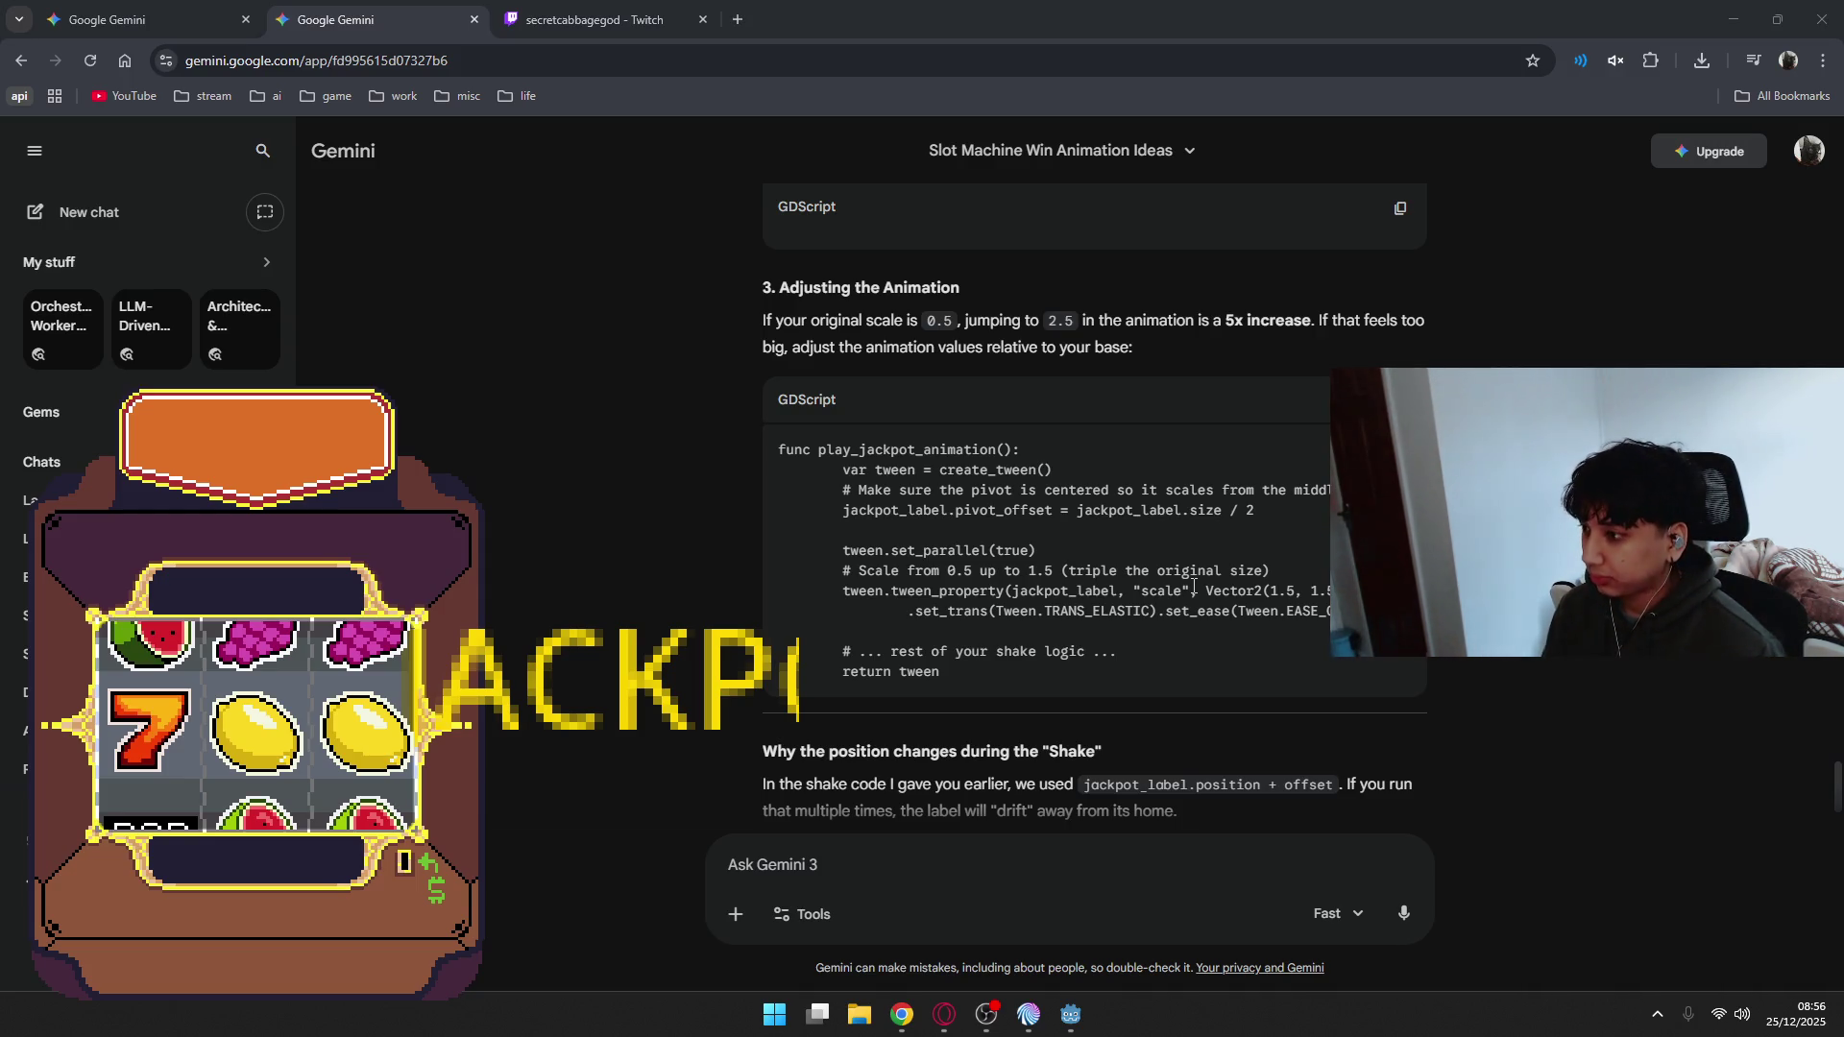
- Close the running casino (DEBUG) game, jump to play_jackpot_animation in slots.gd, and minimise Godot
mouse_move(1085, 1009)
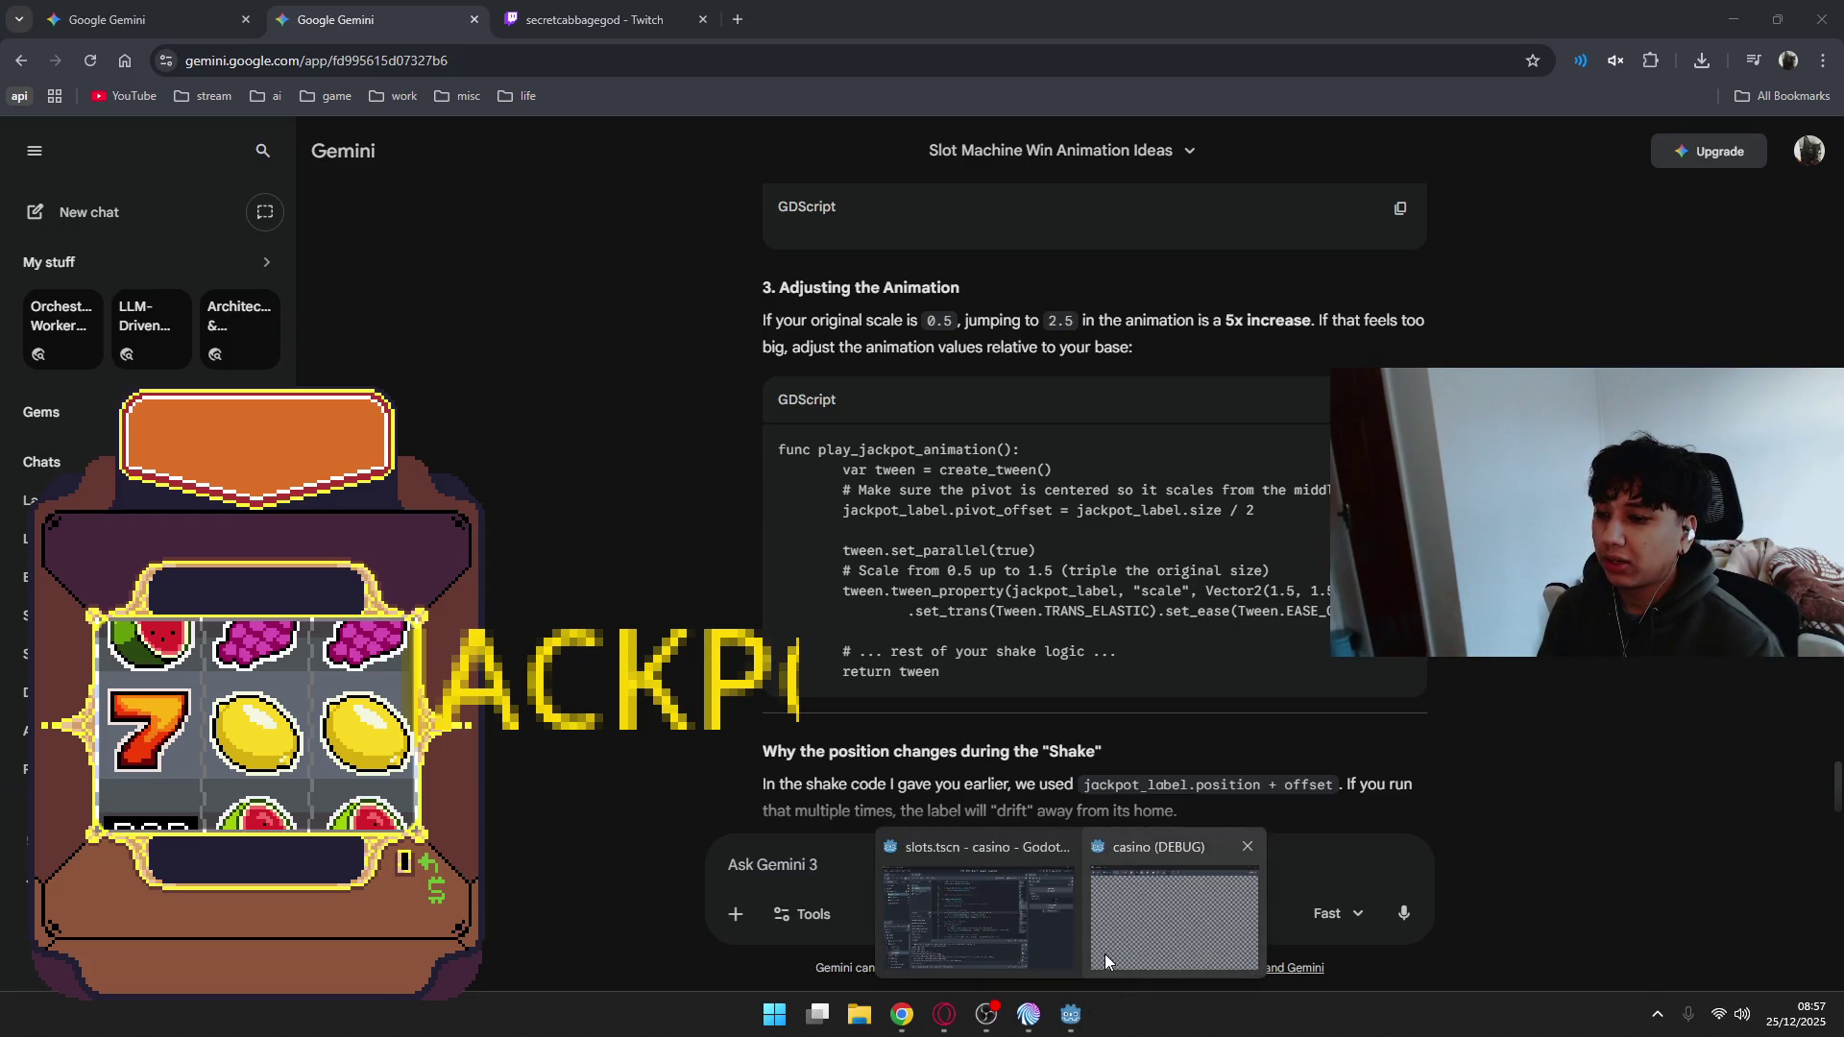
mouse_move(1032, 946)
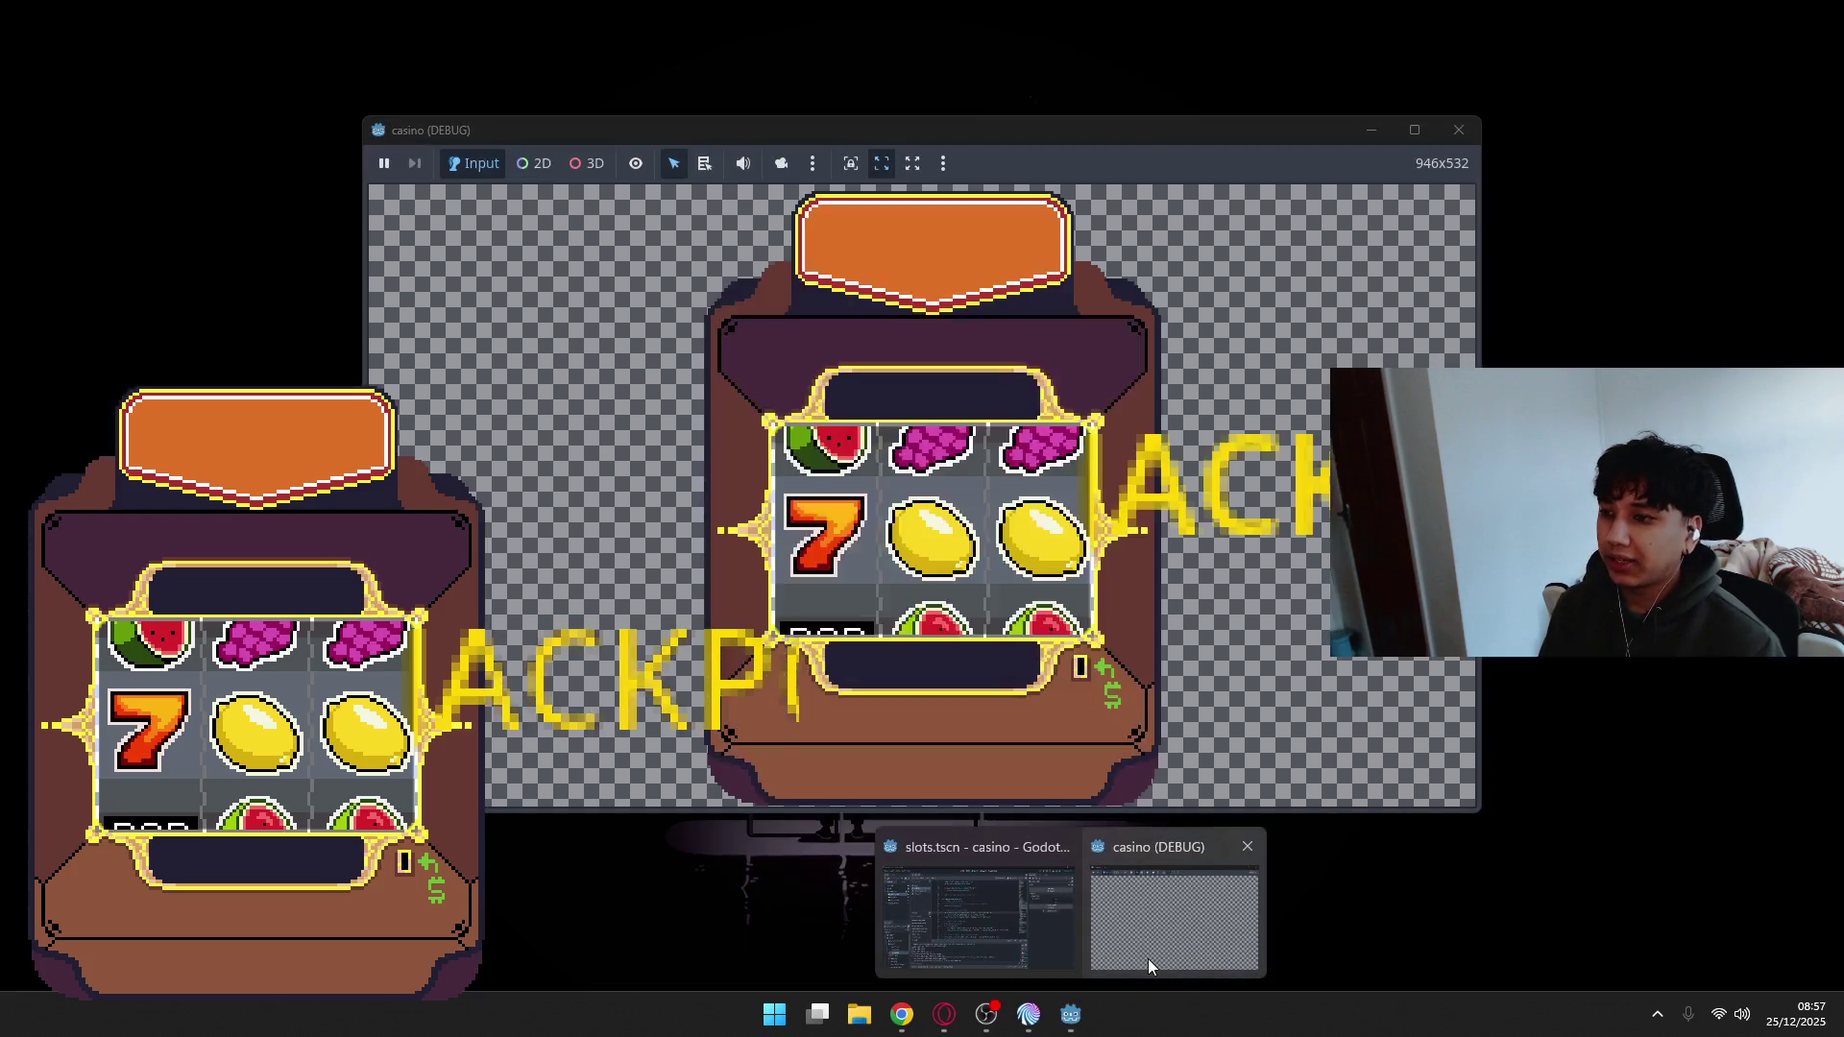
click(1149, 958)
click(1456, 135)
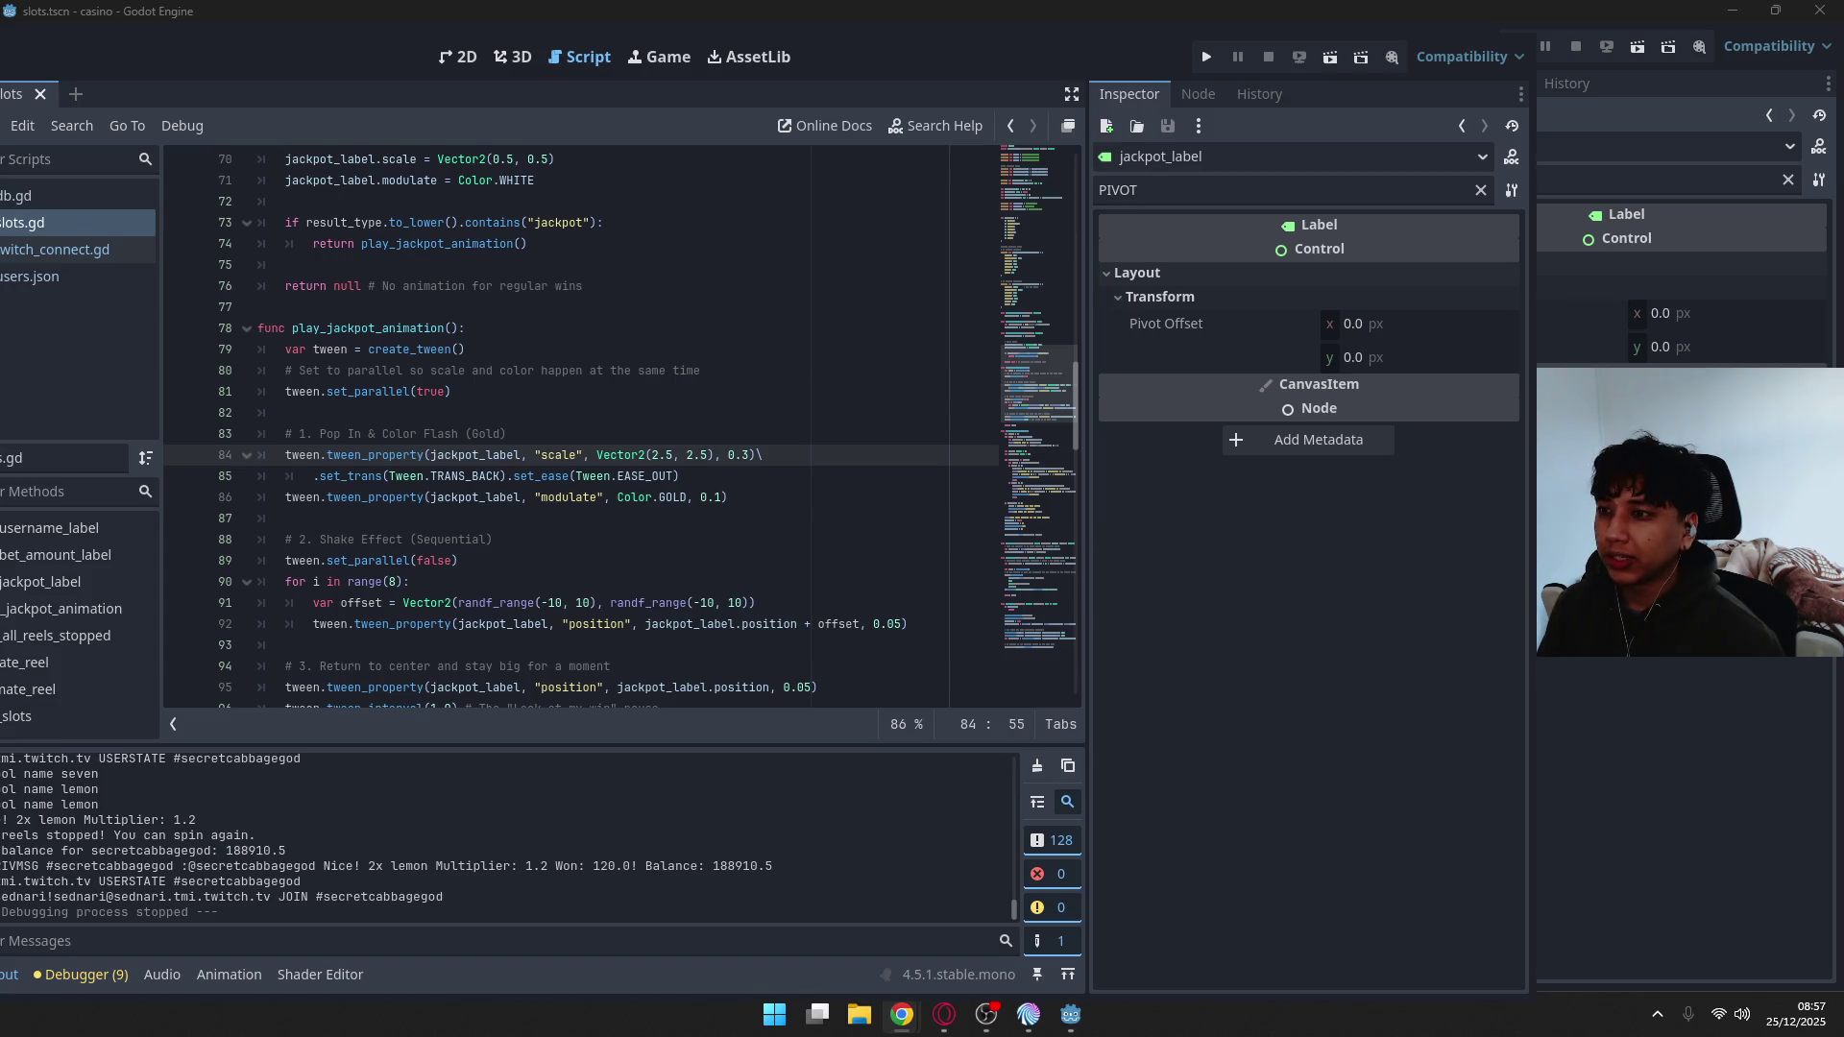
click(475, 328)
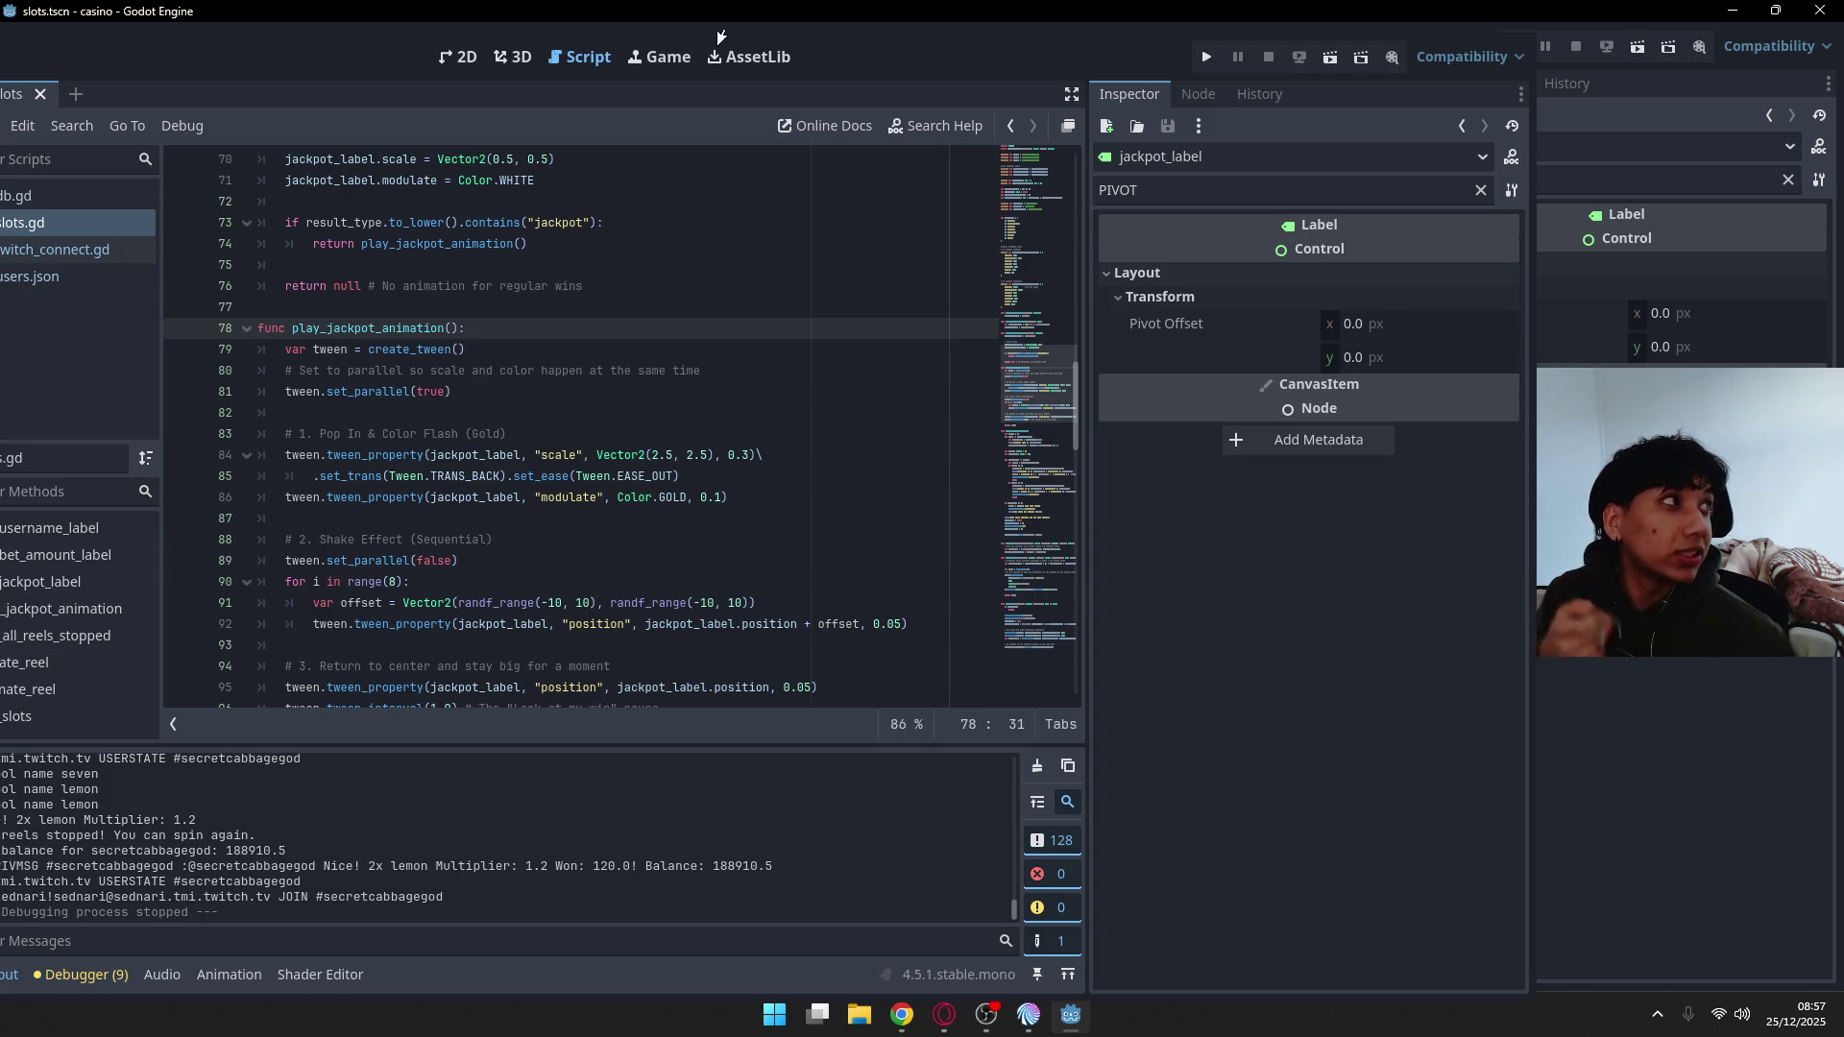
click(1733, 10)
- Show the Twitch stream chat tab in the browser, discarding an extra empty tab
click(653, 20)
click(730, 13)
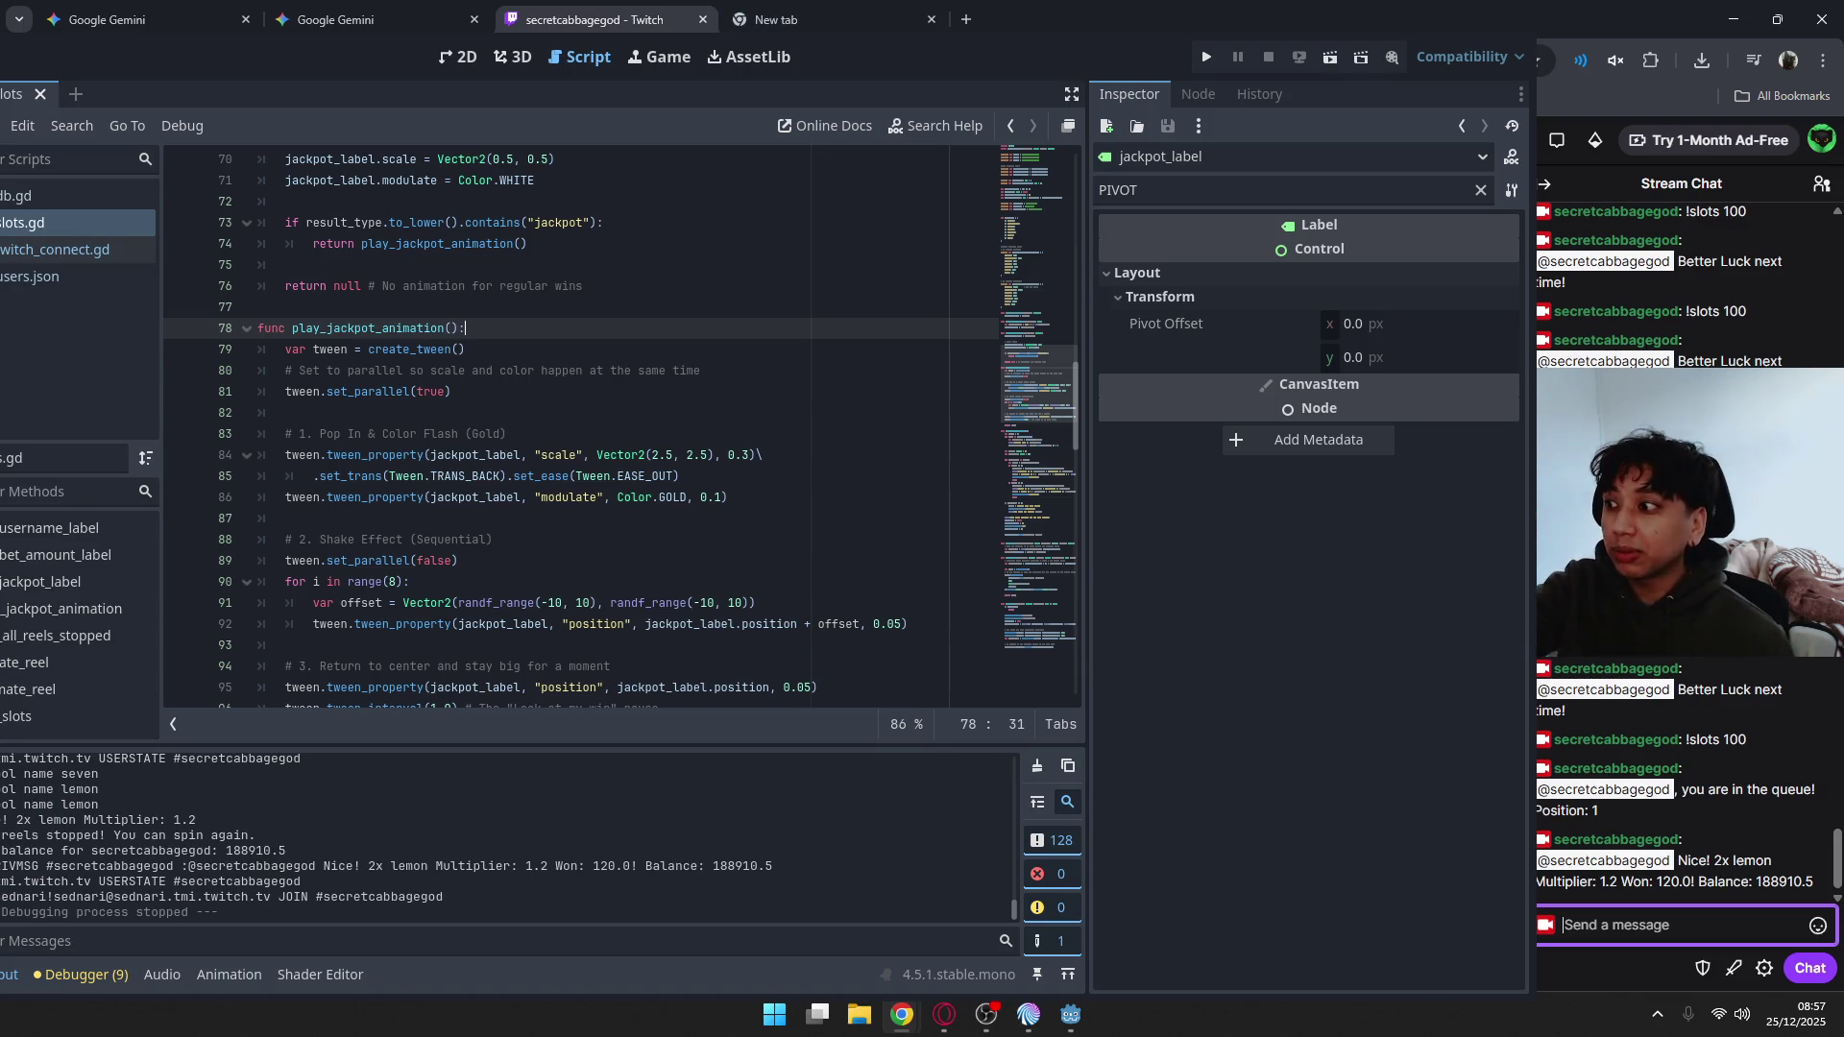
key(ctrl+shift+t)
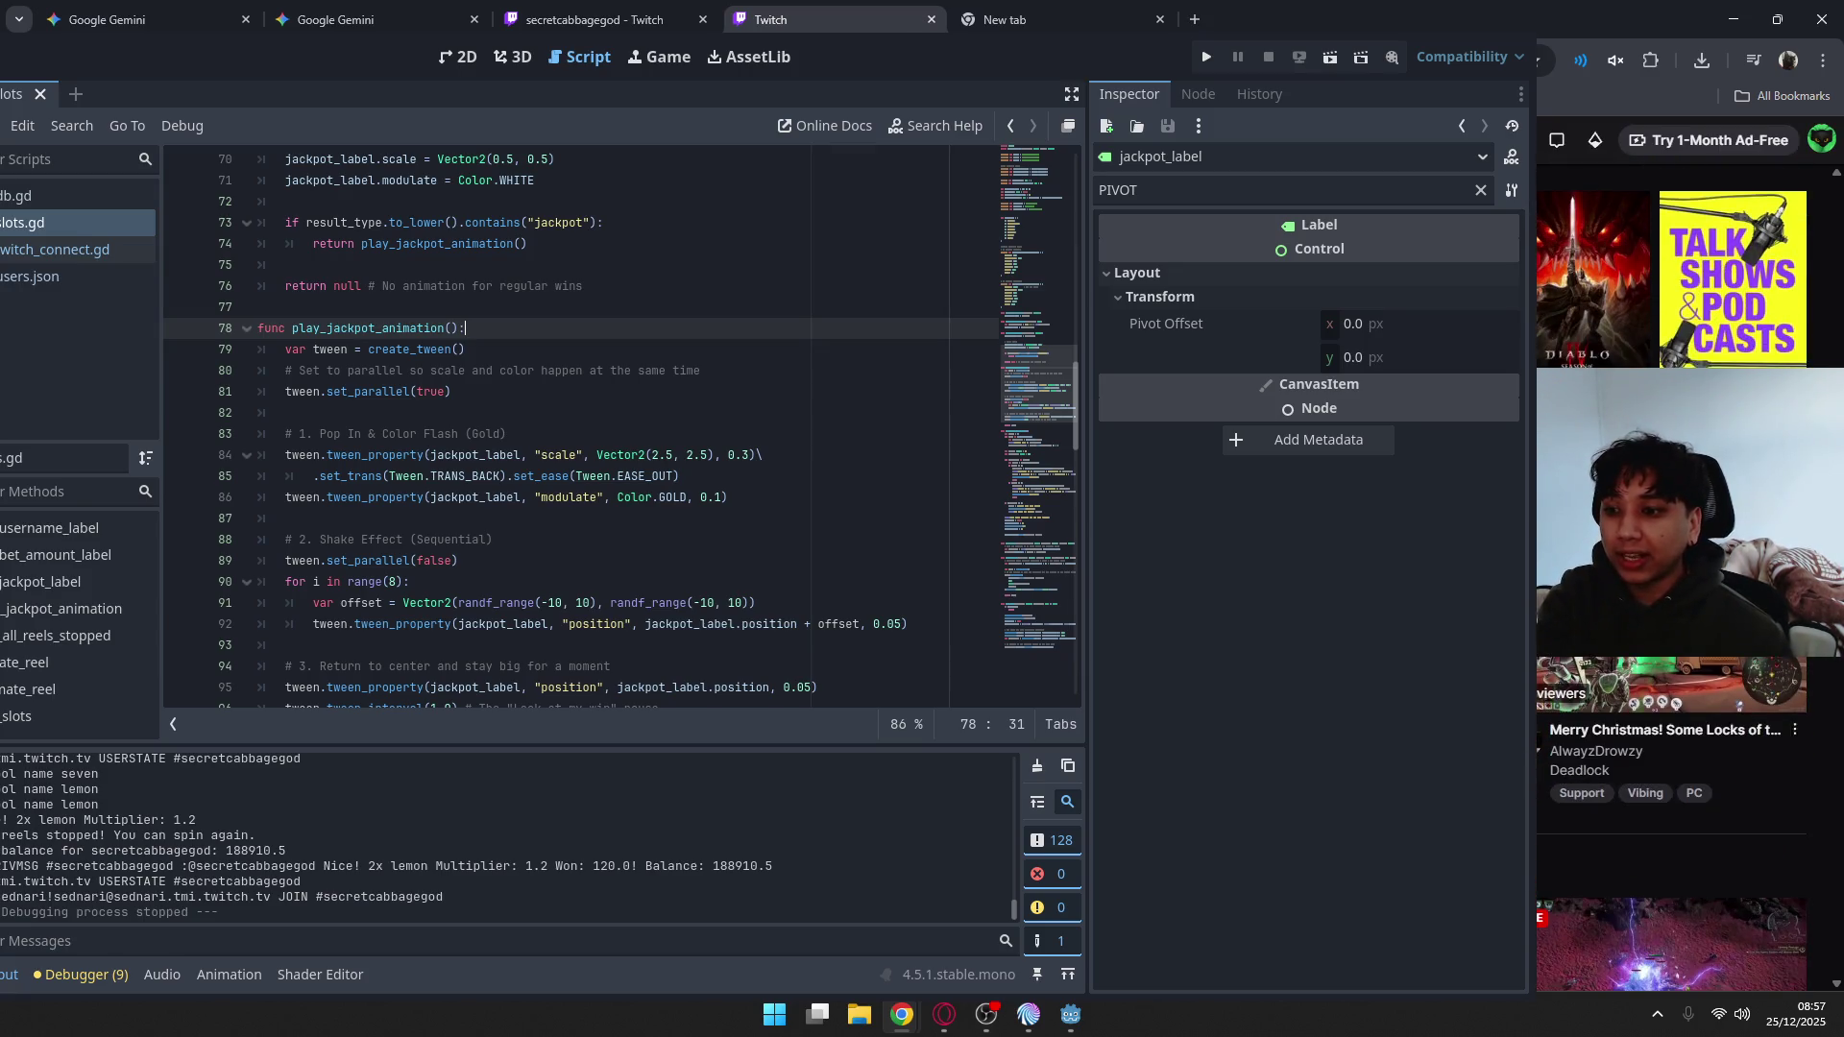
click(1055, 17)
click(1161, 19)
click(672, 21)
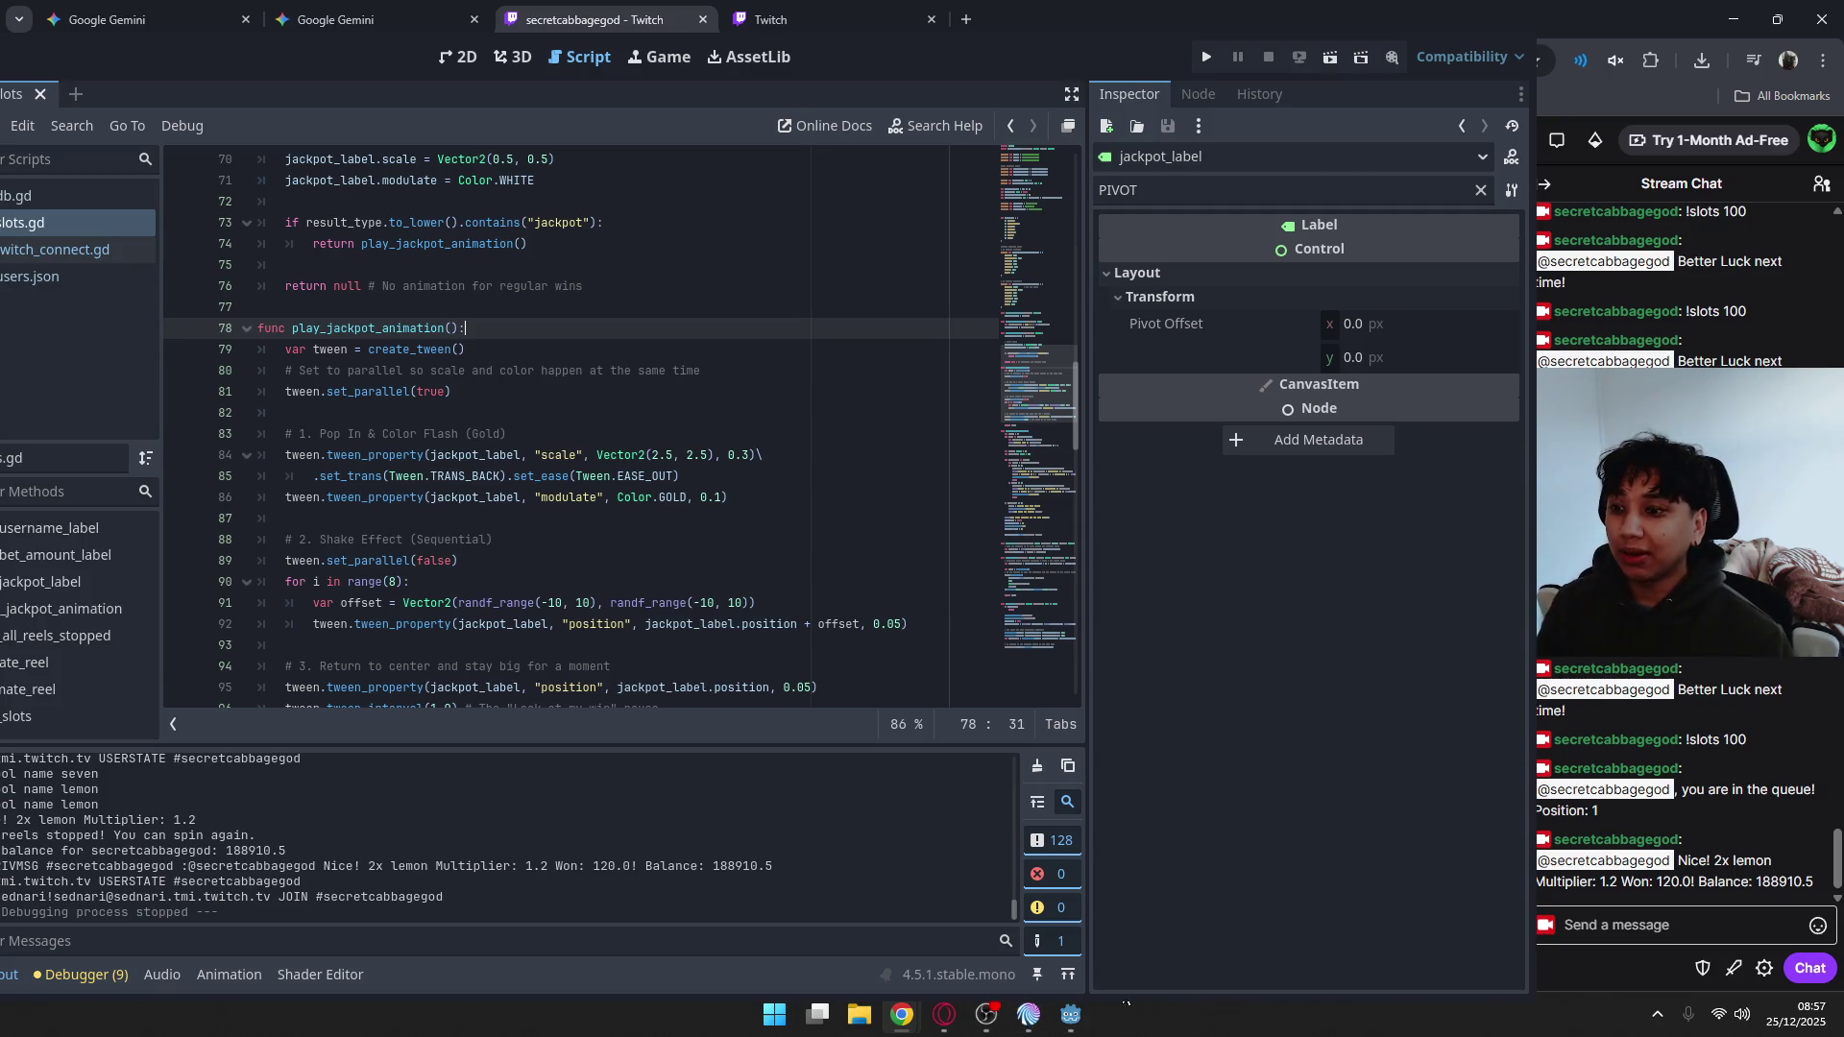
- Rerun the casino project from the Godot editor and bring OBS to the front
click(993, 1026)
click(991, 1018)
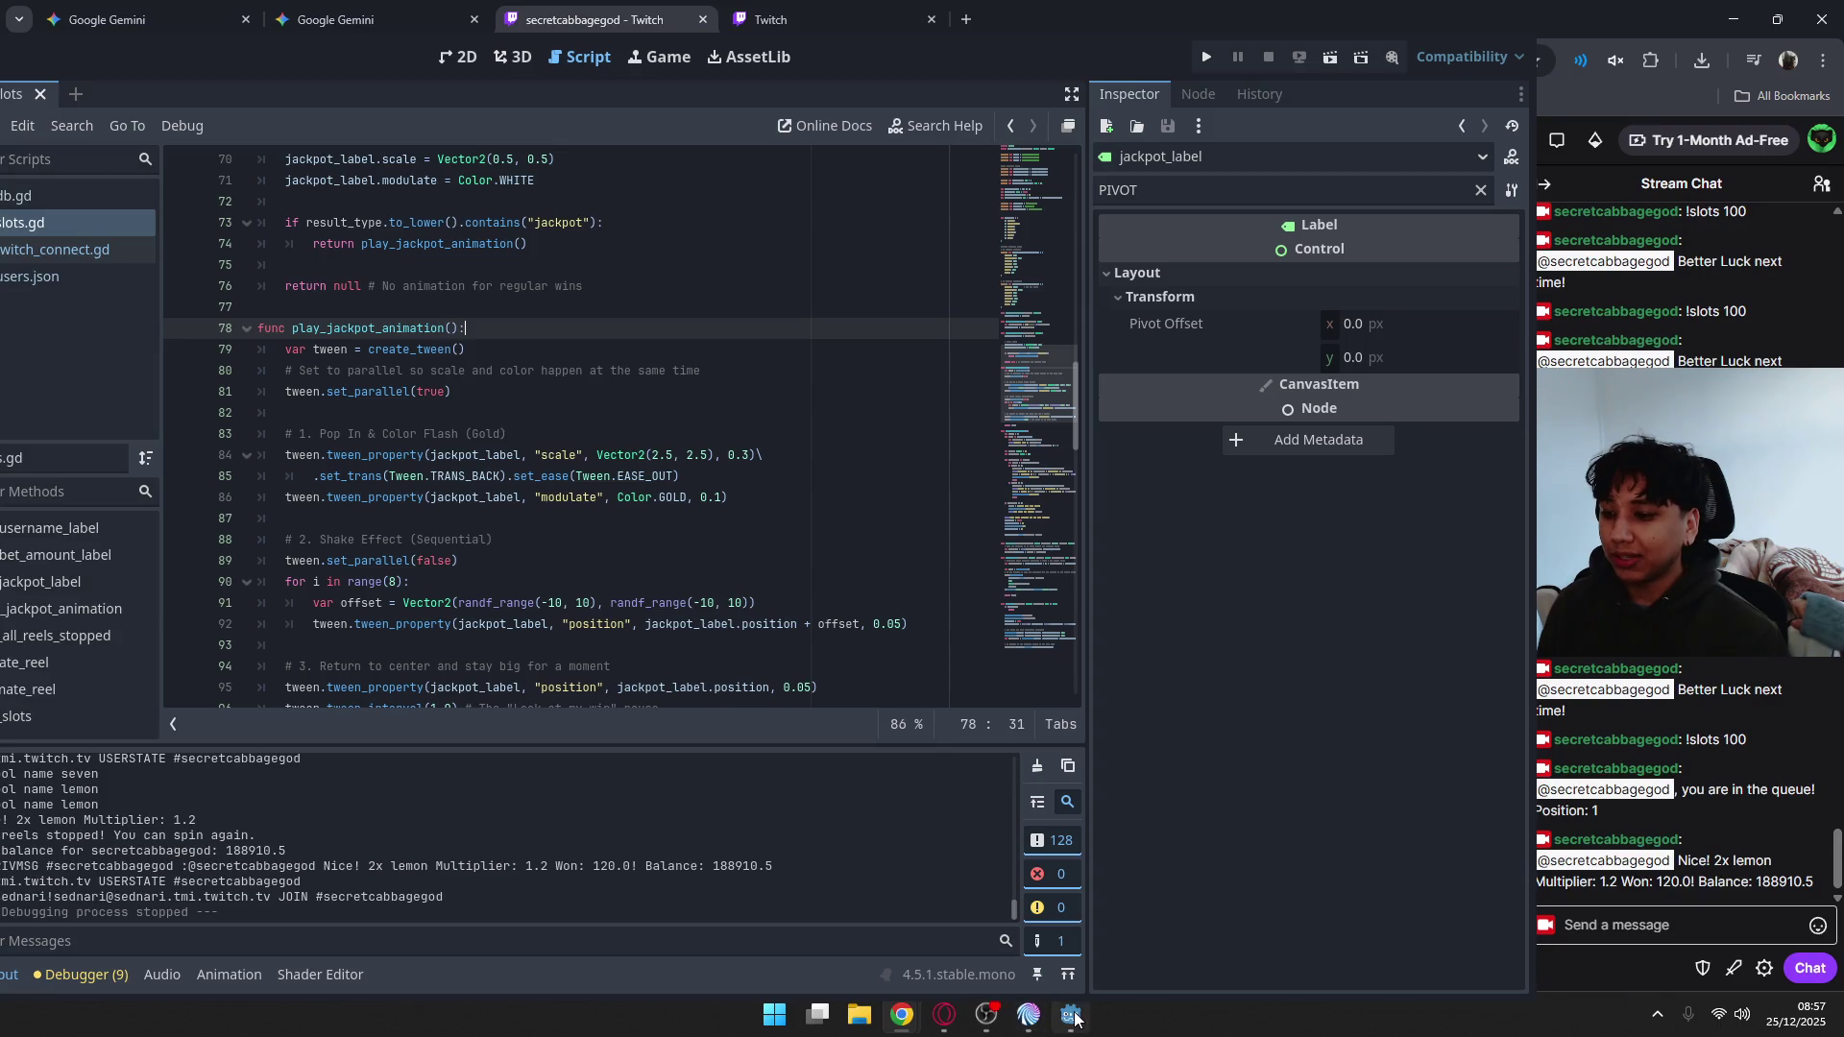
click(1071, 1015)
click(1207, 57)
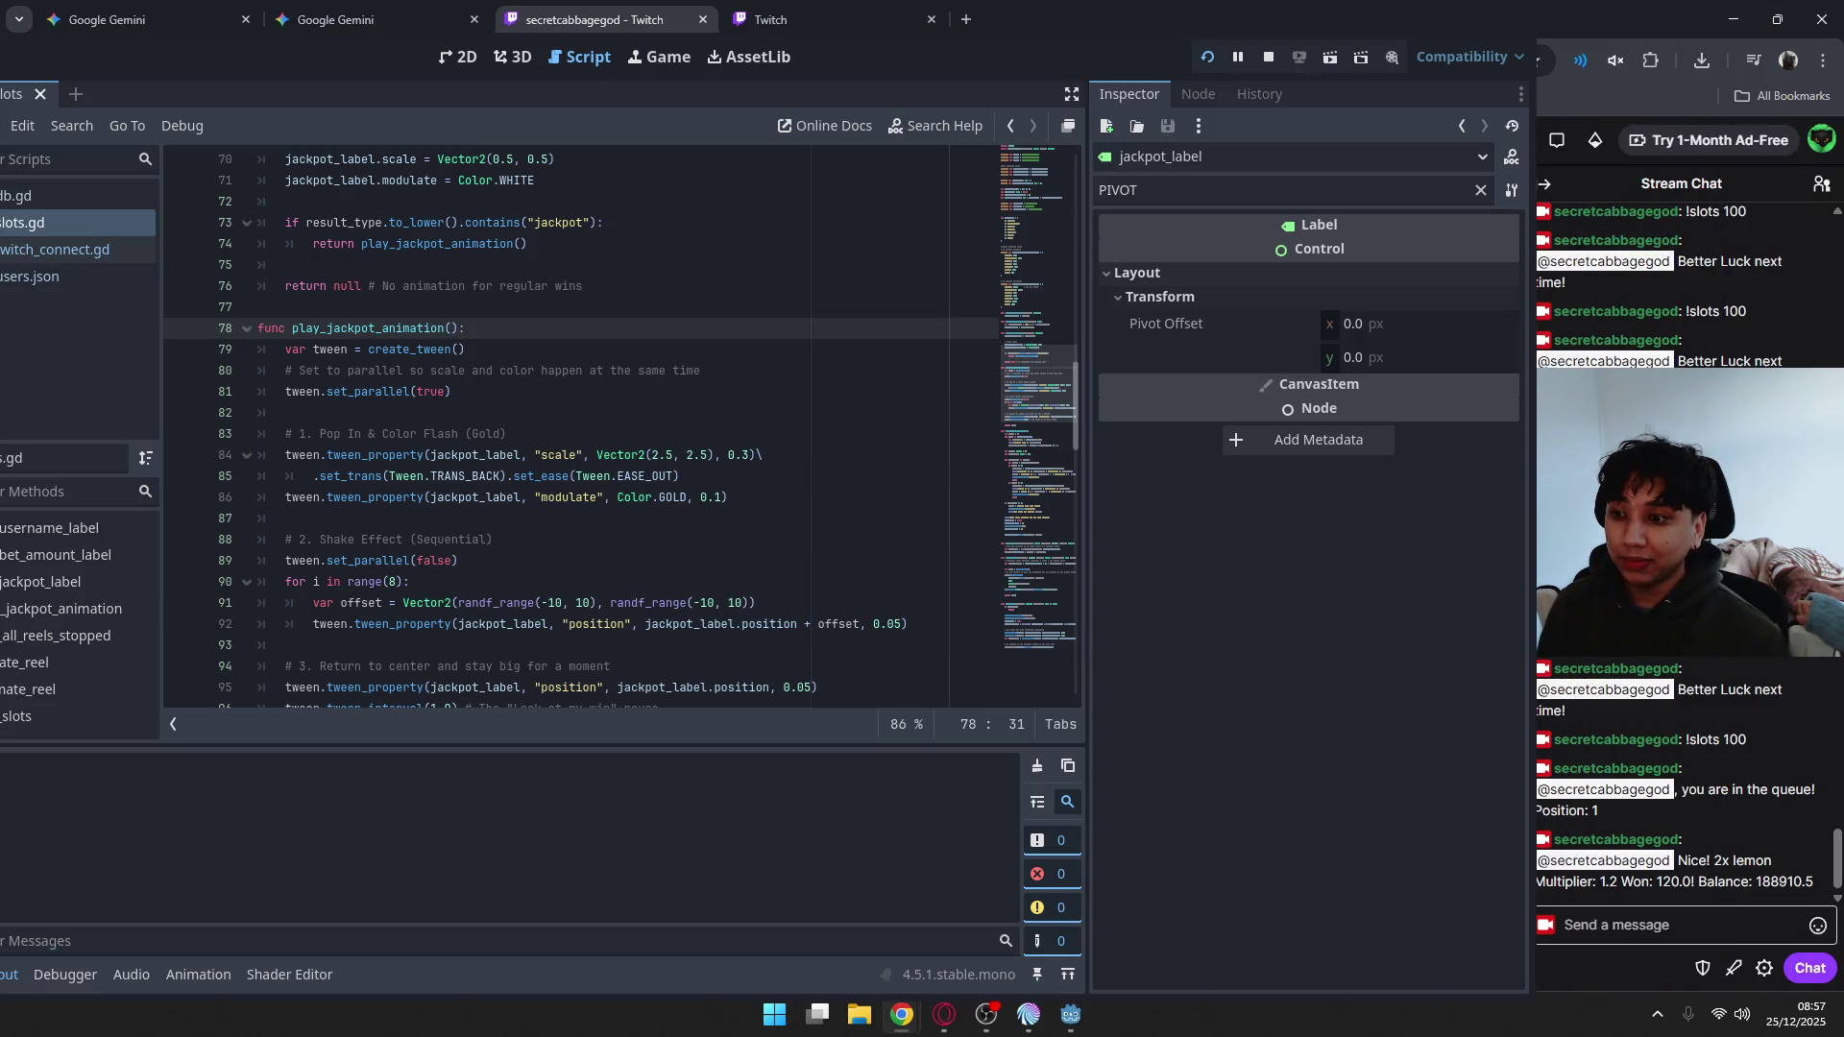
click(987, 1014)
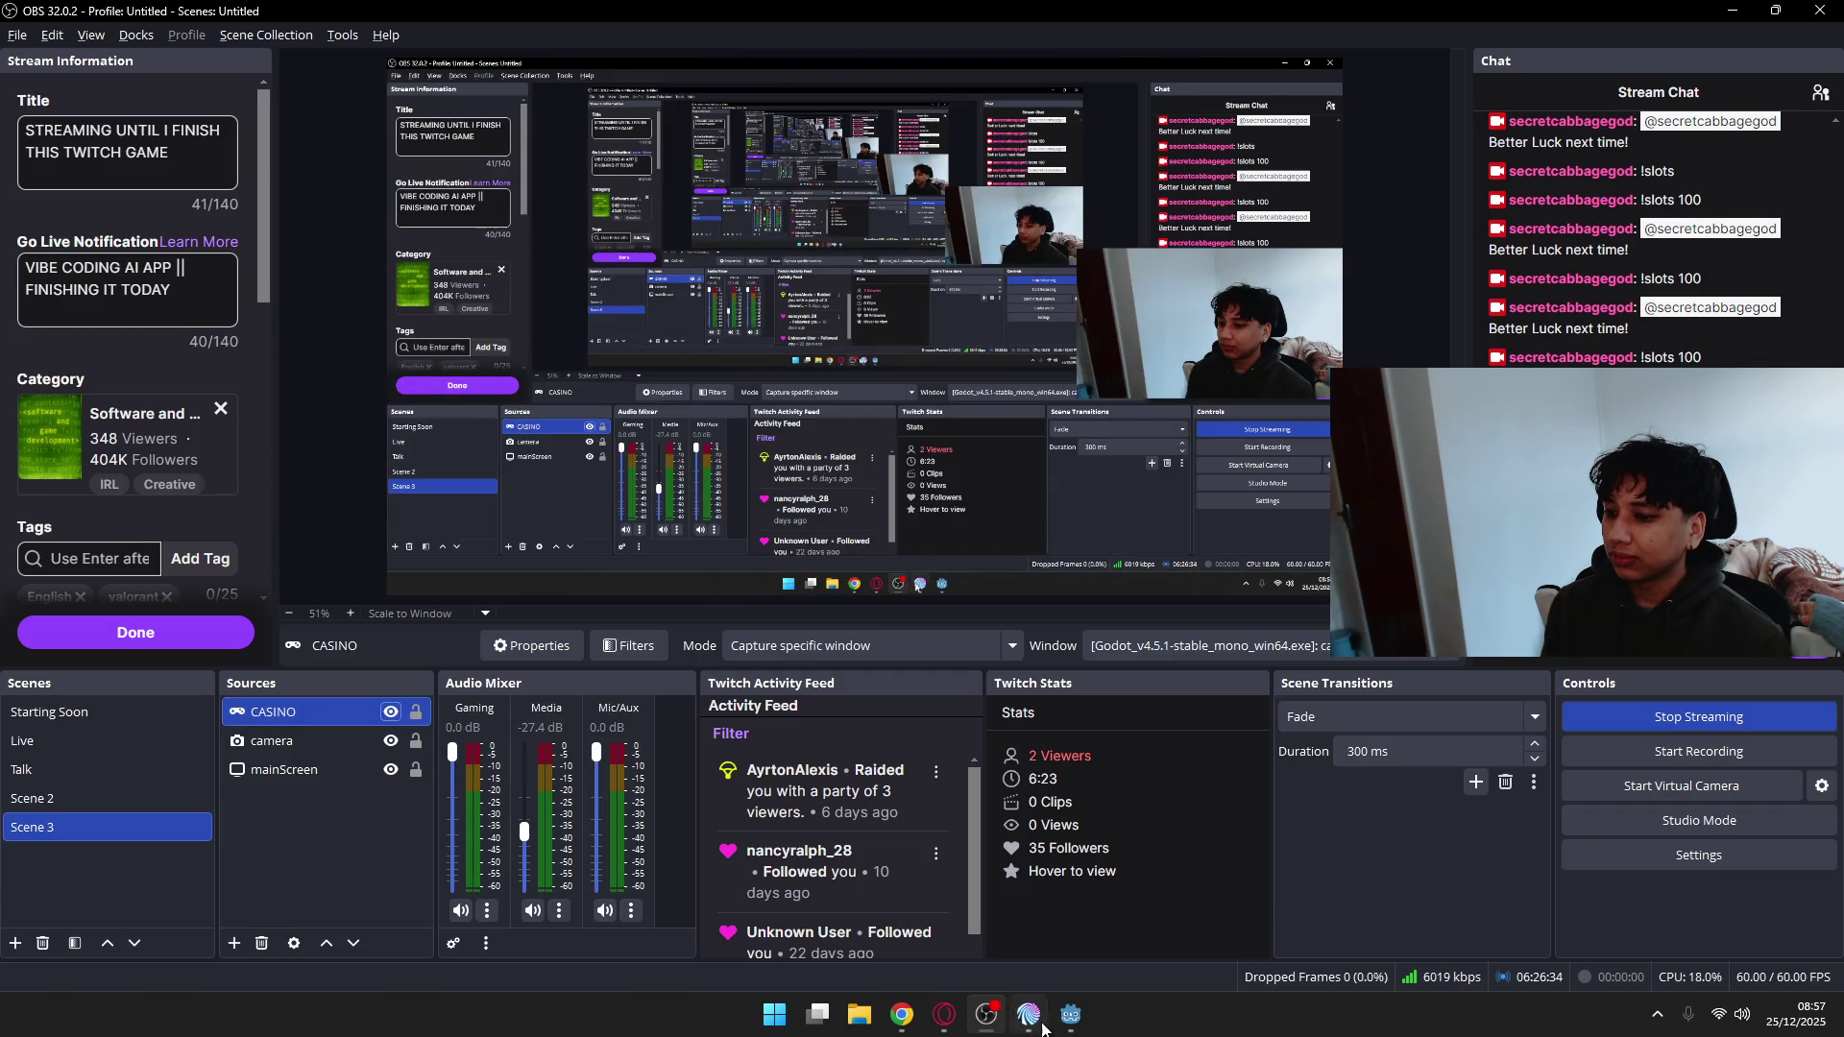
- Move the casino game window aside and watch a three-7s JACKPOT at Bet 100 in OBS
mouse_move(1072, 1014)
click(1181, 940)
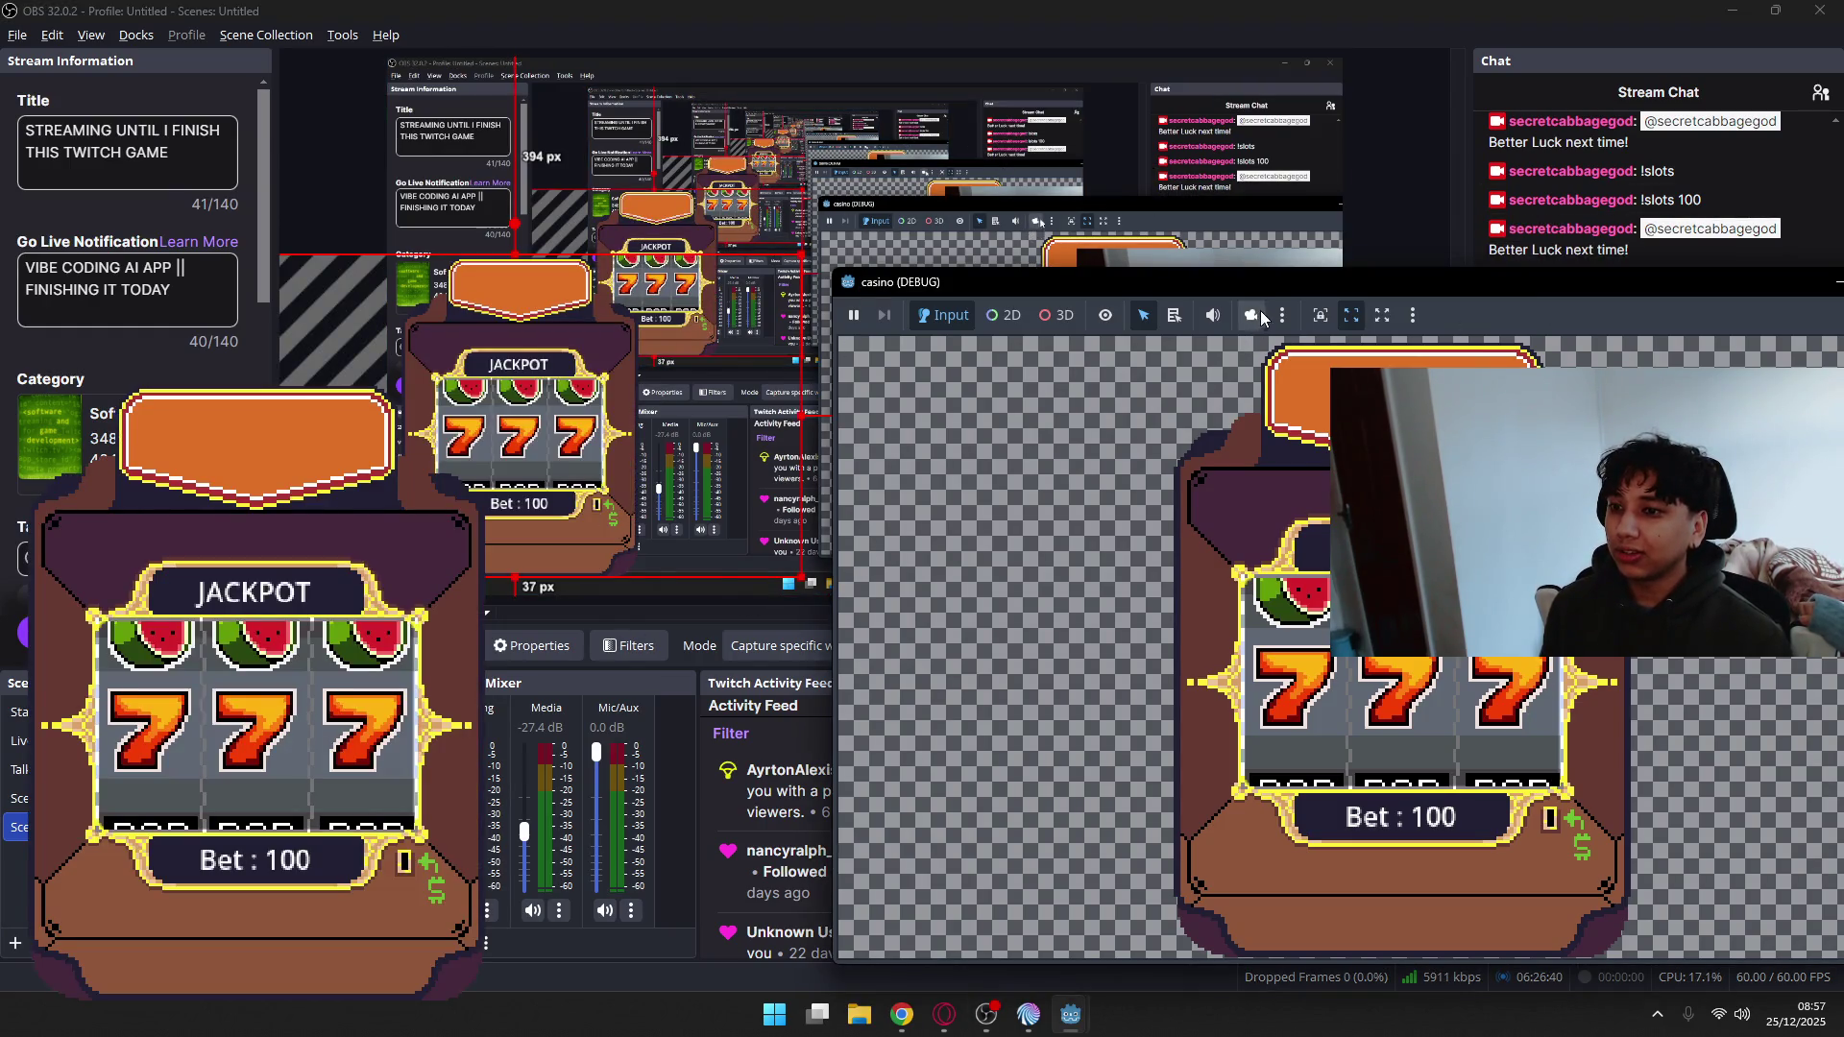
drag(1286, 293, 867, 442)
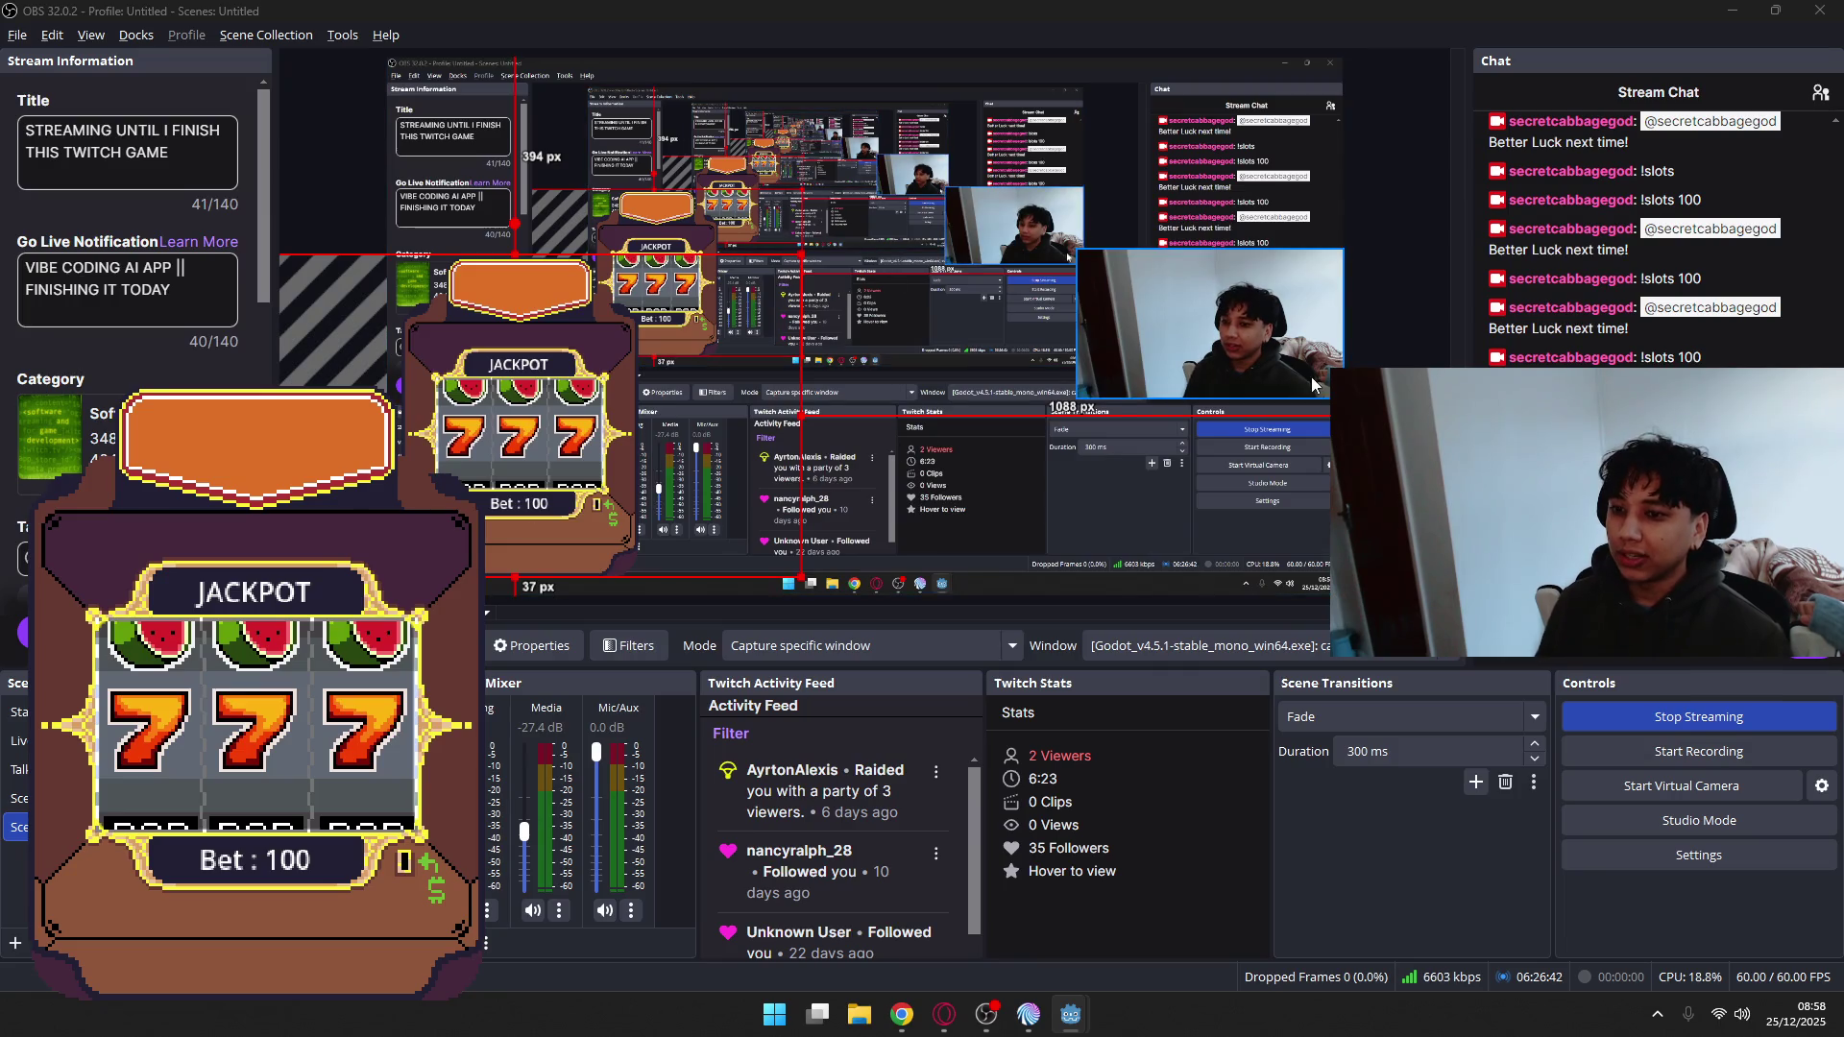
click(1382, 348)
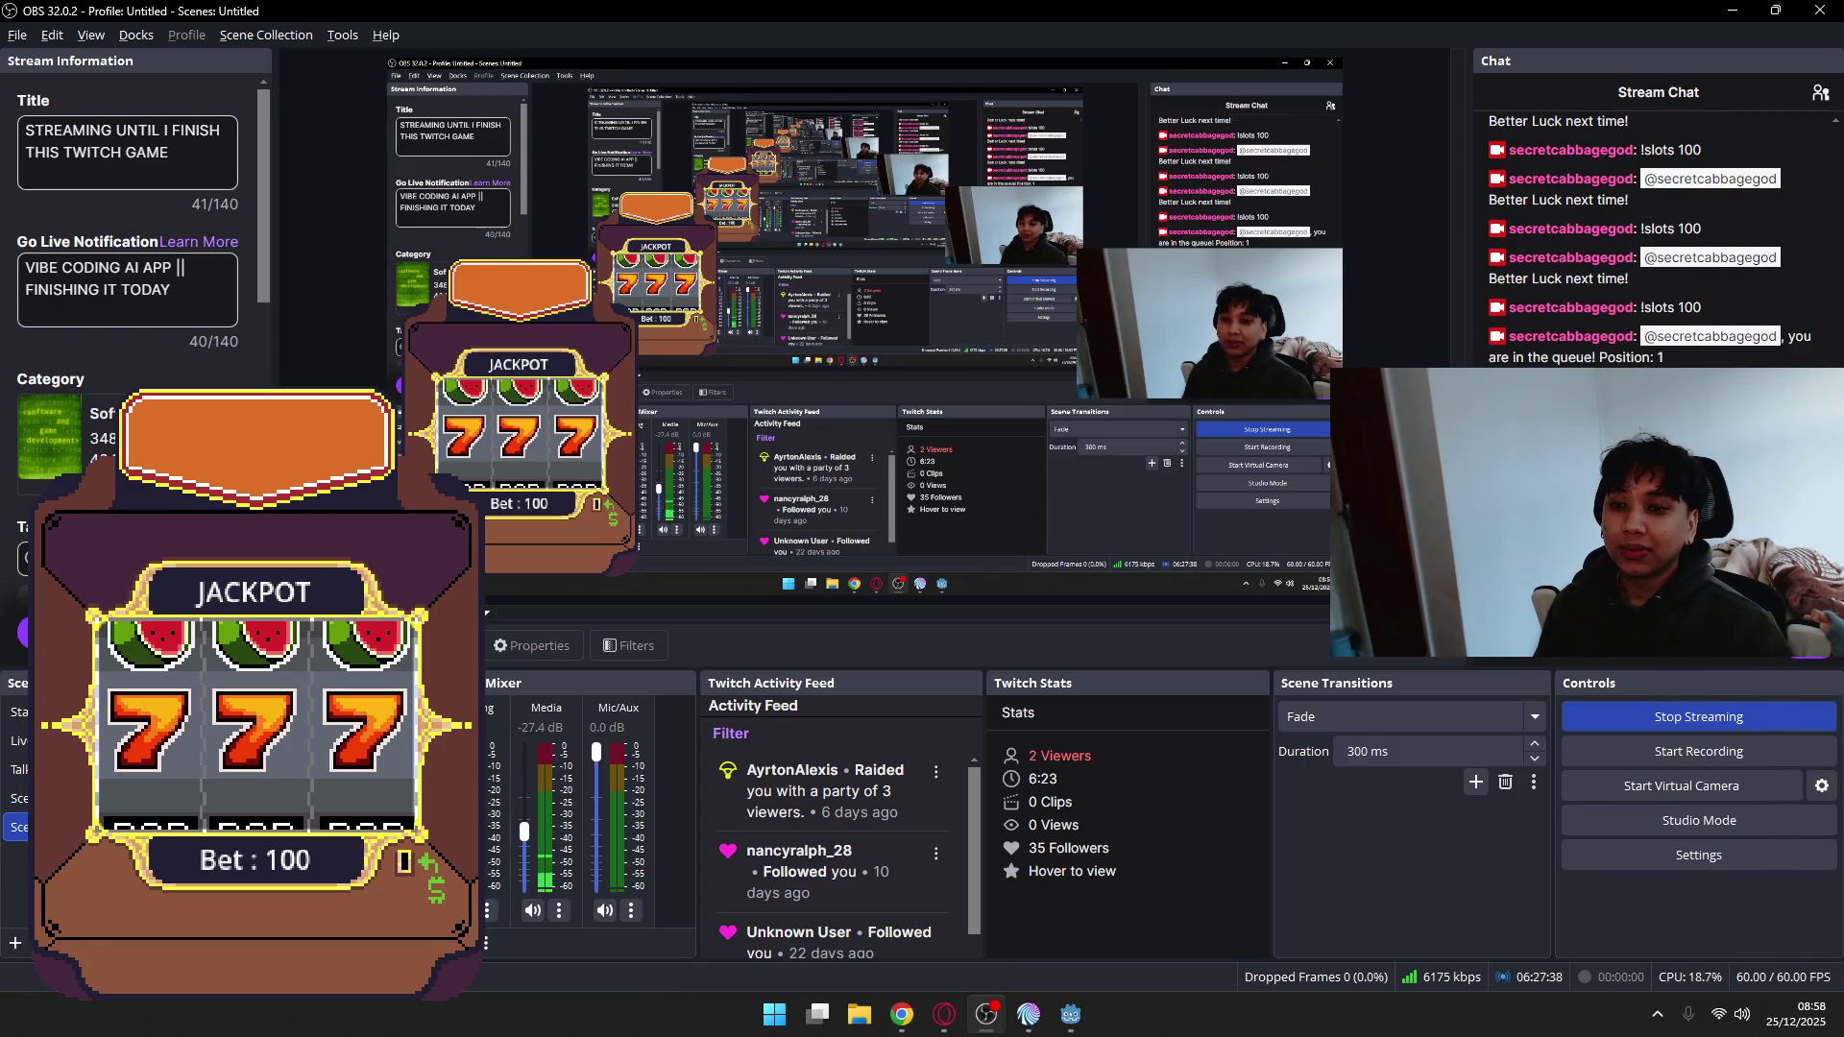
- Open twitch_connect.gd and select the streamer-only updatebalance command, then minimise Godot
mouse_move(1071, 1008)
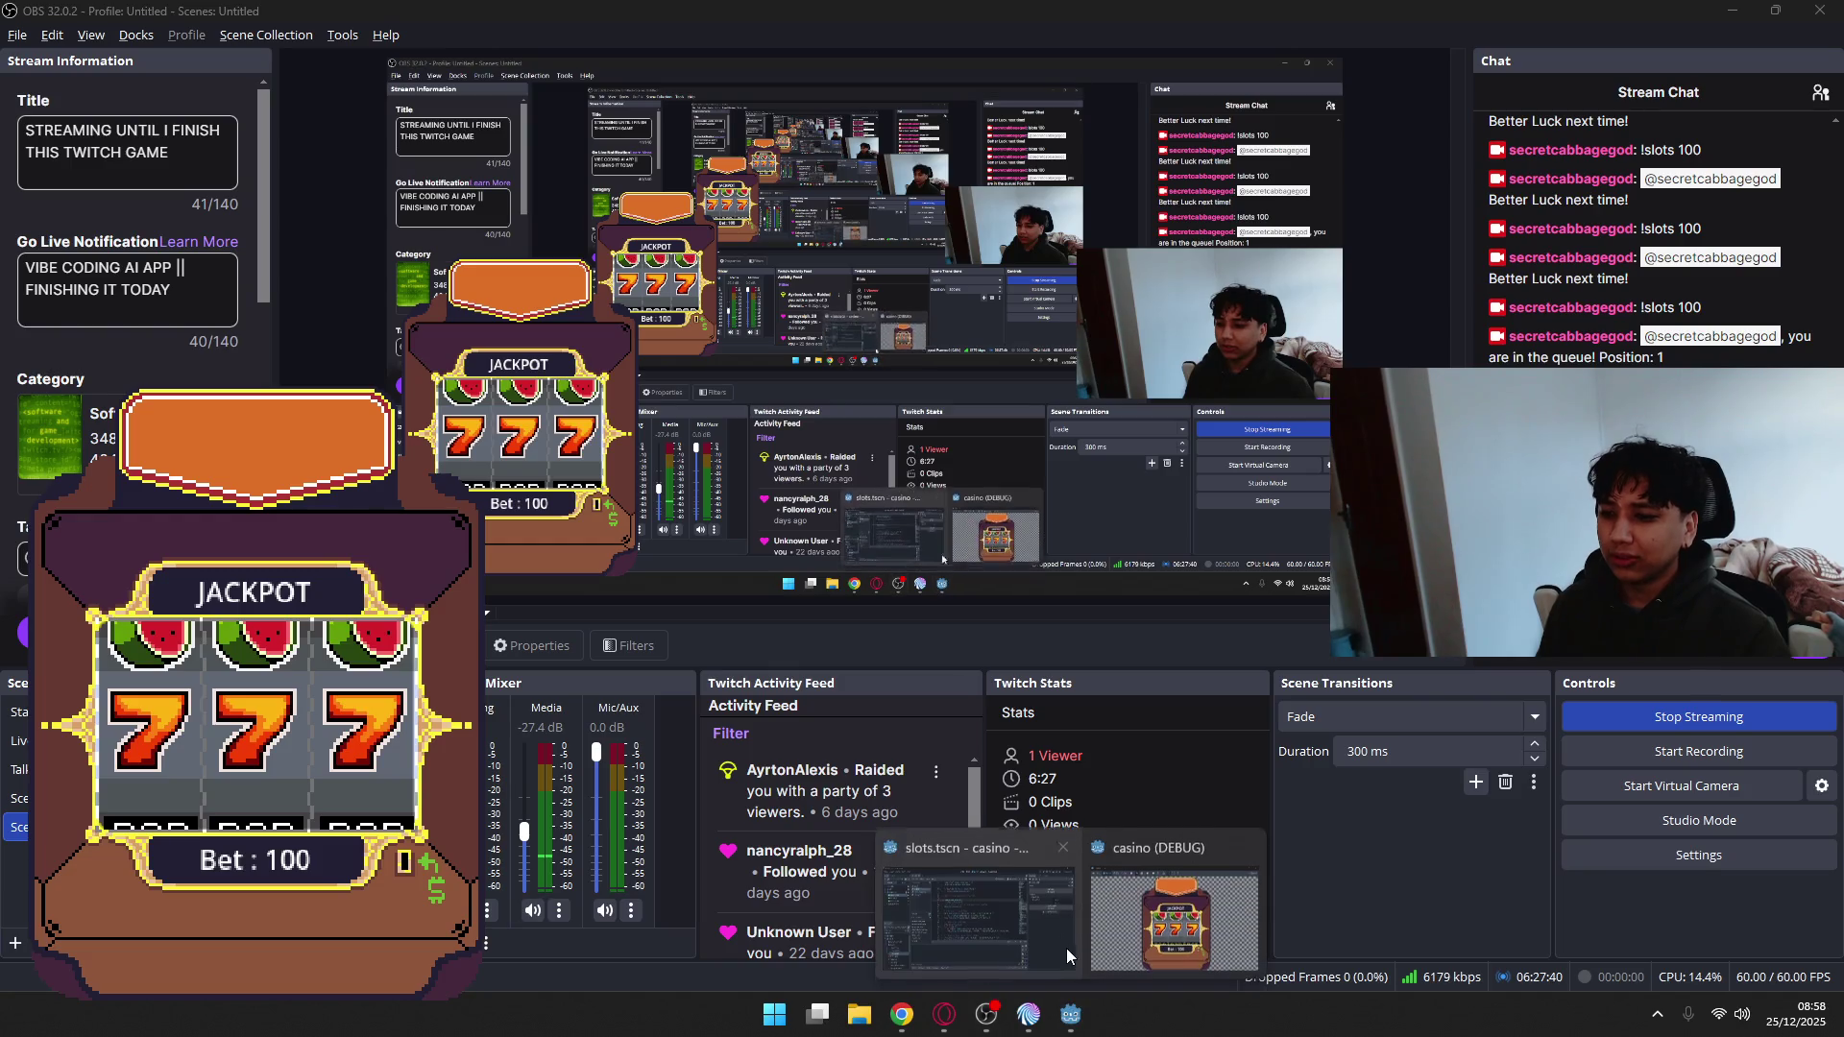
click(1059, 935)
click(359, 238)
scroll(877, 511, up, 10)
scroll(877, 512, up, 5)
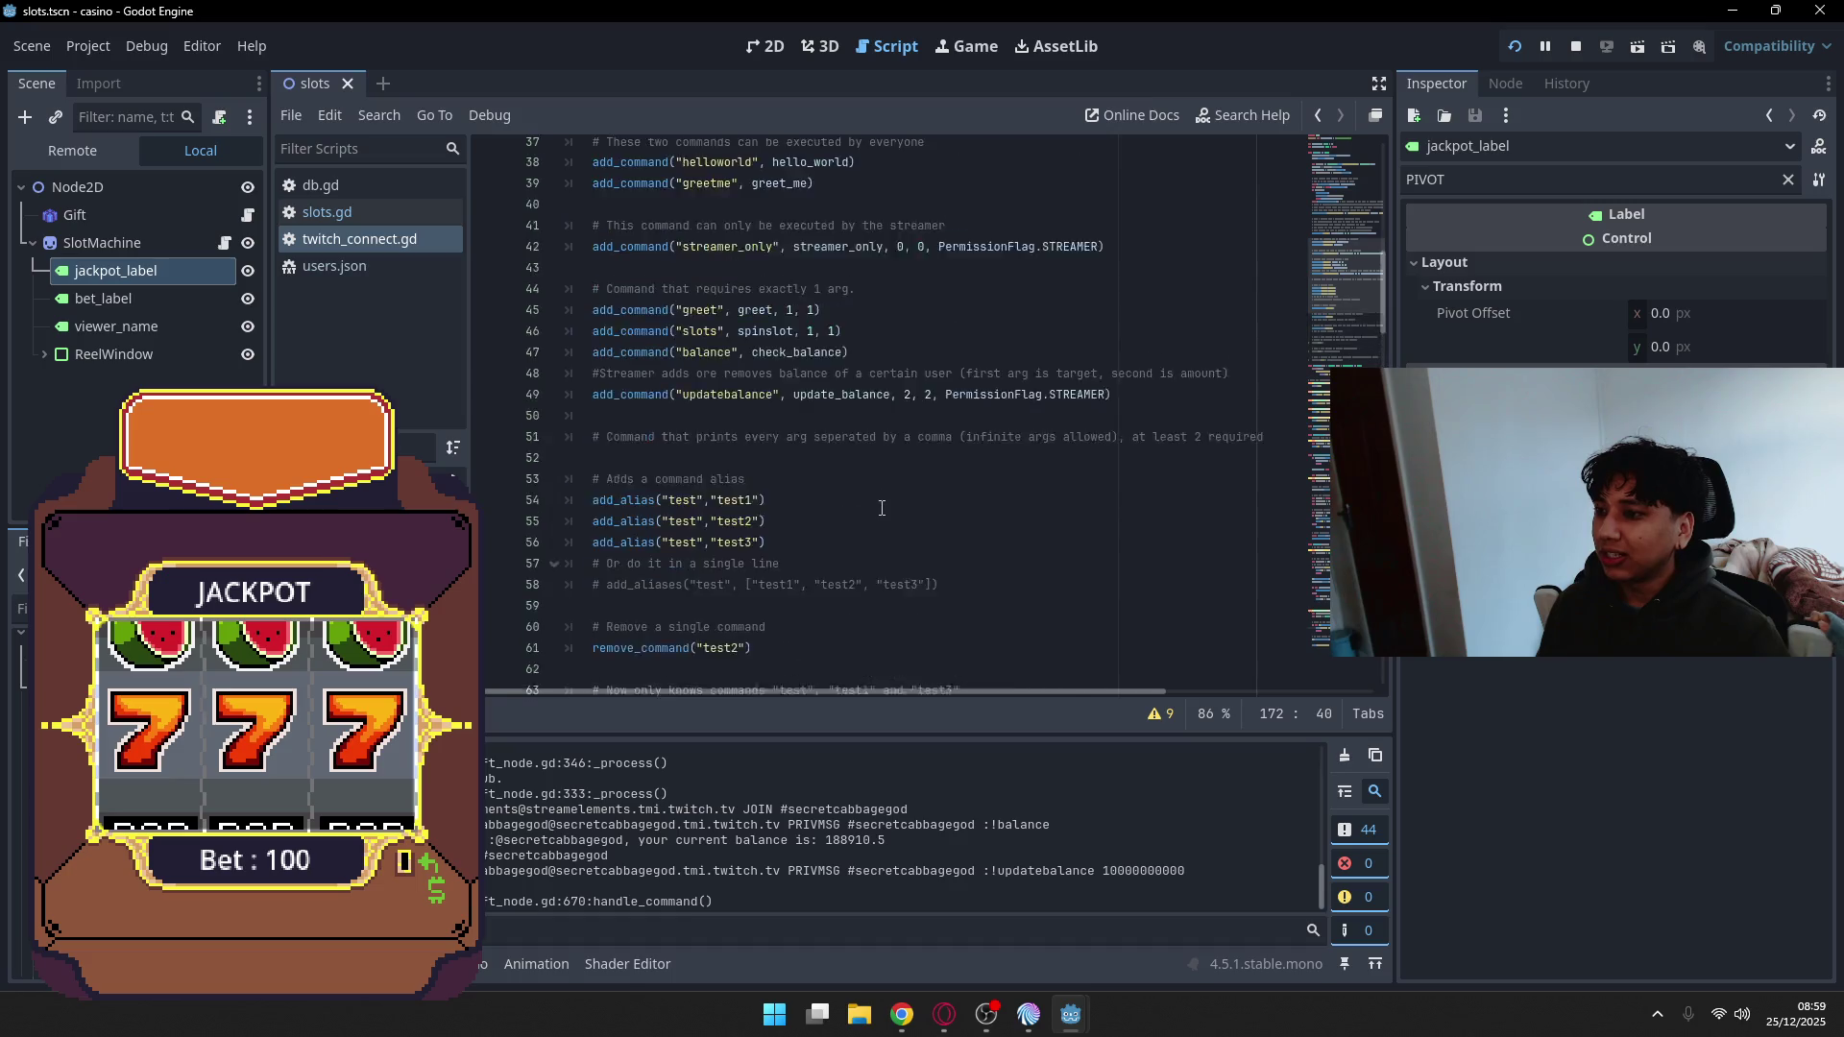
double_click(713, 444)
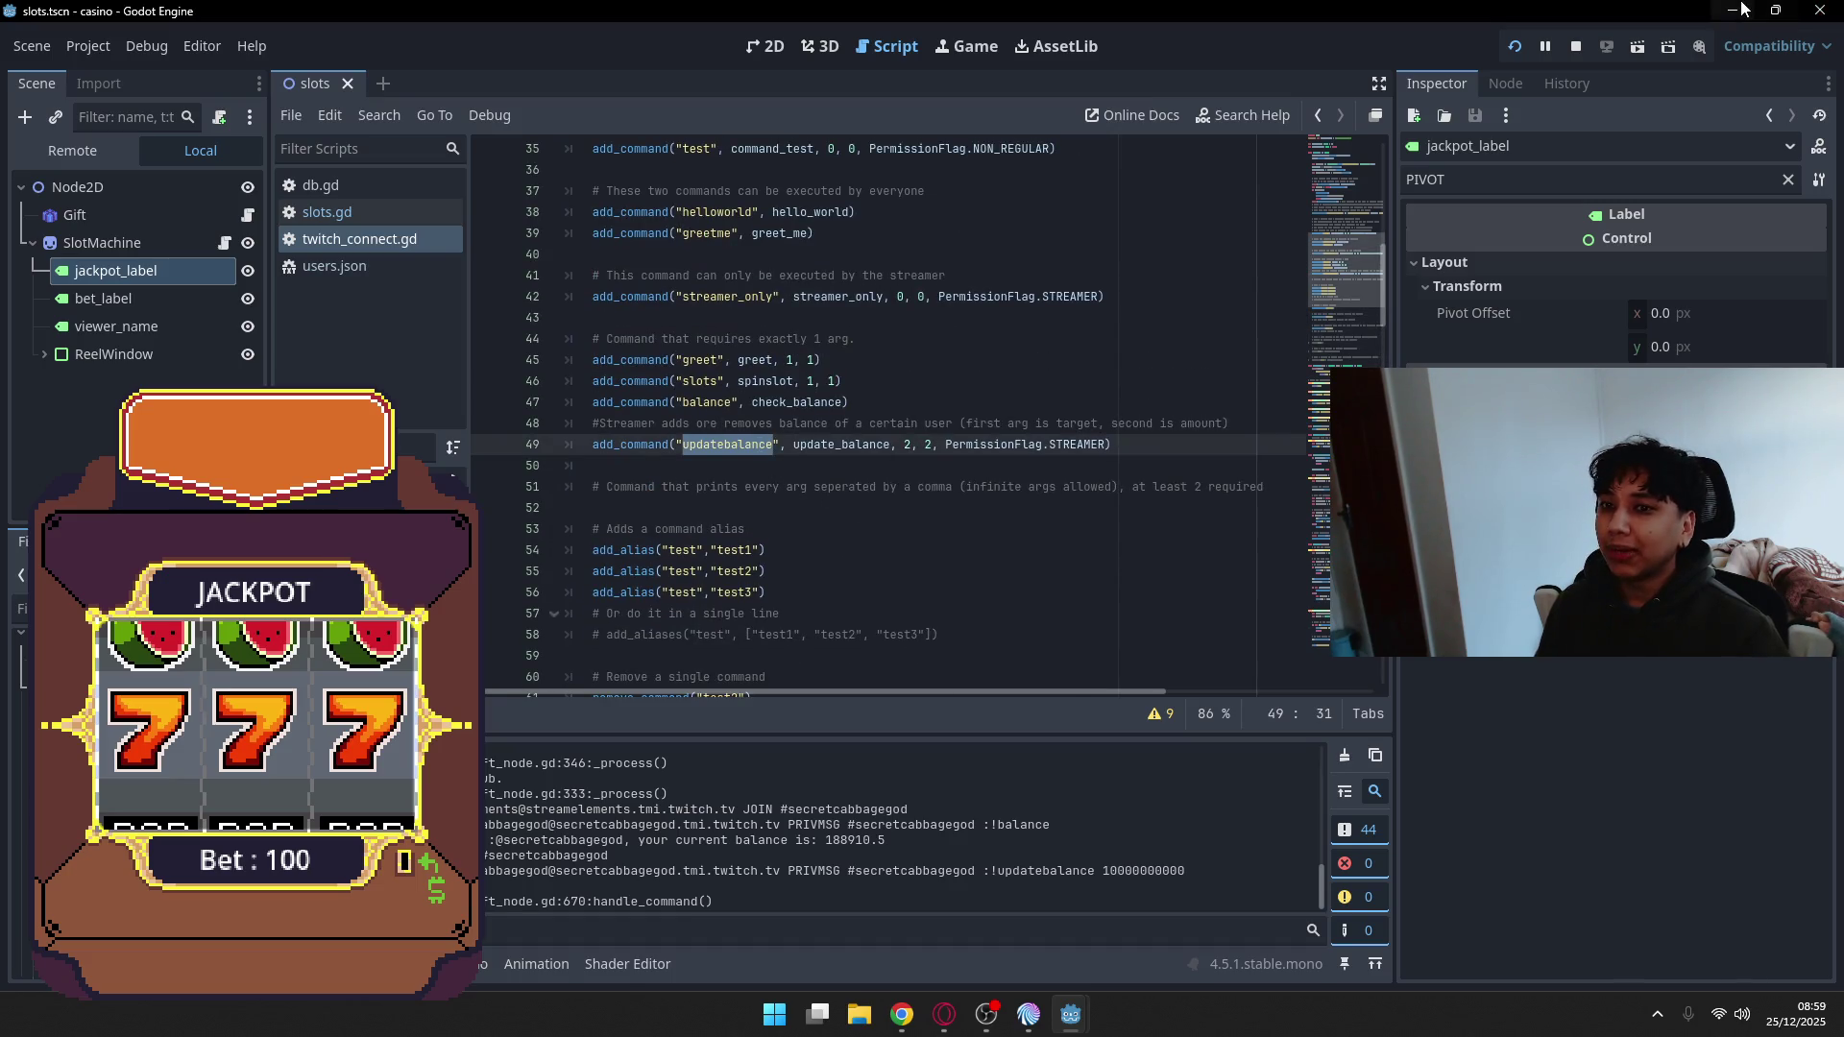
click(1733, 11)
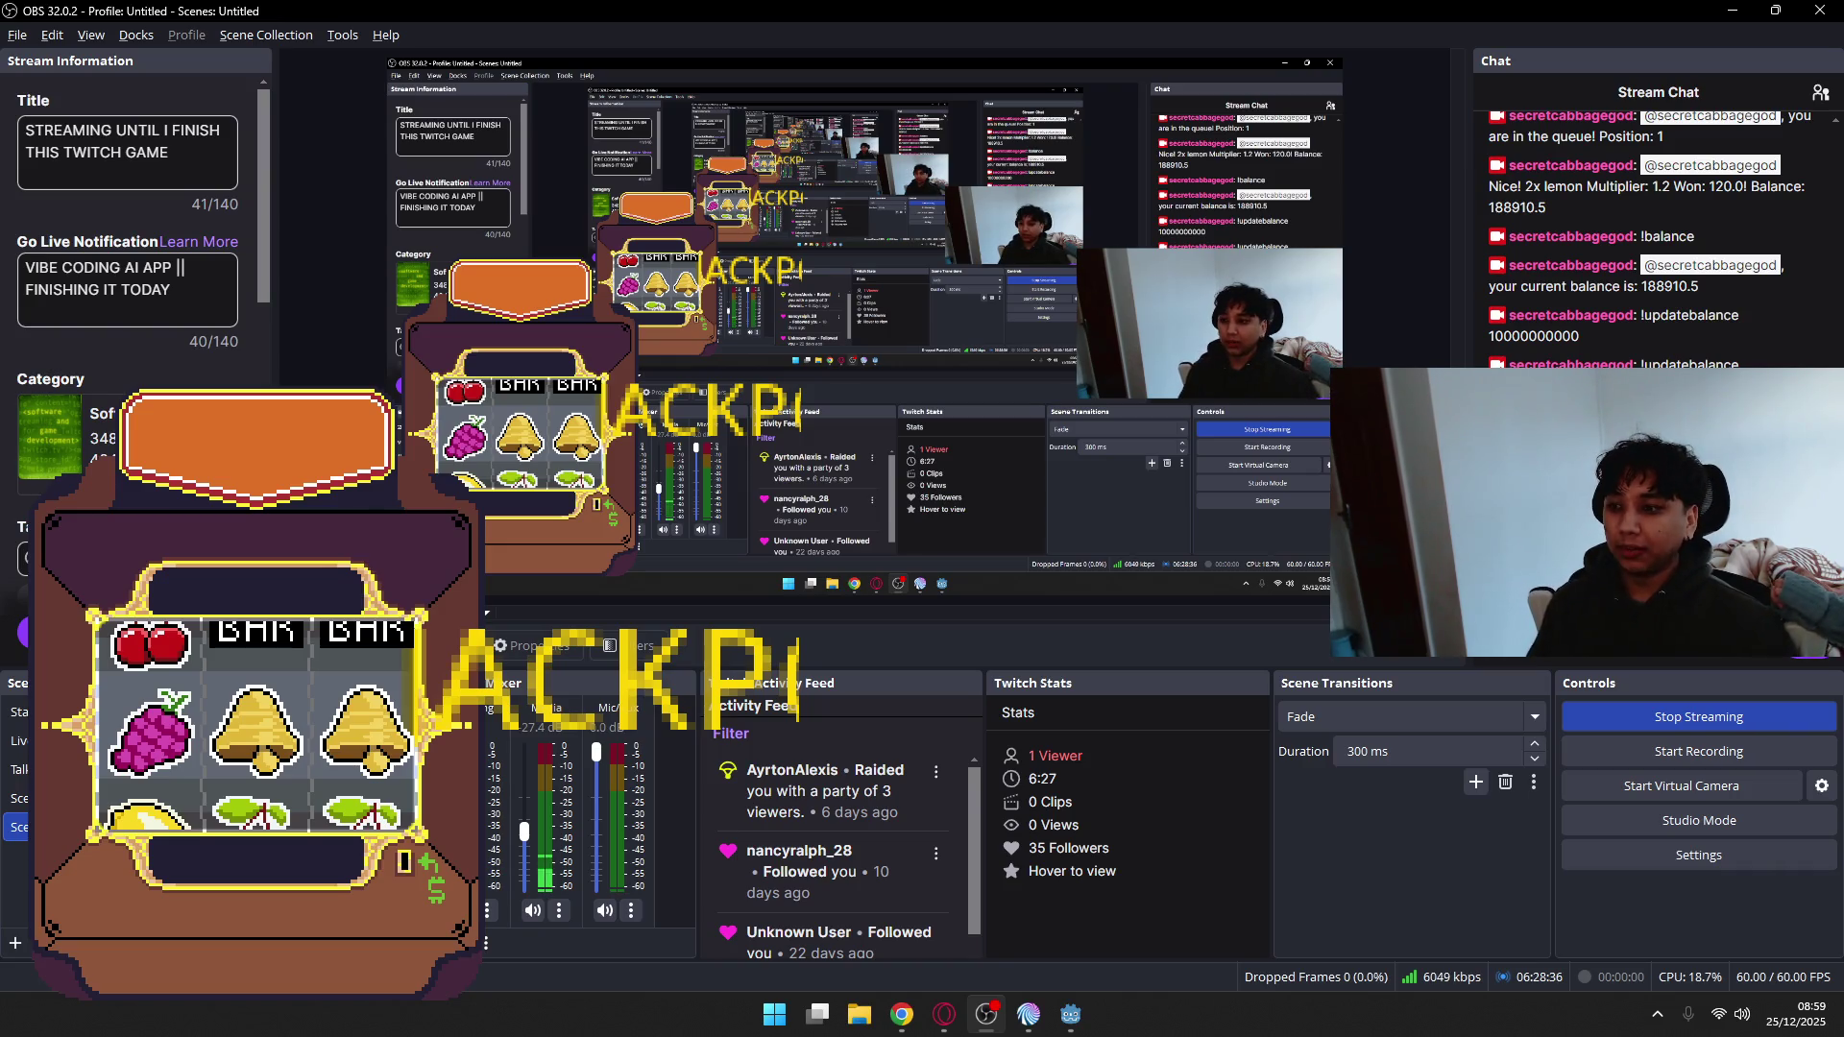
- Switch back to the Godot editor from the taskbar after watching the chat balance commands in OBS
mouse_move(1071, 1015)
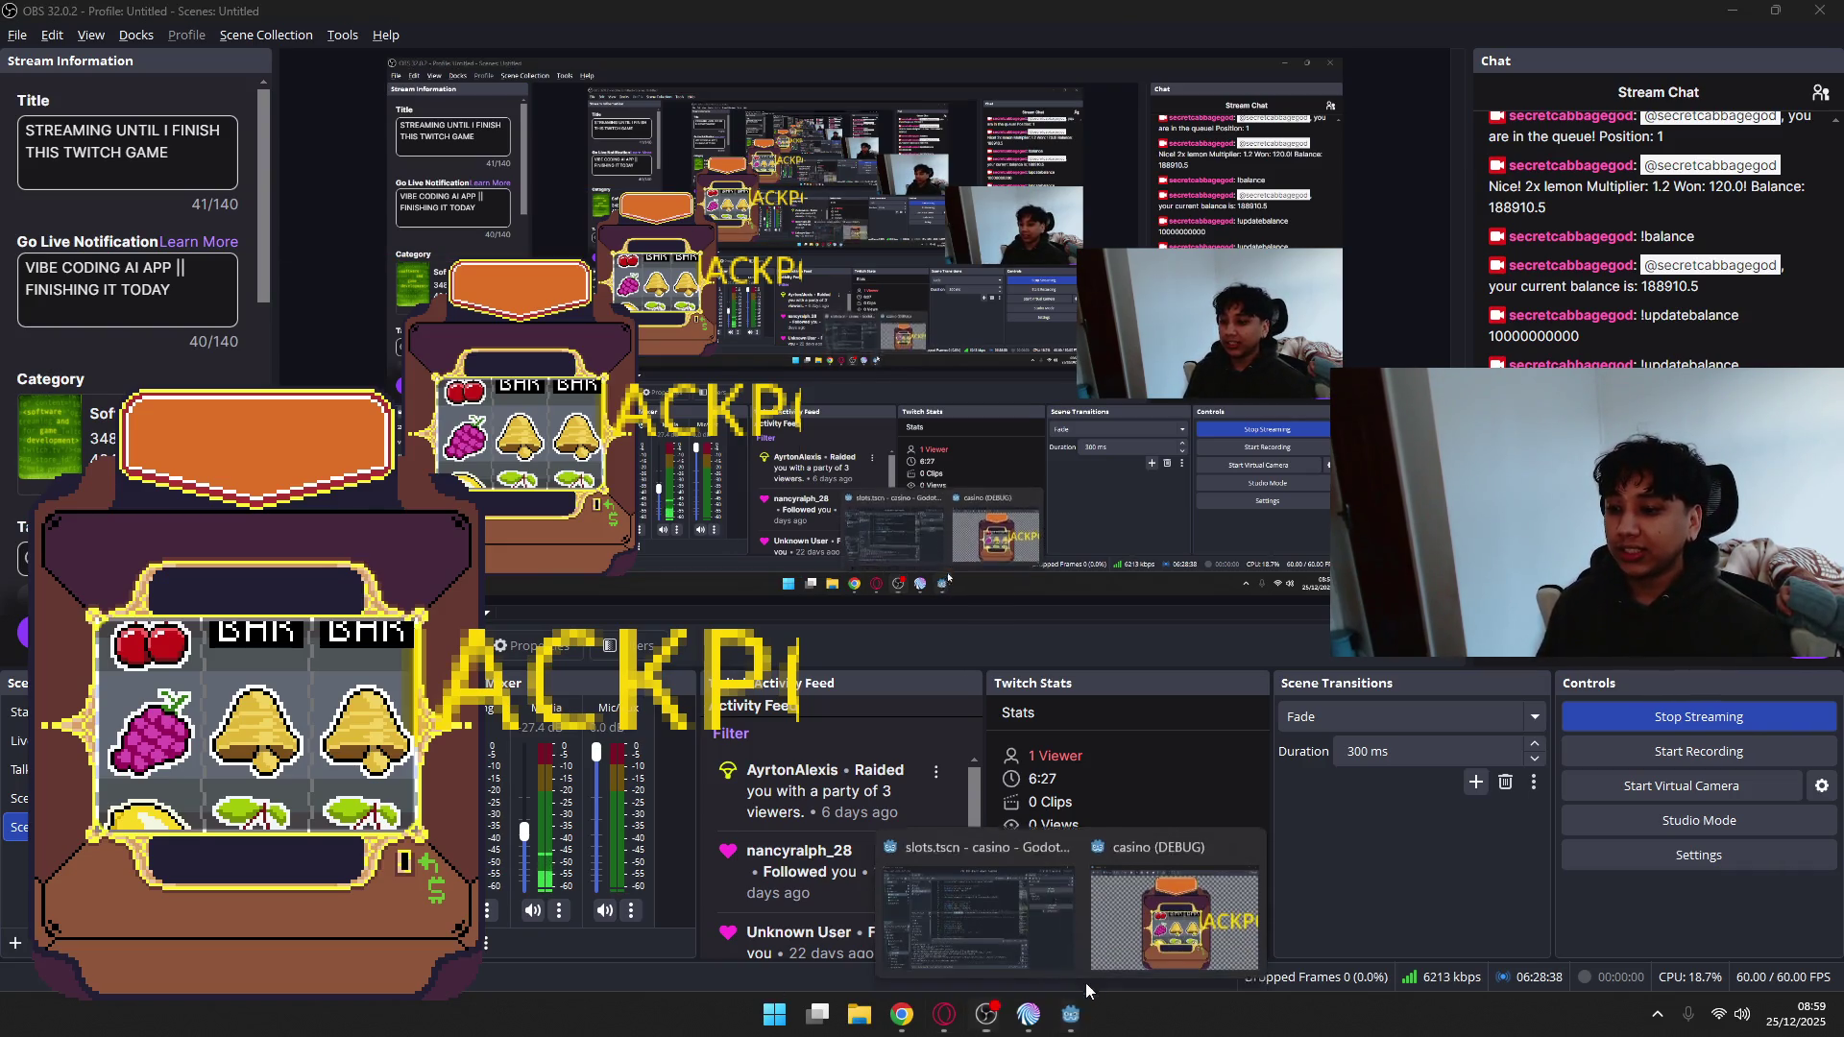
mouse_move(1040, 945)
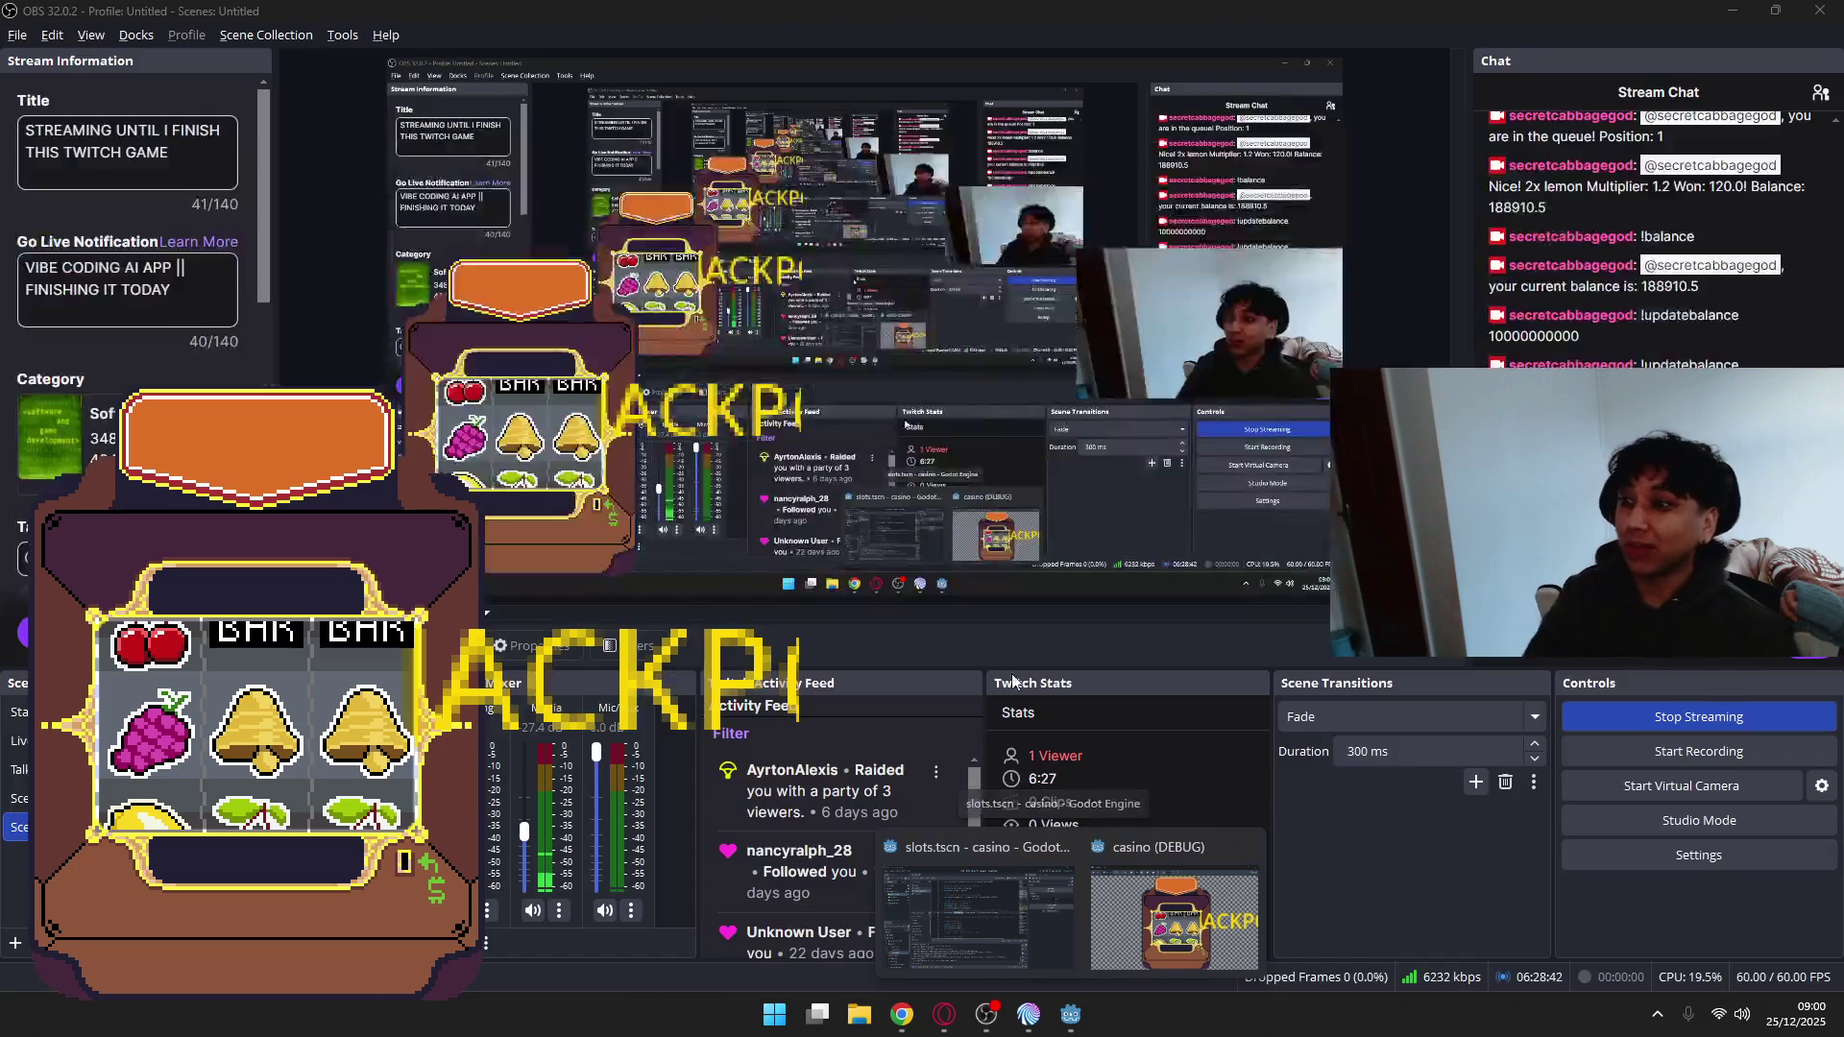
click(931, 919)
click(735, 613)
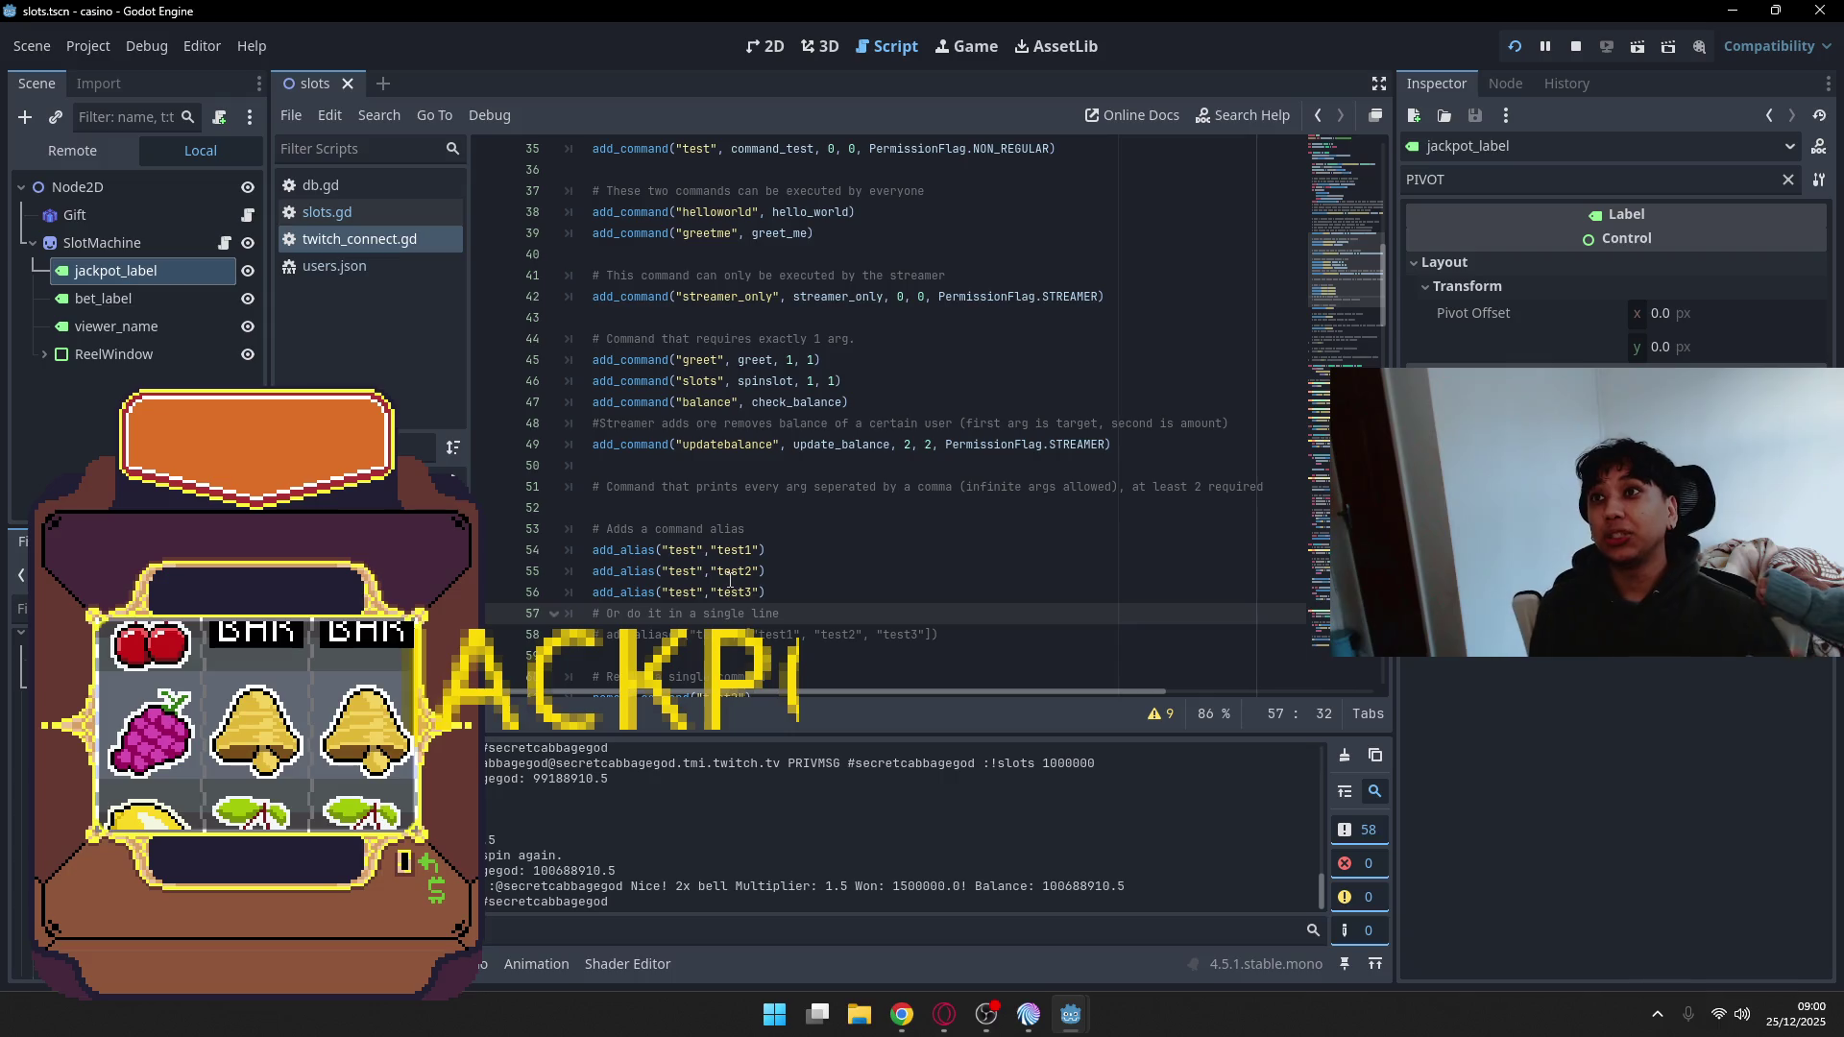
click(971, 357)
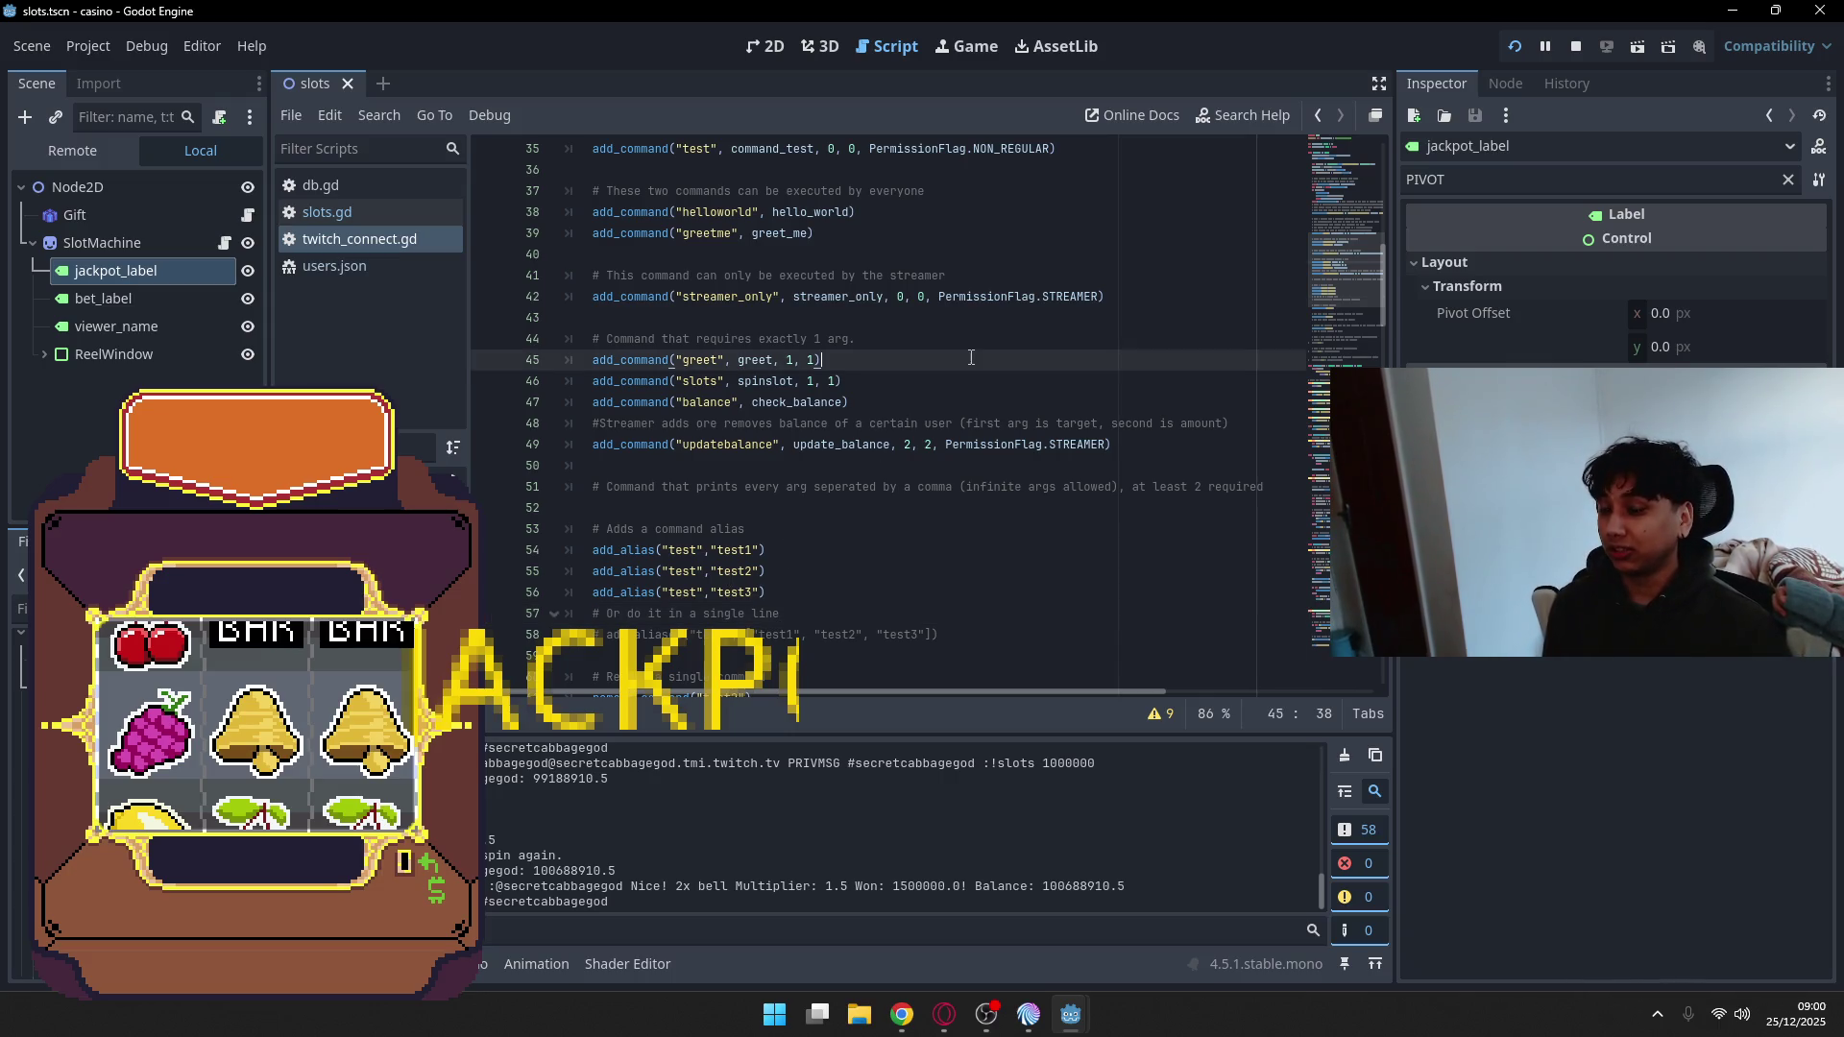
click(884, 381)
click(889, 423)
scroll(888, 422, down, 2)
key(alt+Tab)
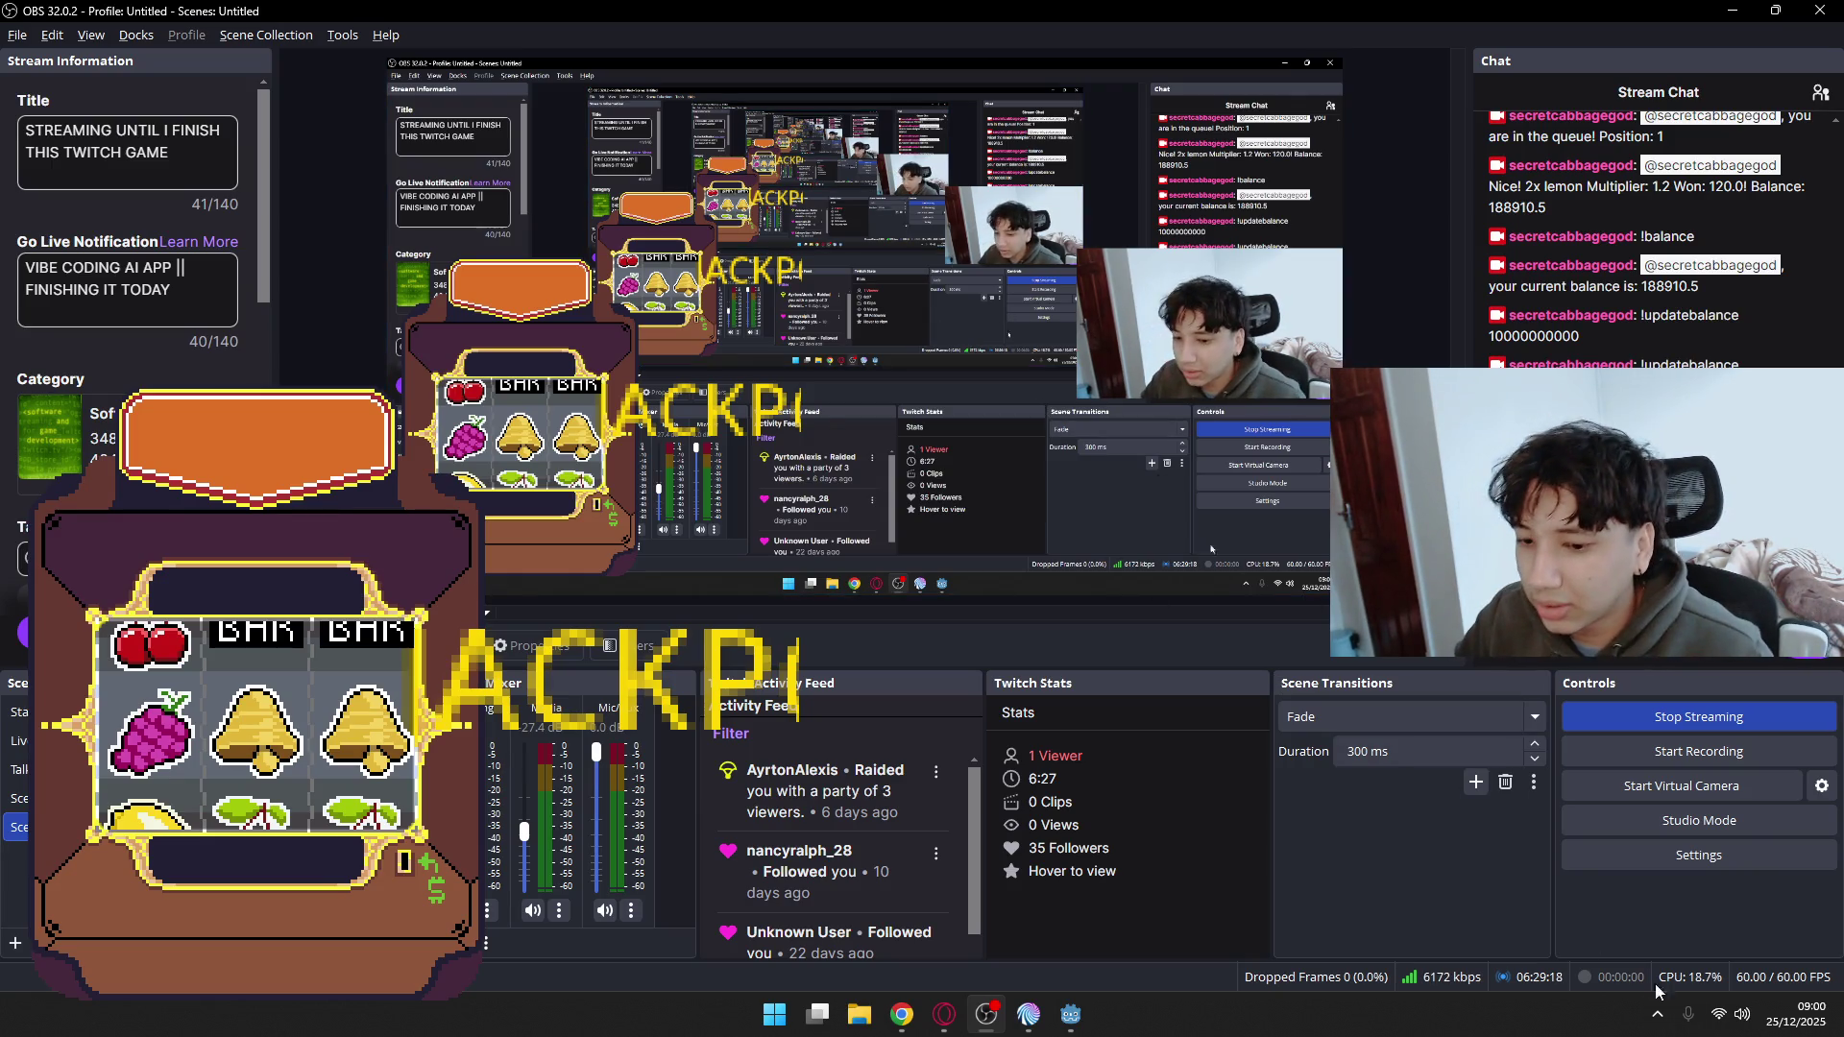
- Reveal the hidden system tray icons from the taskbar overflow chevron
click(1654, 1013)
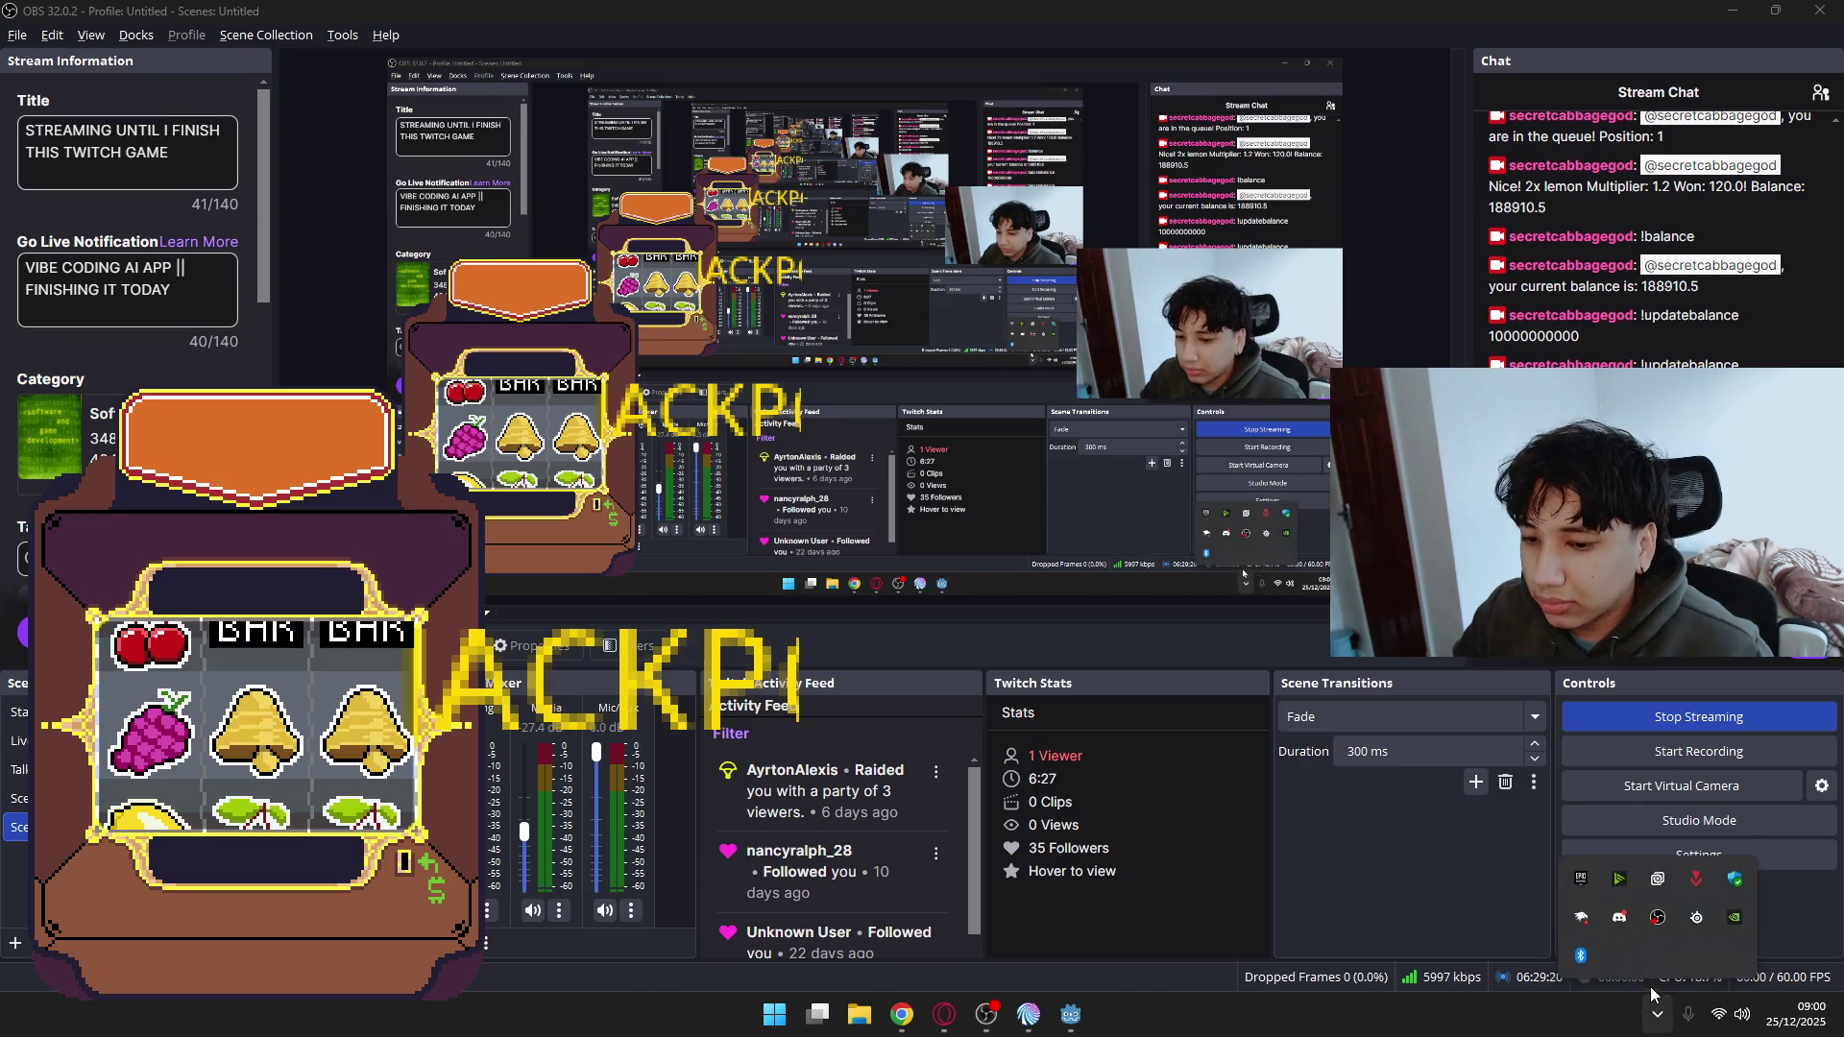
click(1623, 929)
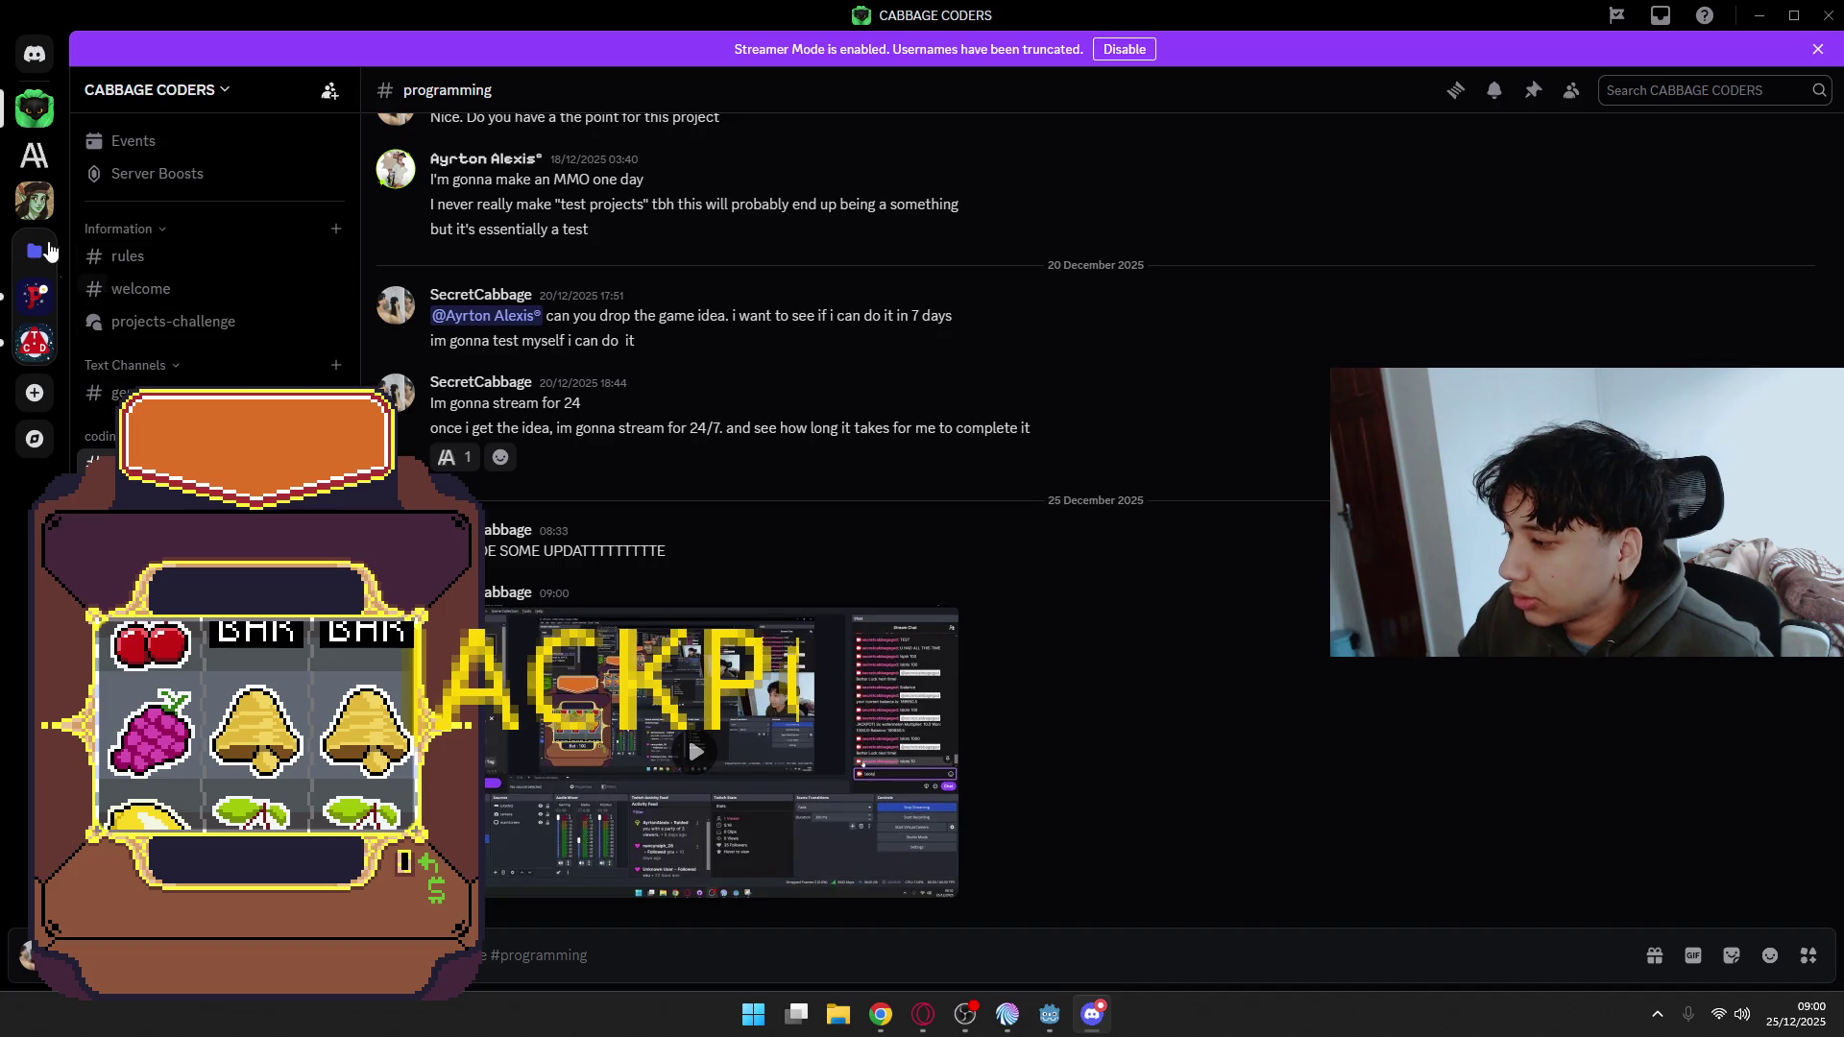
click(34, 201)
click(1828, 16)
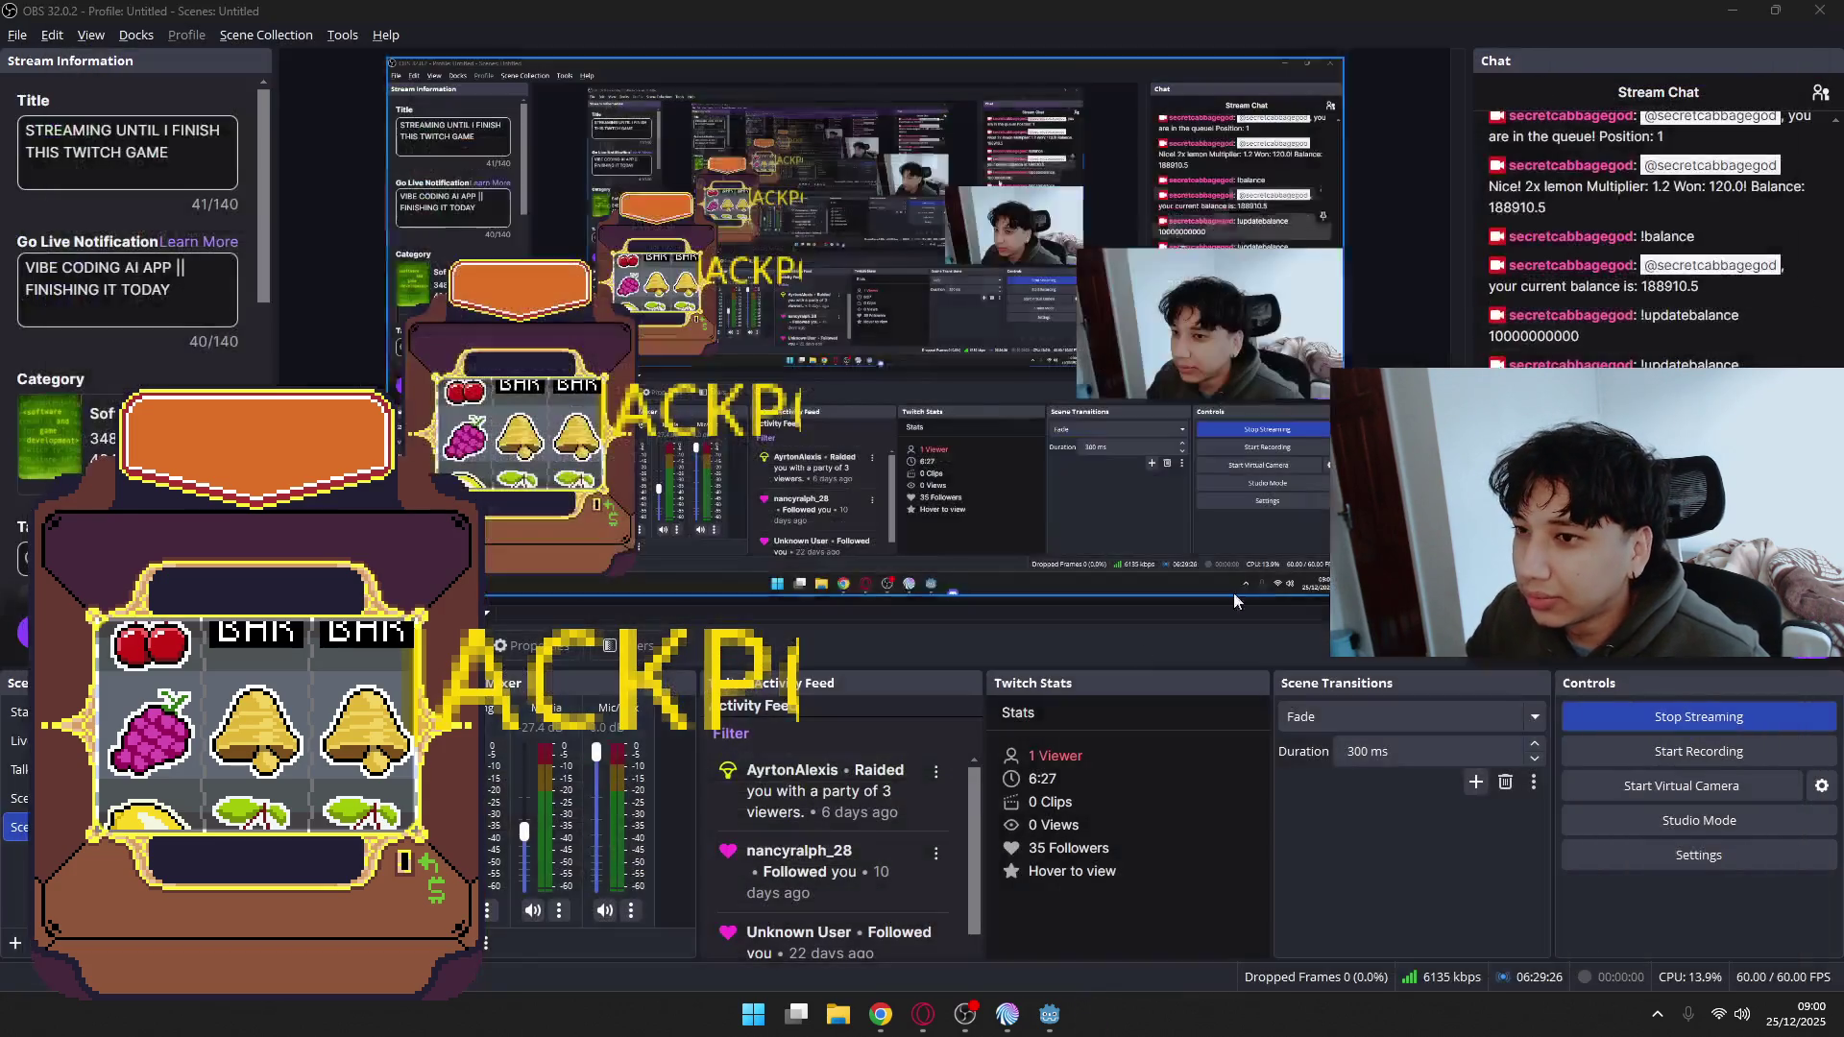
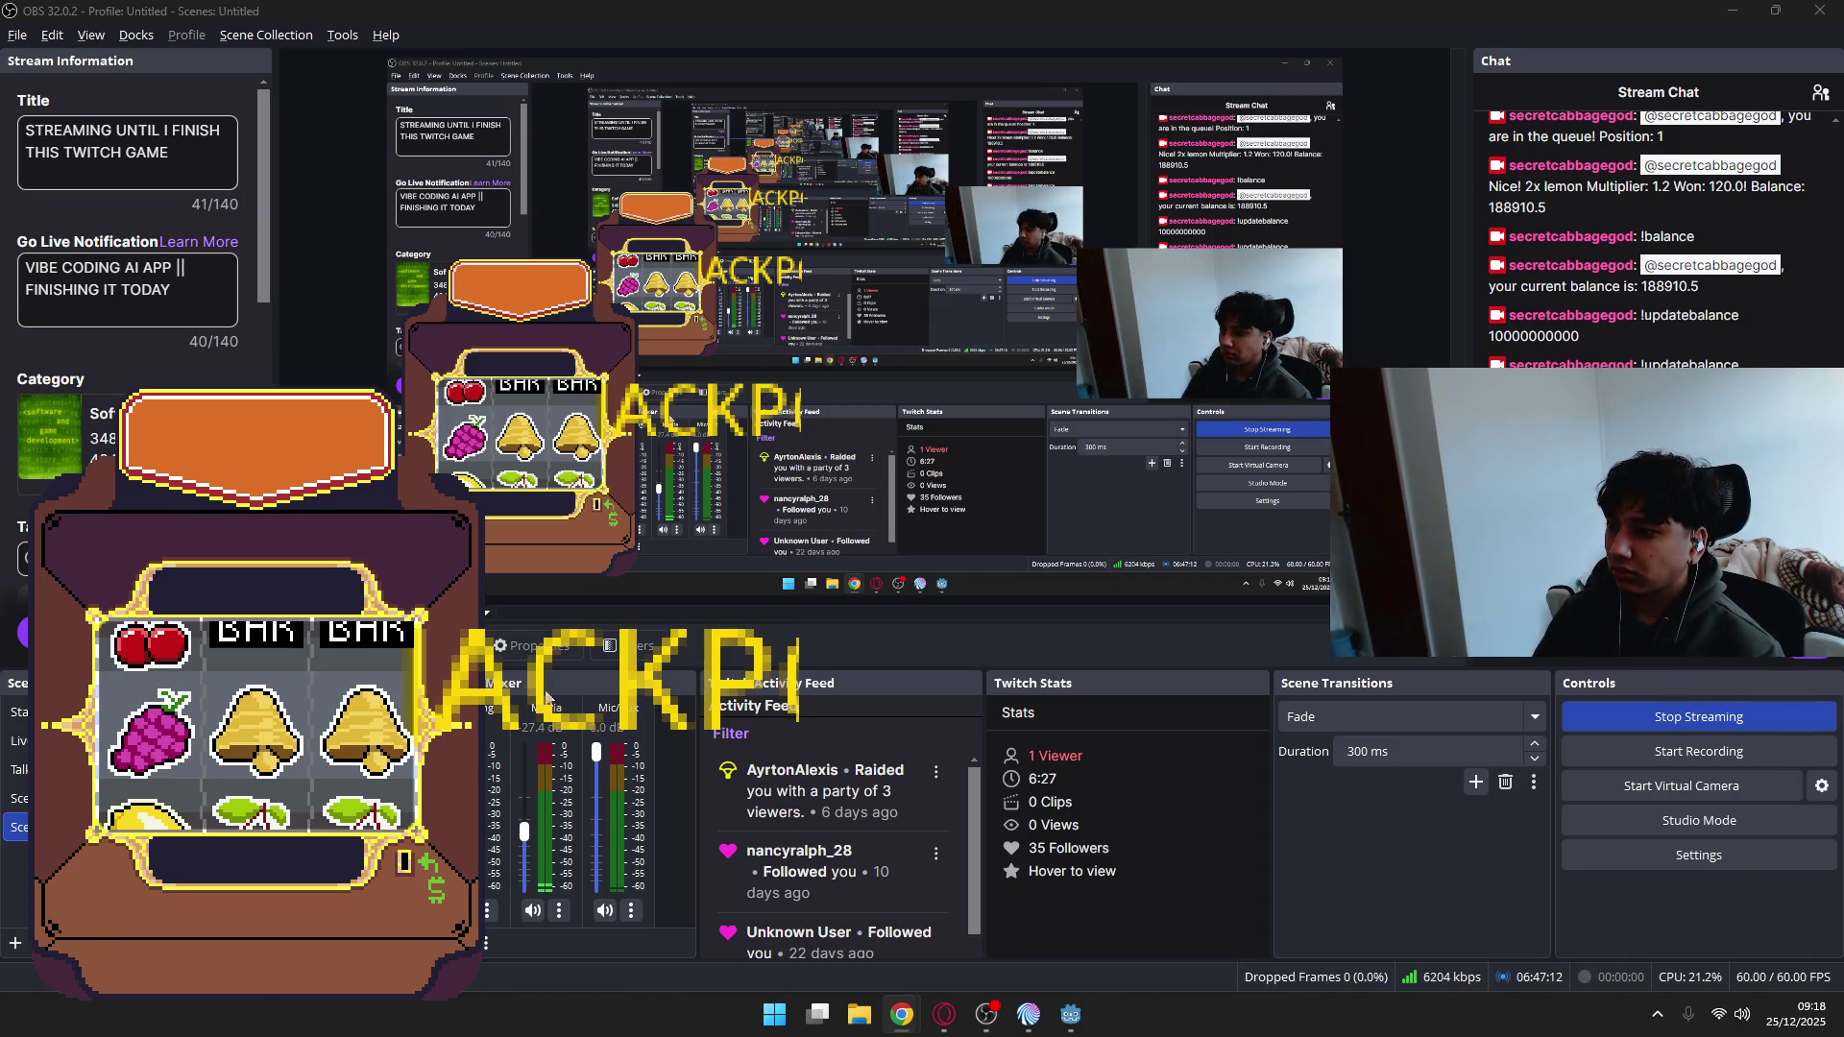
- Bring the Chrome window showing the Twitch channel page in front of OBS
mouse_move(901, 1015)
click(1009, 903)
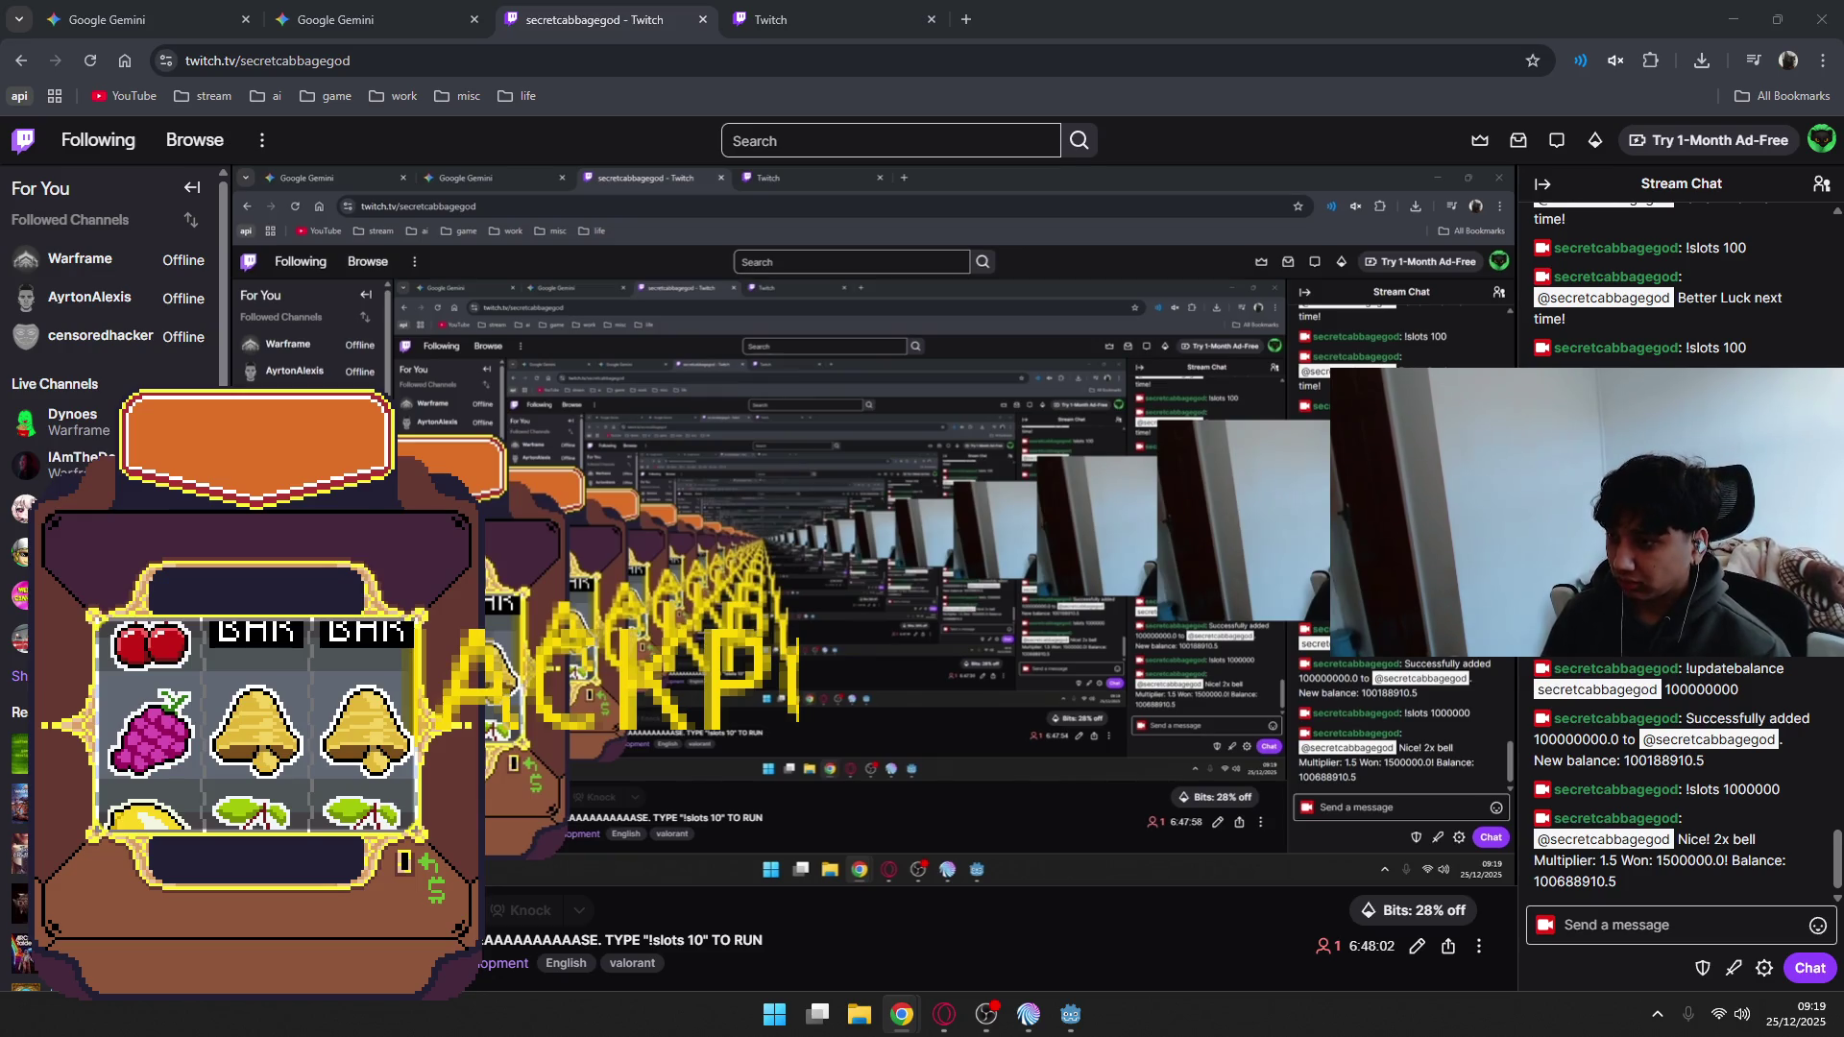
- Switch to the second Twitch tab showing the home page with recommended channels
click(817, 20)
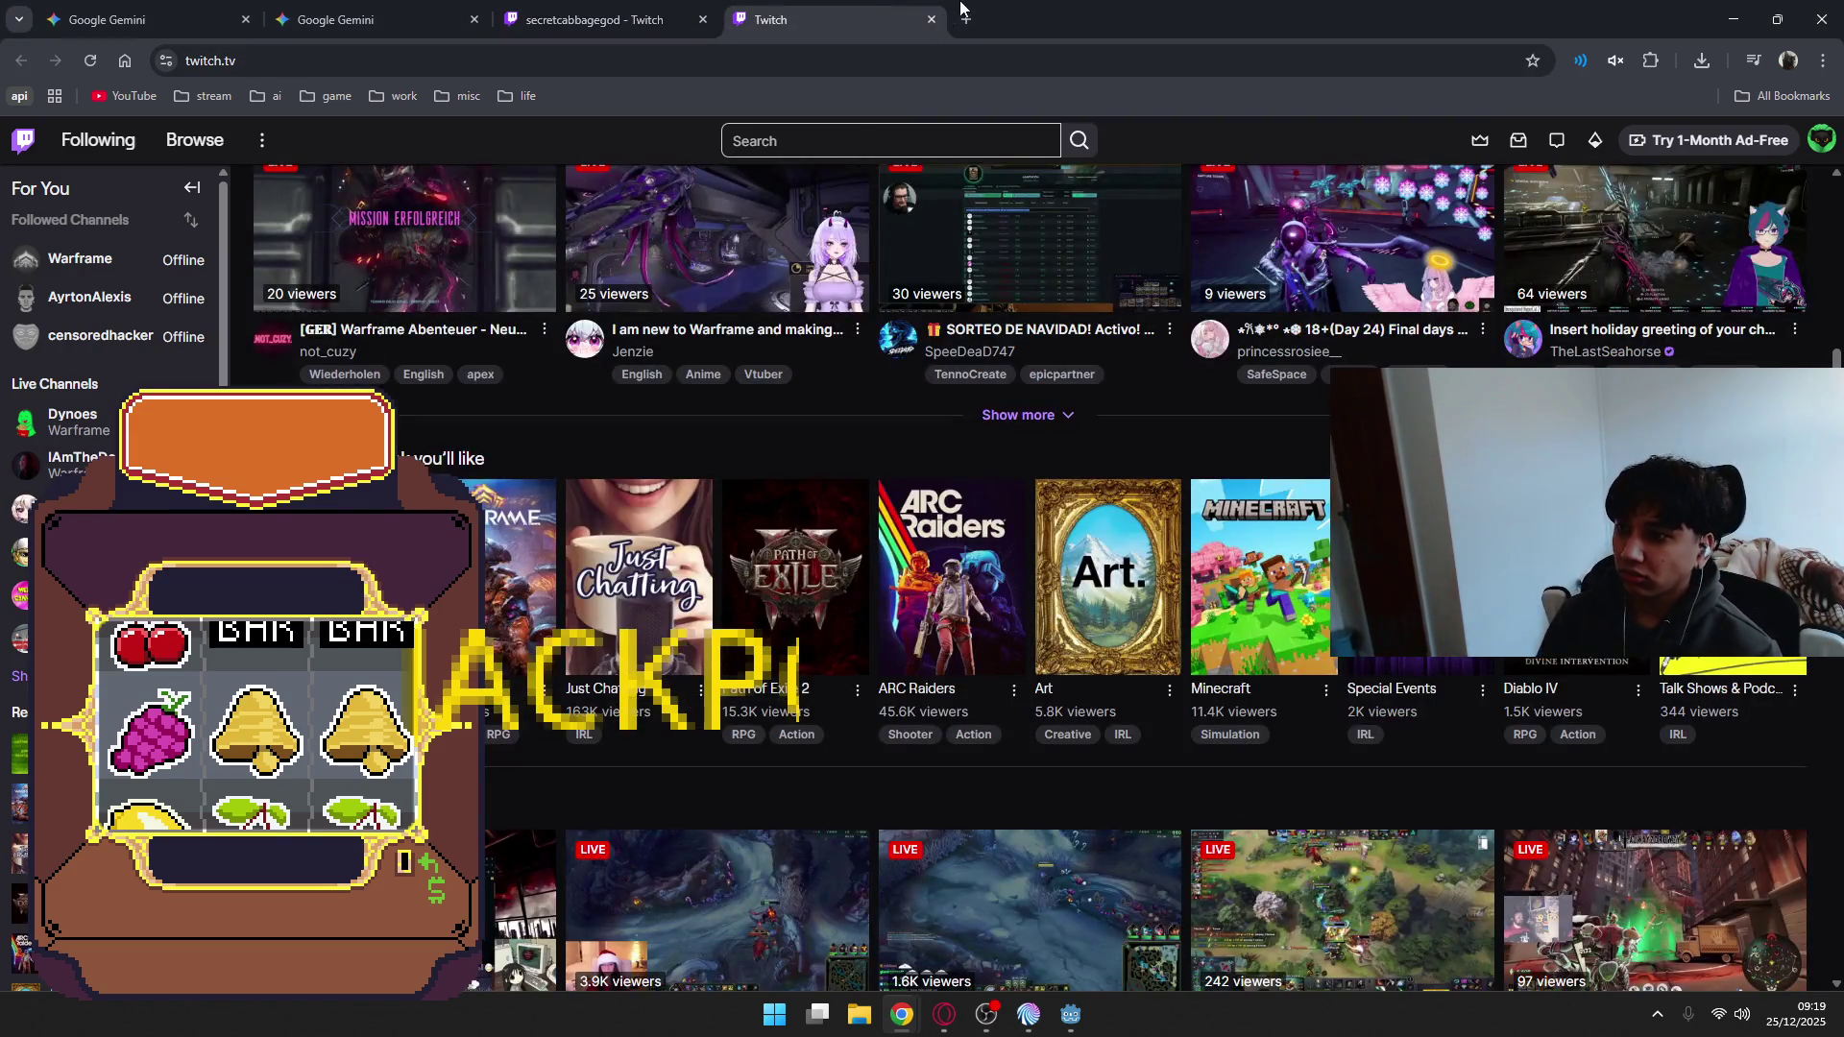
- Open YouTube in a new tab, then close it and return to Twitch's browse page
click(966, 20)
click(130, 97)
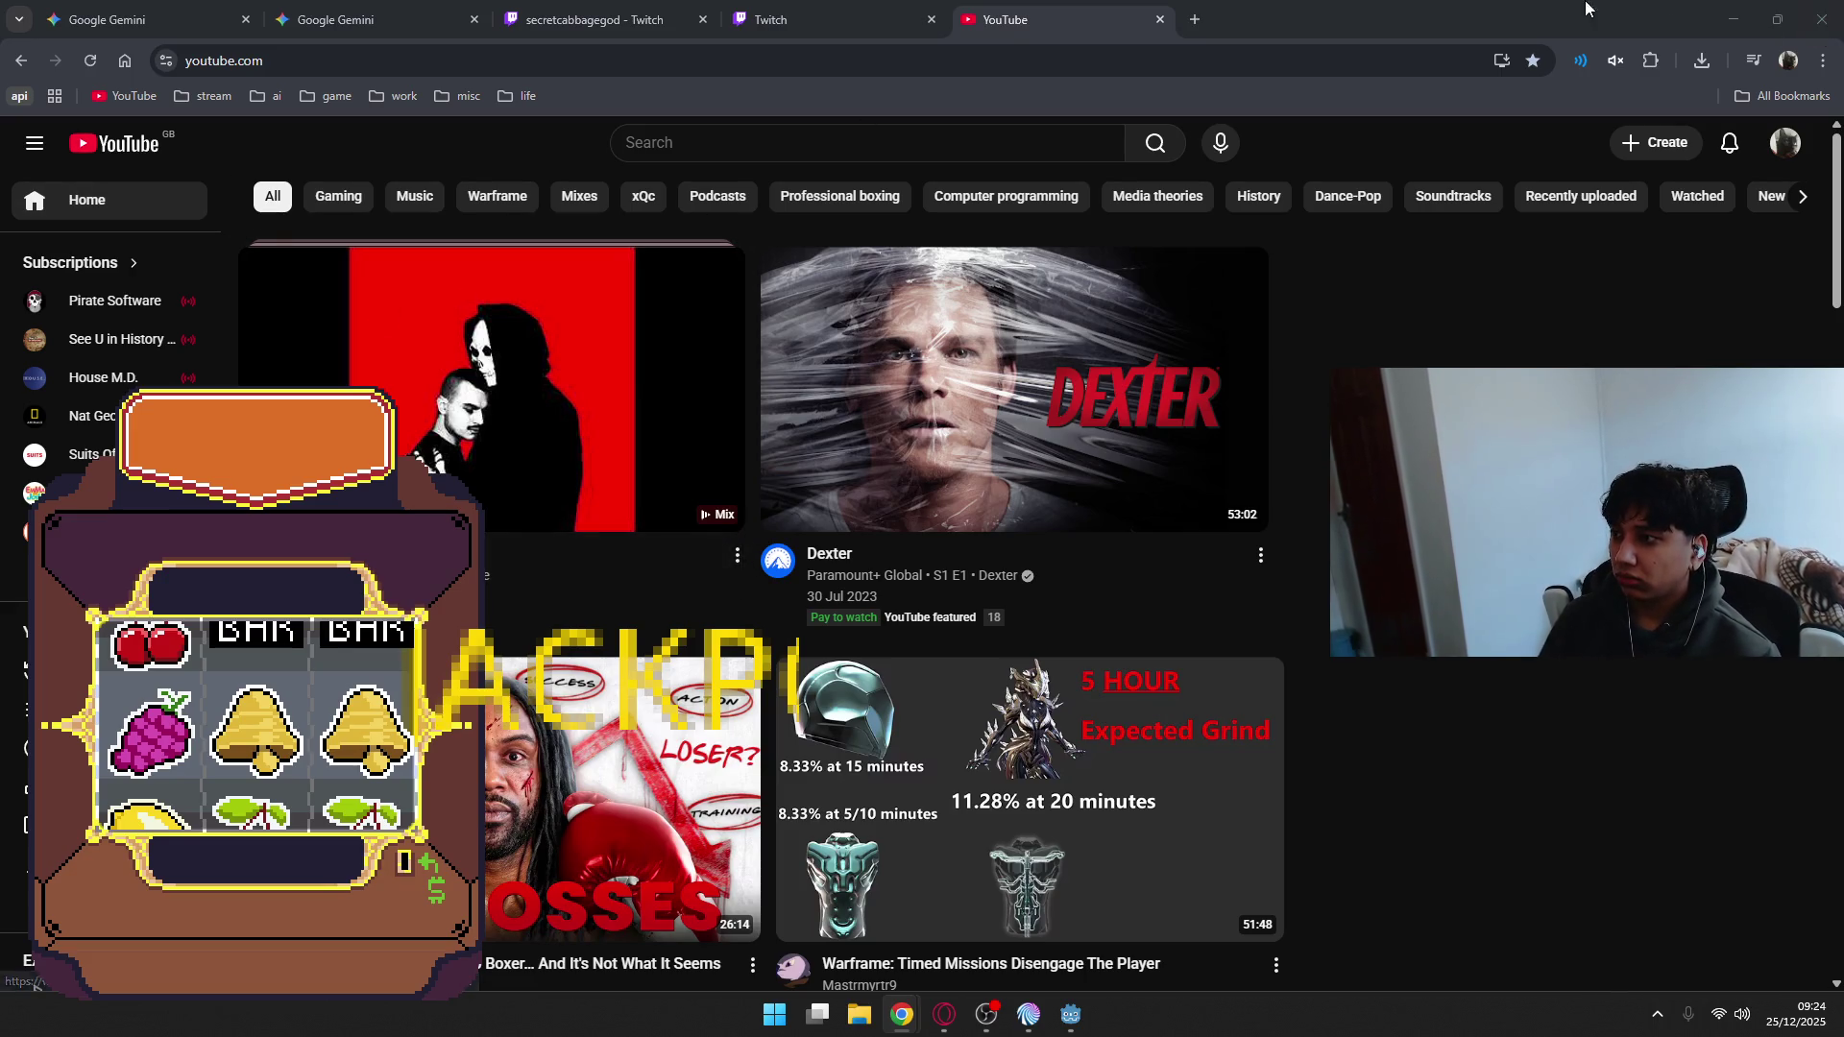
click(1161, 19)
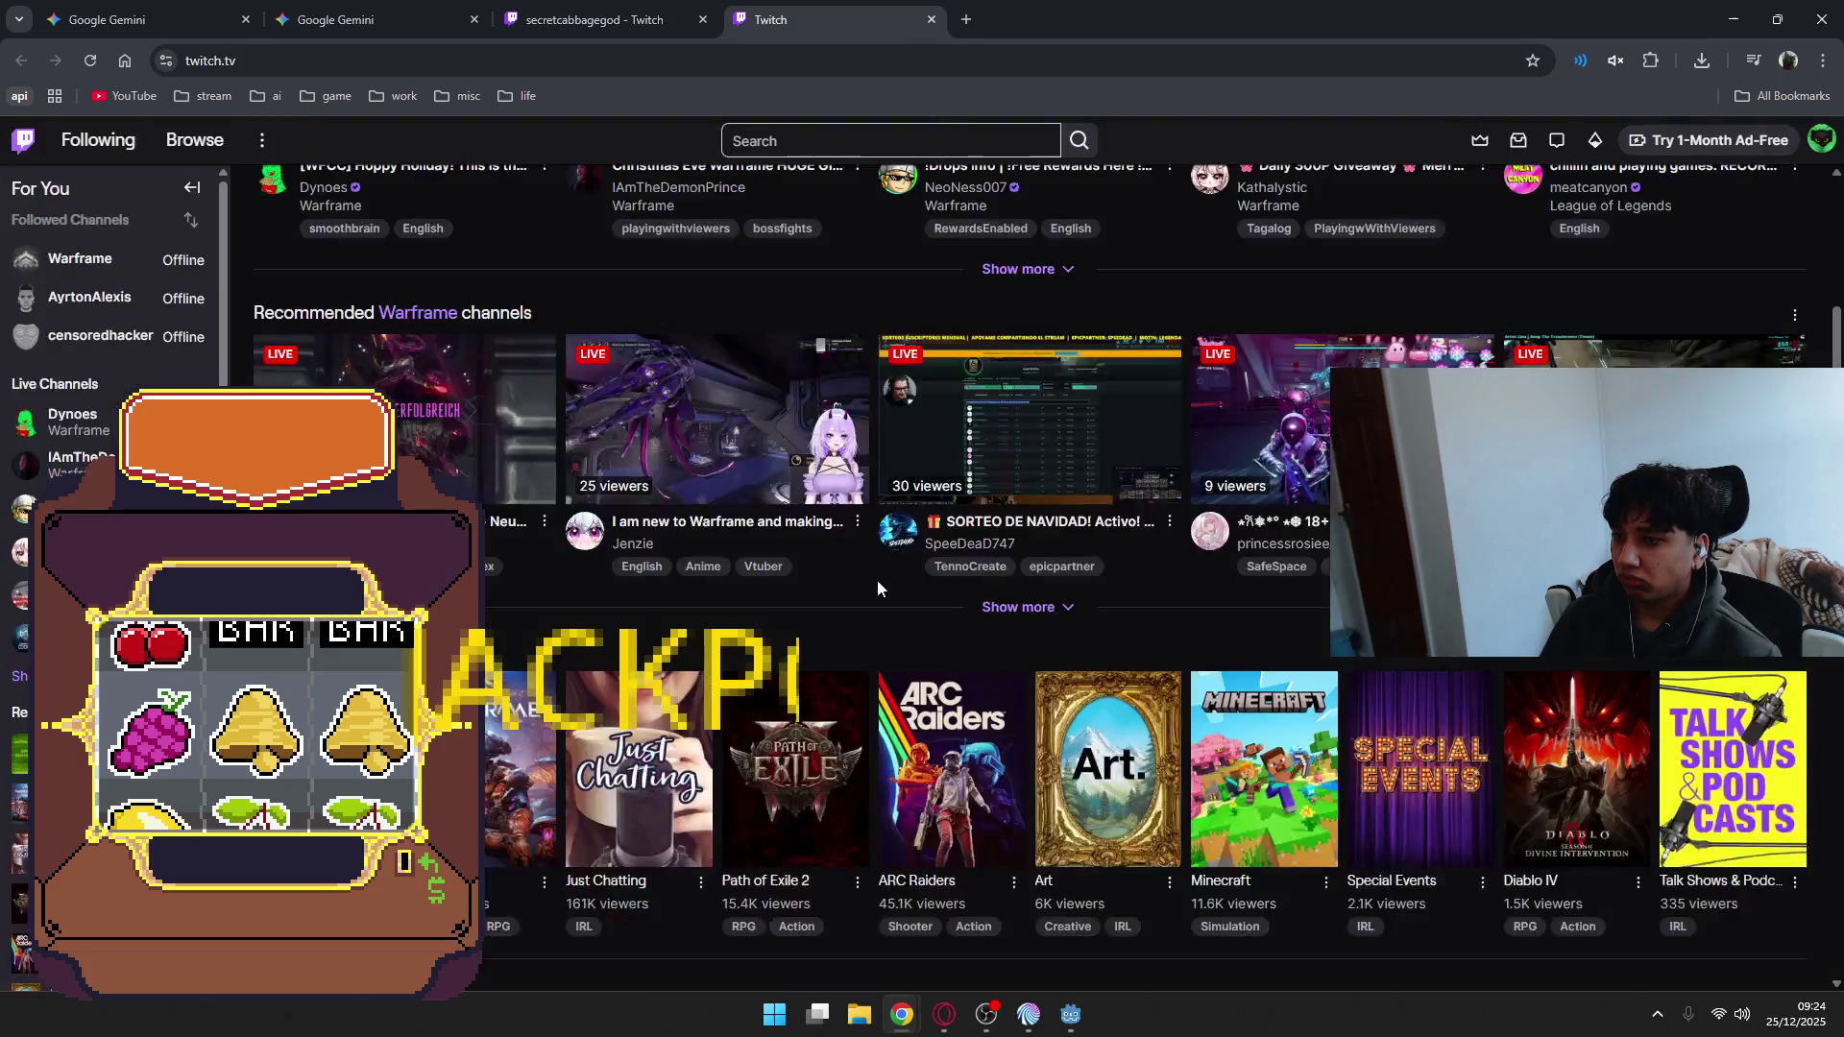
scroll(1011, 786, down, 3)
- Check the chat bot and Godot windows, then switch to the second Gemini conversation
click(1028, 1015)
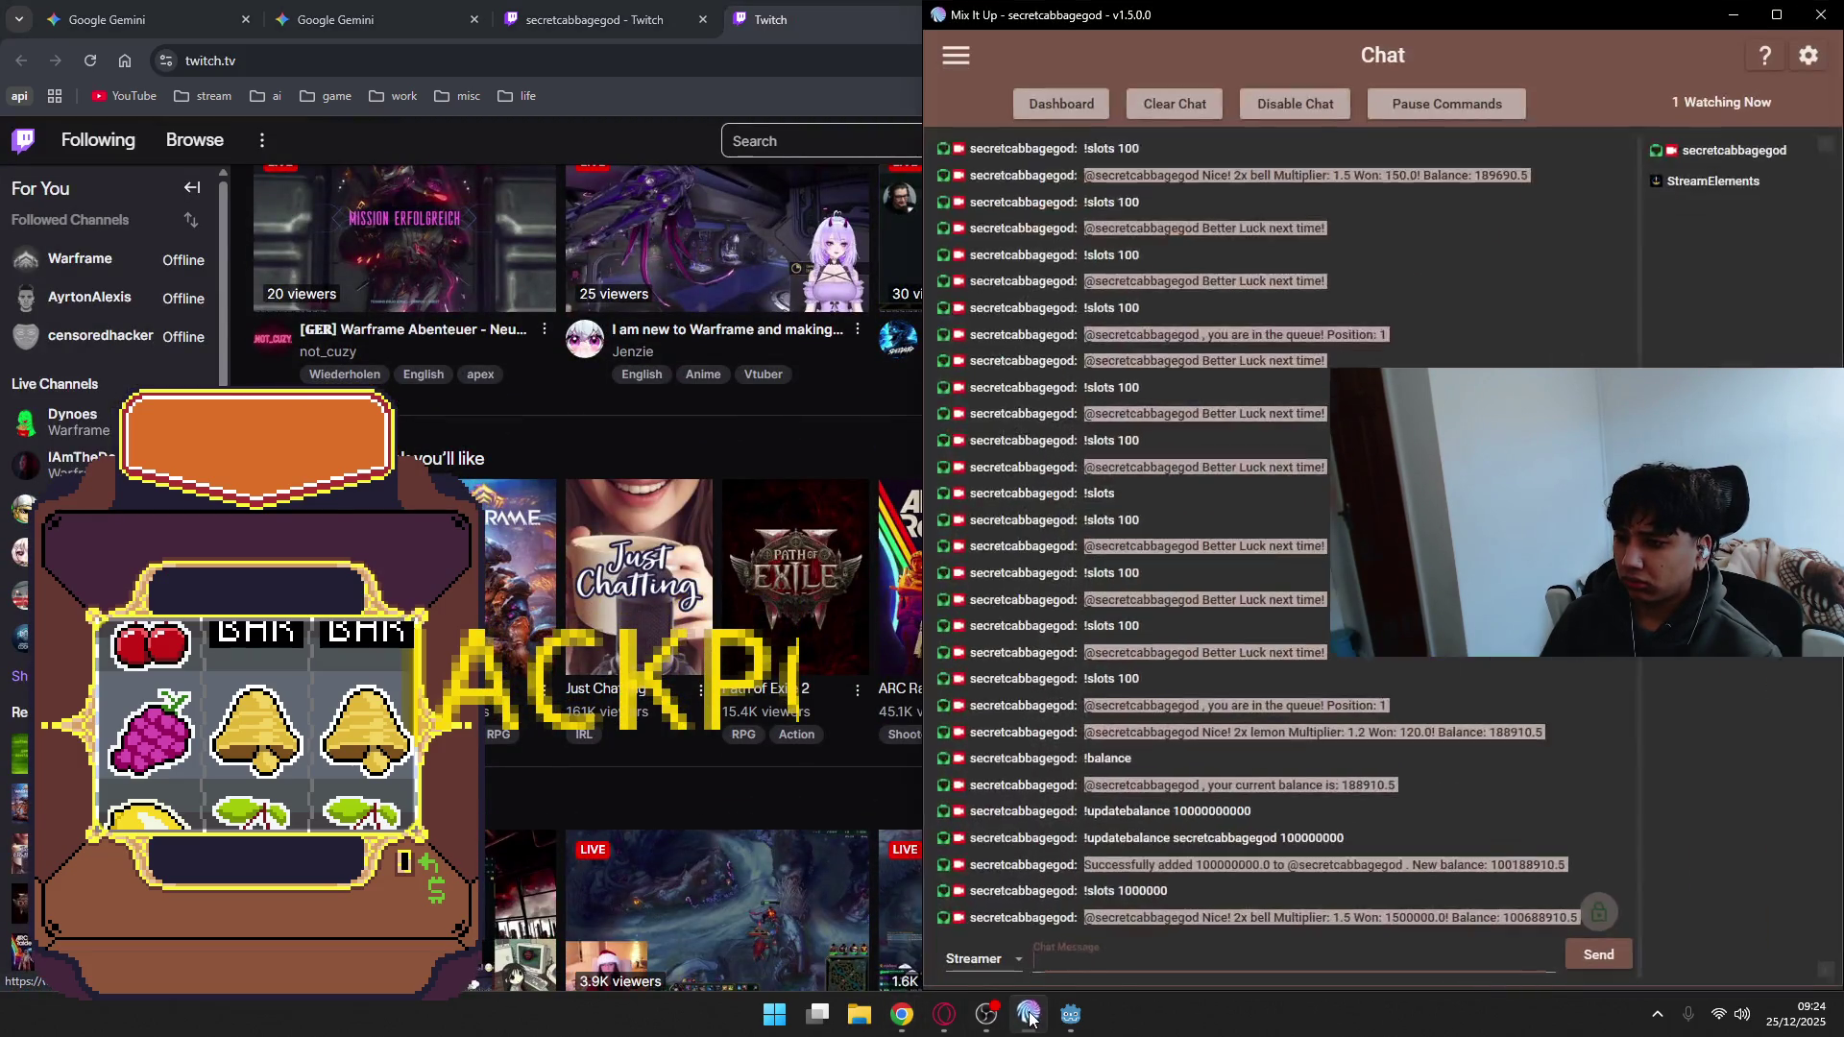
click(1028, 1016)
mouse_move(1072, 1016)
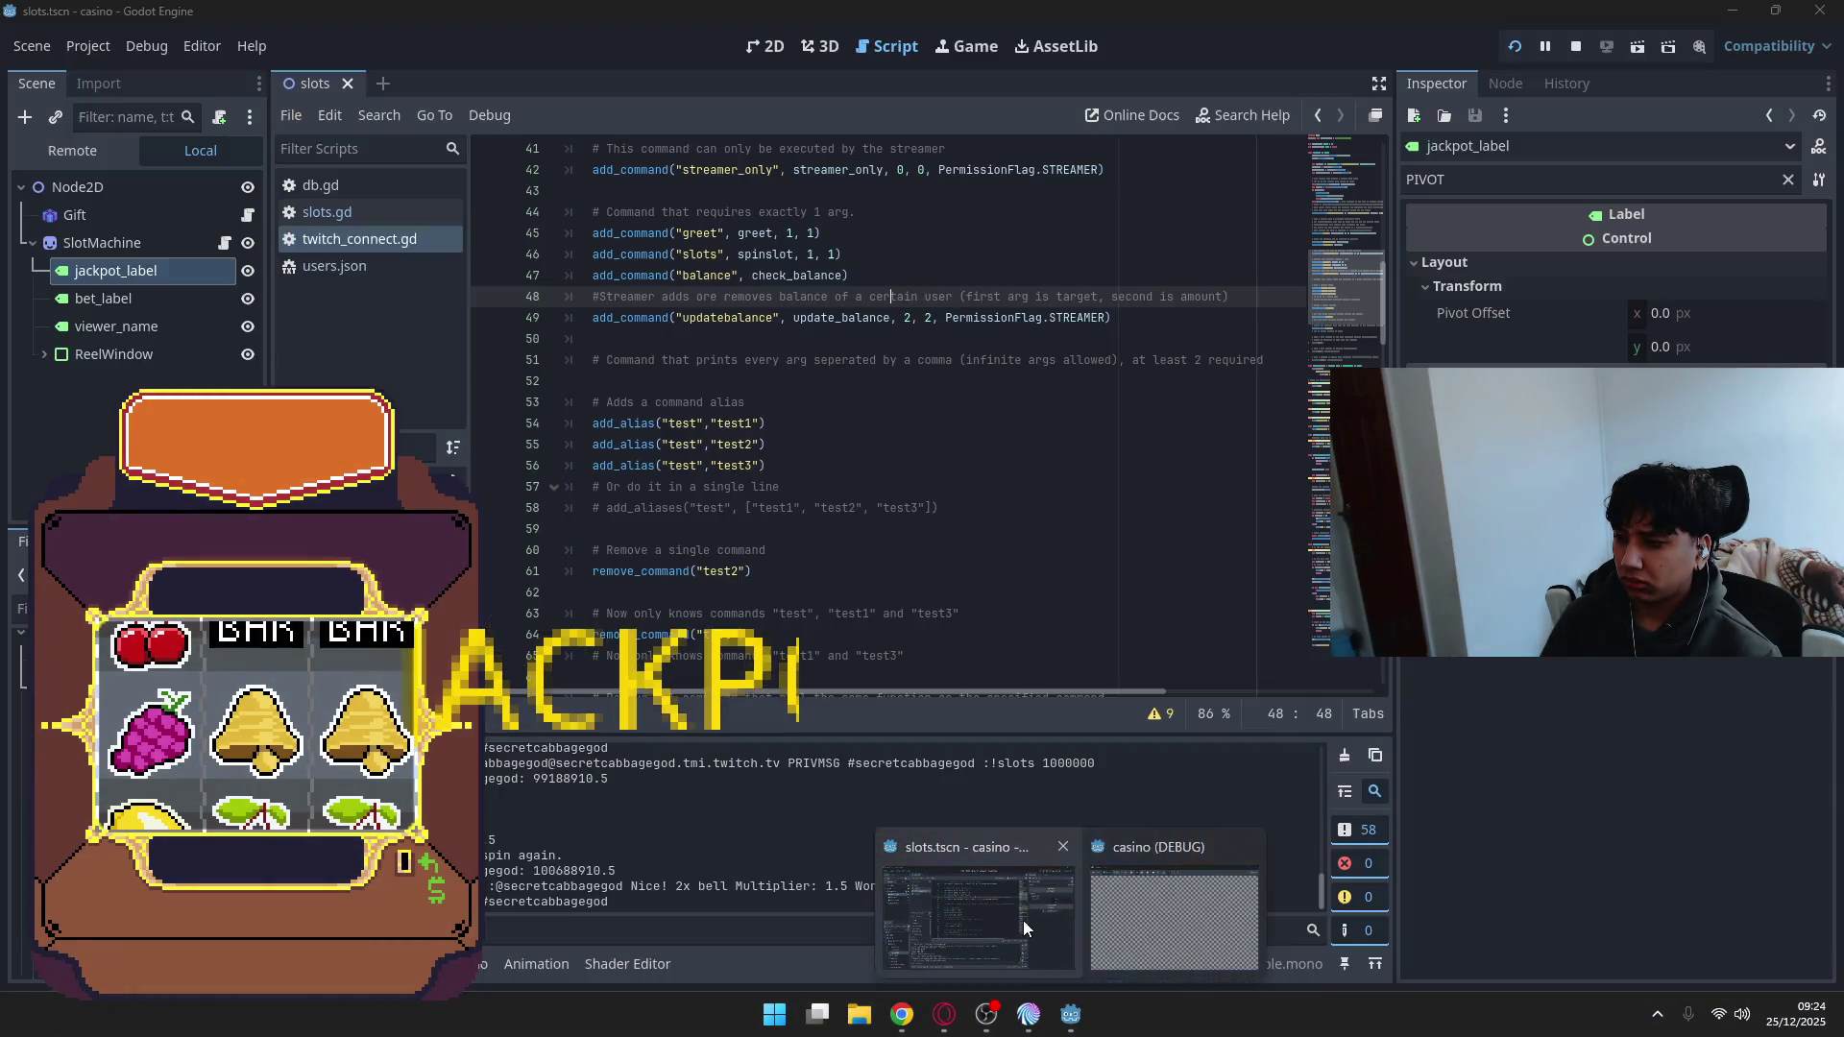
click(1024, 920)
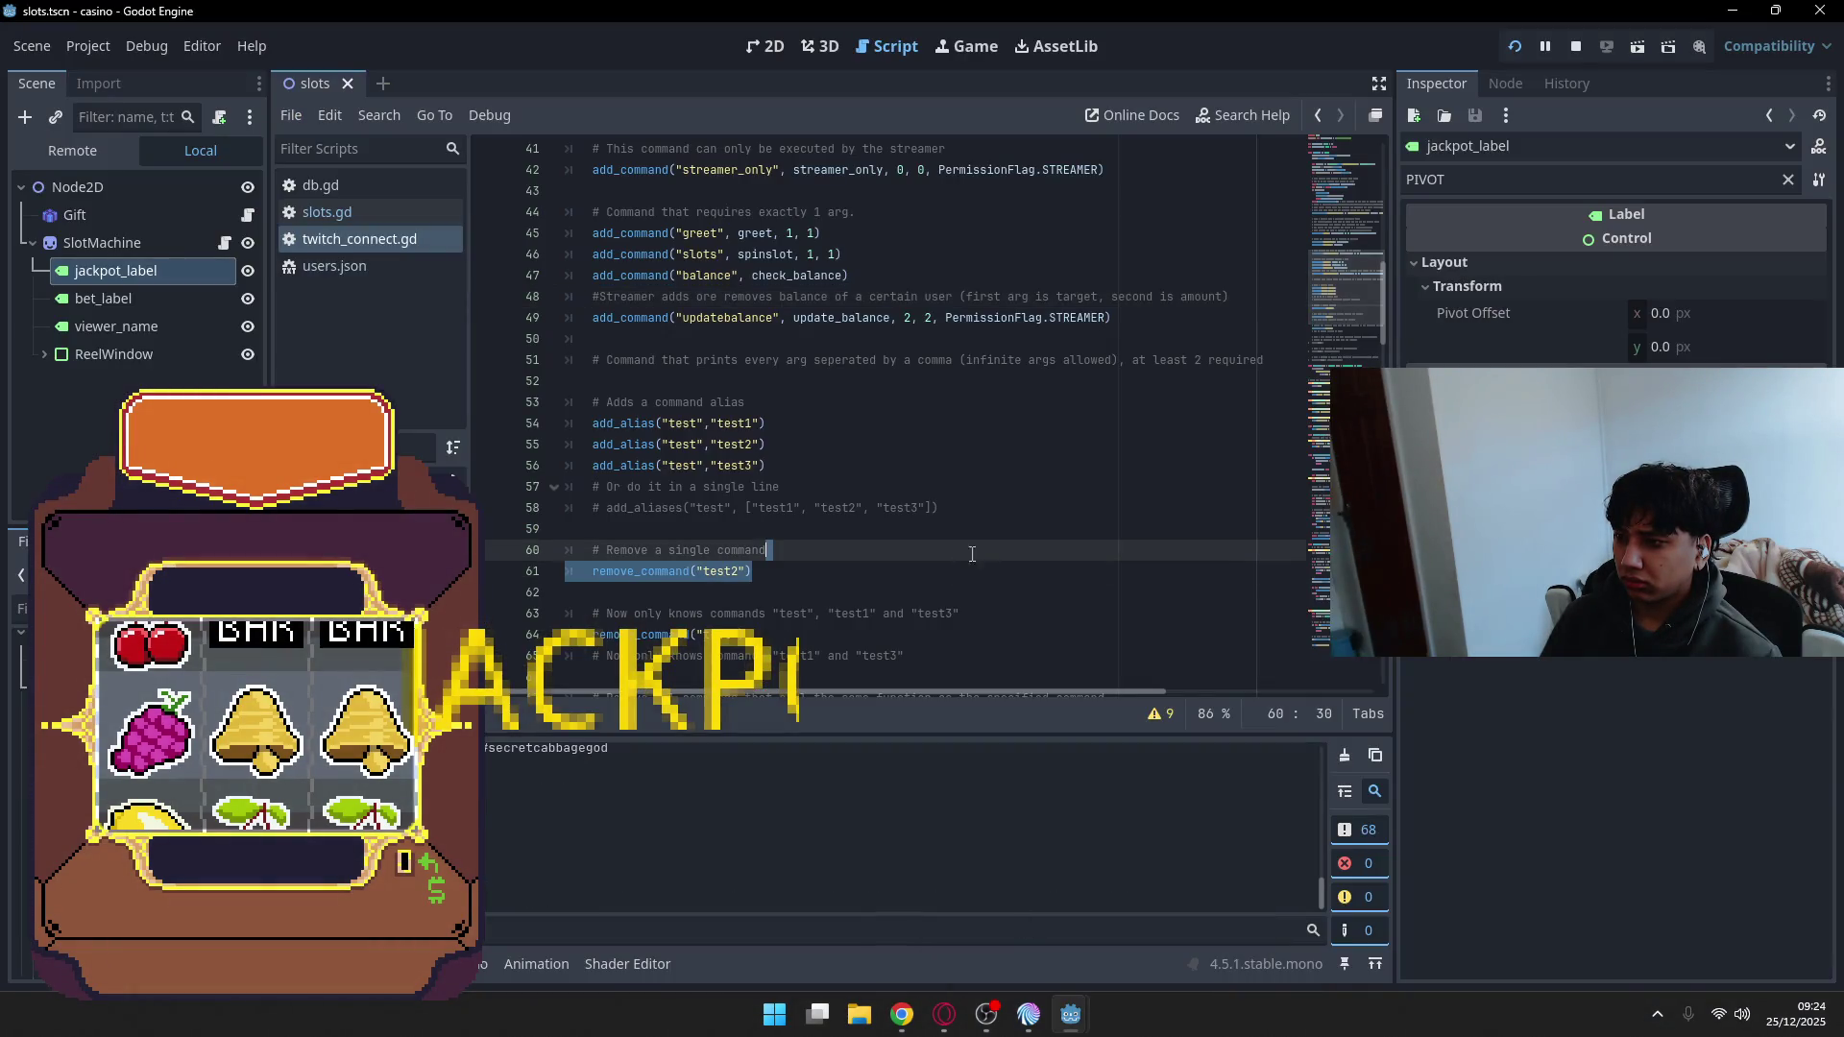
click(903, 1015)
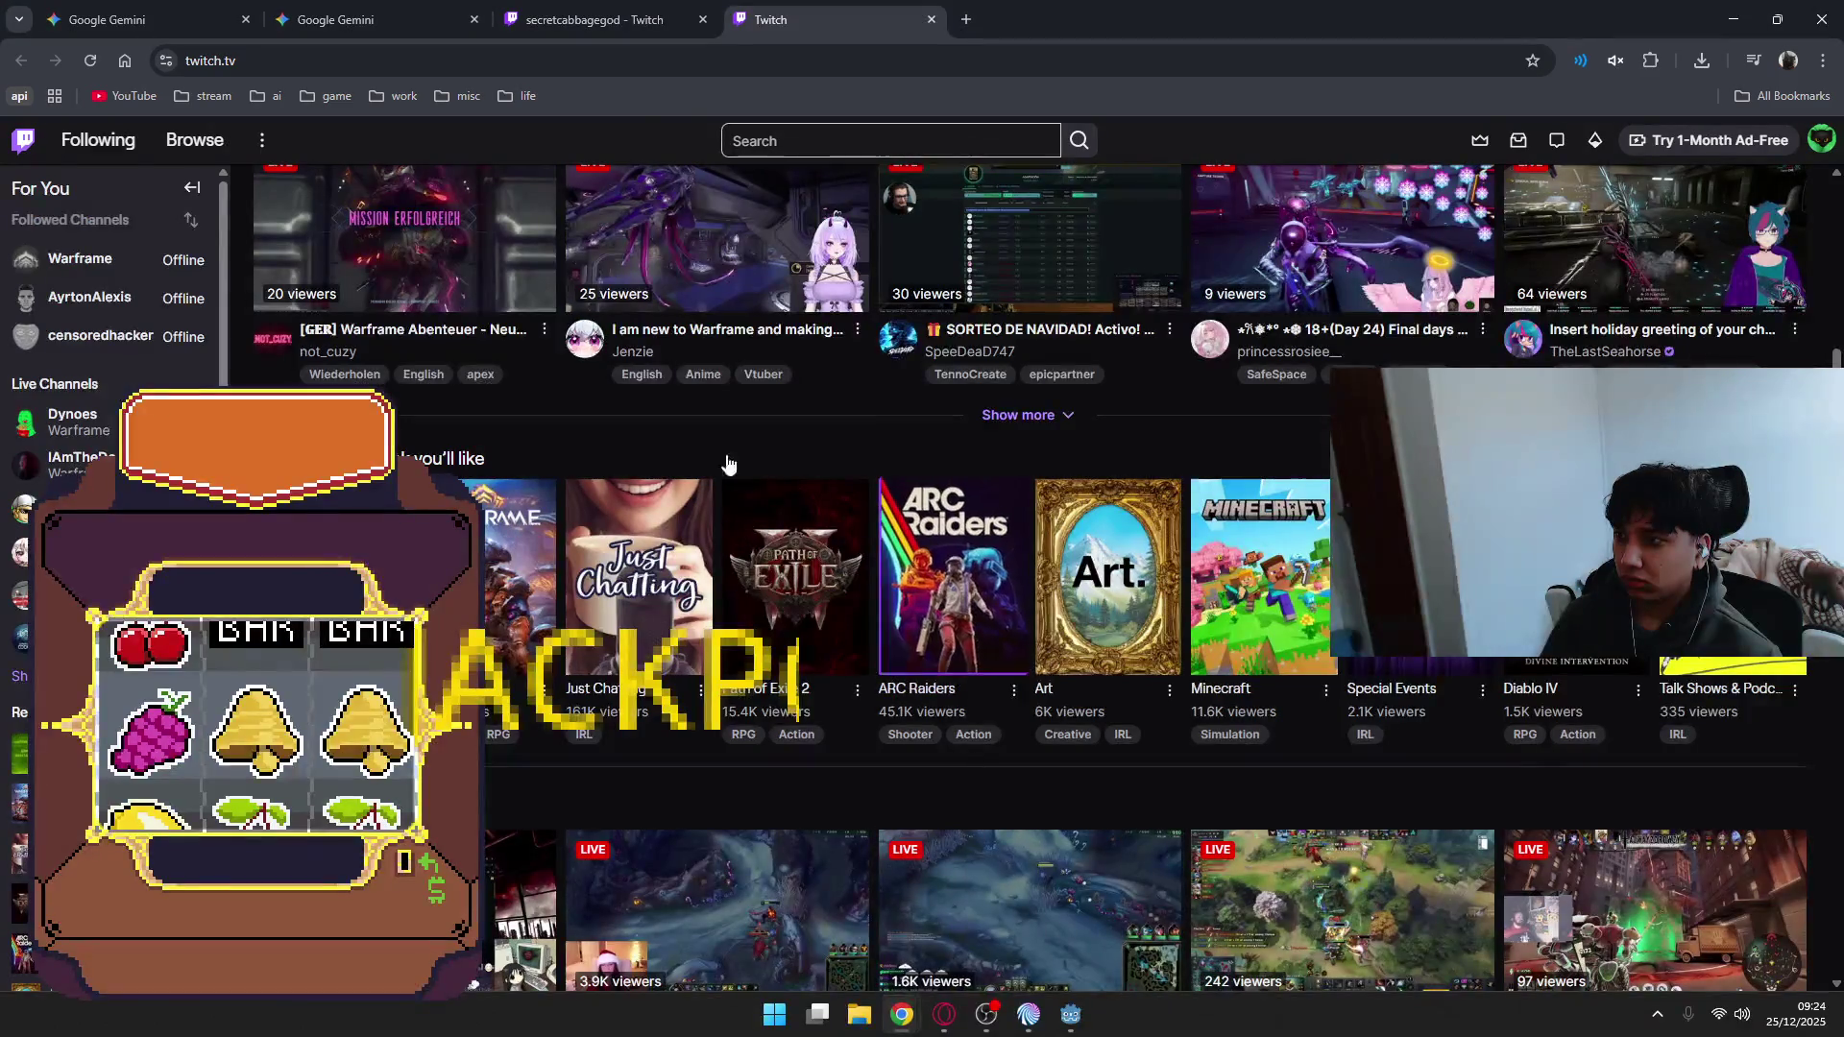
click(369, 11)
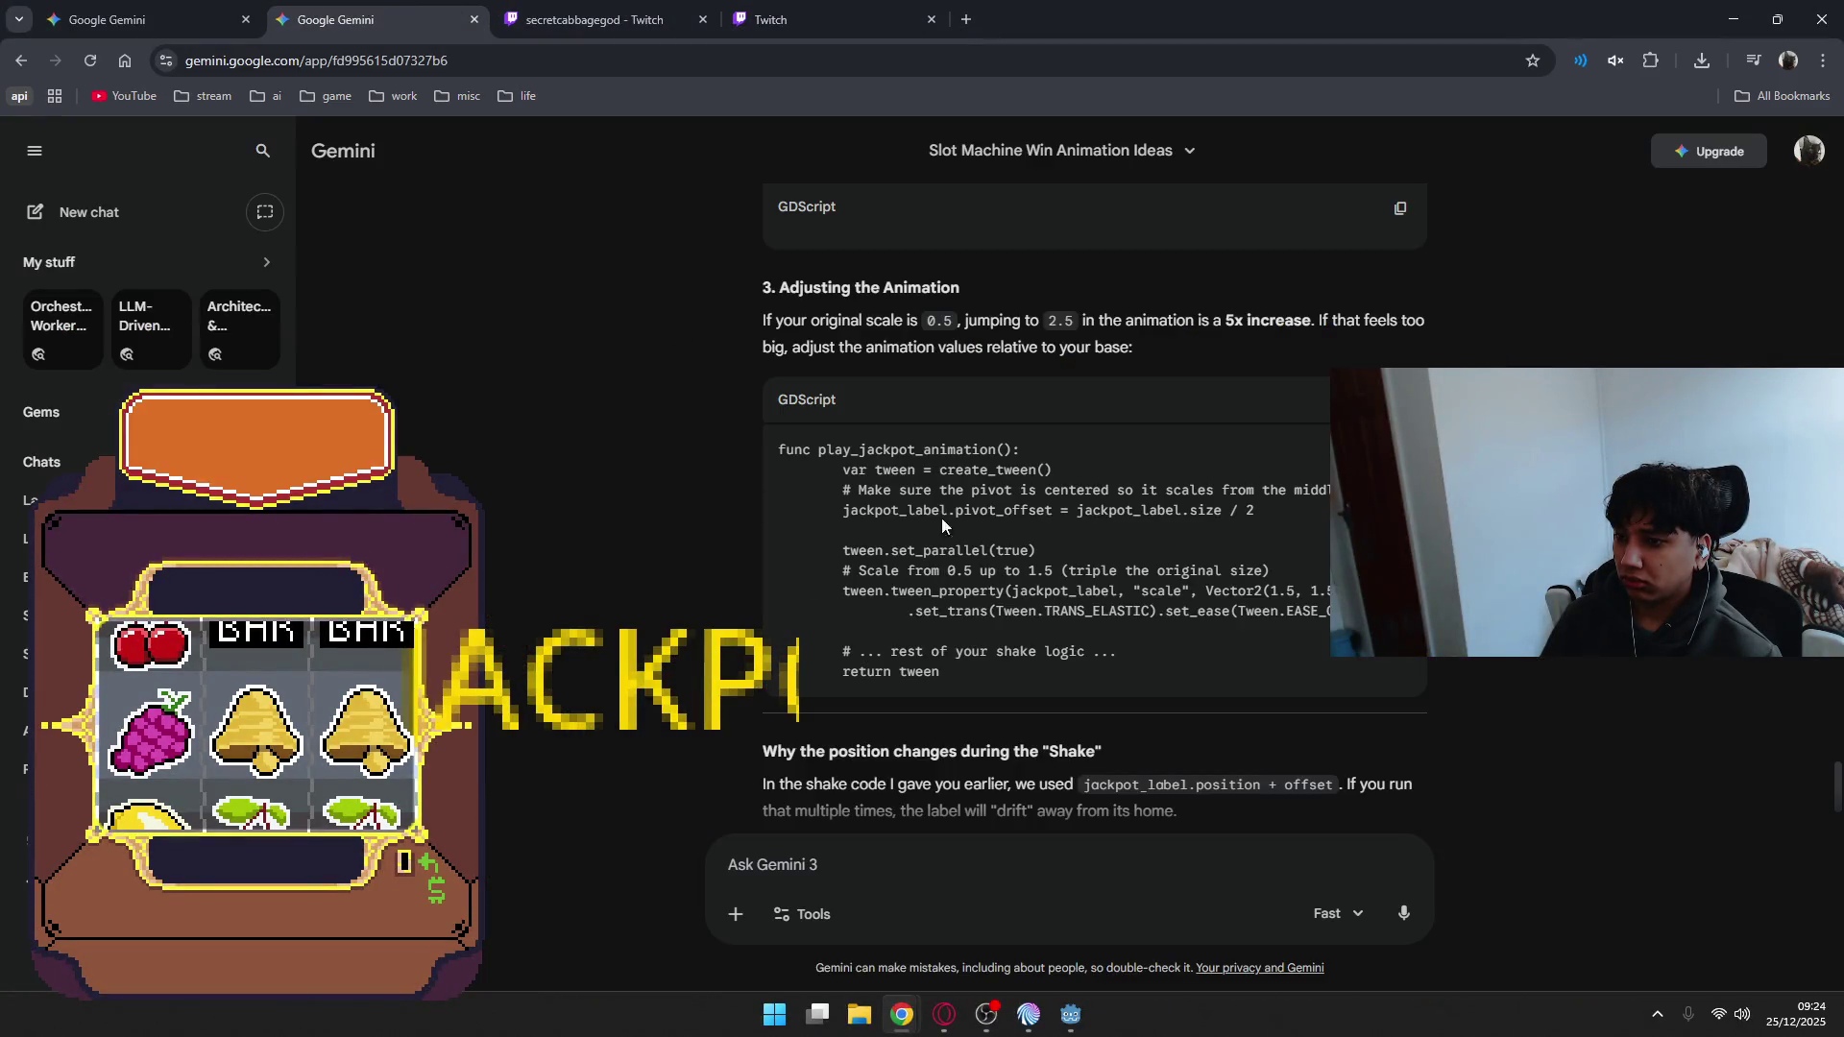
triple_click(1033, 553)
click(1056, 538)
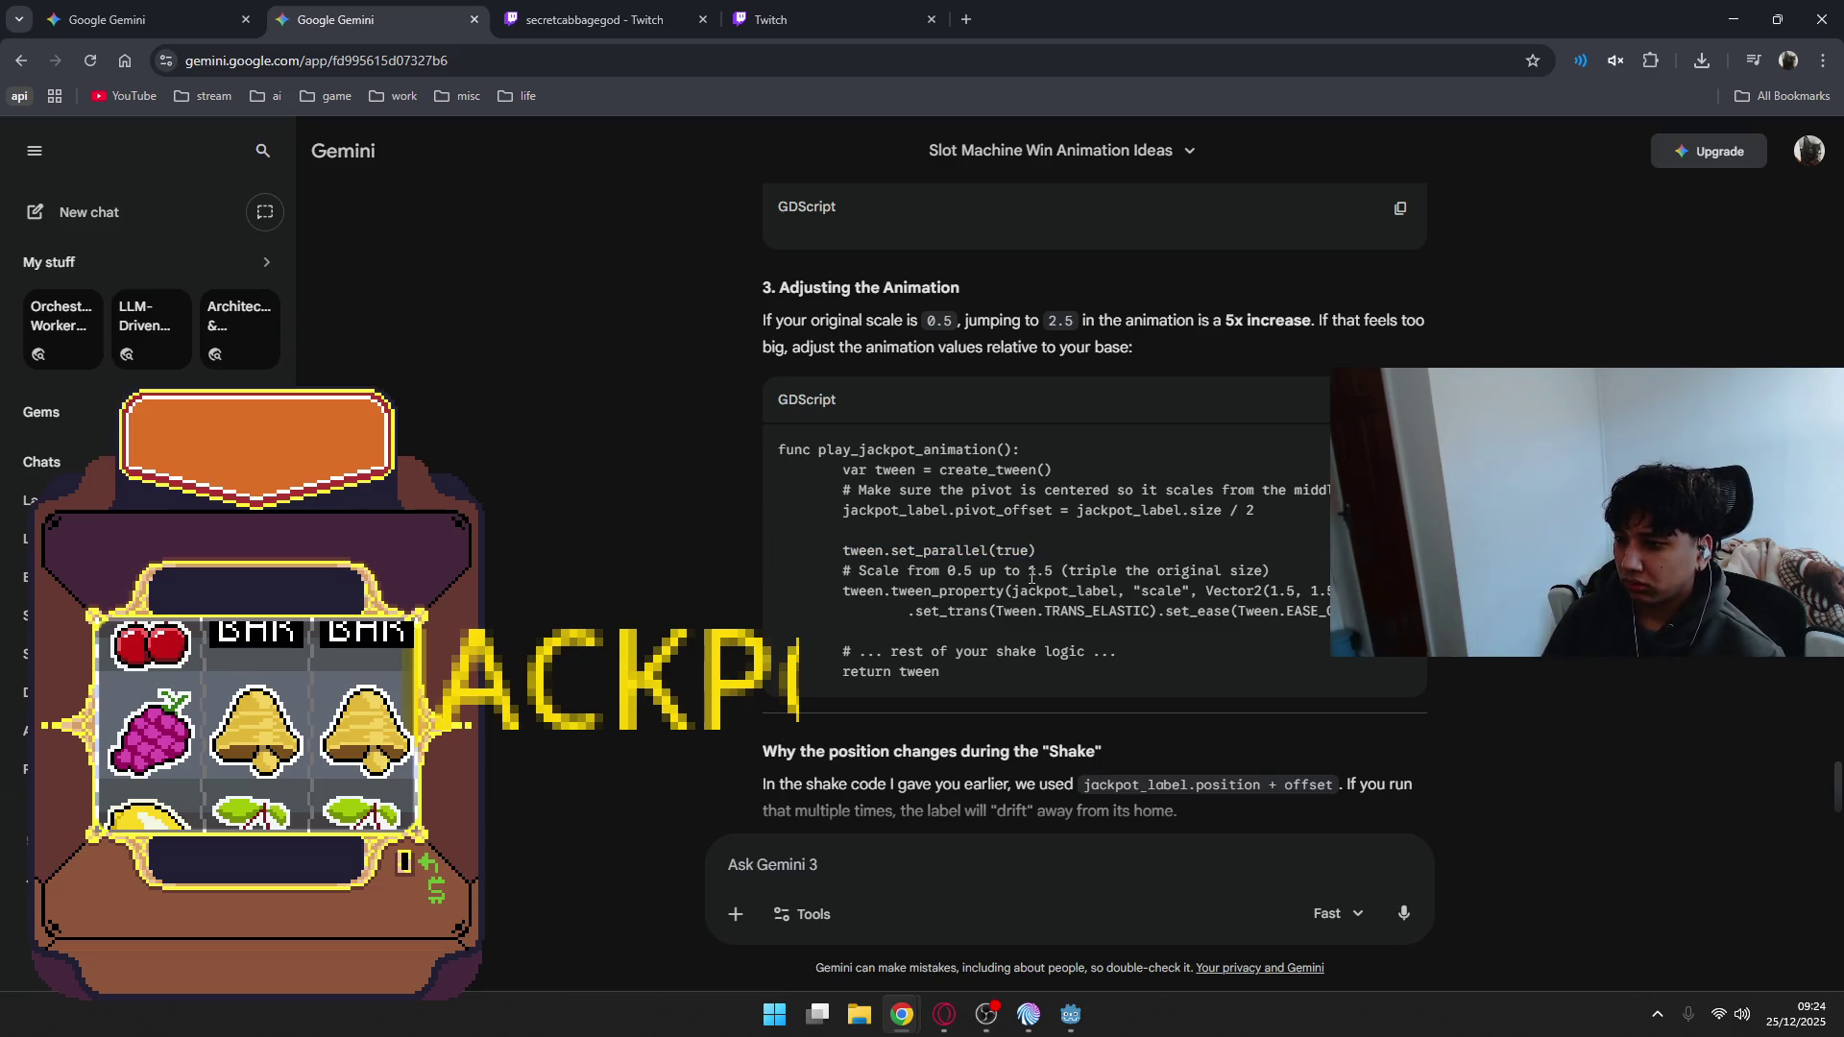
drag(1109, 510, 1283, 492)
click(1106, 506)
drag(1057, 491, 1281, 491)
click(1092, 531)
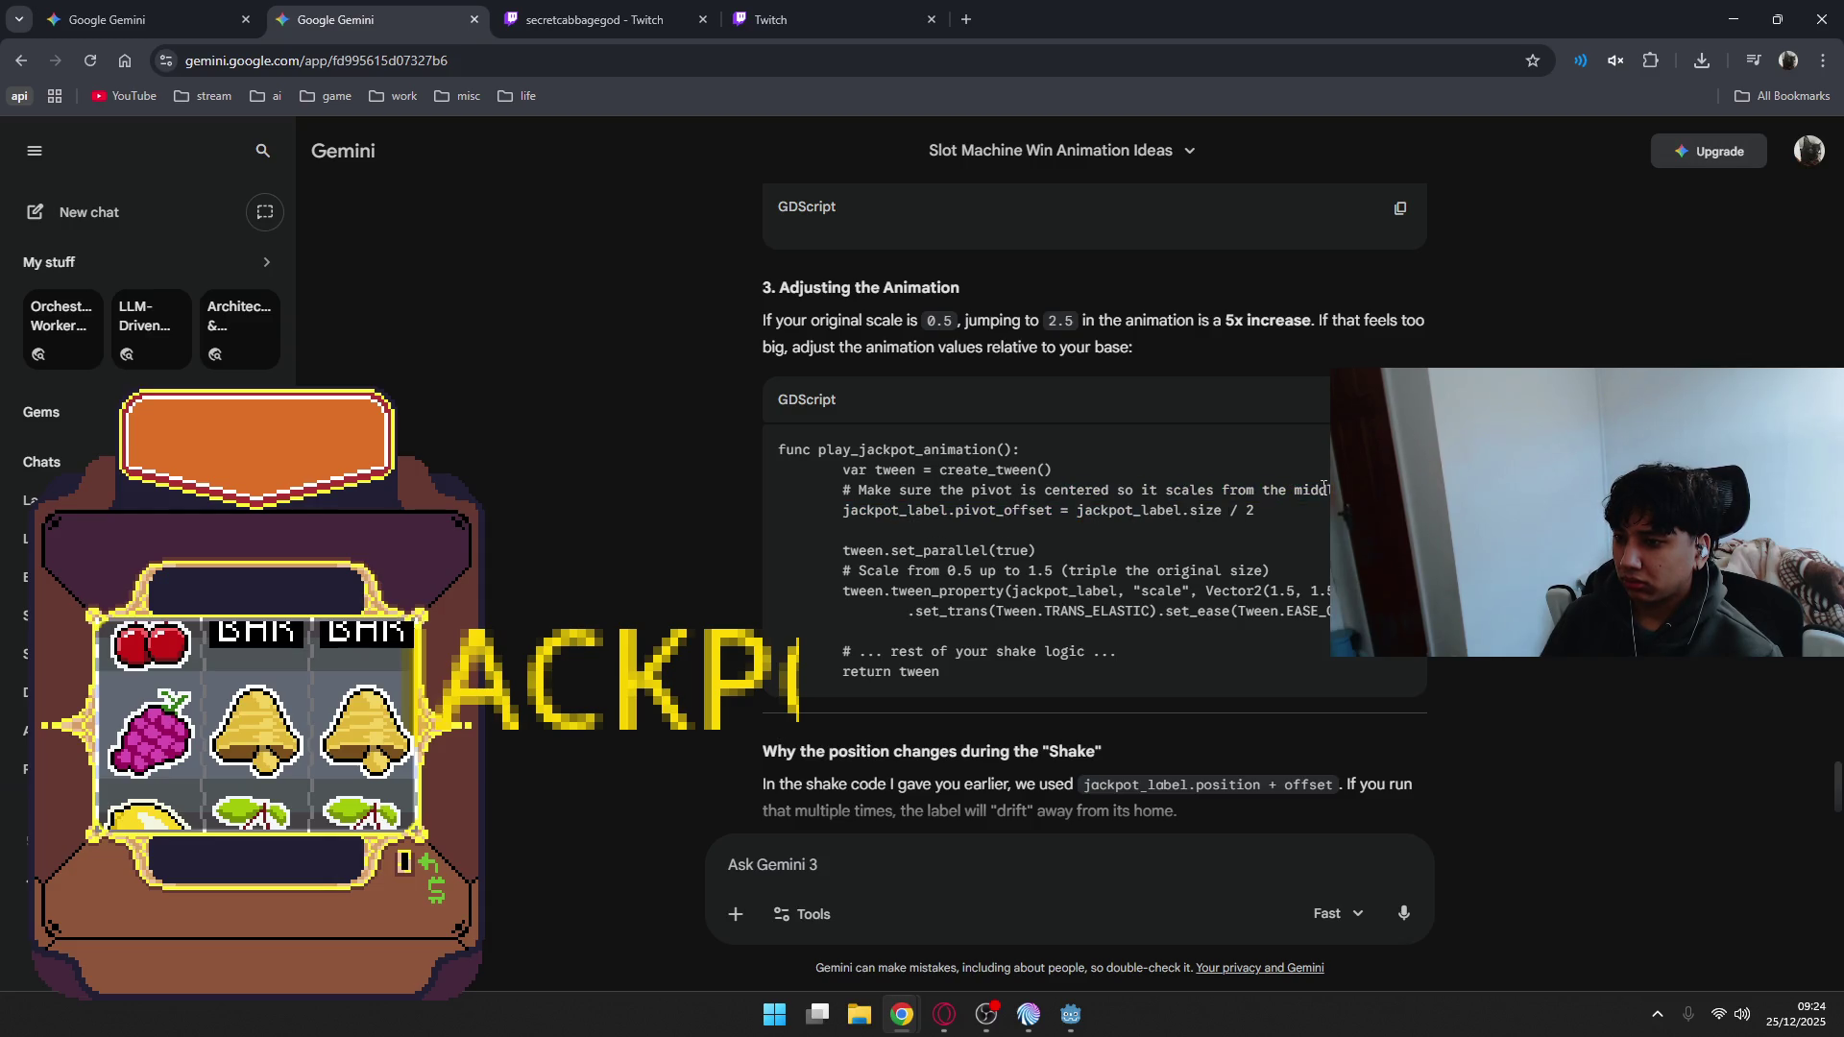
double_click(1128, 510)
click(1240, 530)
click(902, 1014)
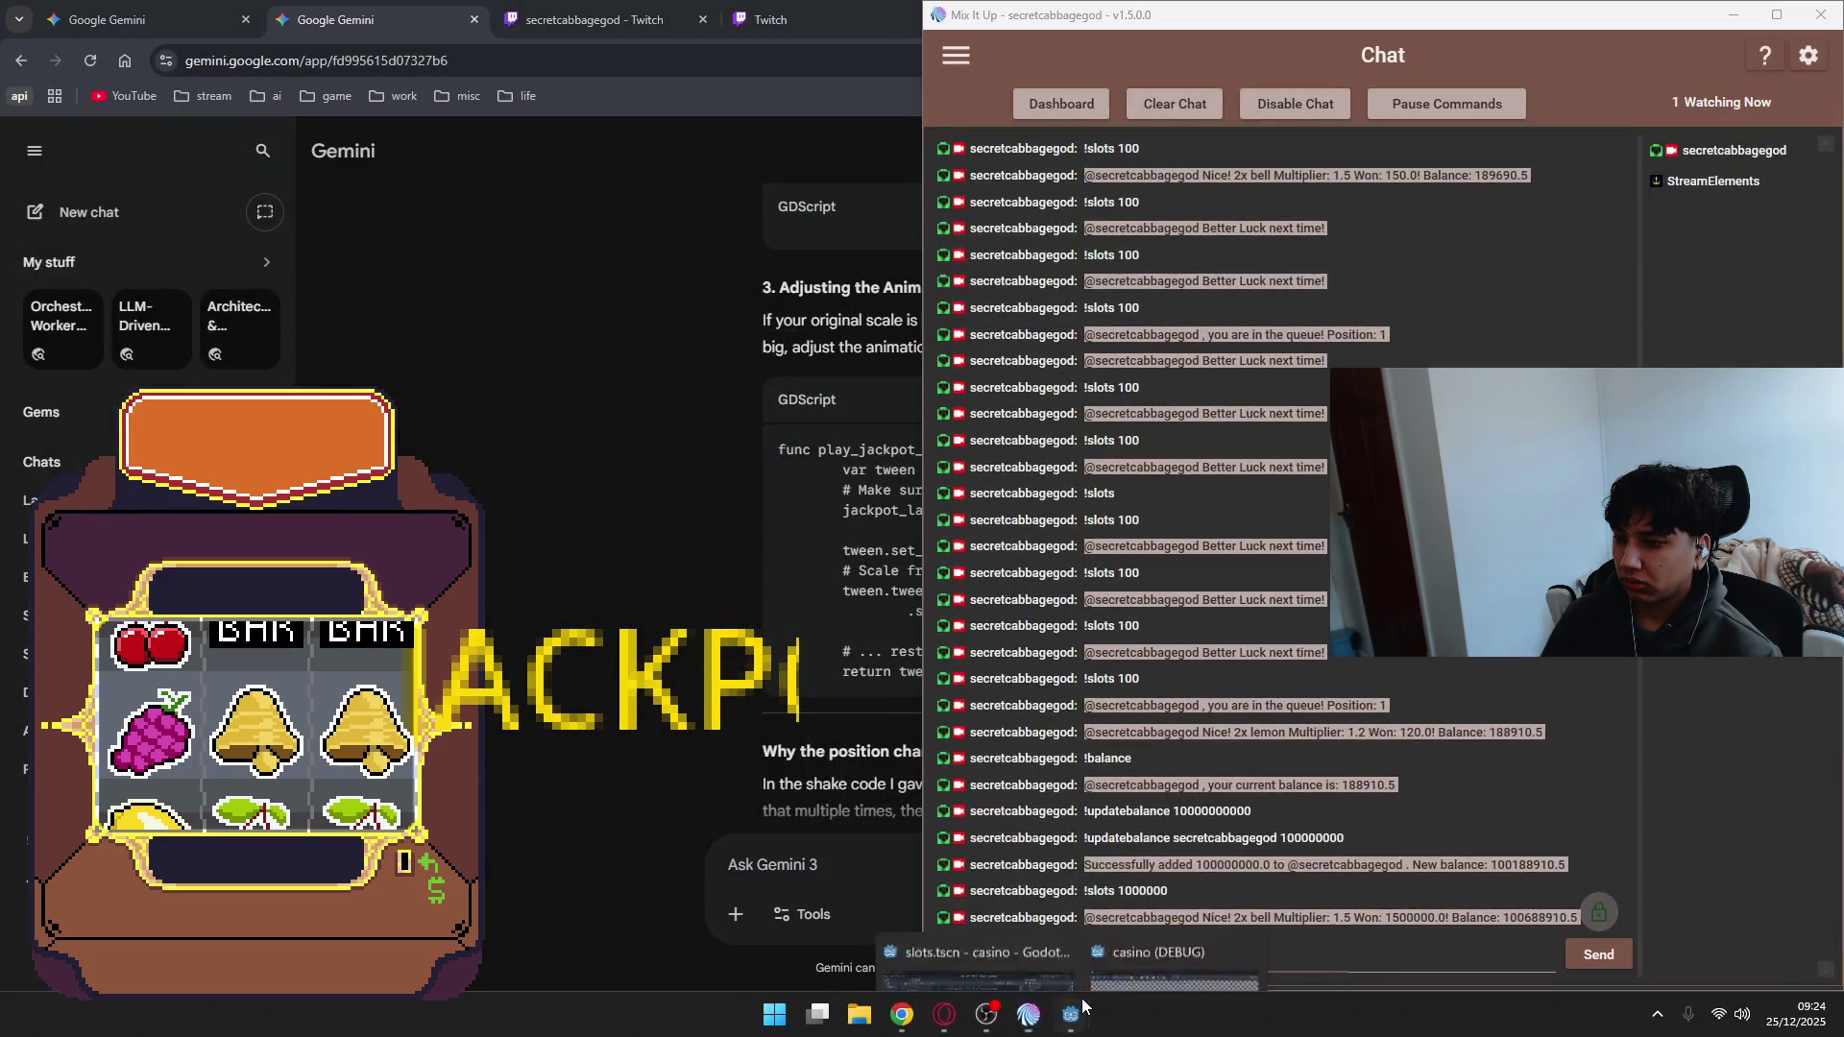
- Bring Godot forward and look through twitch_connect.gd, users.json and slots.gd
mouse_move(1071, 1014)
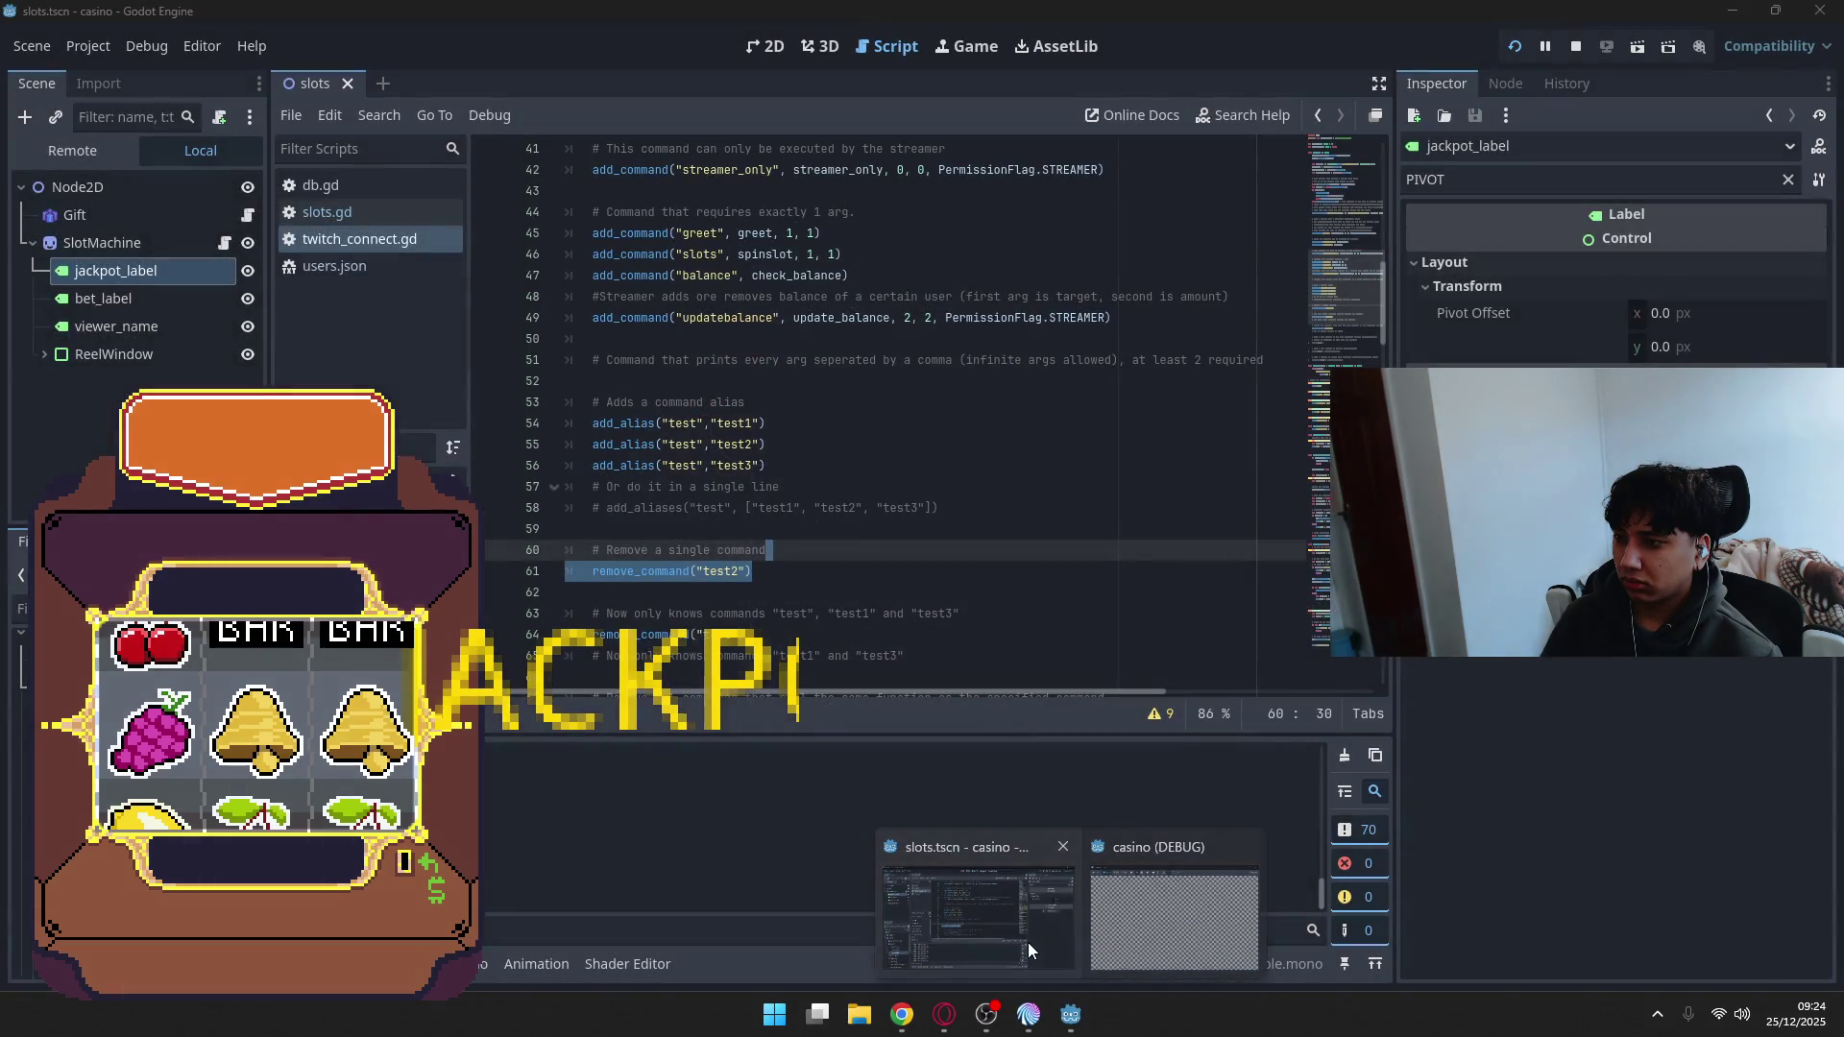
click(1028, 943)
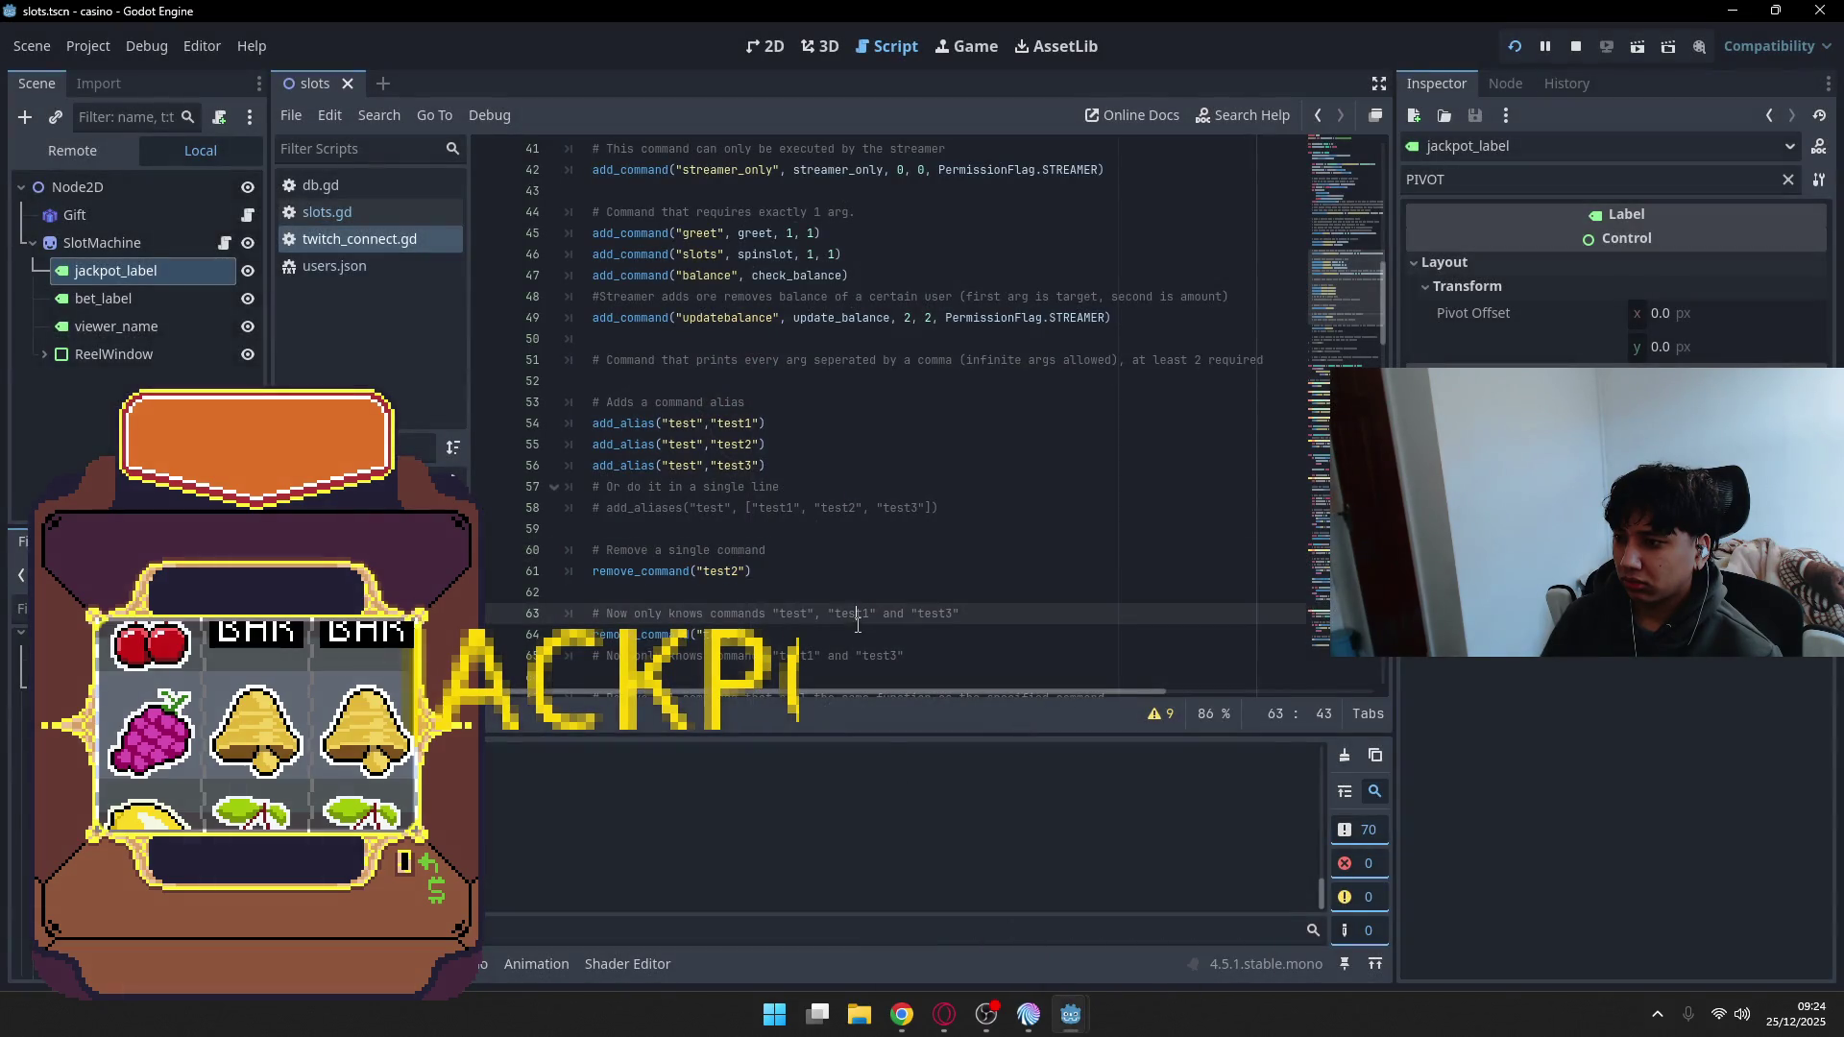
scroll(859, 618, up, 5)
scroll(816, 576, up, 4)
click(756, 527)
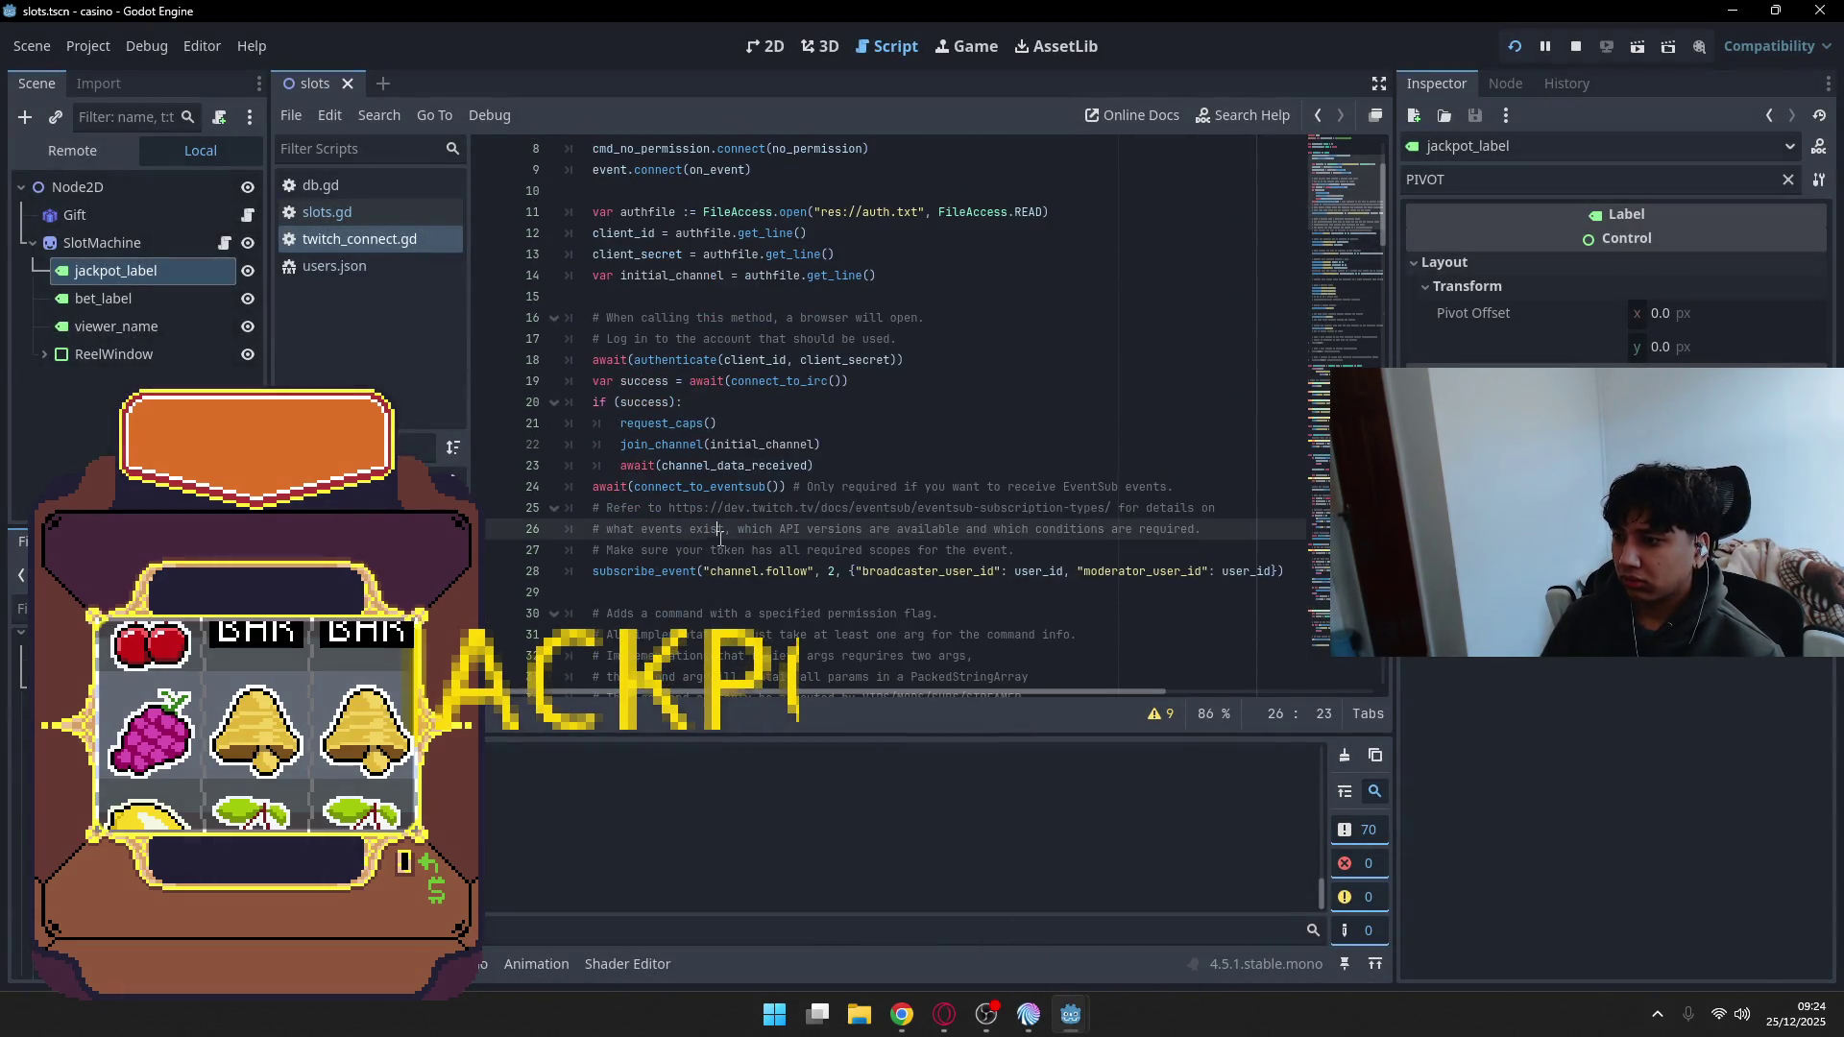
scroll(756, 524, up, 2)
scroll(756, 522, down, 5)
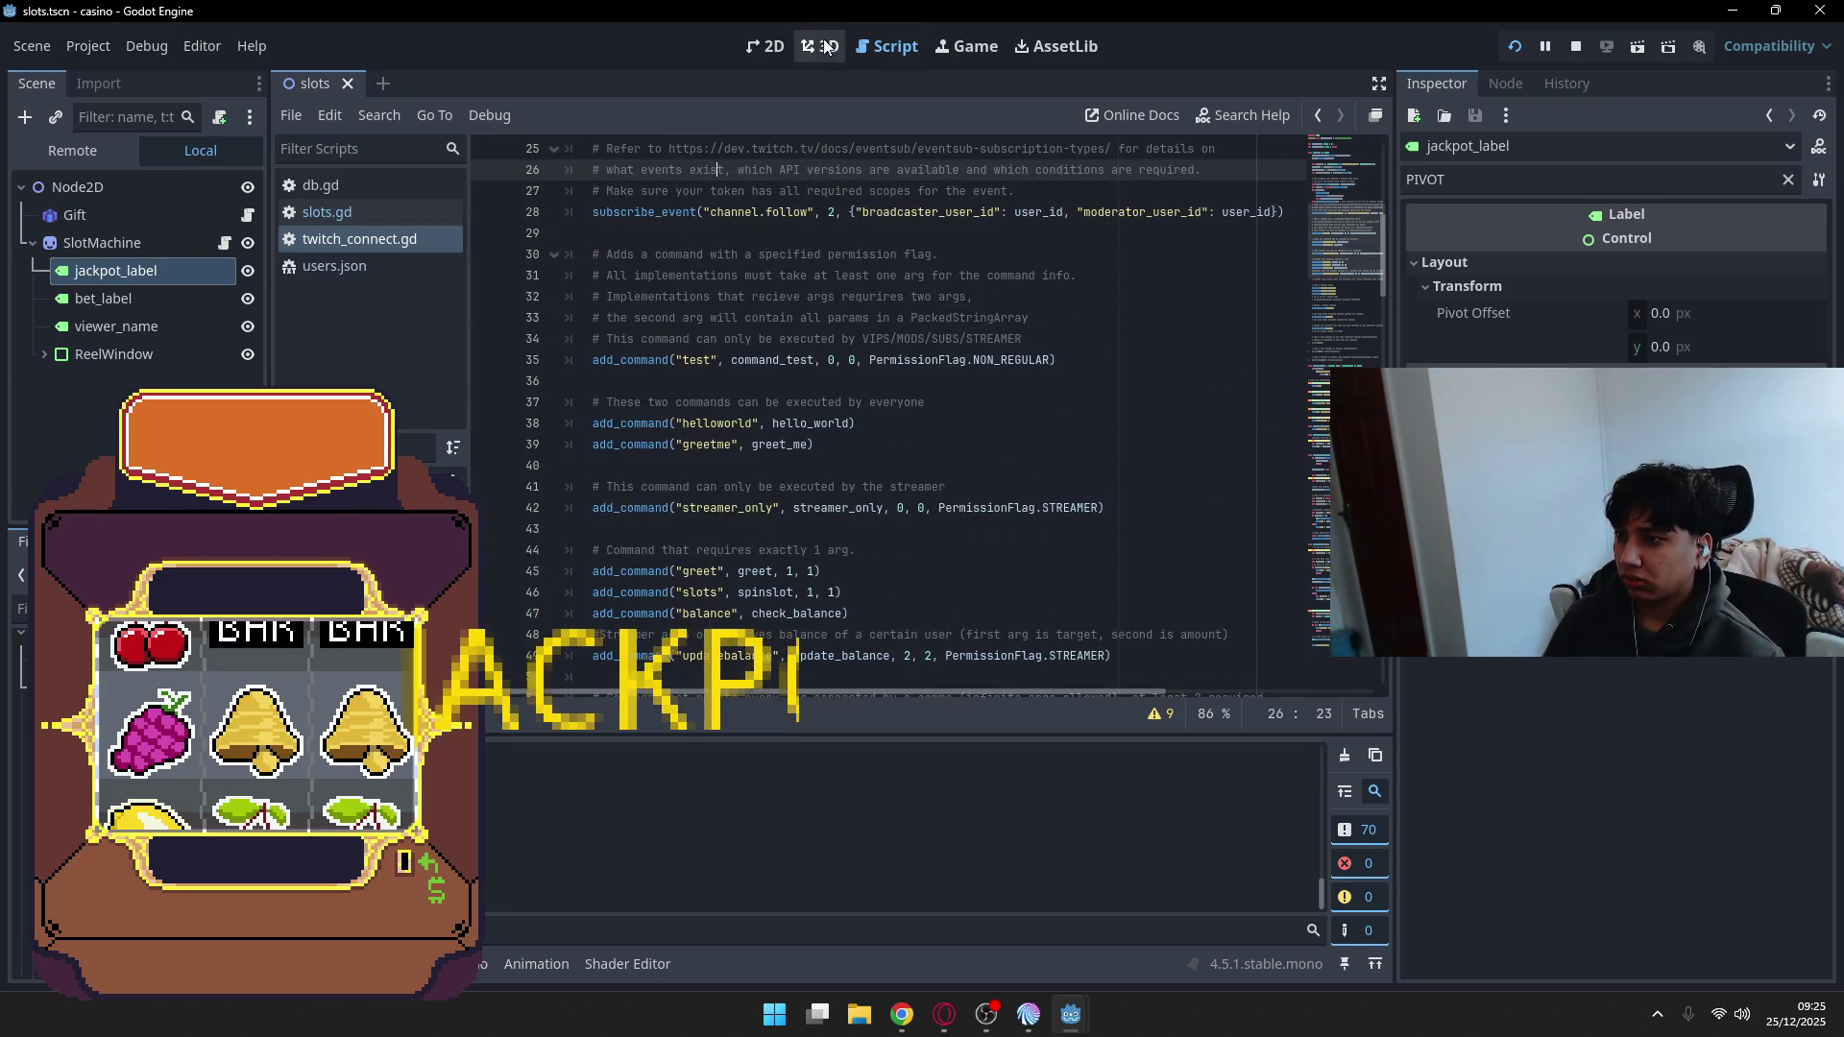
click(343, 213)
click(325, 263)
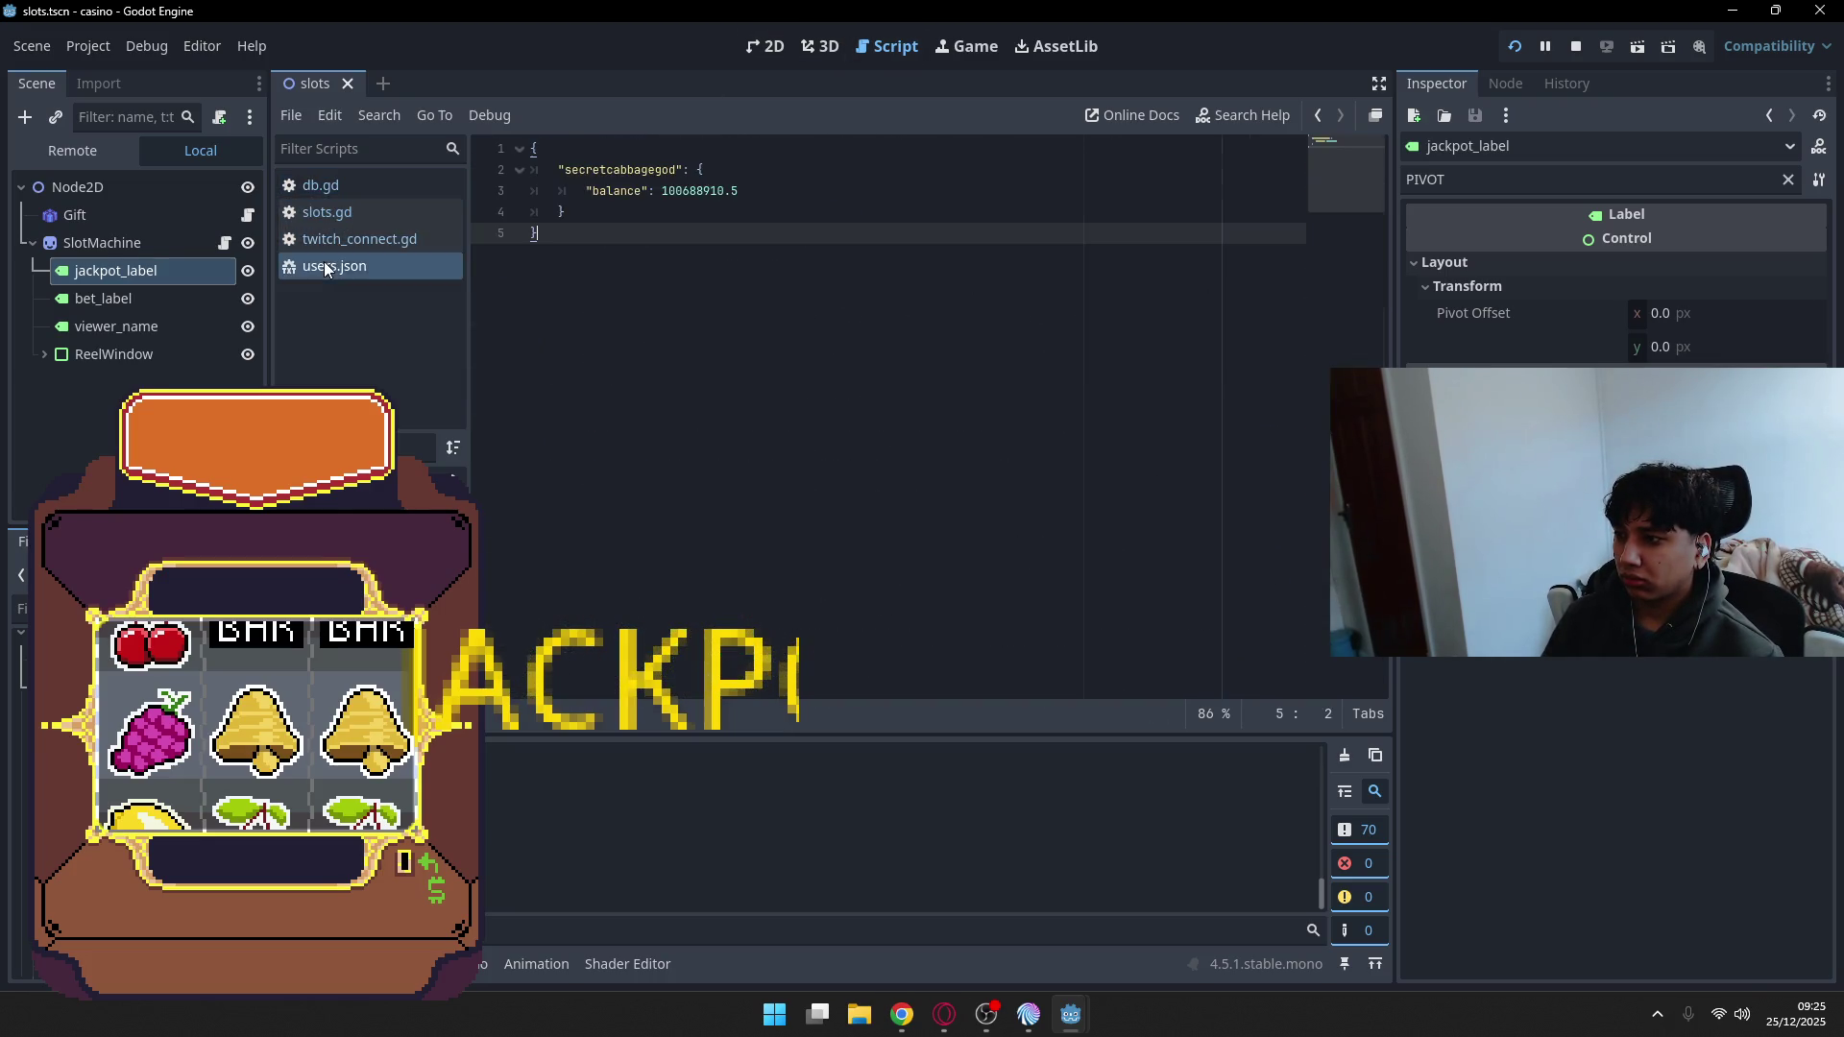
click(435, 240)
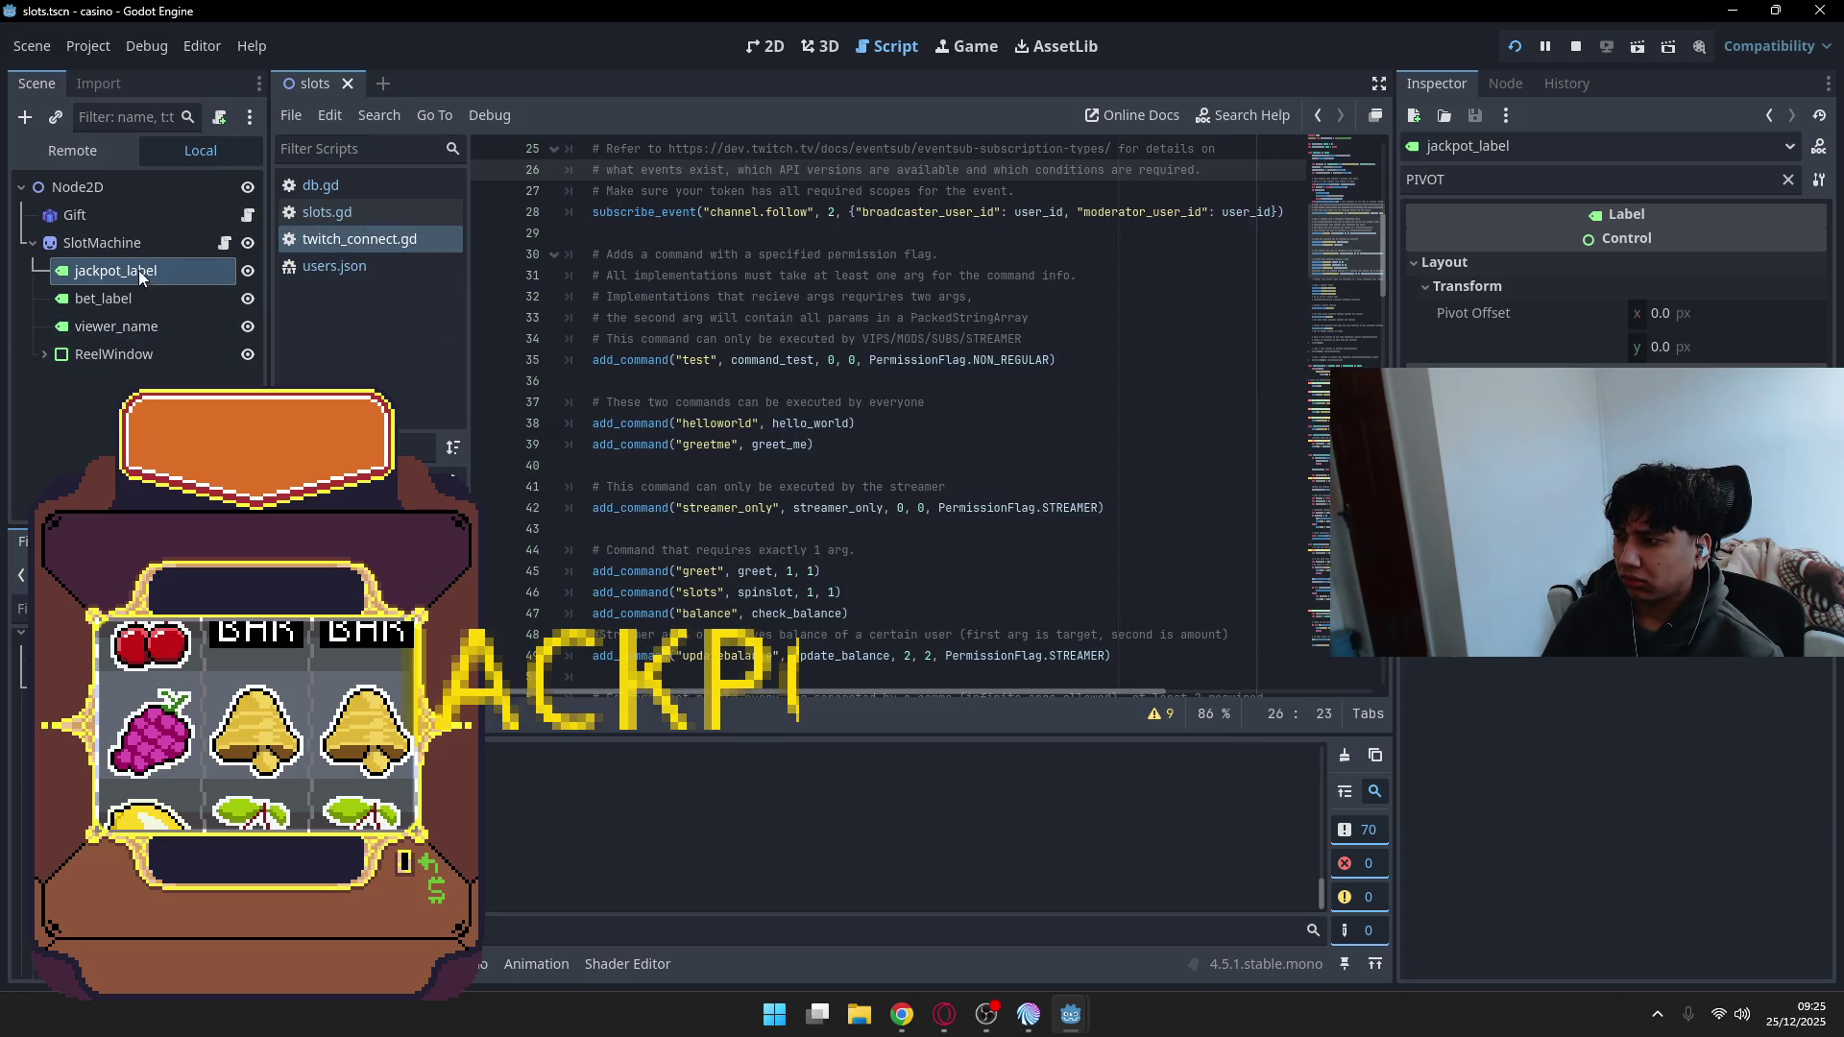
click(338, 219)
scroll(730, 434, up, 4)
- In set_jackpot_label, comment out the jackpot animation check on lines 73–74
click(730, 425)
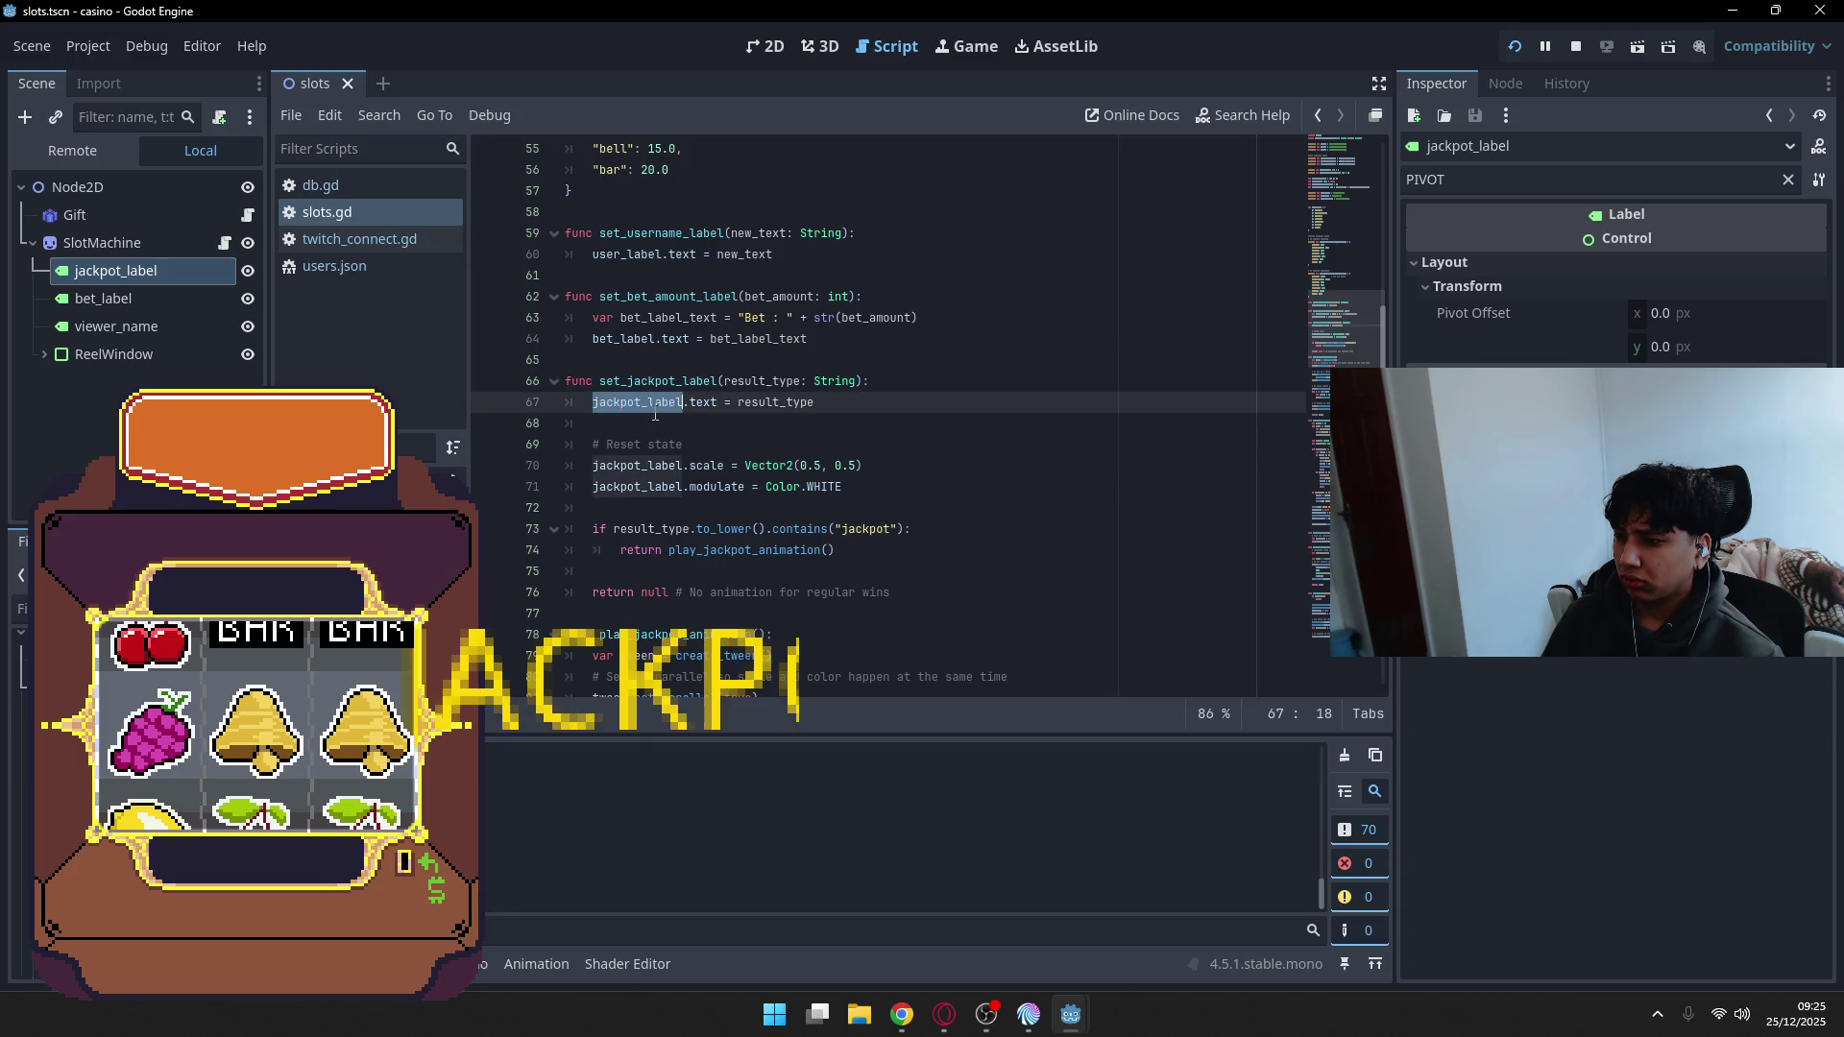
scroll(769, 445, down, 1)
click(661, 529)
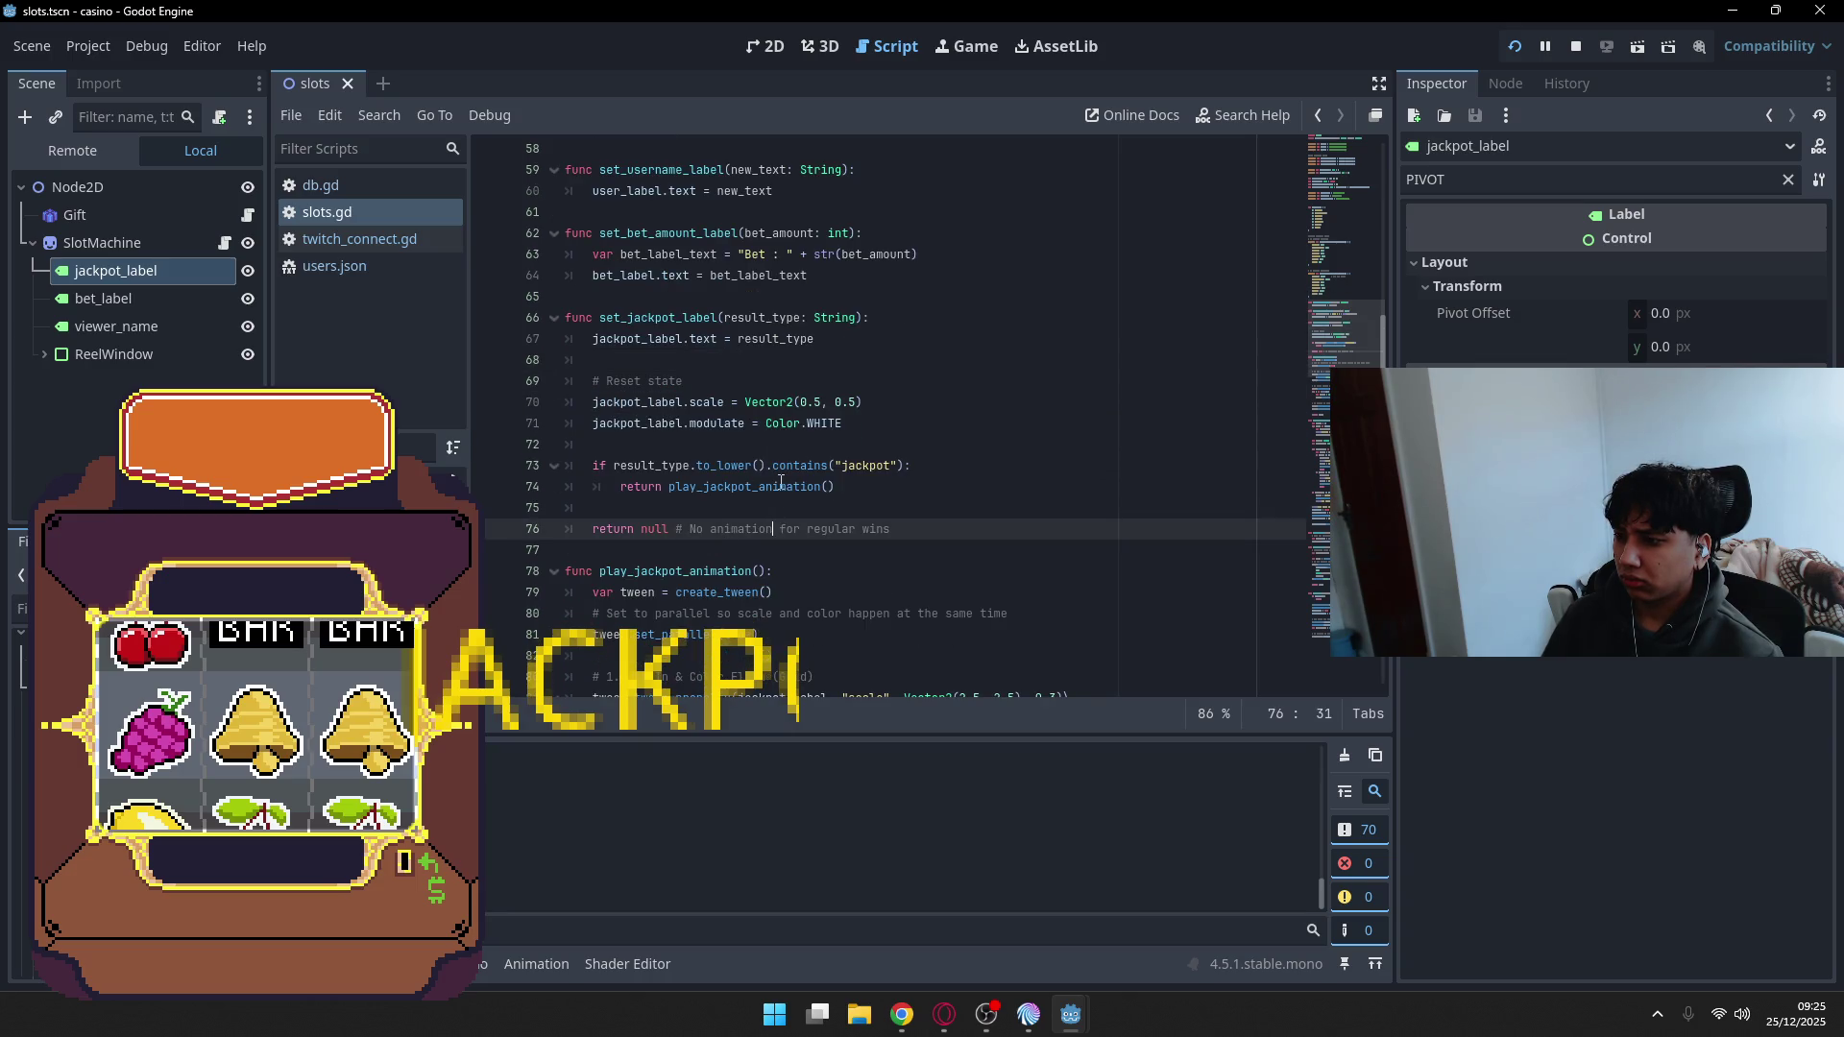
click(669, 423)
double_click(670, 424)
click(801, 444)
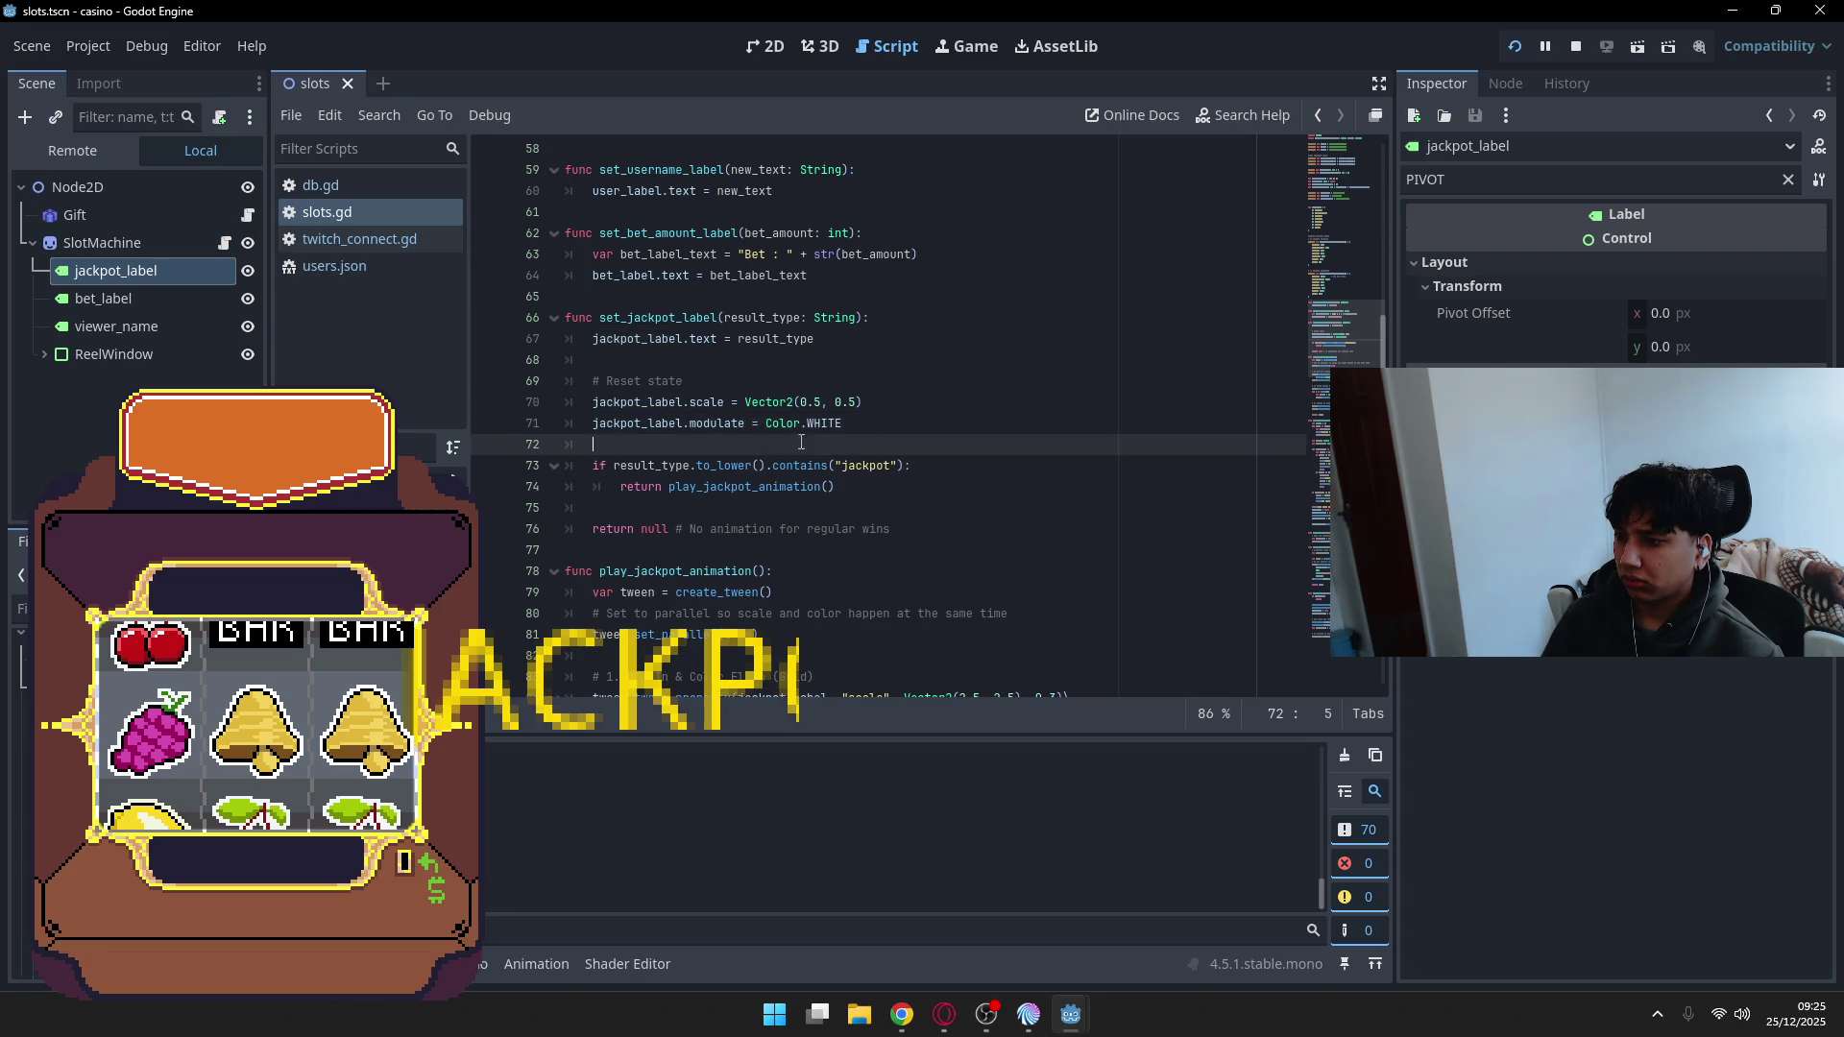
click(895, 497)
click(669, 530)
double_click(638, 524)
drag(836, 487, 484, 474)
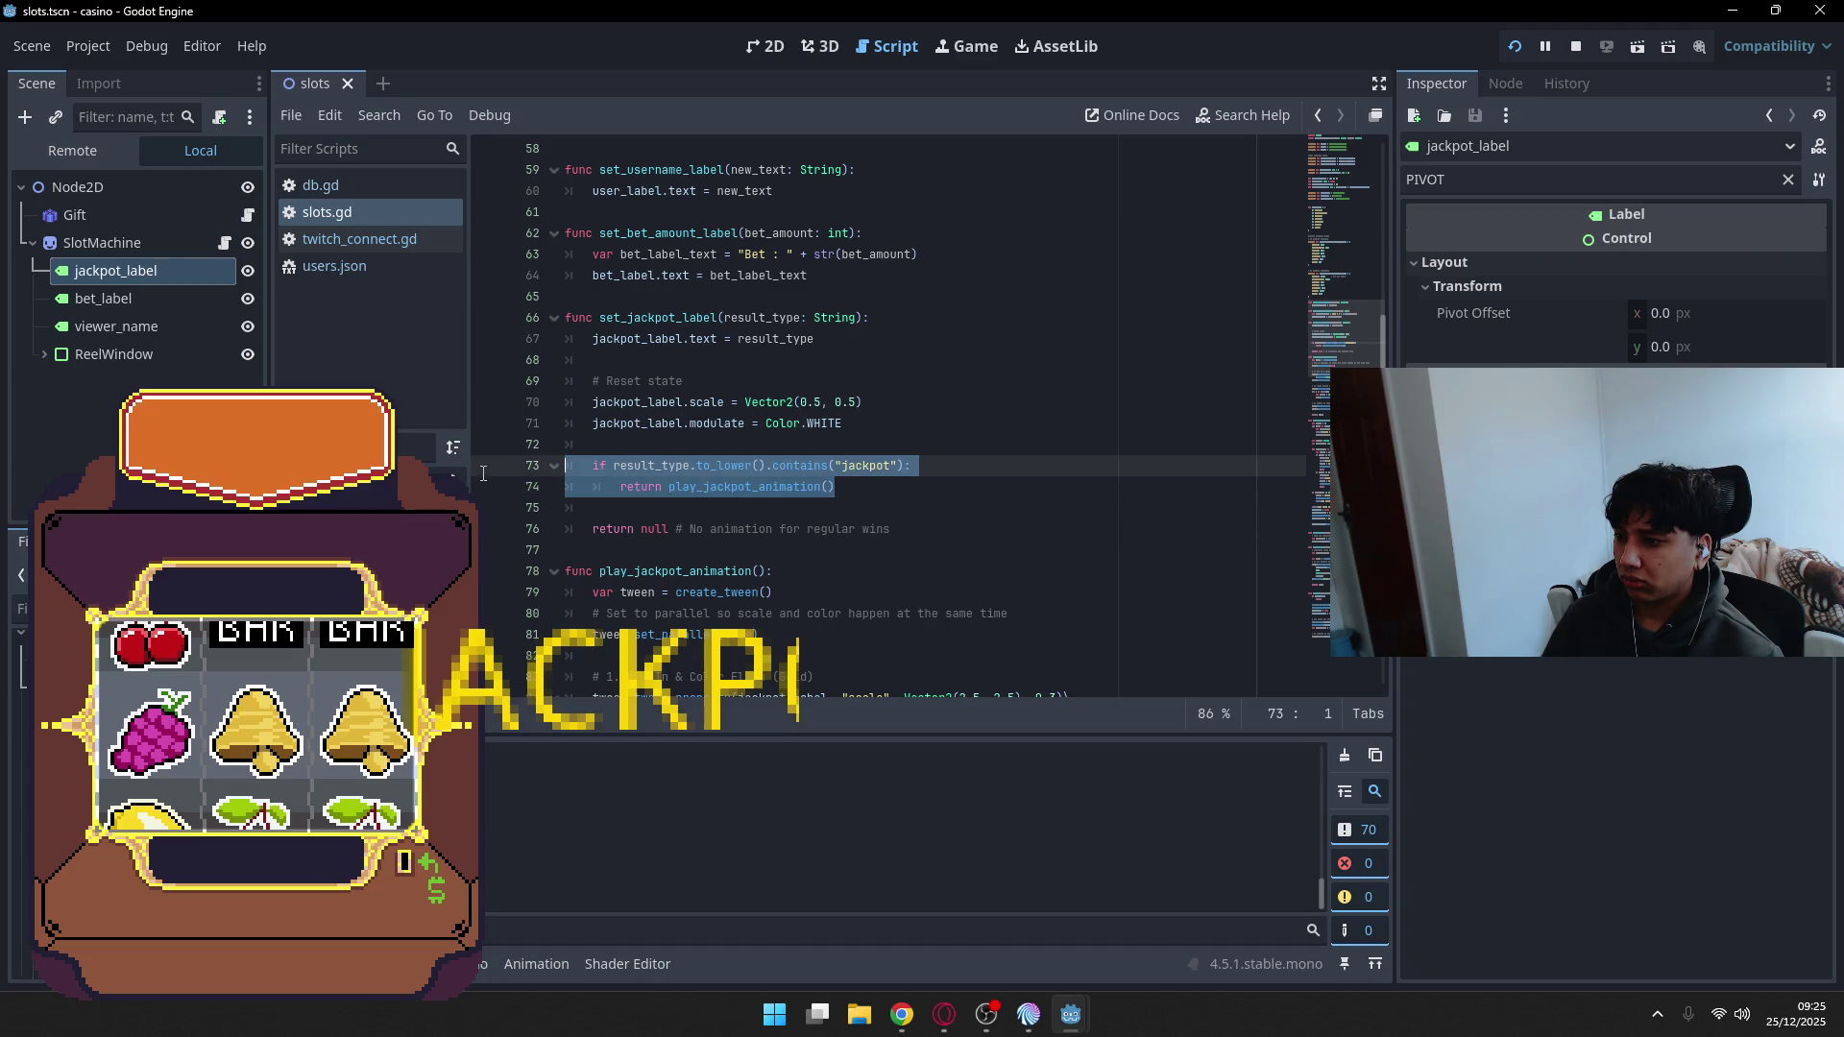
key(ctrl+k)
click(1021, 382)
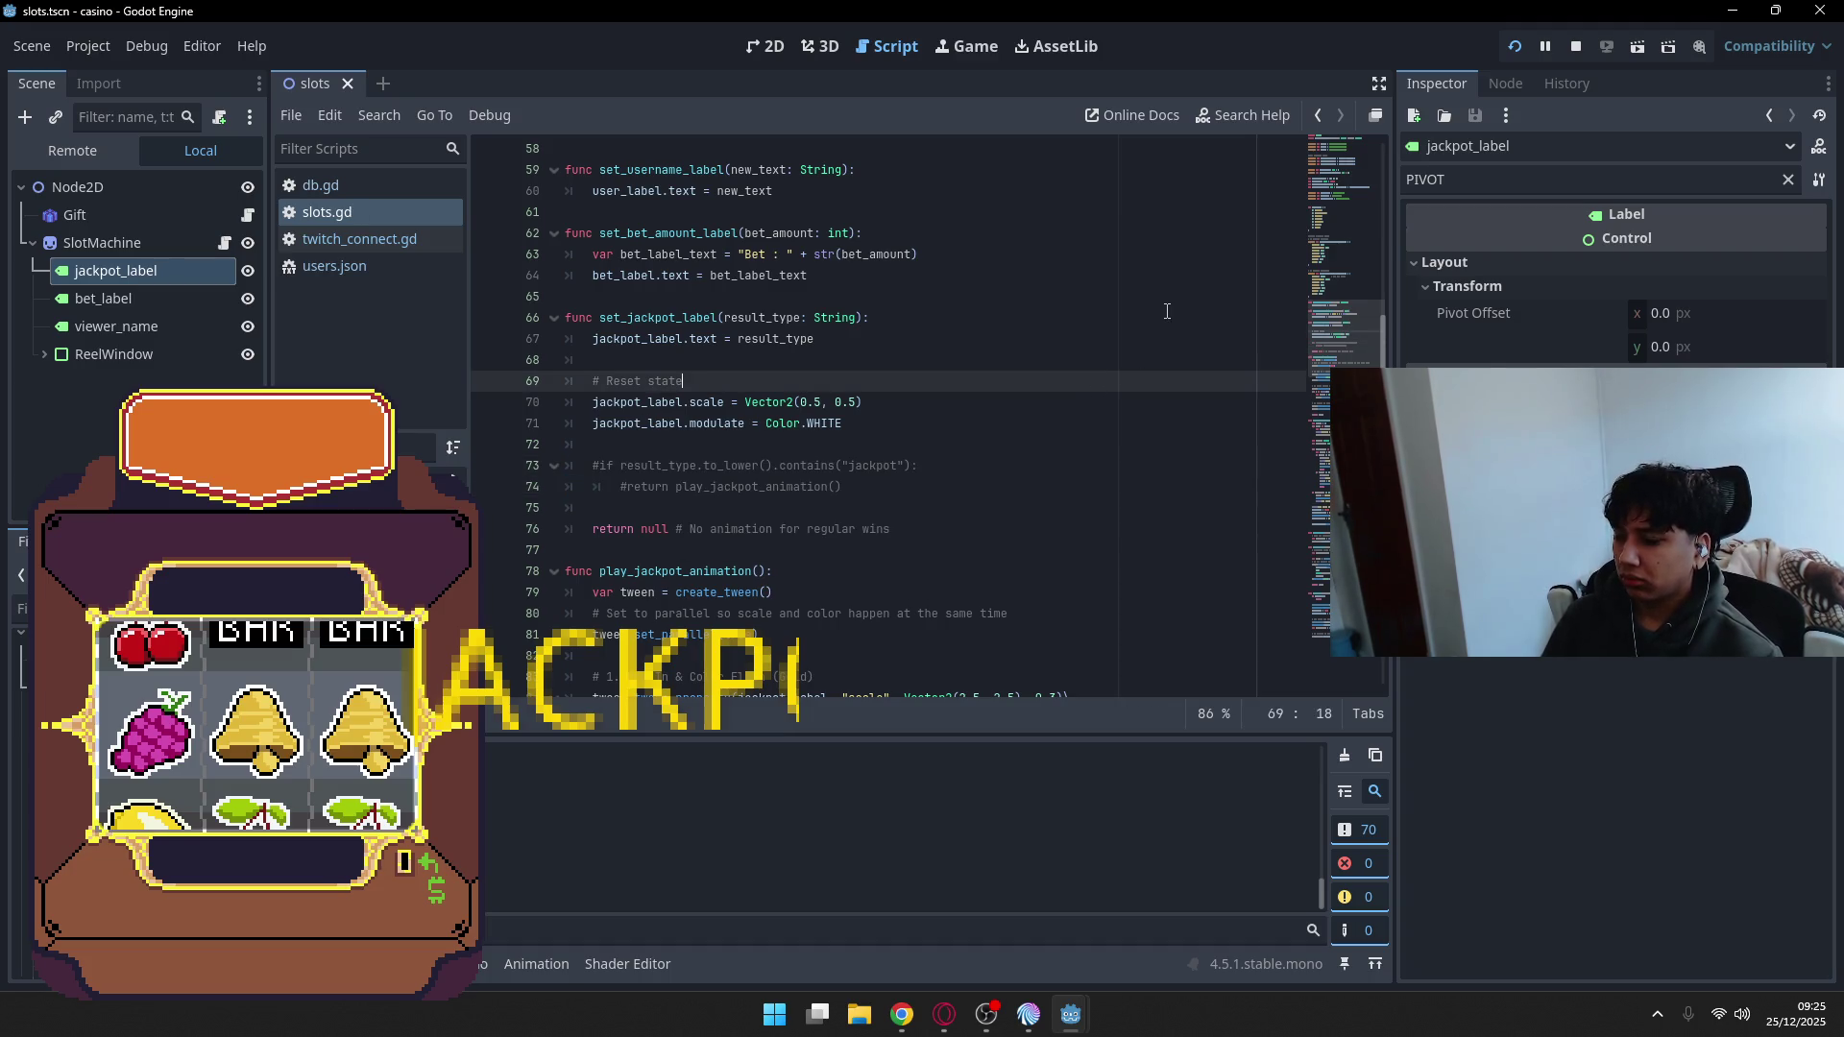
- Stop and relaunch the game to test the commented-out jackpot check
click(1513, 52)
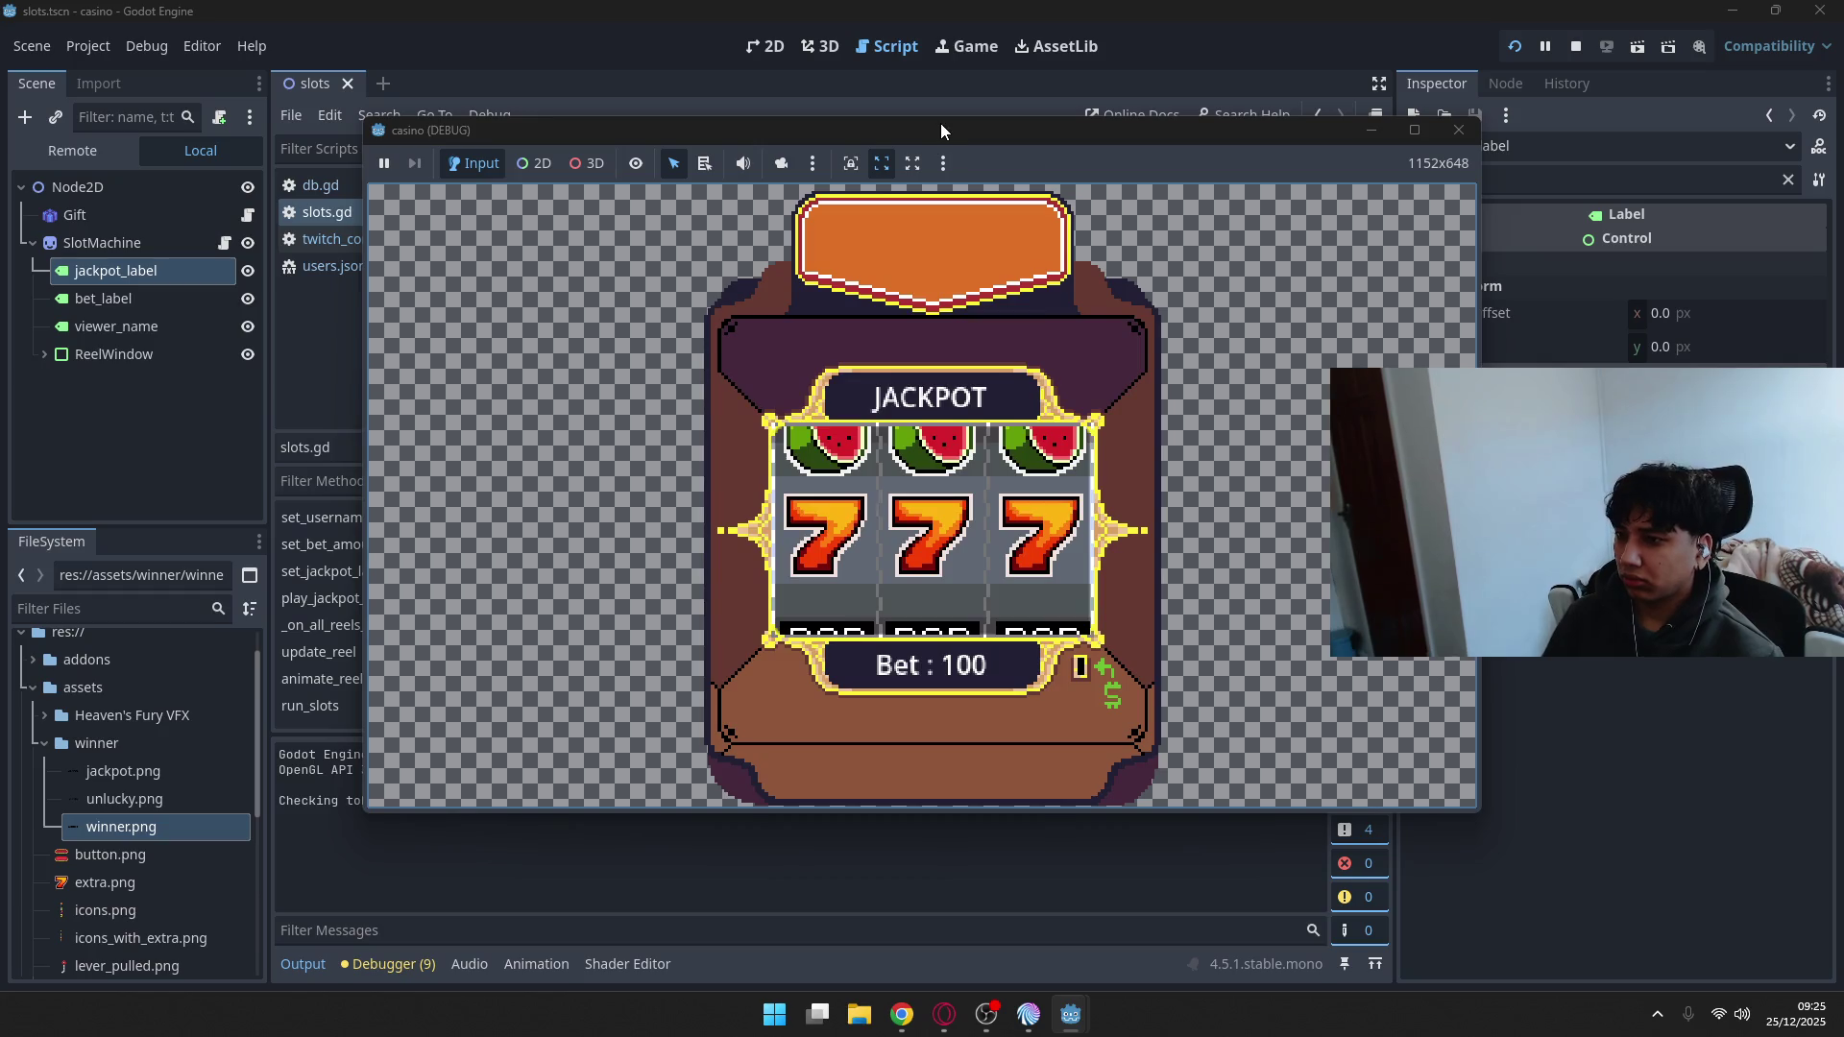
drag(941, 123, 942, 2)
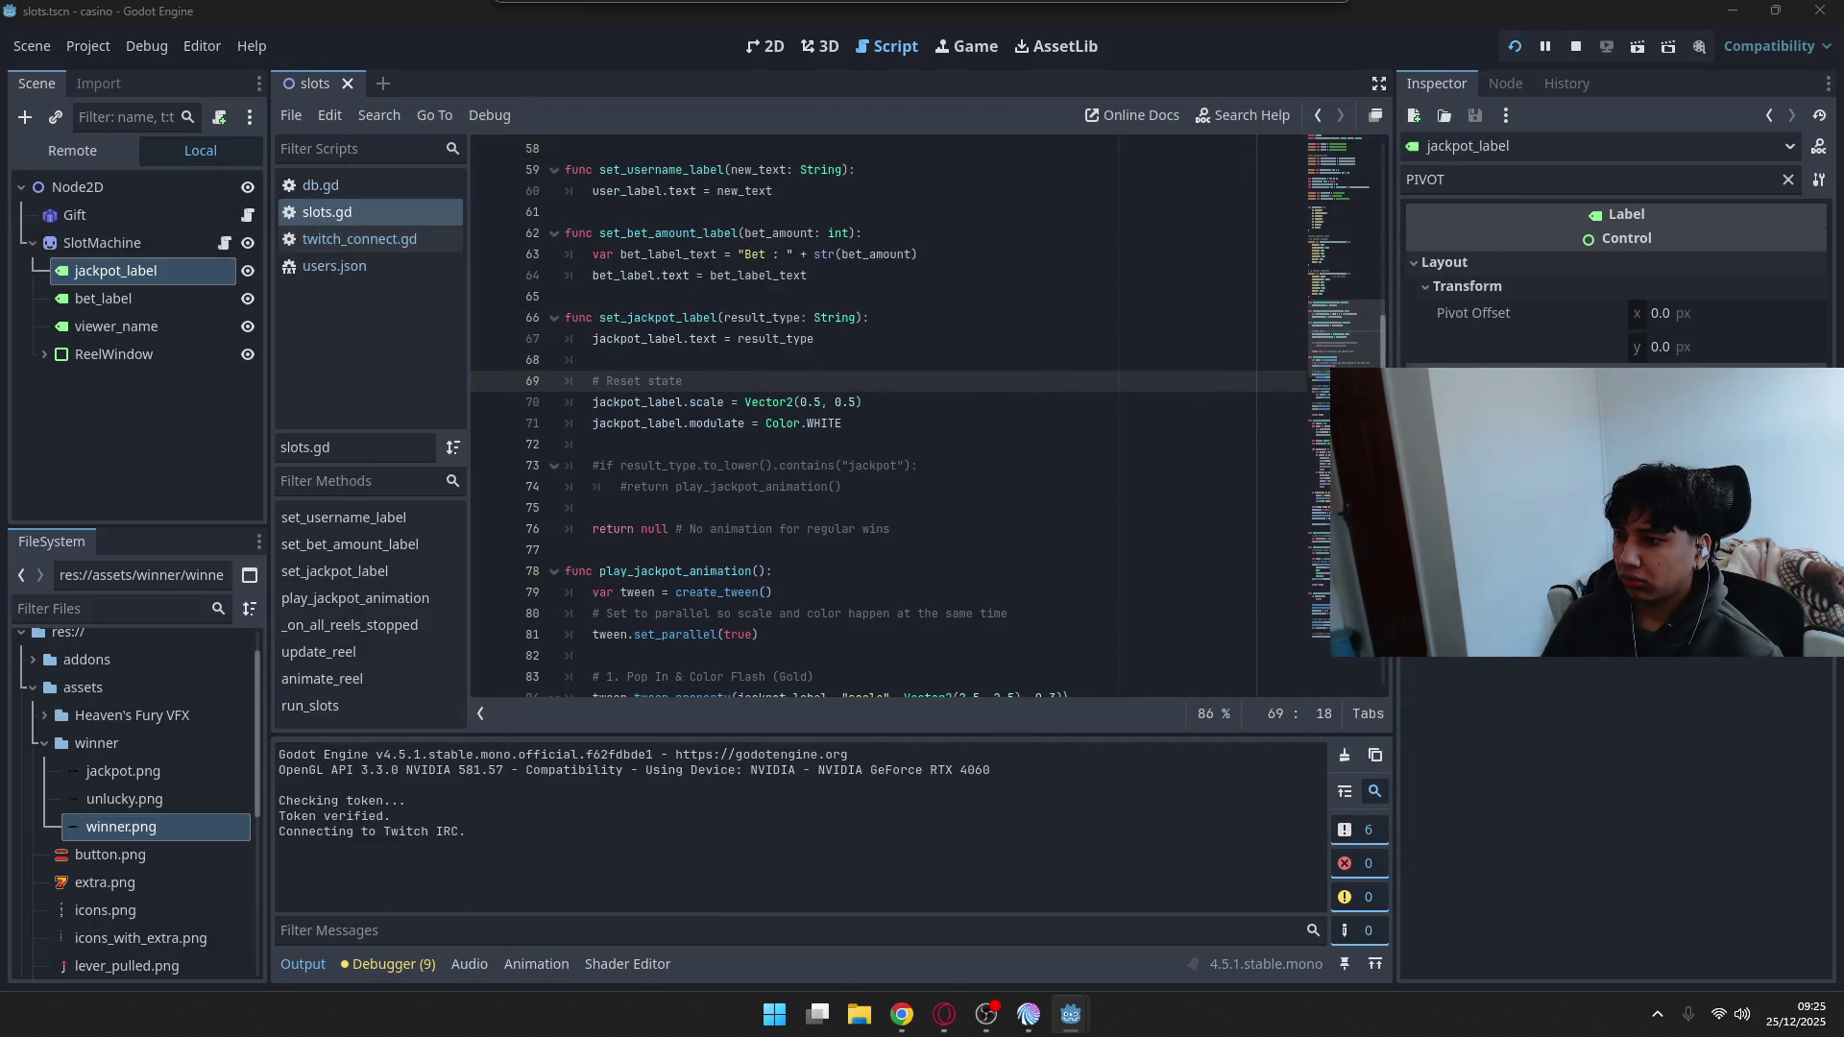
key(Down)
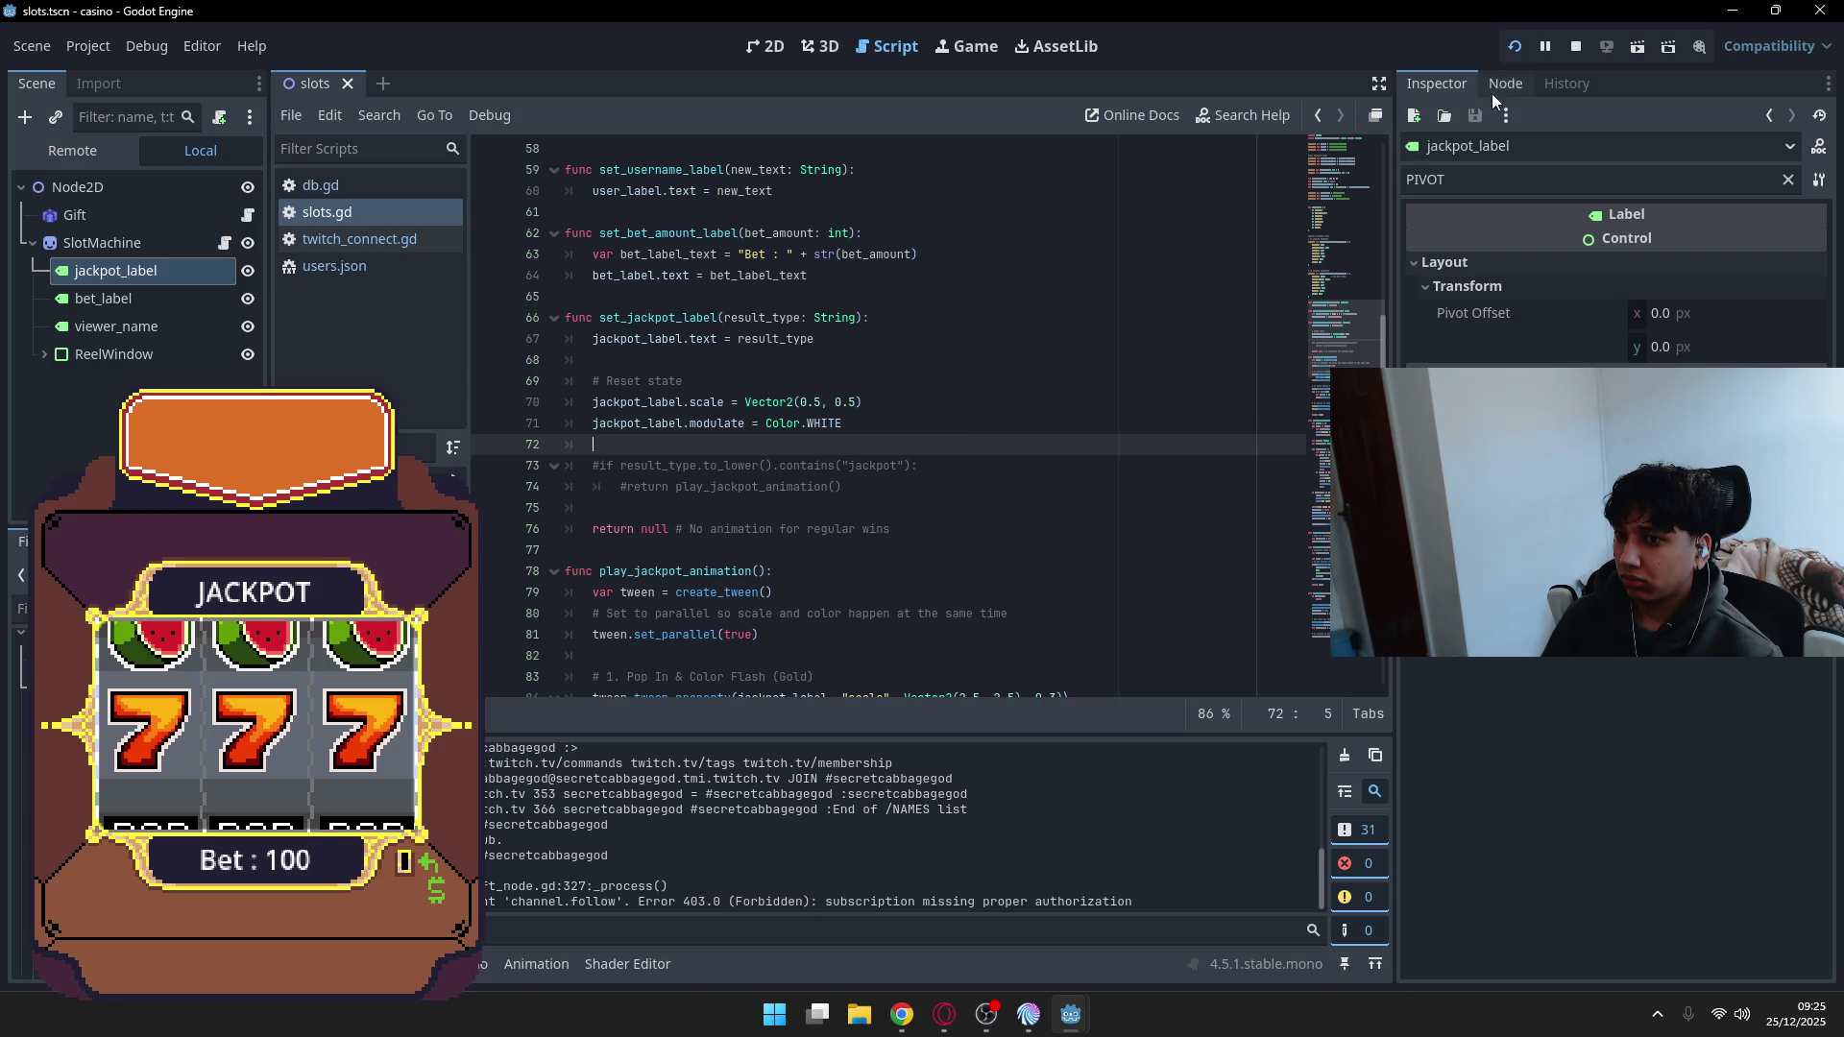
click(1028, 1014)
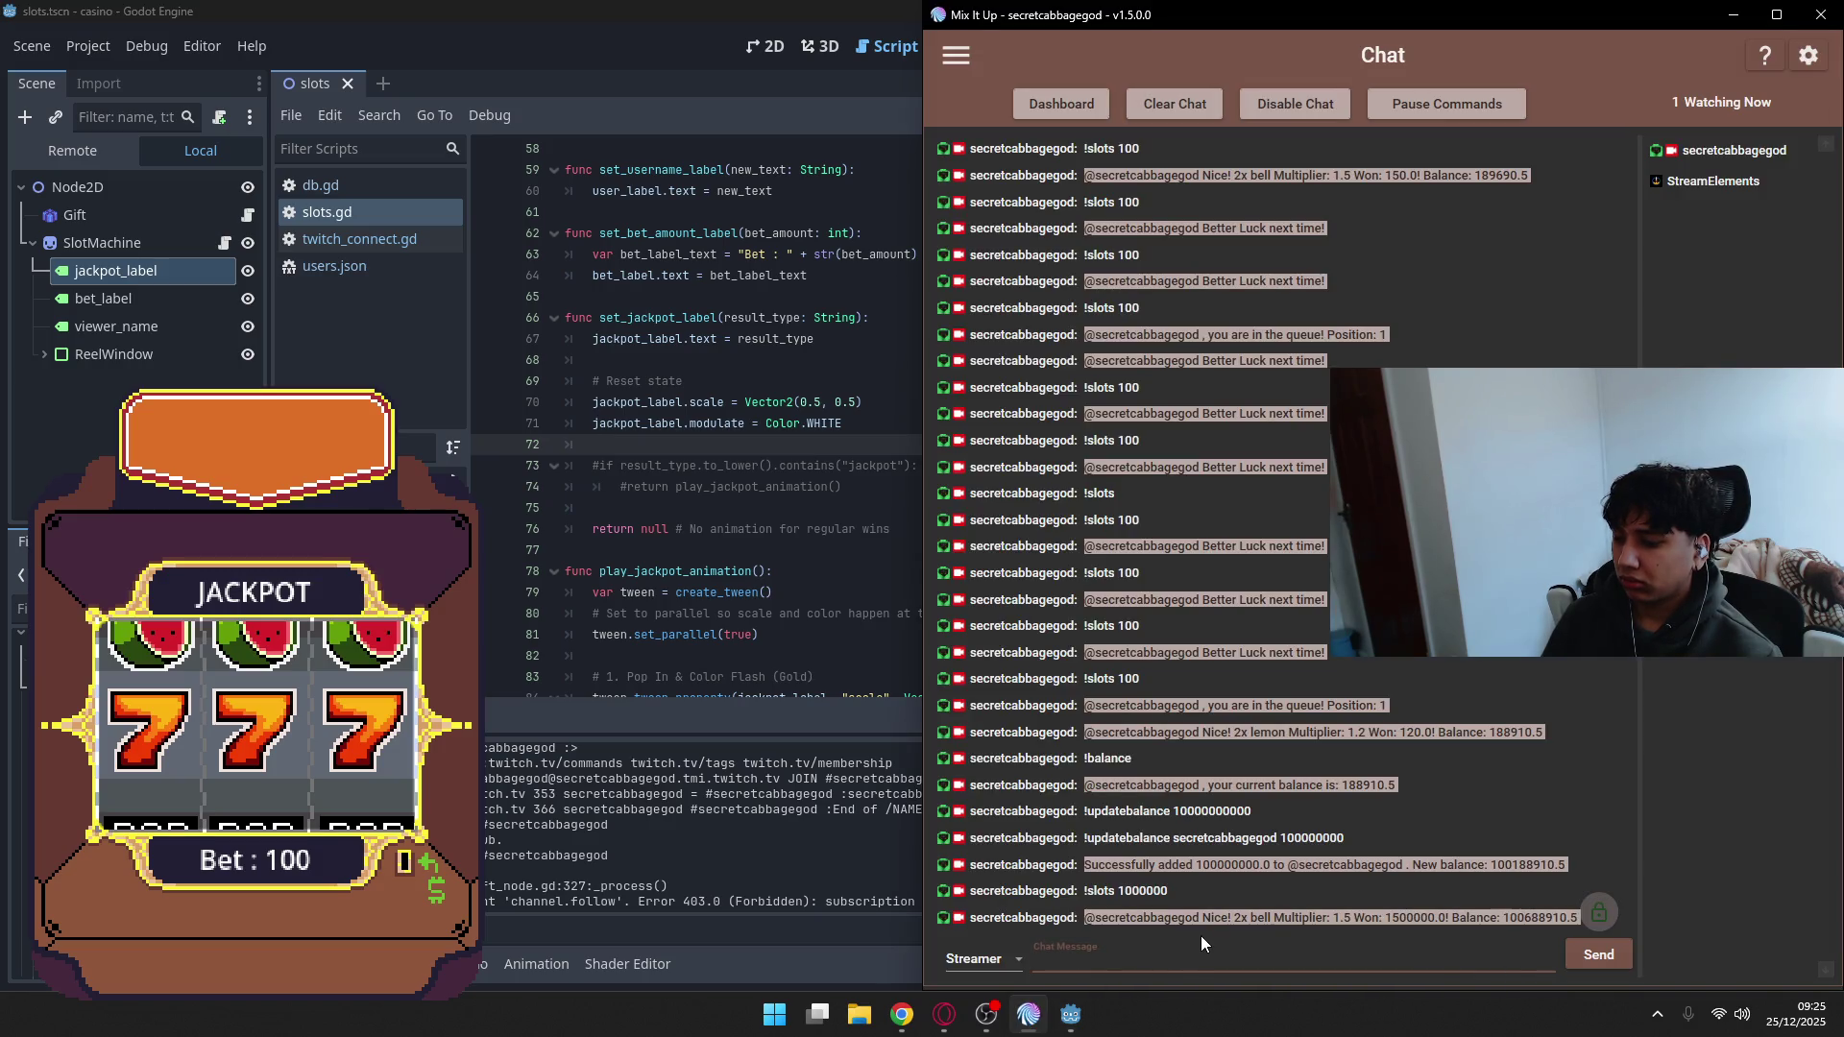
- Send !slots and then !slots 100 from Mix It Up chat, landing a 2x grape win
text(!slots)
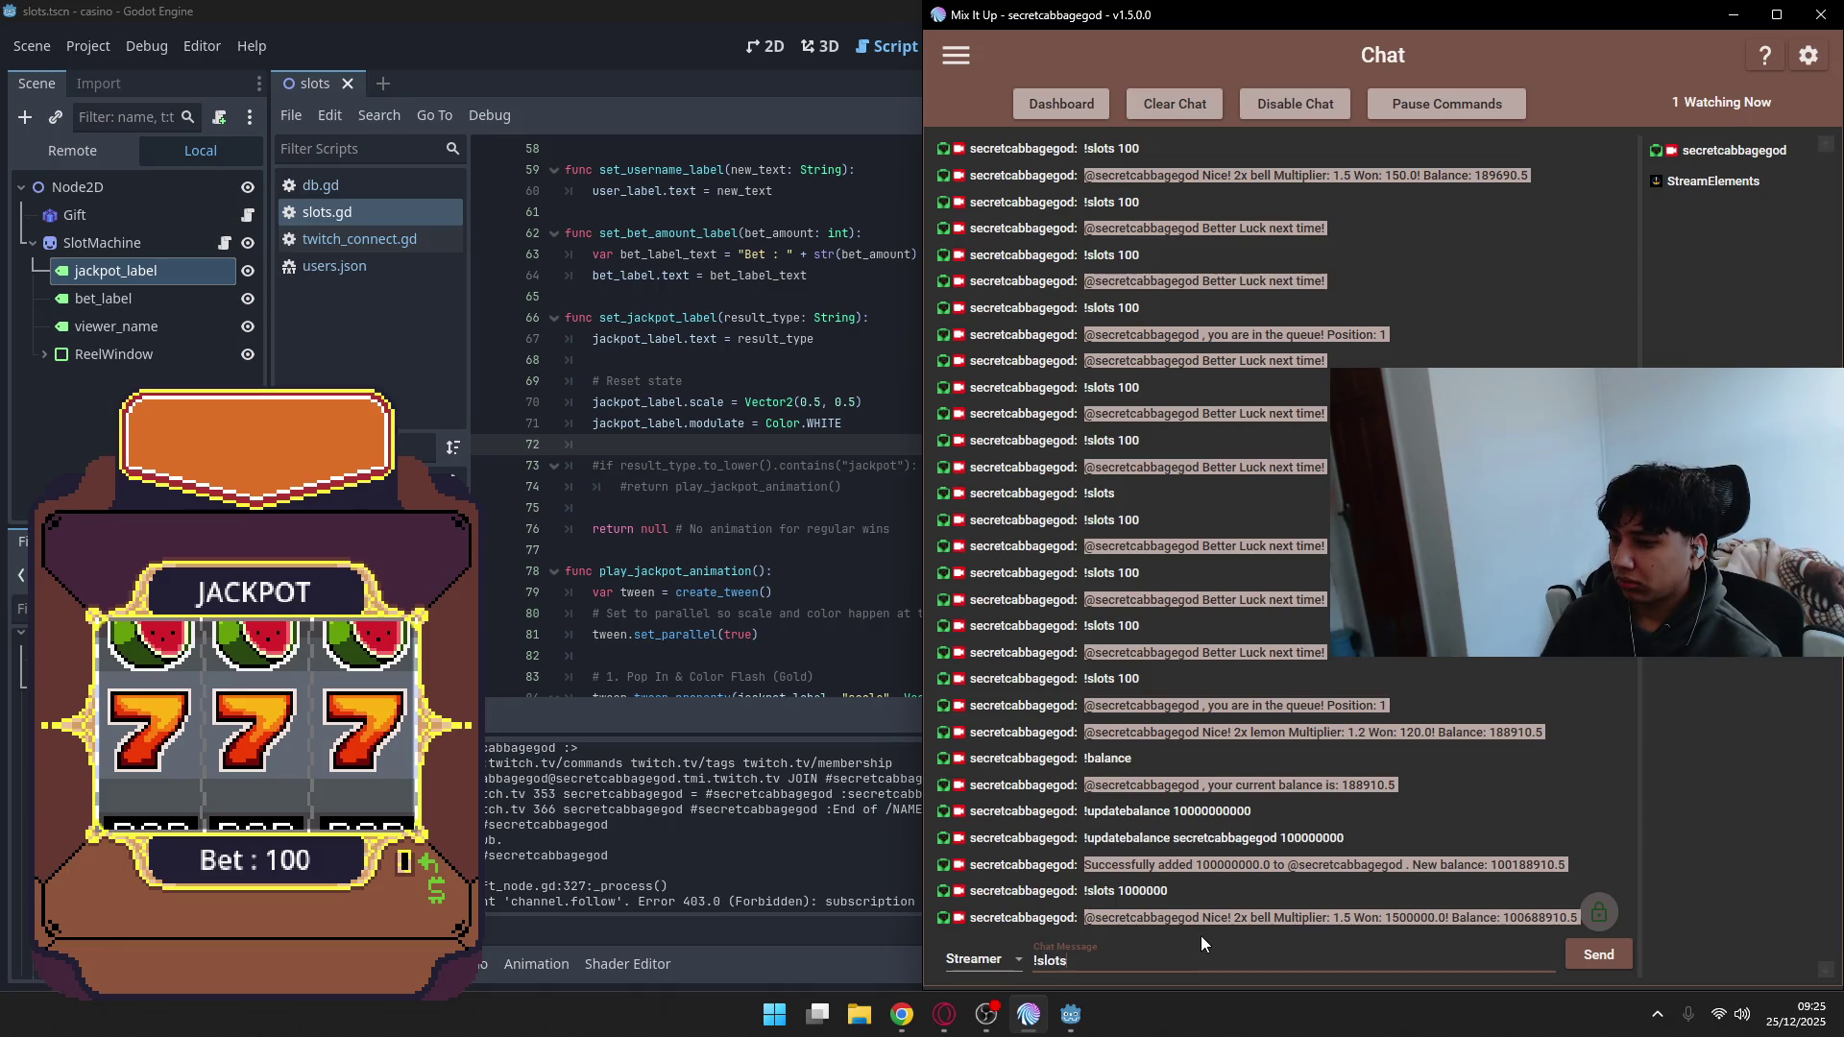
key(Return)
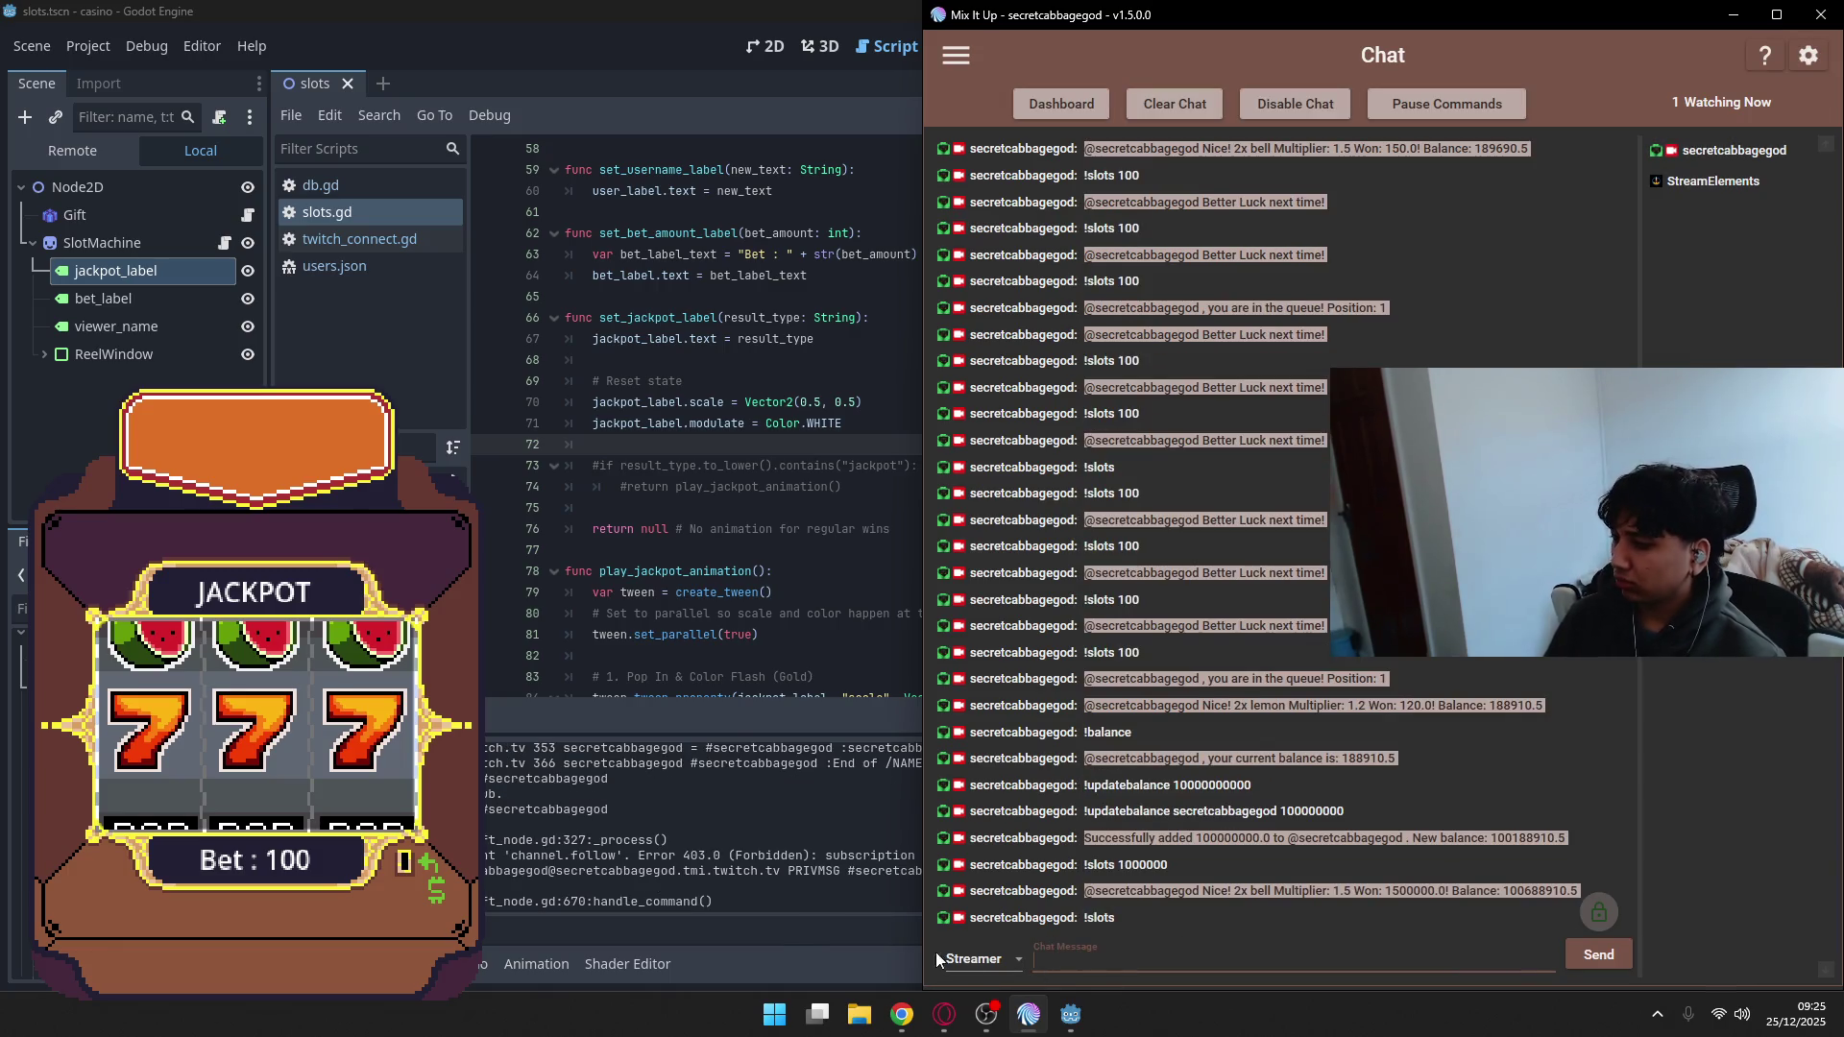
text(!SLOTS)
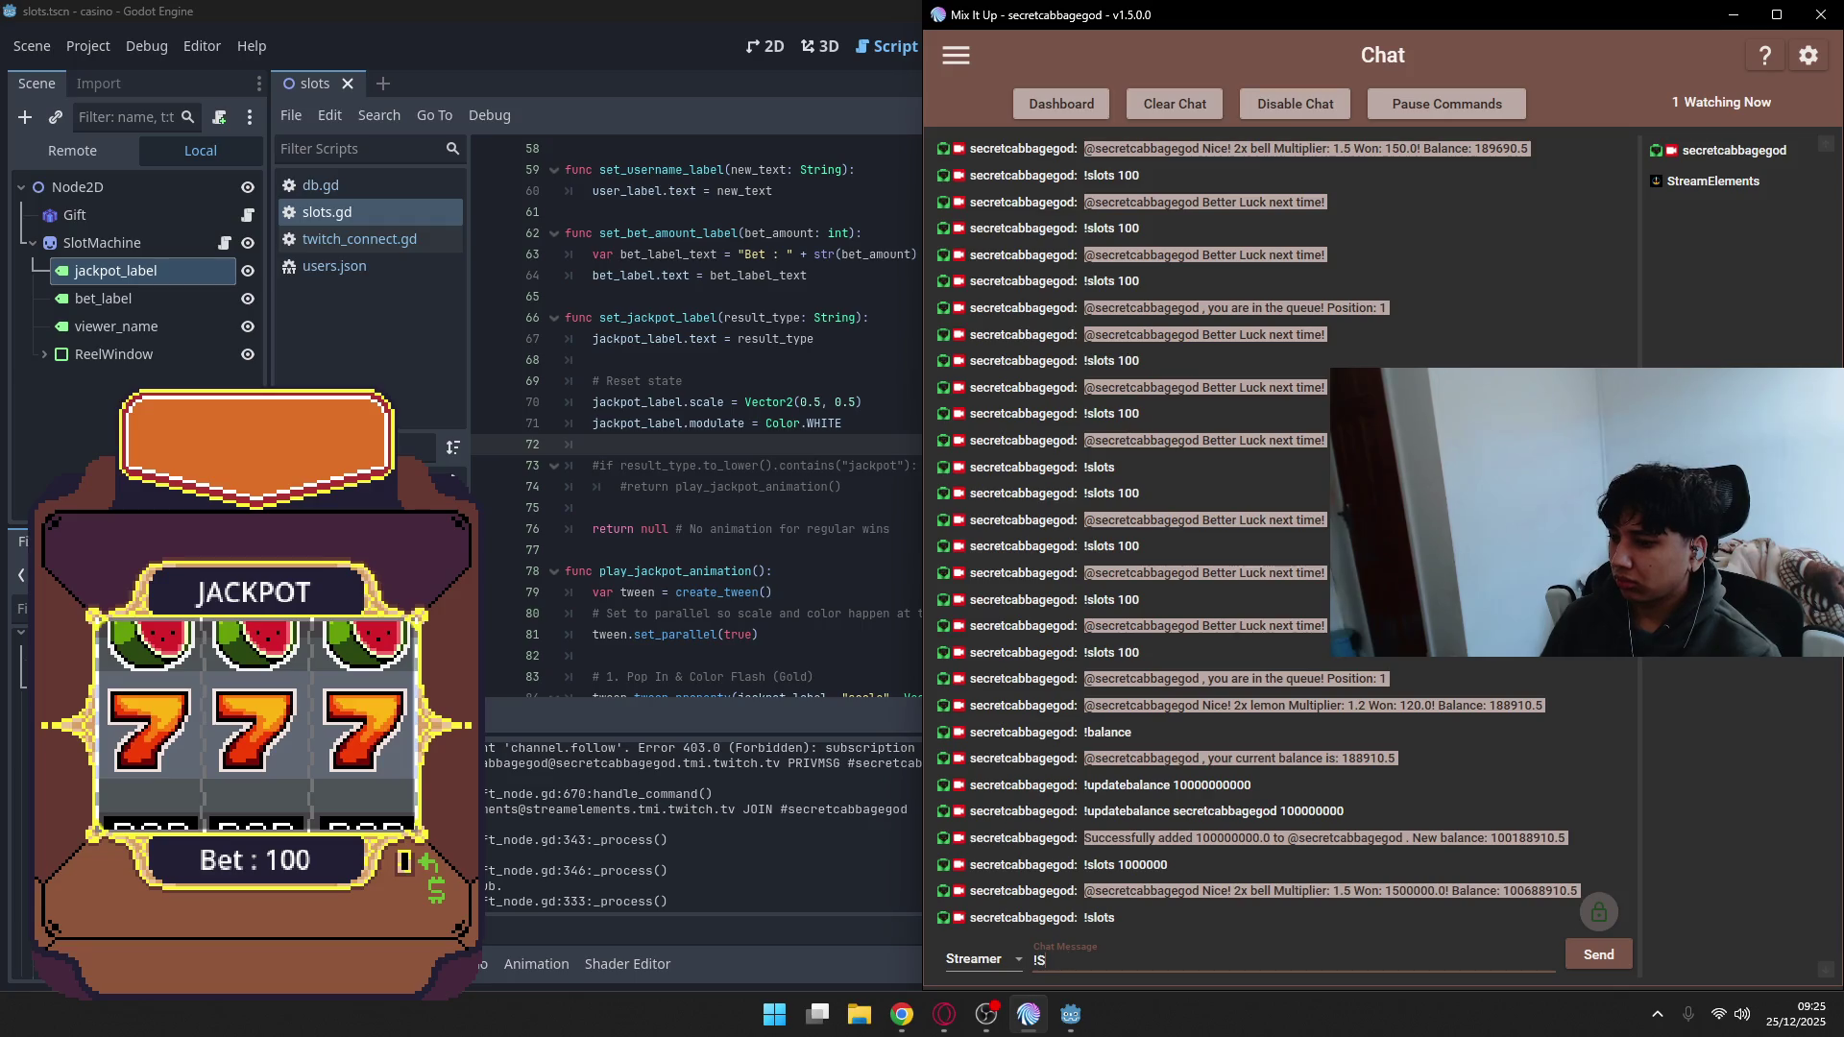
text(00)
key(Return)
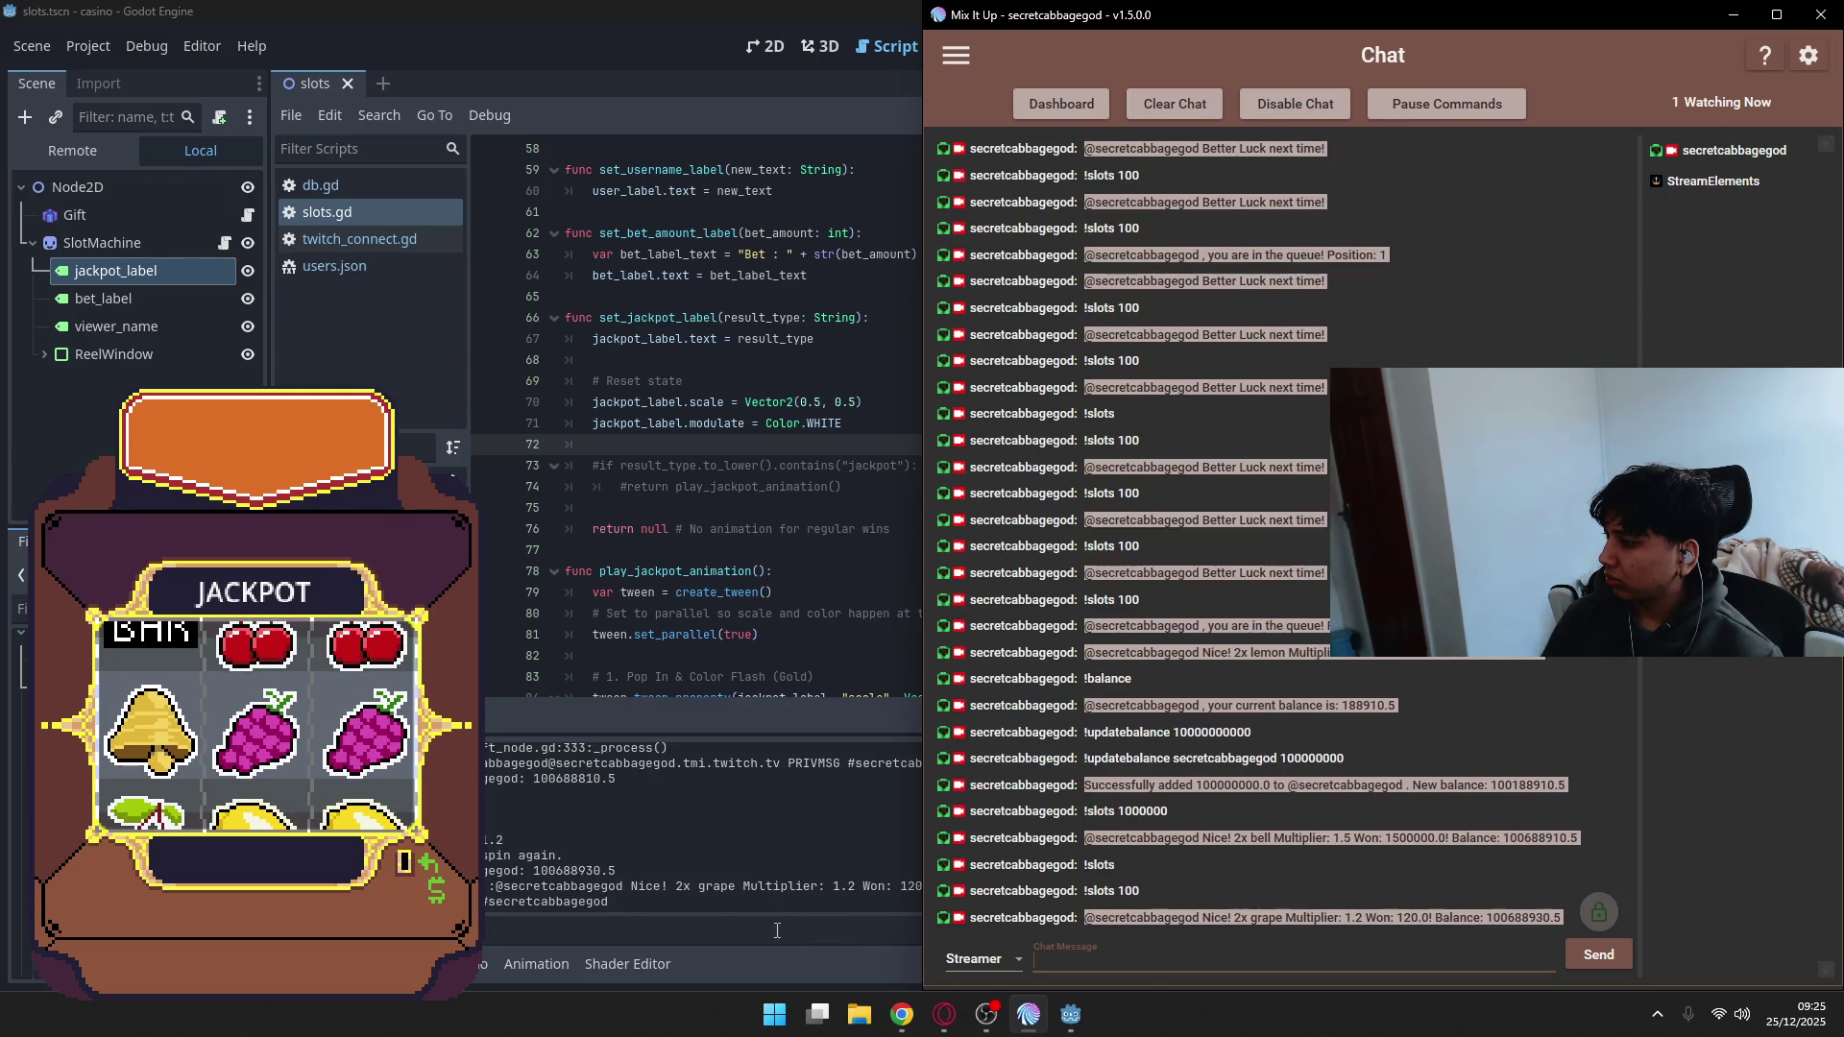
click(854, 570)
- Inspect the user and bet label reset lines in _on_all_reels_stopped
scroll(854, 567, down, 10)
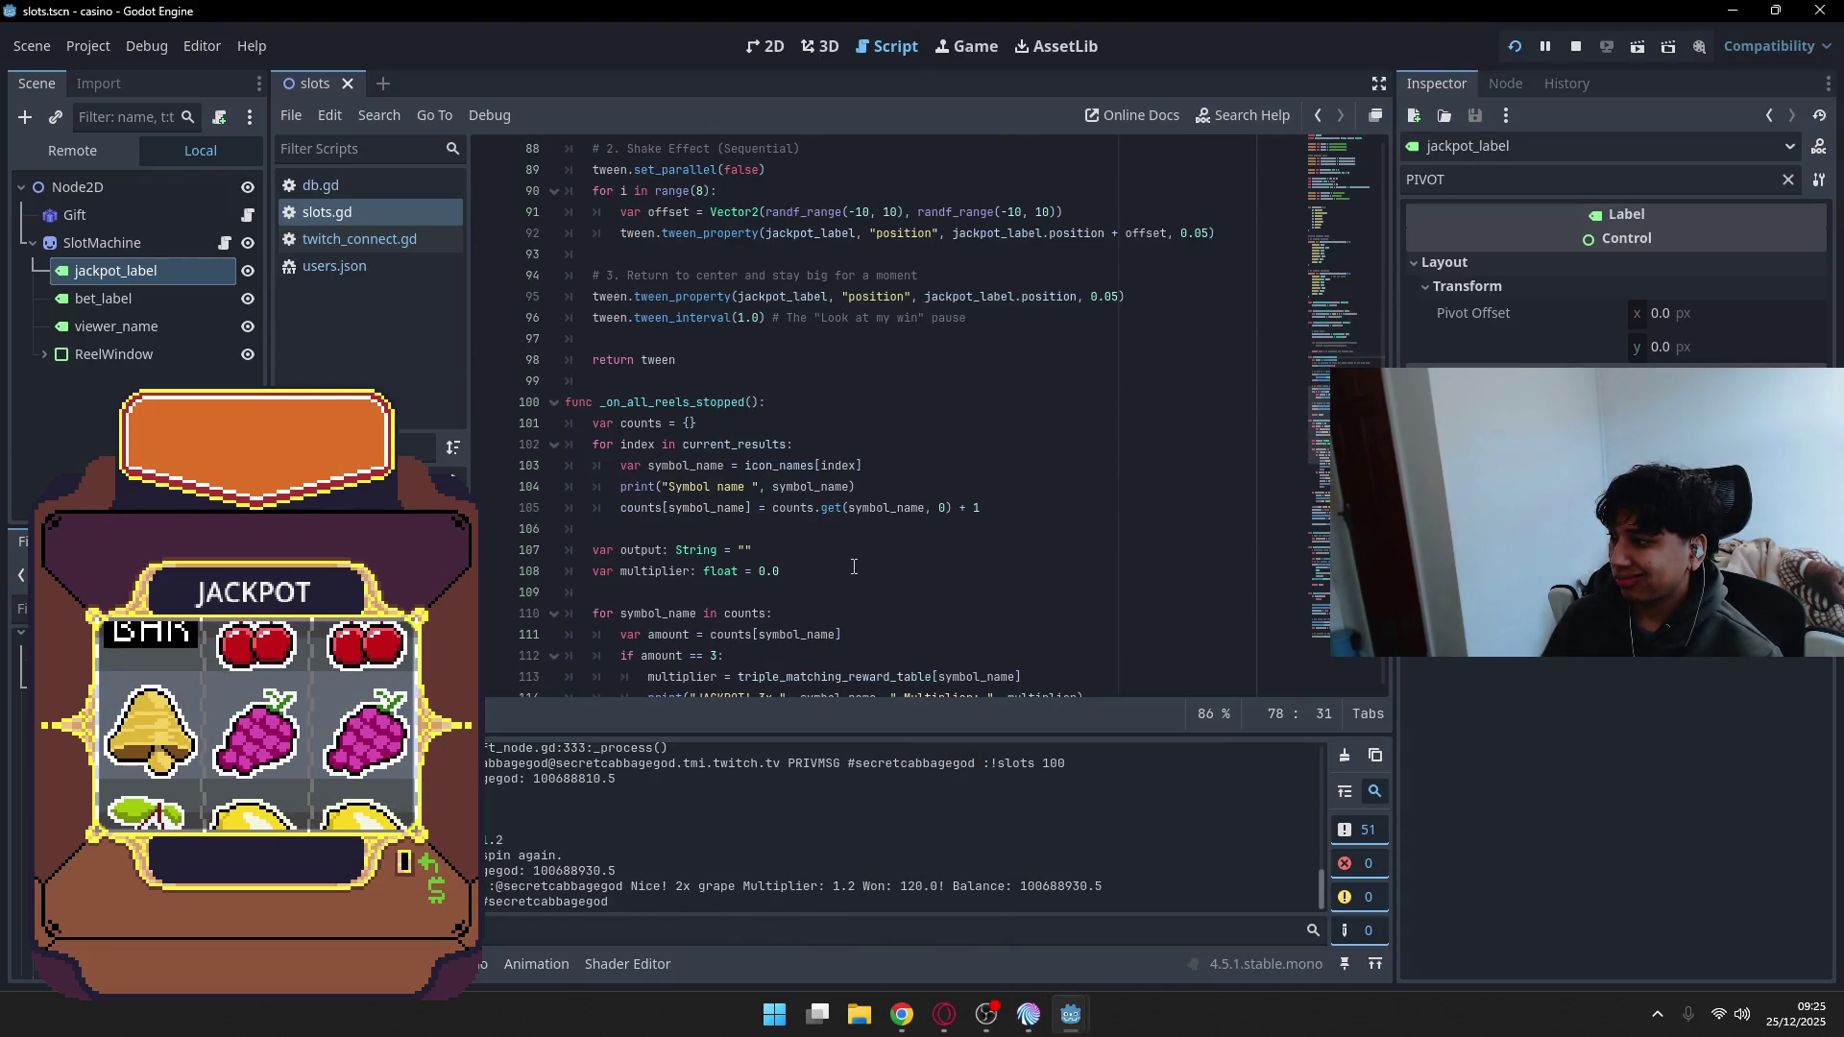
scroll(854, 566, up, 3)
click(854, 570)
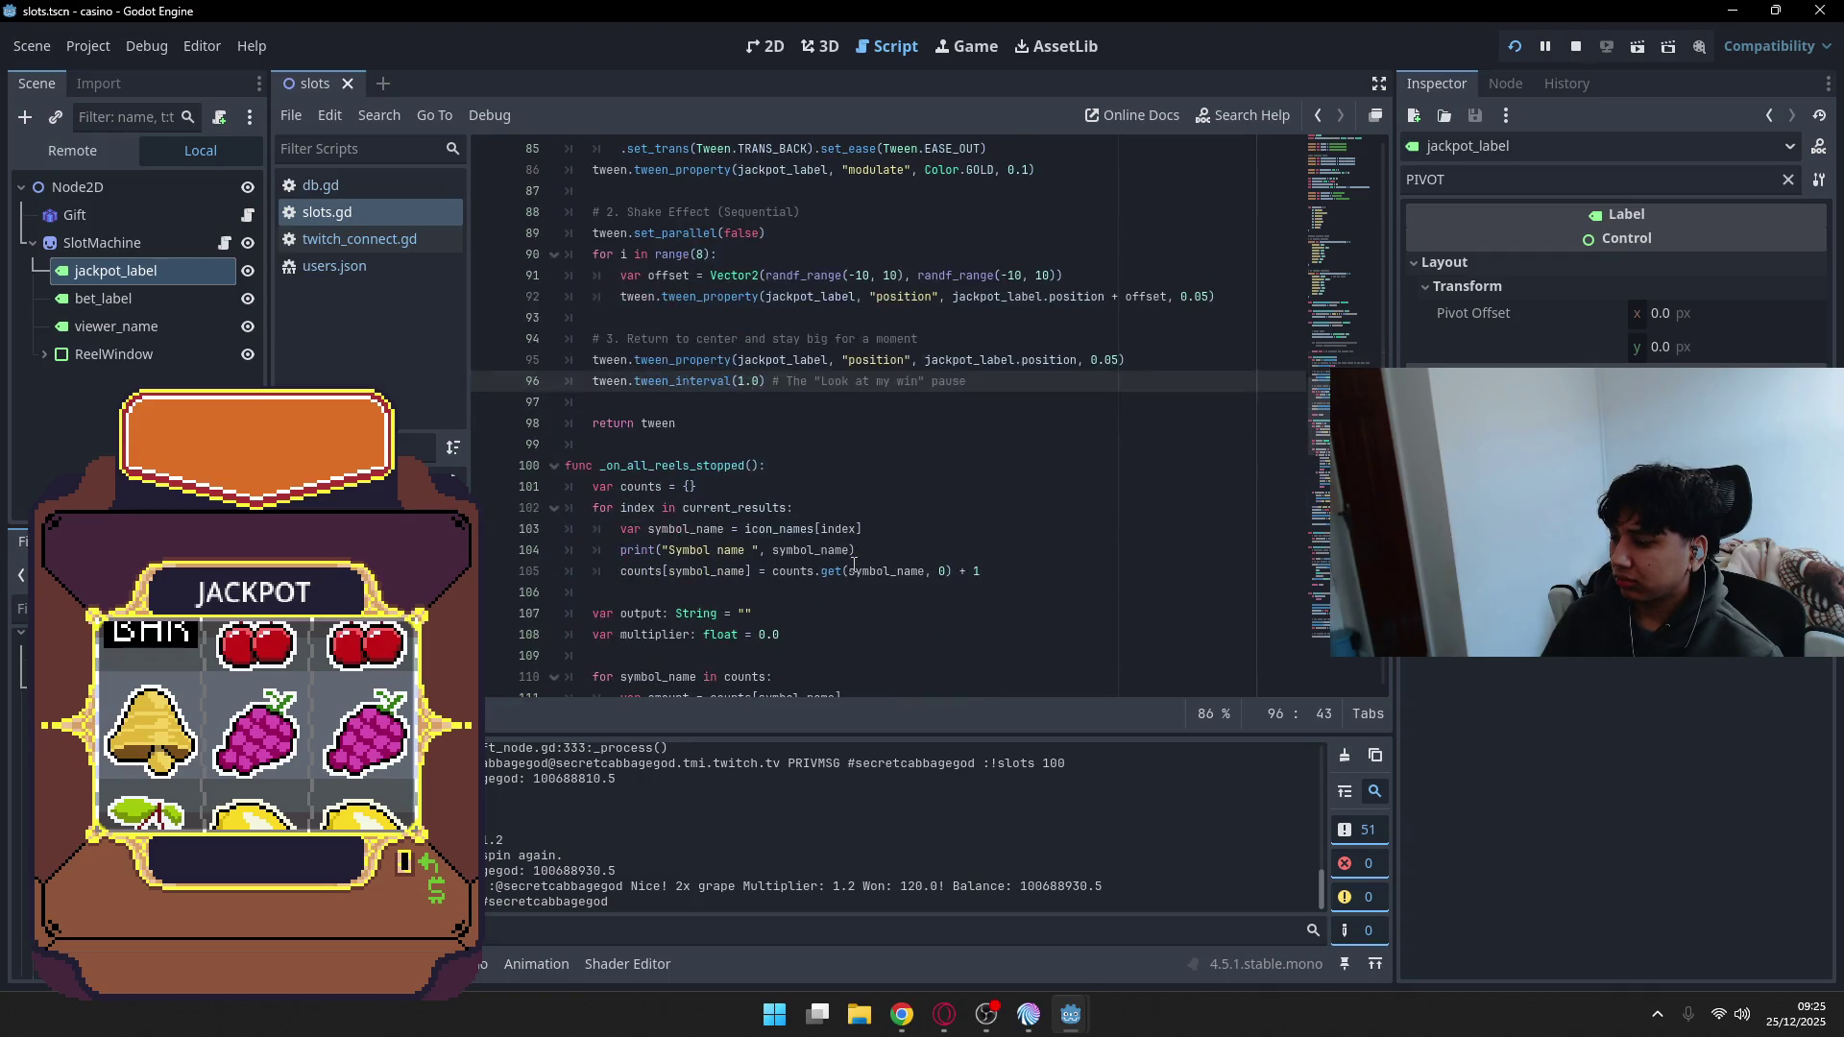
scroll(854, 567, down, 8)
click(811, 567)
scroll(811, 568, down, 2)
click(645, 555)
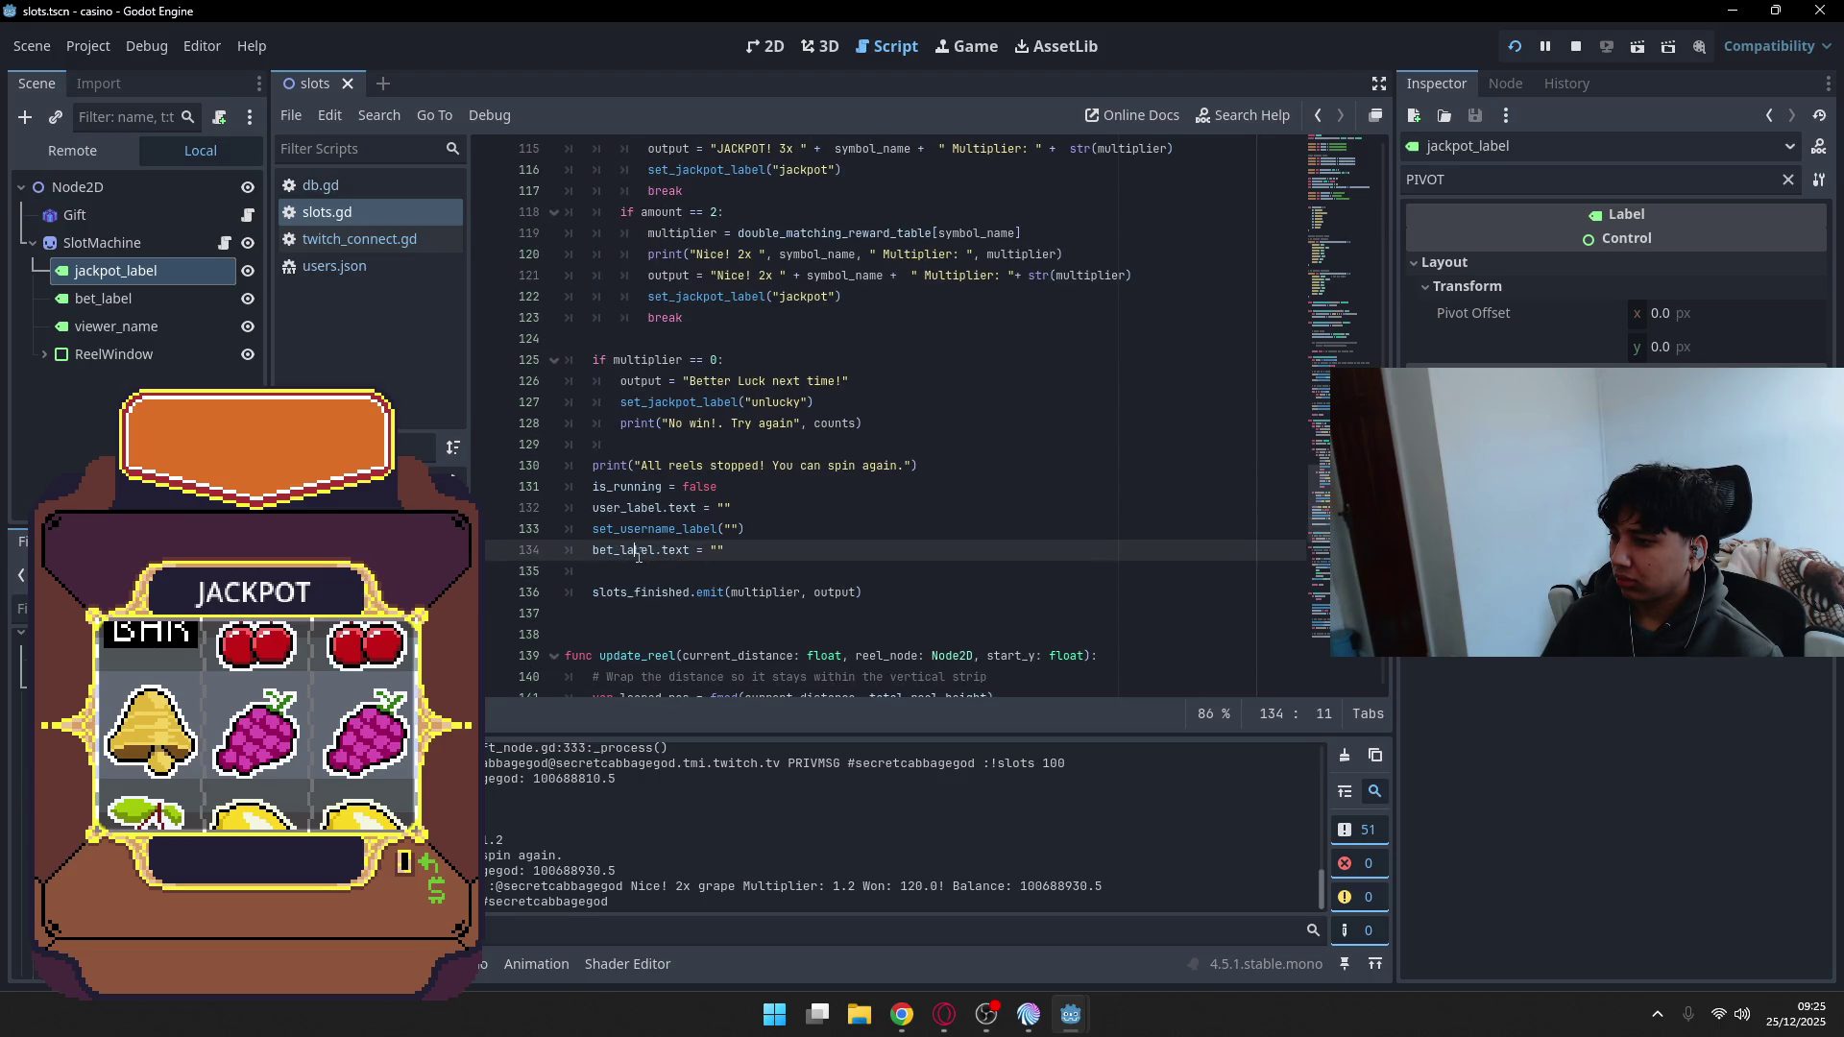
click(619, 530)
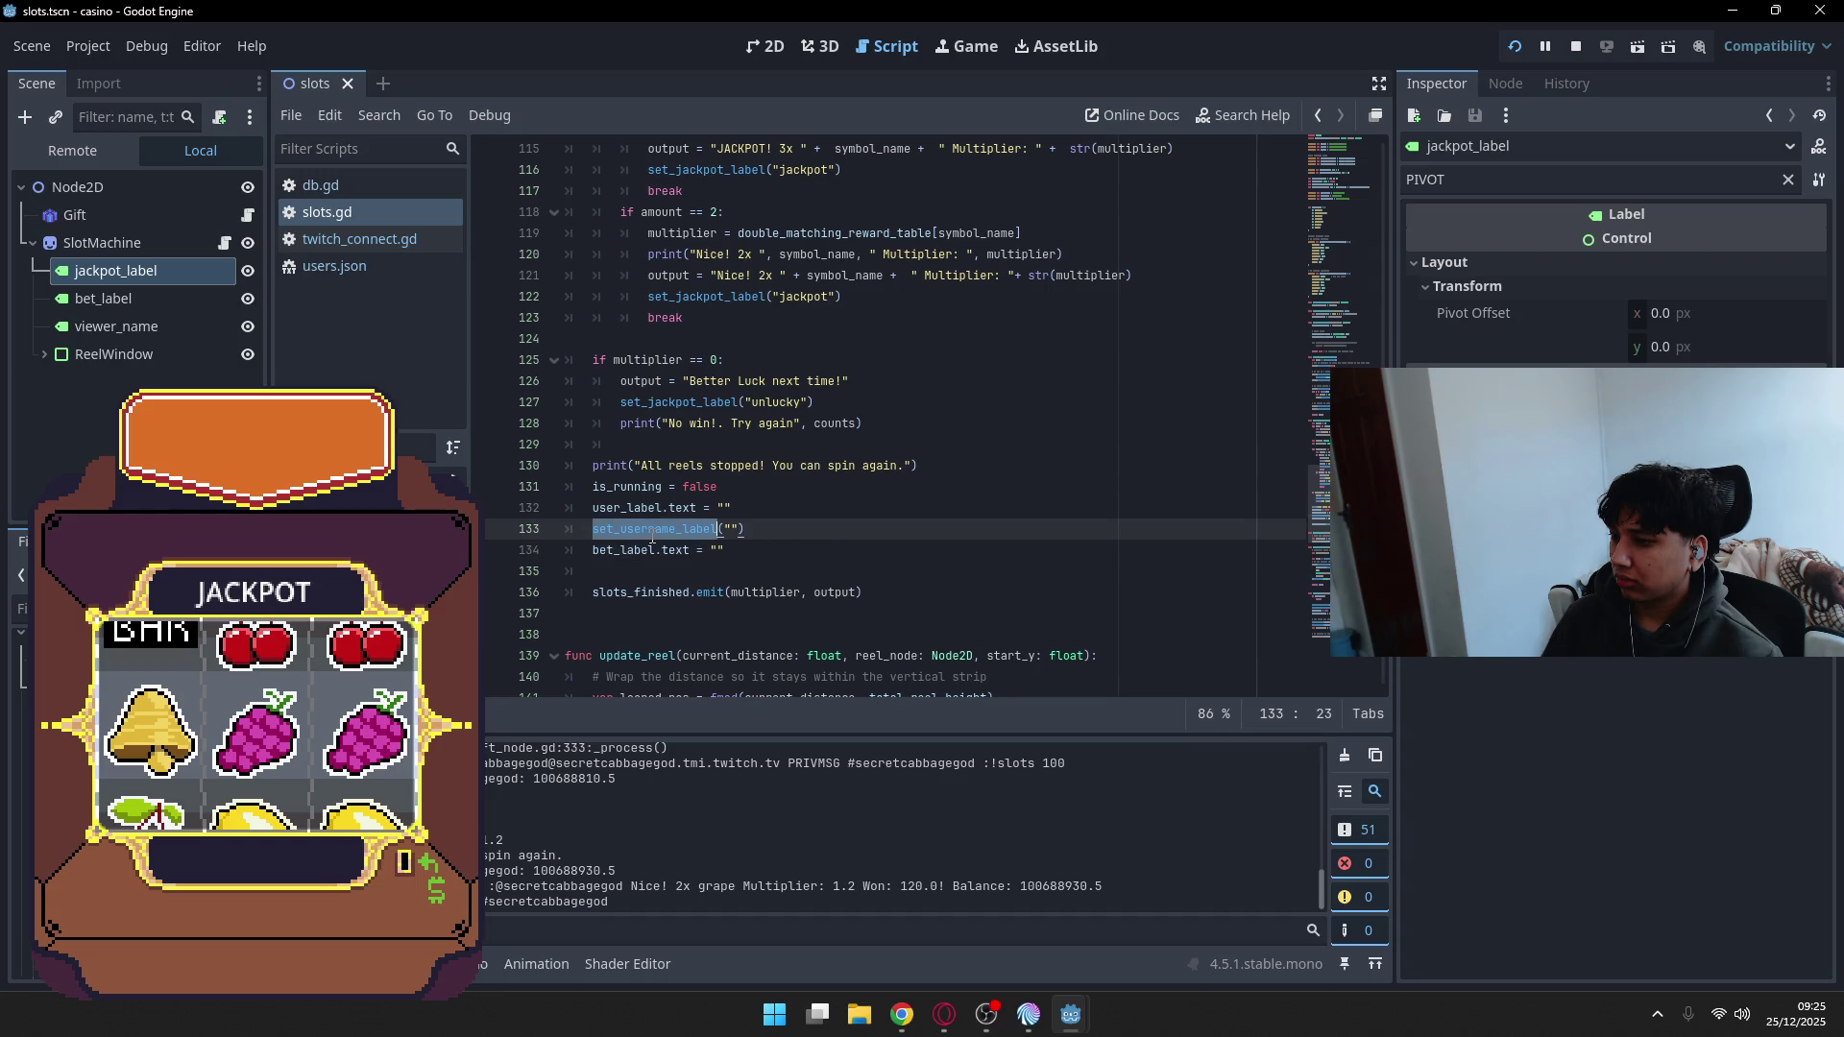
click(644, 509)
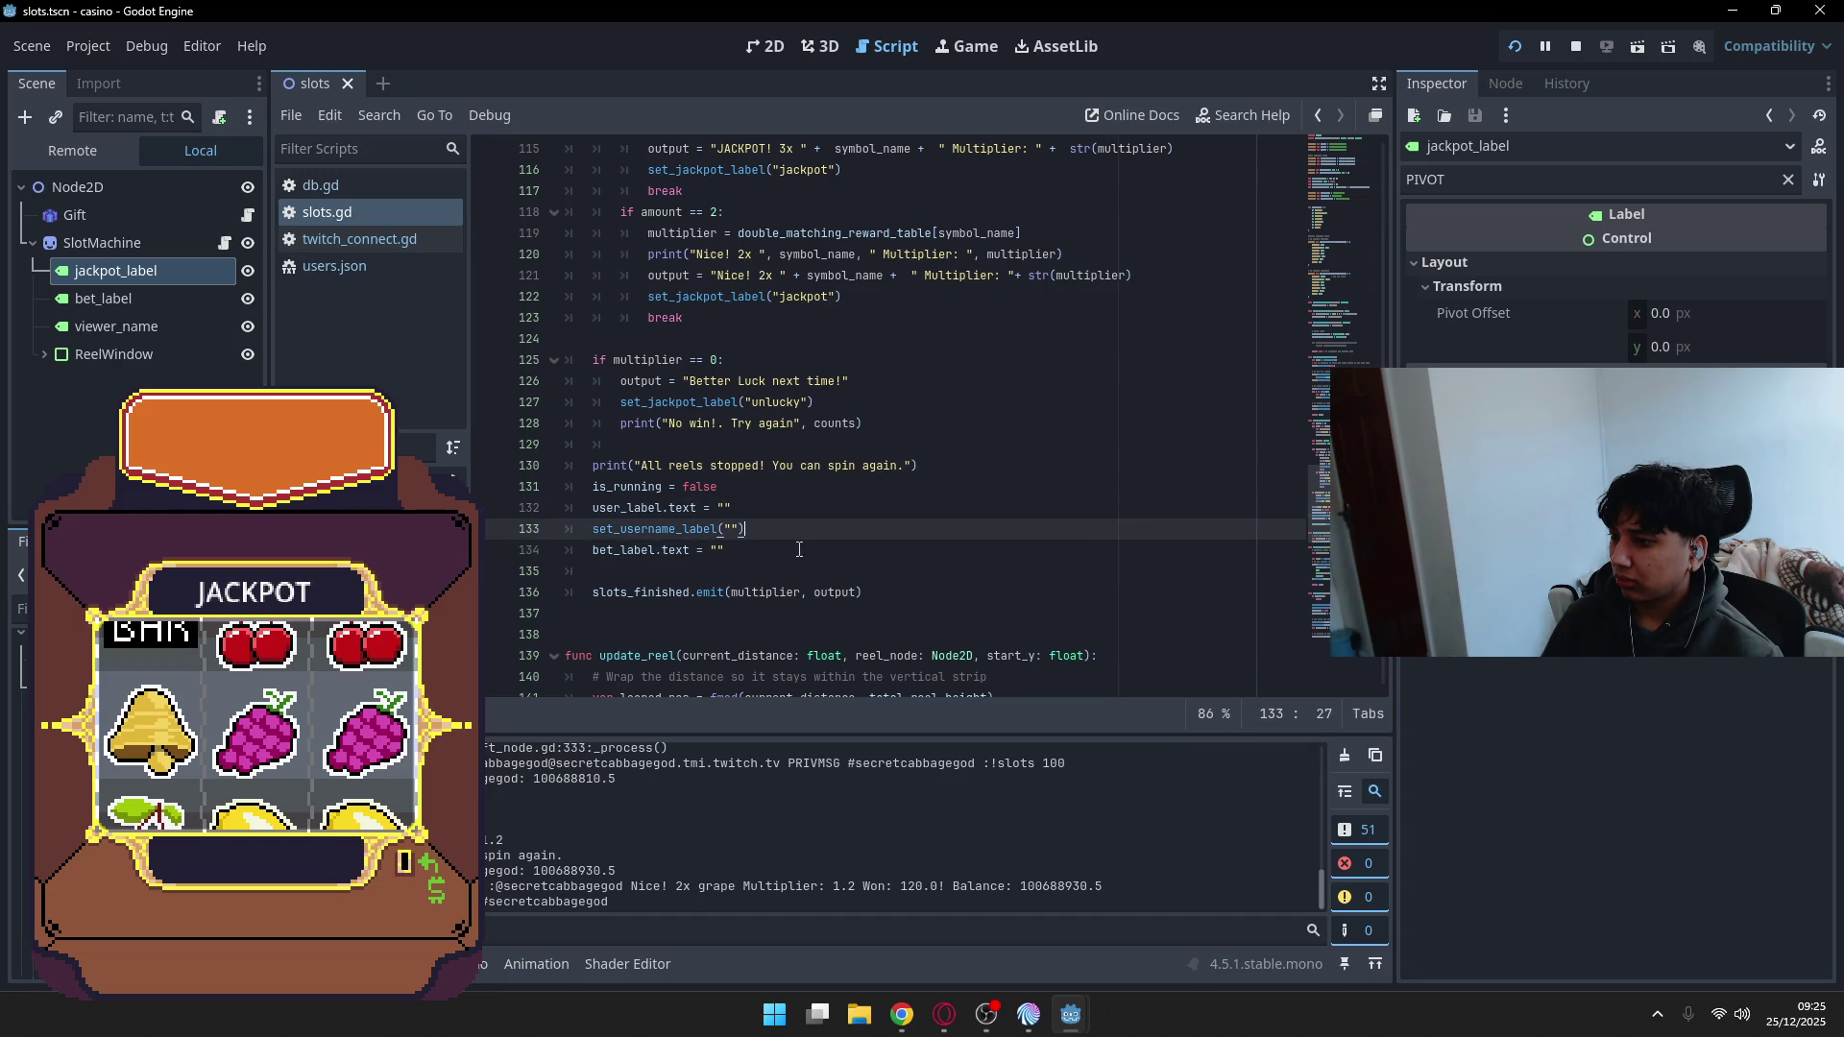
- Look up the jackpot_label variable name near the top of slots.gd
scroll(730, 519, up, 8)
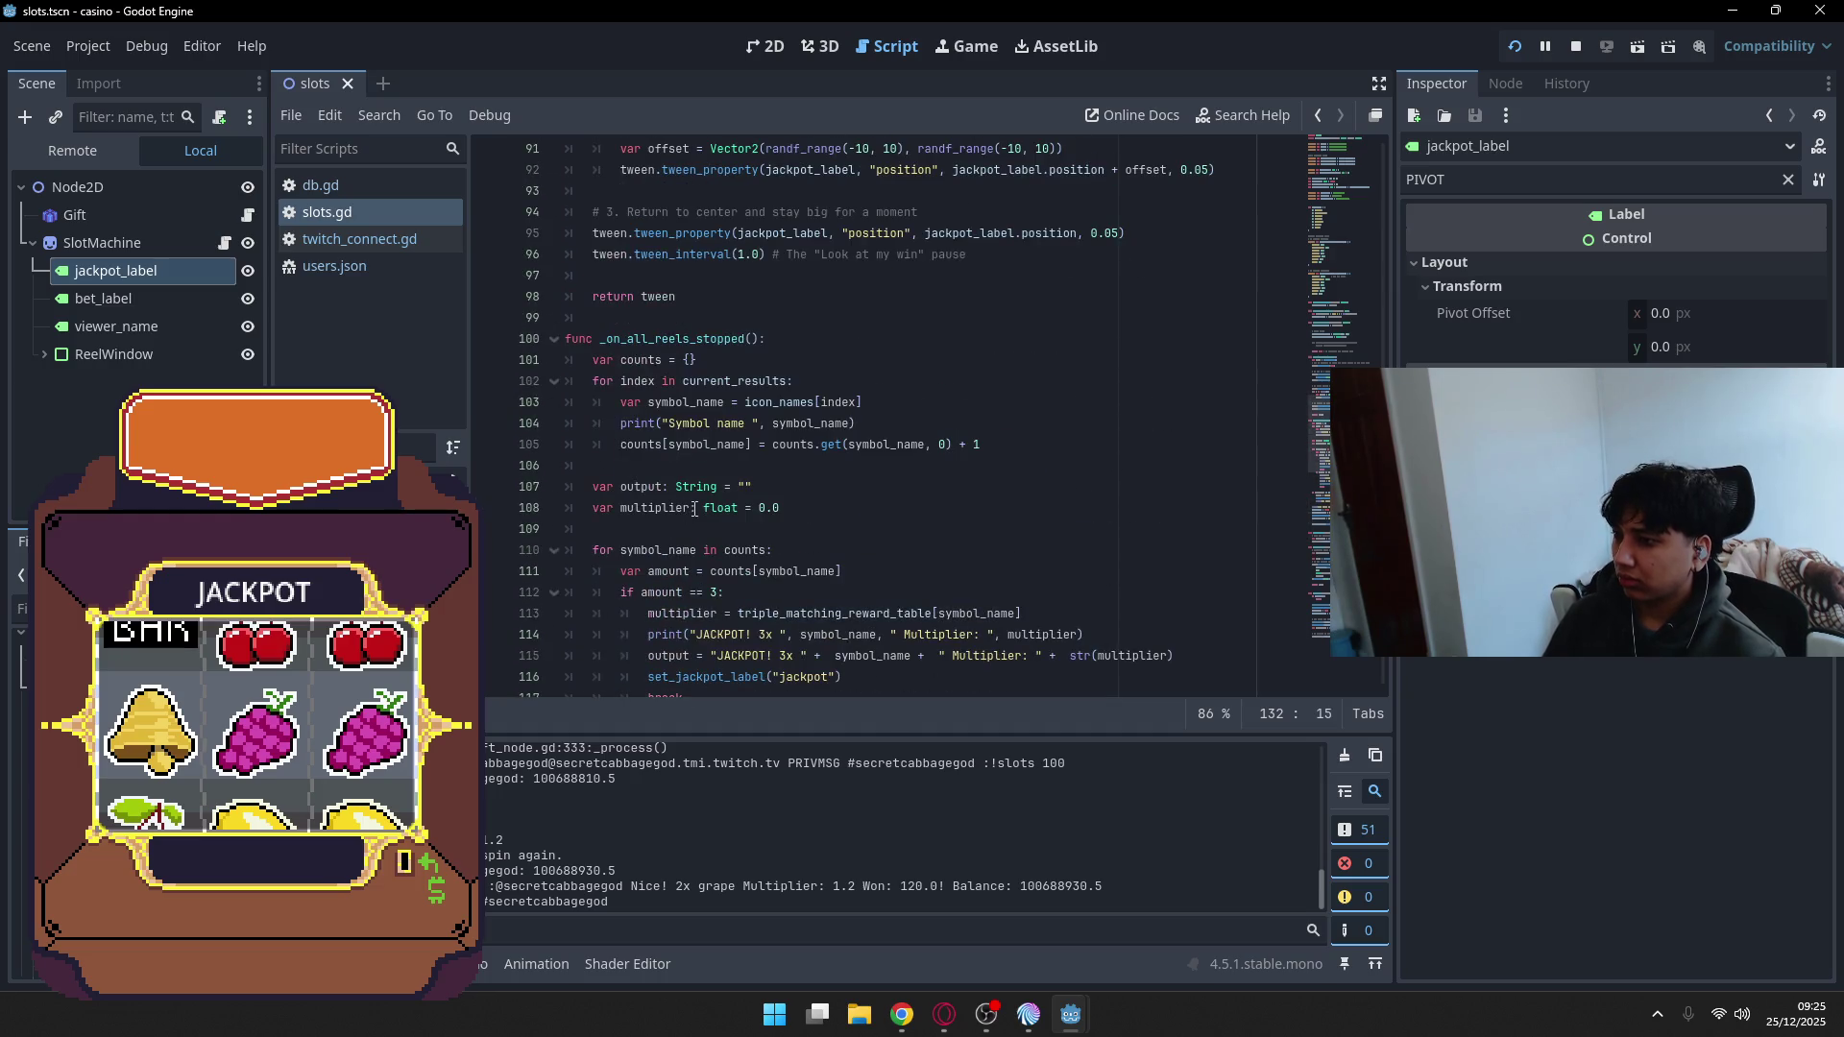
scroll(695, 510, up, 8)
scroll(694, 509, up, 3)
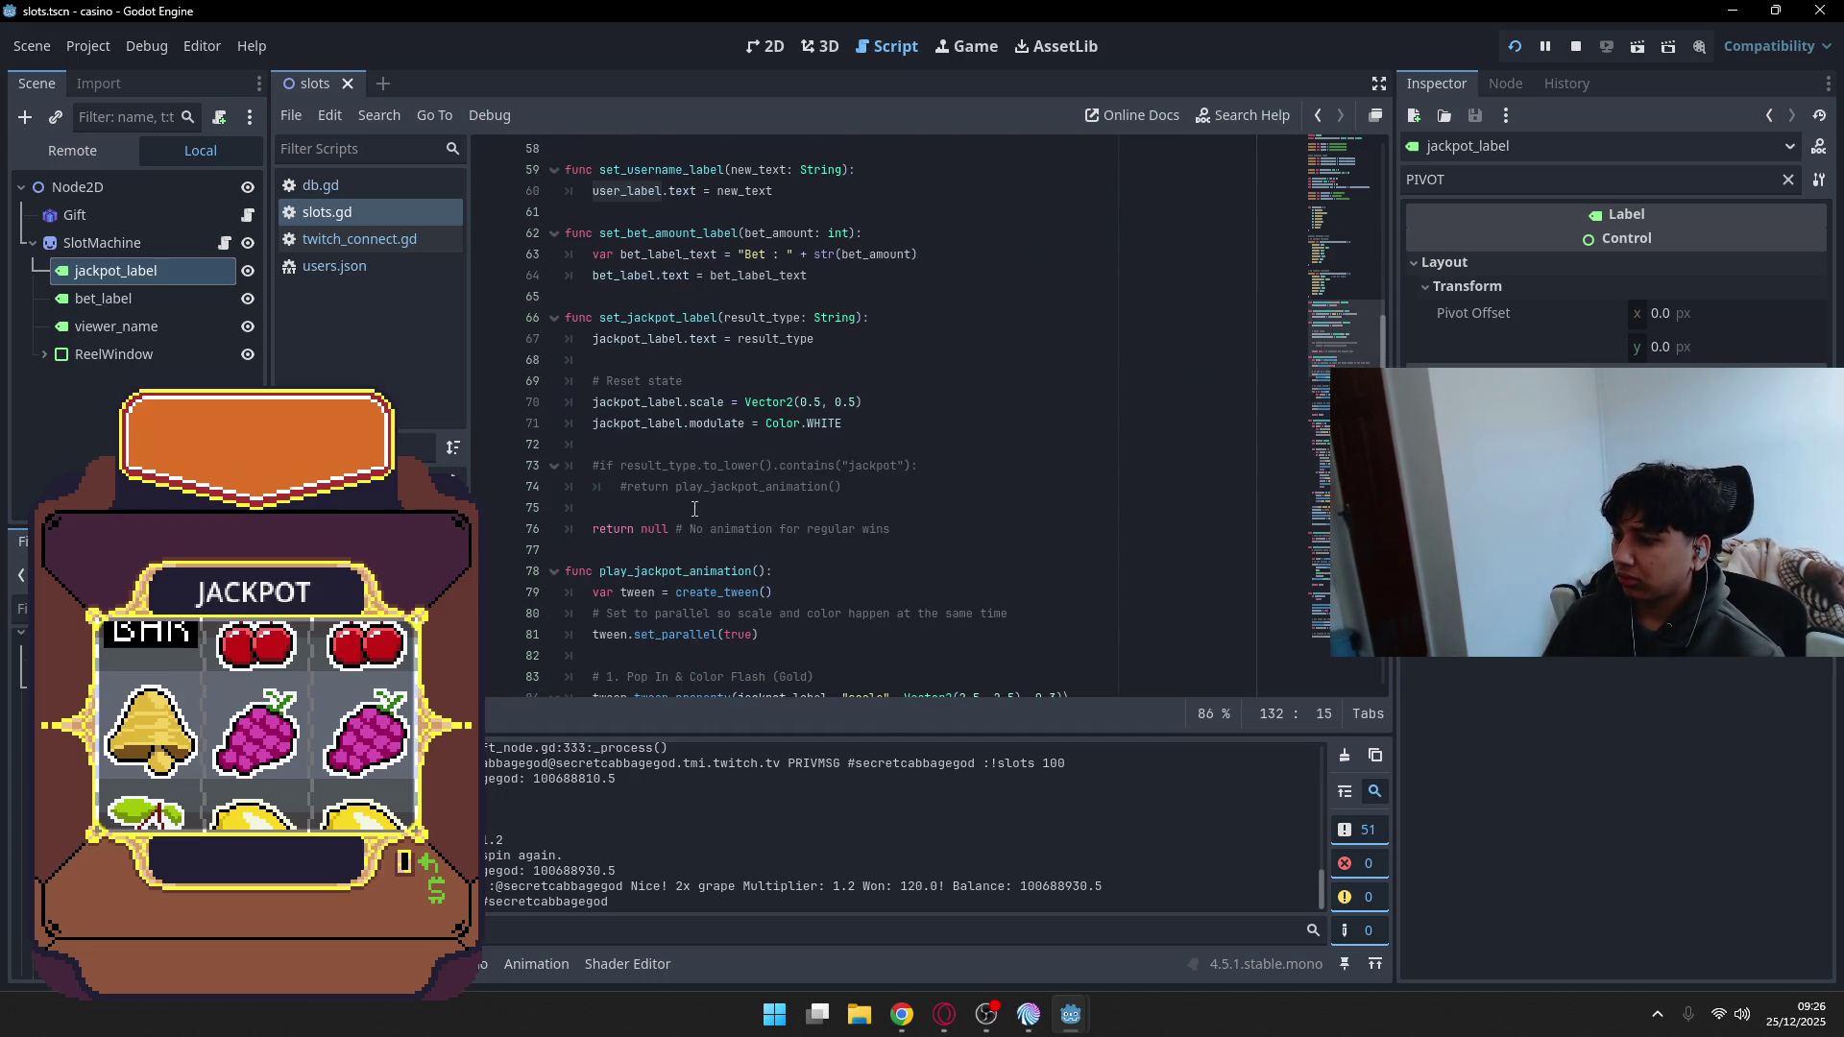
scroll(695, 509, up, 16)
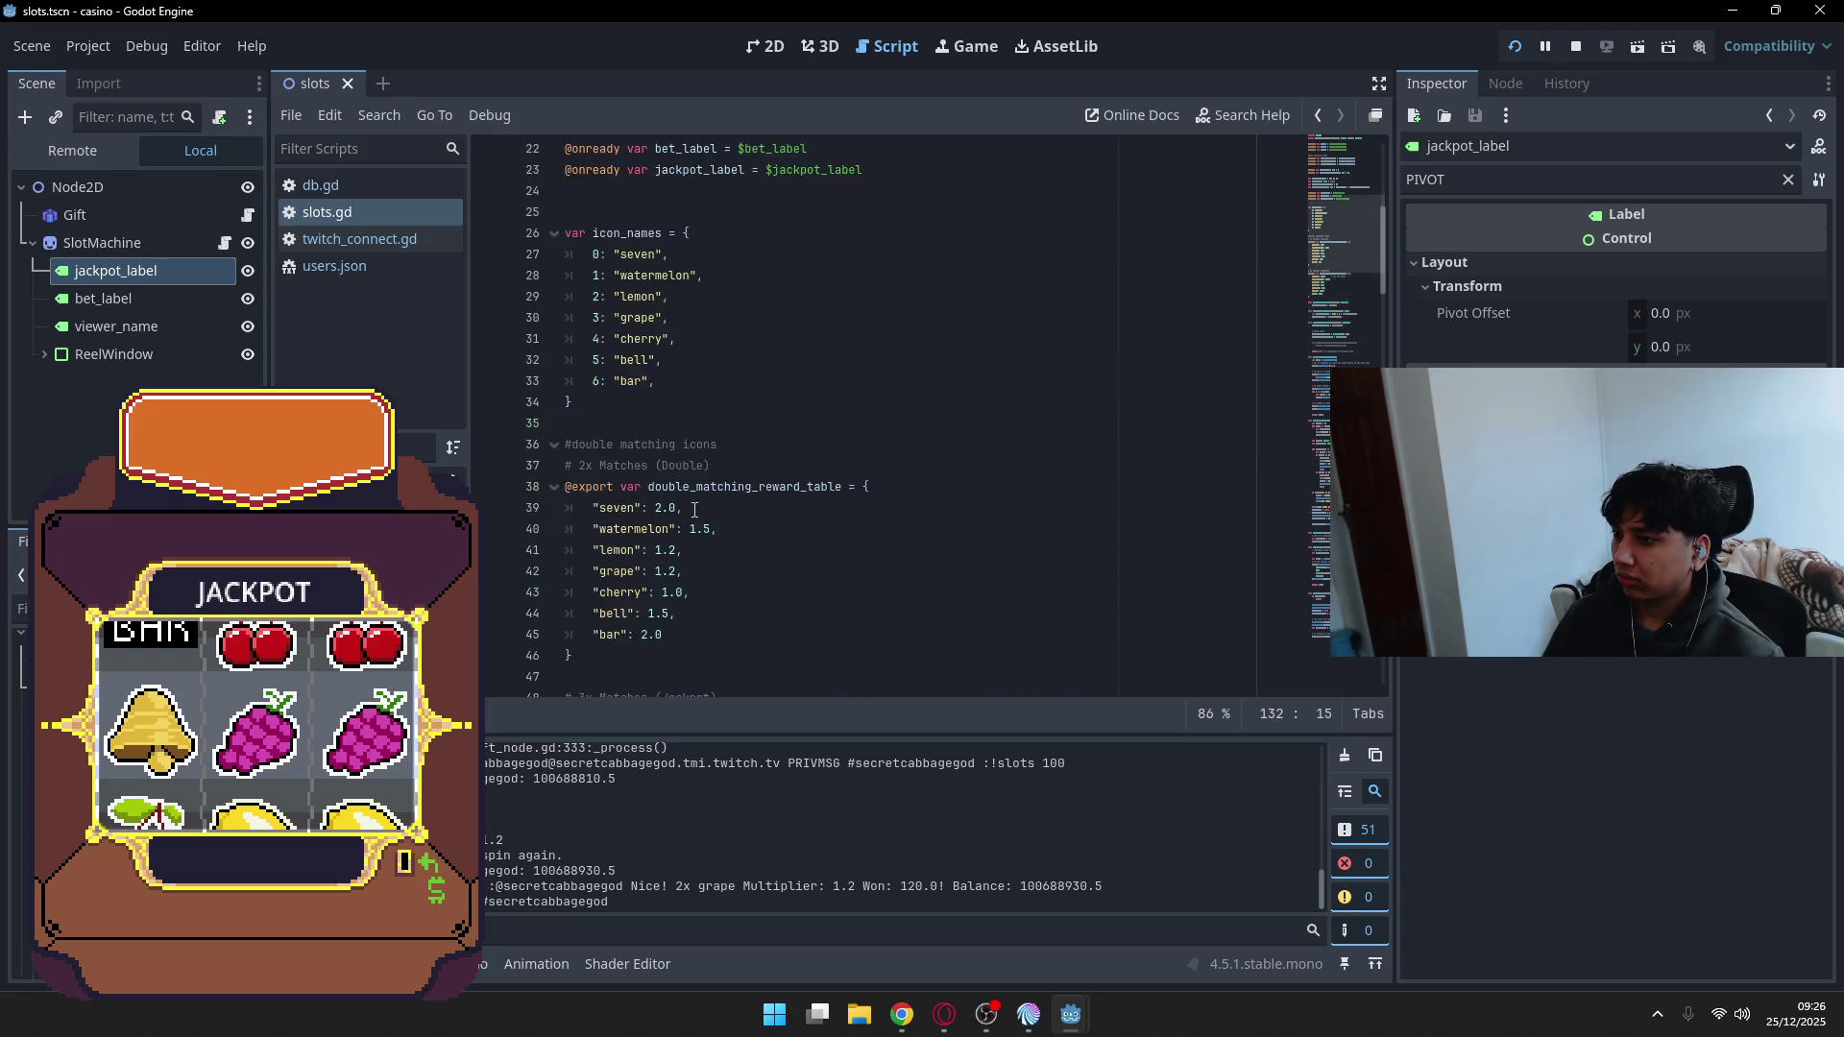
double_click(676, 429)
scroll(676, 435, down, 18)
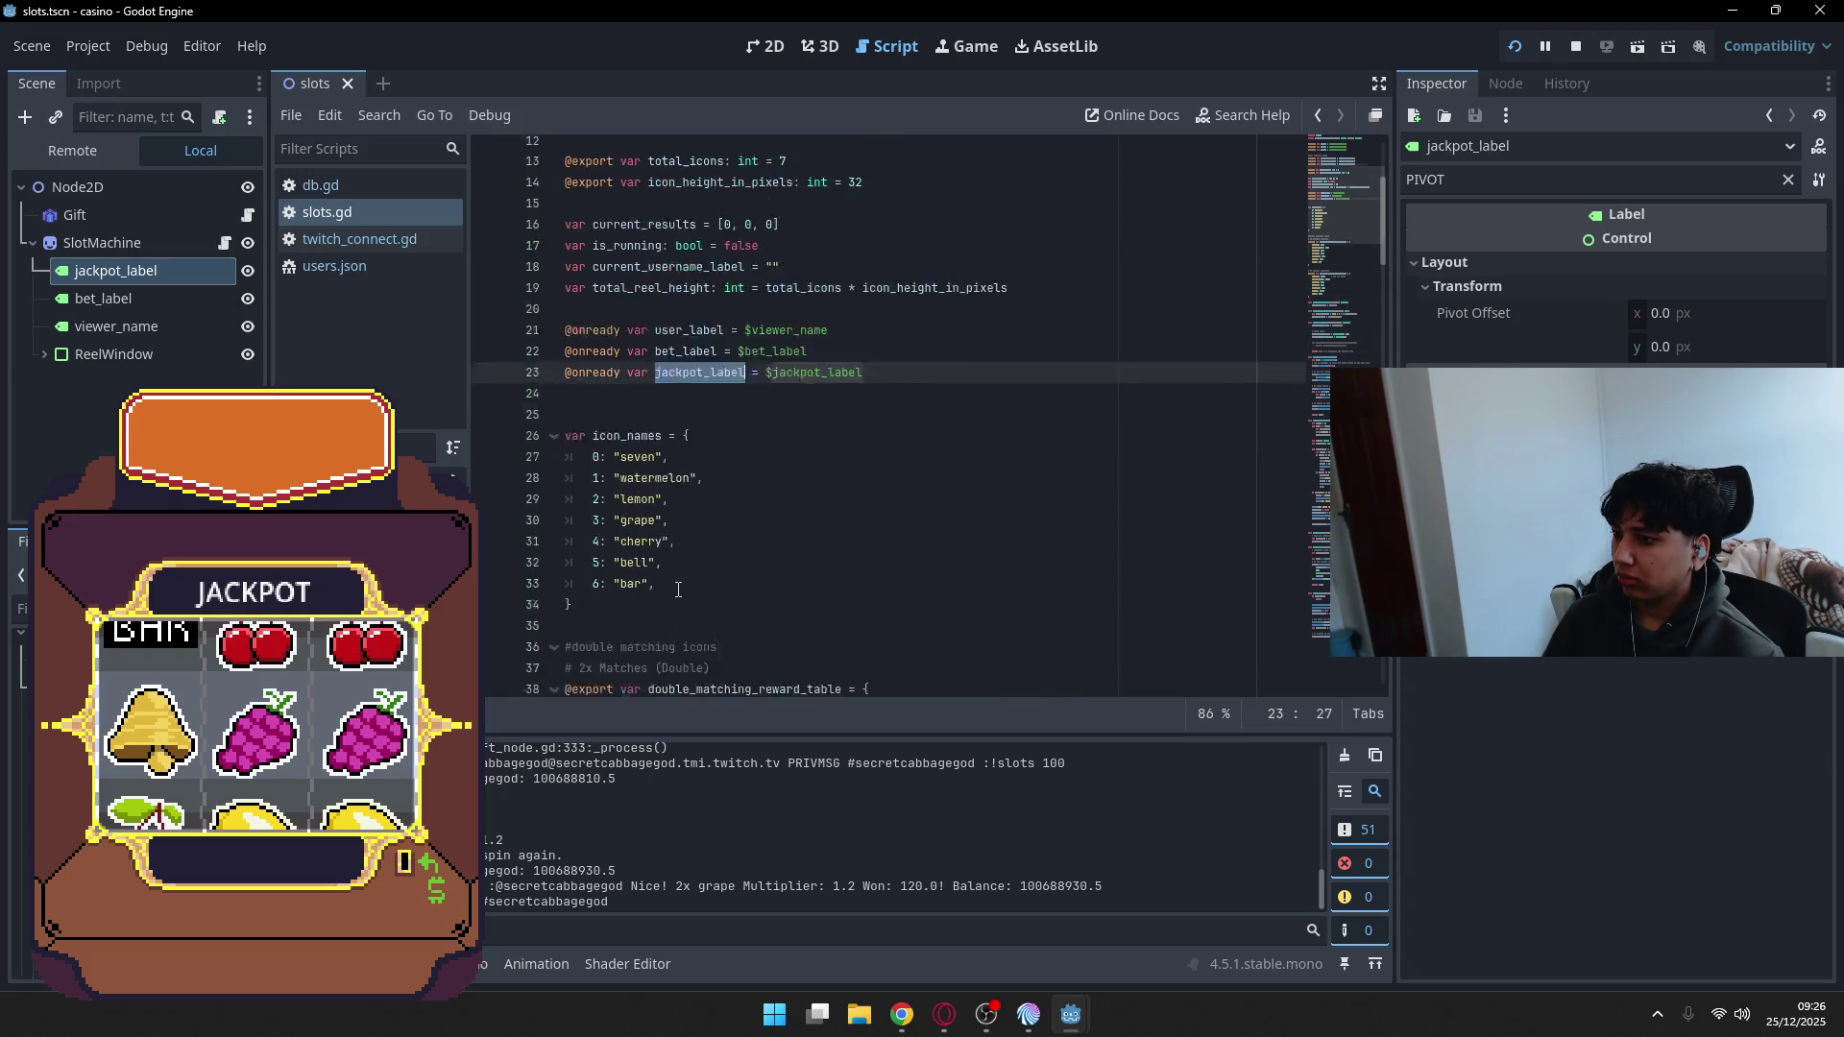
scroll(700, 573, down, 18)
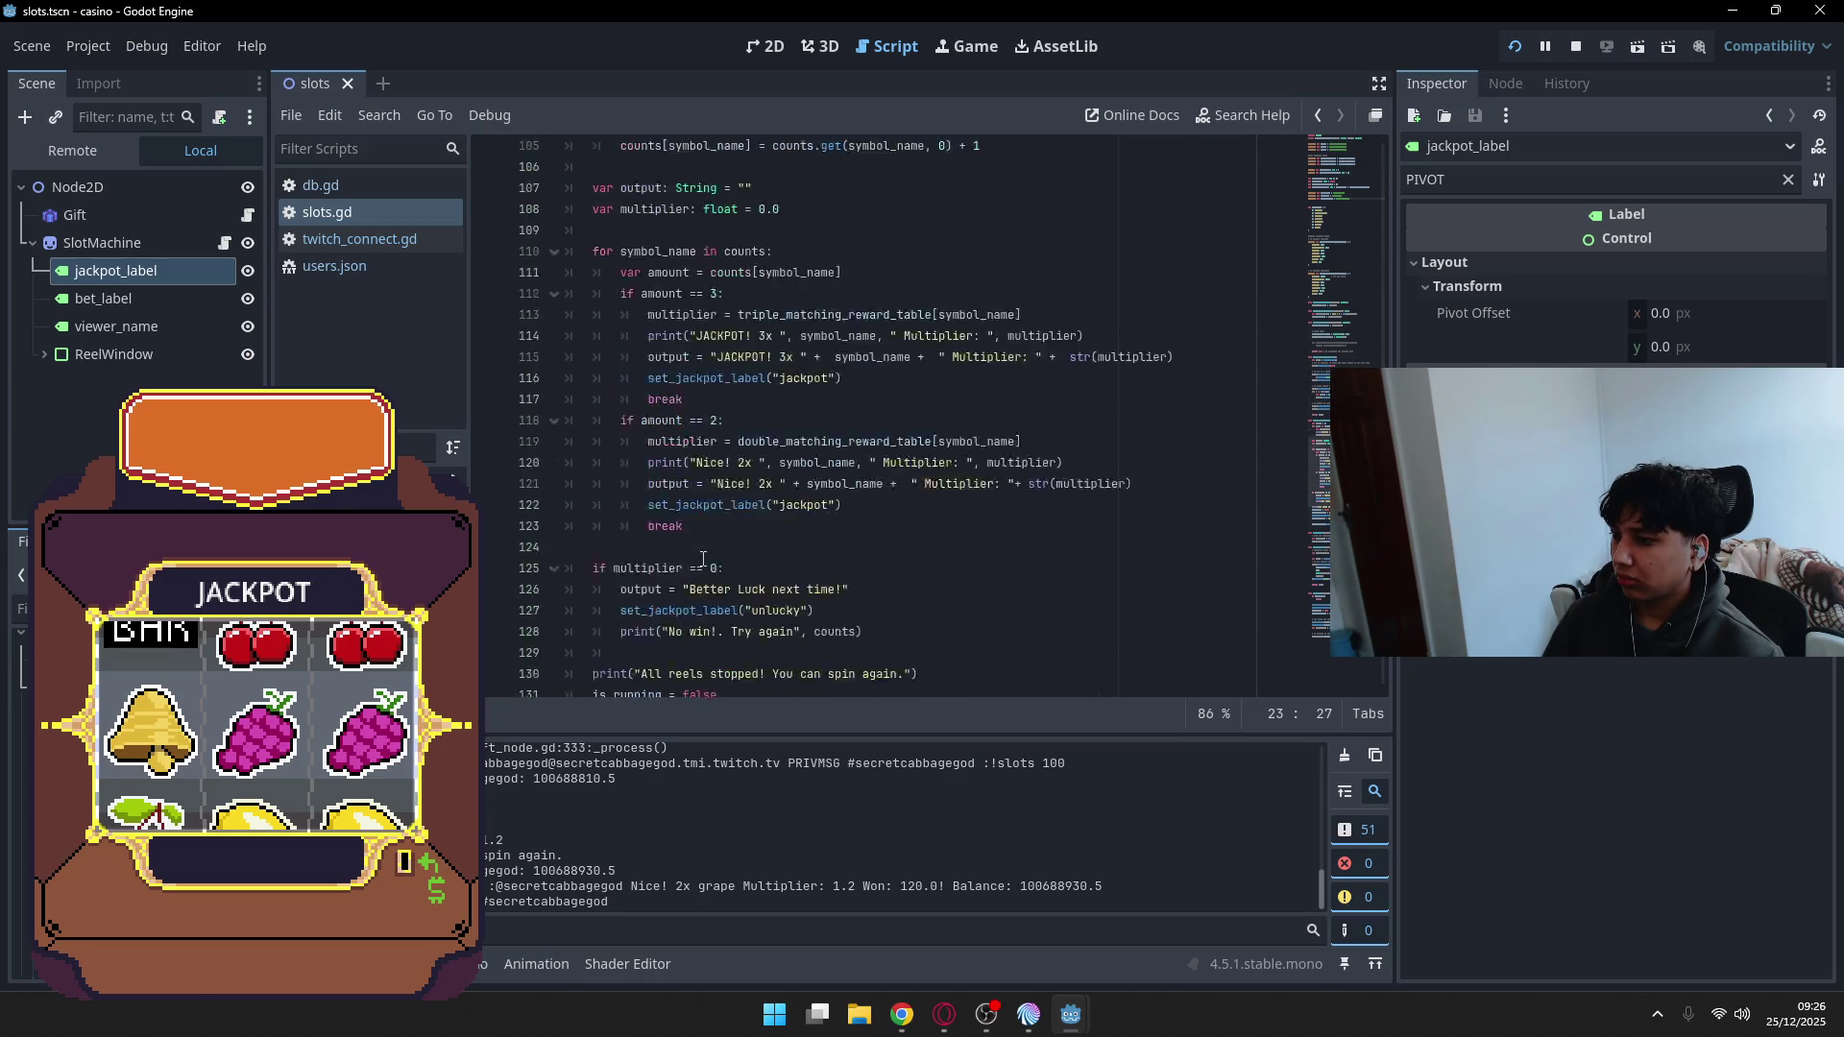
- Add jackpot_label.text = "" below the bet label reset, save, and relaunch the game
click(704, 484)
key(ctrl+Return)
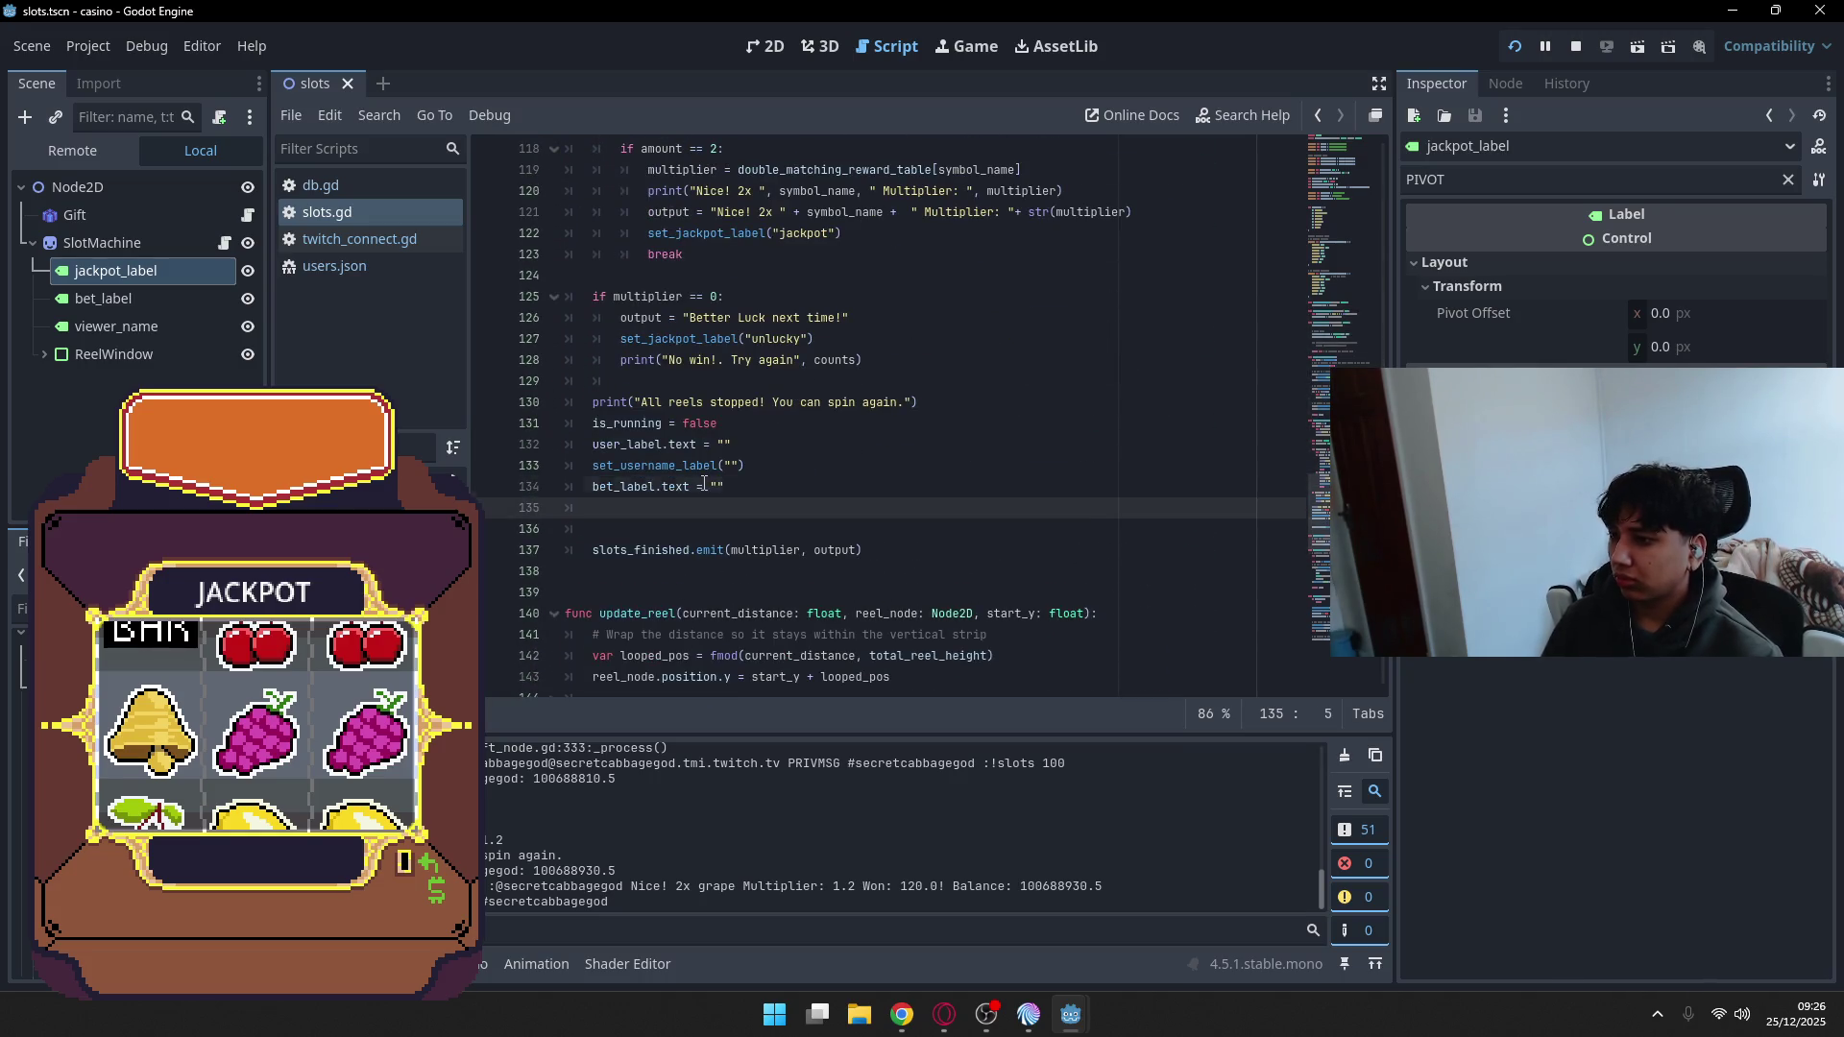
text(xt = "")
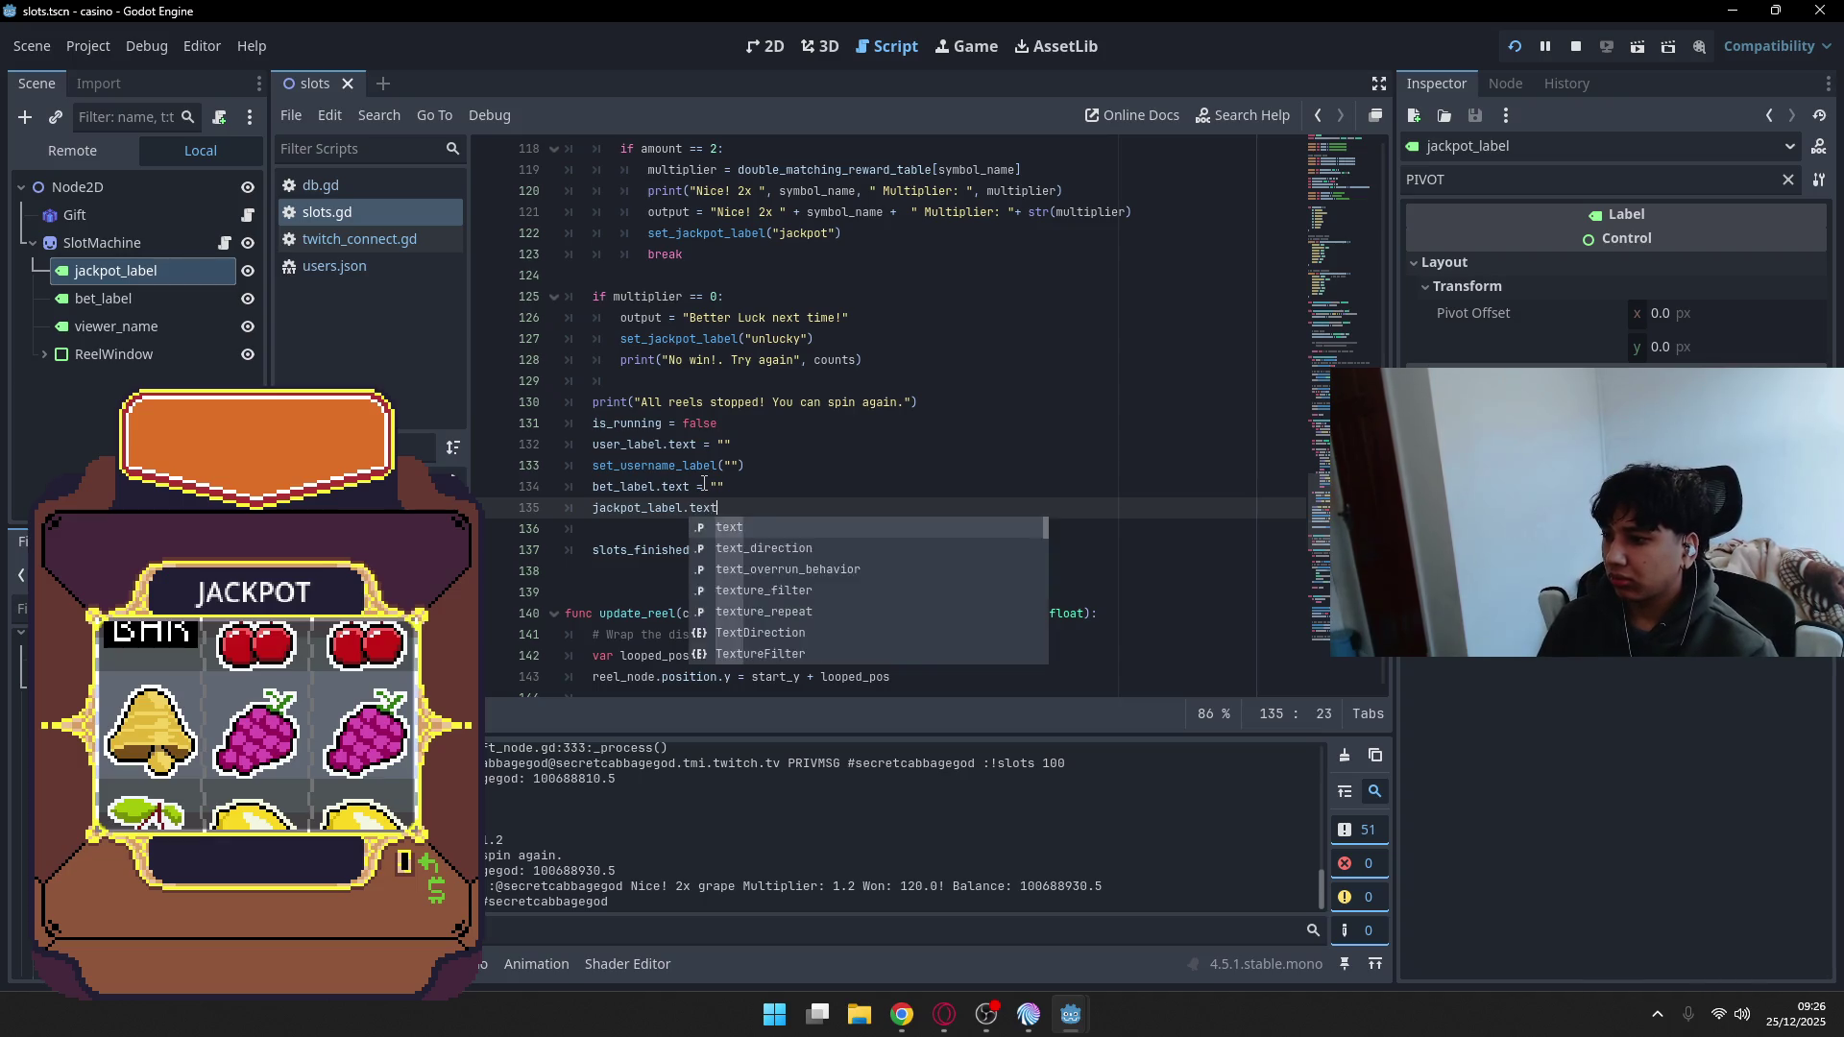
key(ctrl+s)
click(893, 402)
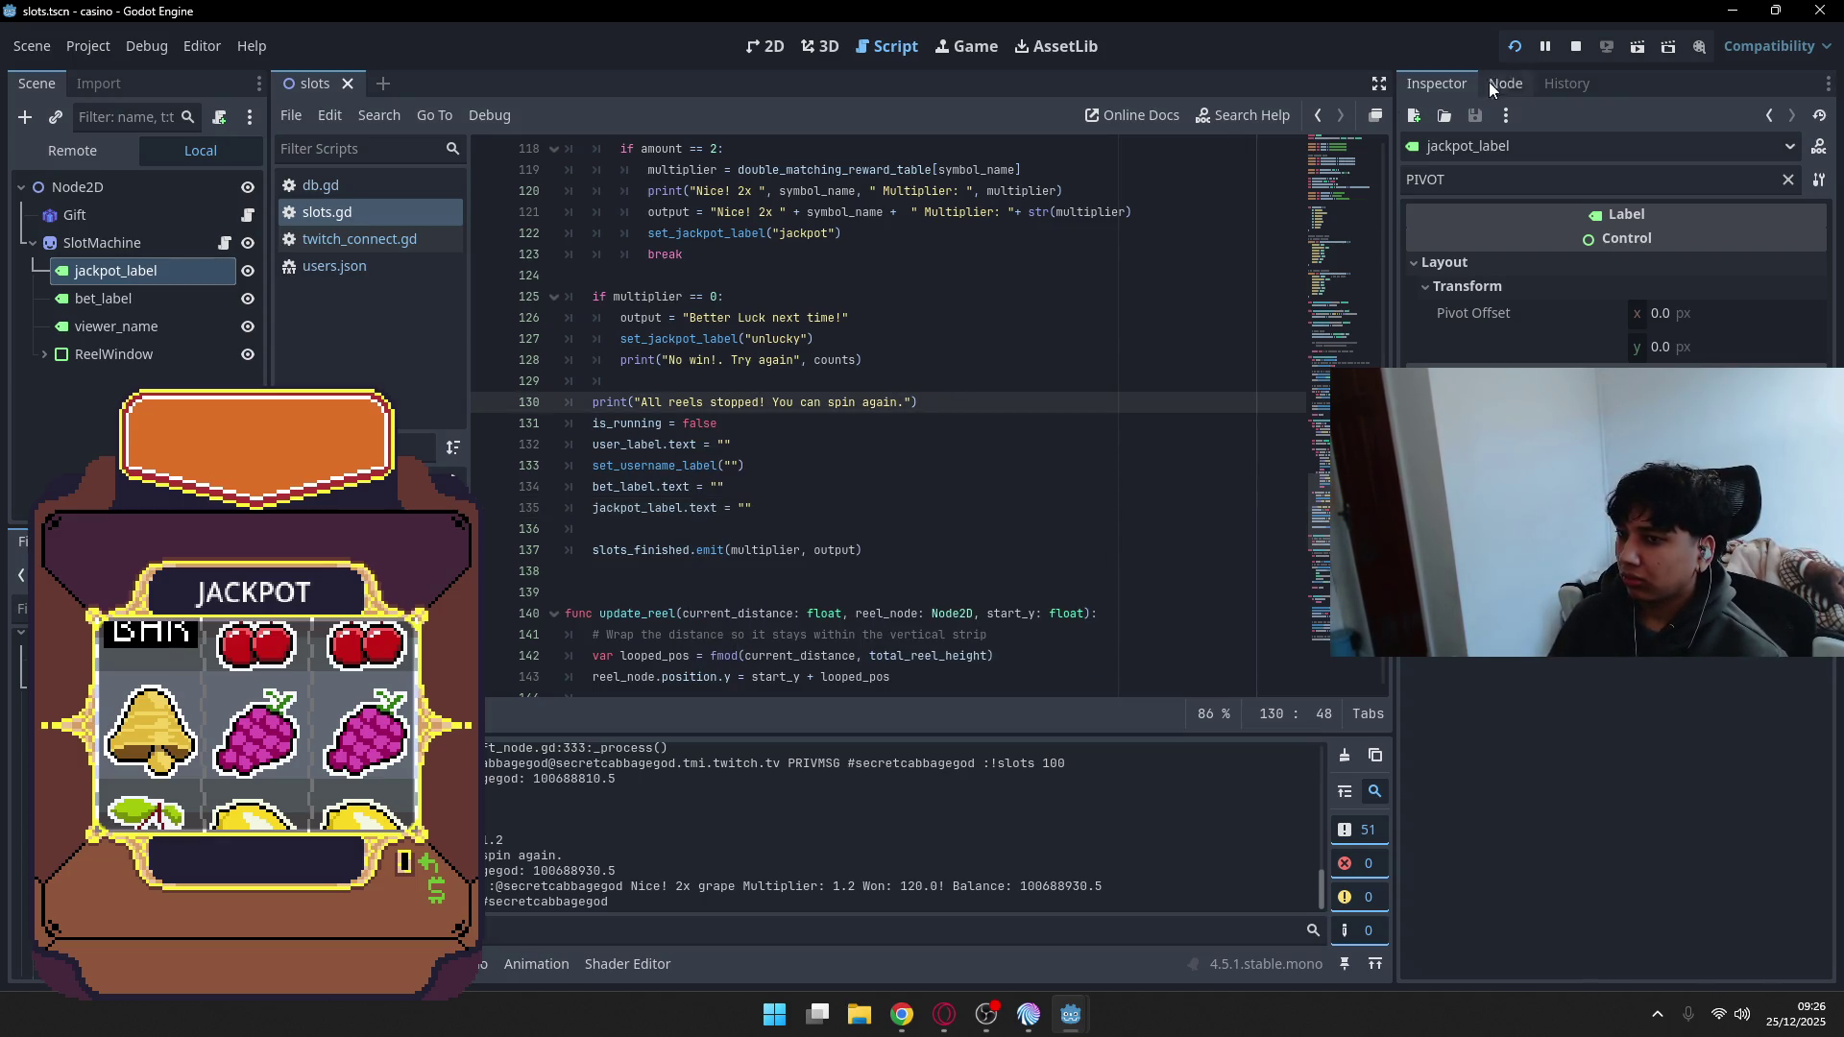
click(1517, 50)
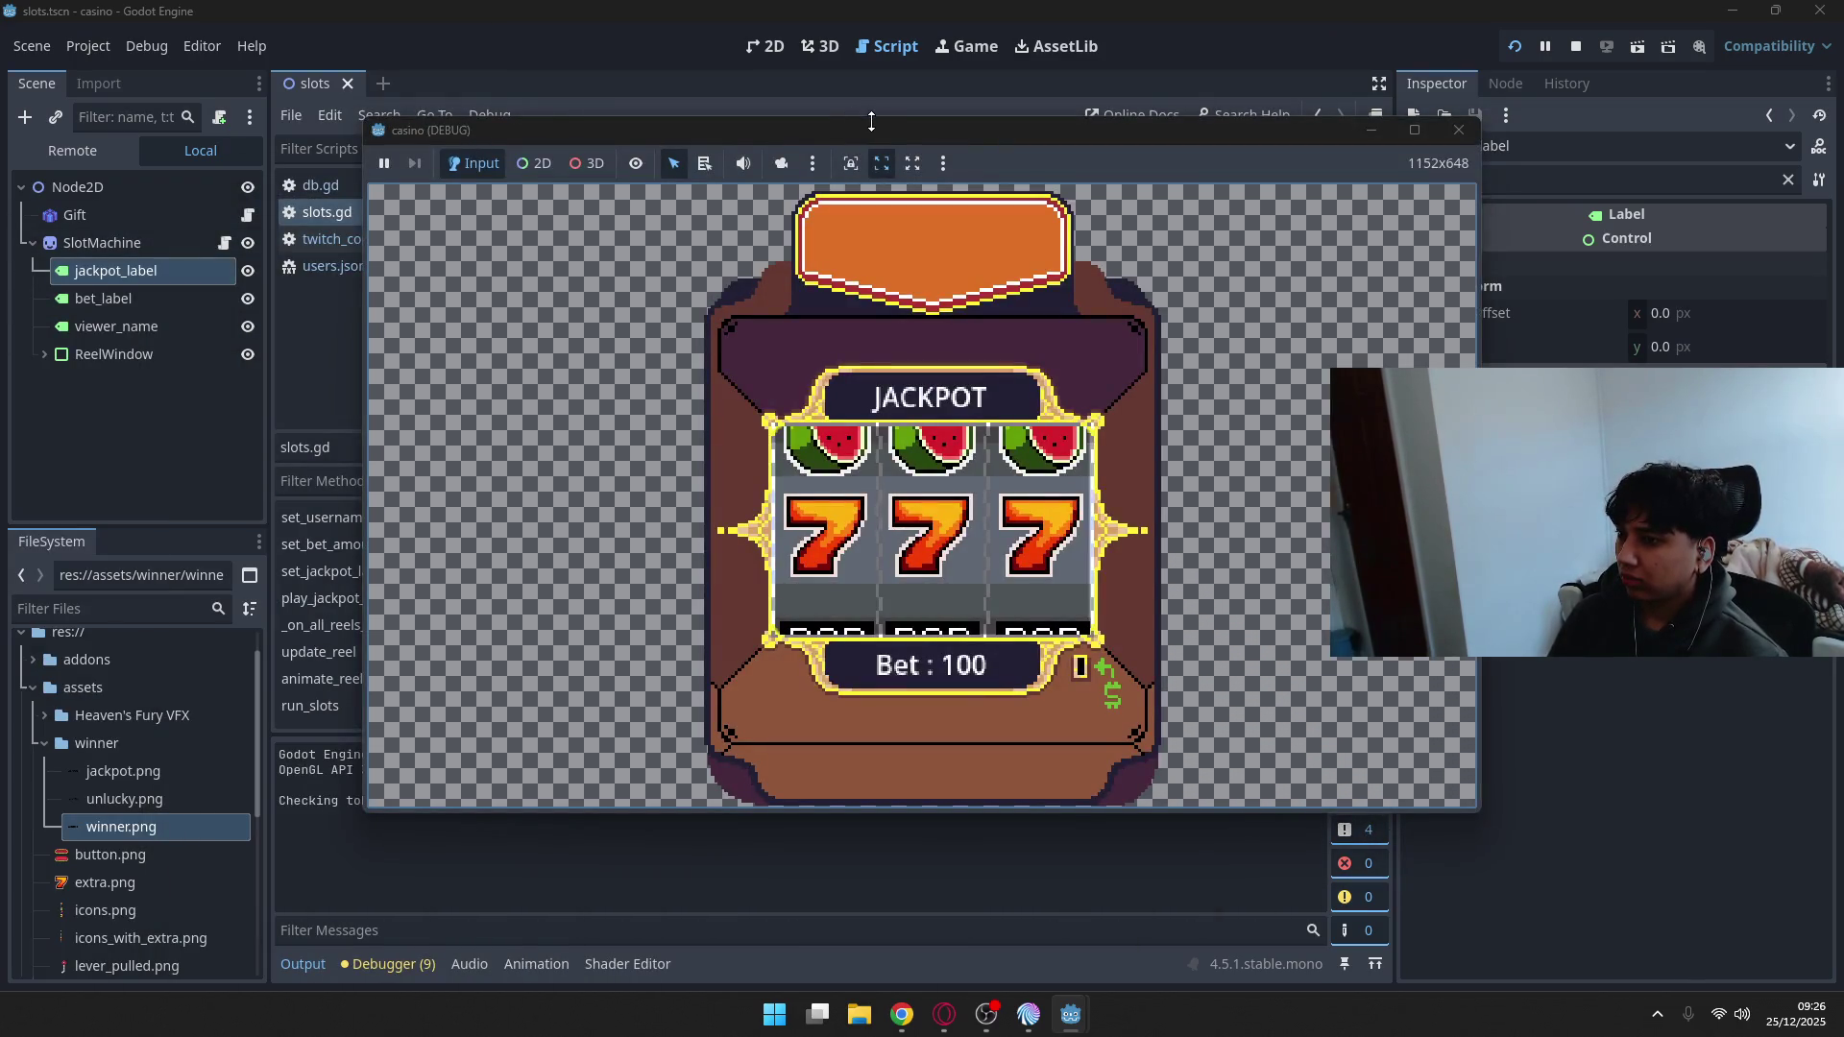
- Send !slots 100 twice from Mix It Up, getting a 2x bar win then a loss
click(852, 854)
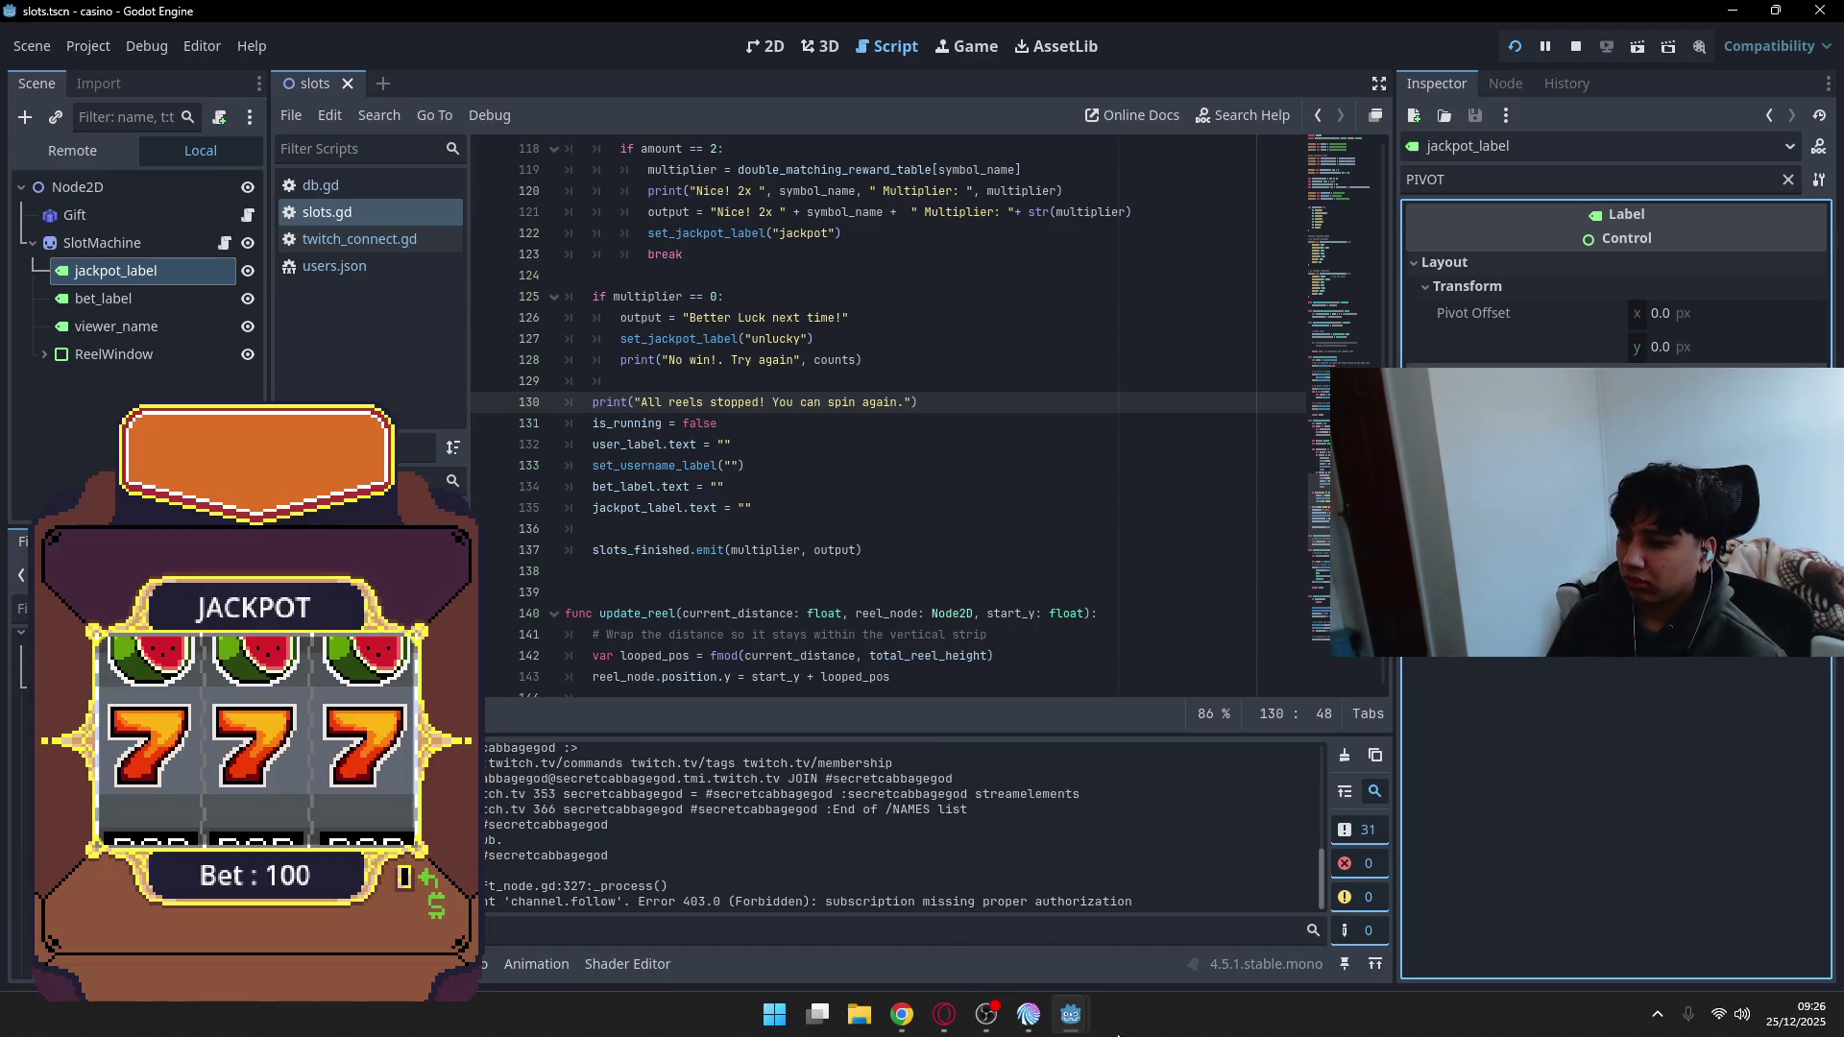
click(1029, 1015)
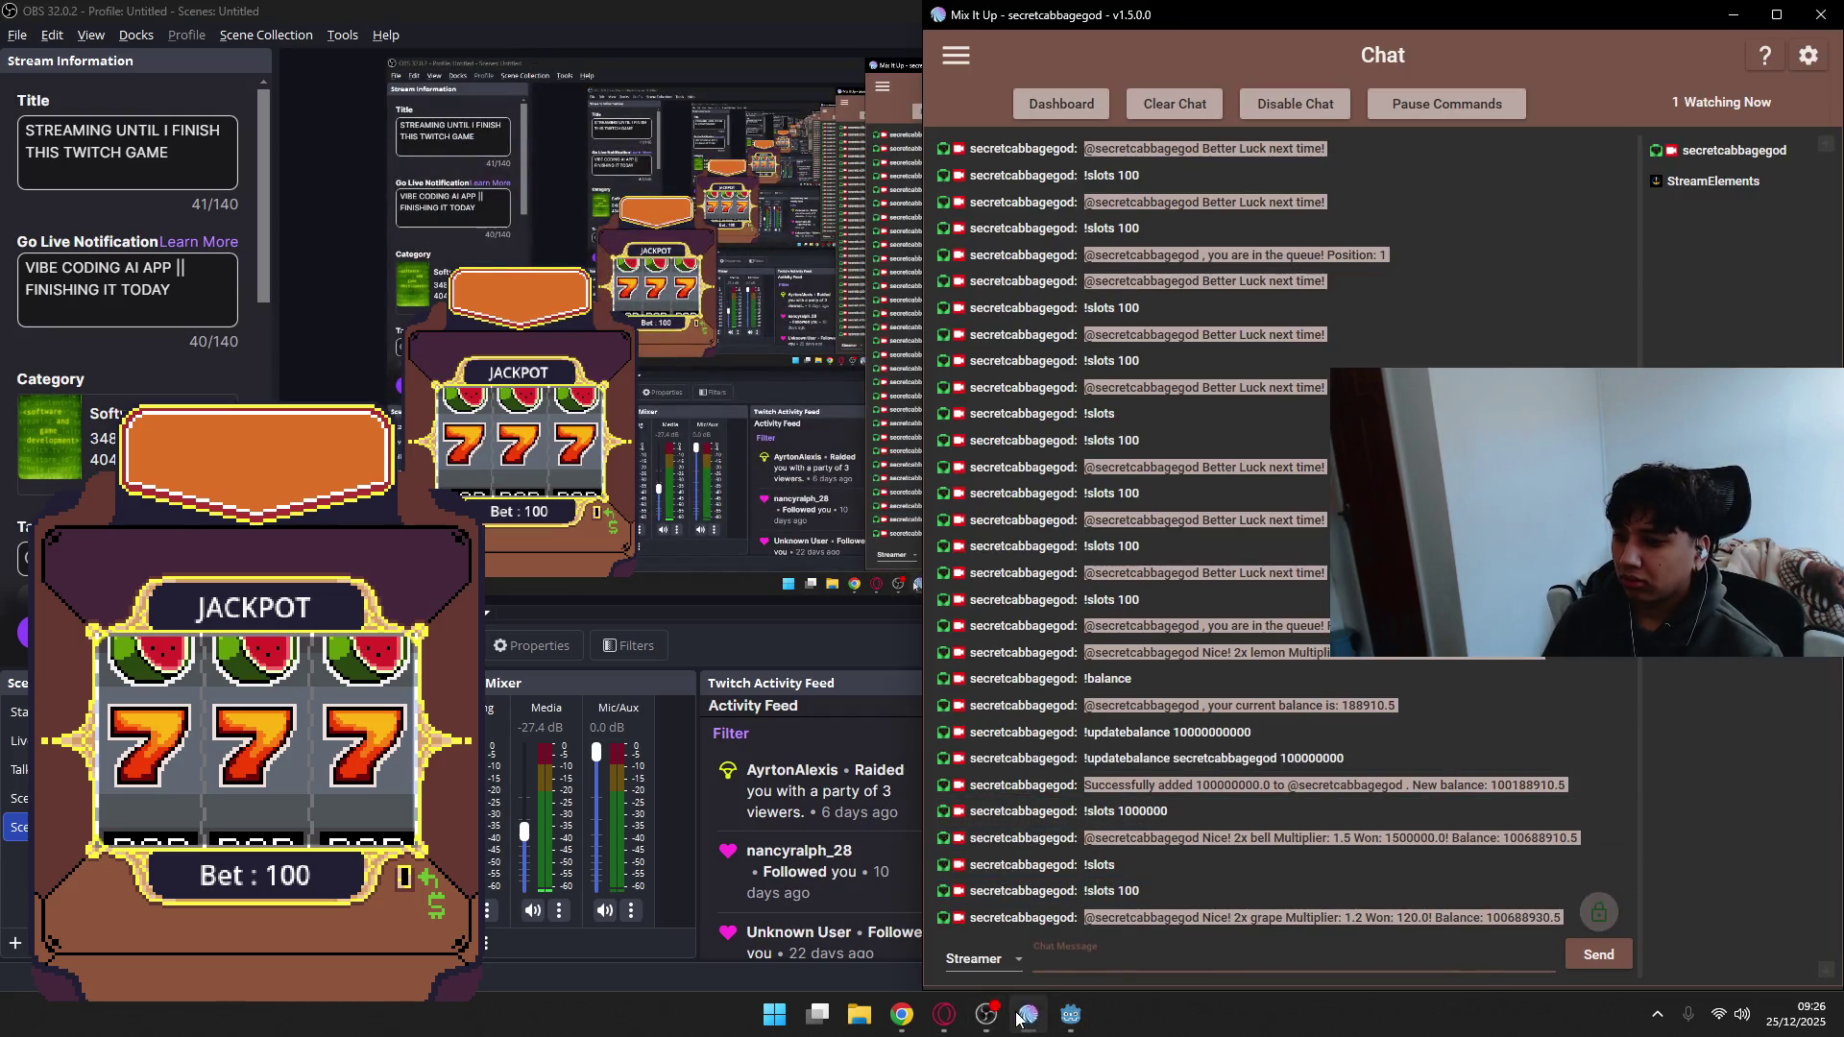
text(!slots 100)
key(Return)
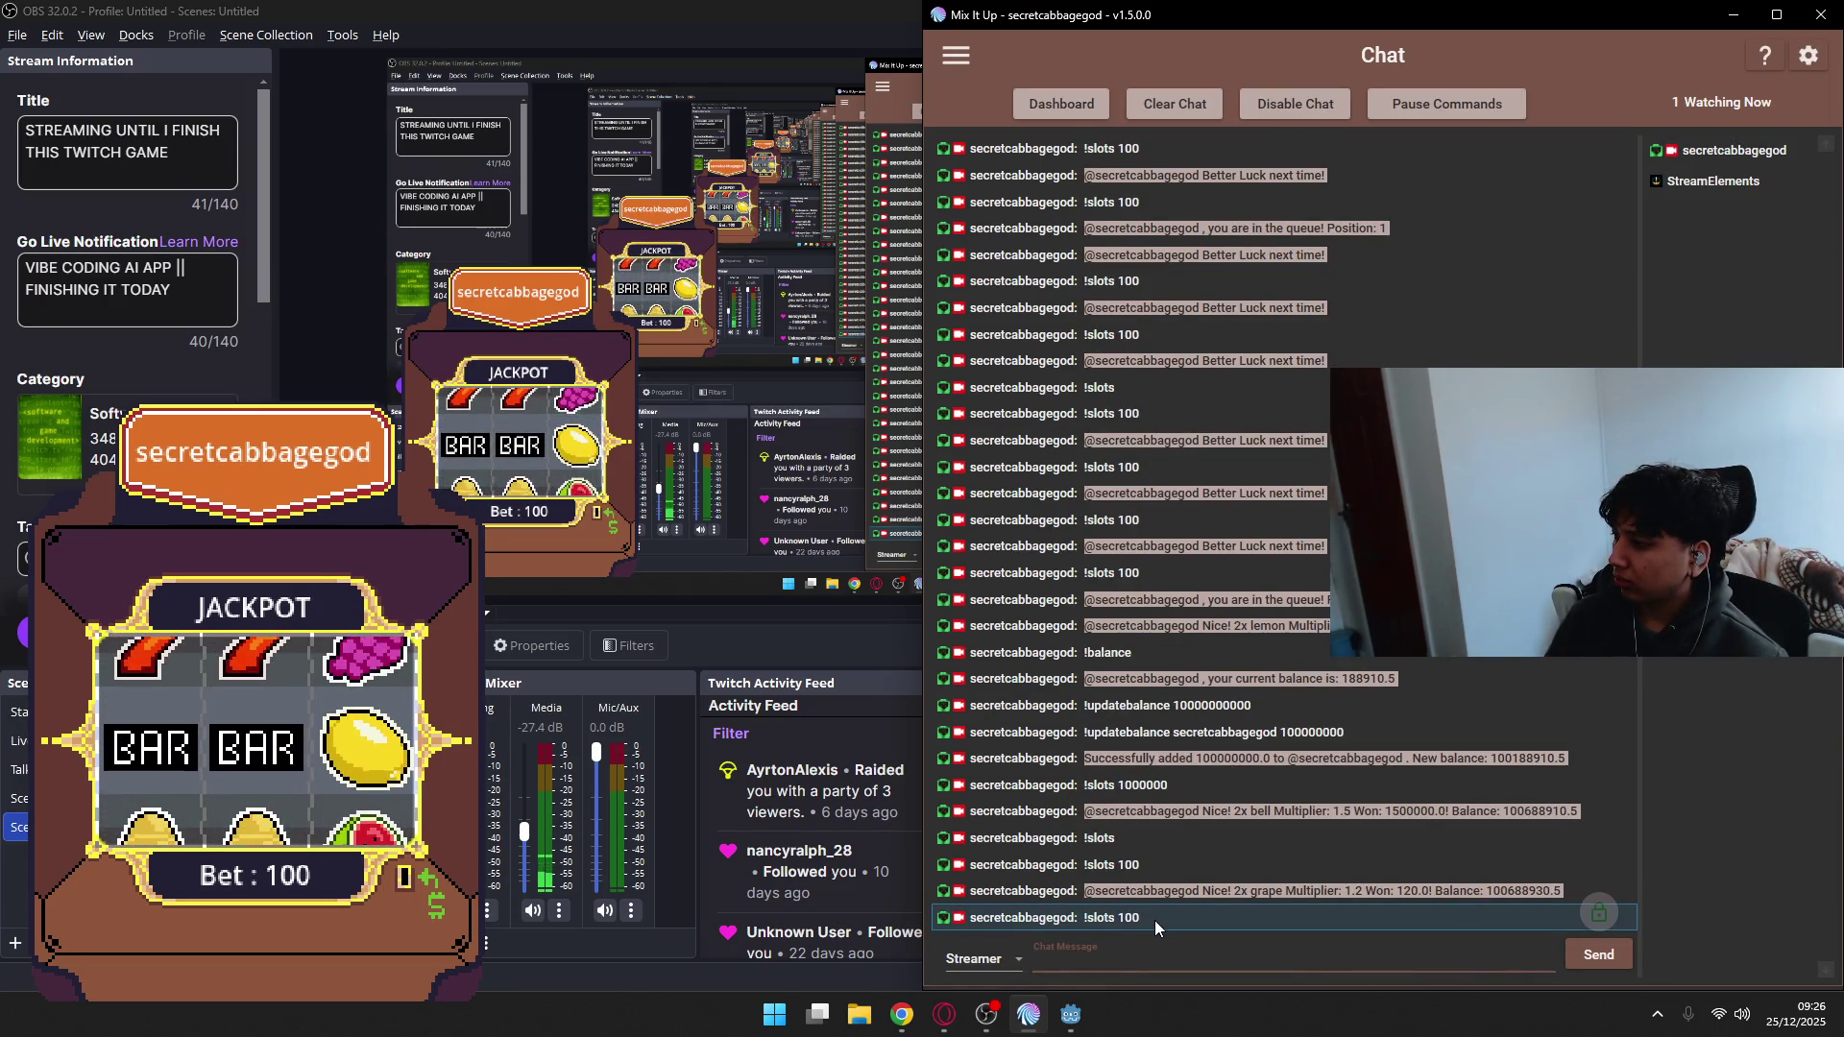
key(Up)
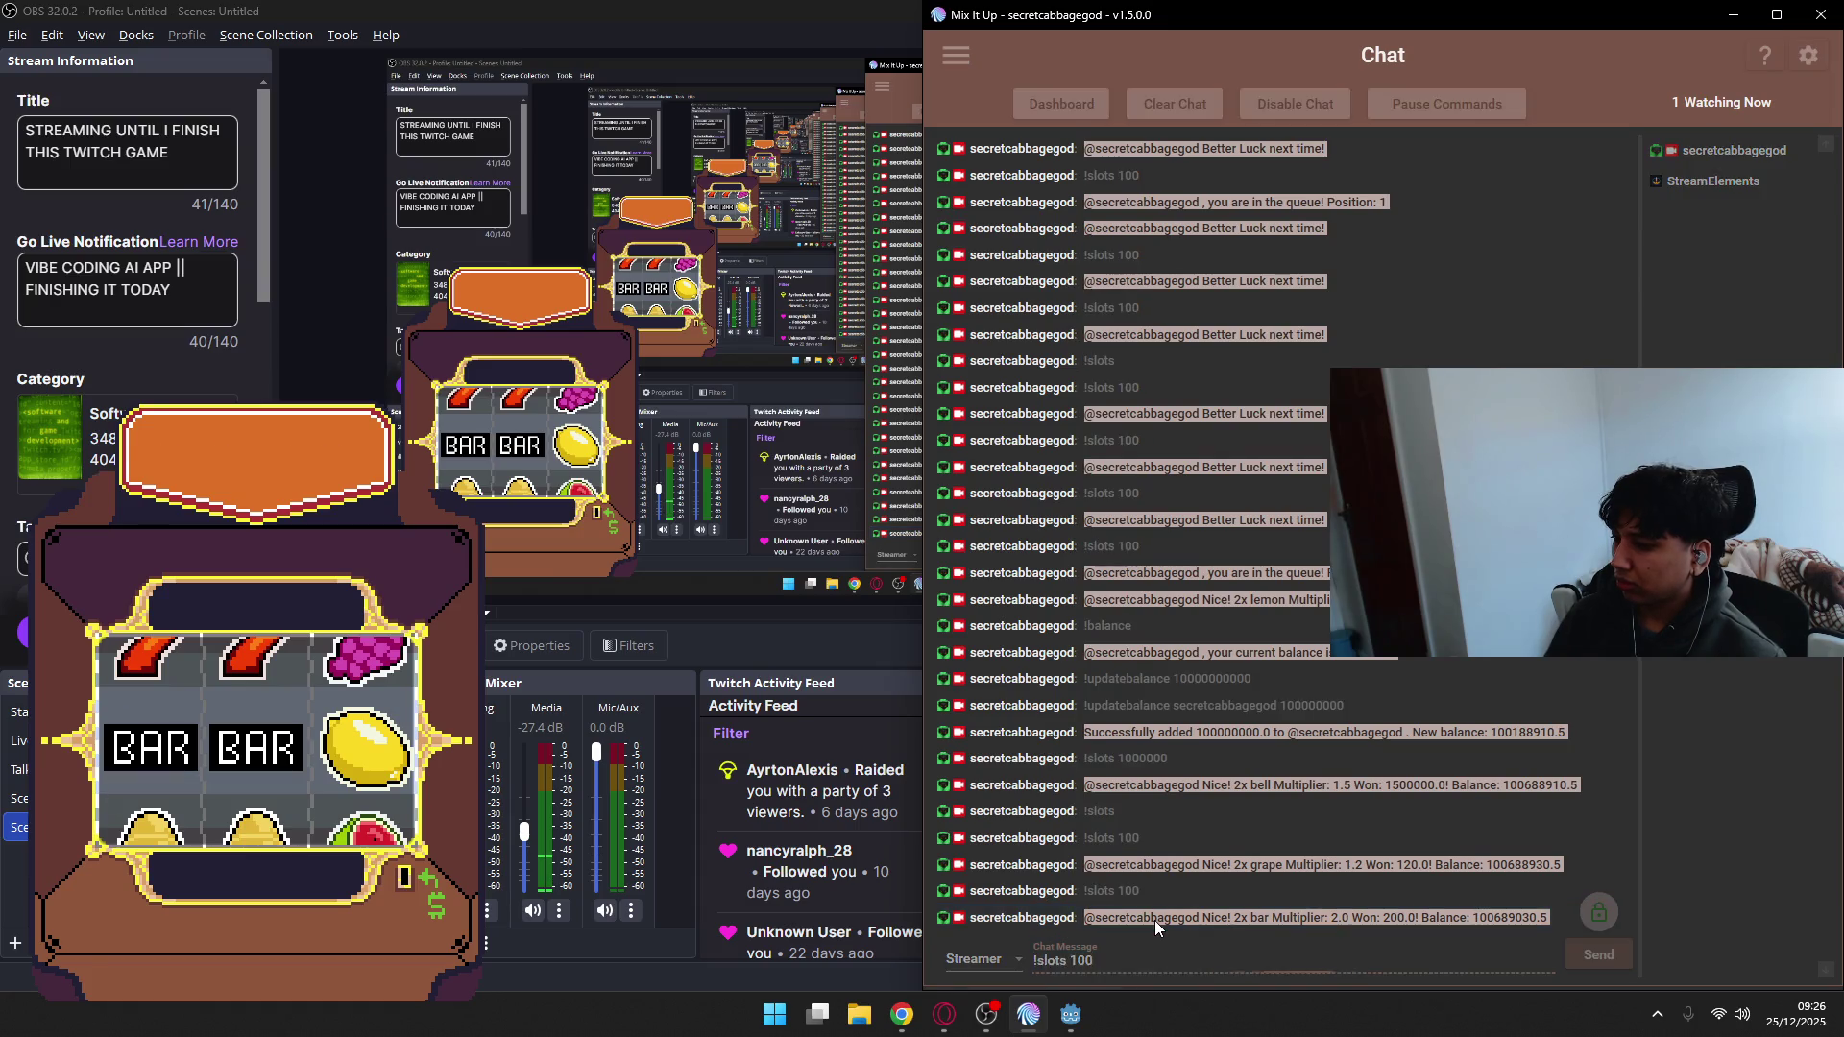
key(Return)
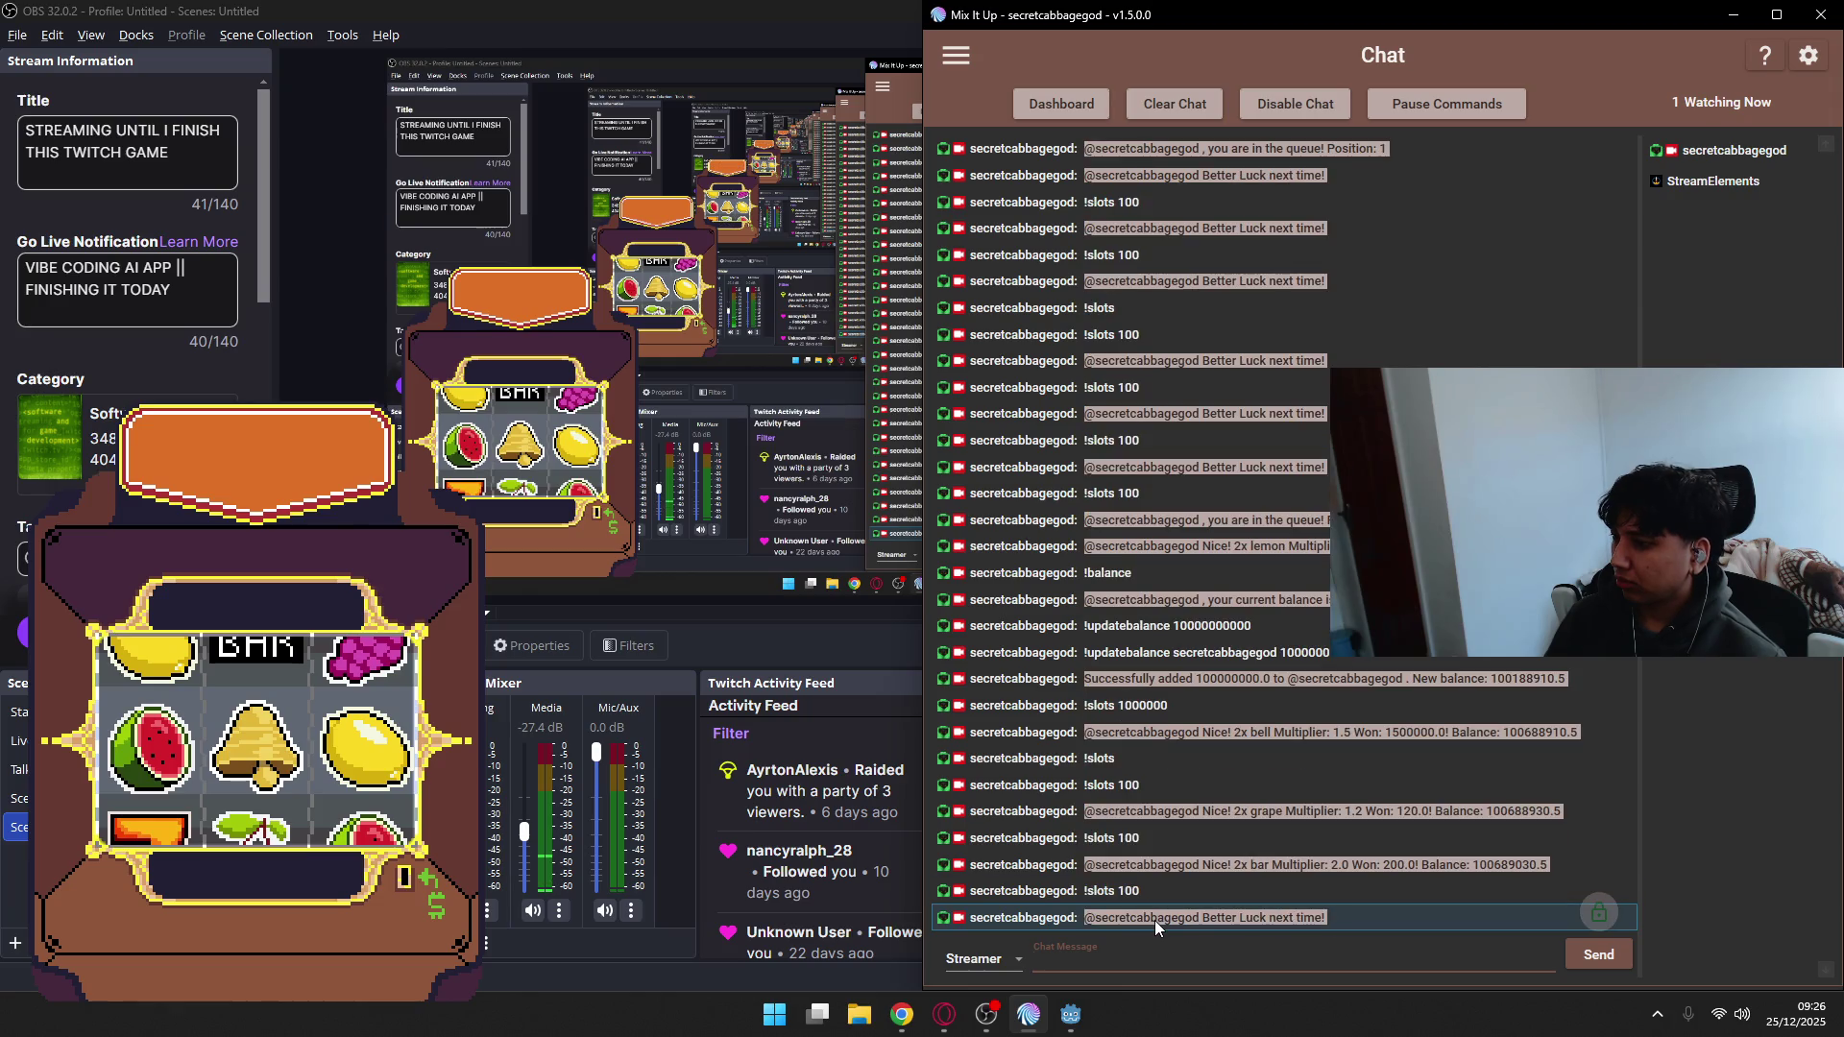
click(899, 1024)
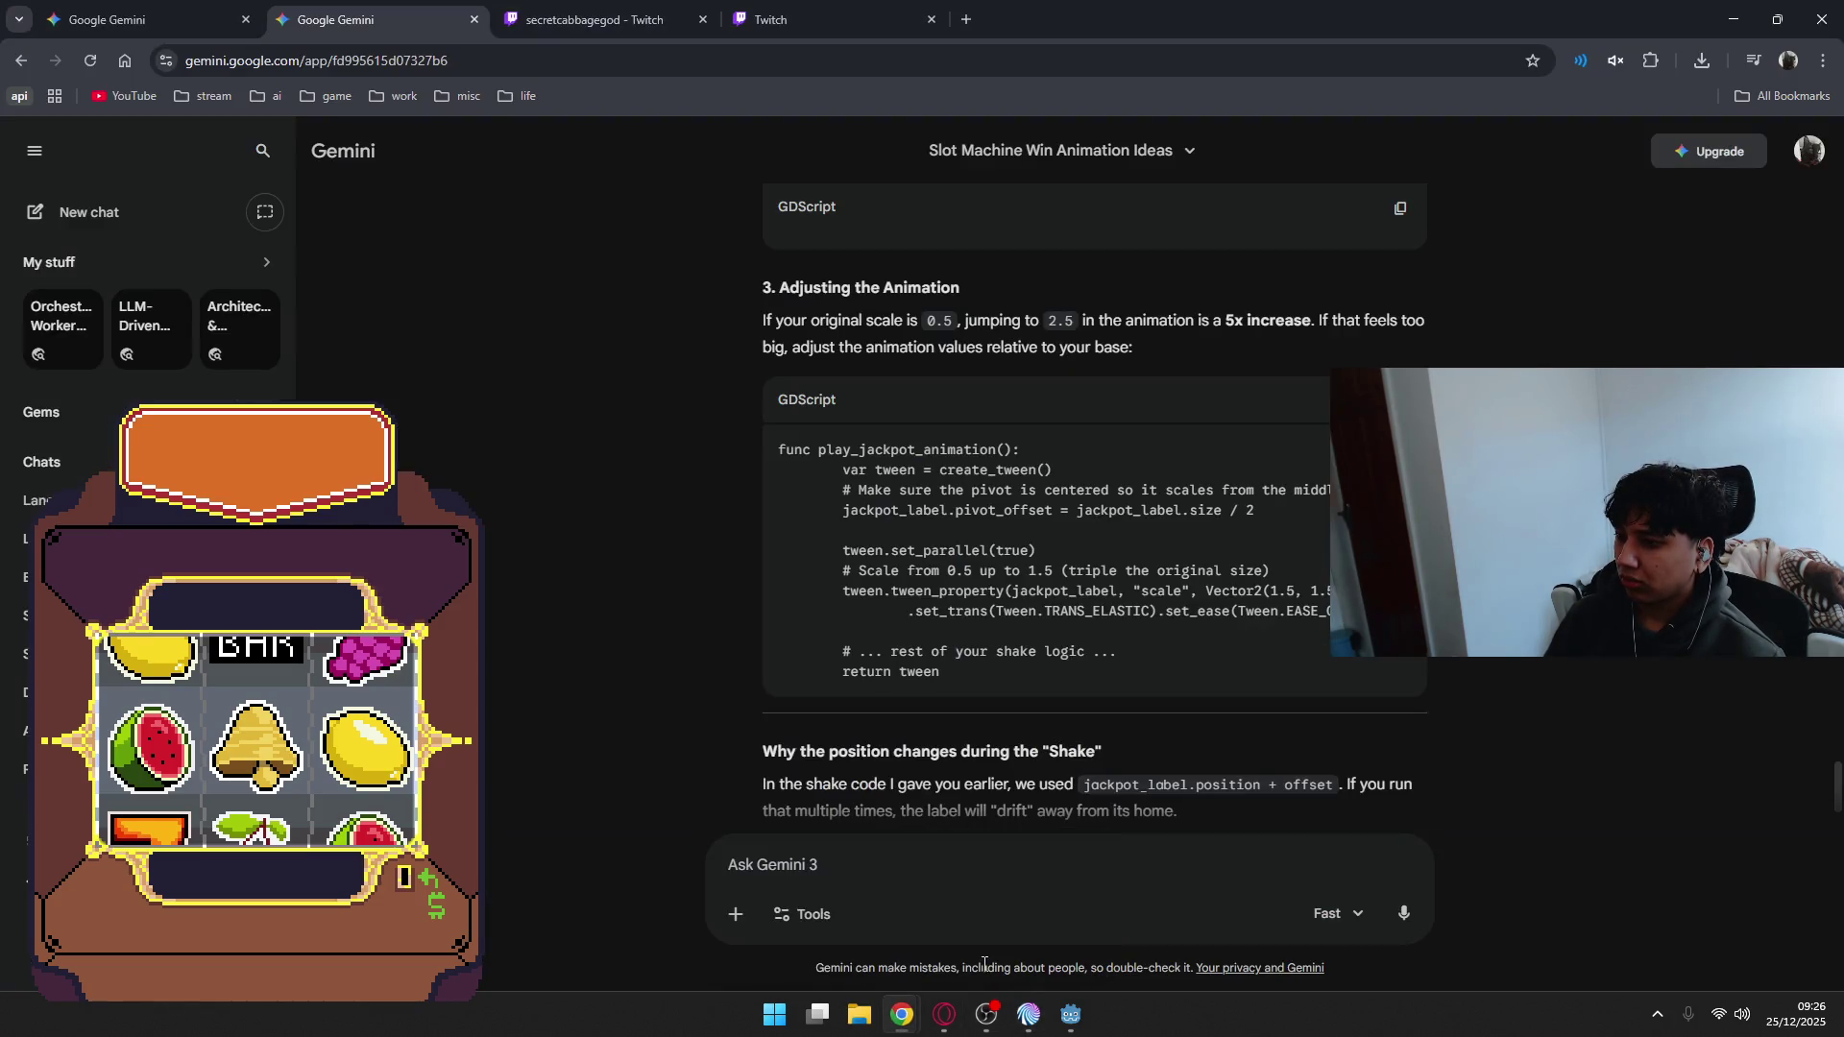
- Scroll up in Gemini to the set_jackpot_label answer resetting scale to Vector2.ONE
scroll(906, 705, up, 15)
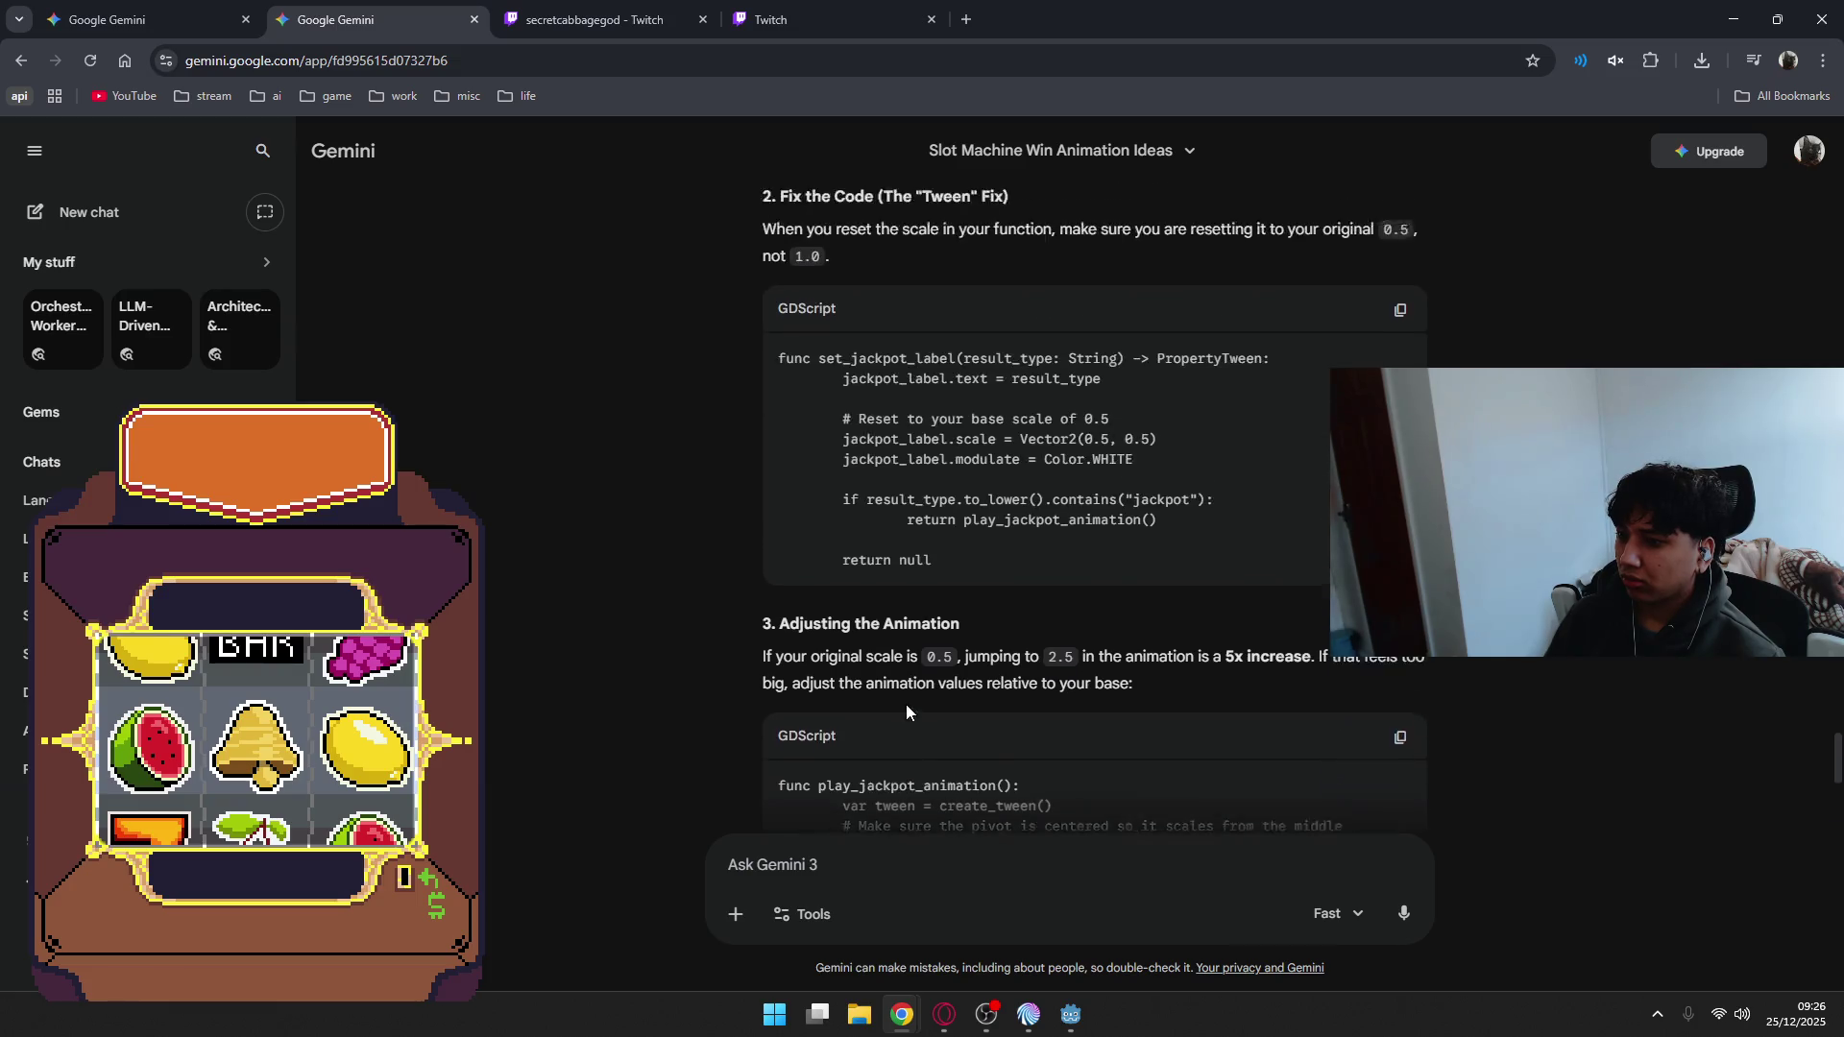
scroll(908, 699, up, 10)
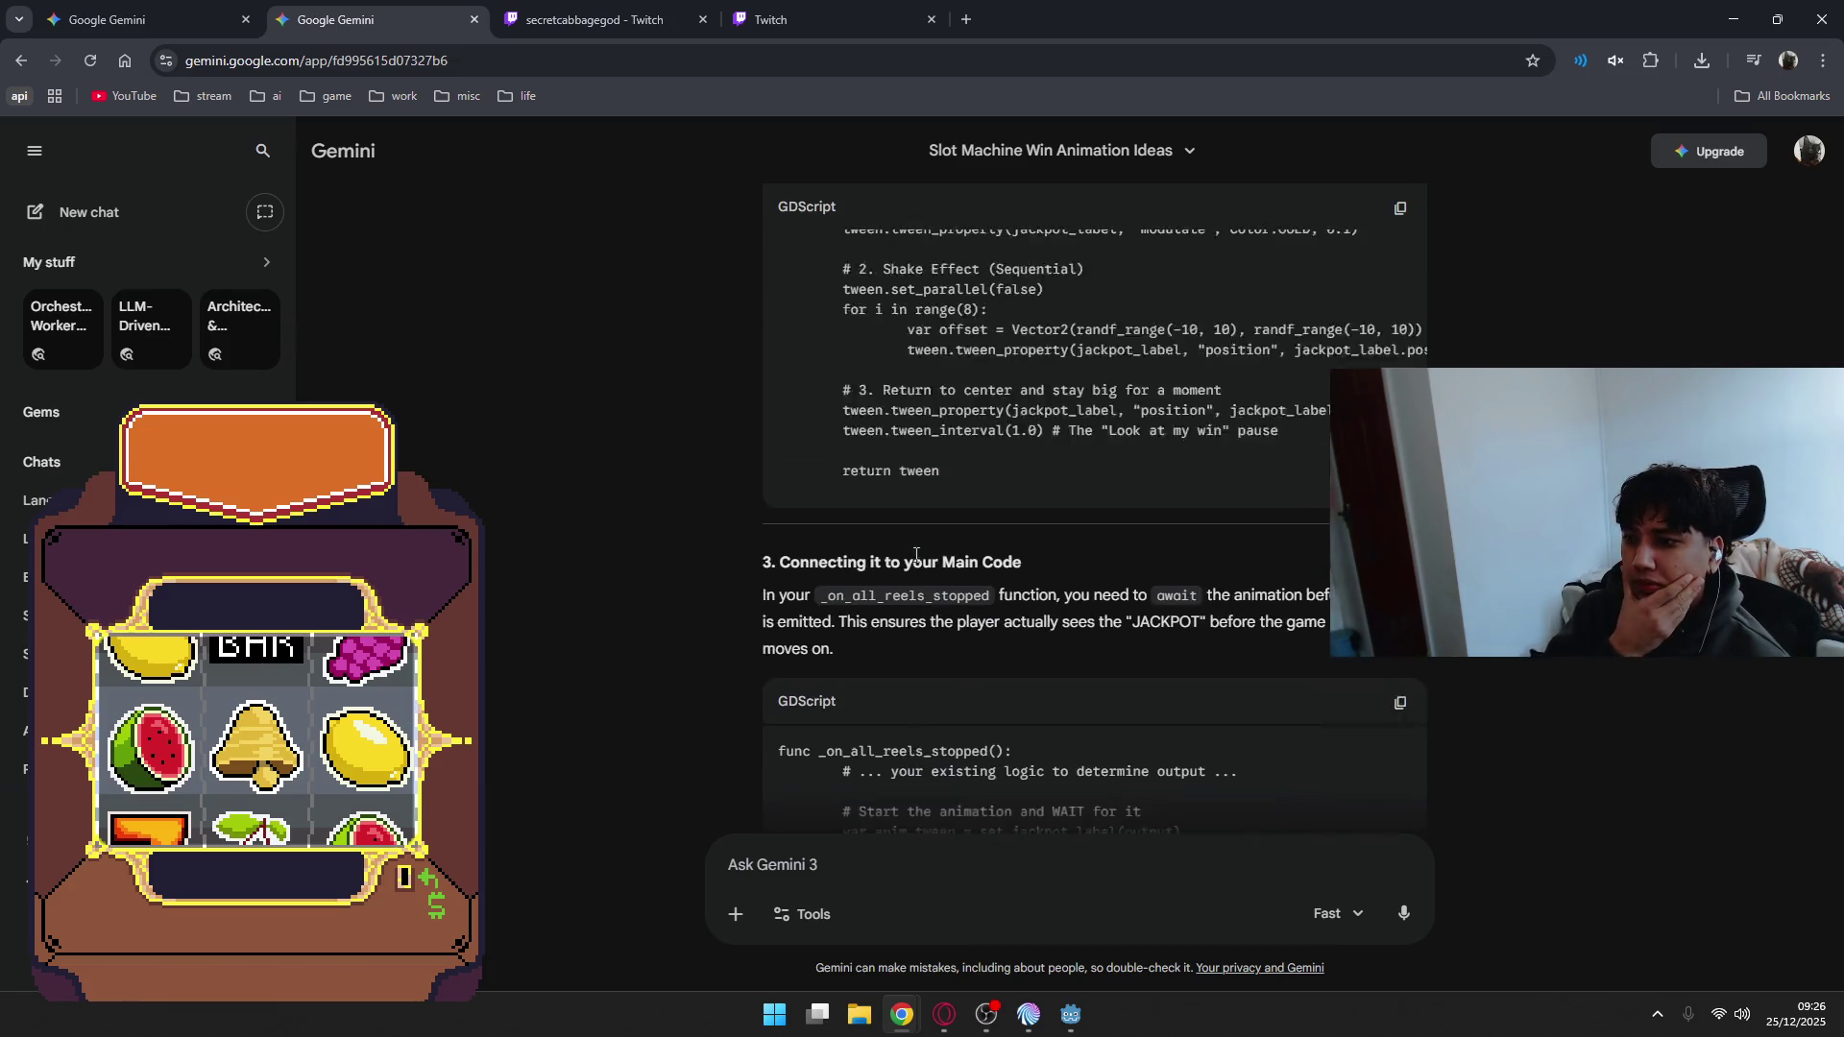
scroll(921, 530, up, 5)
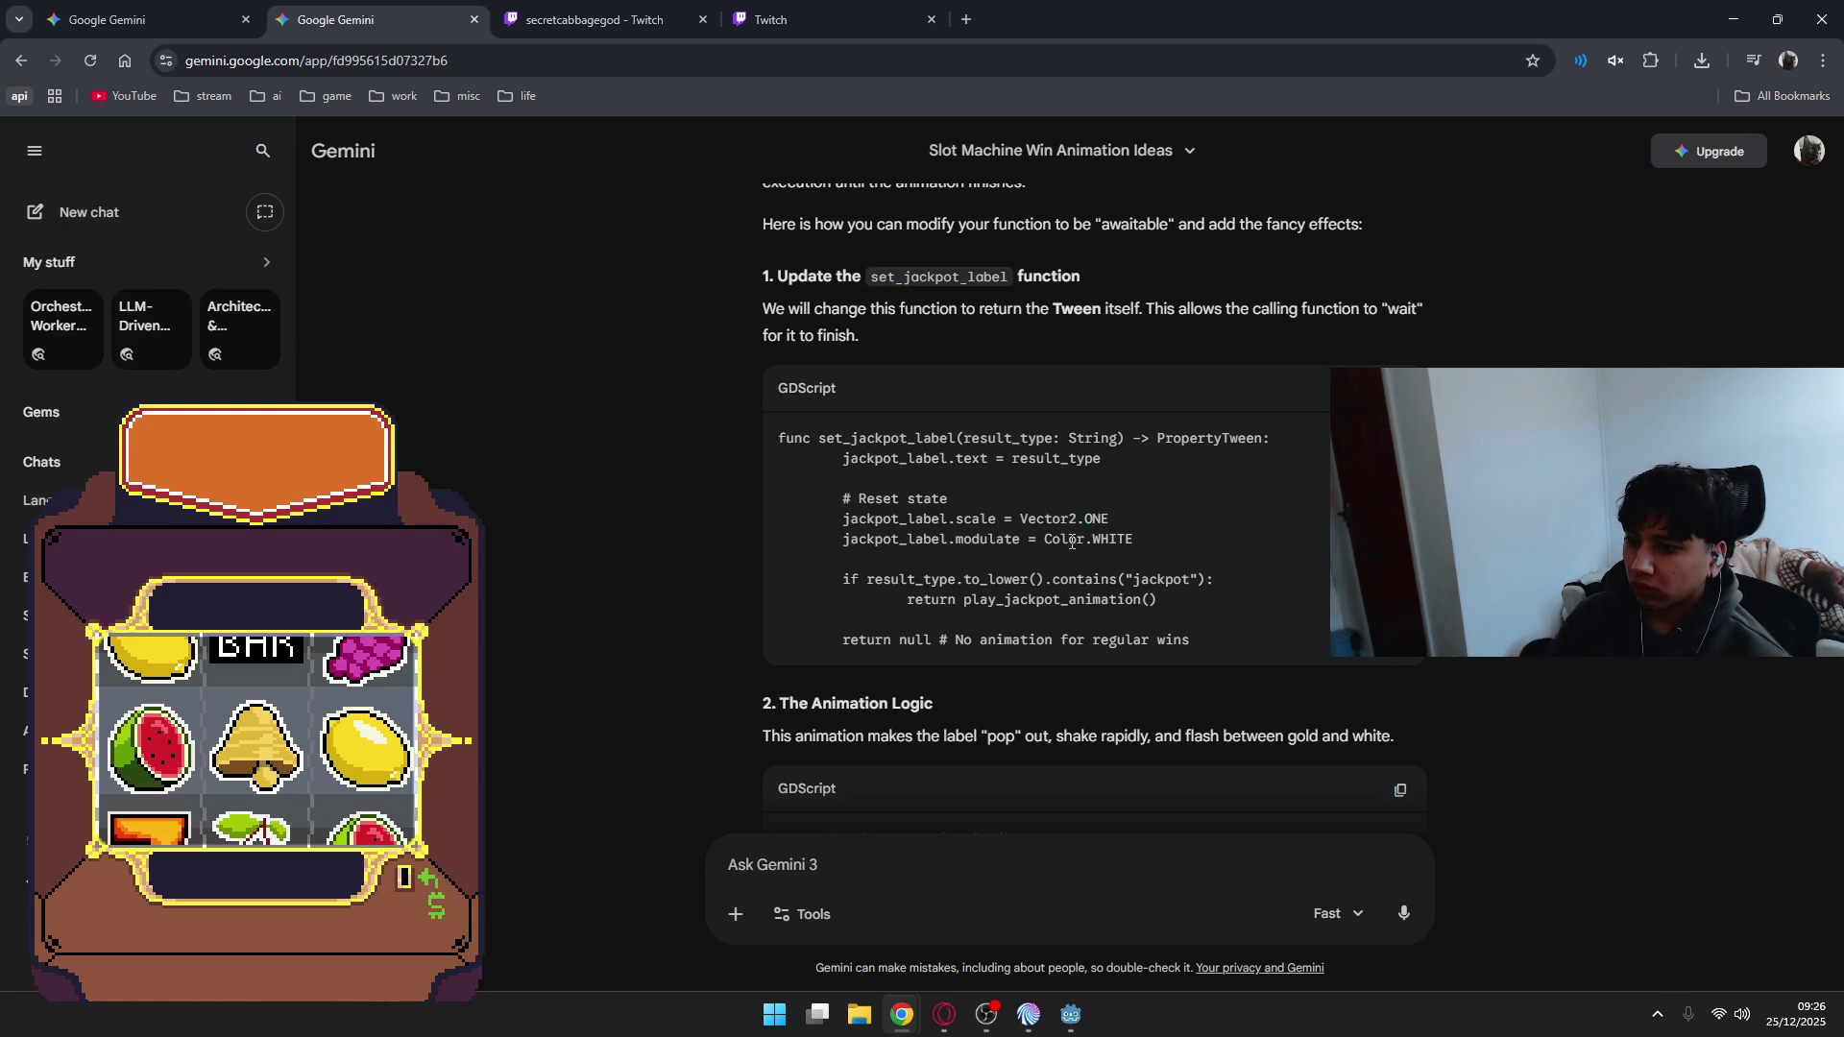
- Bring the Godot editor back and scroll up to set_jackpot_label in slots.gd
click(1029, 1016)
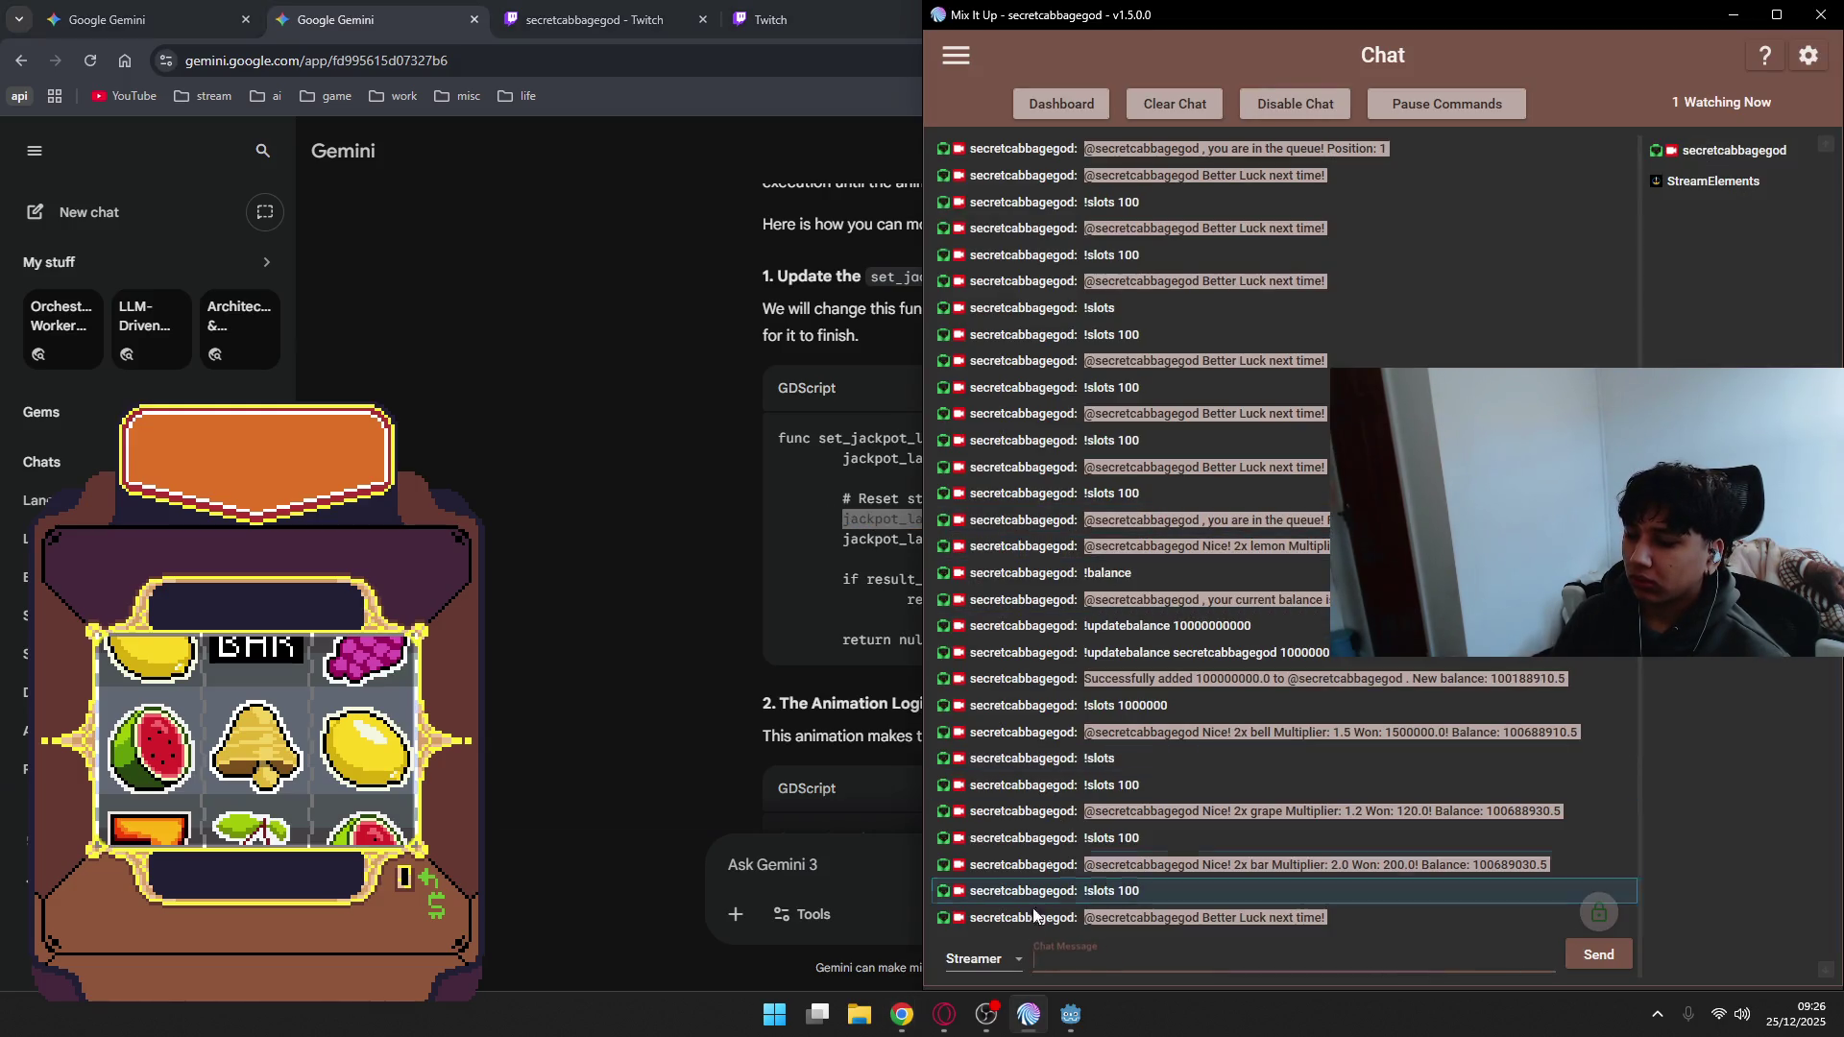
click(1018, 1019)
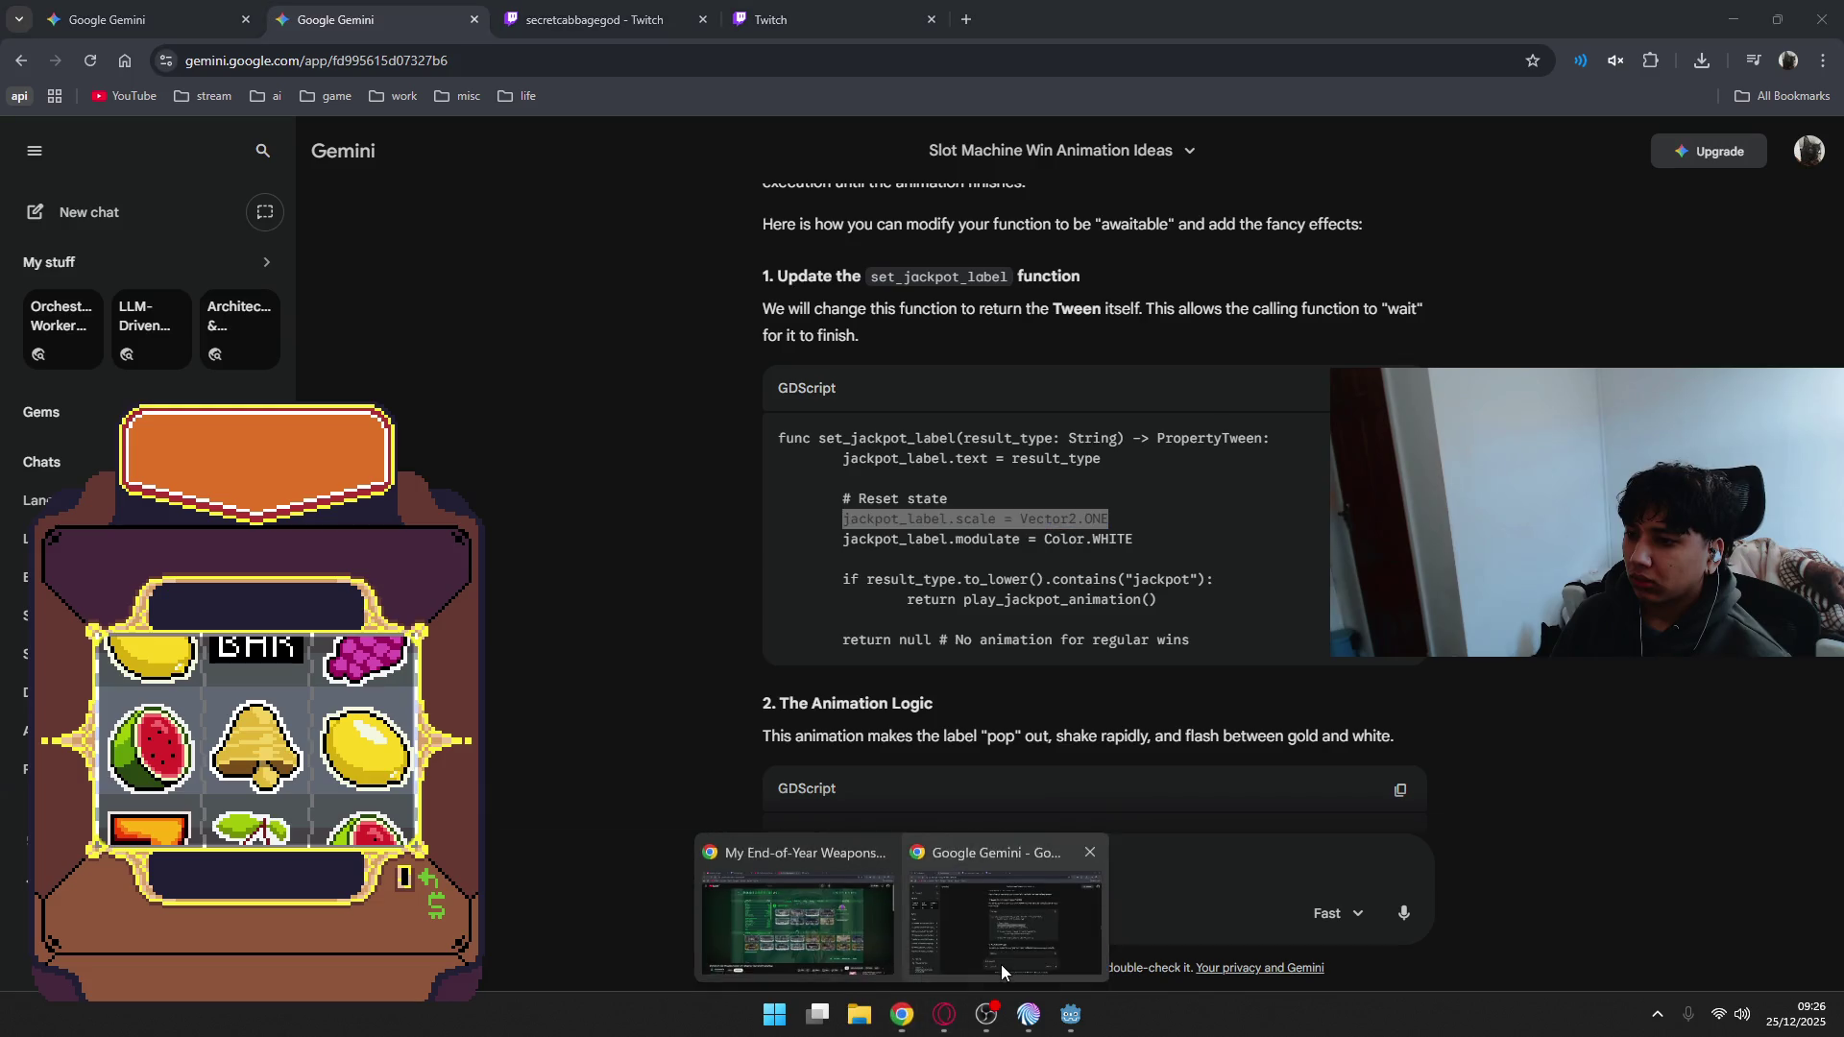
mouse_move(1068, 1010)
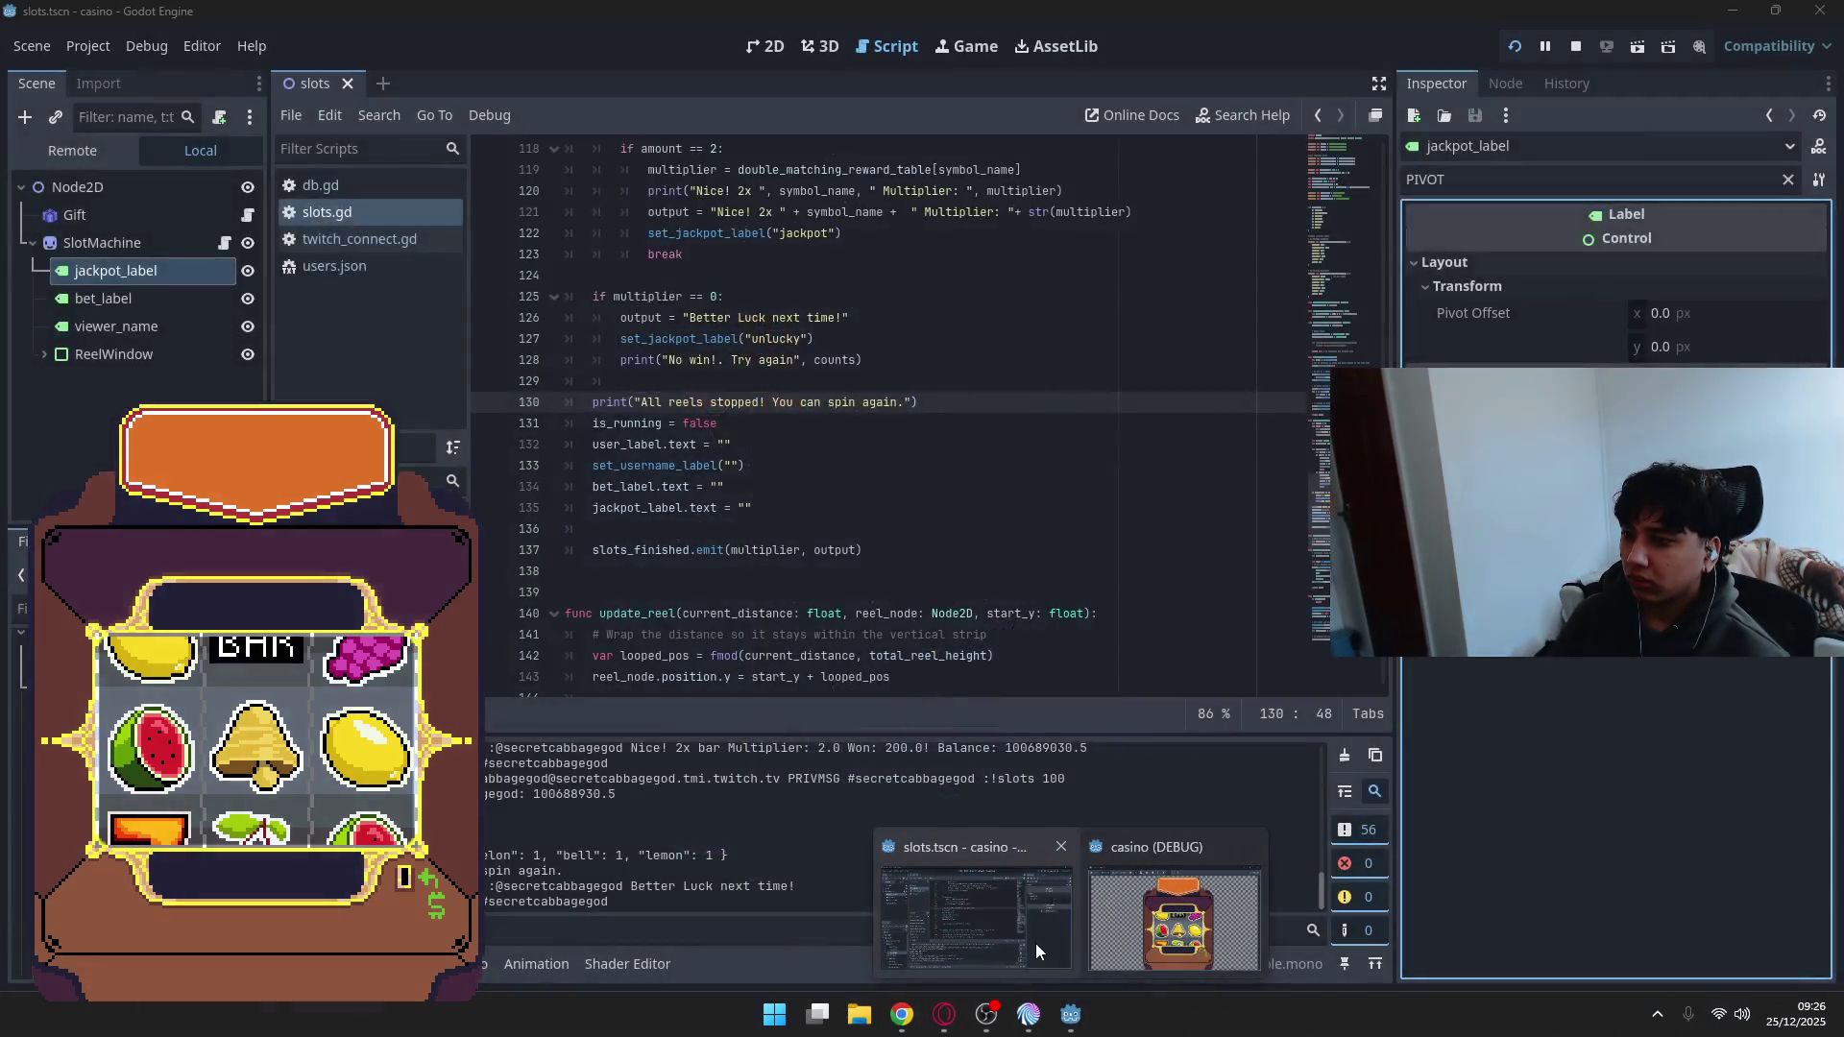
click(1035, 943)
click(845, 444)
scroll(861, 555, up, 10)
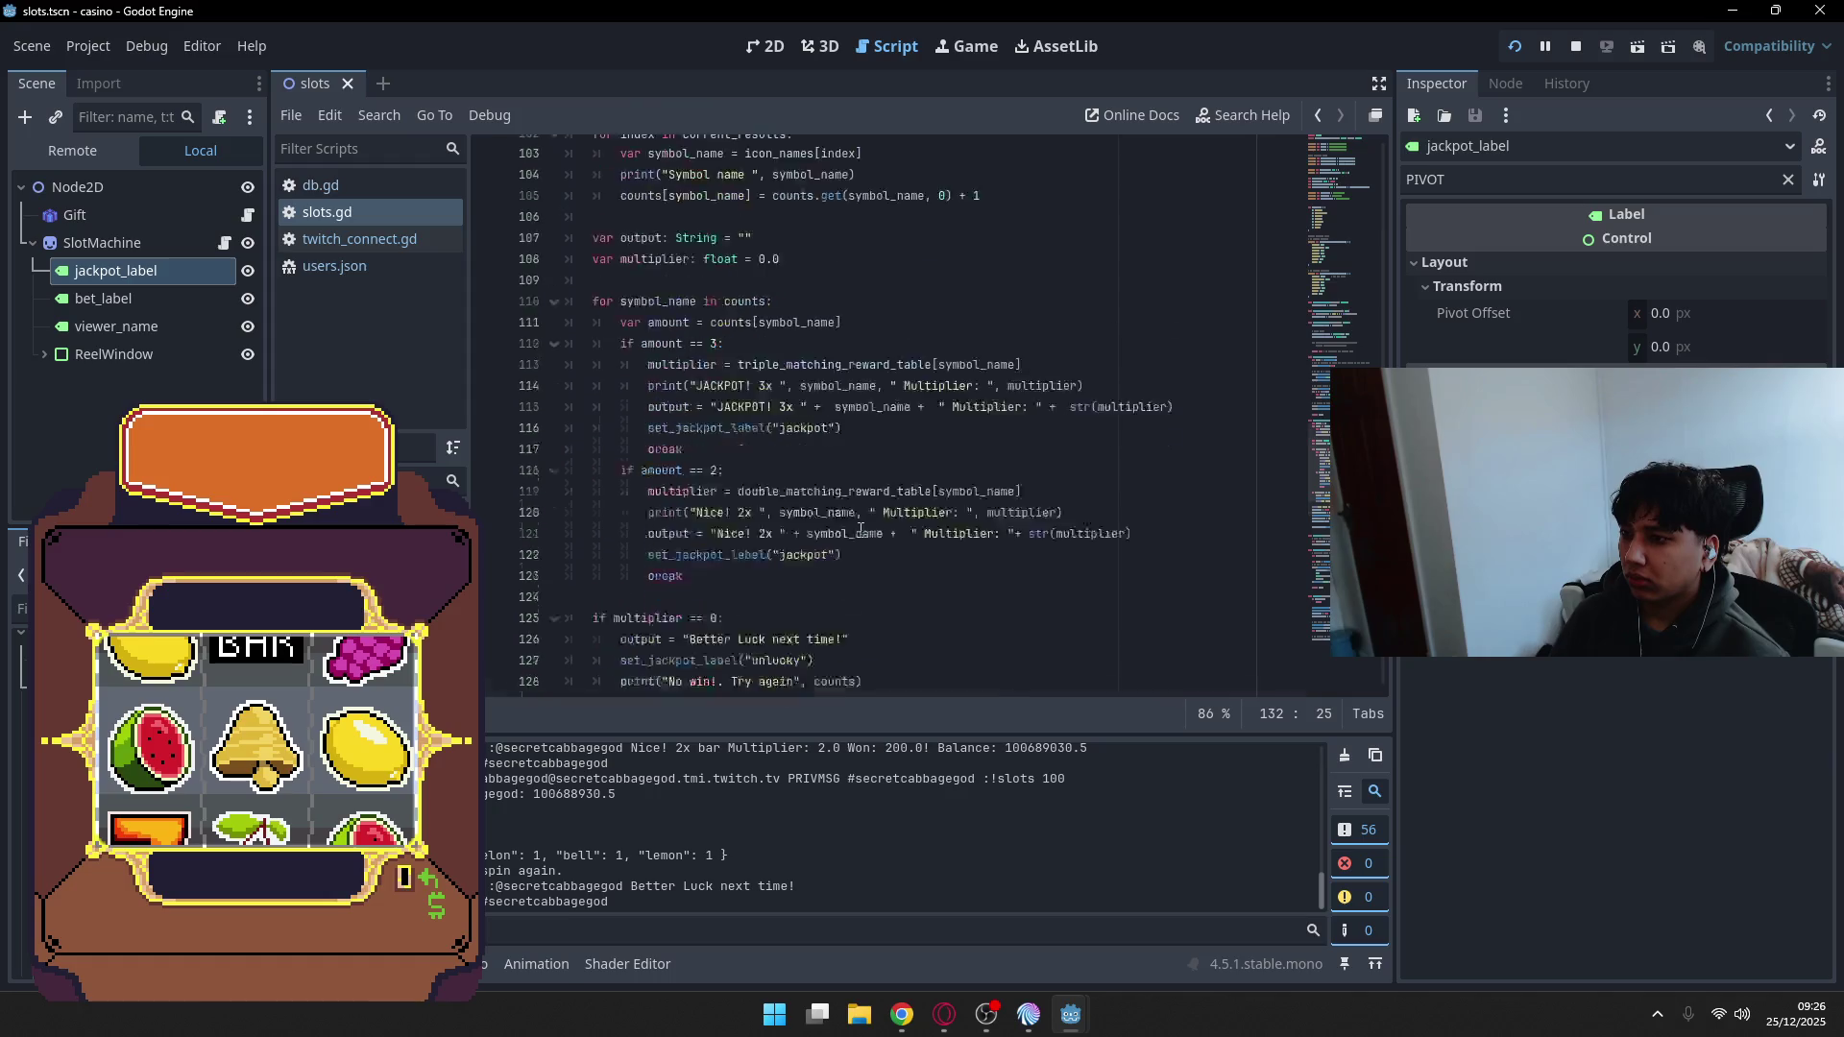
scroll(861, 555, up, 7)
- Insert jackpot_label.scale = Vector2.ONE below the 0.5 scale reset and run the game
click(931, 406)
key(Return)
text(jackpot_label.scale = Vector2.ONE)
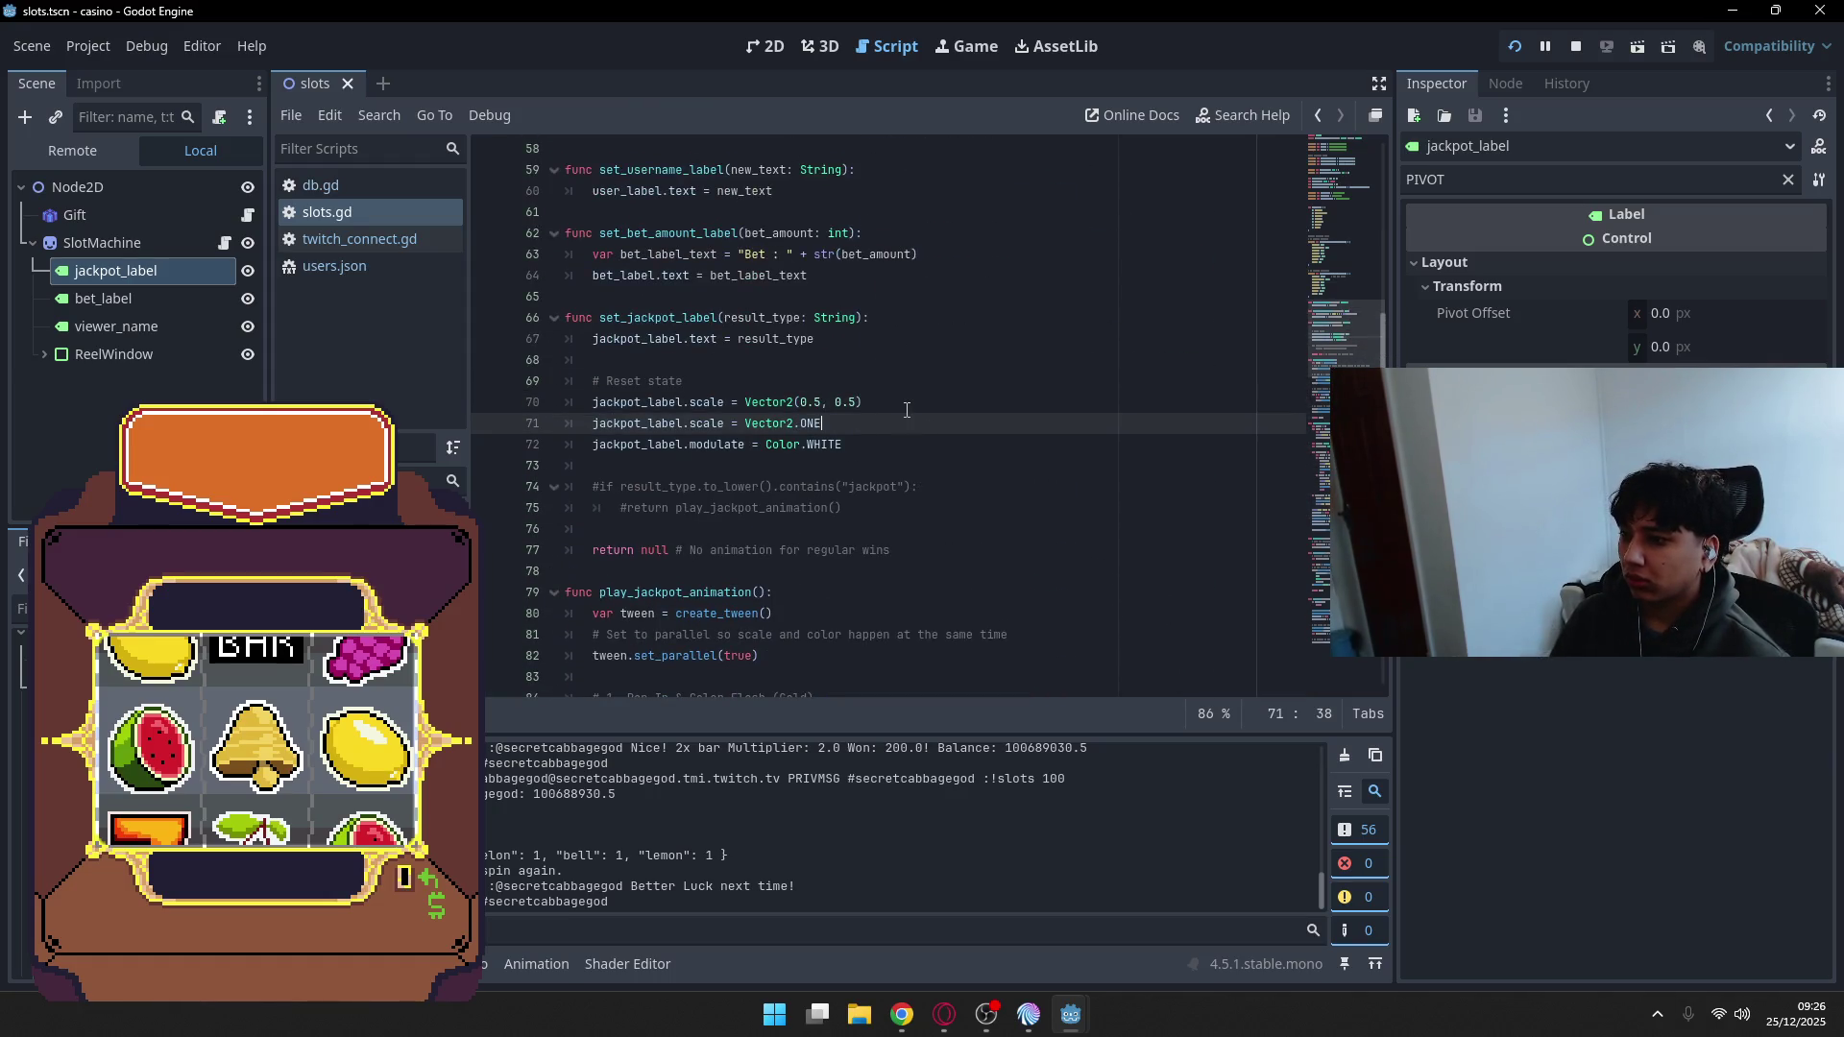
key(Up)
key(Left)
key(Left)
key(Left)
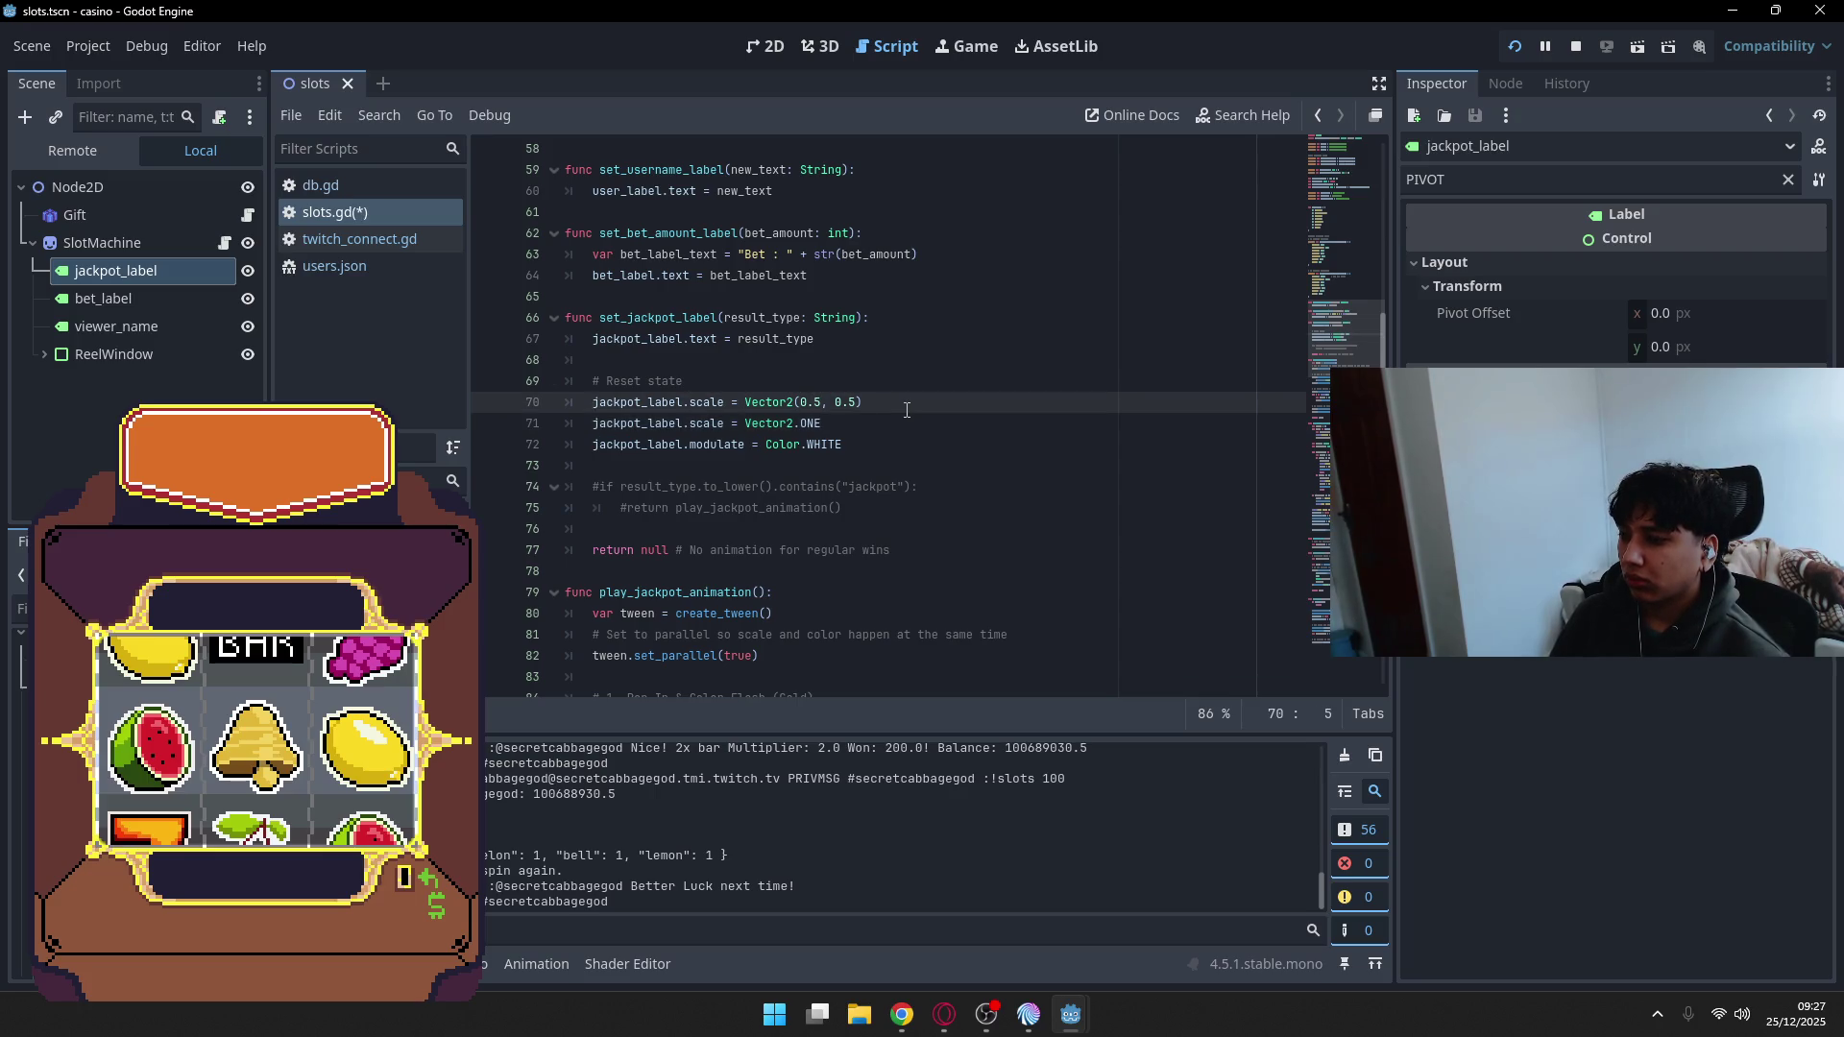
click(1517, 45)
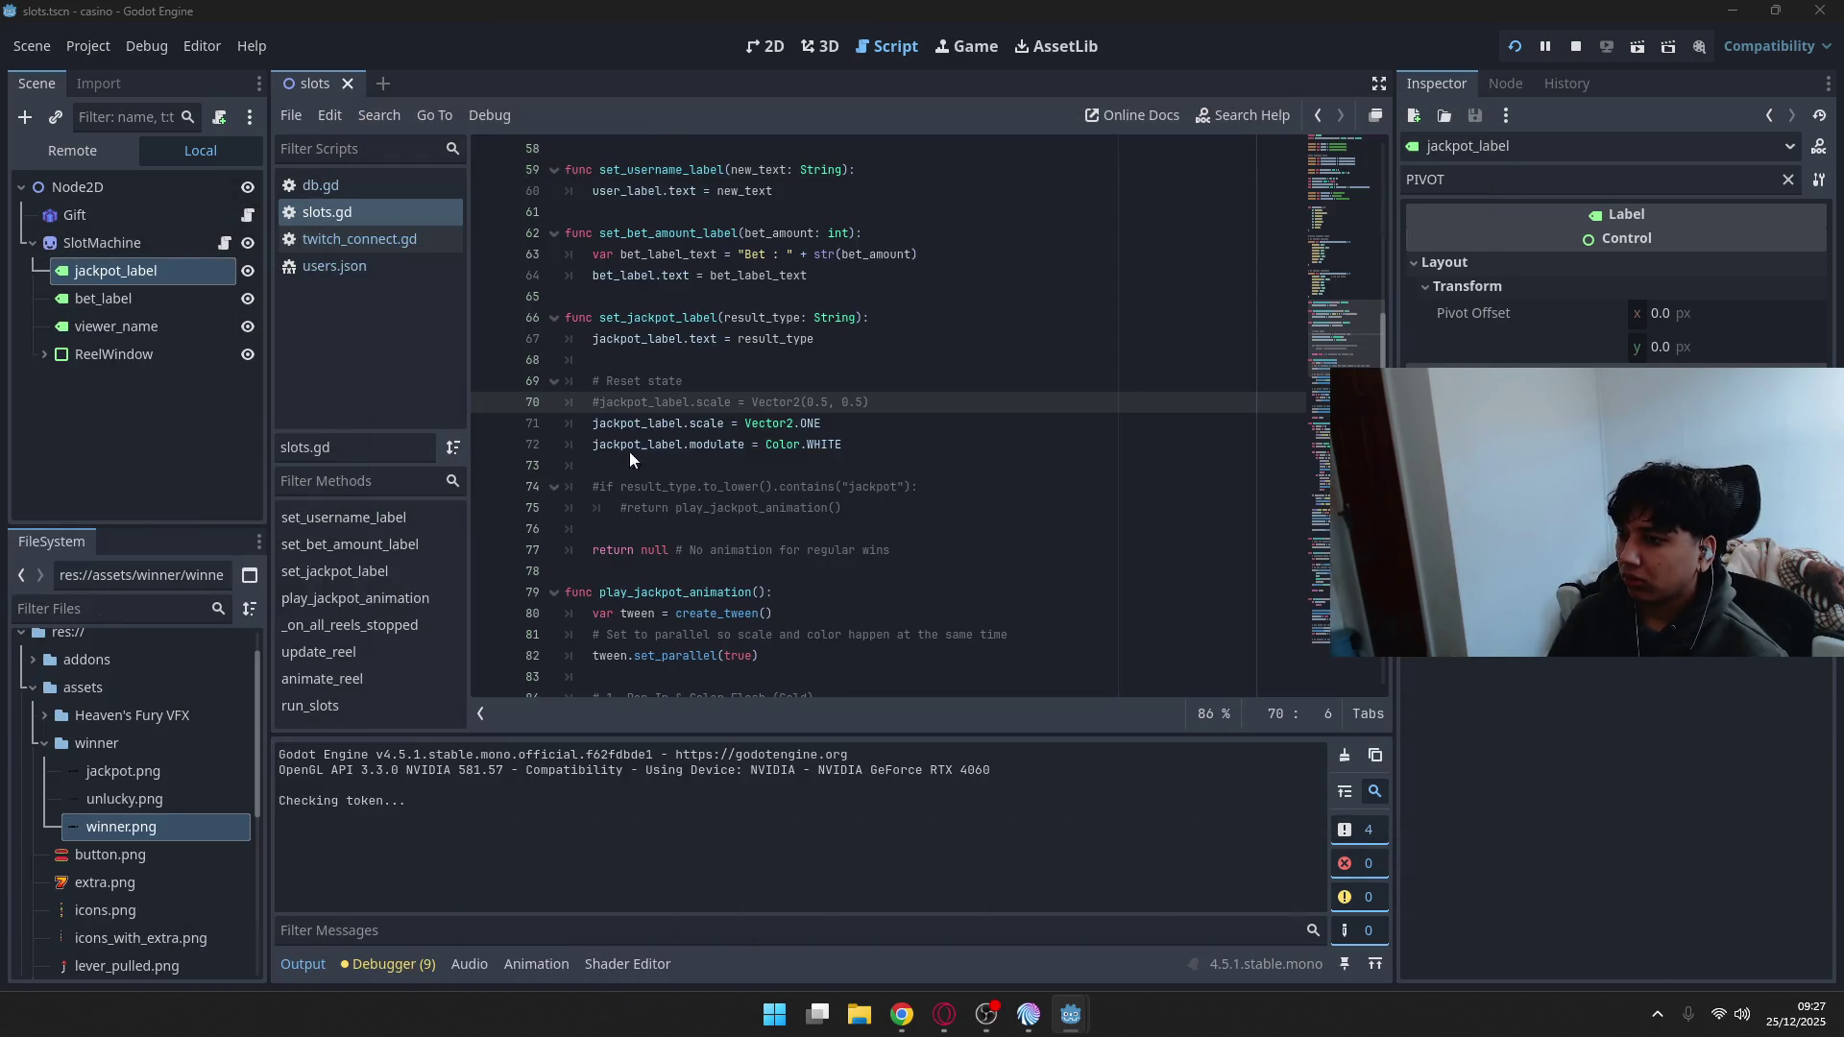
- Change the modulate reset colour from Color.WHITE to Color.BLACK and restart the game
click(968, 516)
double_click(822, 443)
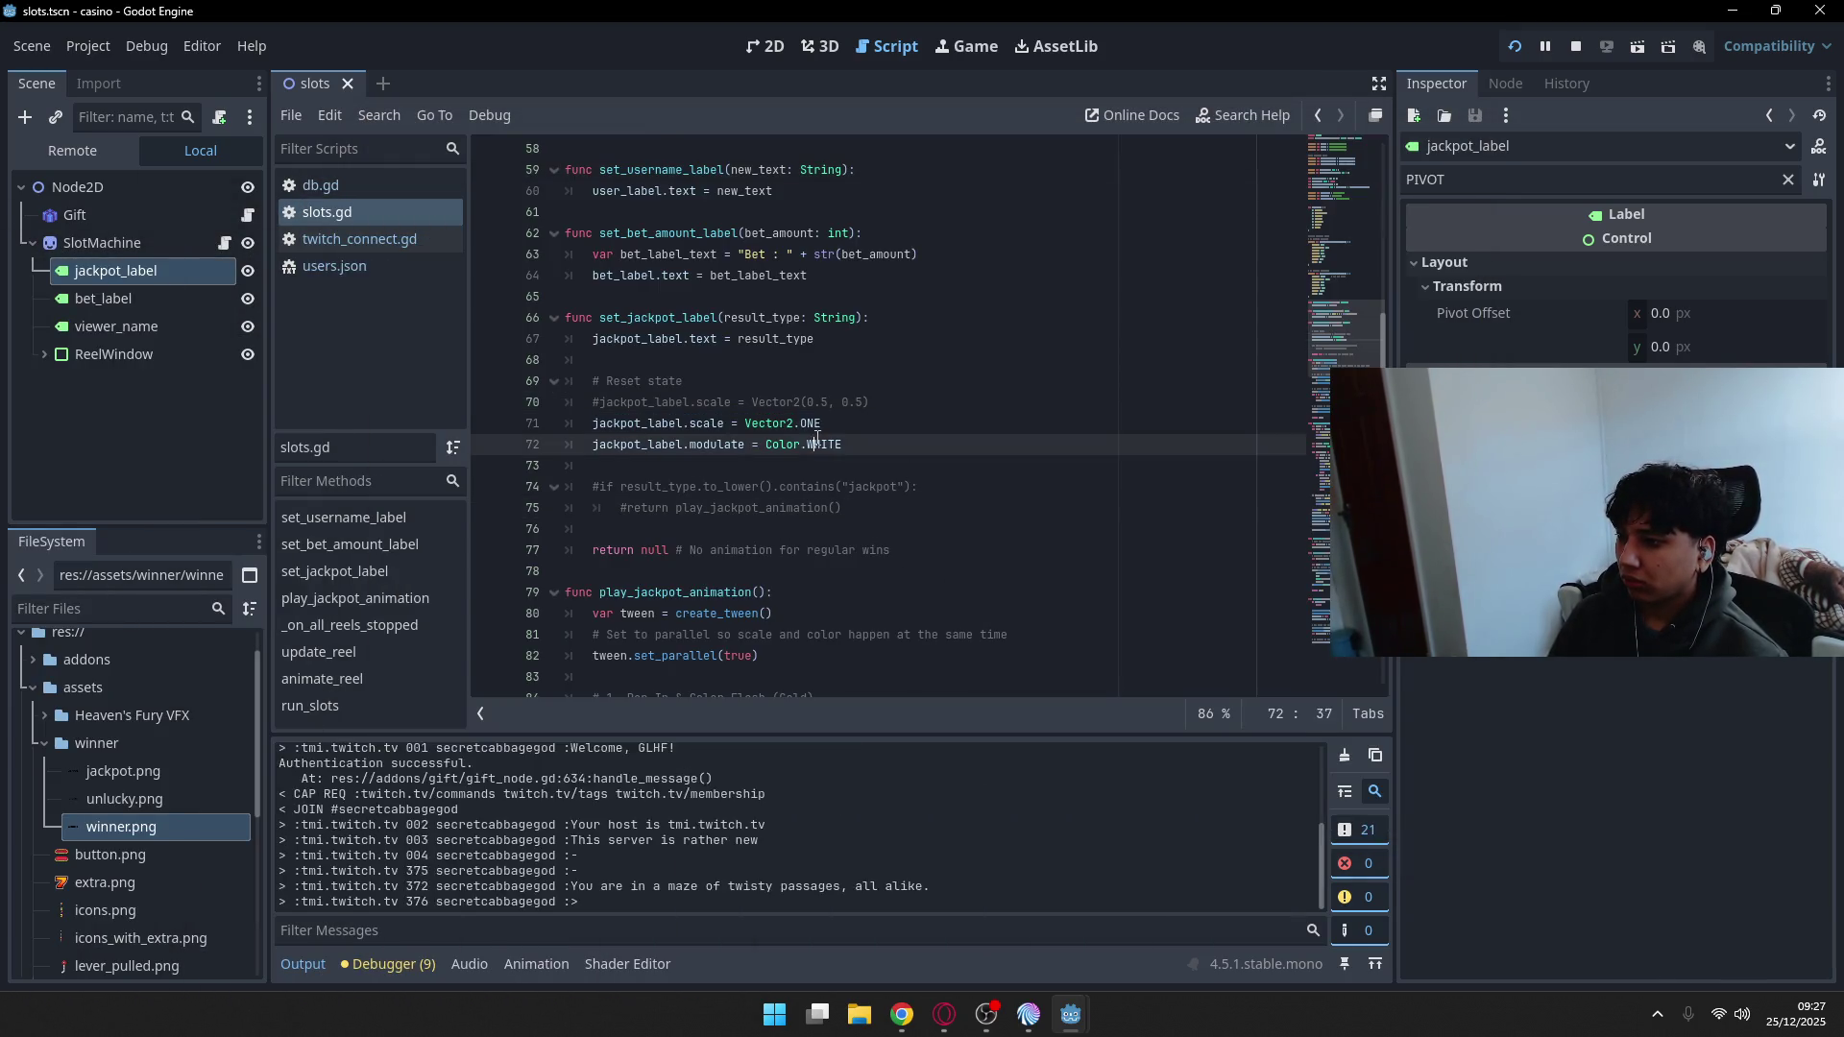
key(BackSpace)
text(Bl)
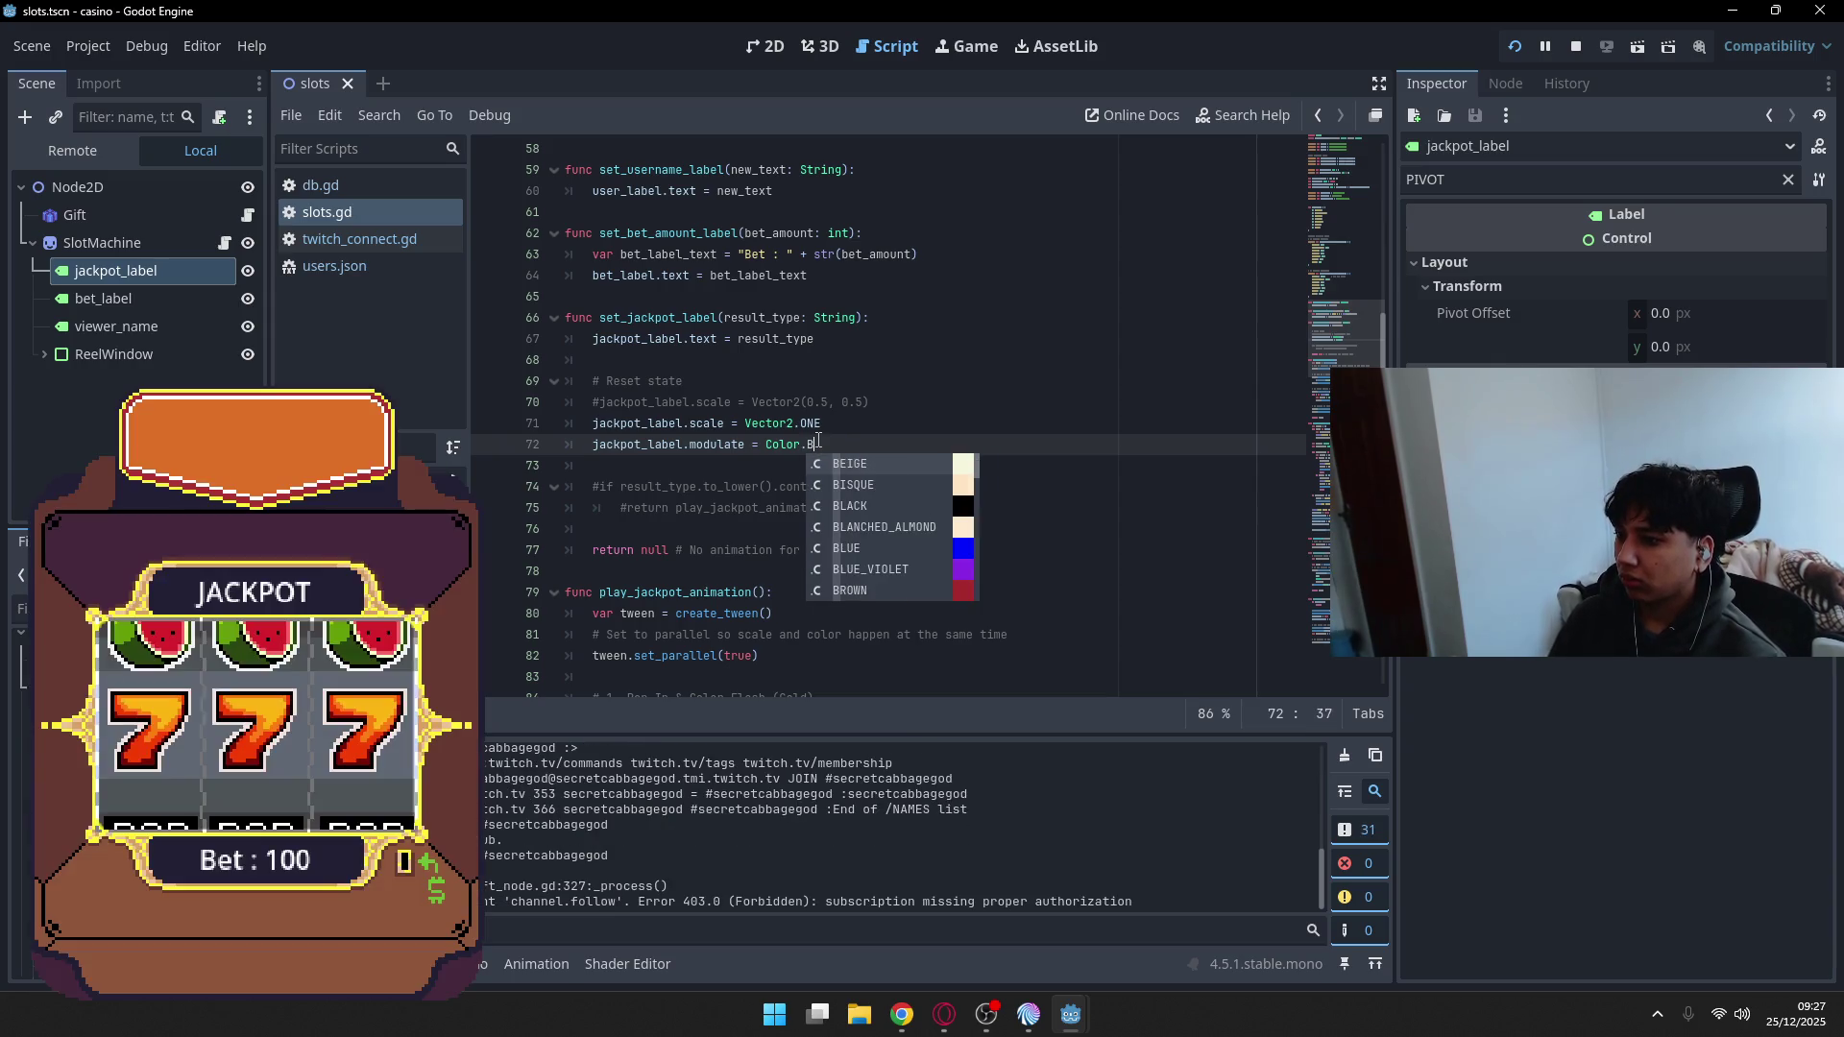
key(Return)
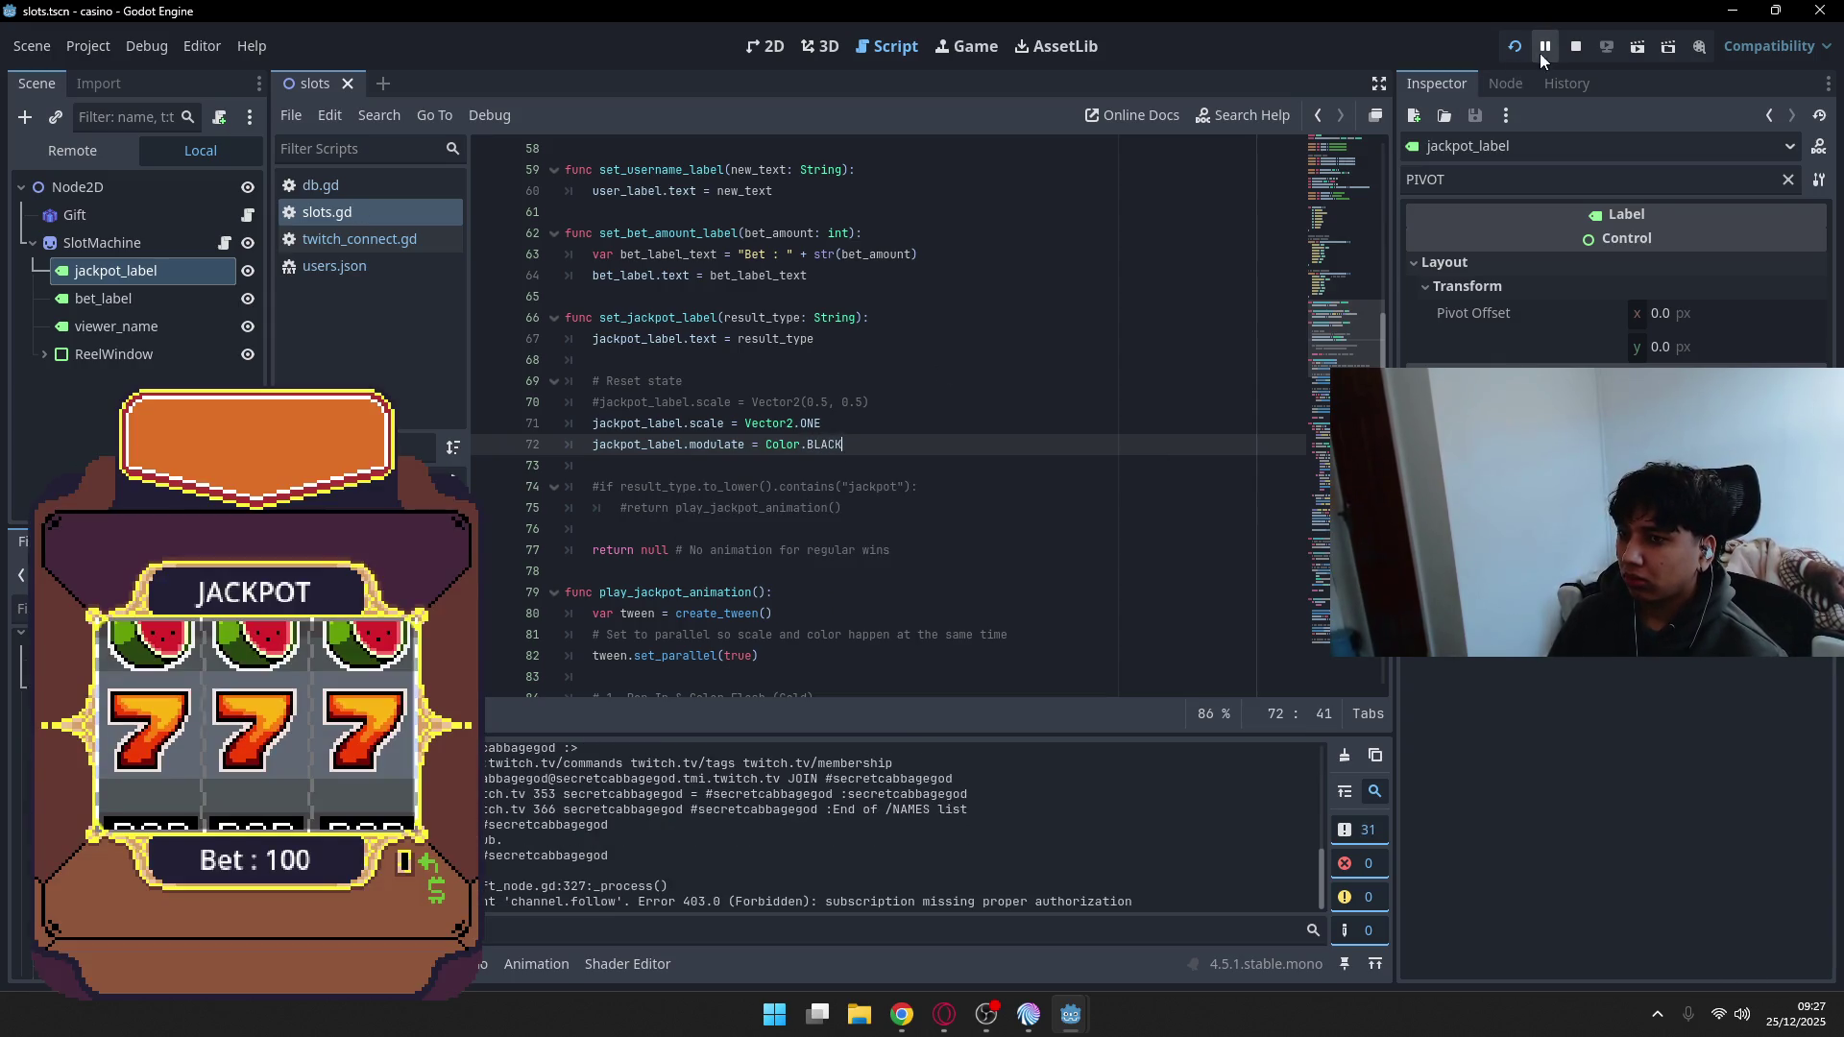
click(1517, 45)
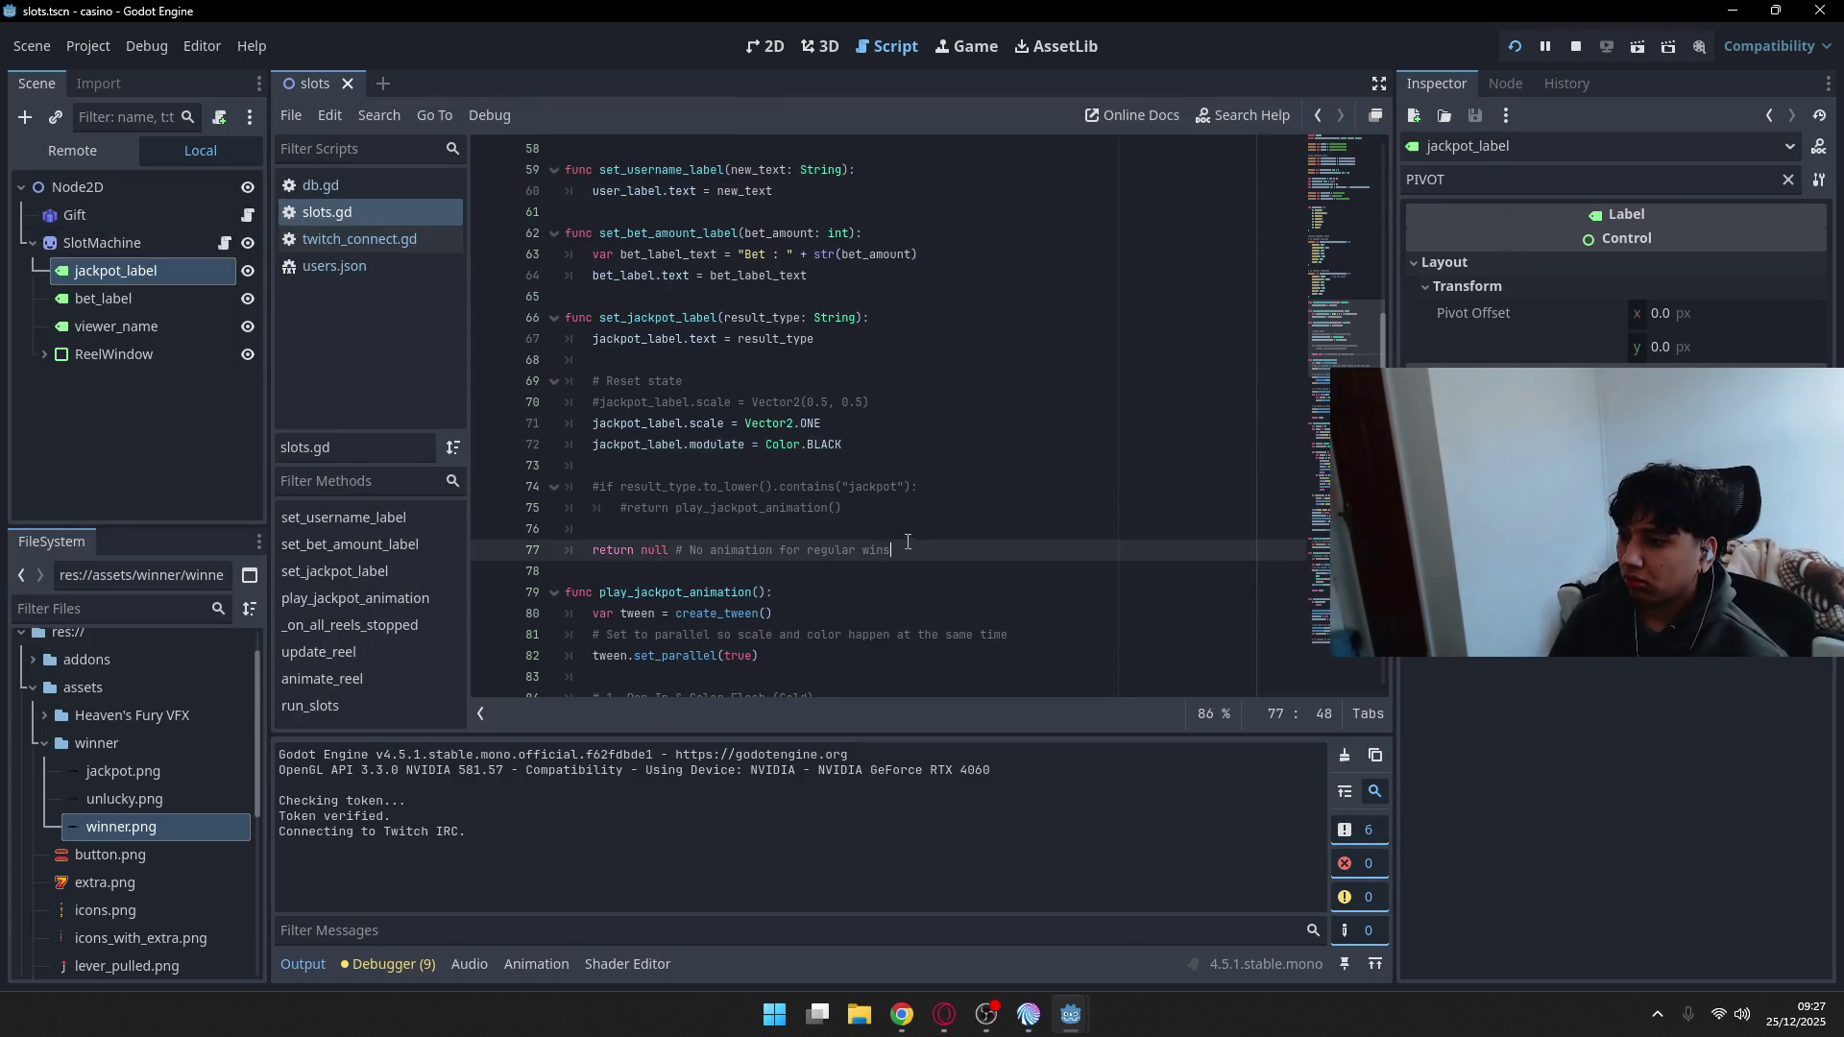
click(1036, 1016)
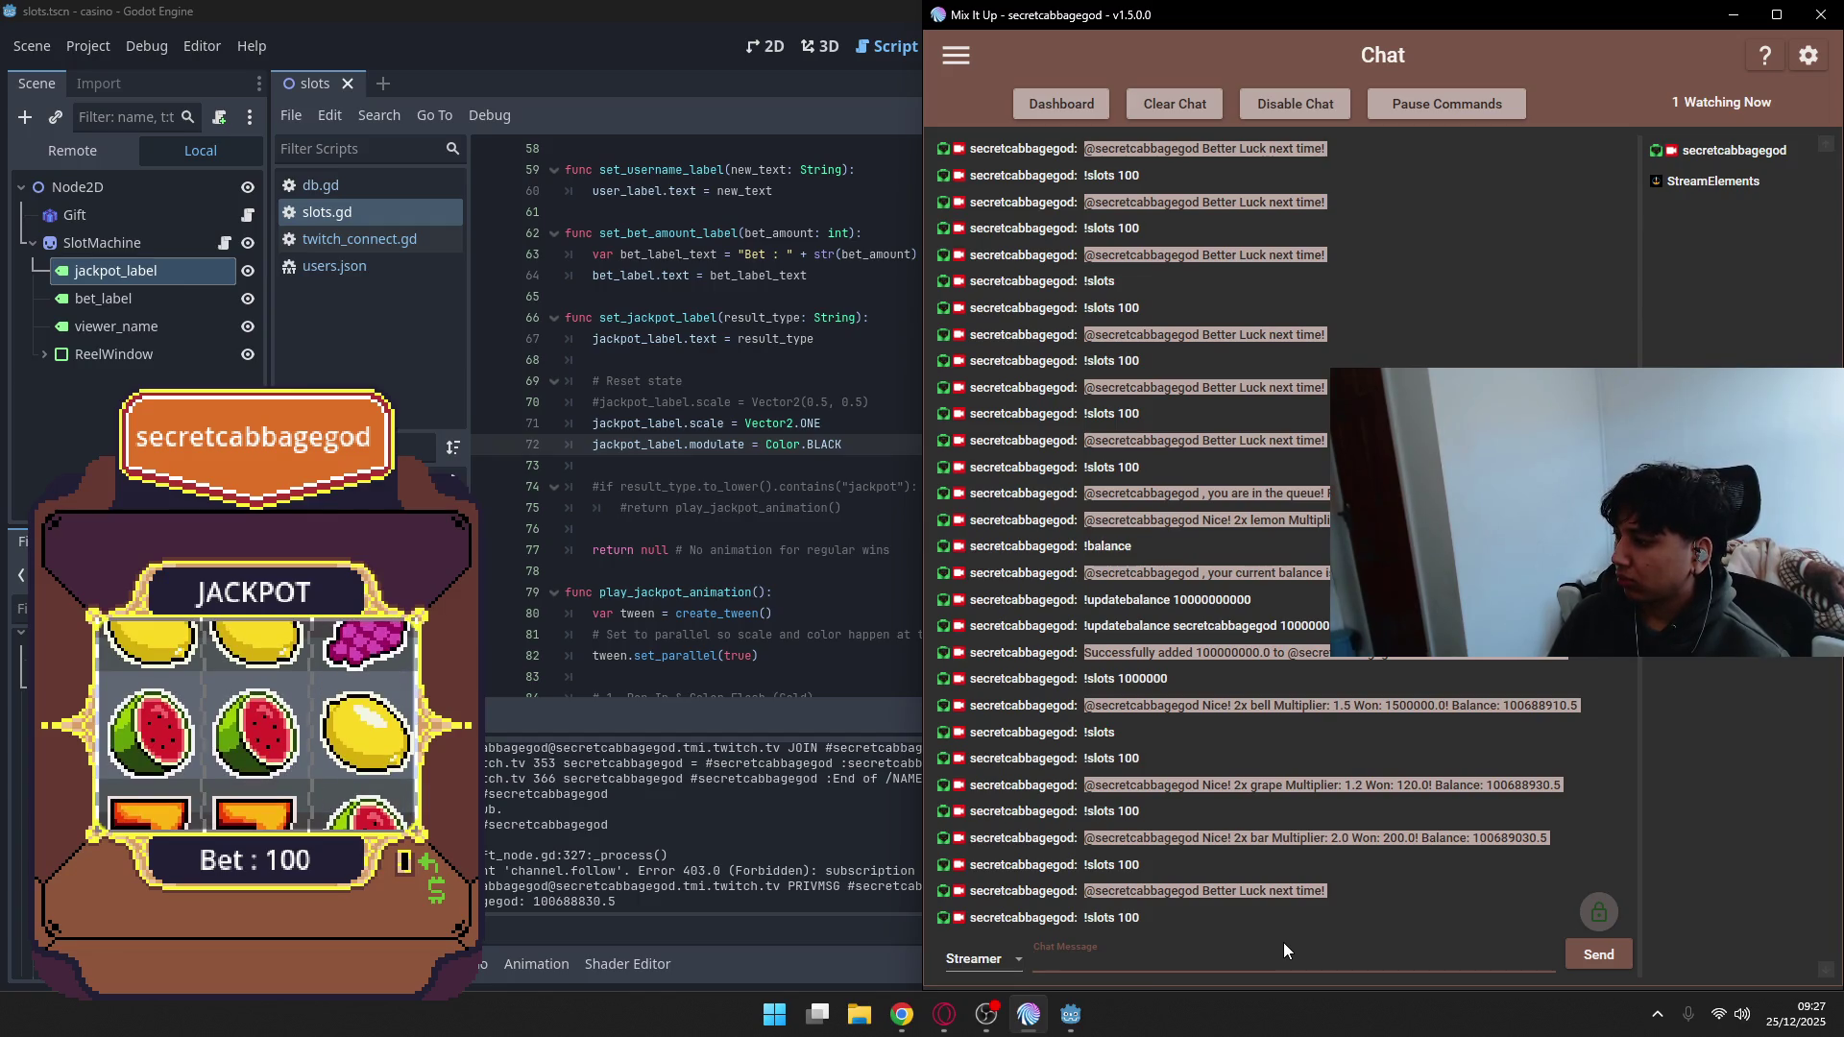
- Send !slots 100 twice from Mix It Up, getting 2x watermelon and 2x seven wins
text(!slots 100)
key(Return)
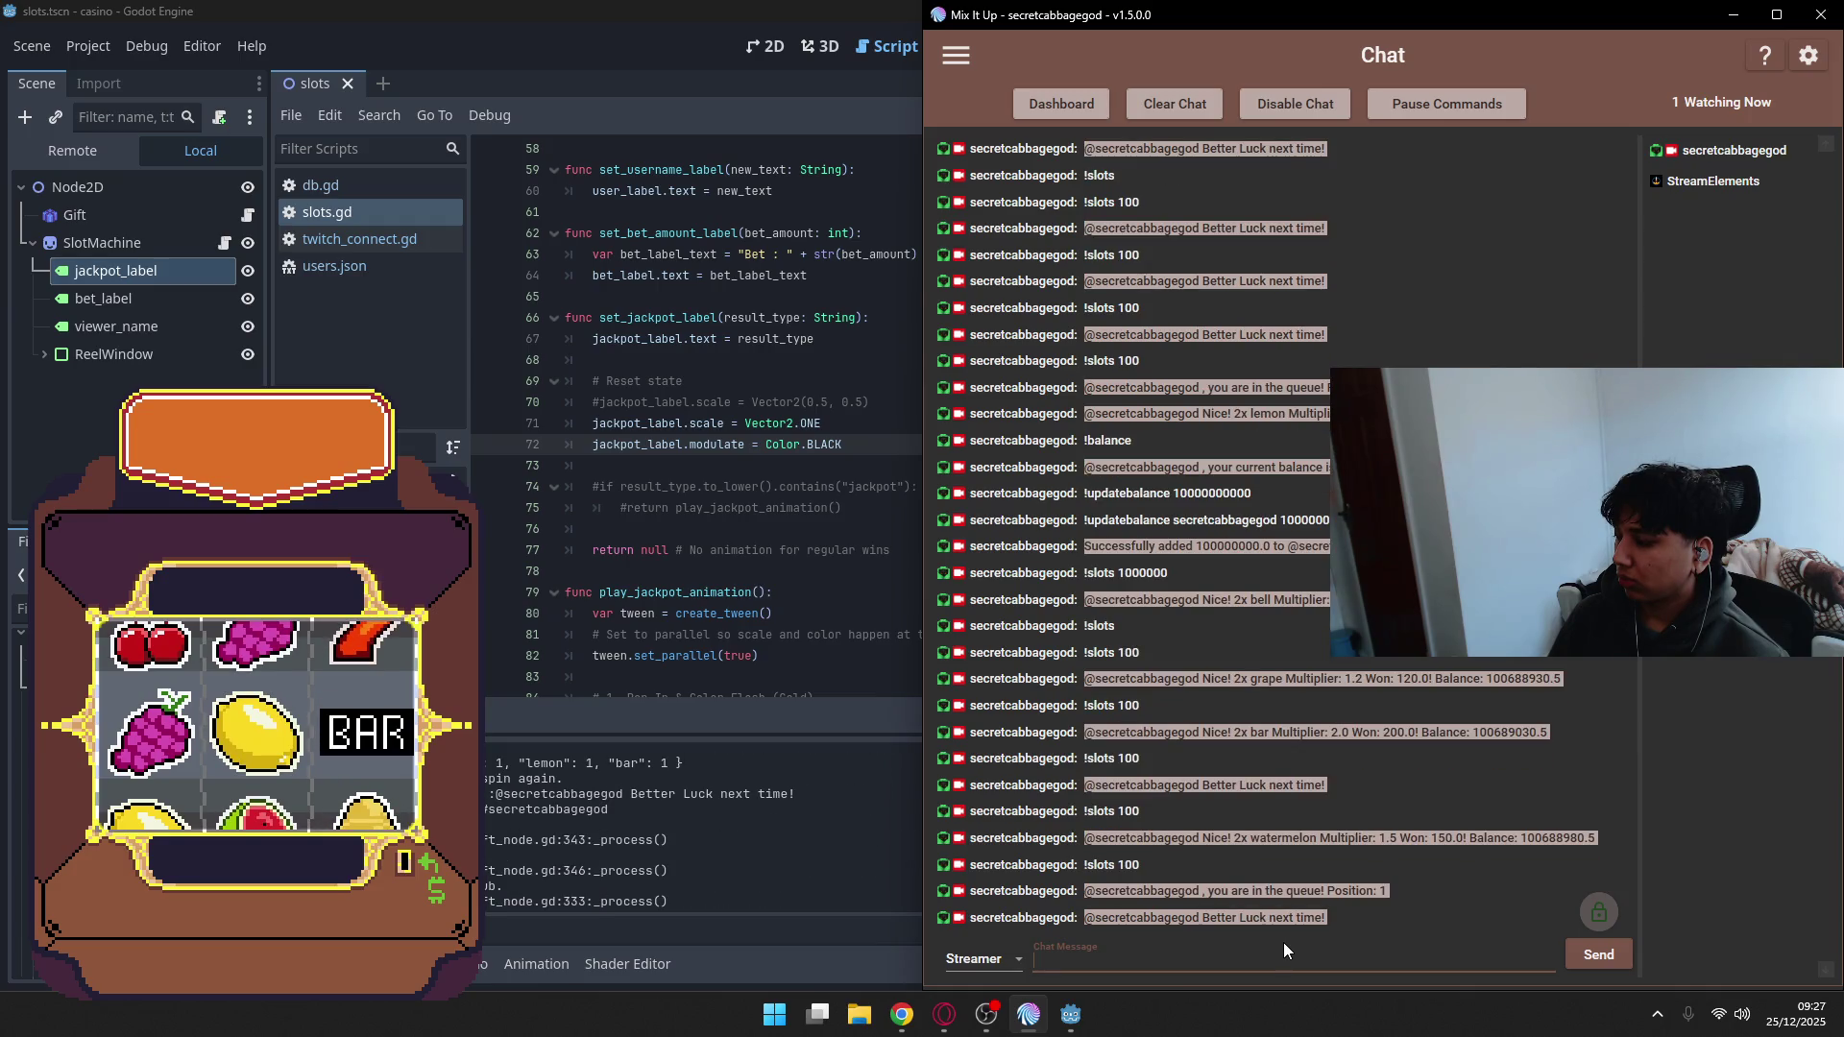
text(!slots 100)
key(Return)
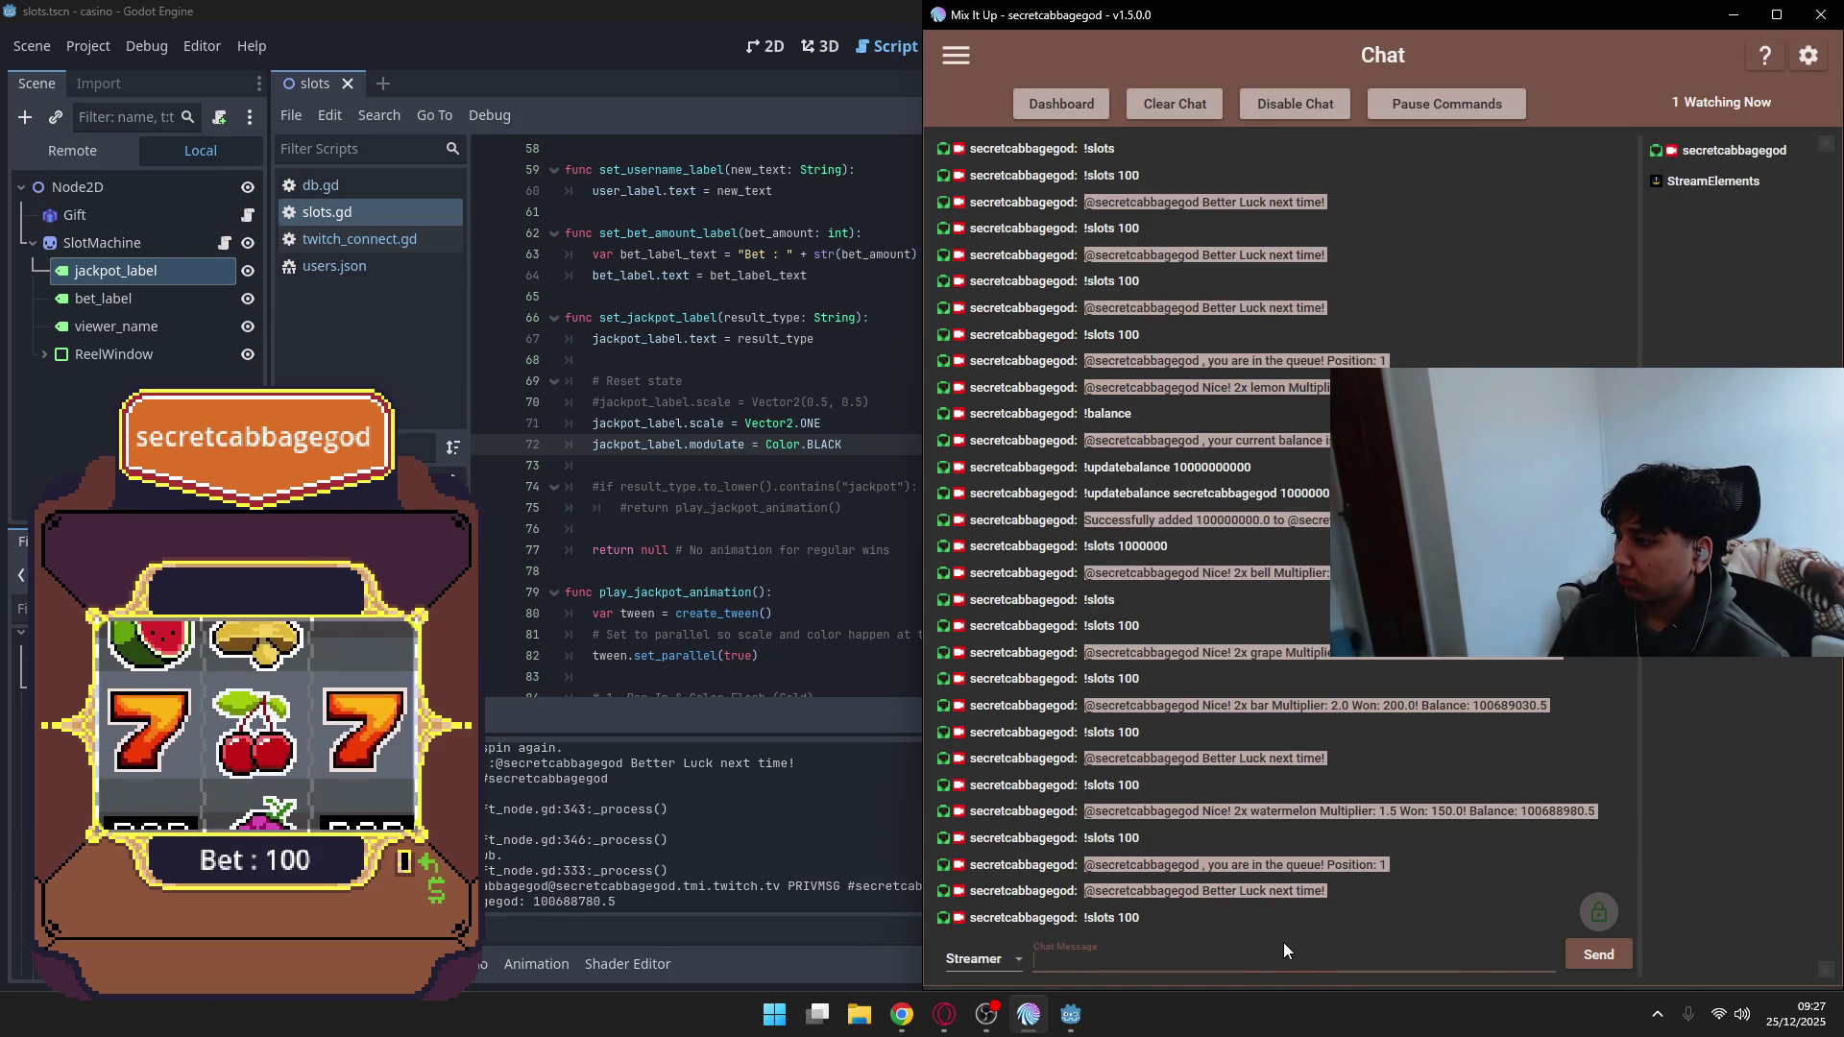
click(849, 513)
click(833, 432)
- Change BLACK to Color.WHITE on line 72, then save and relaunch the game
double_click(822, 444)
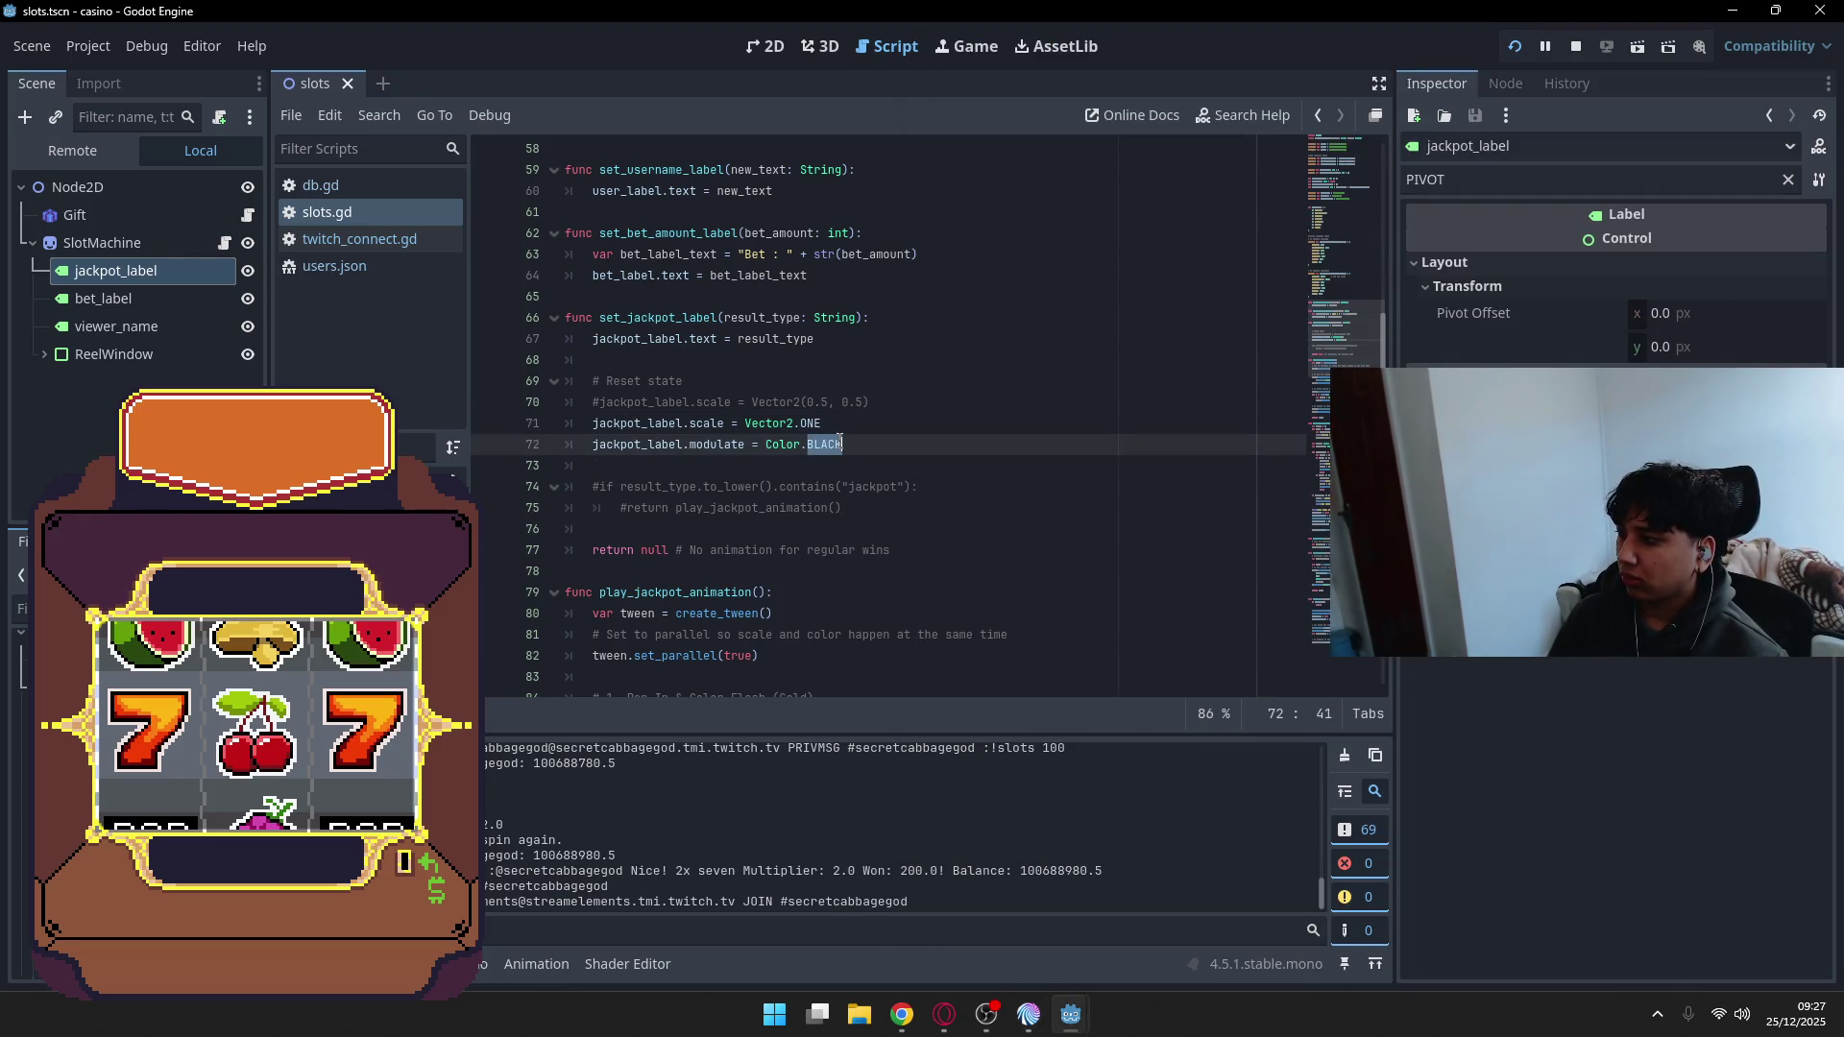
key(F5)
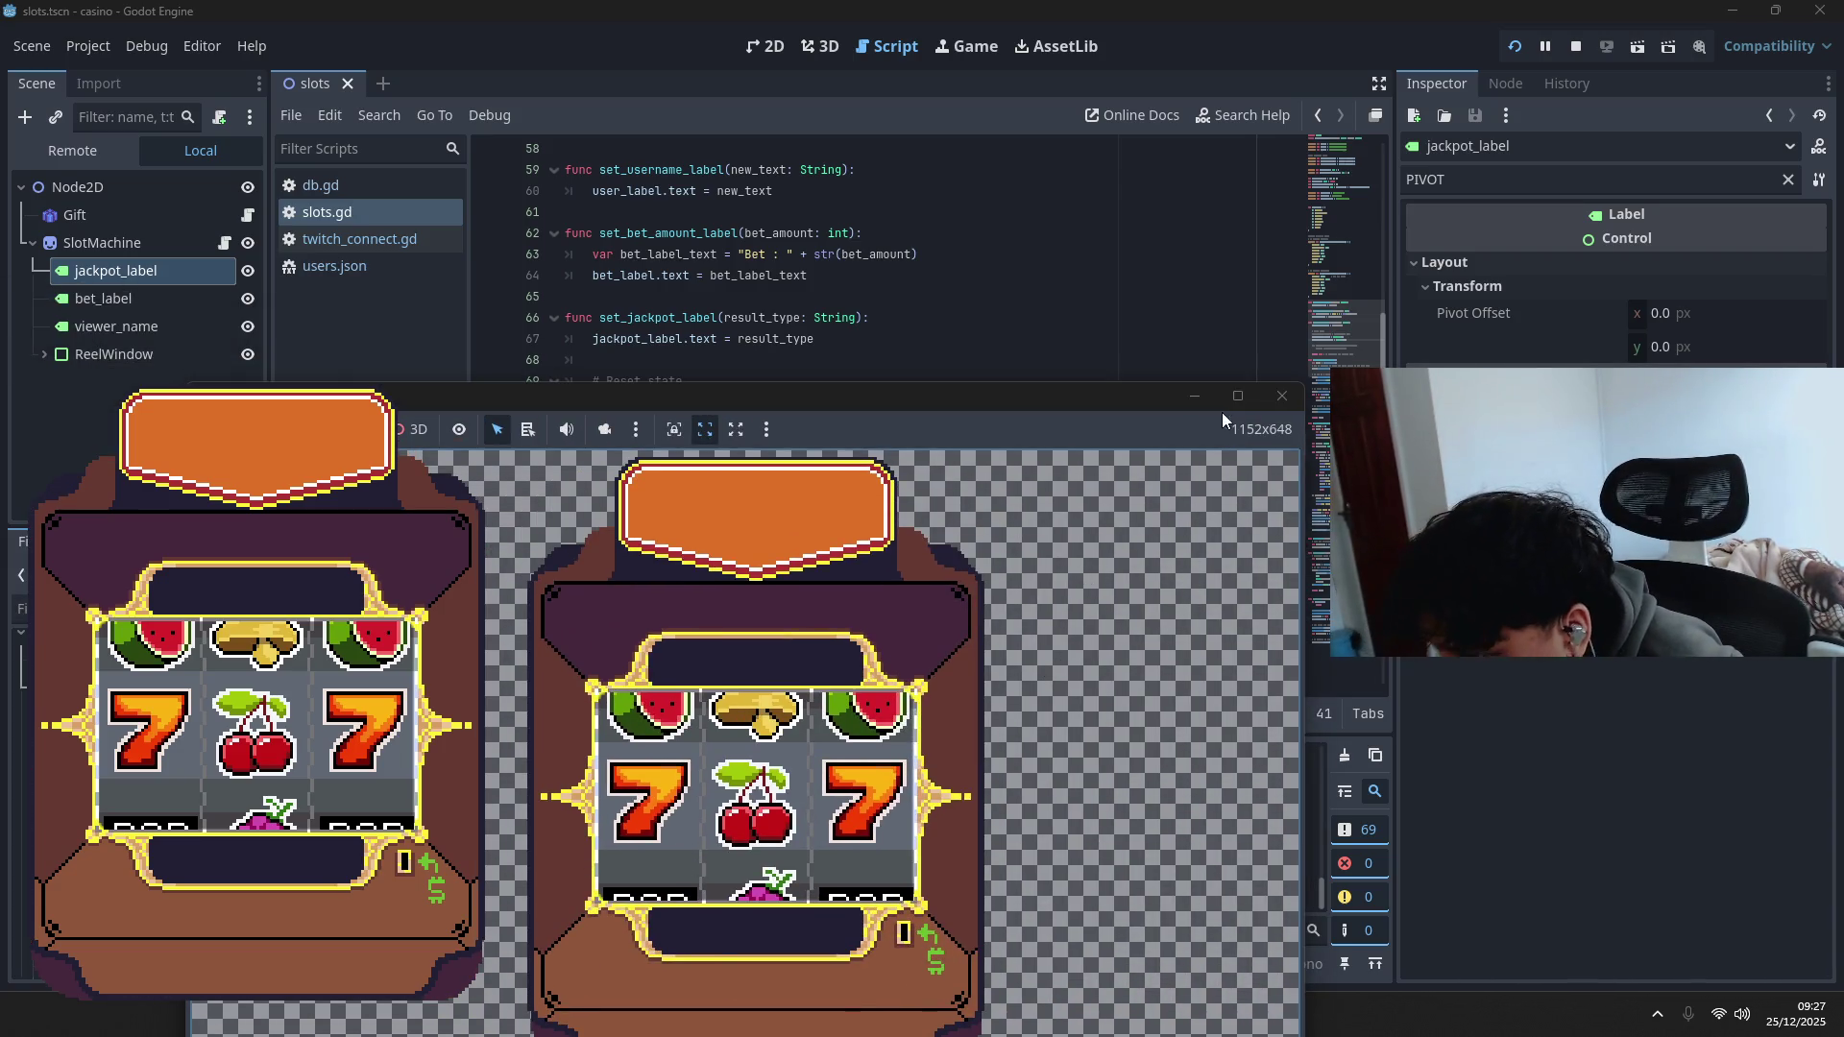
click(1281, 395)
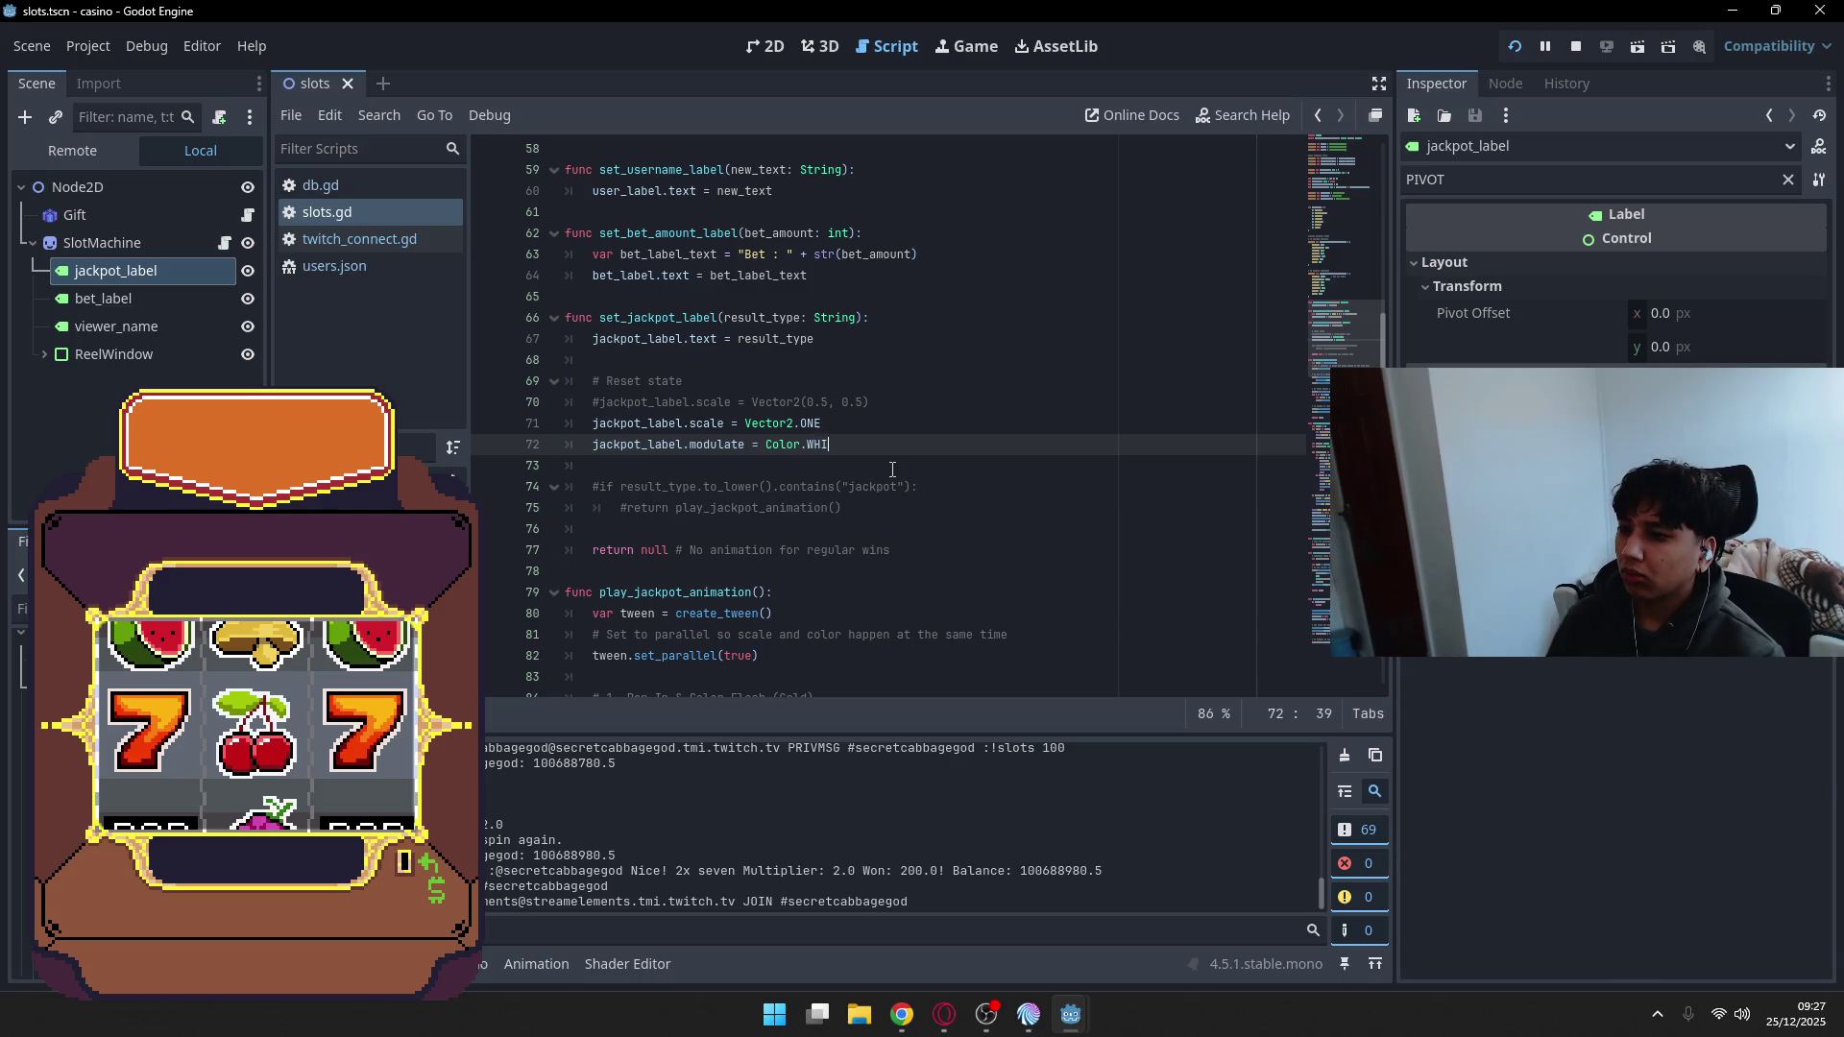
text(TE)
key(F5)
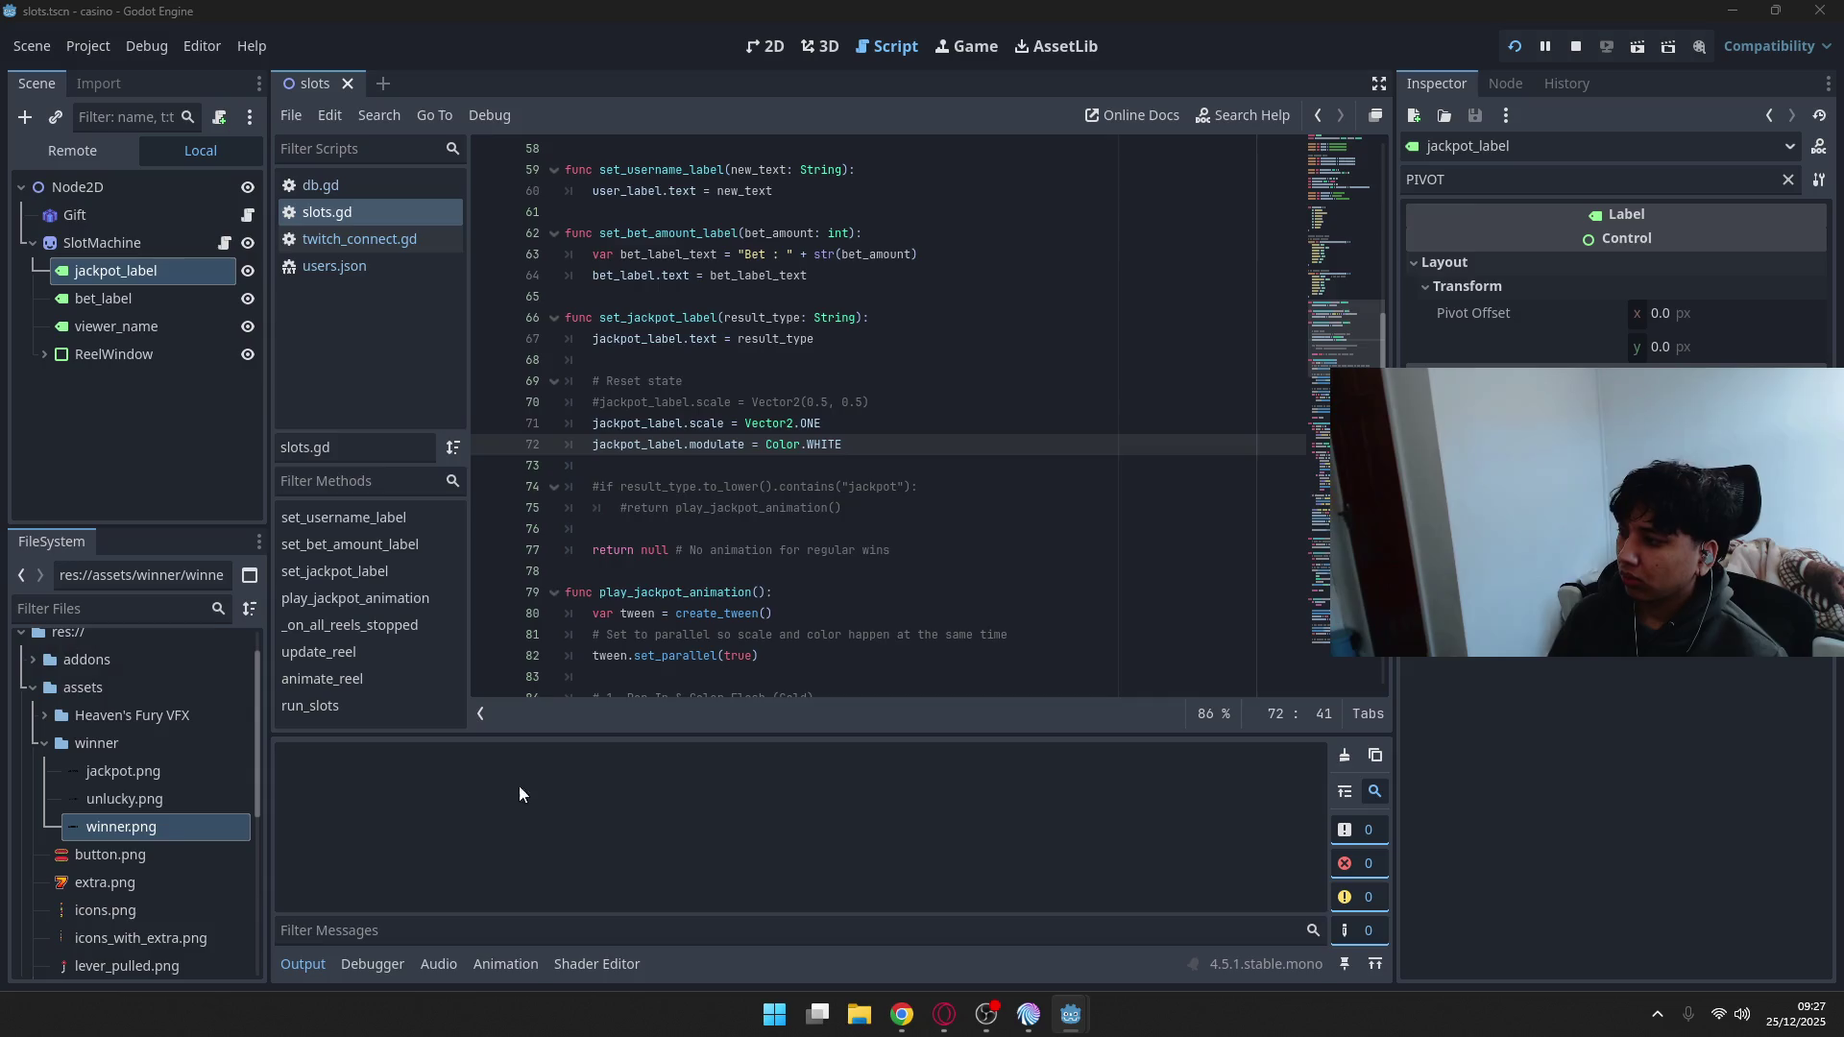
- Send '!slots 100' three times from Mix It Up chat, winning 2x cherry and 2x bar
click(1029, 1015)
text(!slots 100)
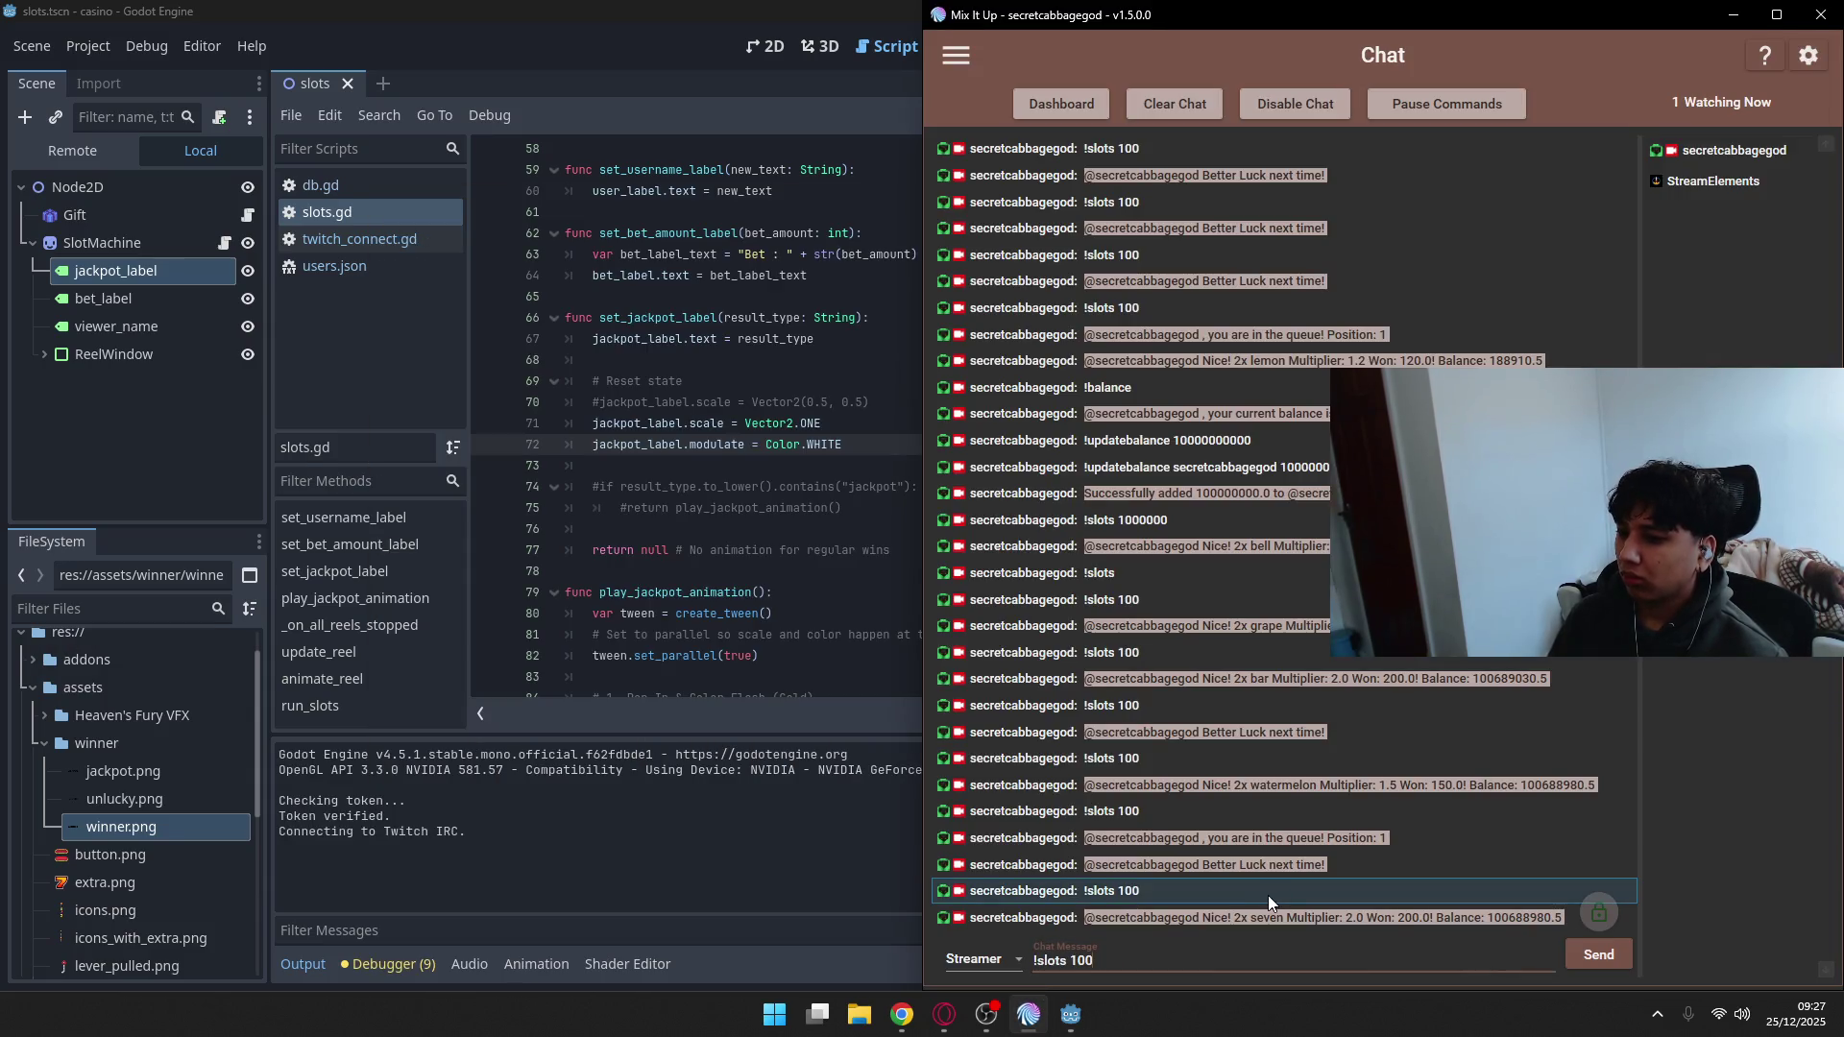
key(Return)
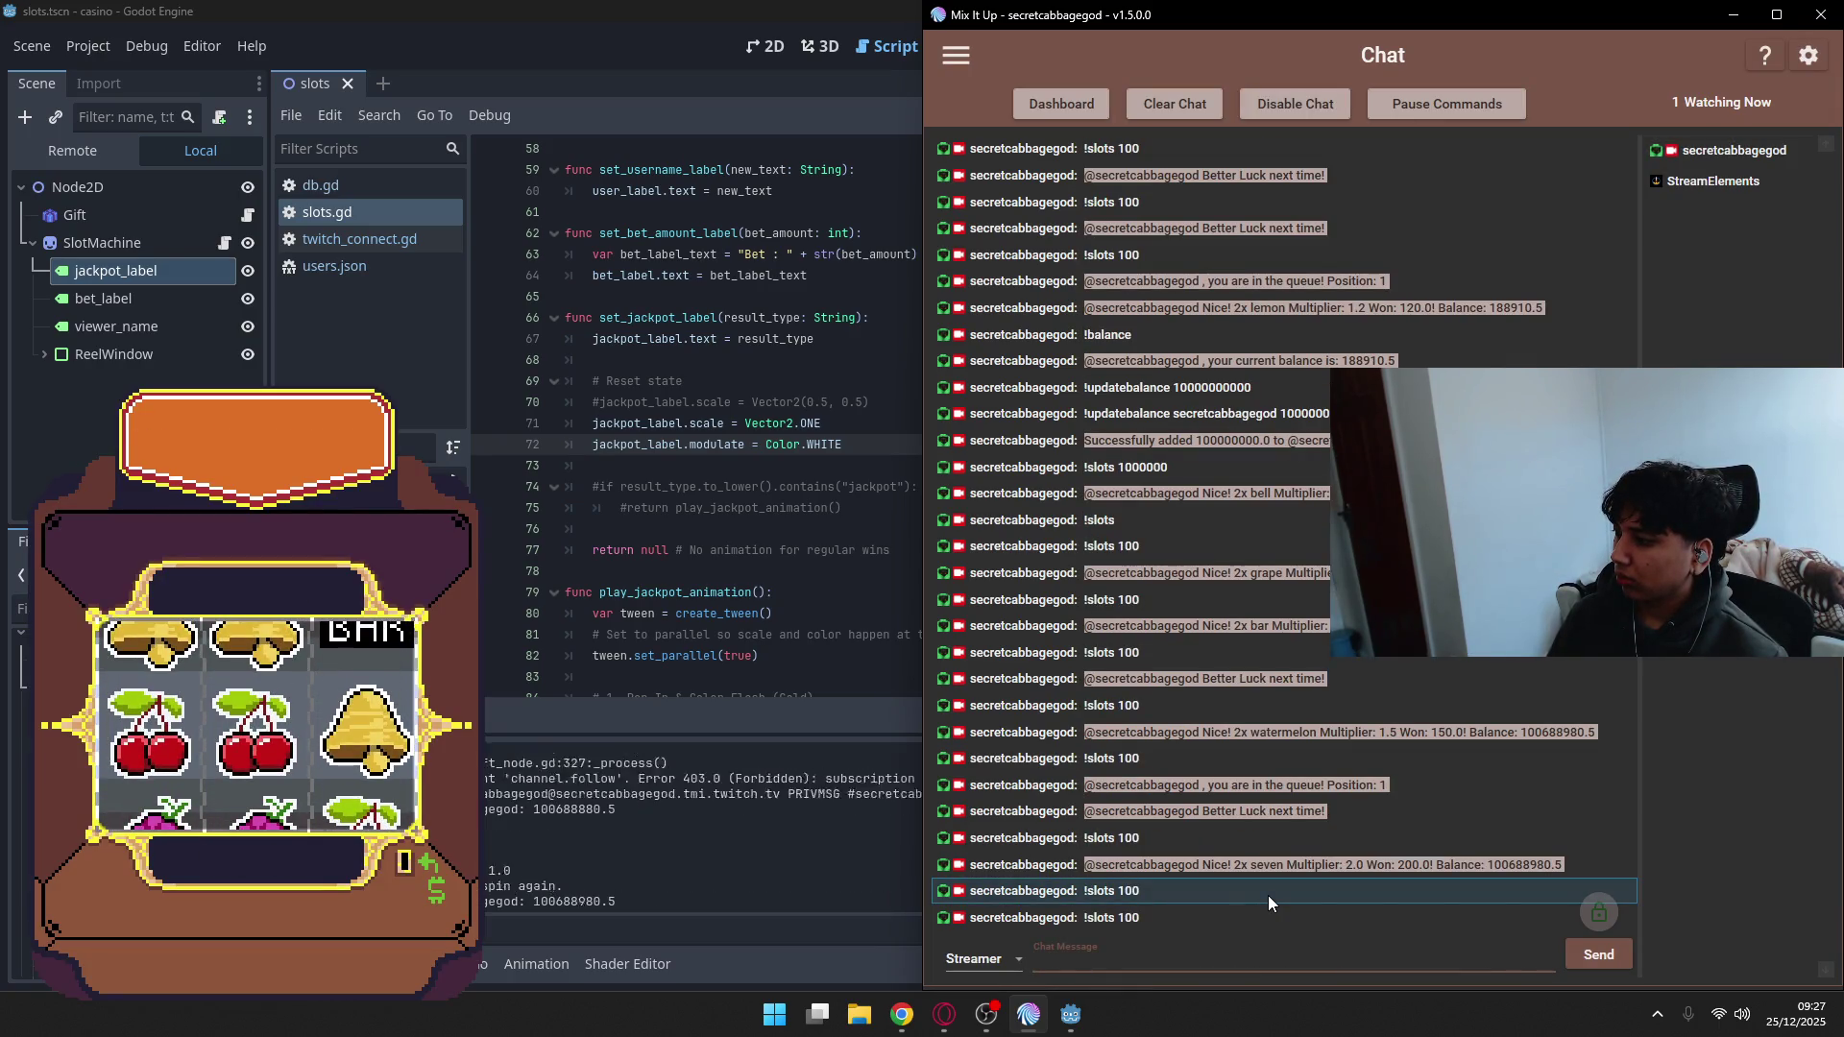
text(!slots 100)
key(Return)
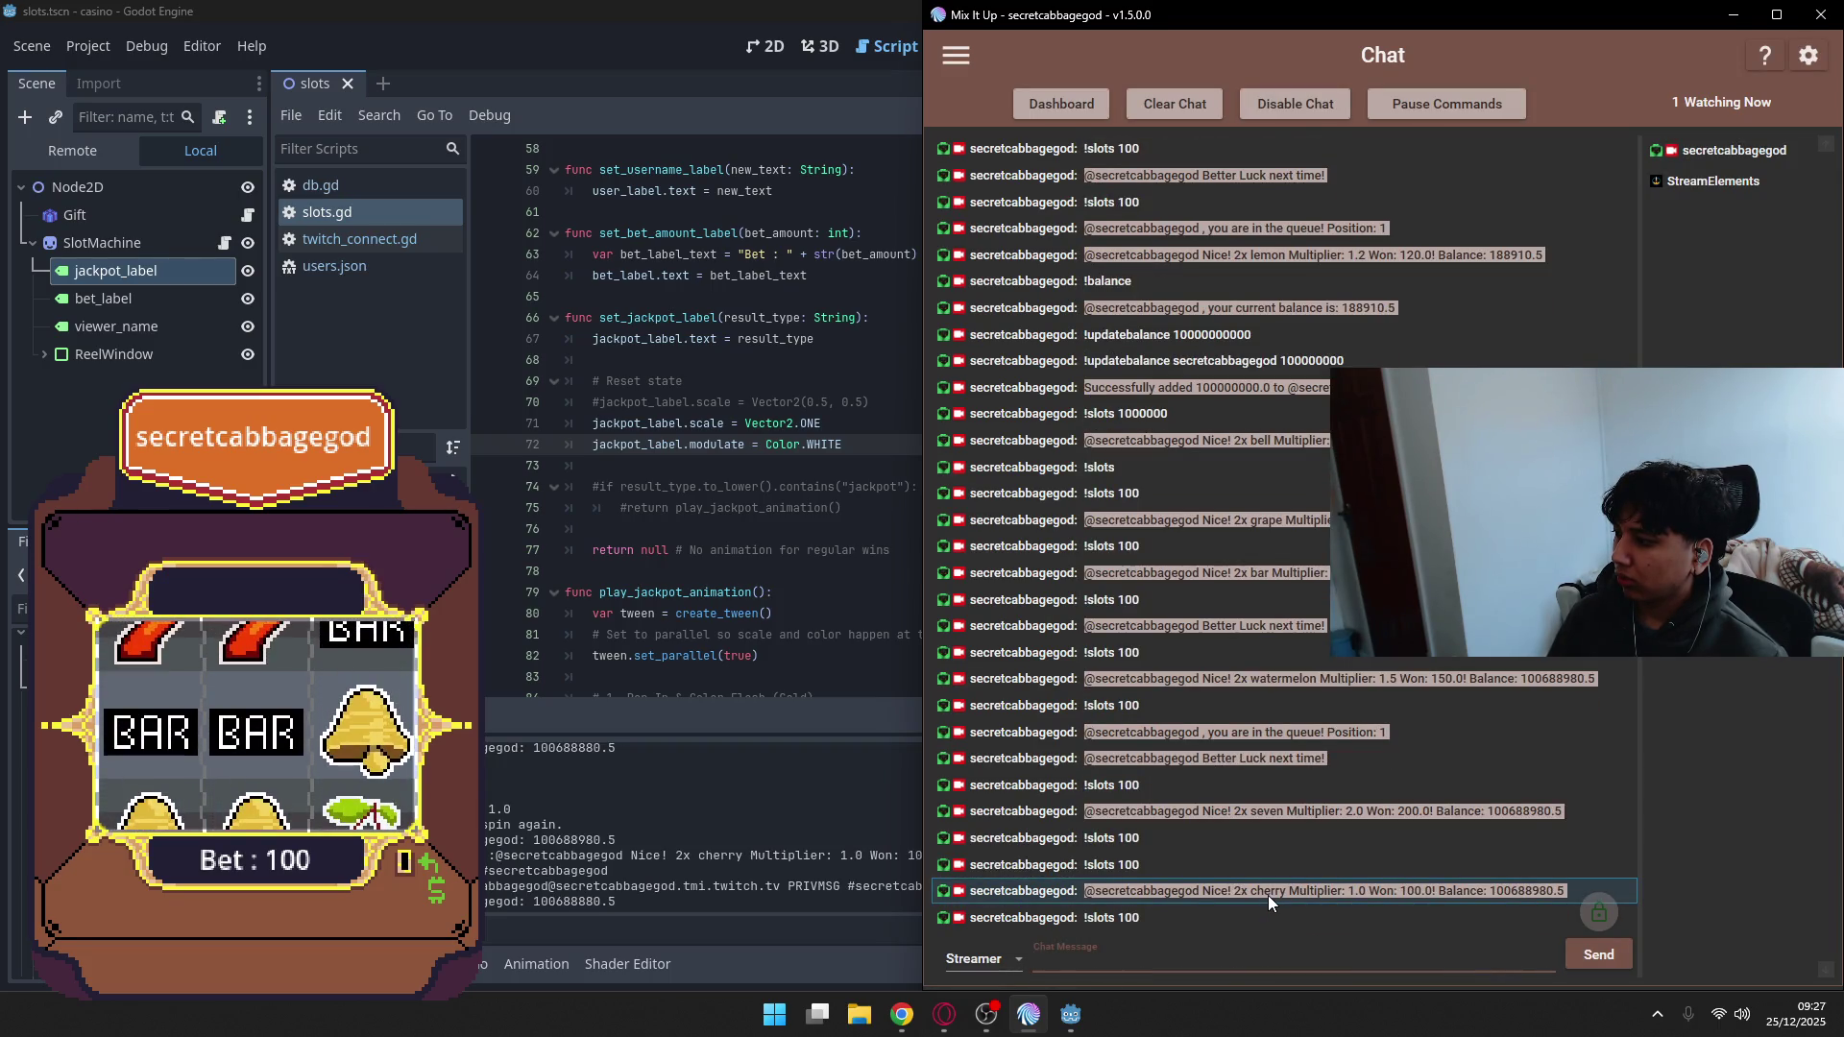
text(!slots 100)
key(Return)
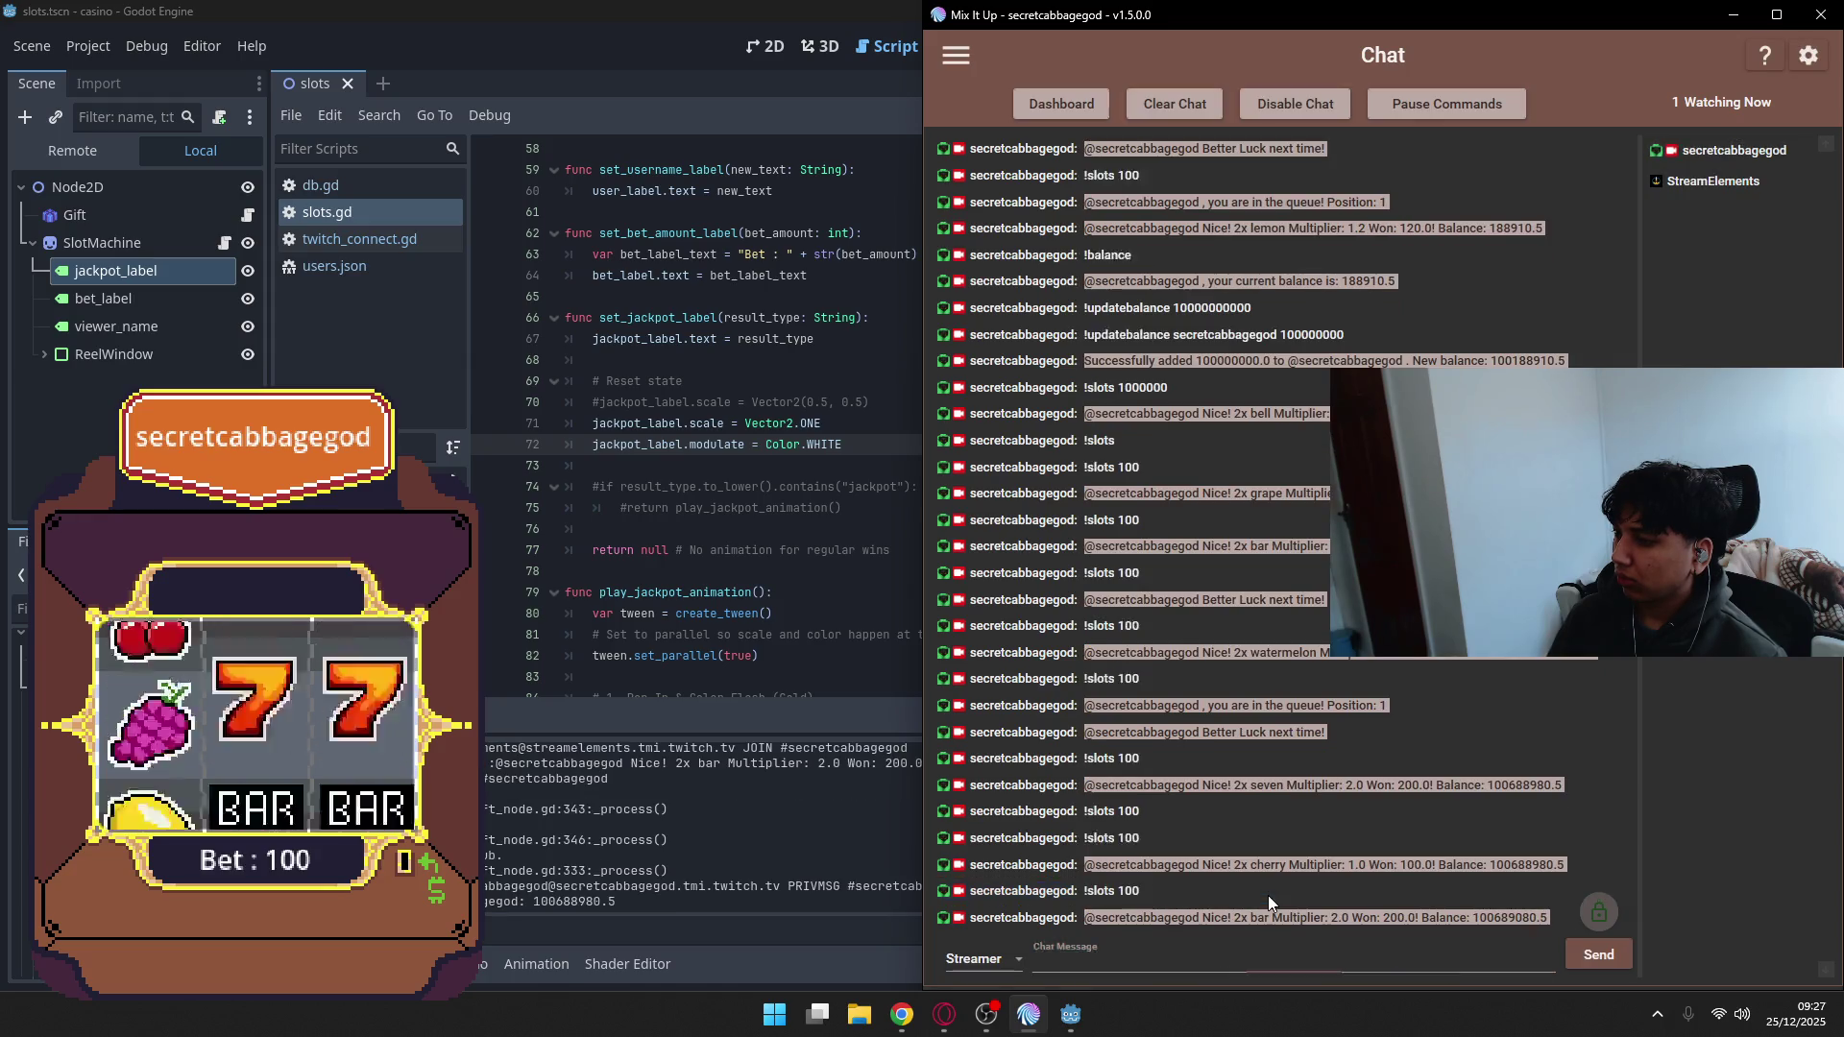
click(729, 441)
click(842, 507)
- Uncomment lines 74–75 so the jackpot check calls play_jackpot_animation again
shift+click(493, 493)
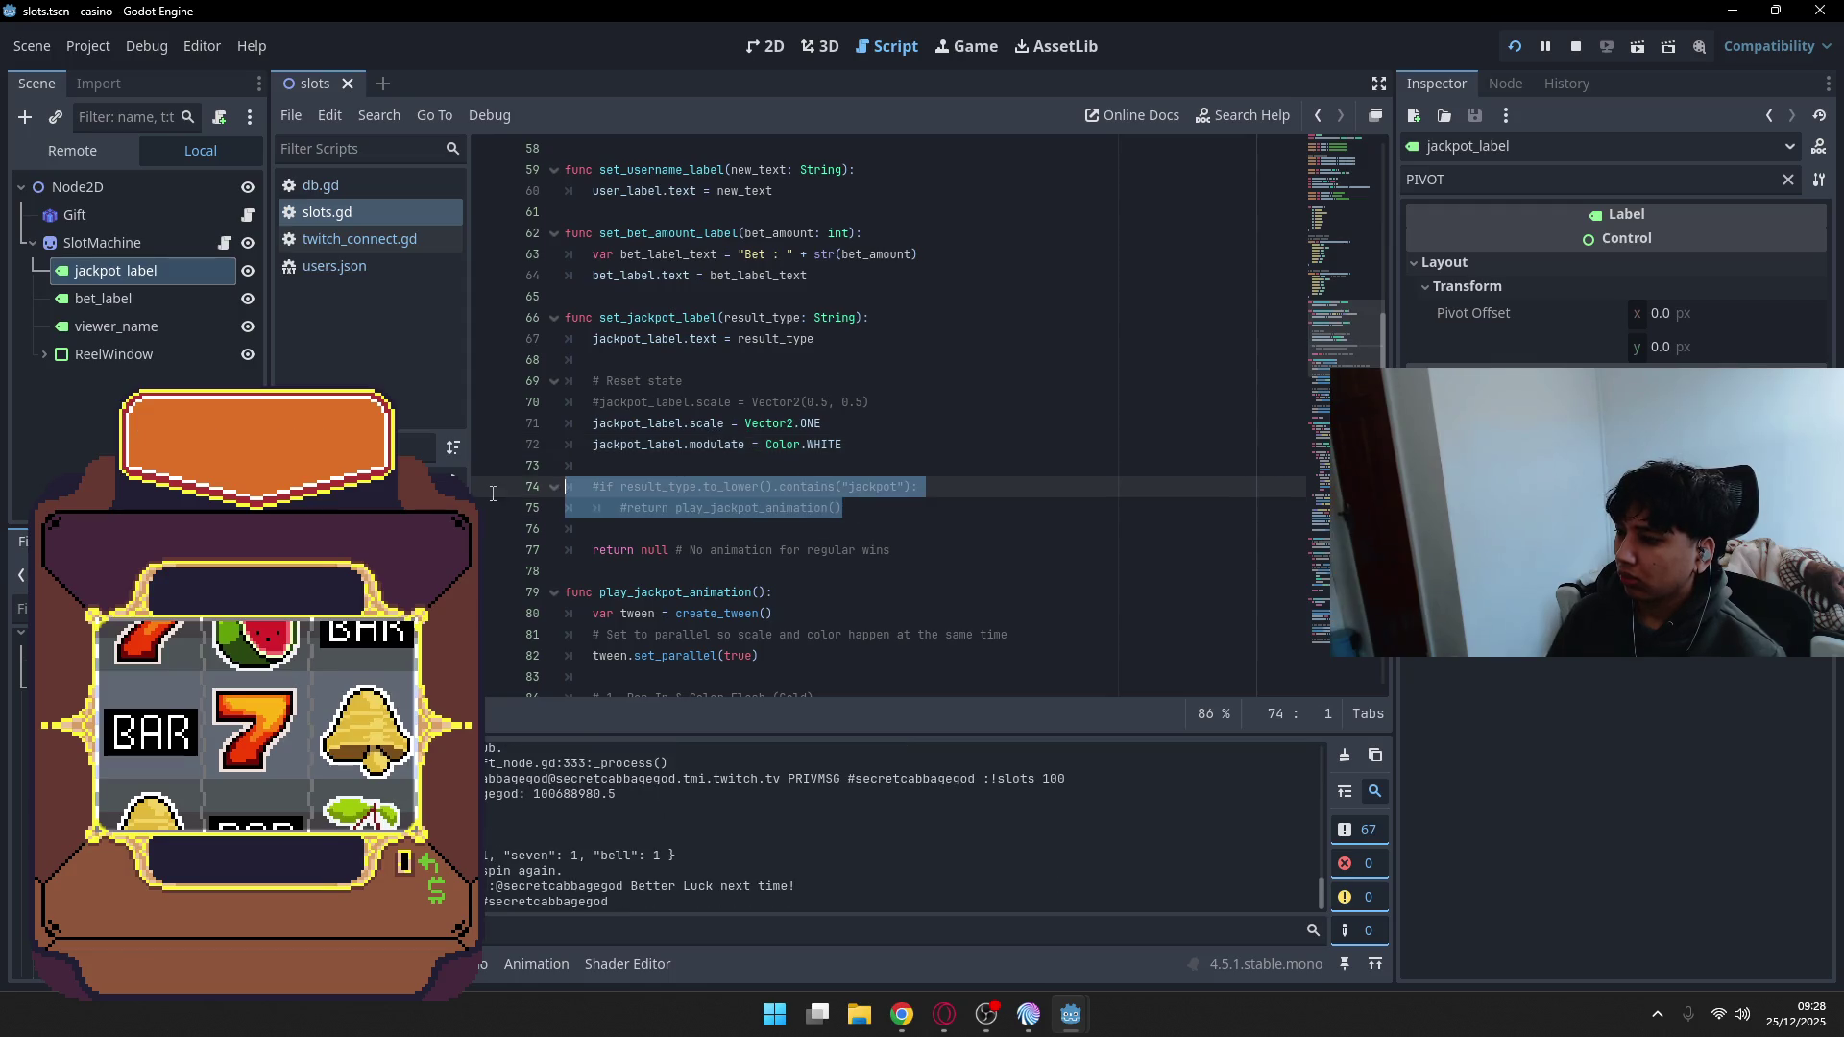
key(ctrl+k)
click(956, 533)
scroll(956, 539, down, 4)
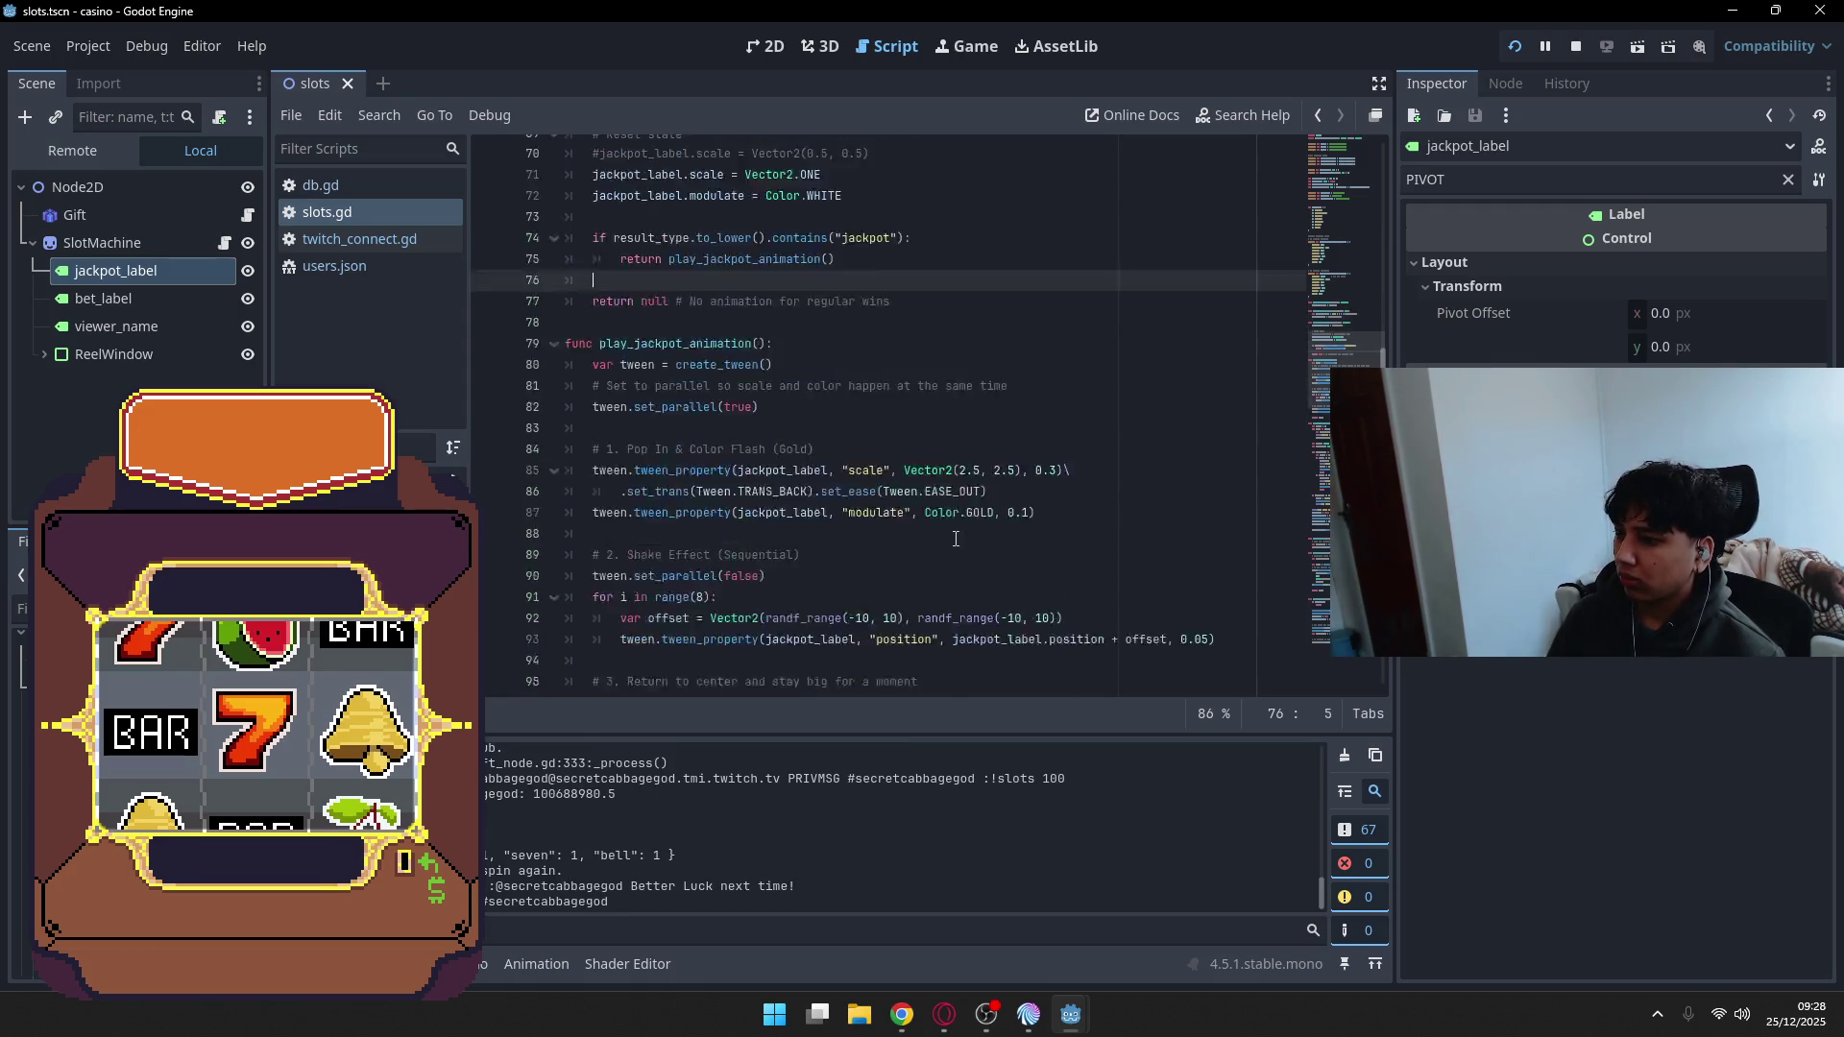
scroll(955, 539, down, 5)
scroll(864, 533, up, 3)
scroll(767, 527, down, 4)
scroll(768, 528, down, 8)
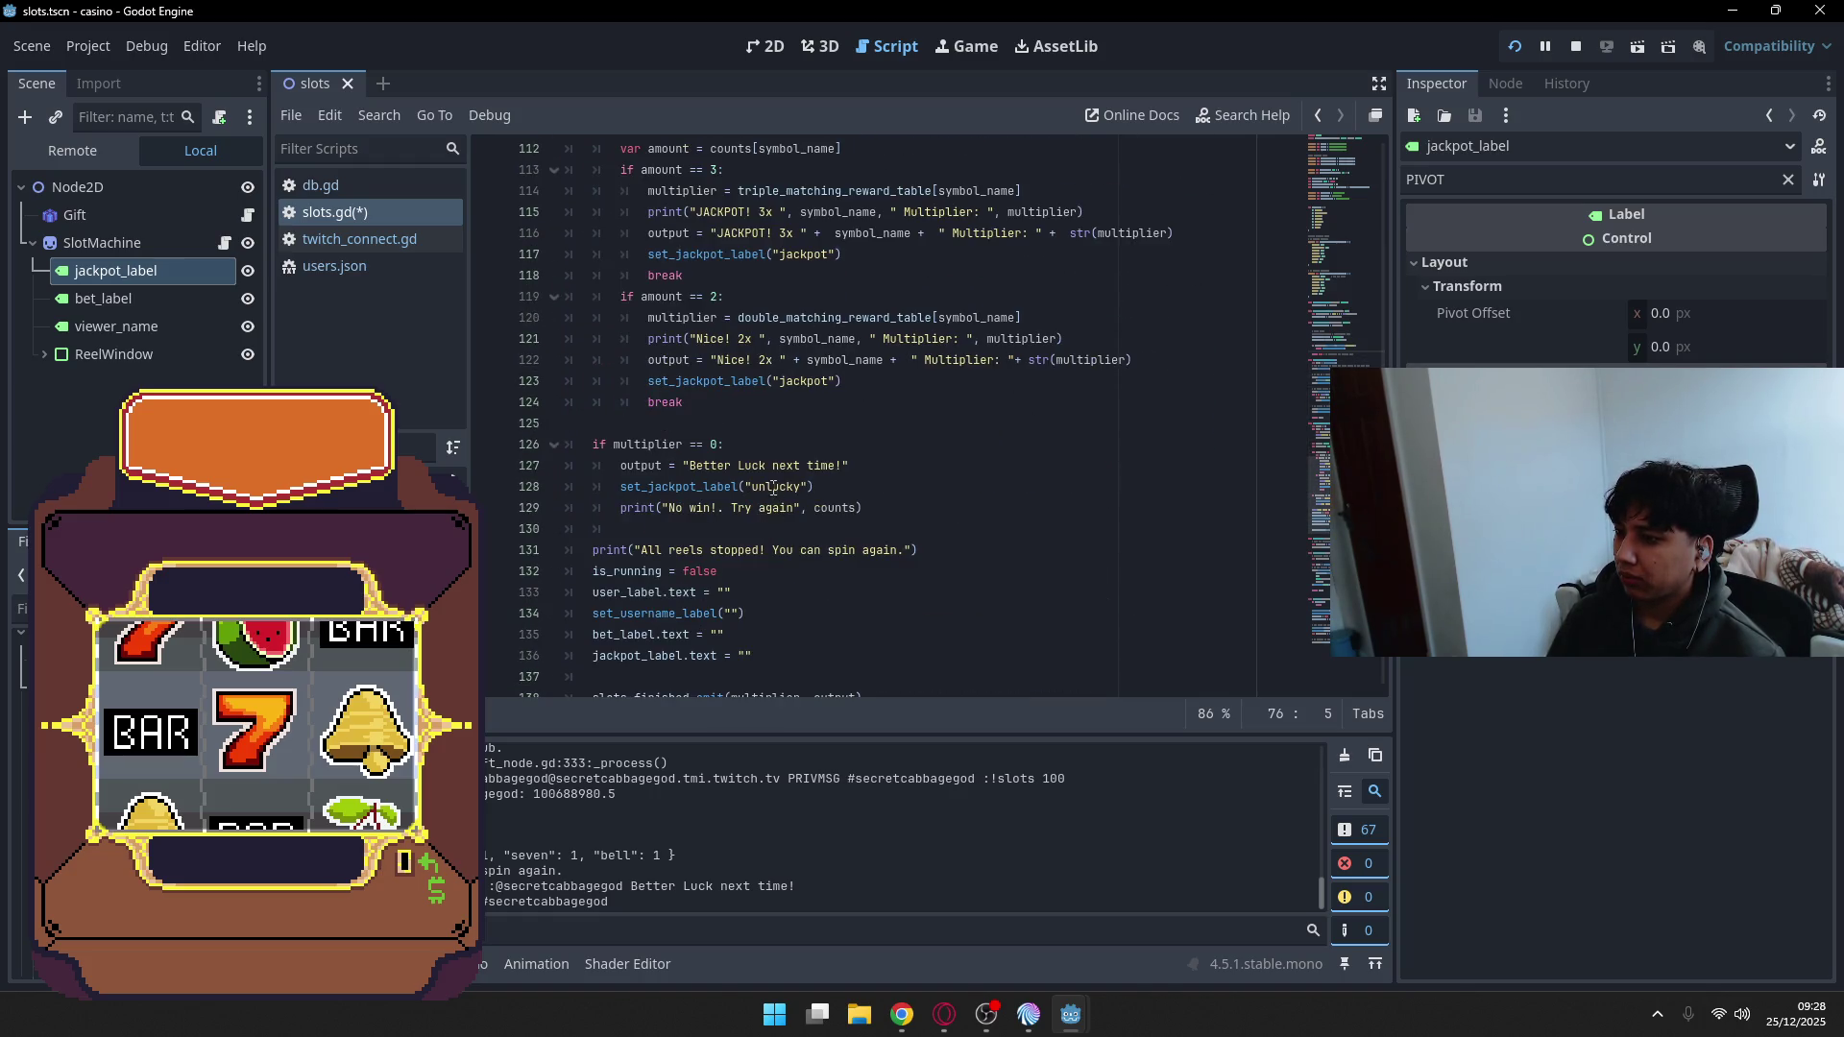
- Replace "unlucky" with "jackpot" on line 128 and relaunch the game
double_click(773, 488)
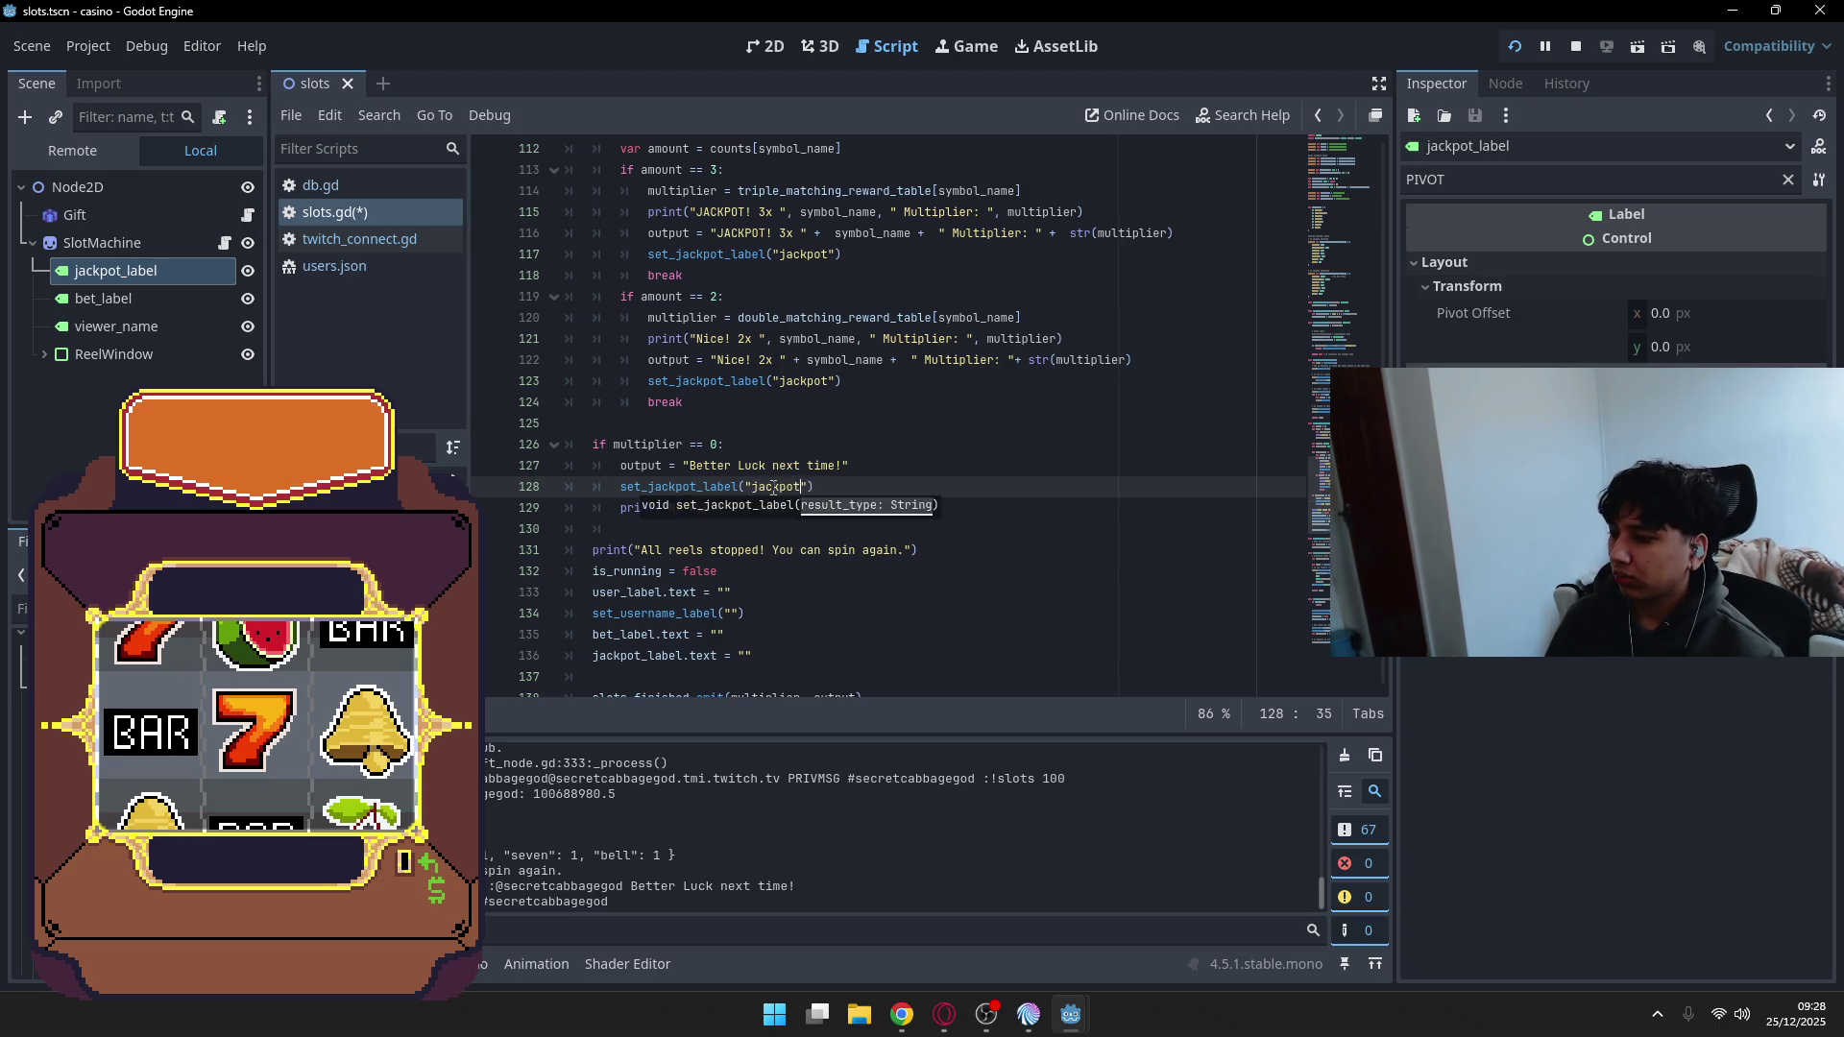
click(1025, 506)
click(1515, 46)
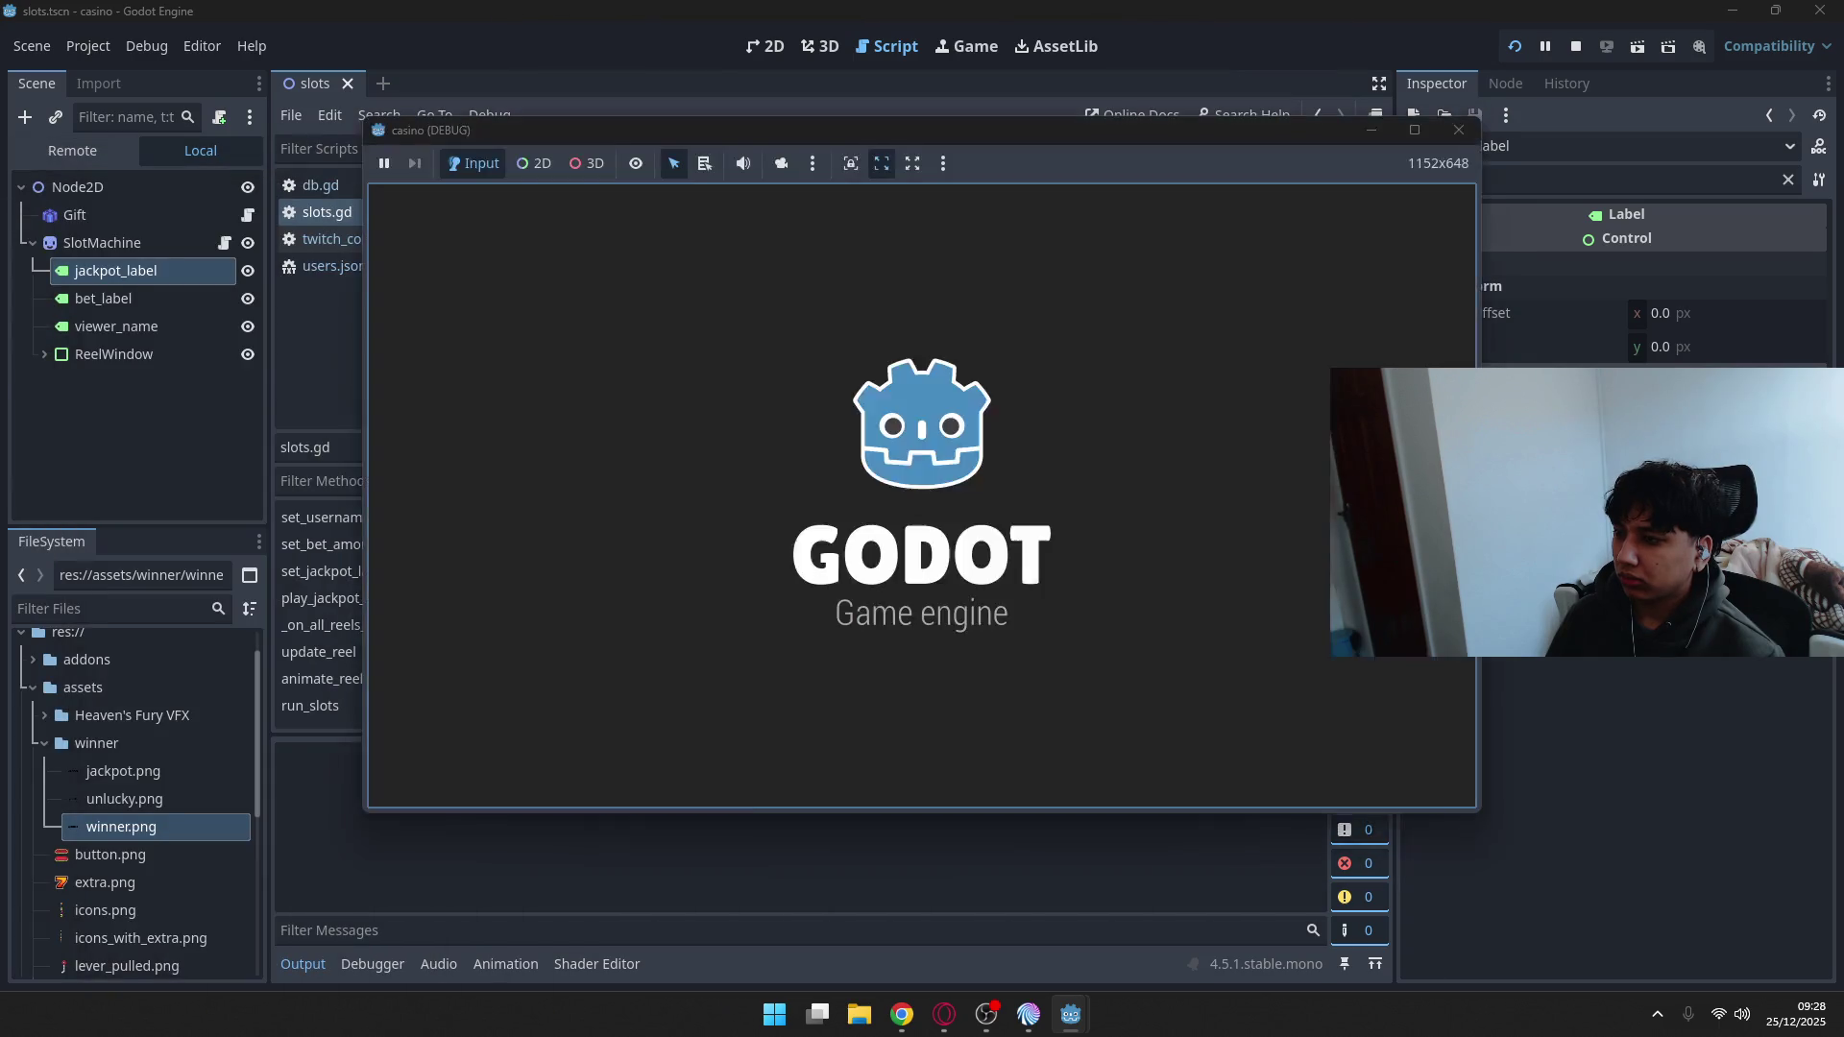
key(alt+Tab)
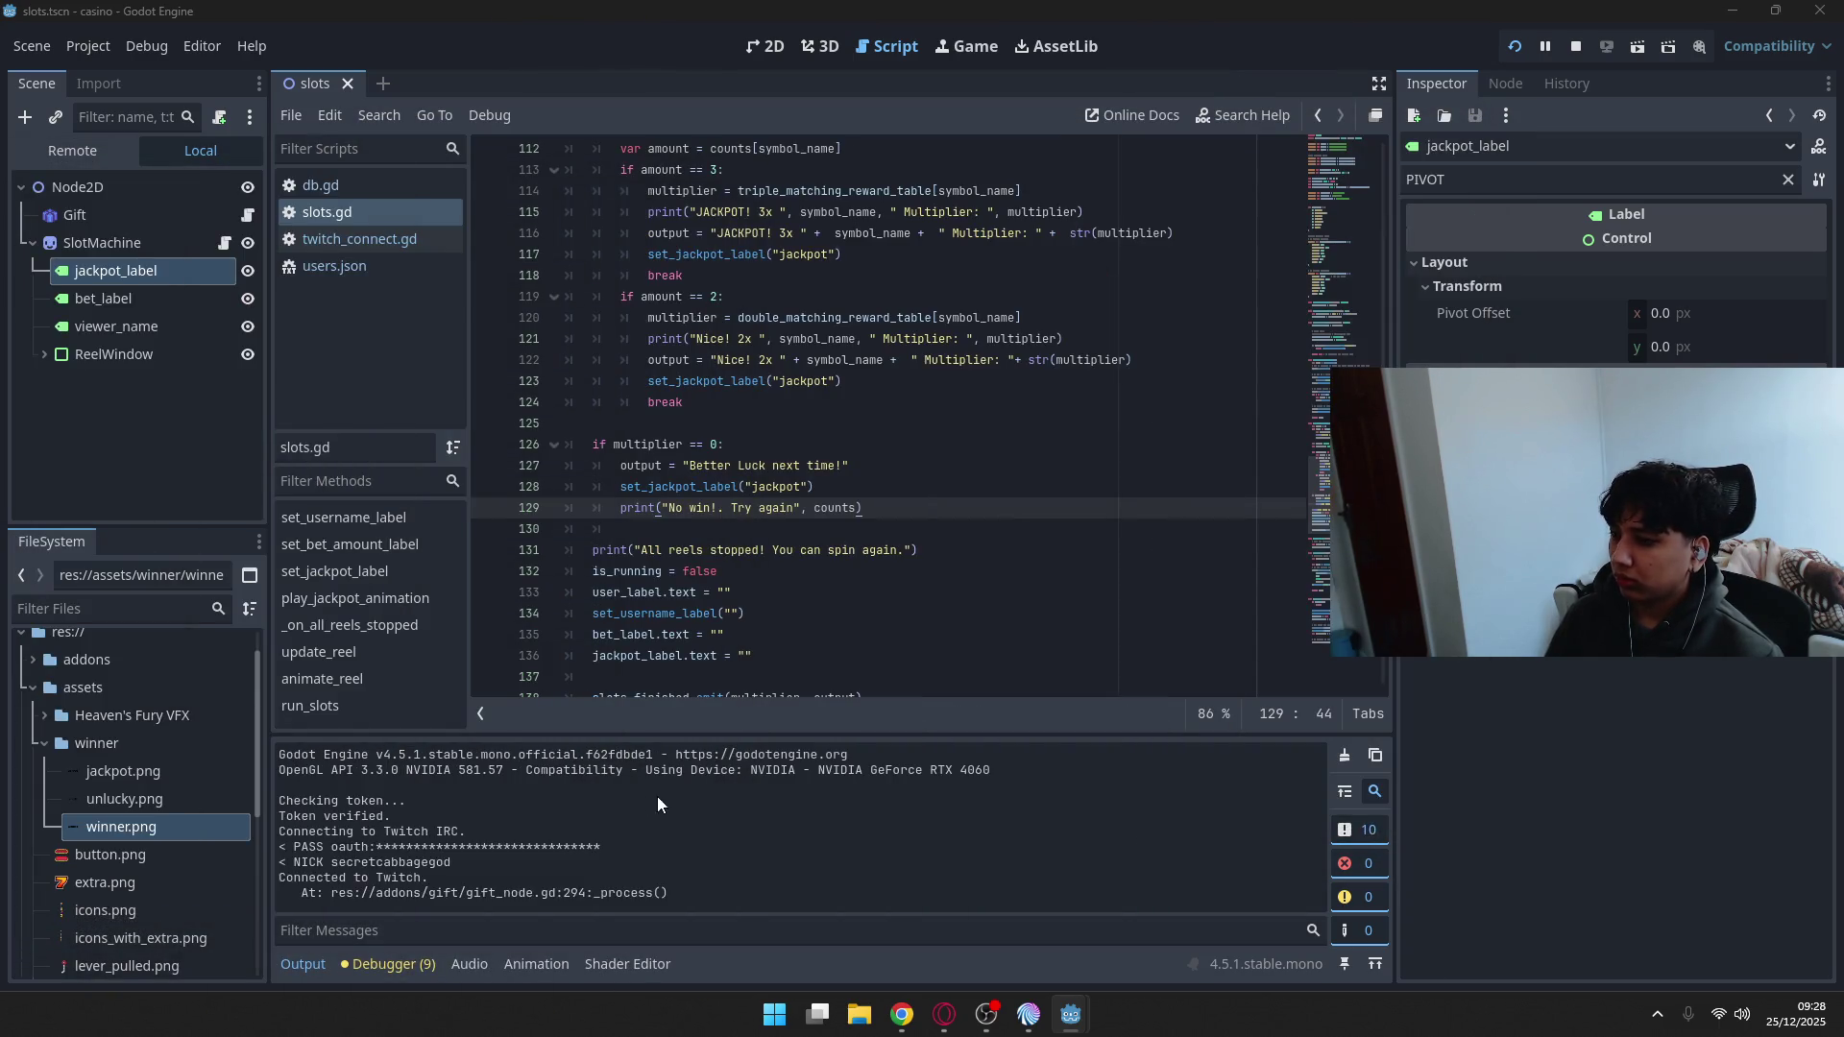
mouse_move(1071, 1014)
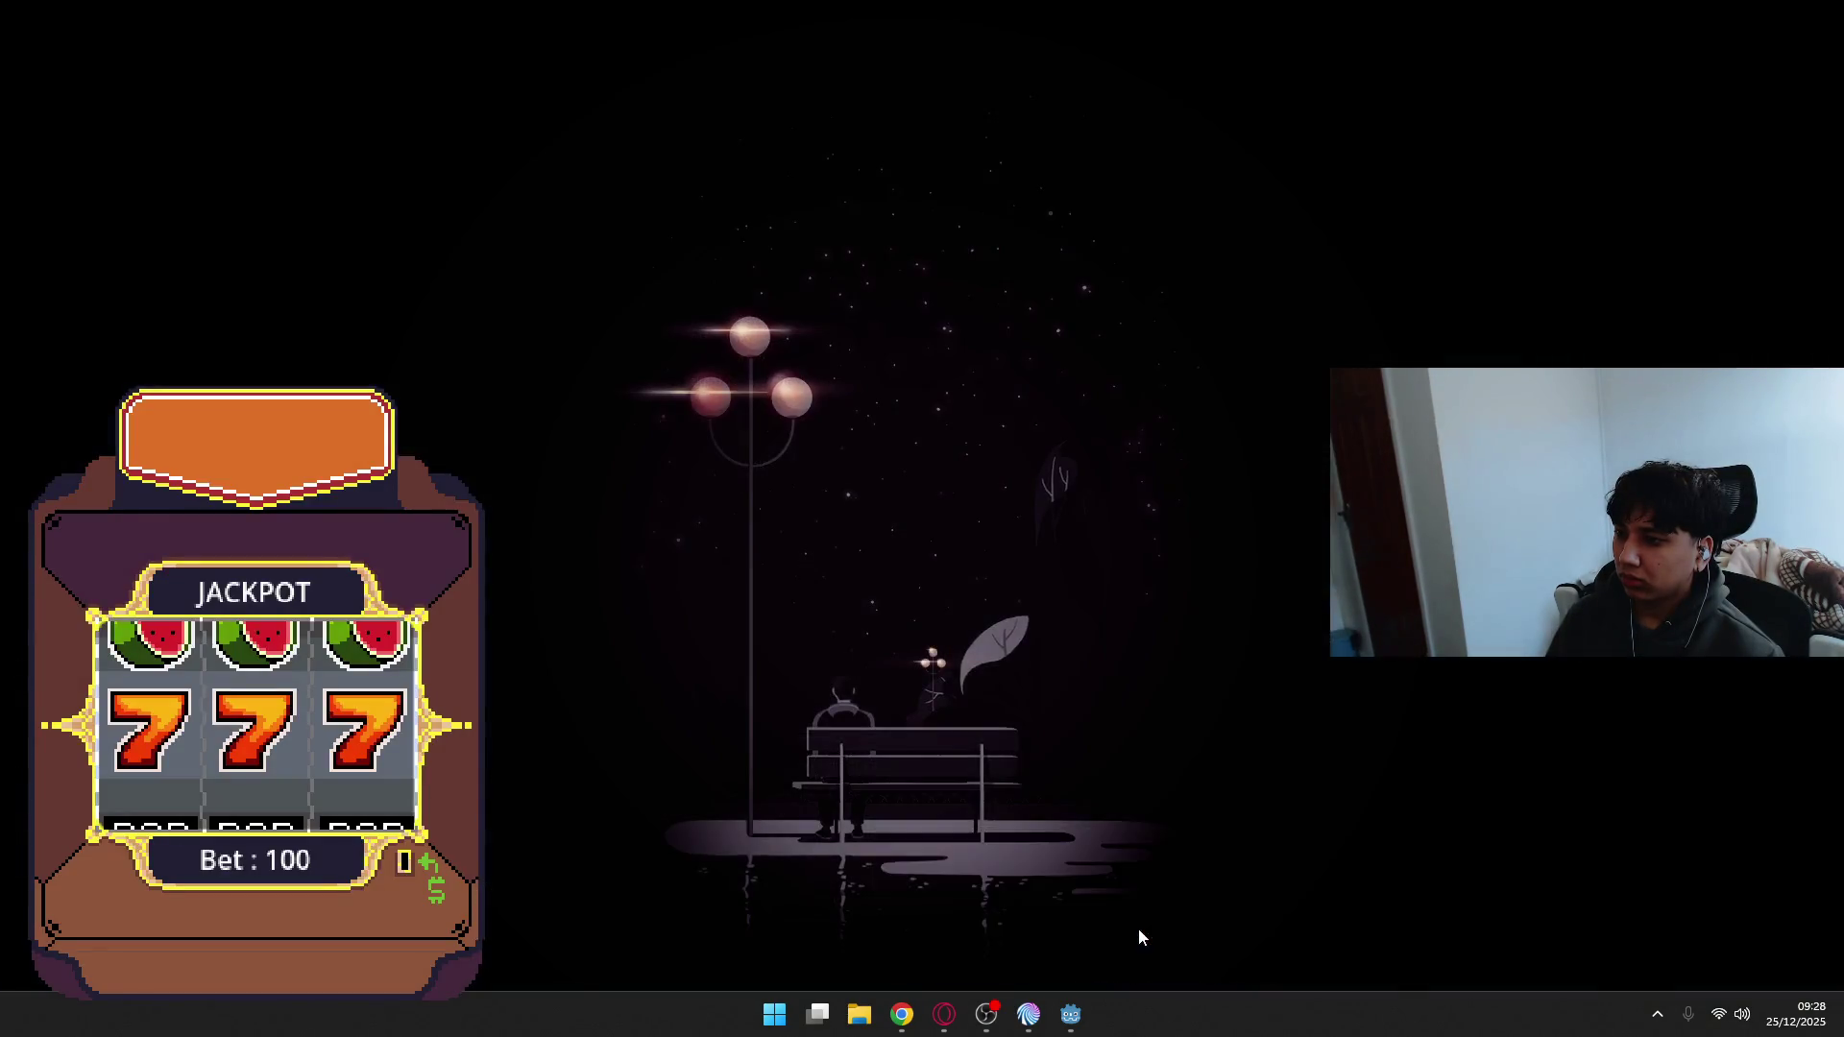
click(1138, 928)
- Send another '!slots 100' spin from Mix It Up chat, which pays 2x lemon for 120
click(1029, 1015)
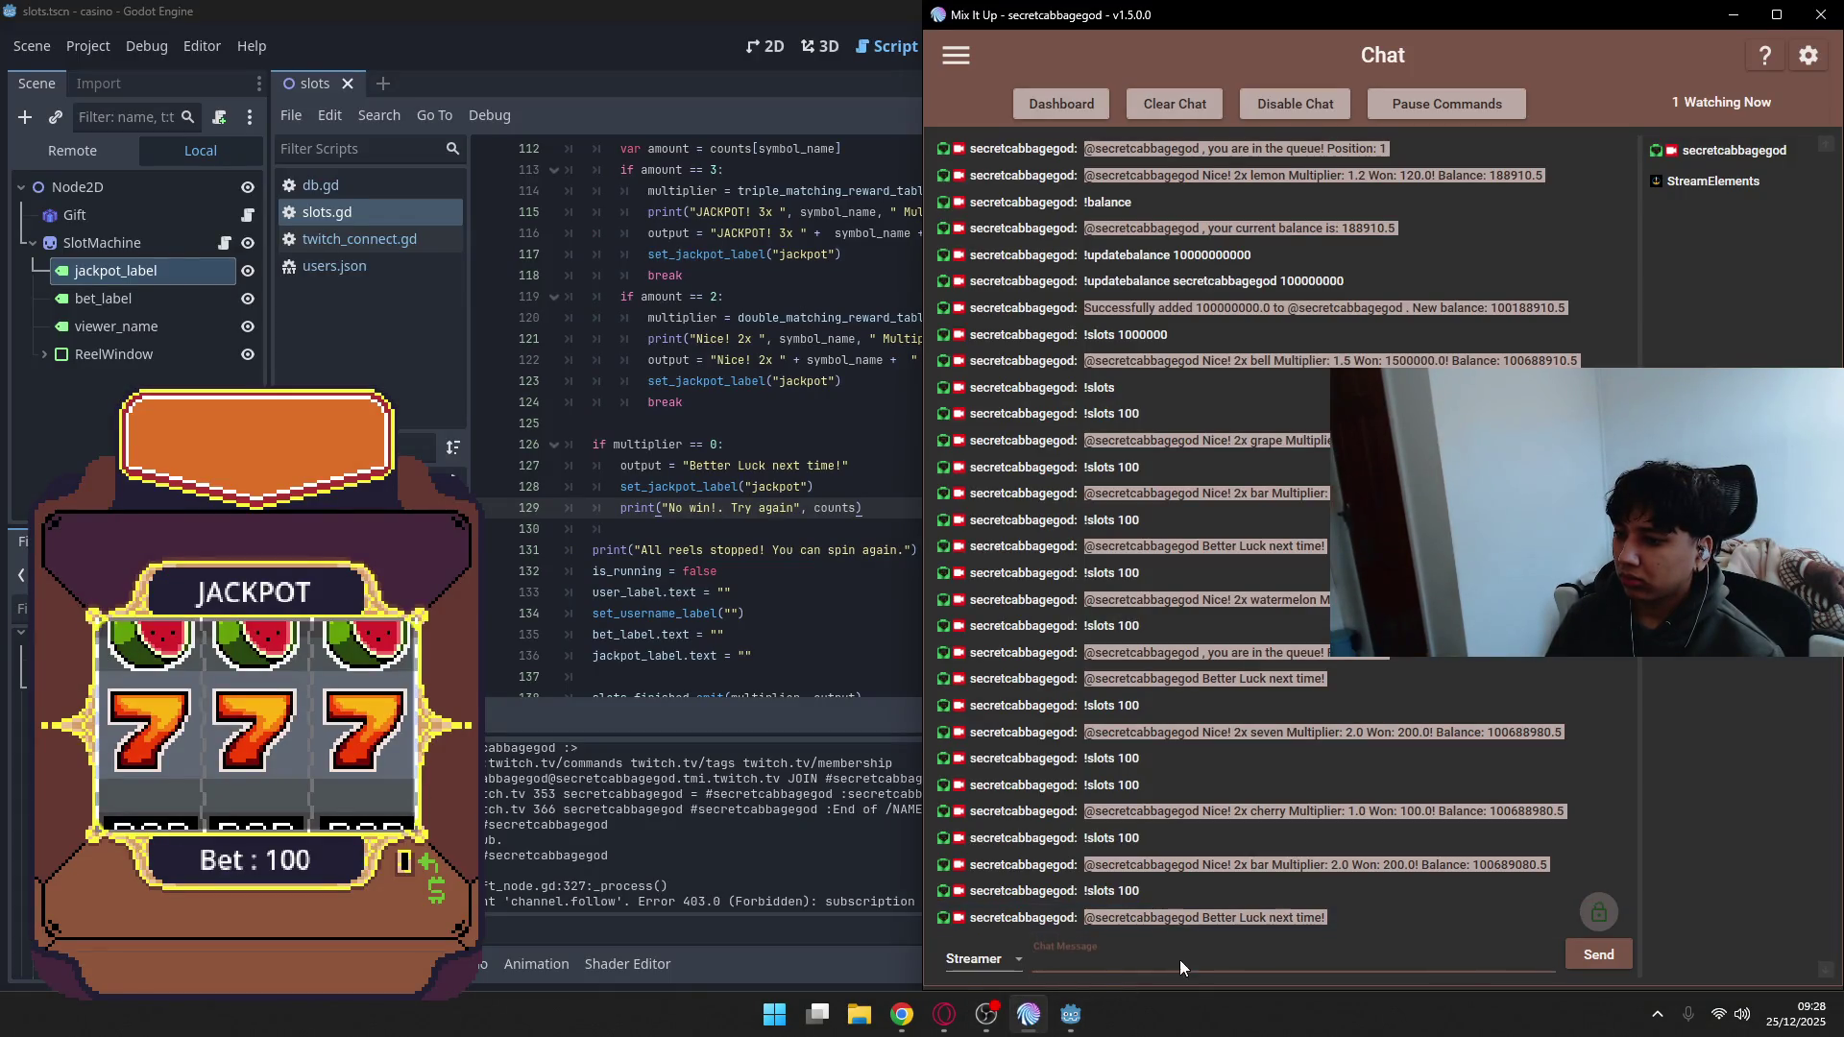
key(Return)
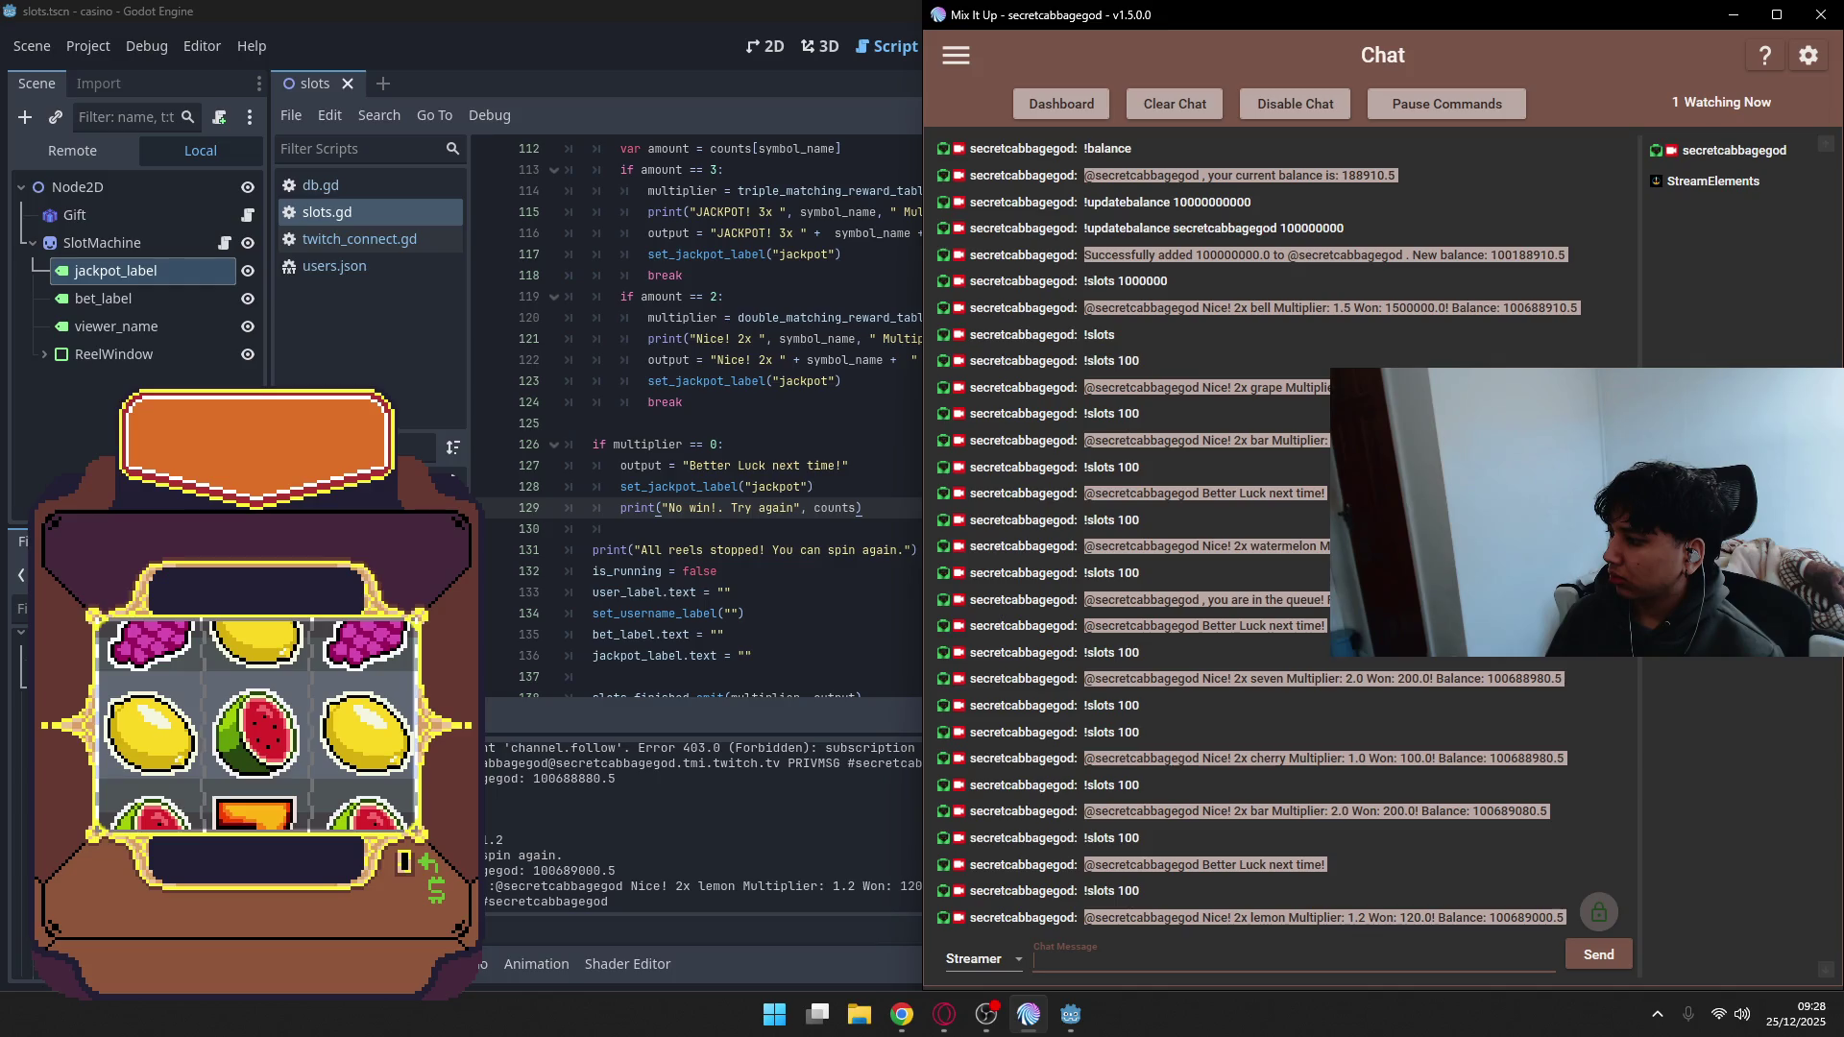
click(579, 566)
- Save slots.gd with Ctrl+S and stop the running game with F8
scroll(734, 527, up, 10)
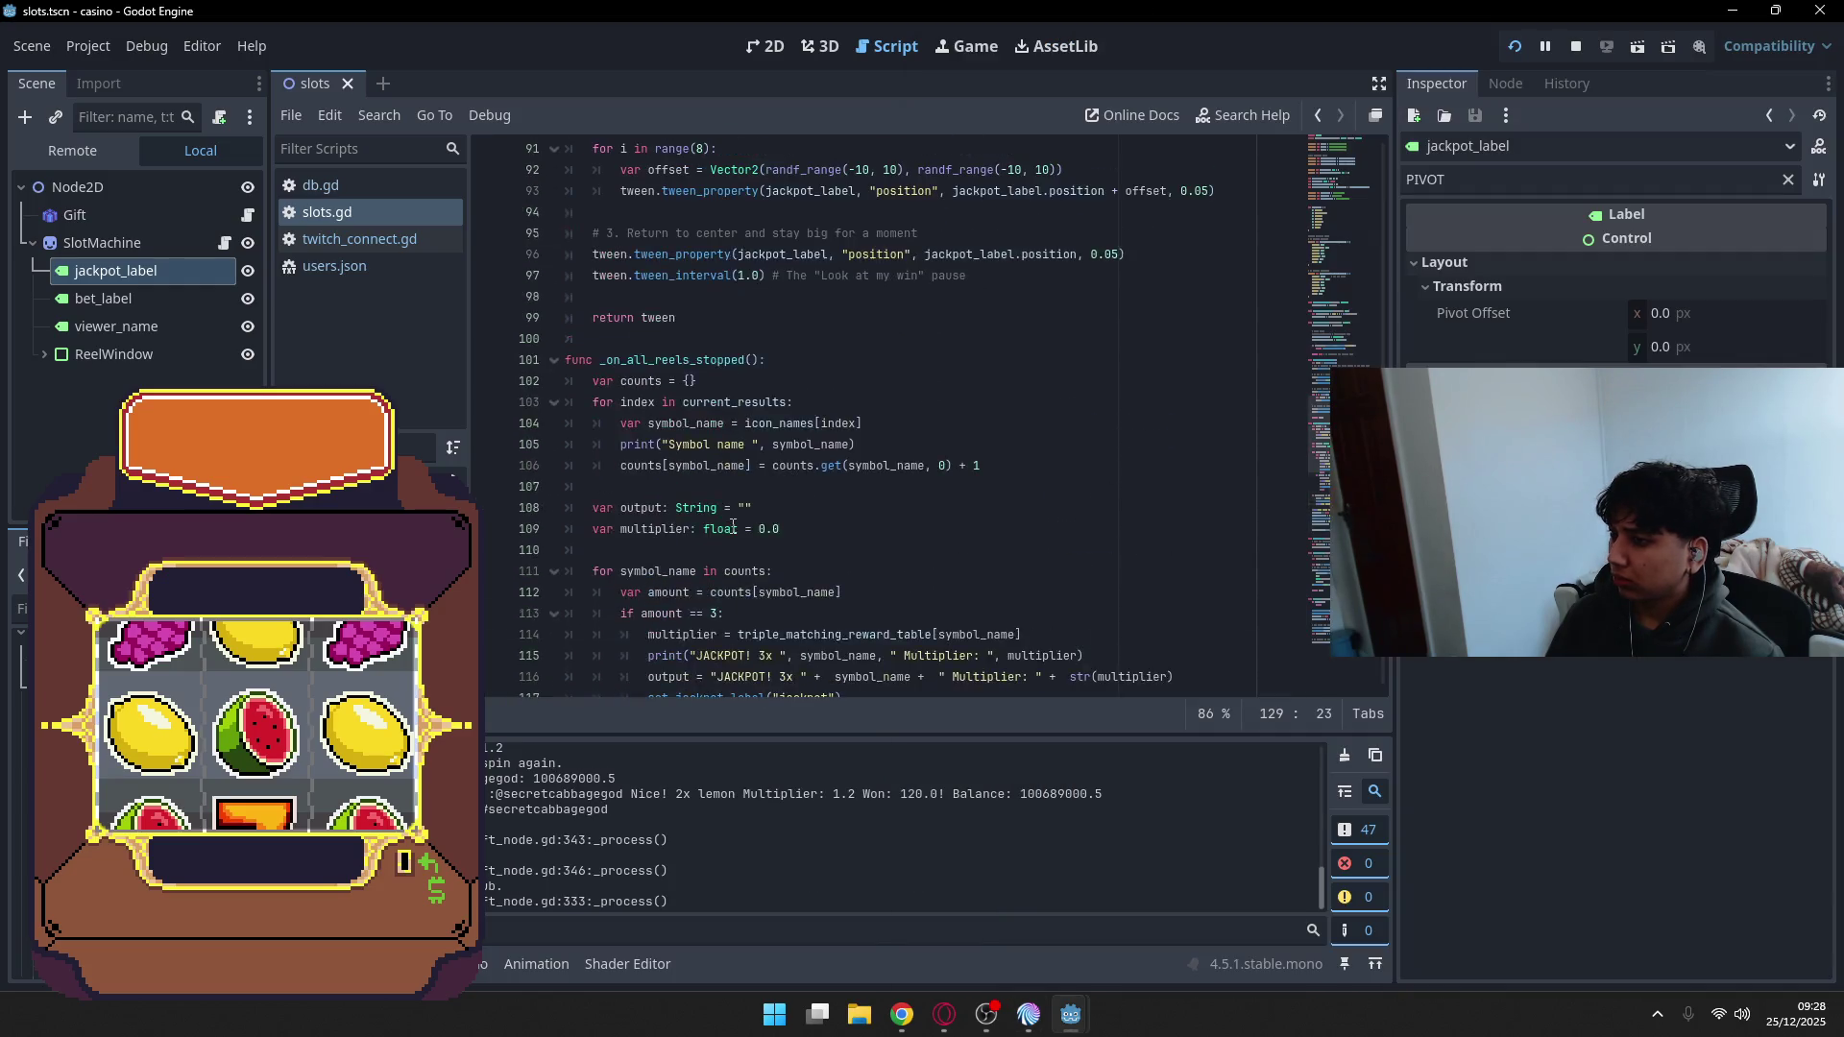
scroll(734, 527, up, 7)
click(735, 489)
click(893, 448)
key(ctrl+s)
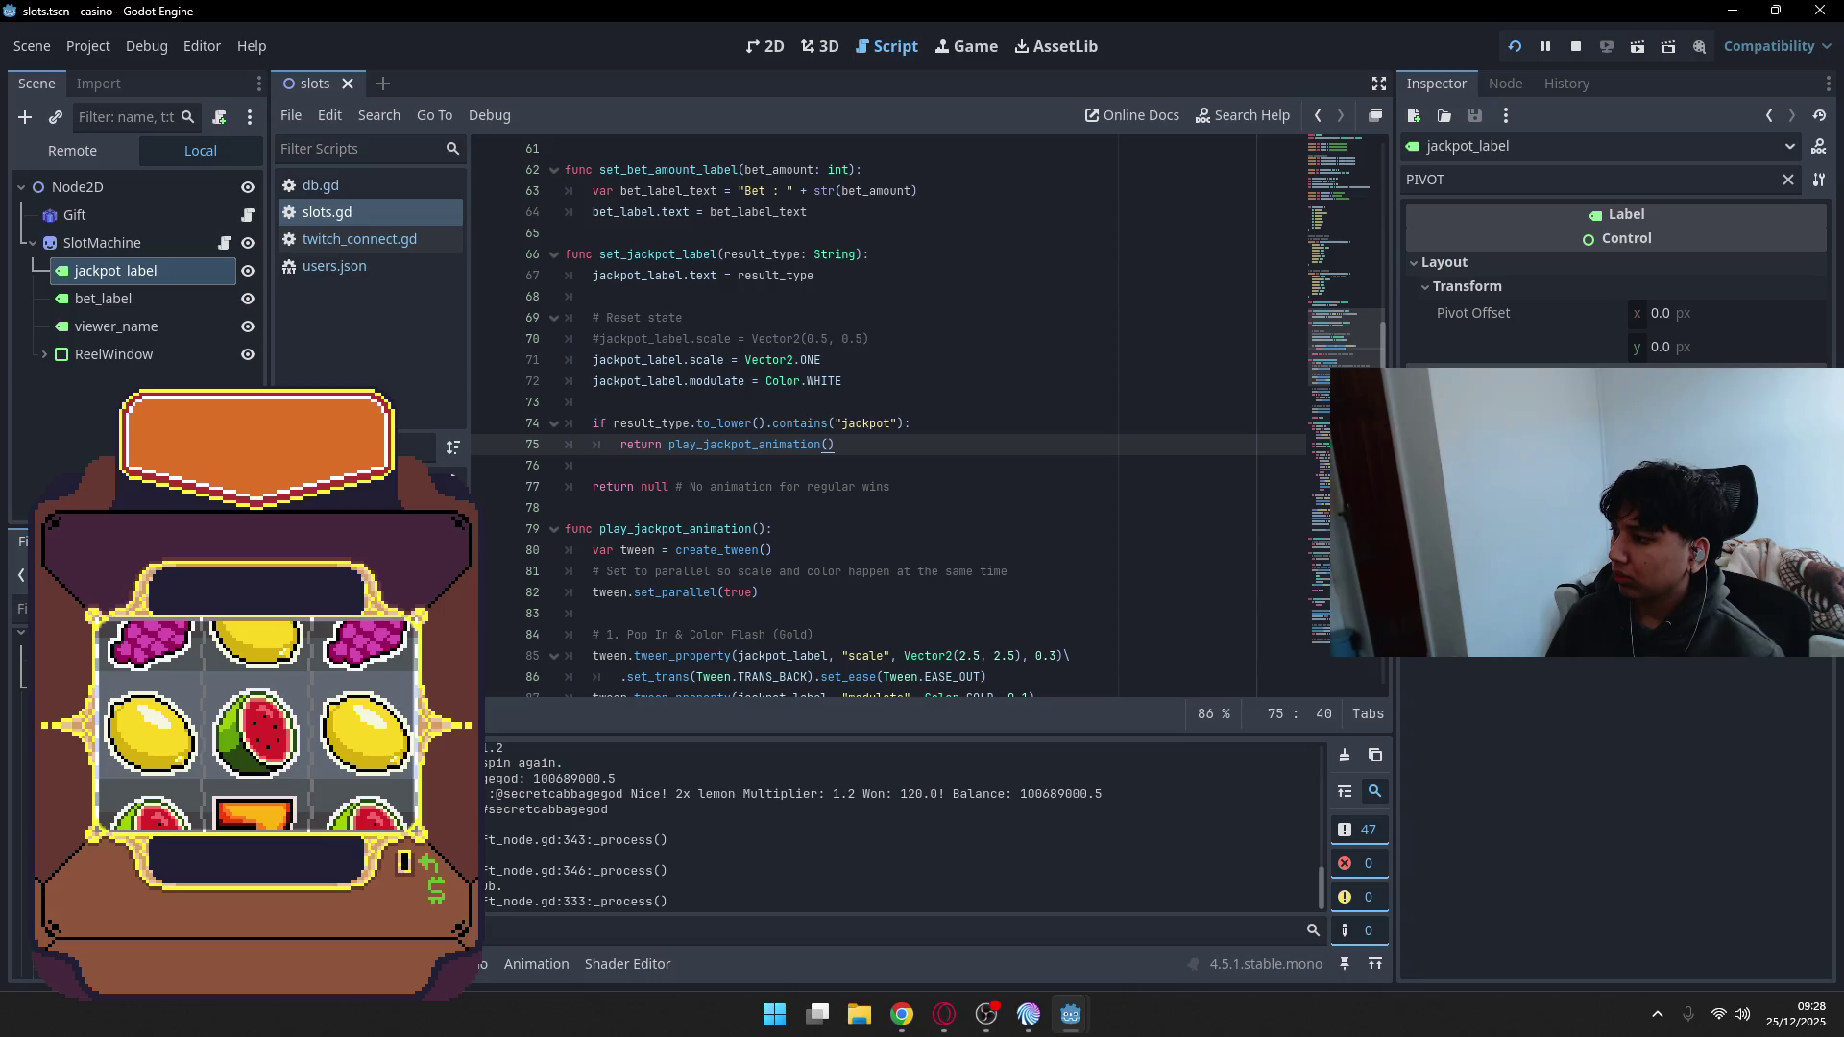
key(F8)
click(786, 317)
key(Down)
key(Down)
key(Down)
key(End)
click(933, 339)
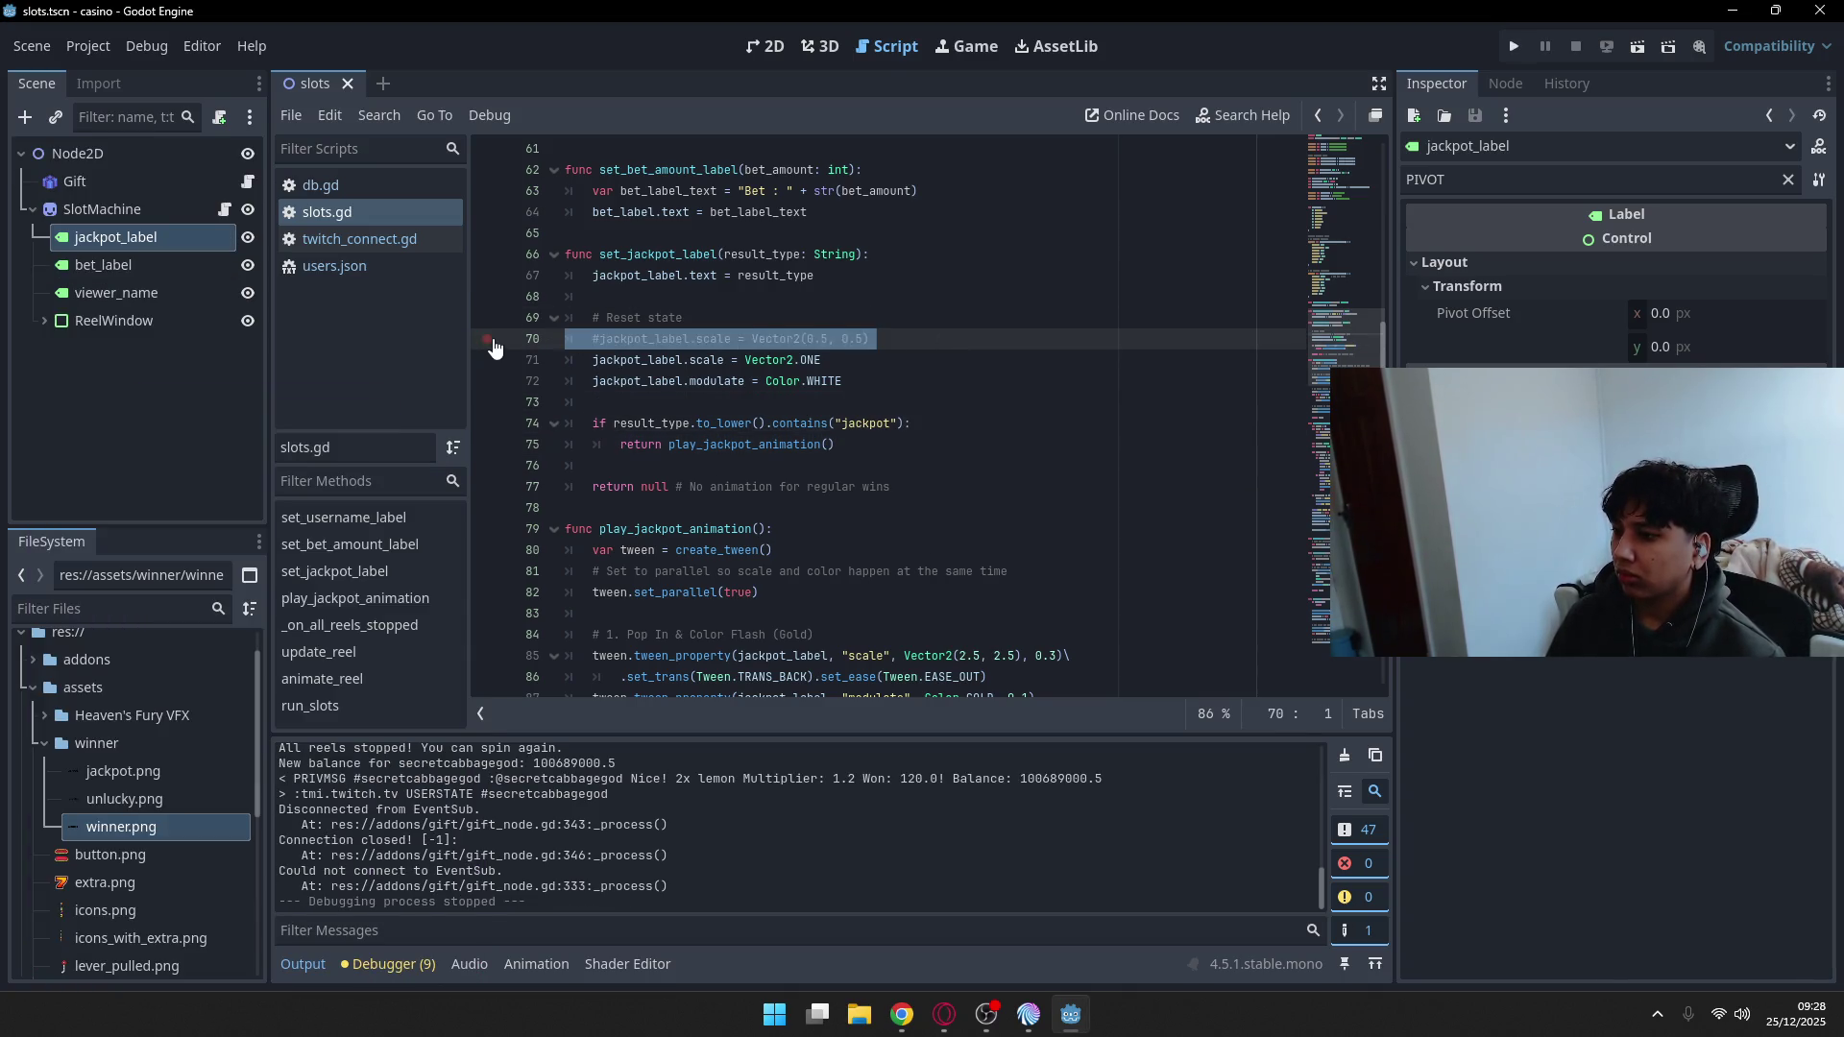
key(BackSpace)
key(BackSpace)
key(Up)
key(Up)
key(End)
key(ctrl+shift+Left)
double_click(867, 403)
scroll(869, 461, down, 3)
scroll(883, 524, up, 2)
scroll(883, 524, up, 2)
click(671, 321)
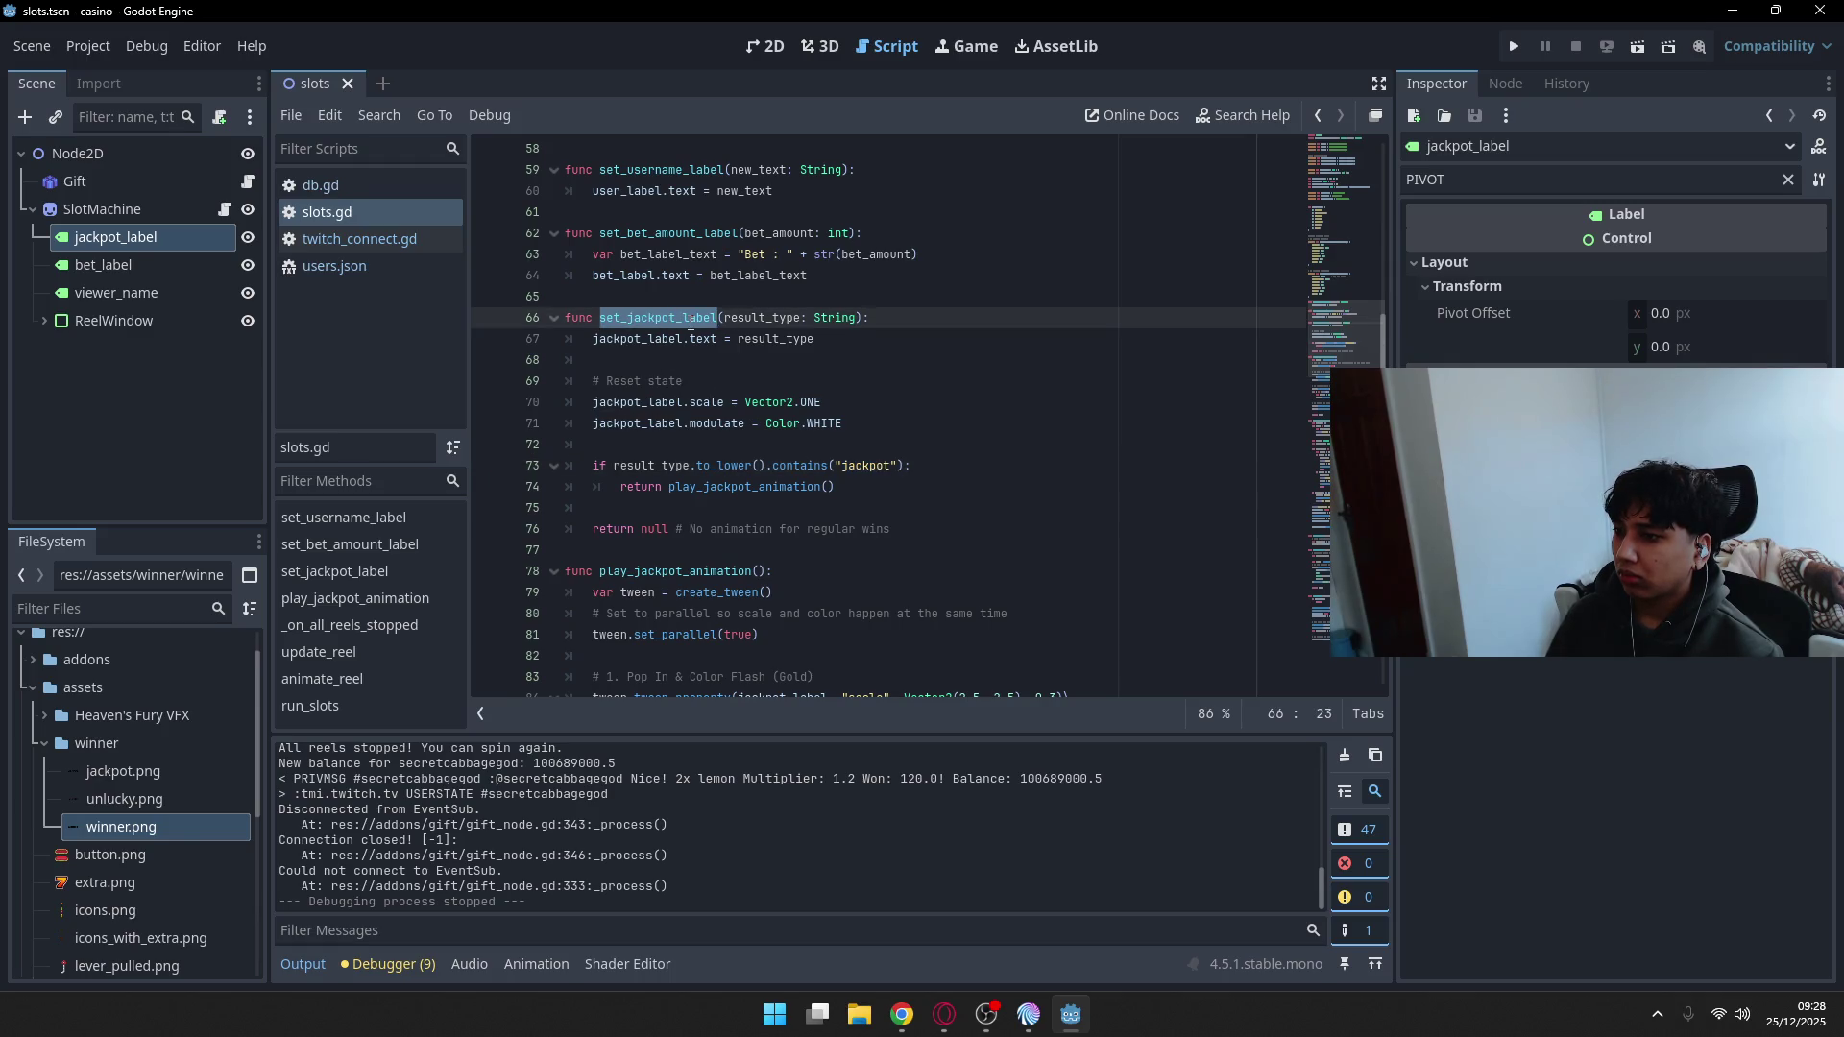
double_click(670, 321)
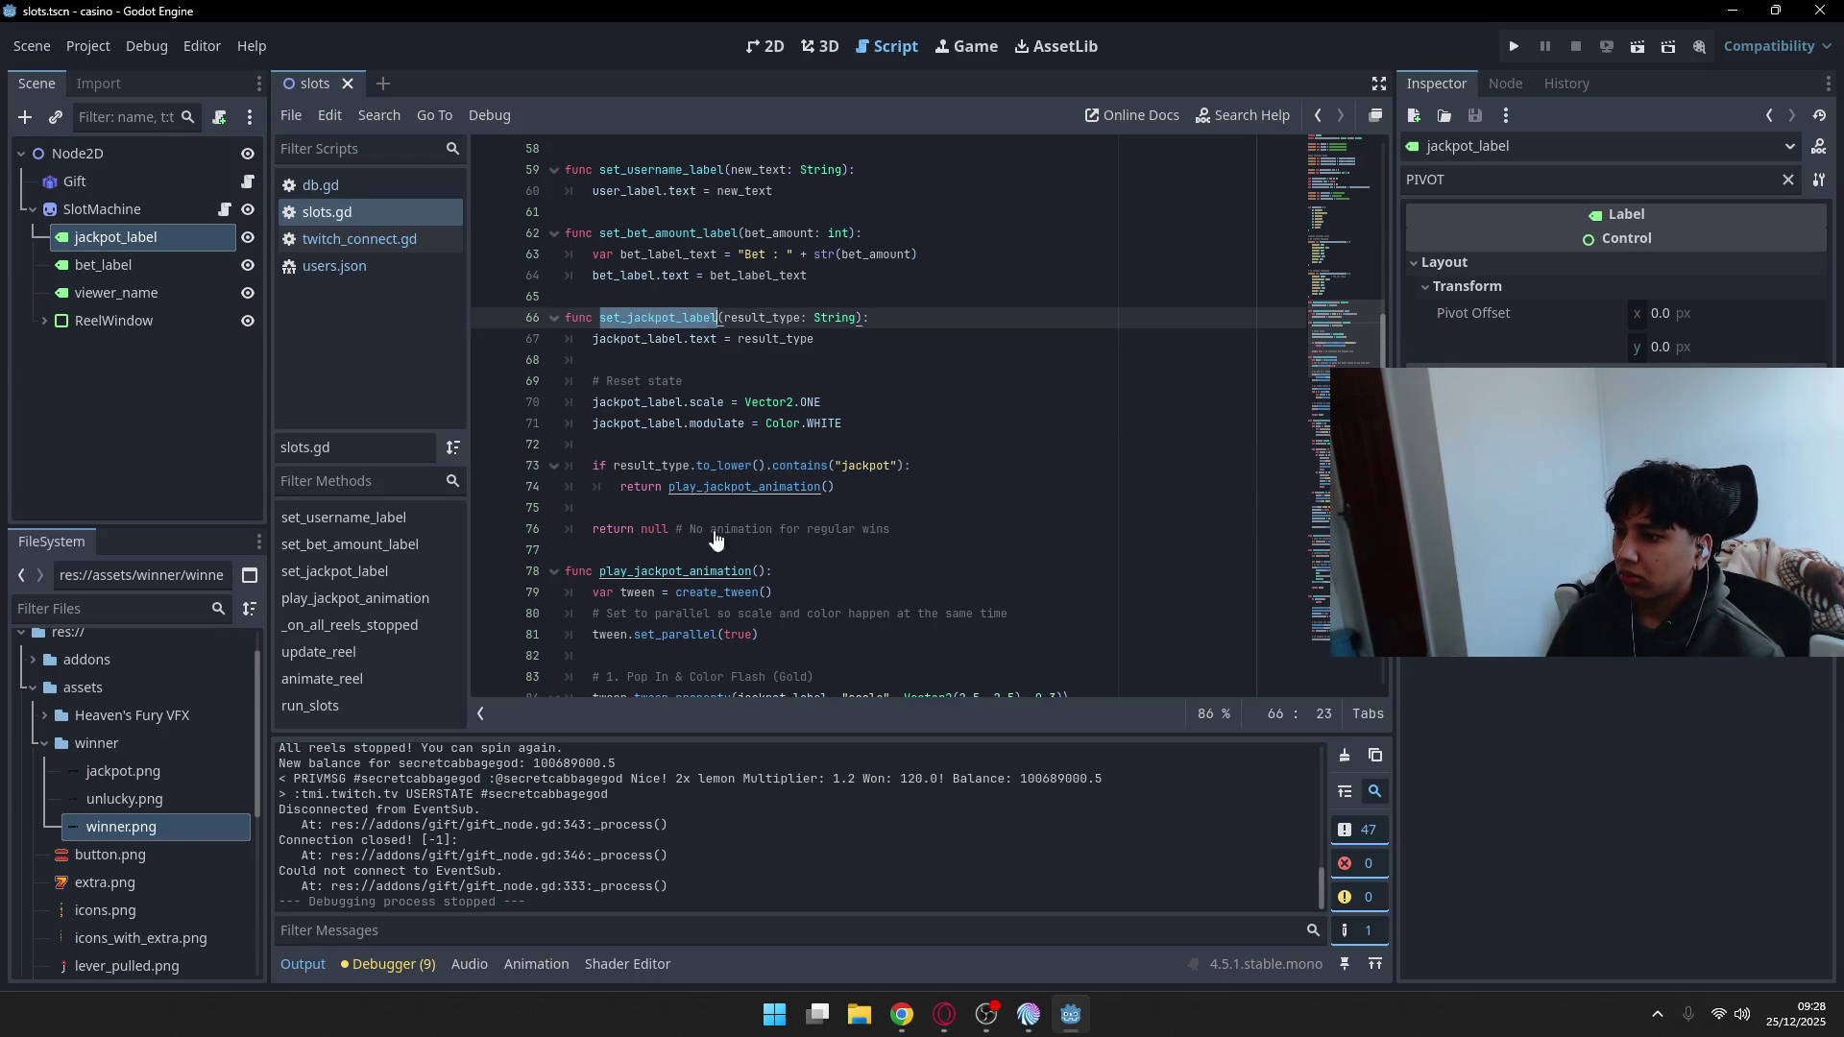
scroll(753, 574, down, 13)
scroll(752, 573, up, 4)
click(769, 447)
scroll(766, 512, down, 5)
scroll(766, 512, up, 5)
scroll(767, 512, up, 9)
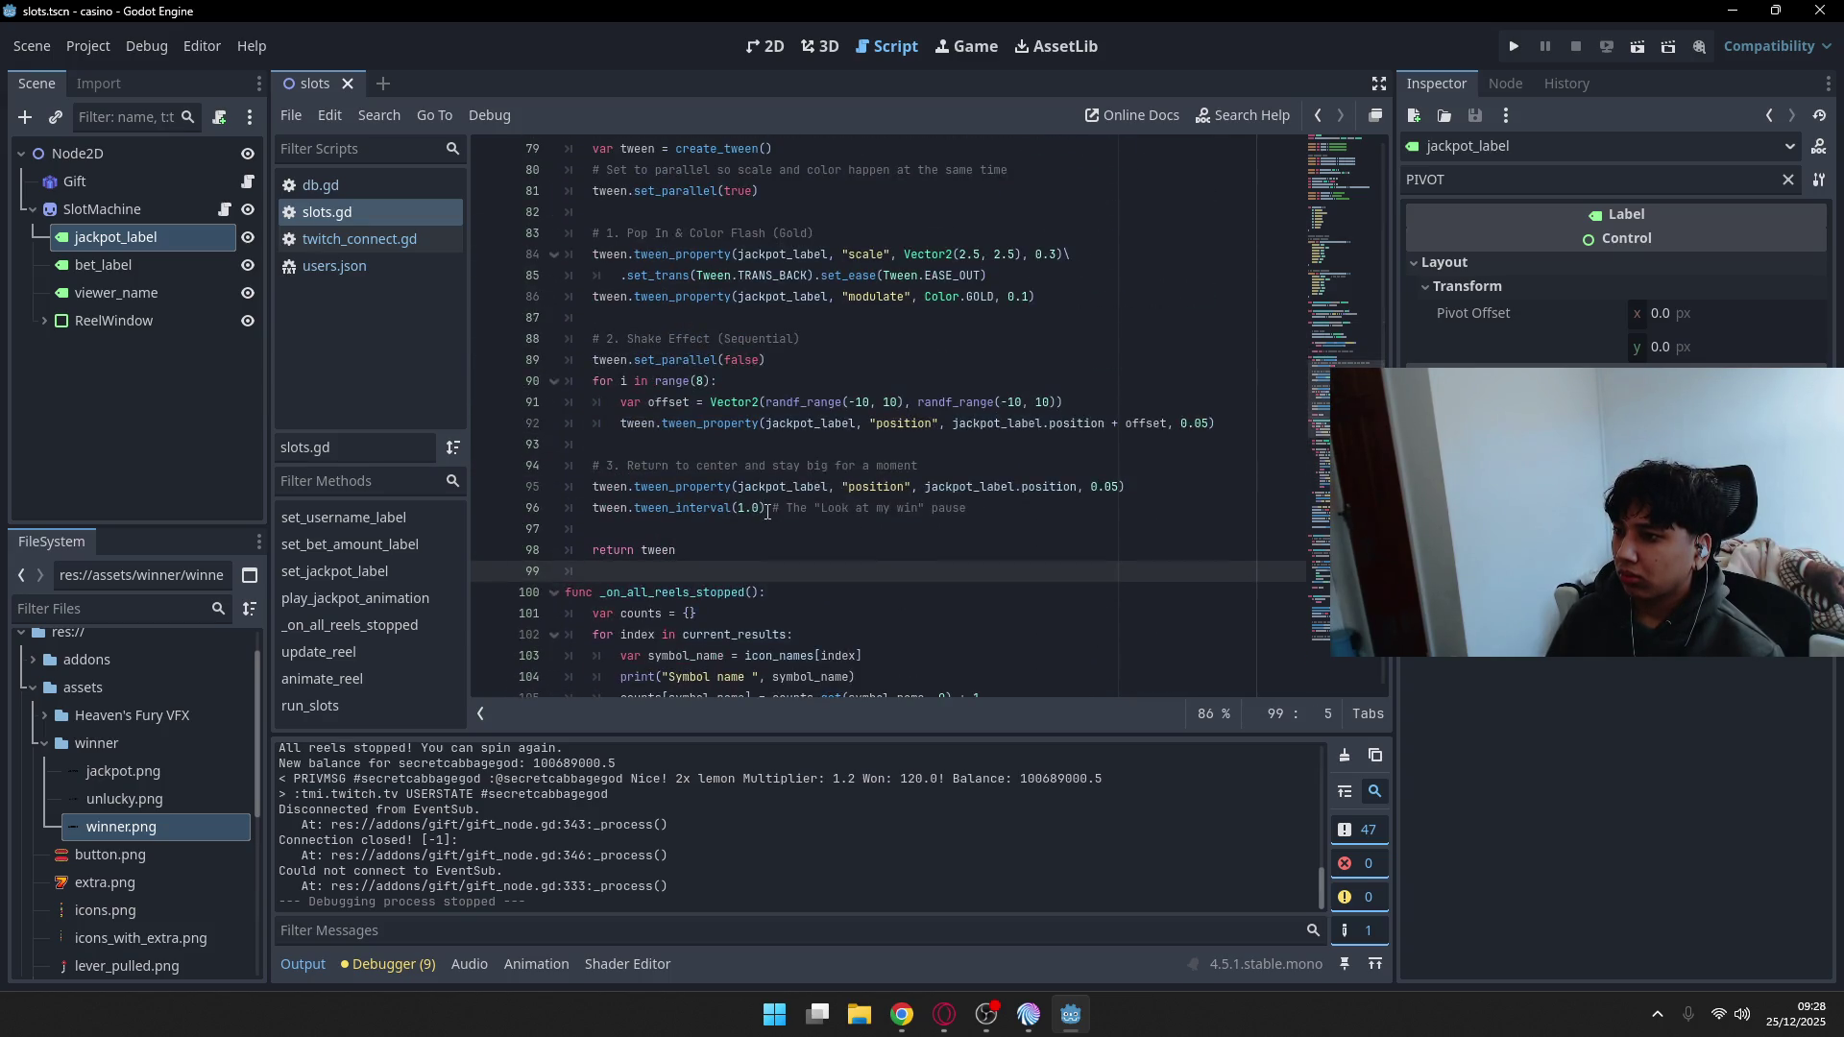
scroll(767, 512, up, 2)
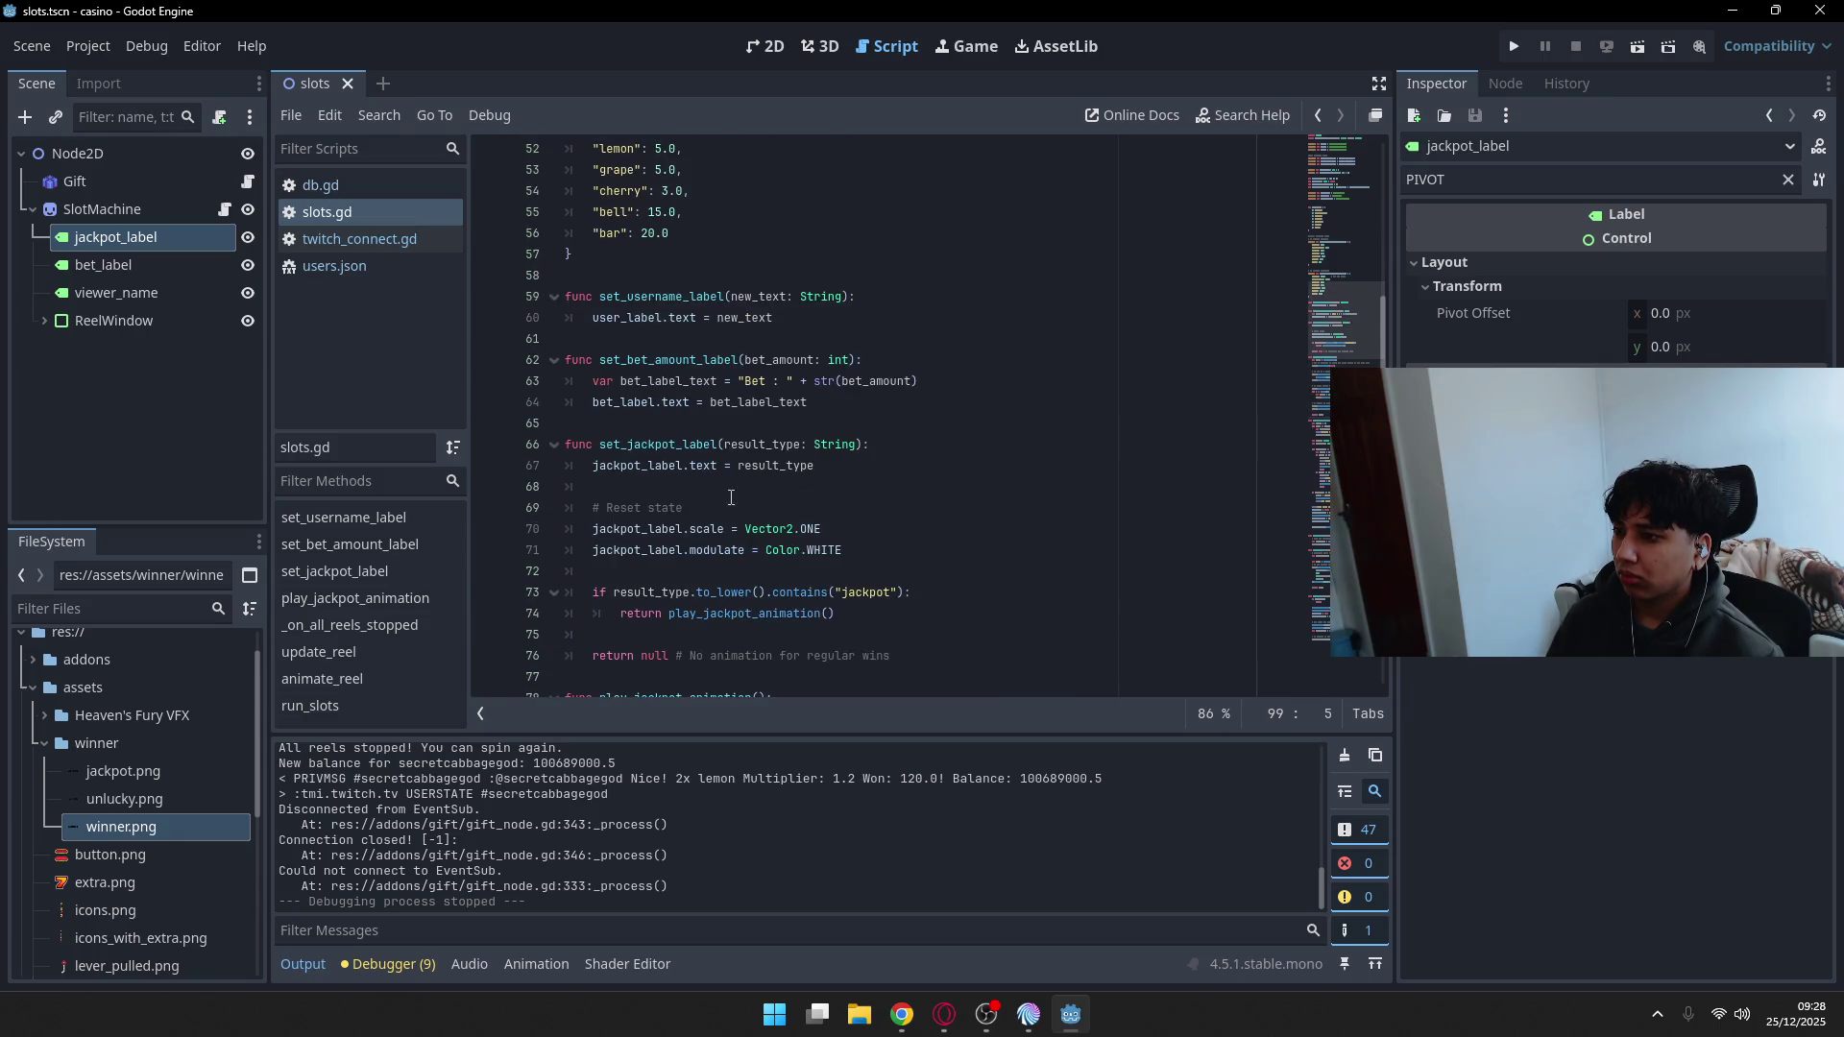
double_click(685, 452)
scroll(761, 571, down, 17)
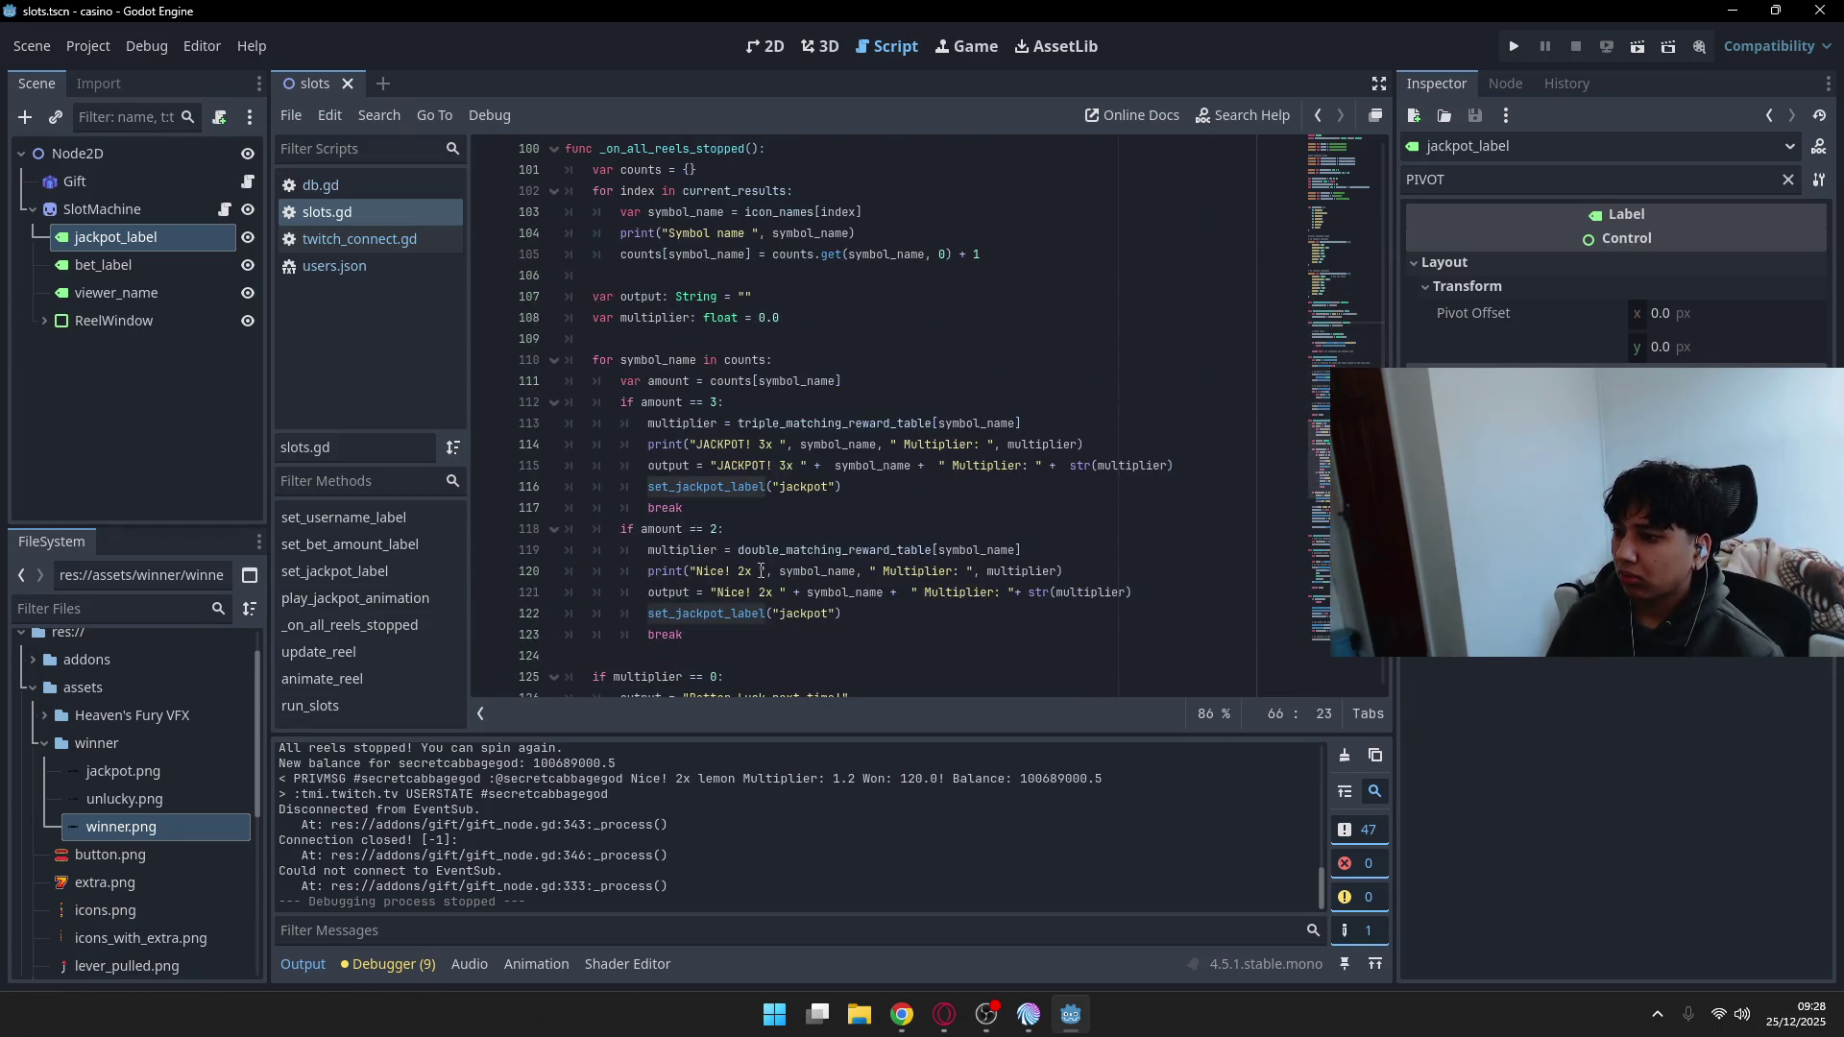
click(802, 482)
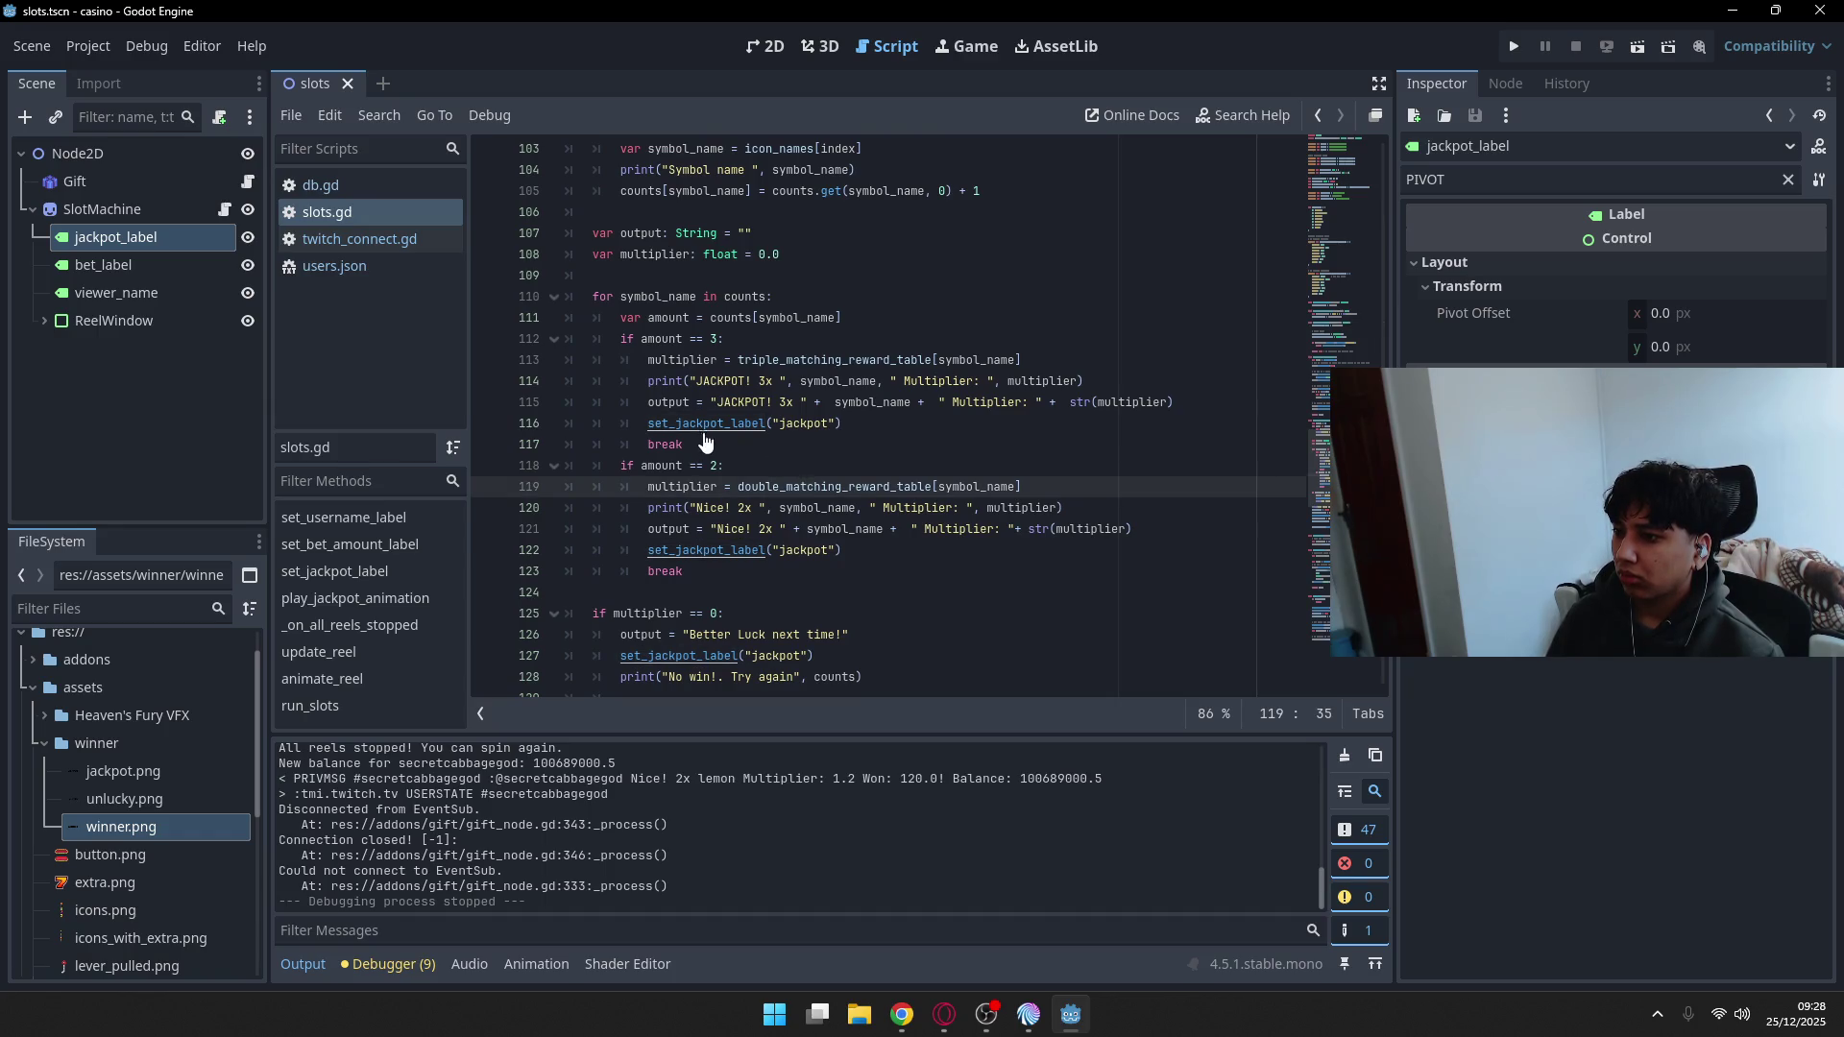
scroll(722, 448, up, 8)
scroll(723, 448, up, 8)
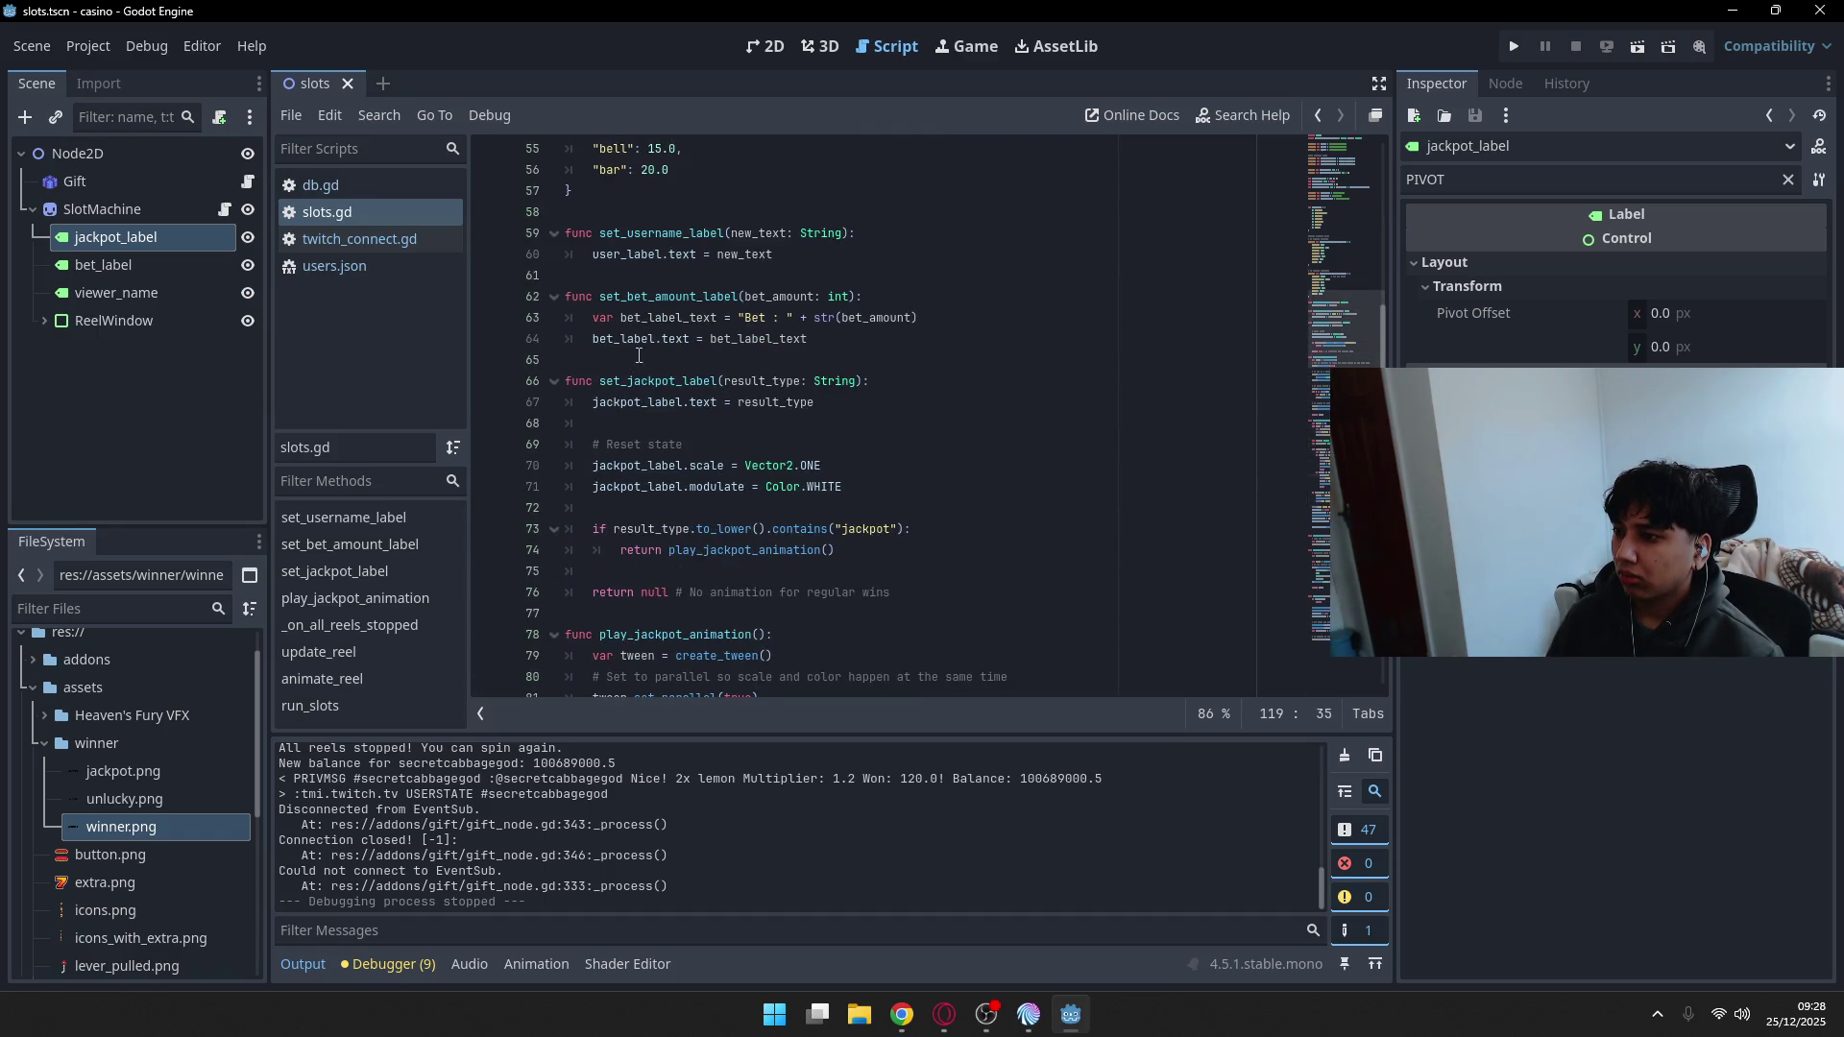
double_click(638, 382)
key(ctrl+c)
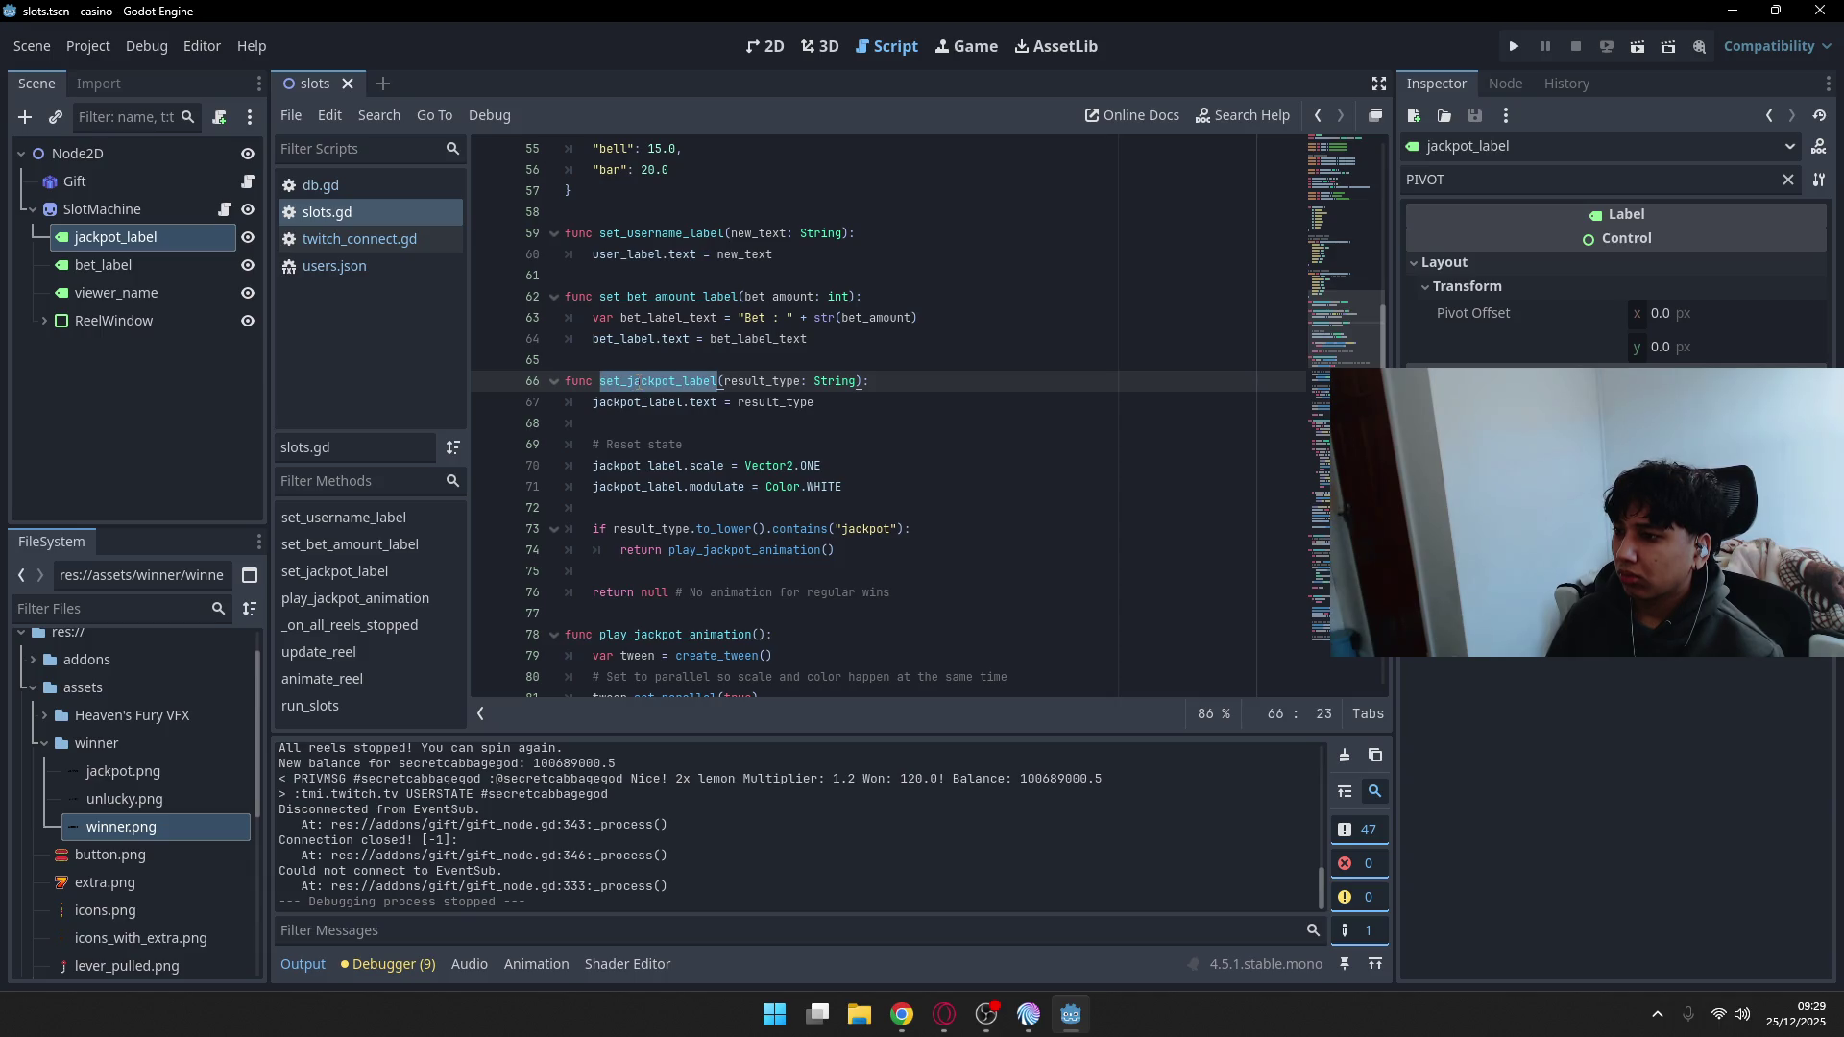
scroll(737, 552, down, 7)
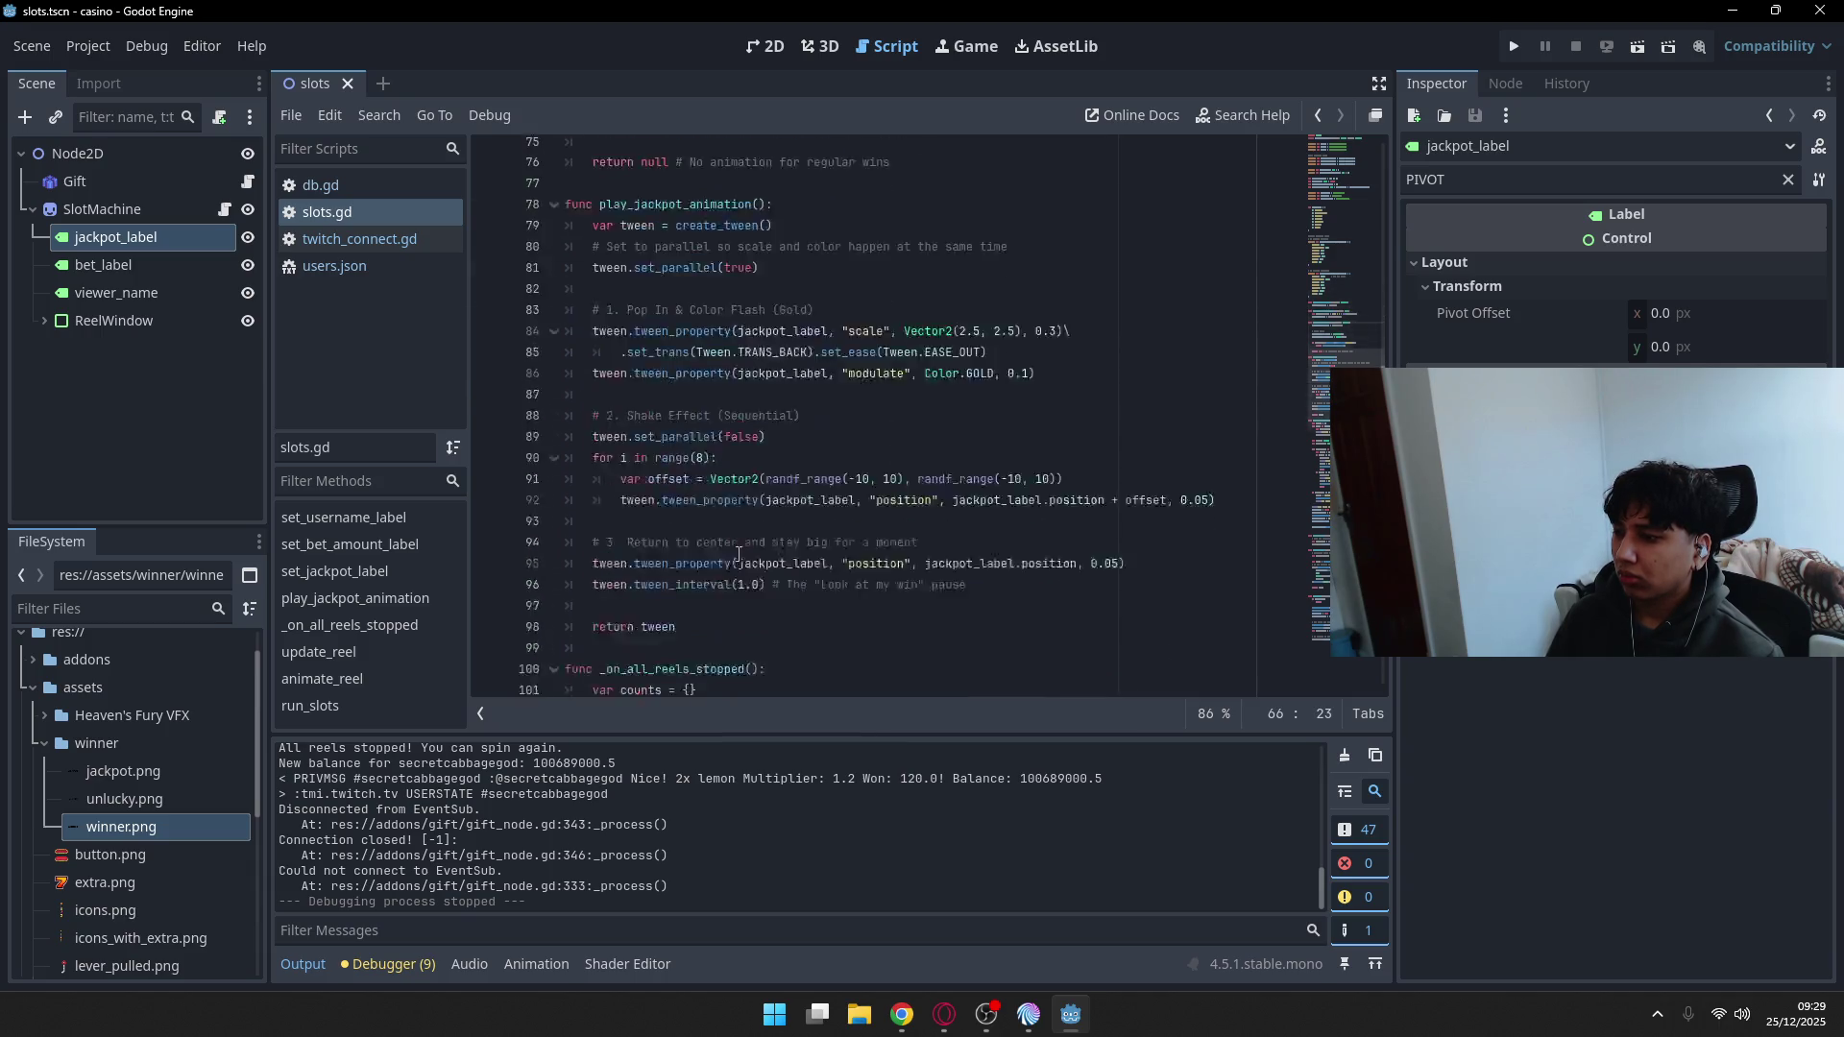
scroll(737, 552, down, 8)
click(1190, 465)
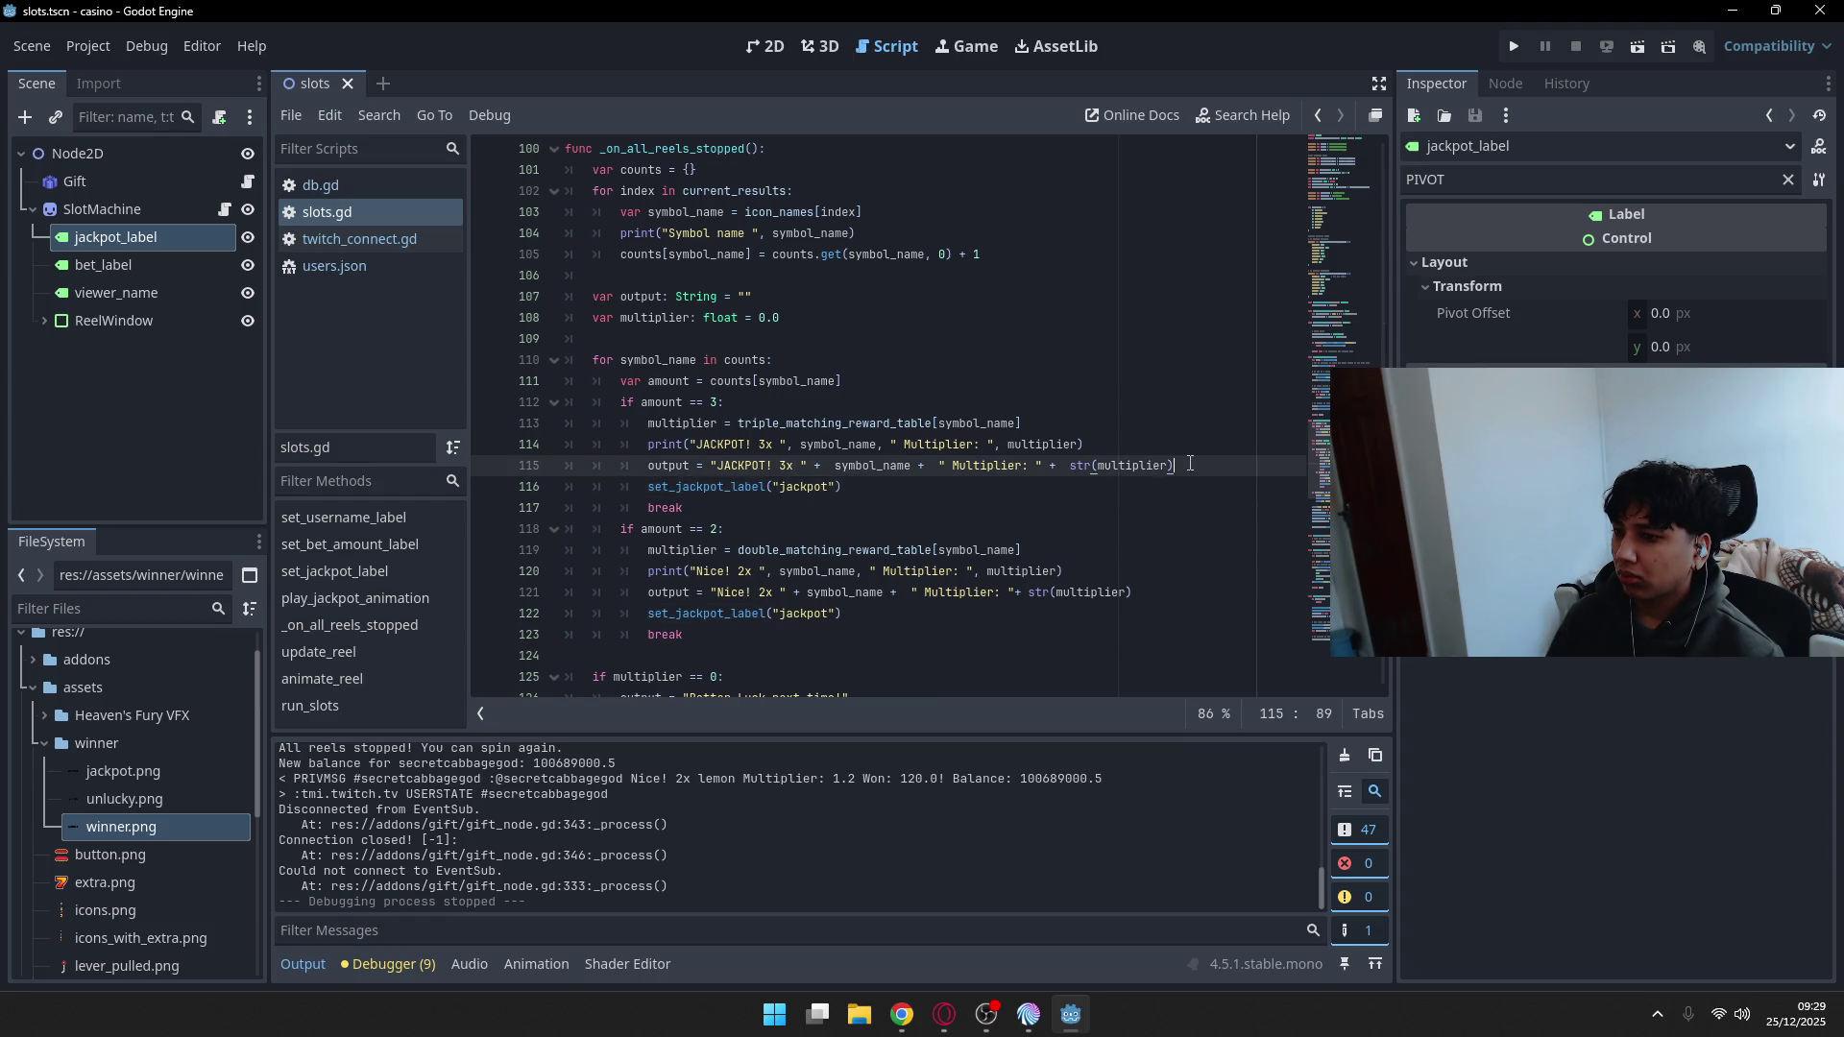
key(Return)
key(ctrl+v)
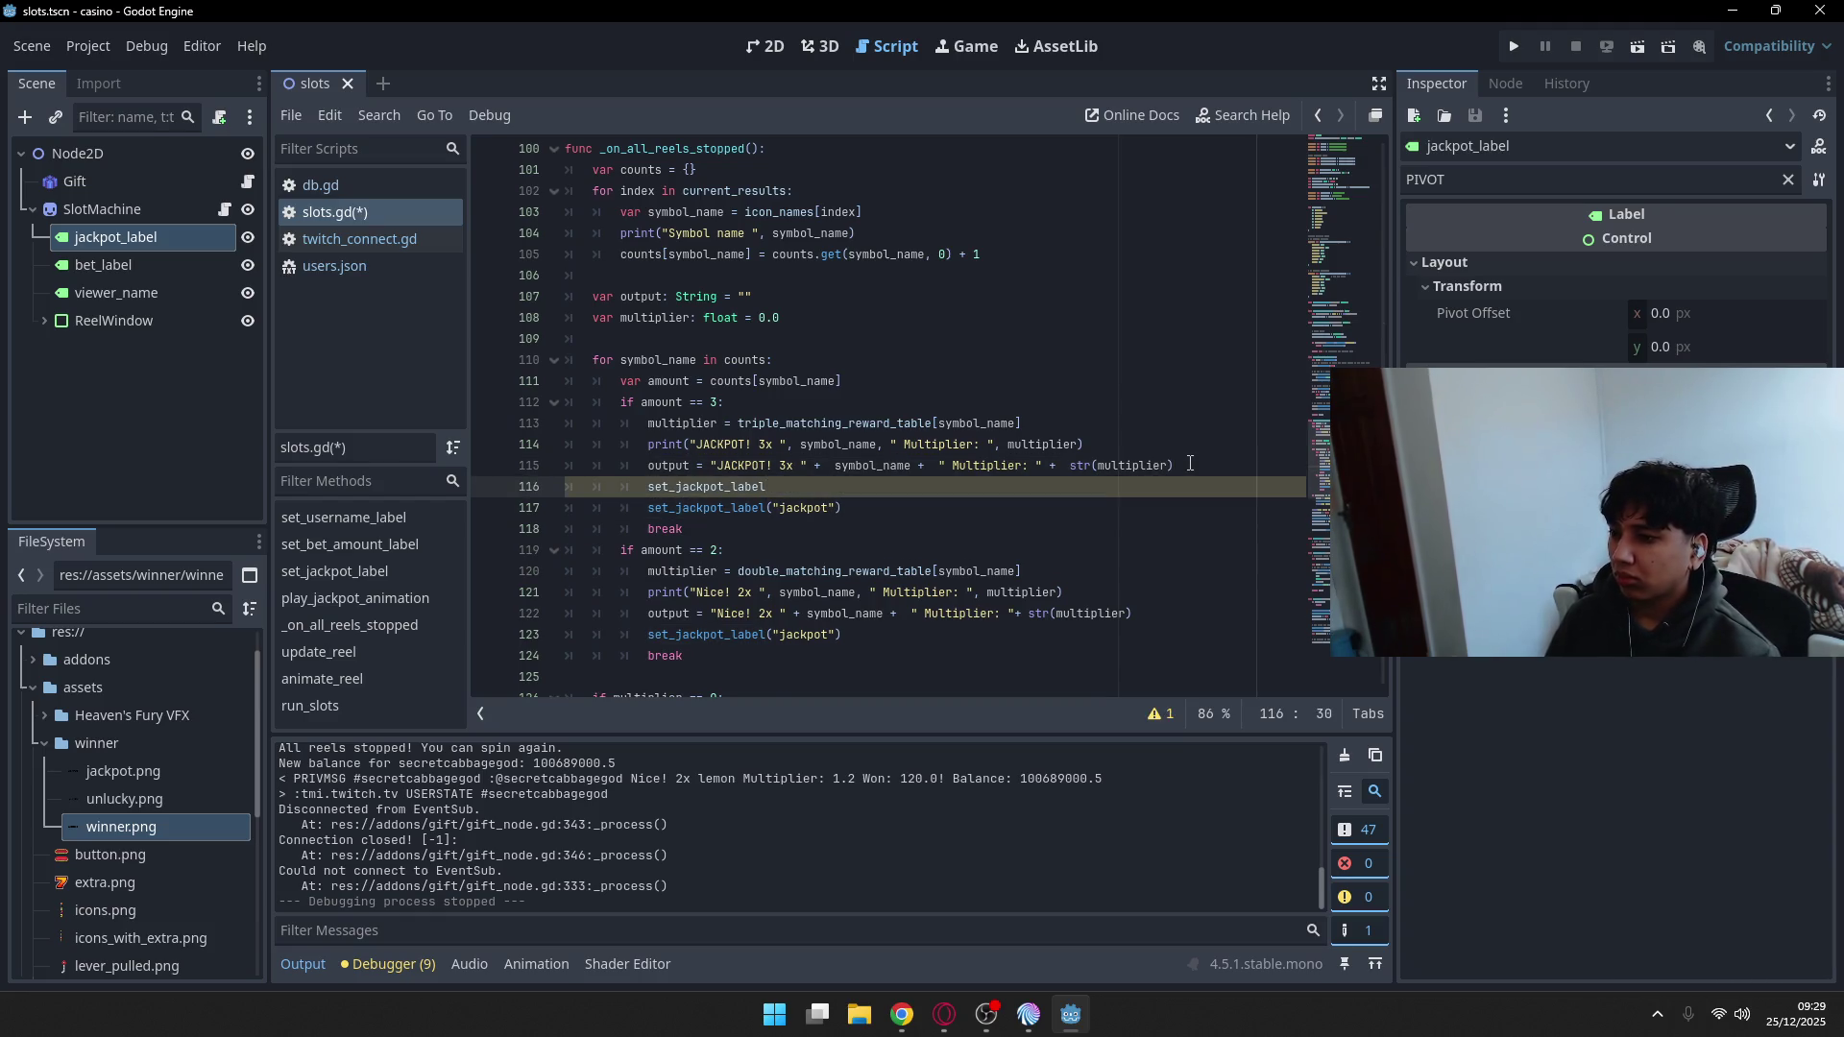
text(()
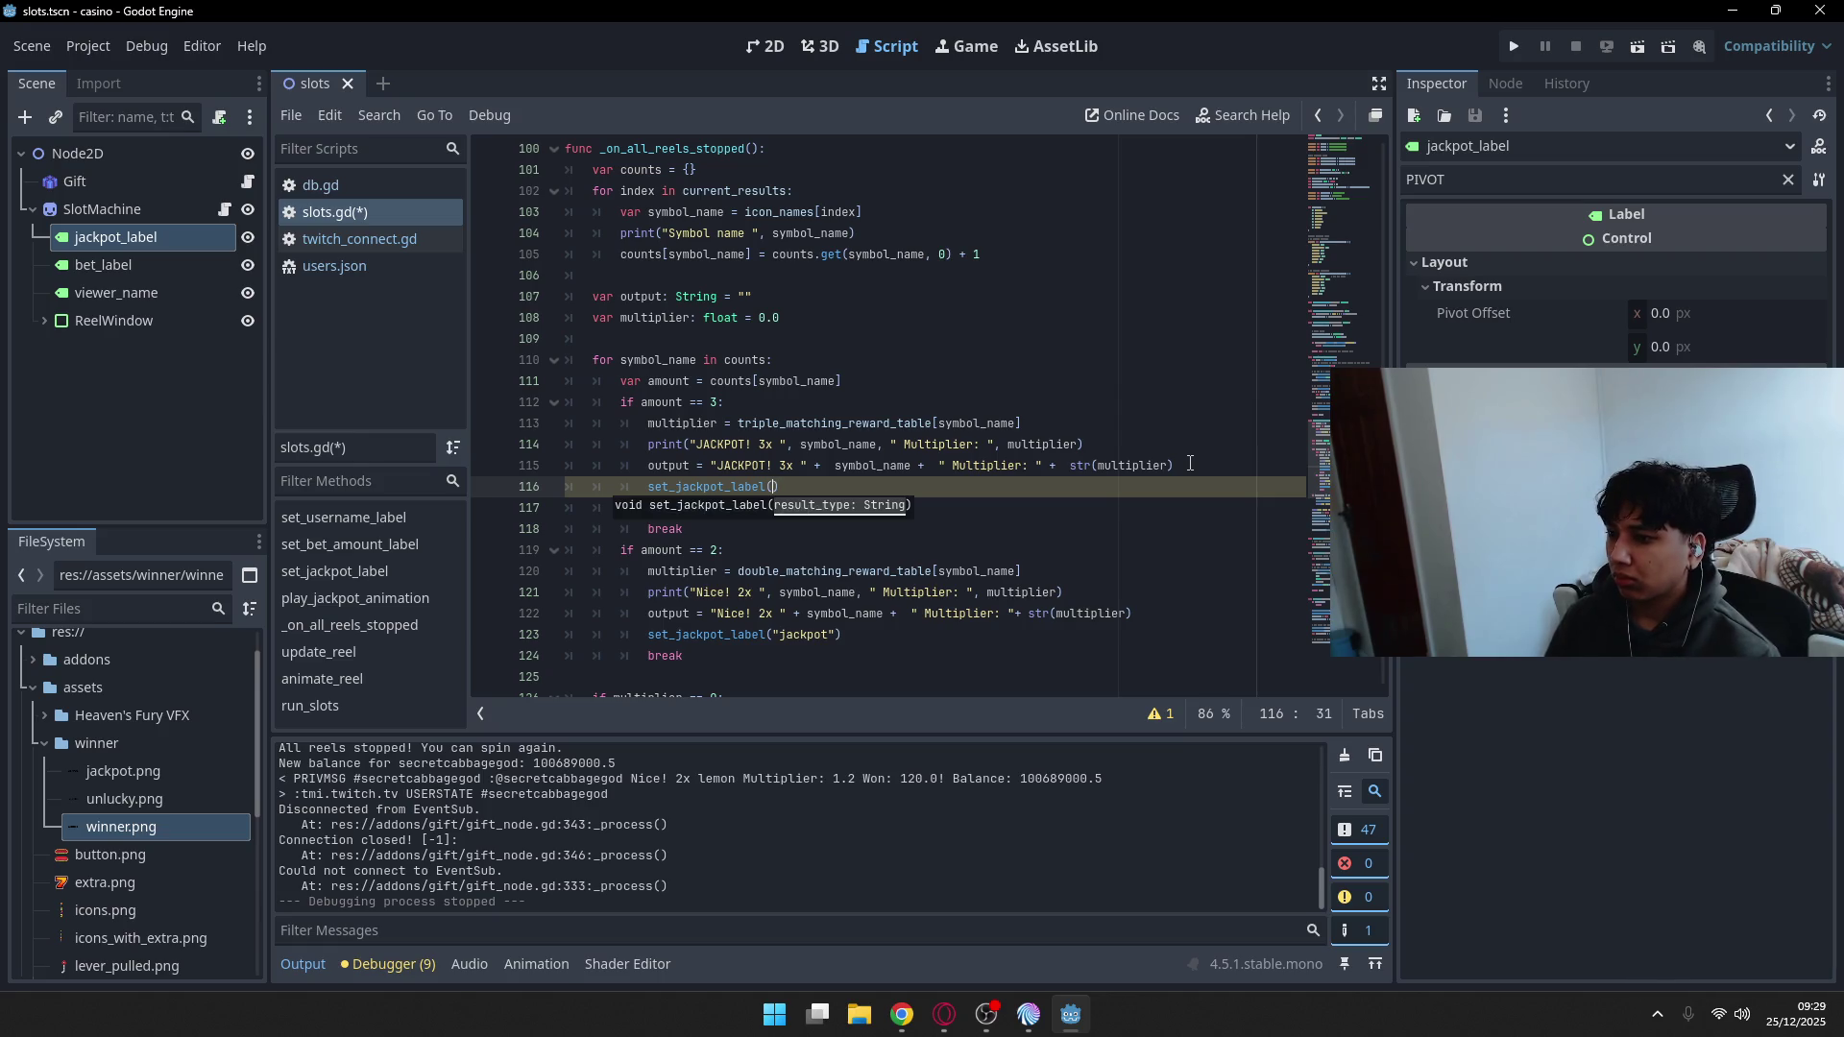
text(jackpot)
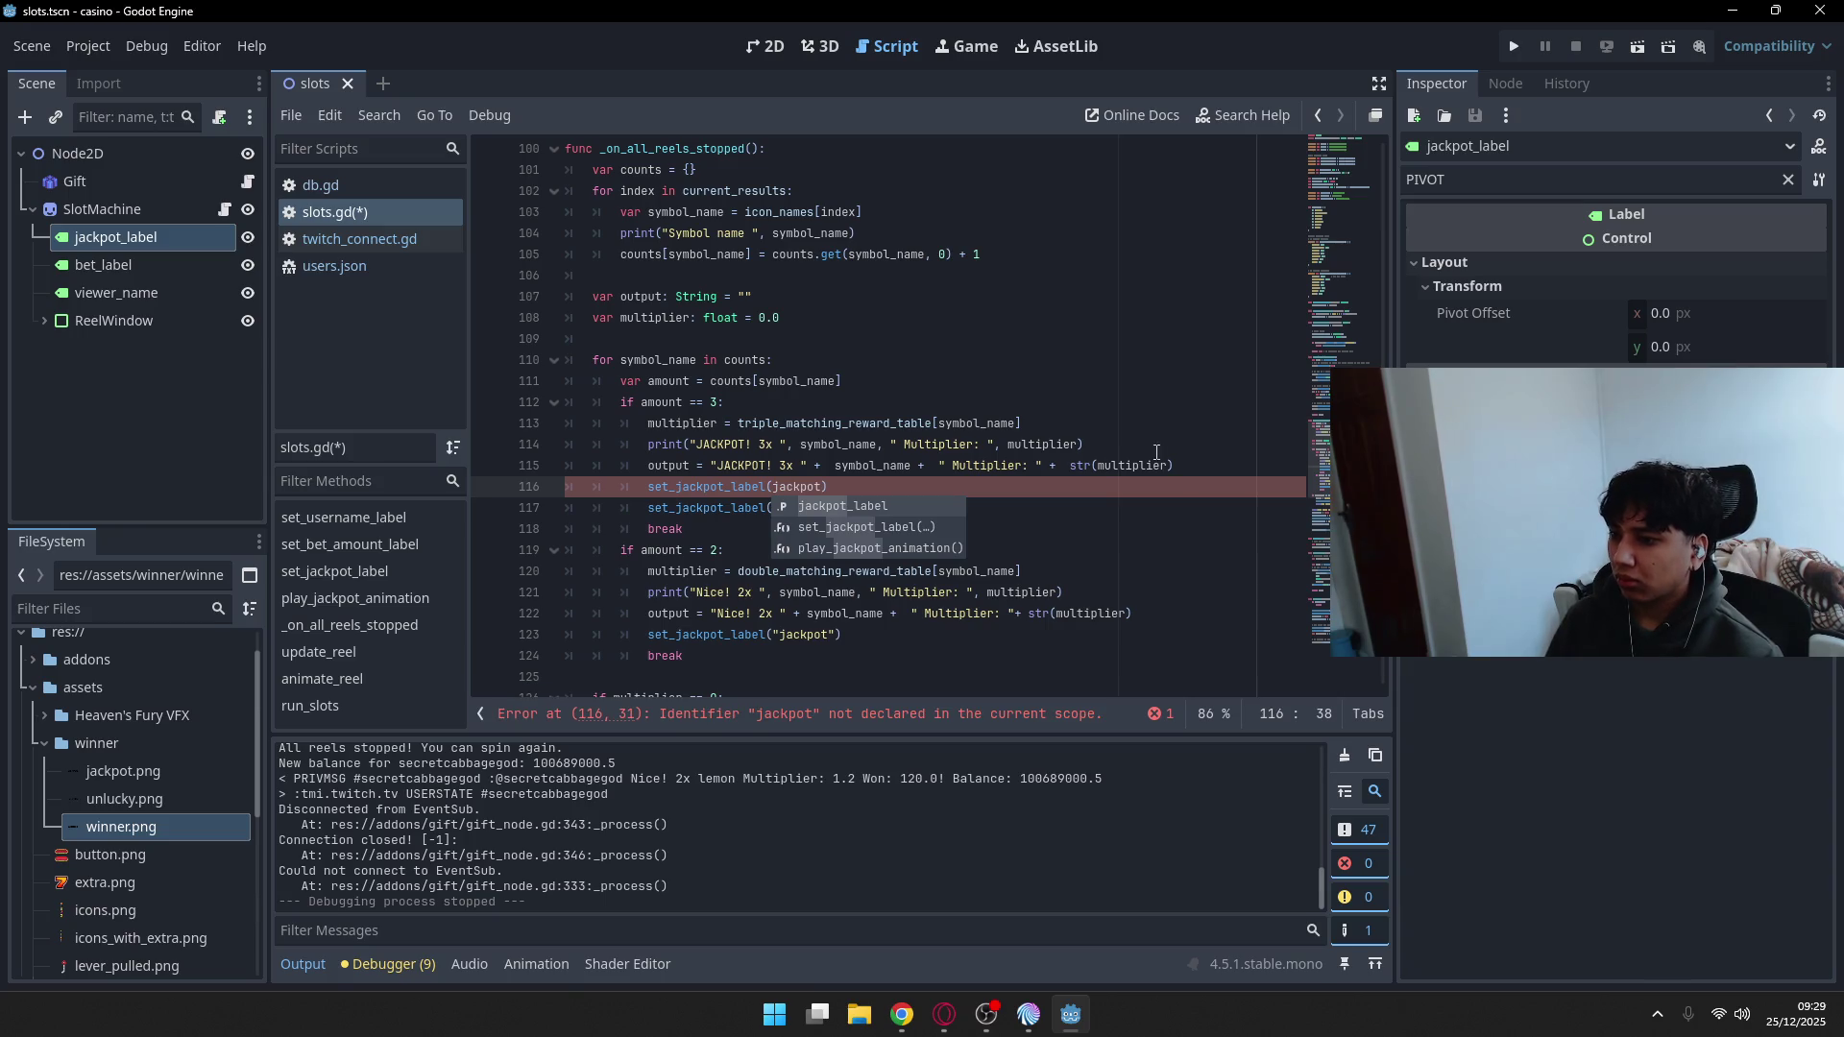
drag(906, 488, 620, 480)
key(BackSpace)
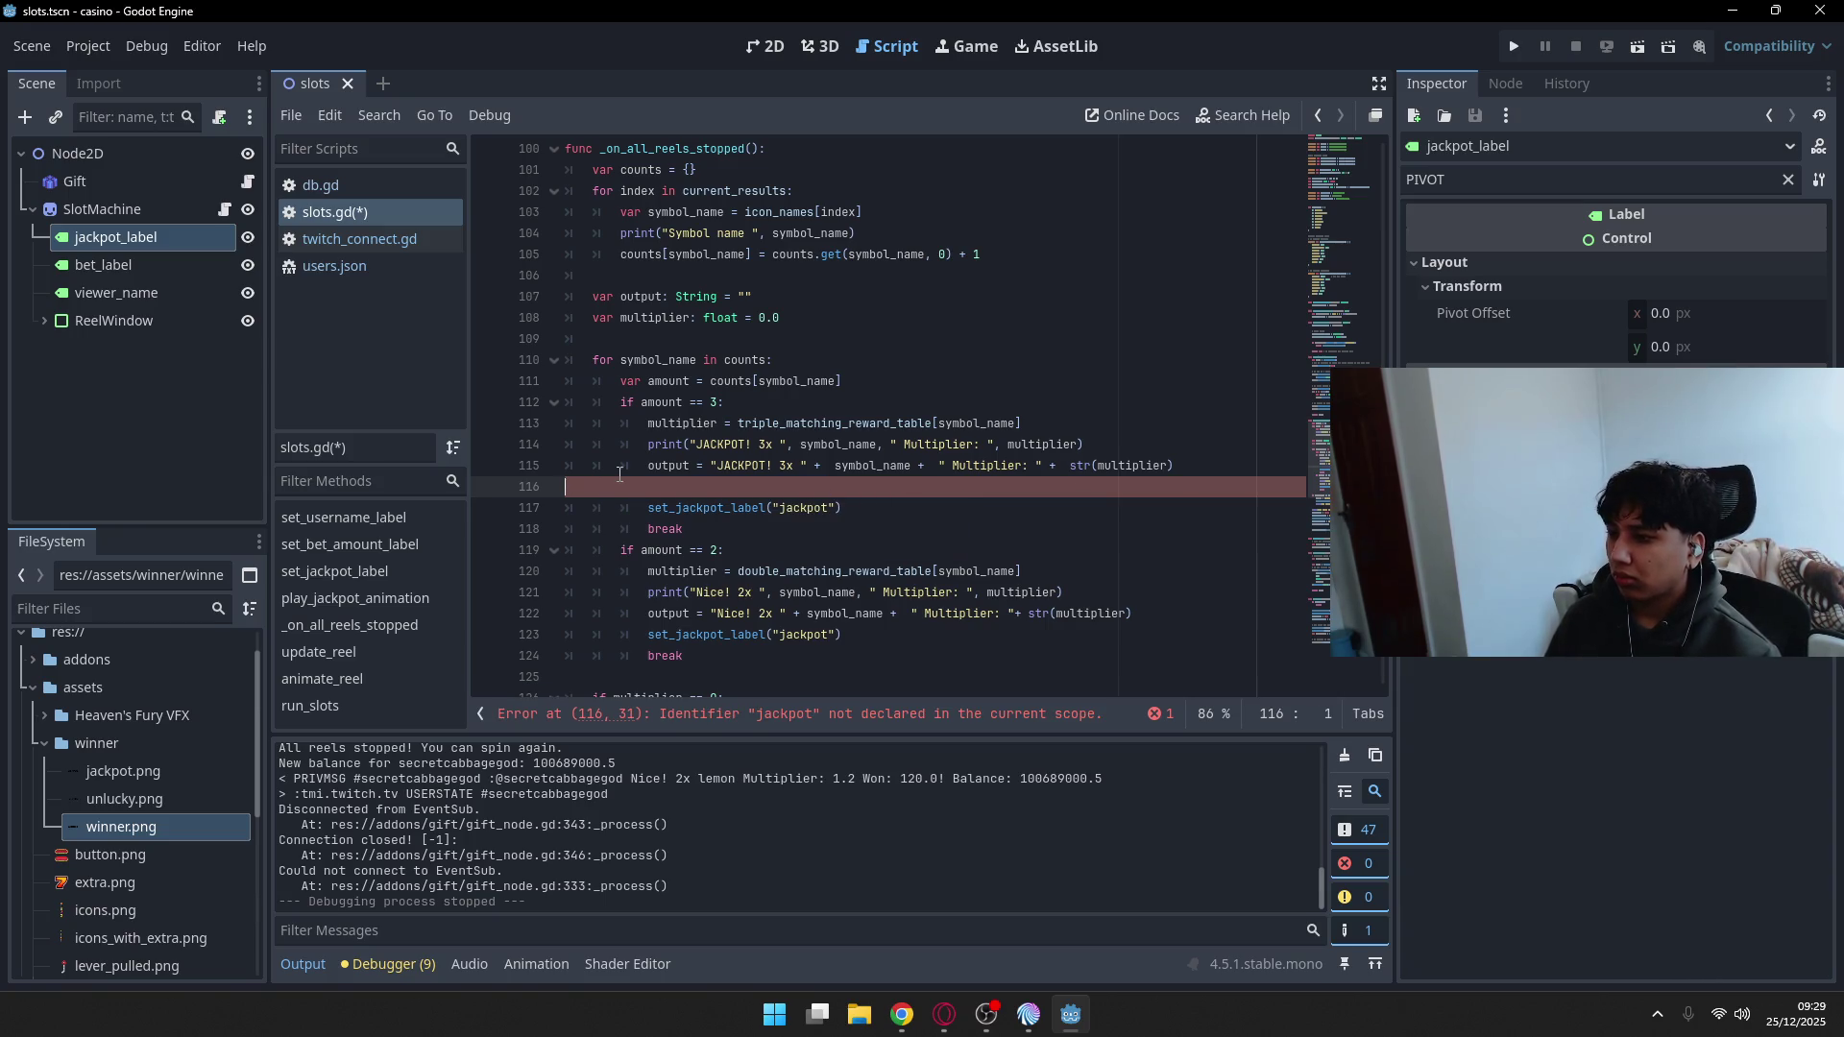
key(BackSpace)
key(Down)
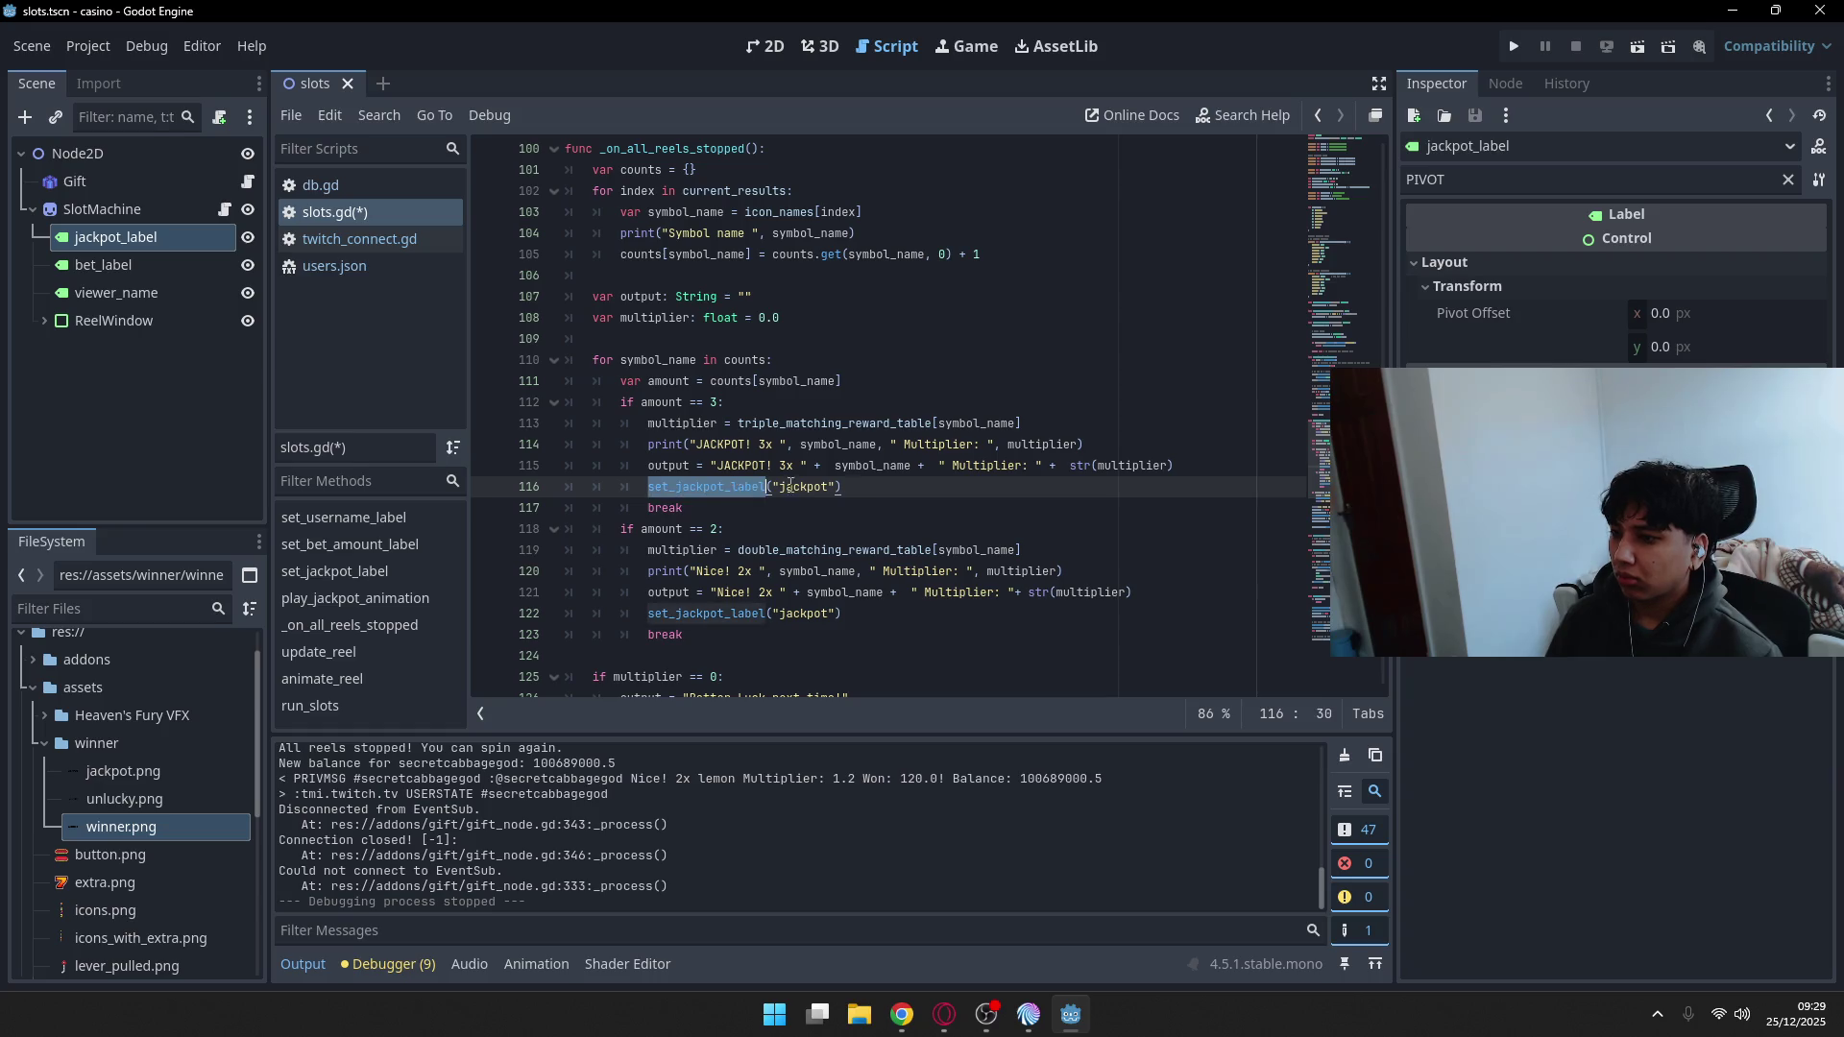
scroll(672, 494, up, 8)
click(702, 487)
scroll(702, 480, up, 1)
scroll(702, 481, up, 2)
click(698, 449)
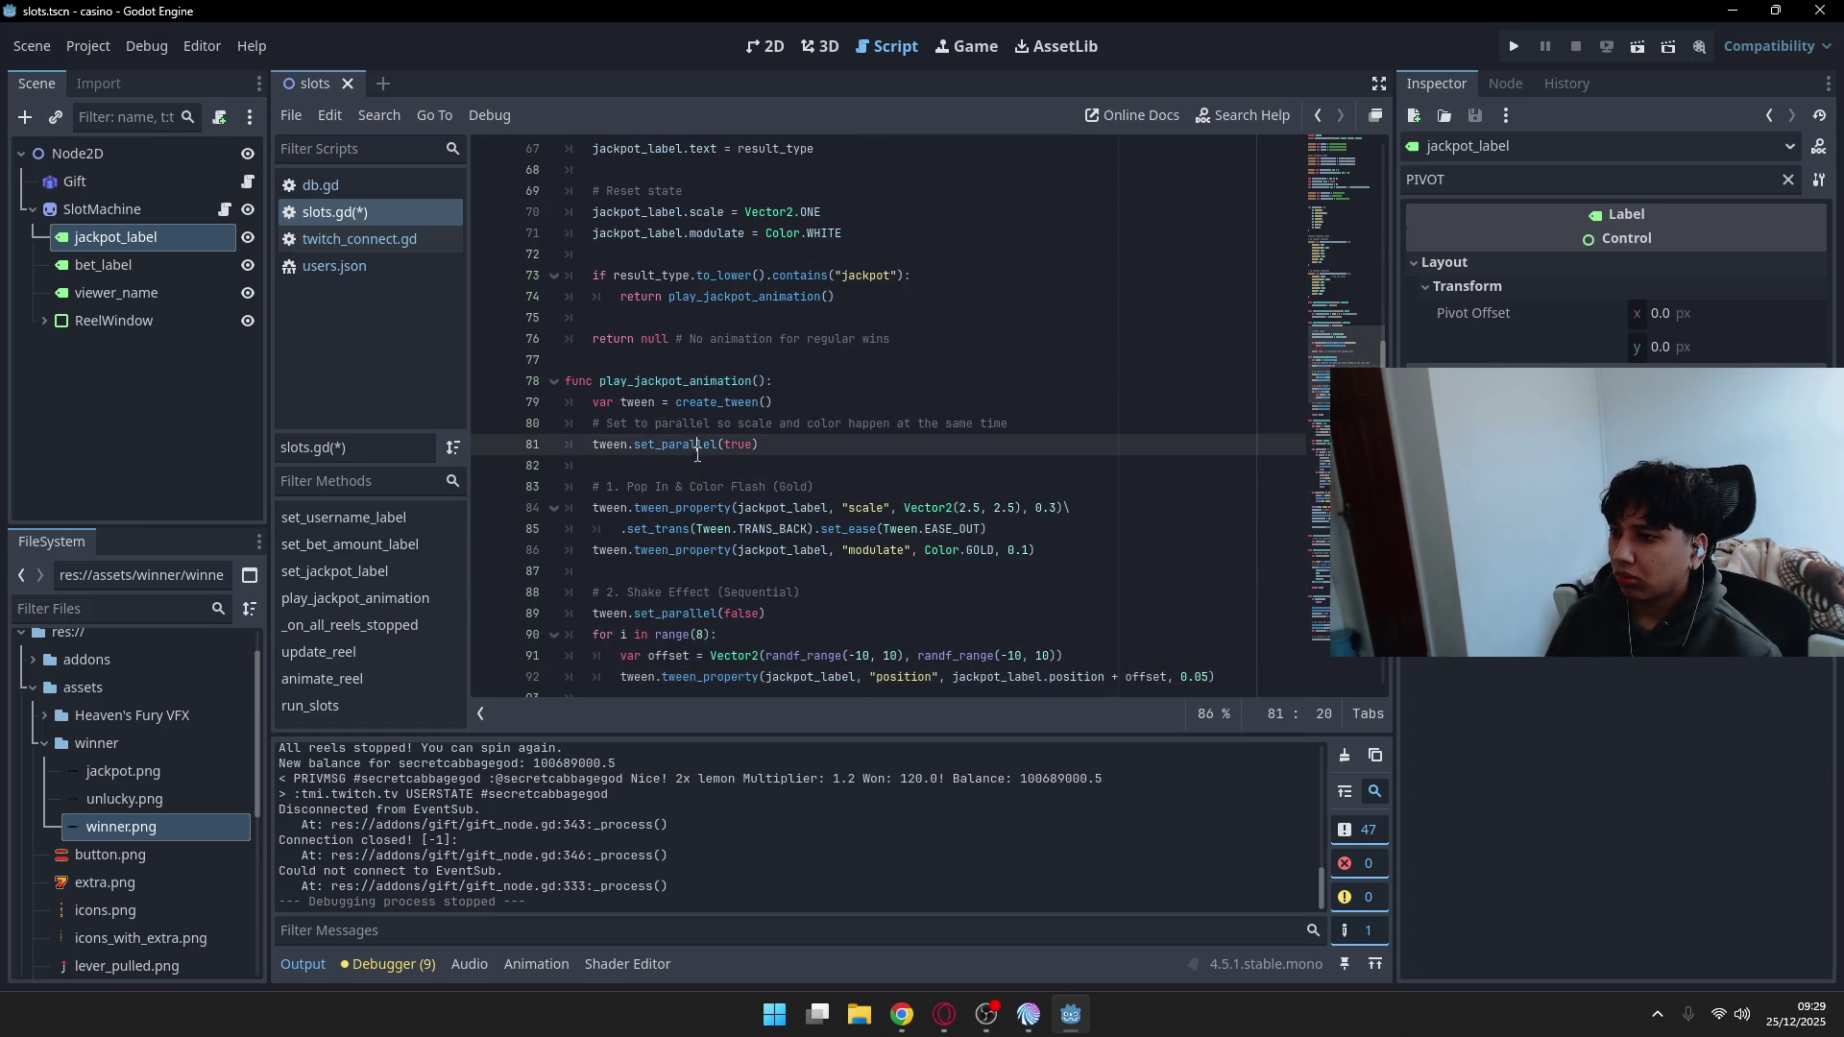
double_click(762, 303)
click(717, 325)
click(944, 279)
click(748, 429)
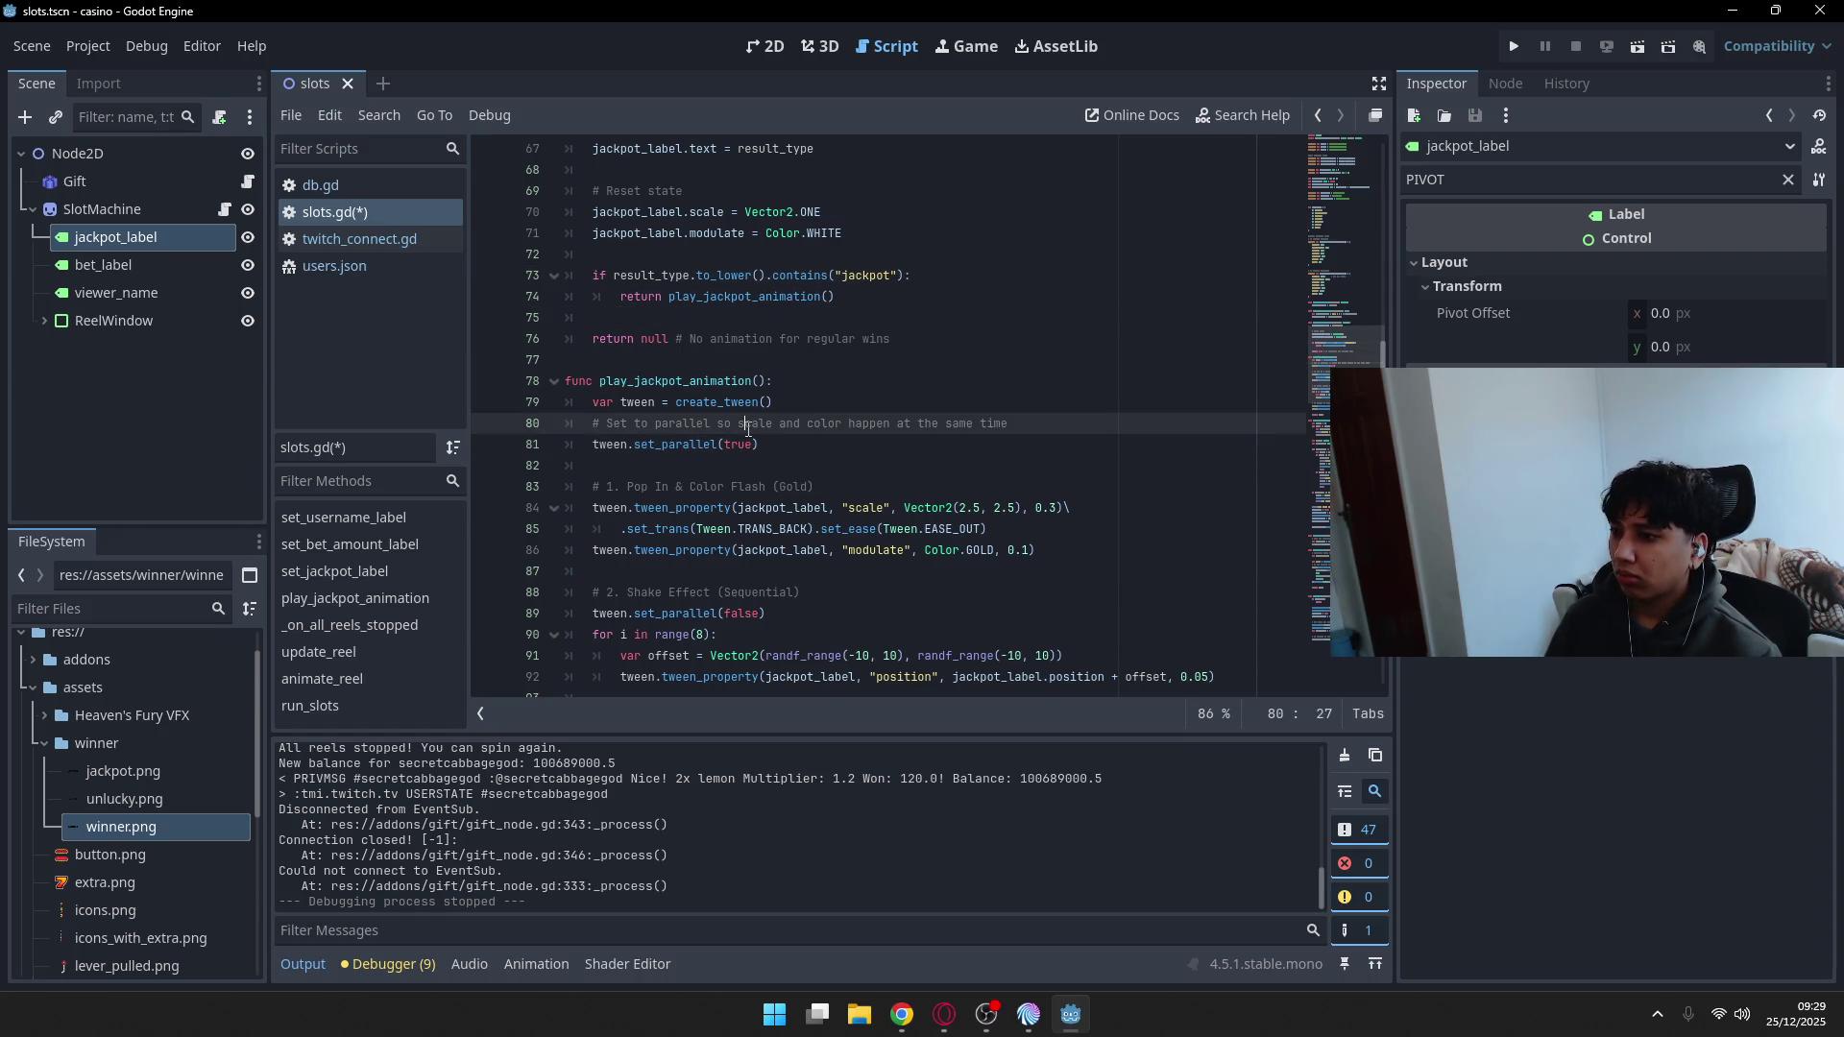
click(907, 381)
- Insert print("animating") atop play_jackpot_animation, save script and scene, and run the project
key(Return)
text(P)
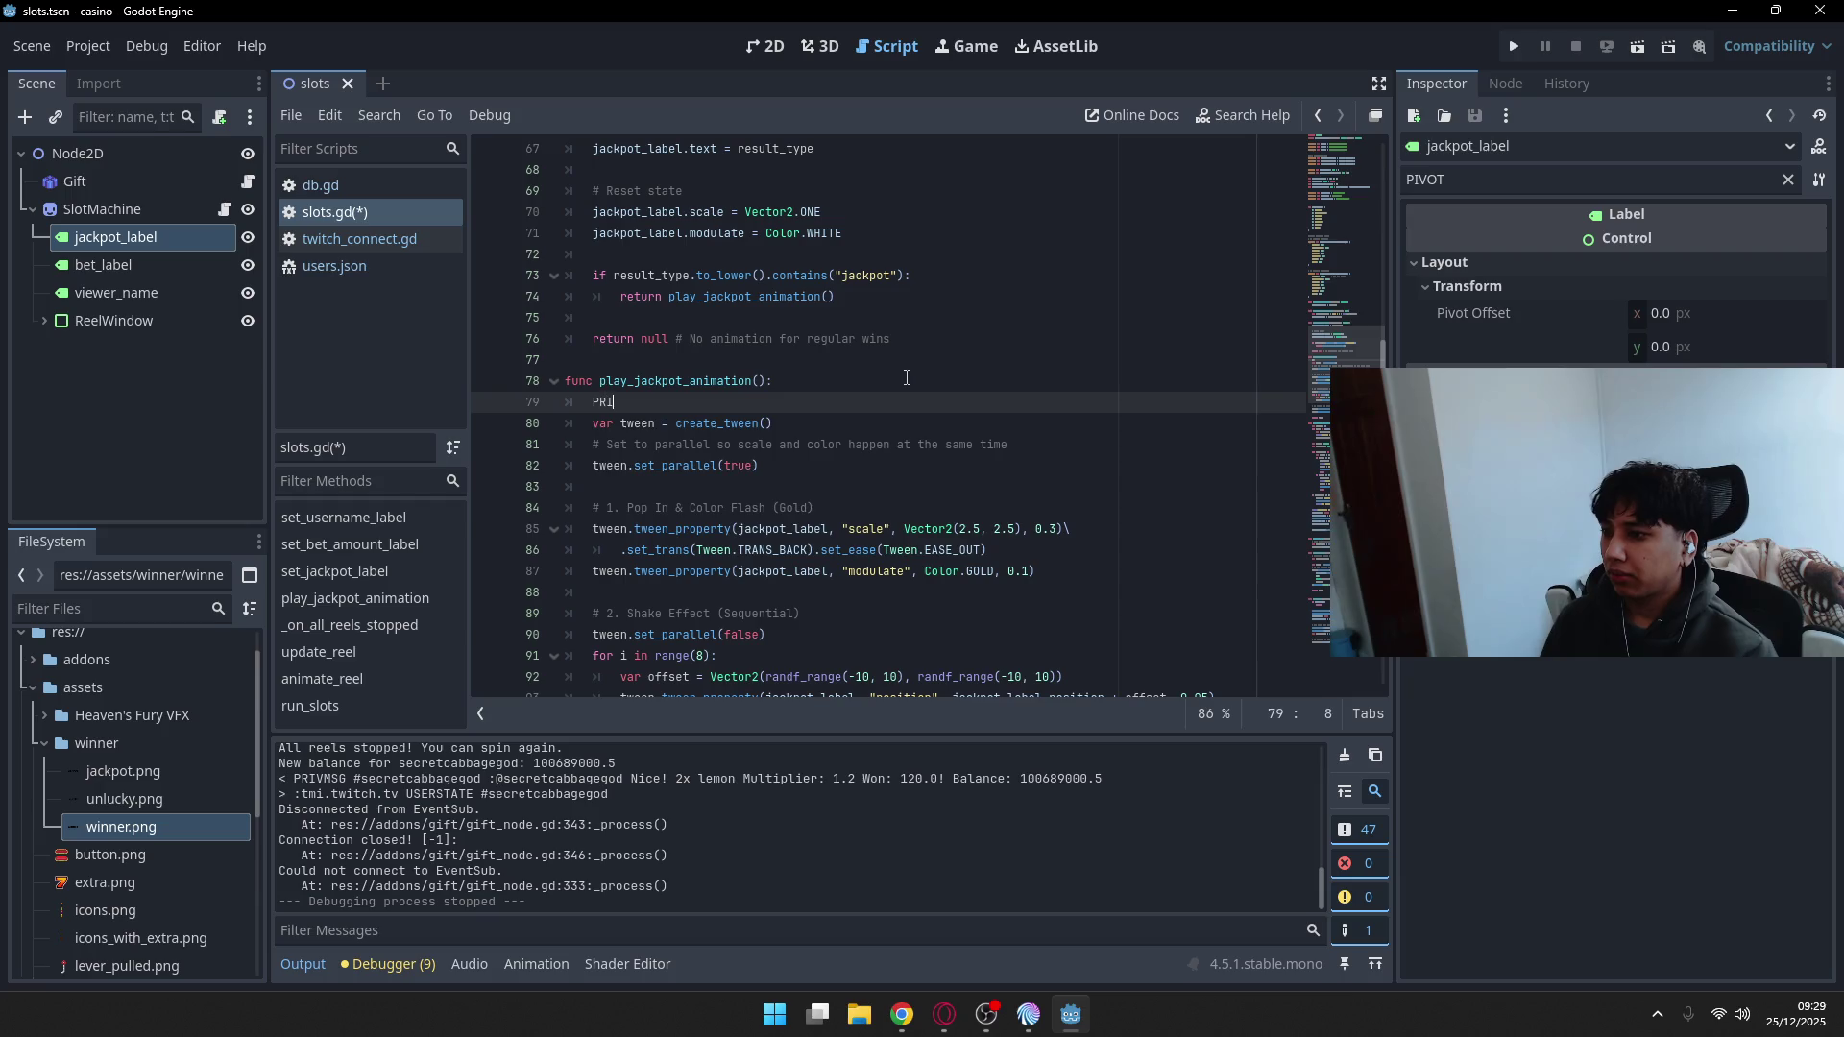
key(BackSpace)
text(prin)
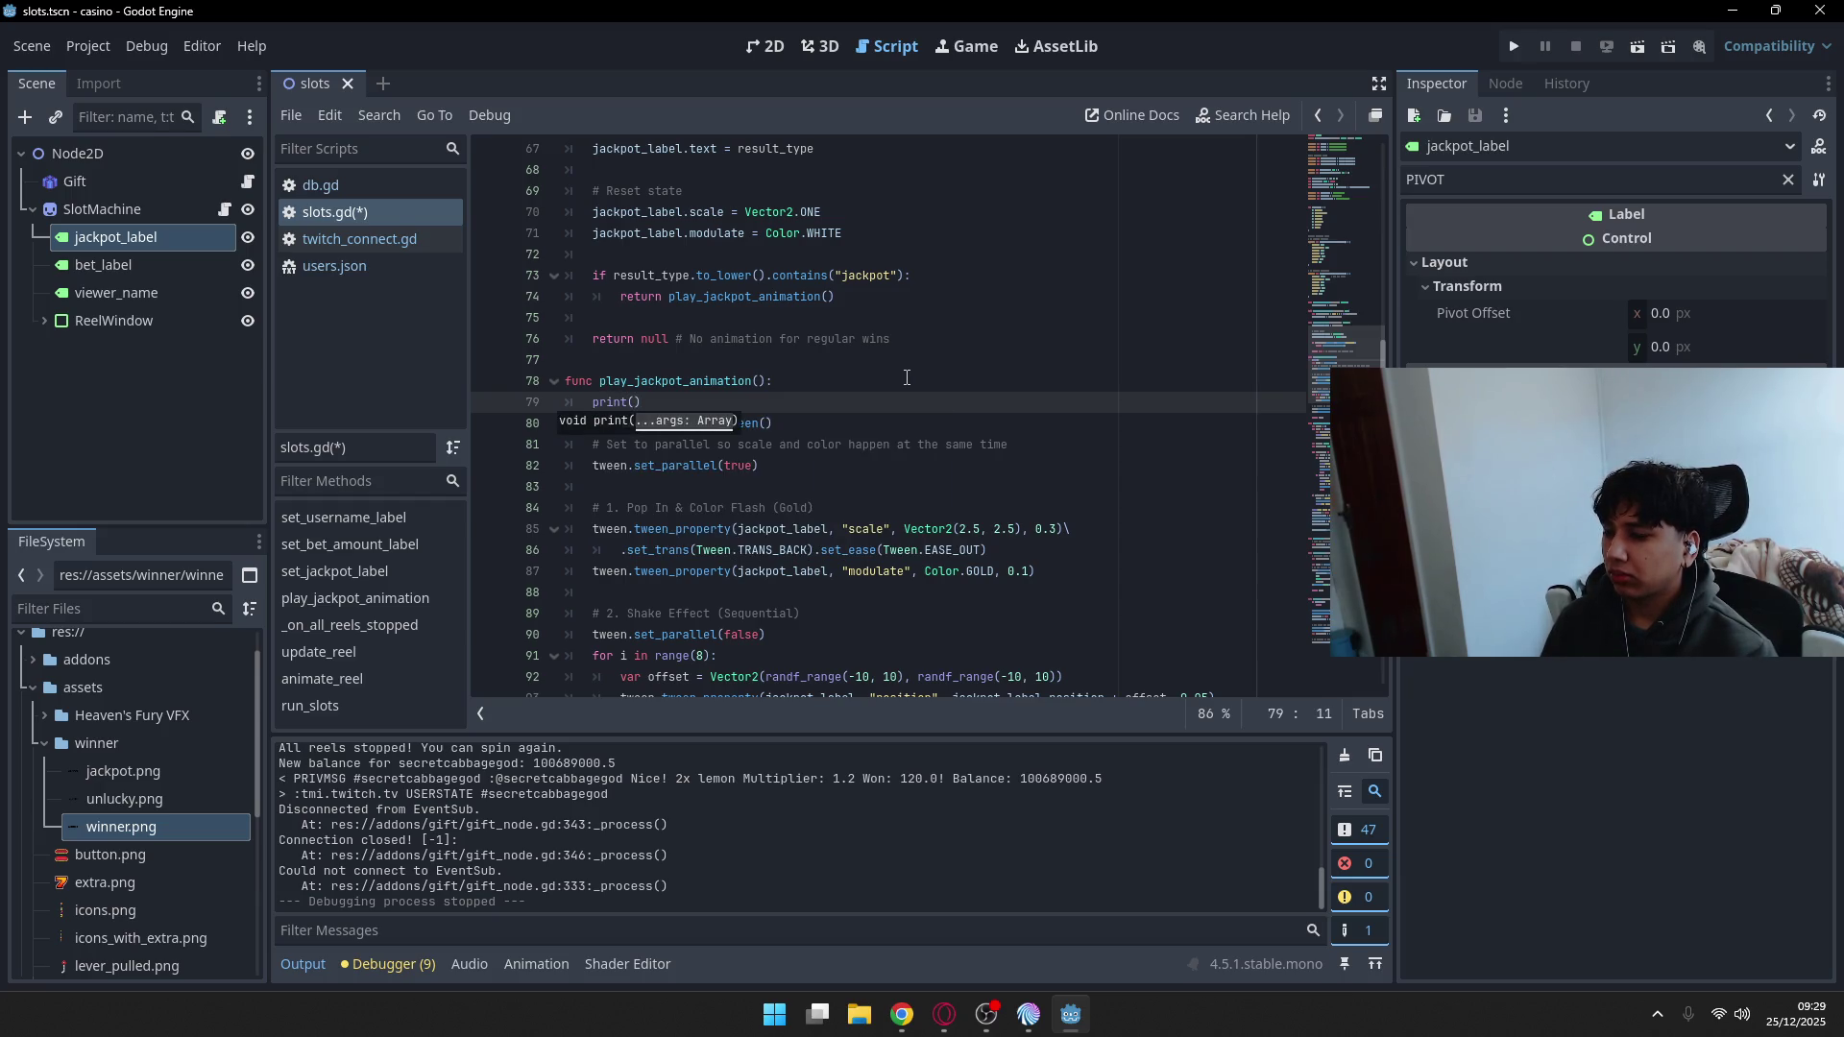
text(t("animating)
key(ctrl+s)
key(Up)
key(Up)
key(ctrl+s)
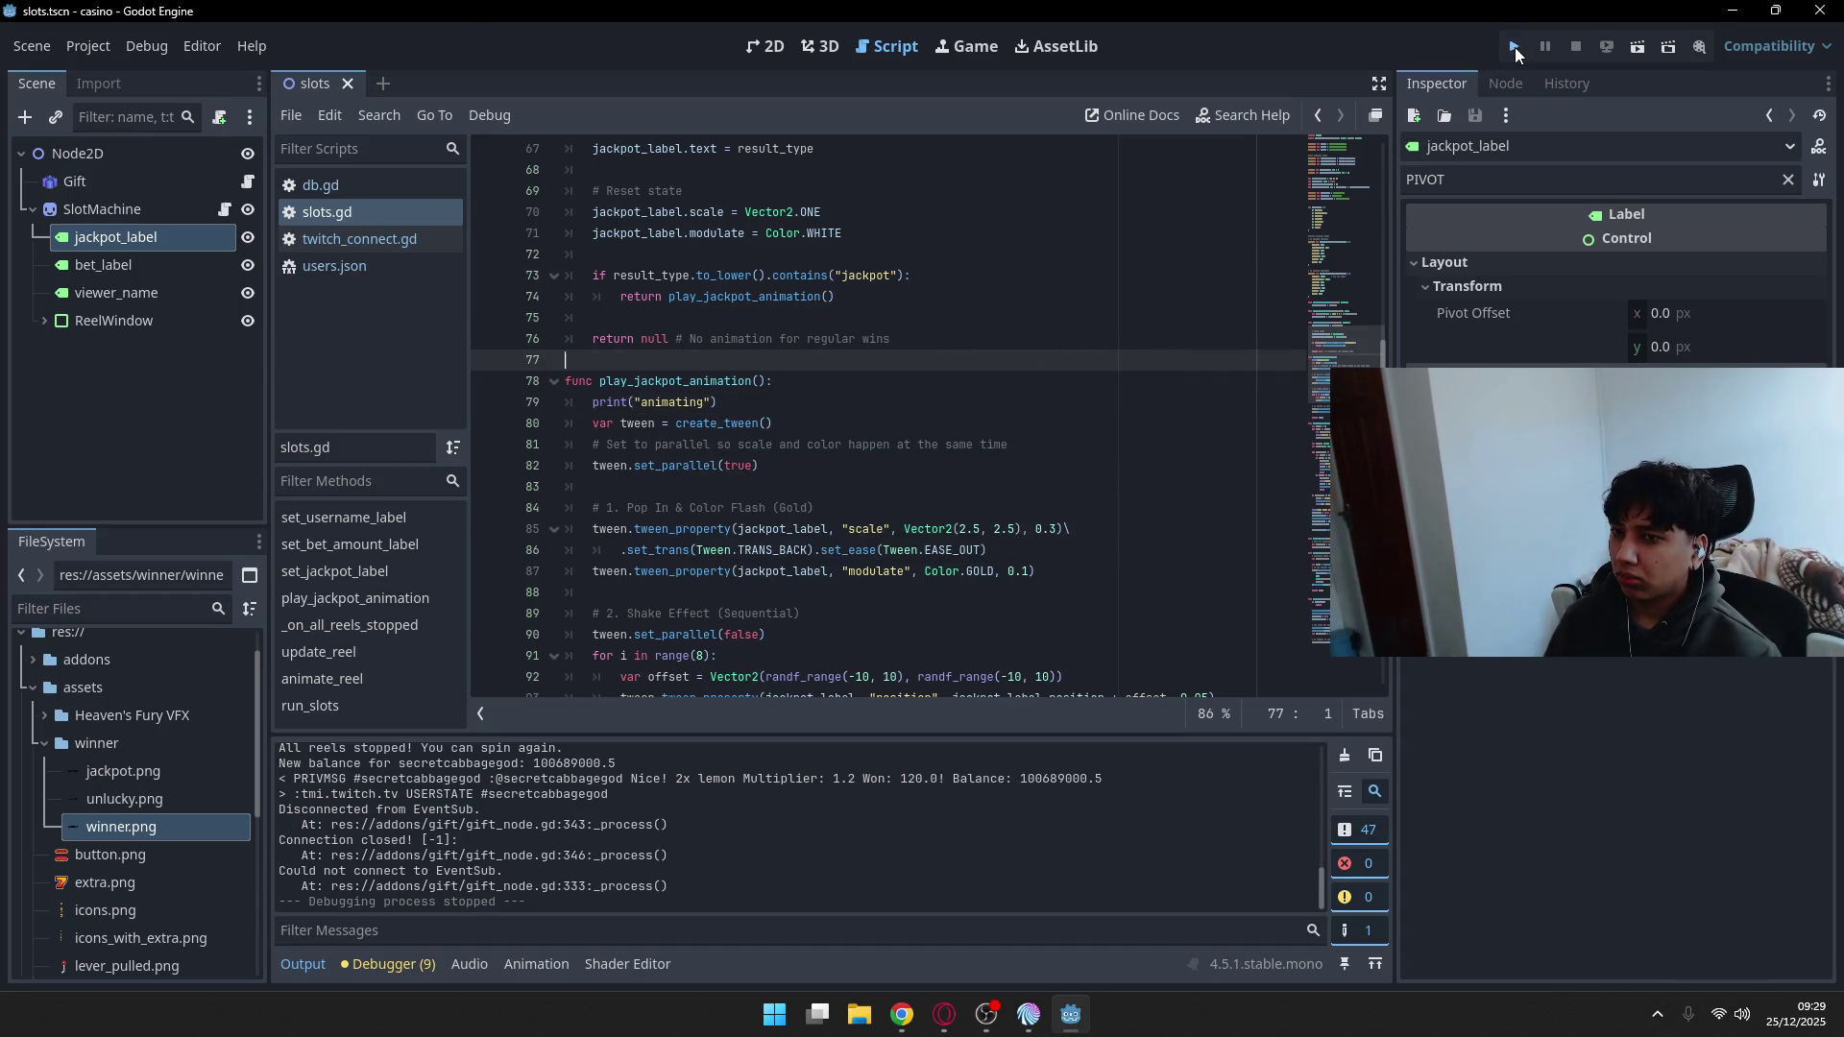
click(1514, 46)
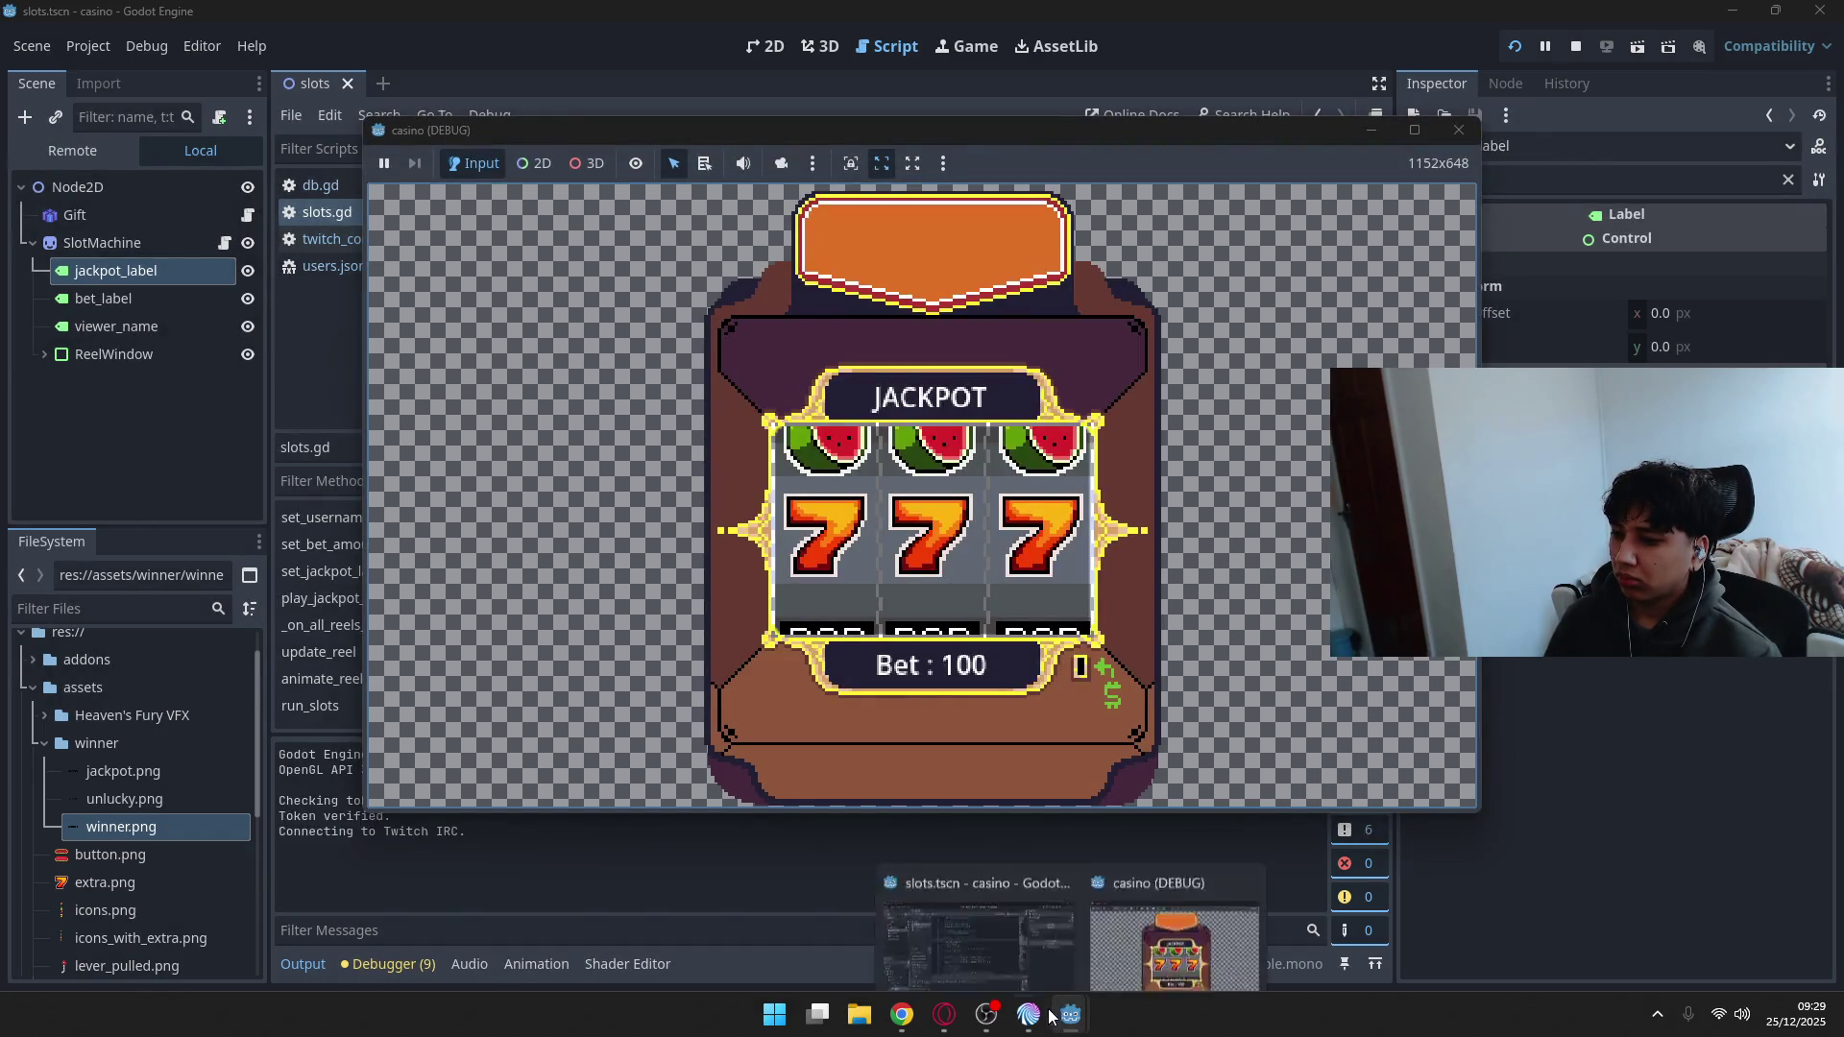
- Send '!slots 100' twice from Mix It Up chat, then close the casino debug window
click(1028, 1014)
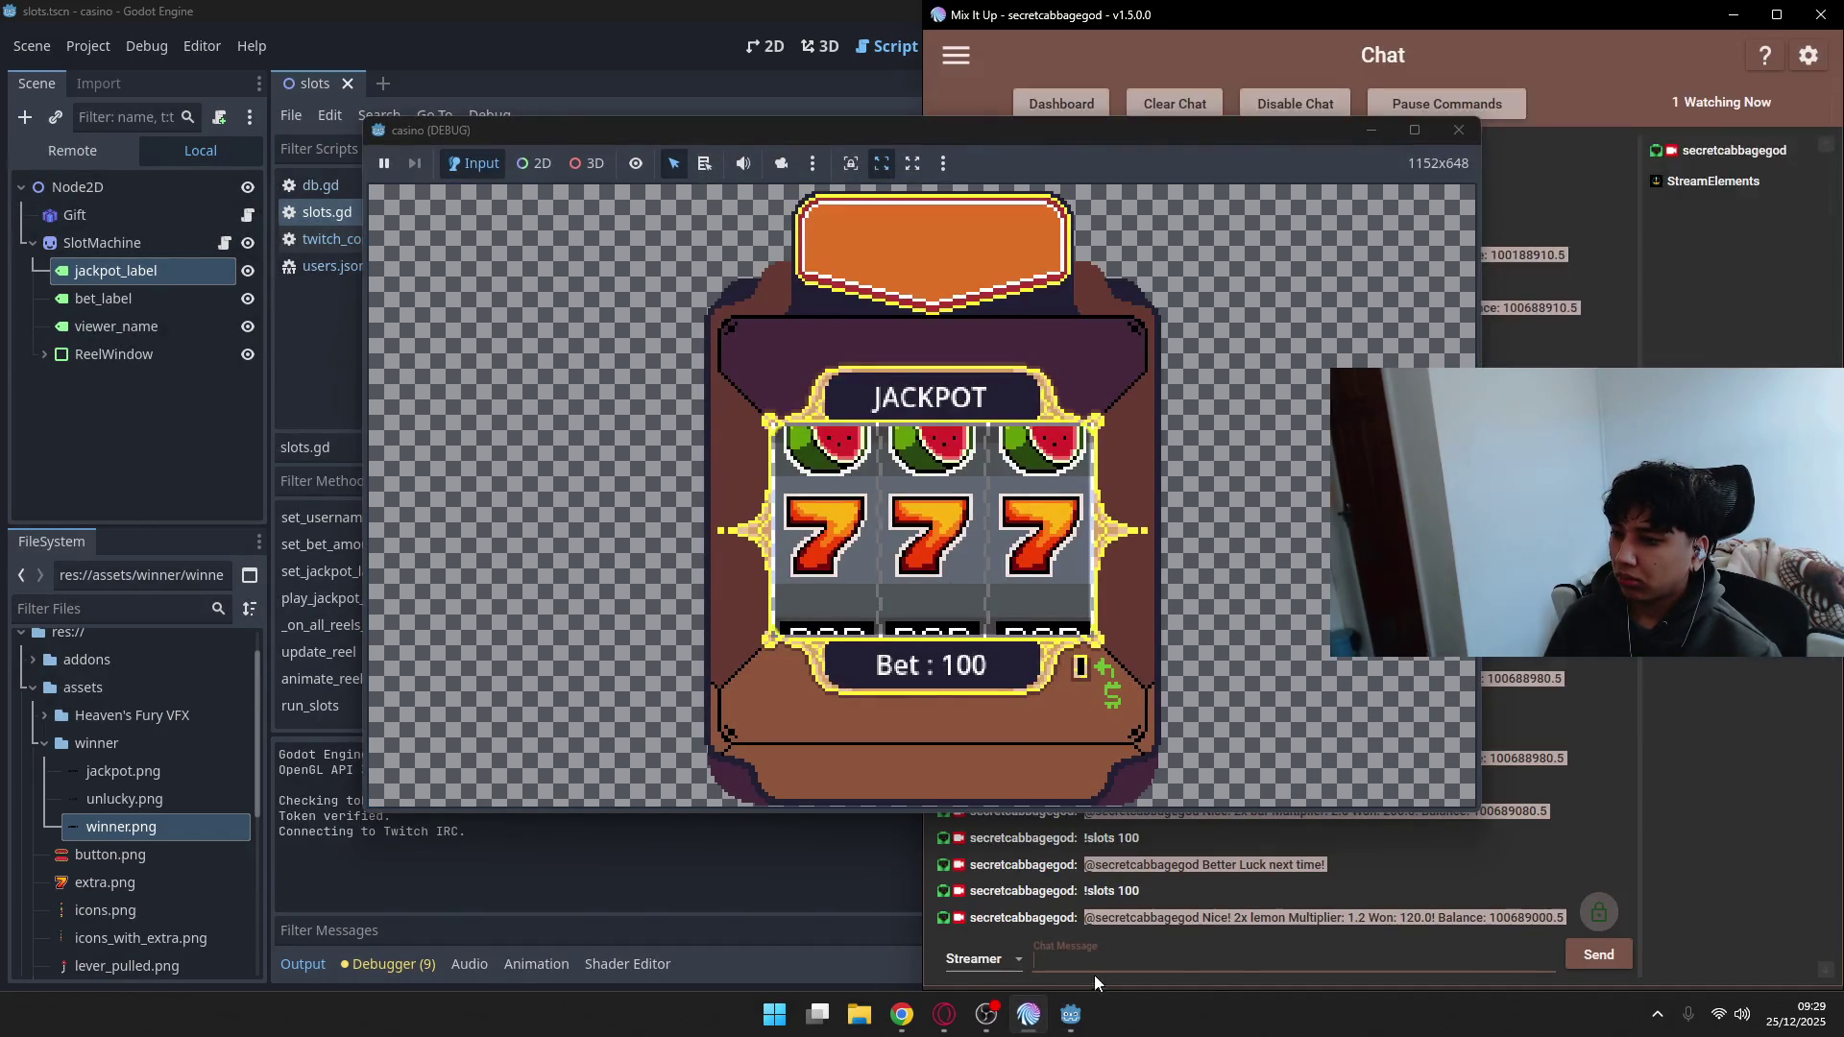
text(!slots 100)
key(Return)
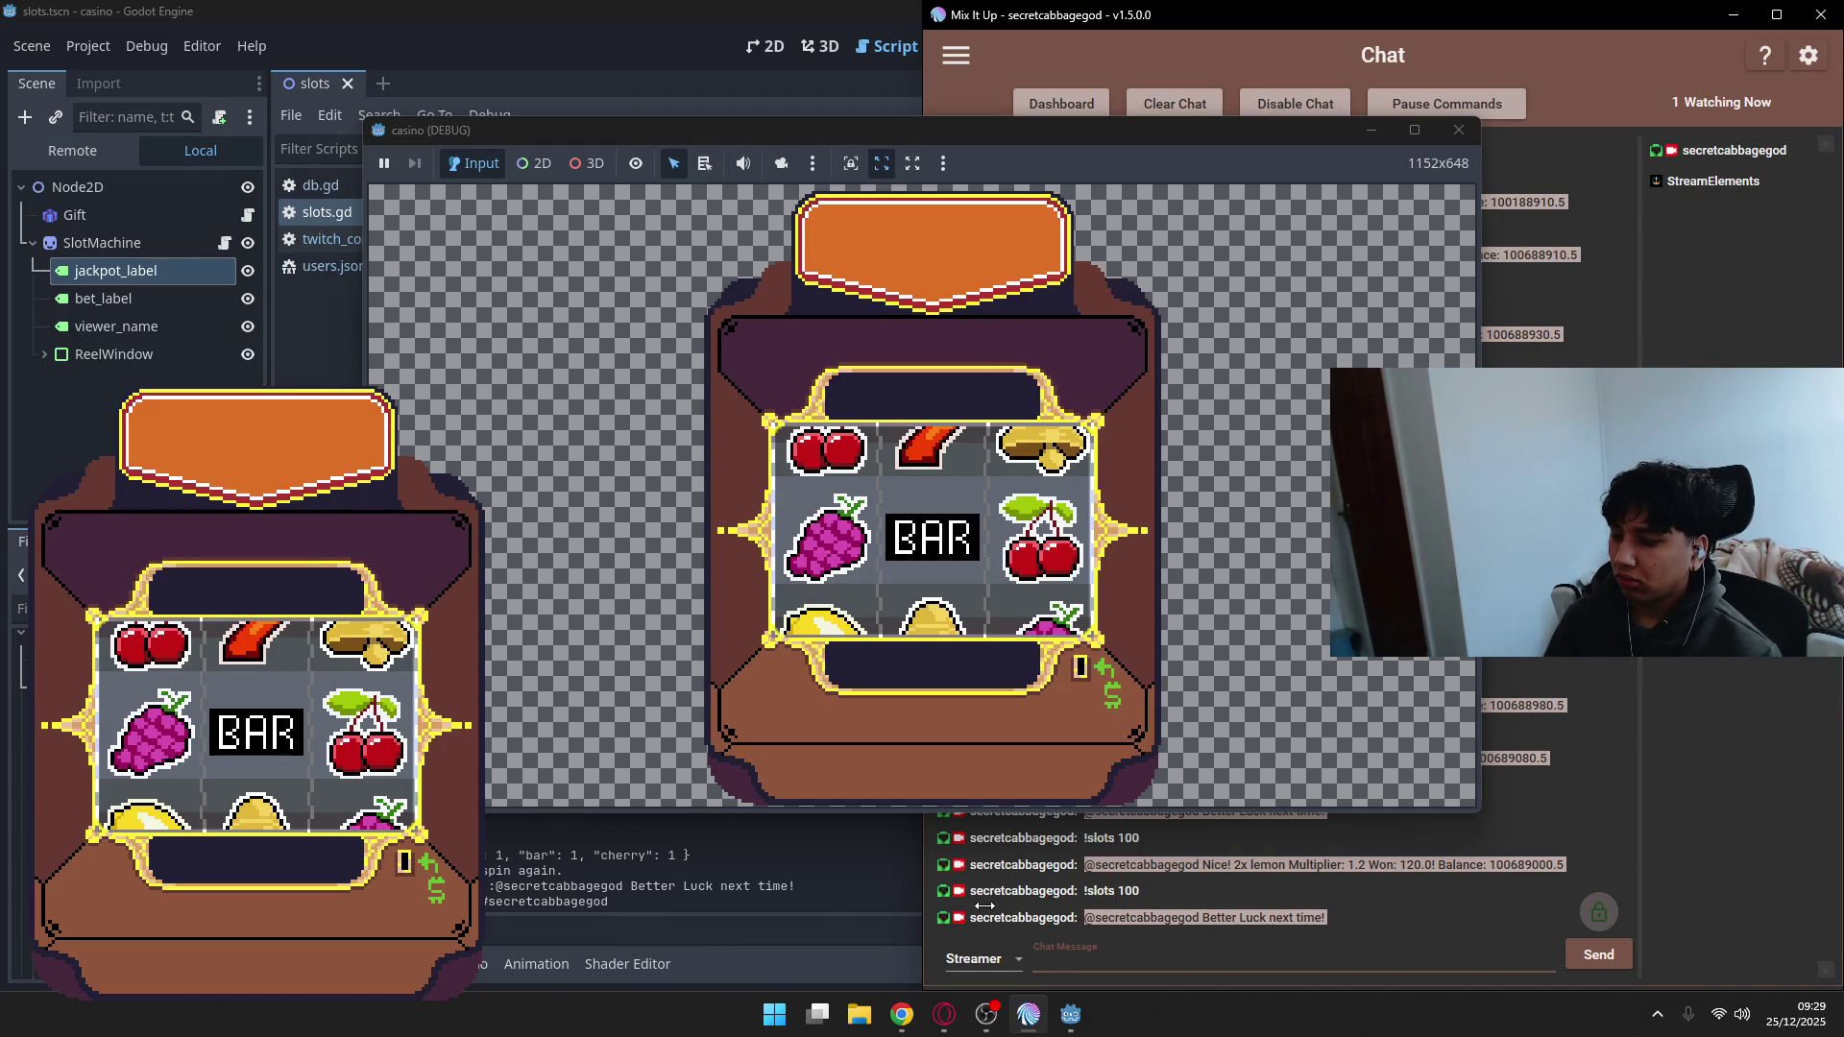
text(!slots 100)
key(Return)
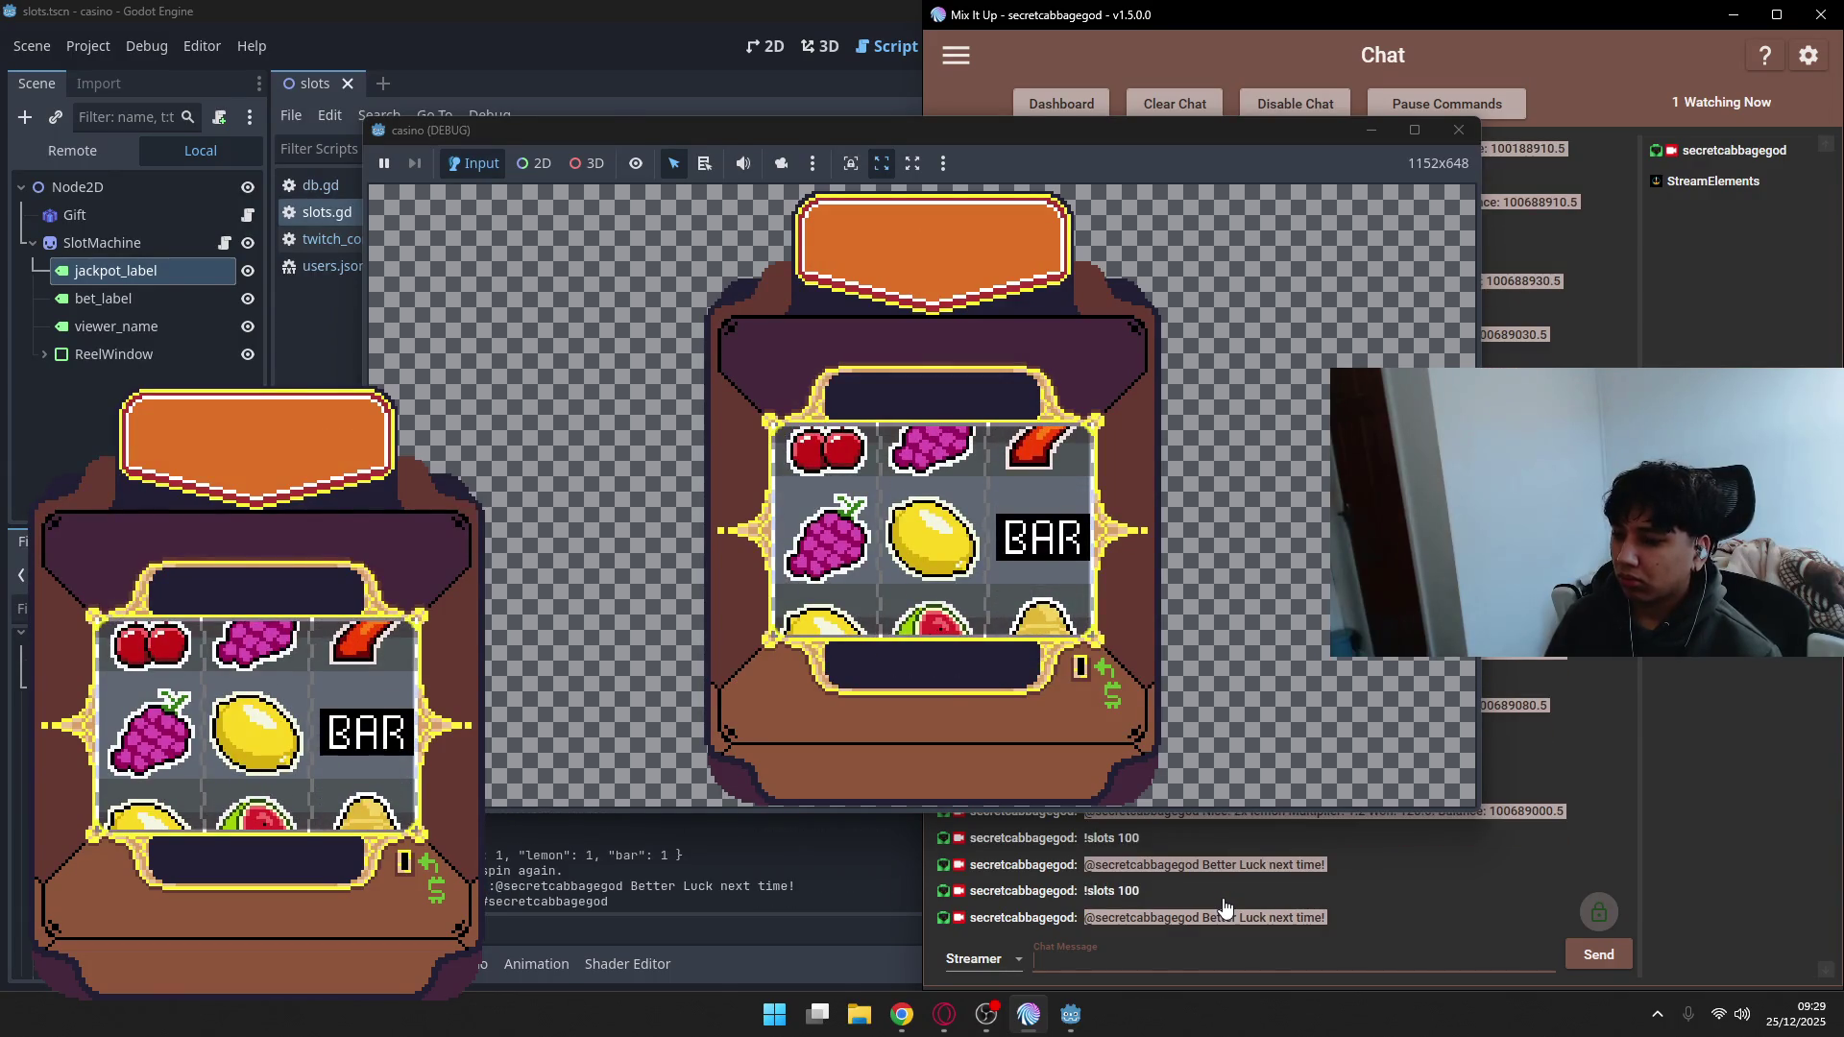
click(1459, 130)
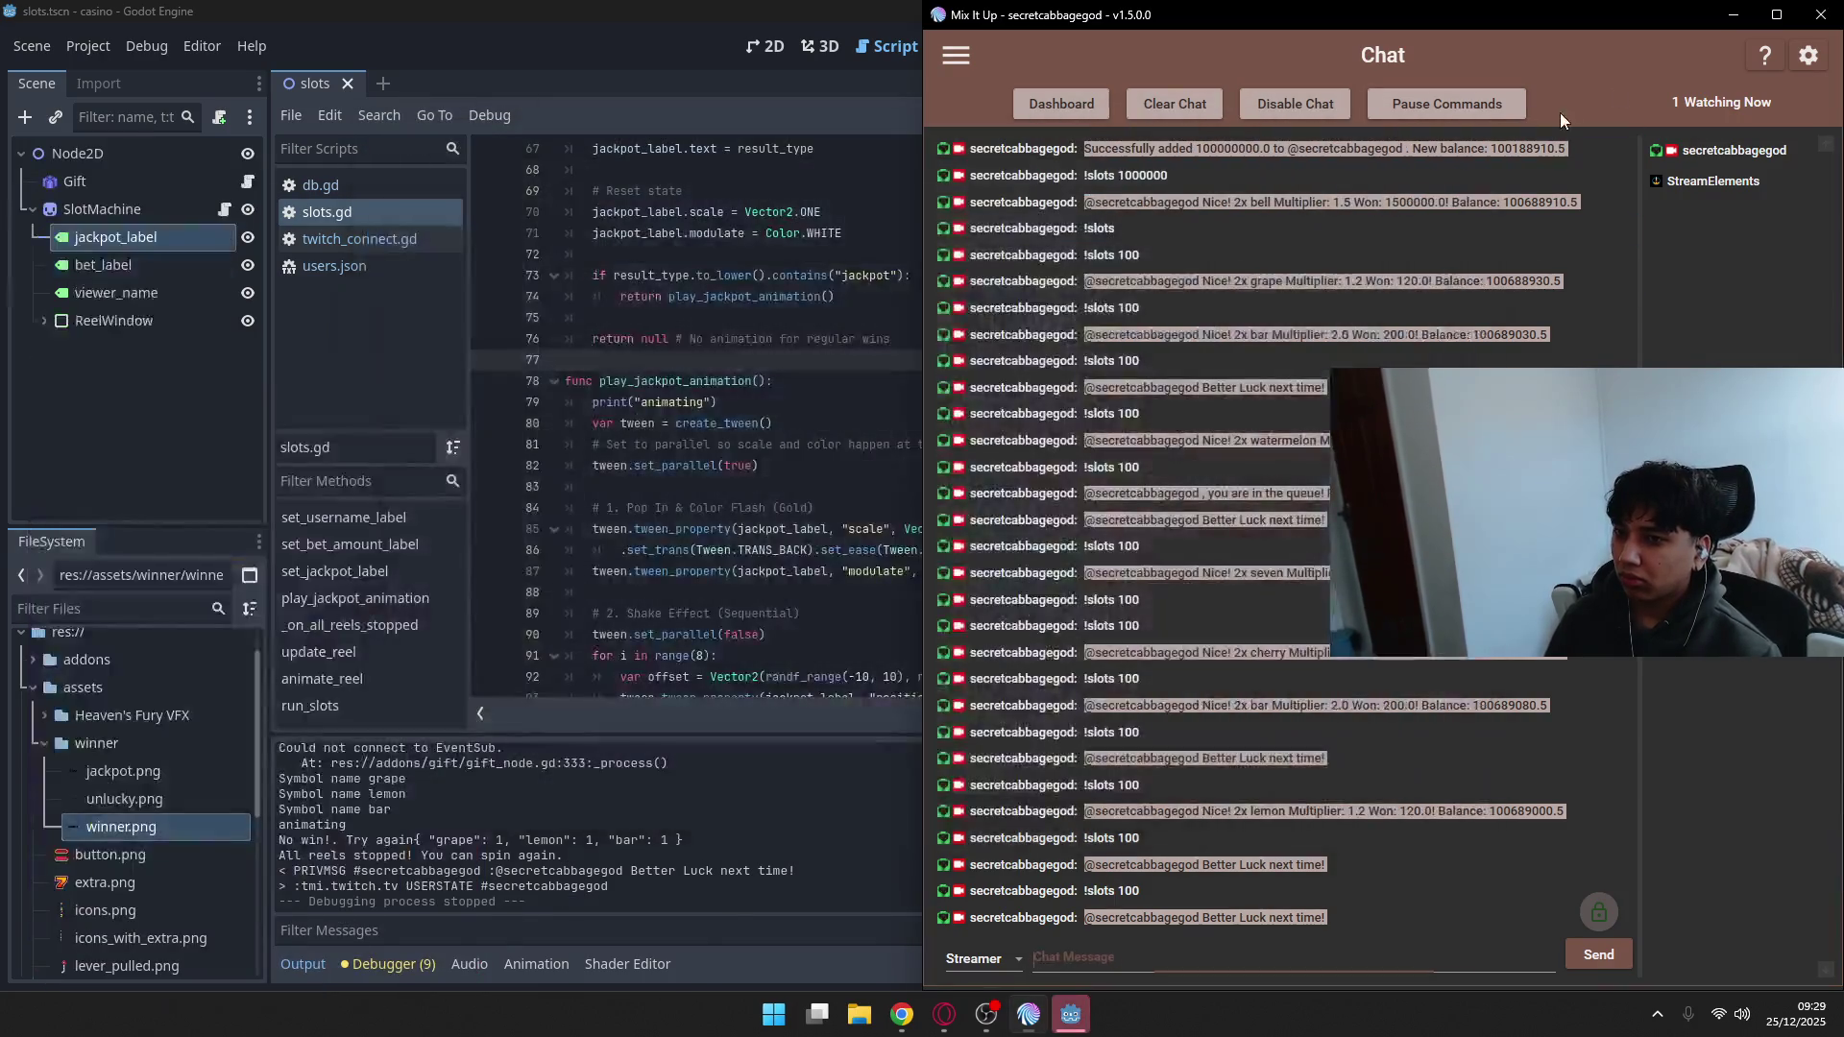
- Move the trailing comment after return null on line 76 onto a new line above it
click(1071, 1015)
scroll(769, 478, up, 2)
key(Up)
key(Up)
key(Up)
key(Up)
key(Down)
key(End)
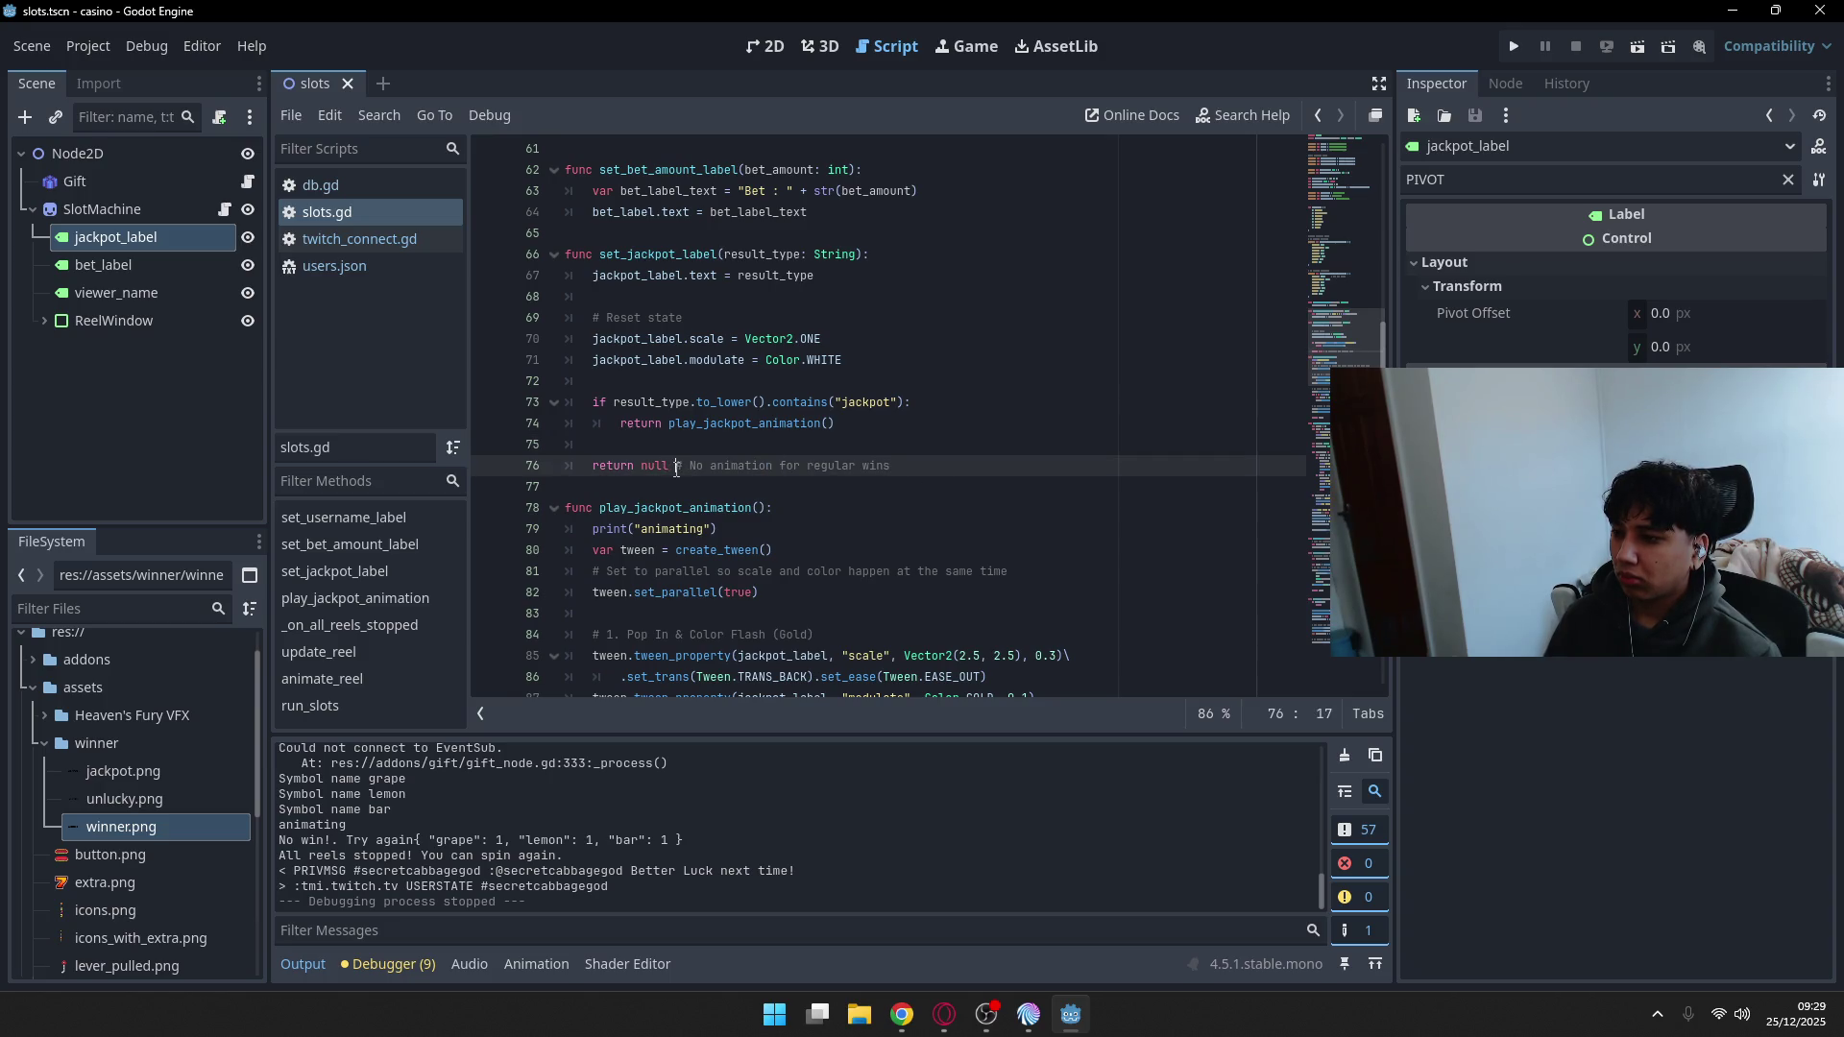
drag(677, 468, 910, 468)
key(ctrl+c)
key(BackSpace)
key(Up)
key(Return)
key(ctrl+v)
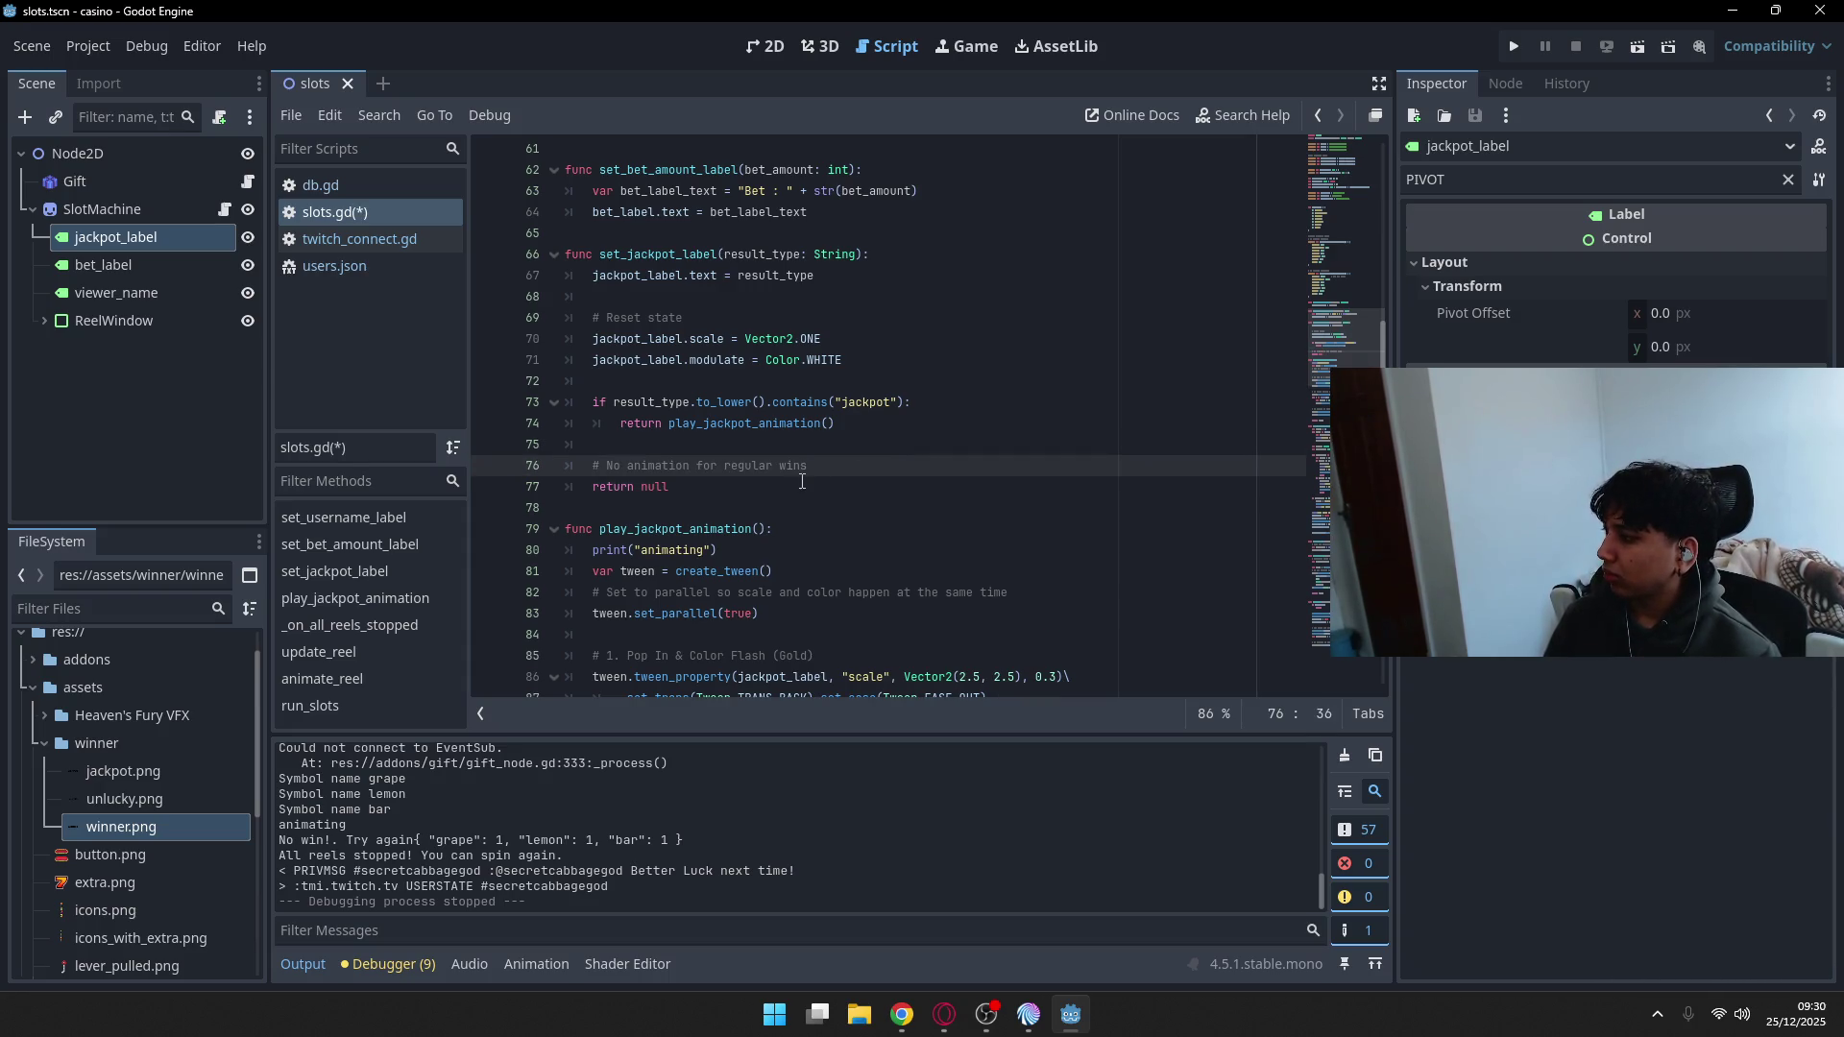